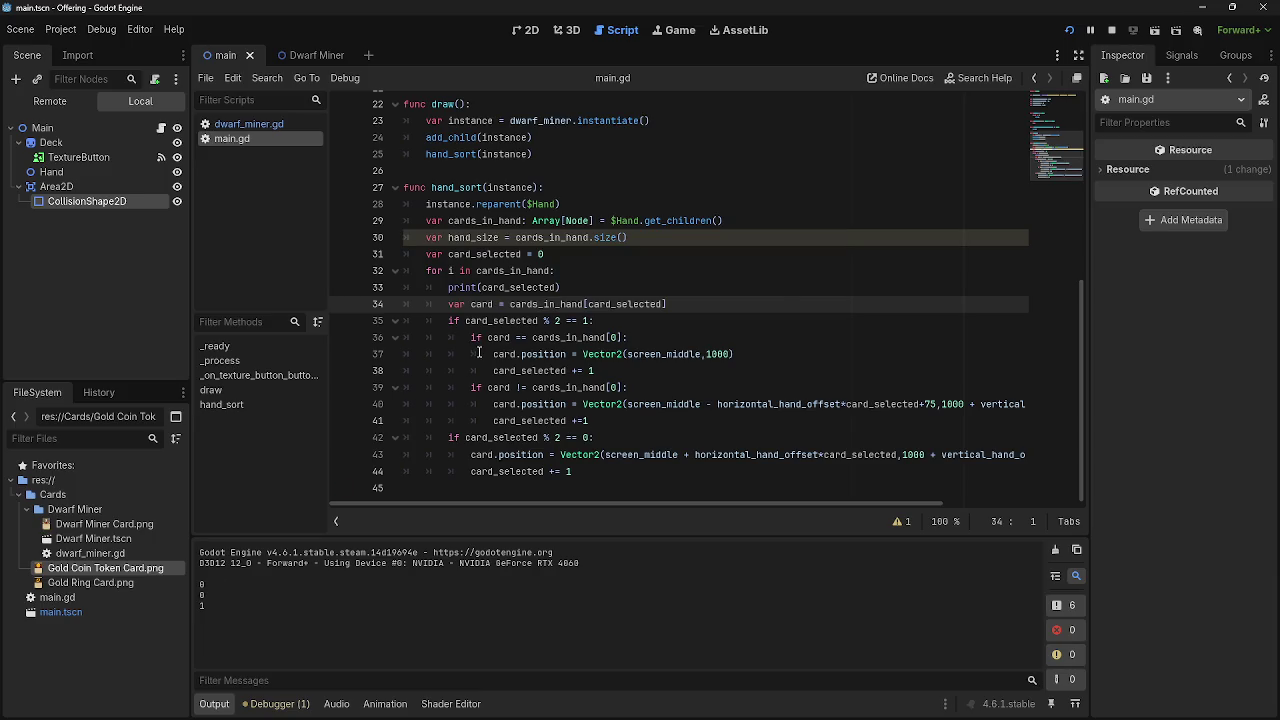
Remove the card_selected += 1 line on line 38 from the first-card branch.
drag(470, 337, 647, 372)
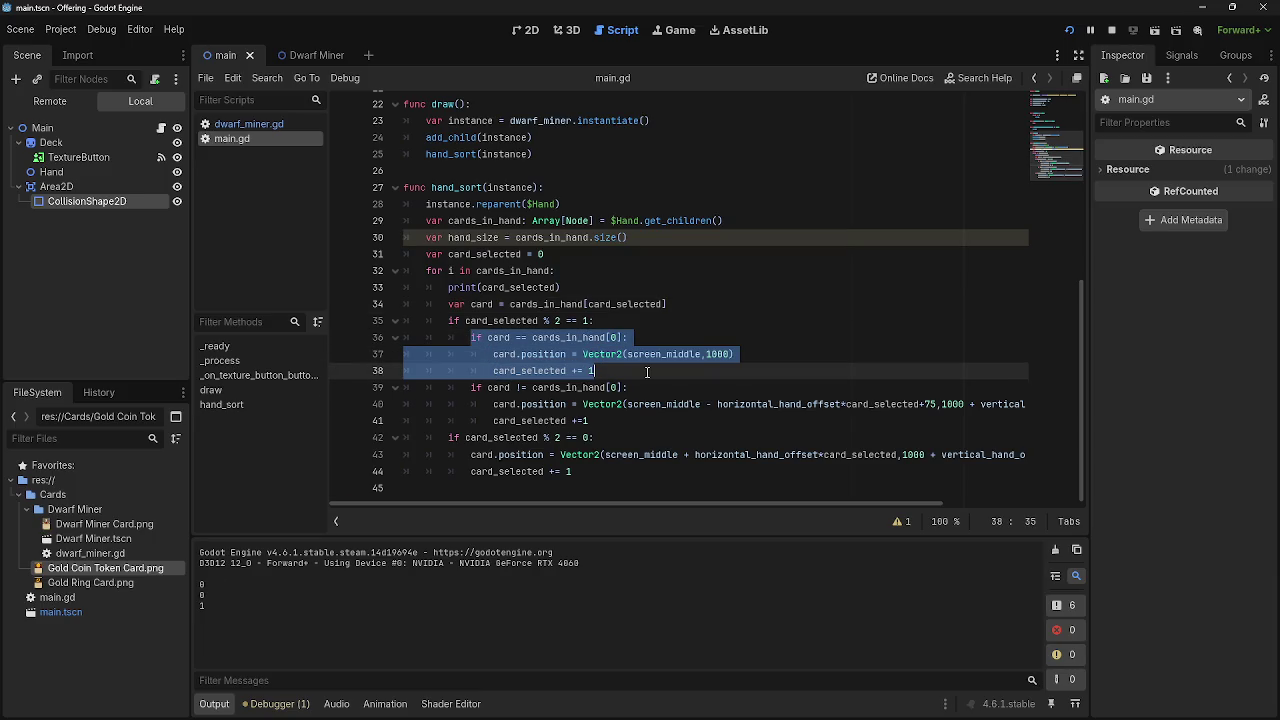
click(647, 372)
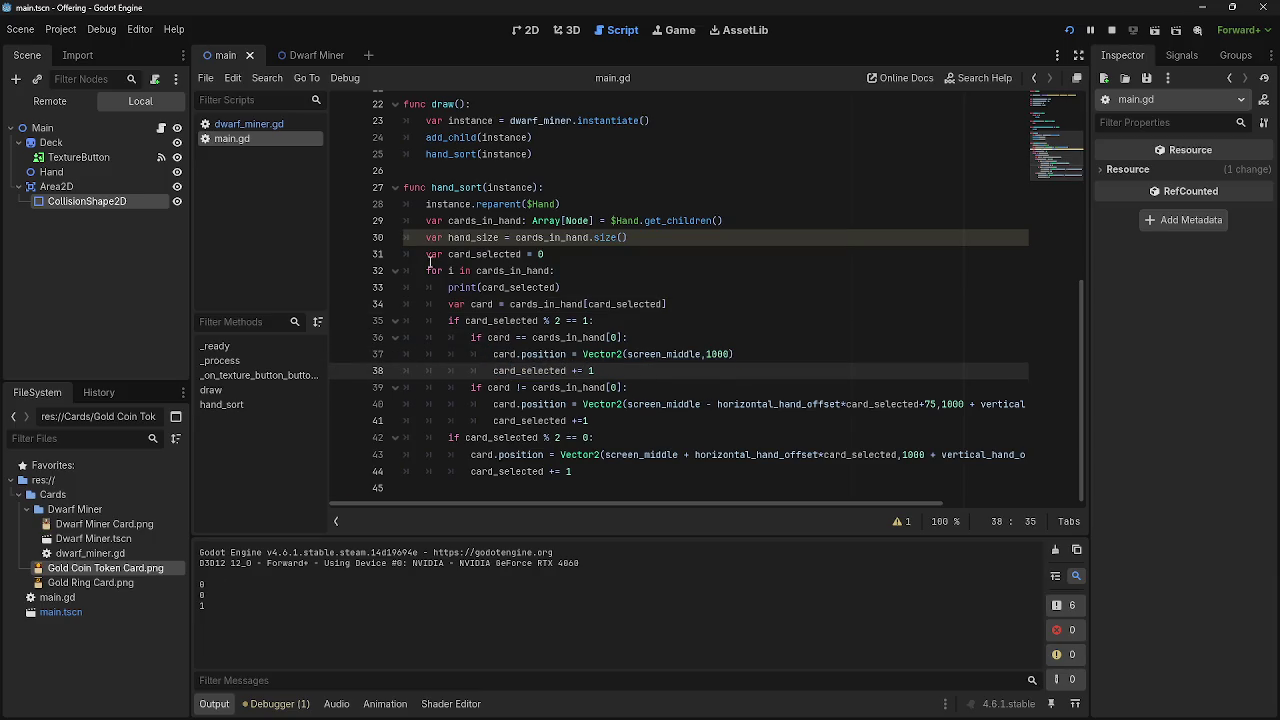
click(420, 258)
key(Down)
key(End)
drag(464, 321, 596, 321)
click(596, 321)
drag(493, 370, 507, 370)
click(652, 371)
click(493, 403)
click(615, 371)
key(shift+Home)
key(shift+Home)
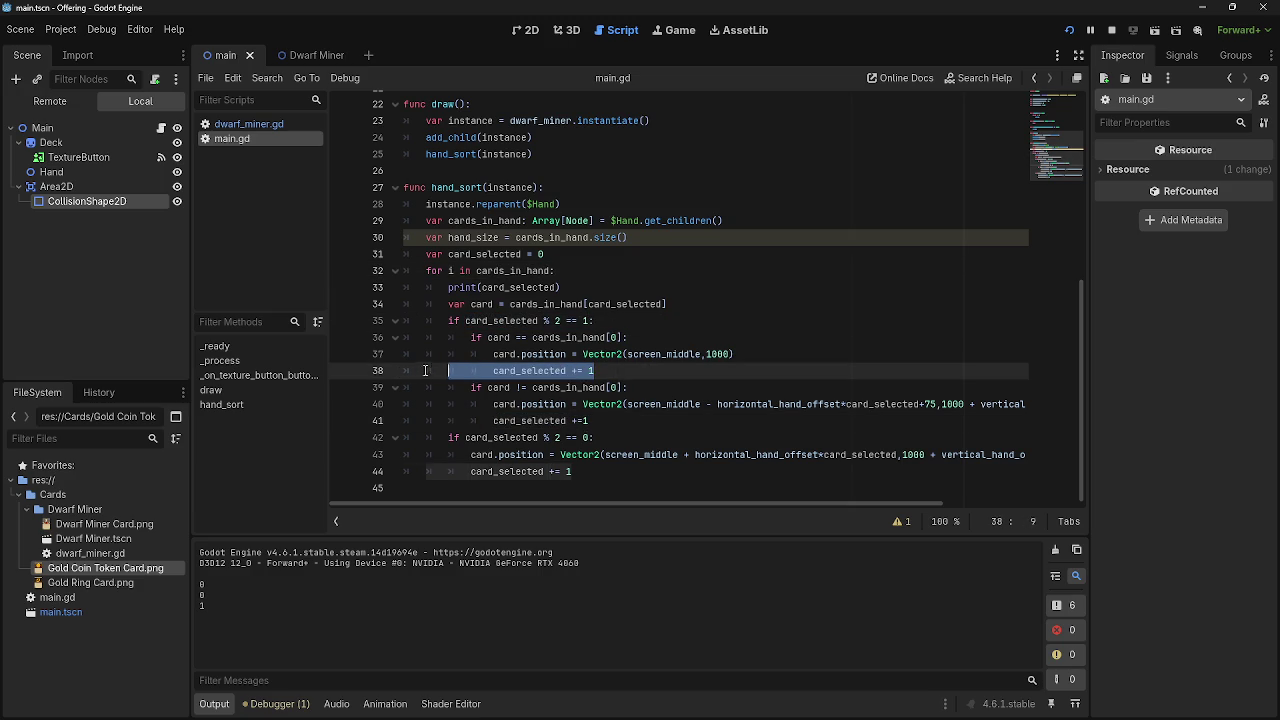
Run the project and draw three cards from the deck until it stops on an index error.
click(1069, 30)
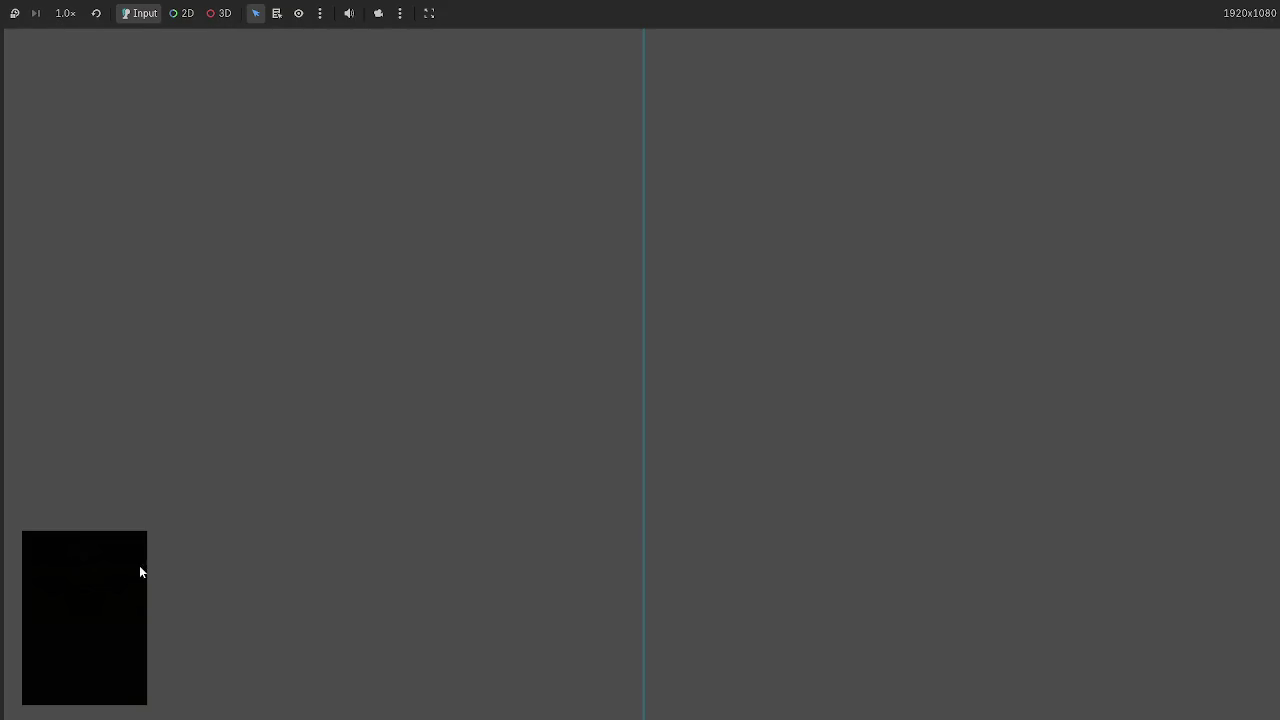
click(98, 568)
click(98, 568)
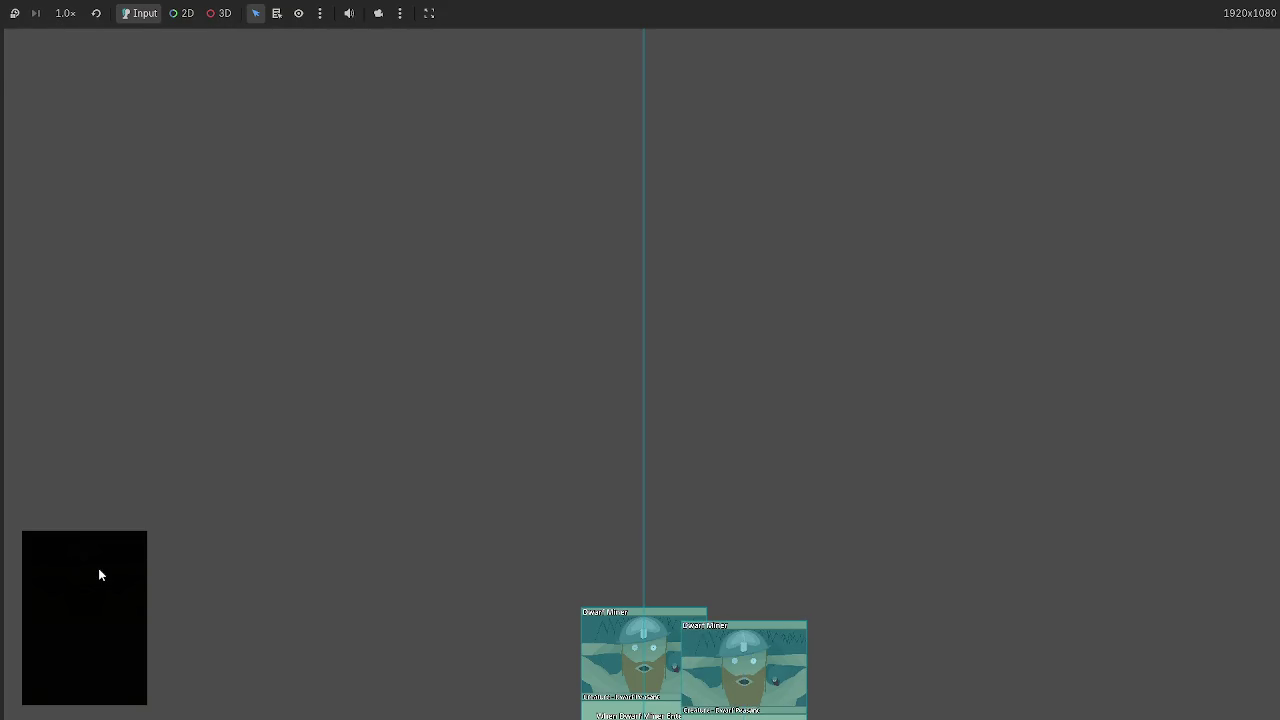
click(98, 568)
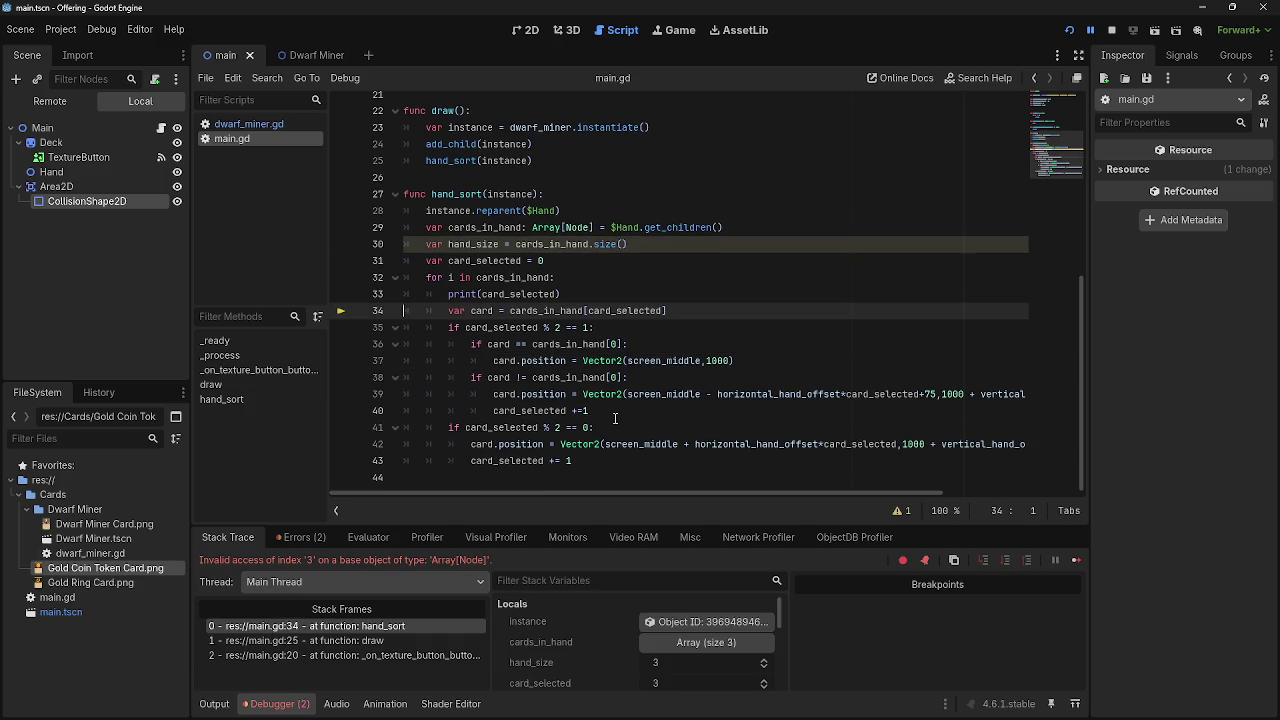
Fix the spacing on line 40 so it reads card_selected += 1.
drag(608, 426, 588, 413)
click(566, 413)
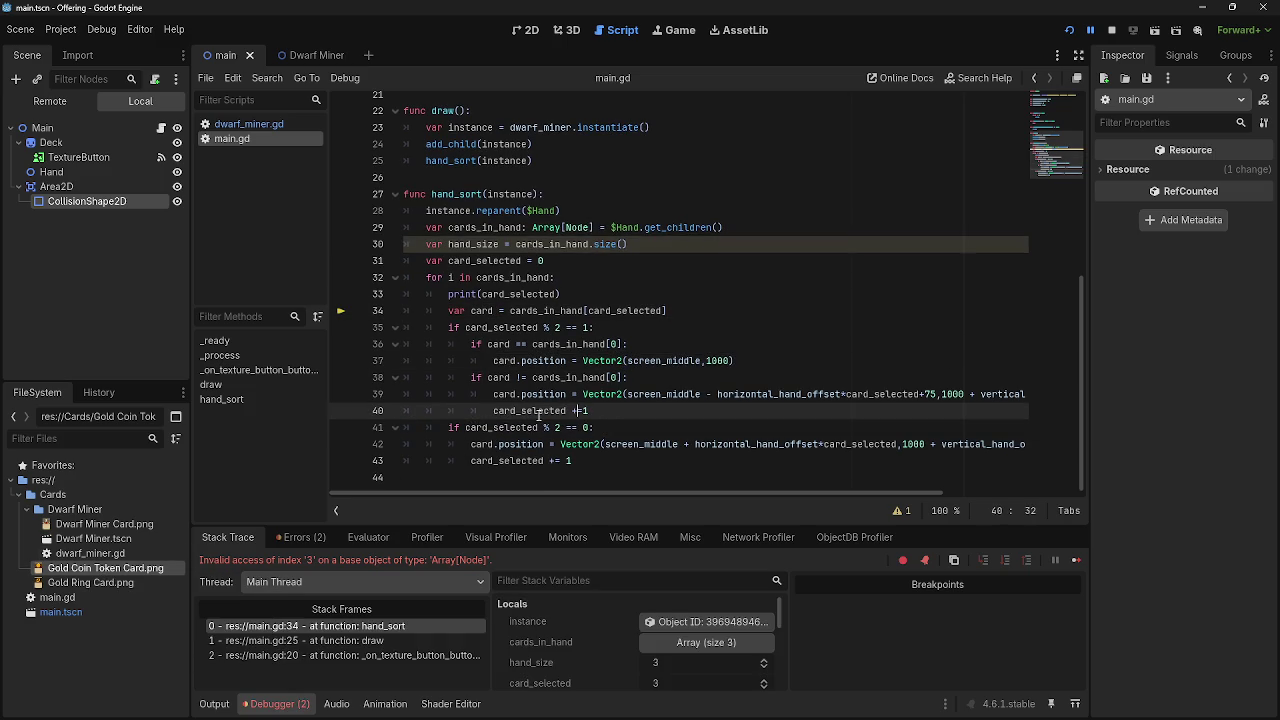
double_click(503, 413)
drag(493, 411, 592, 411)
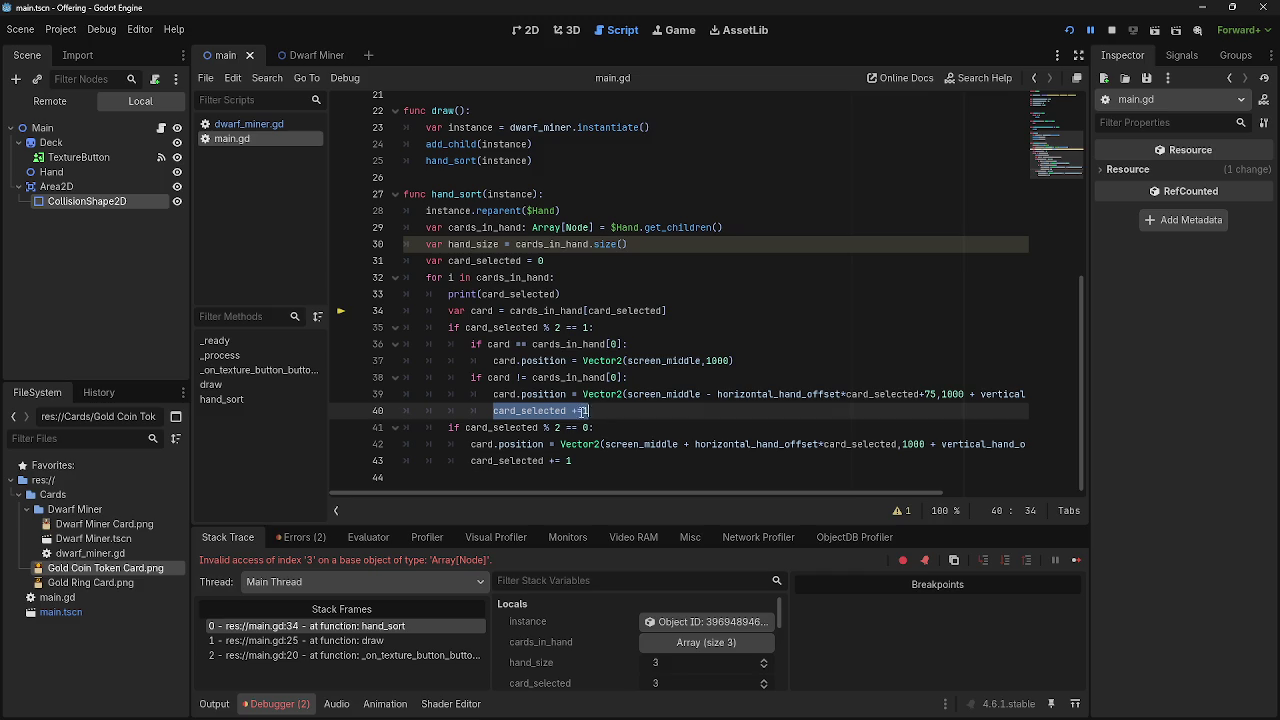
click(586, 411)
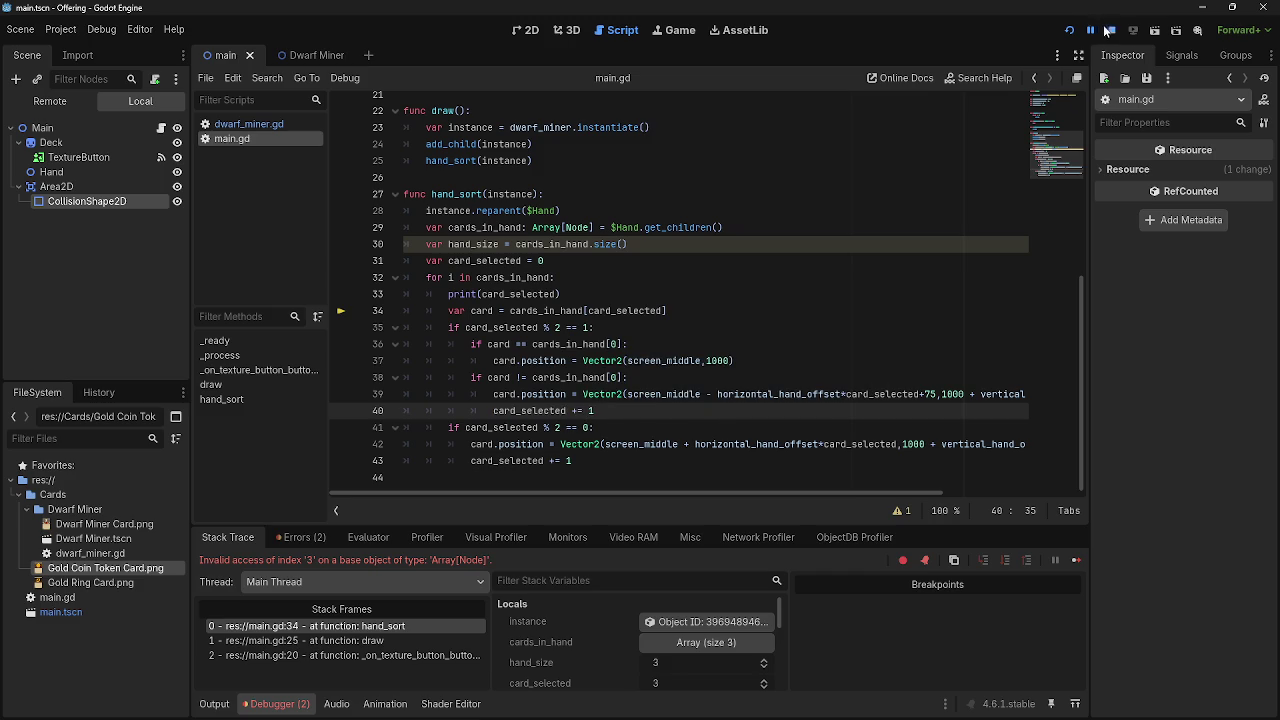
Restart the game and draw three cards from the deck.
click(1108, 30)
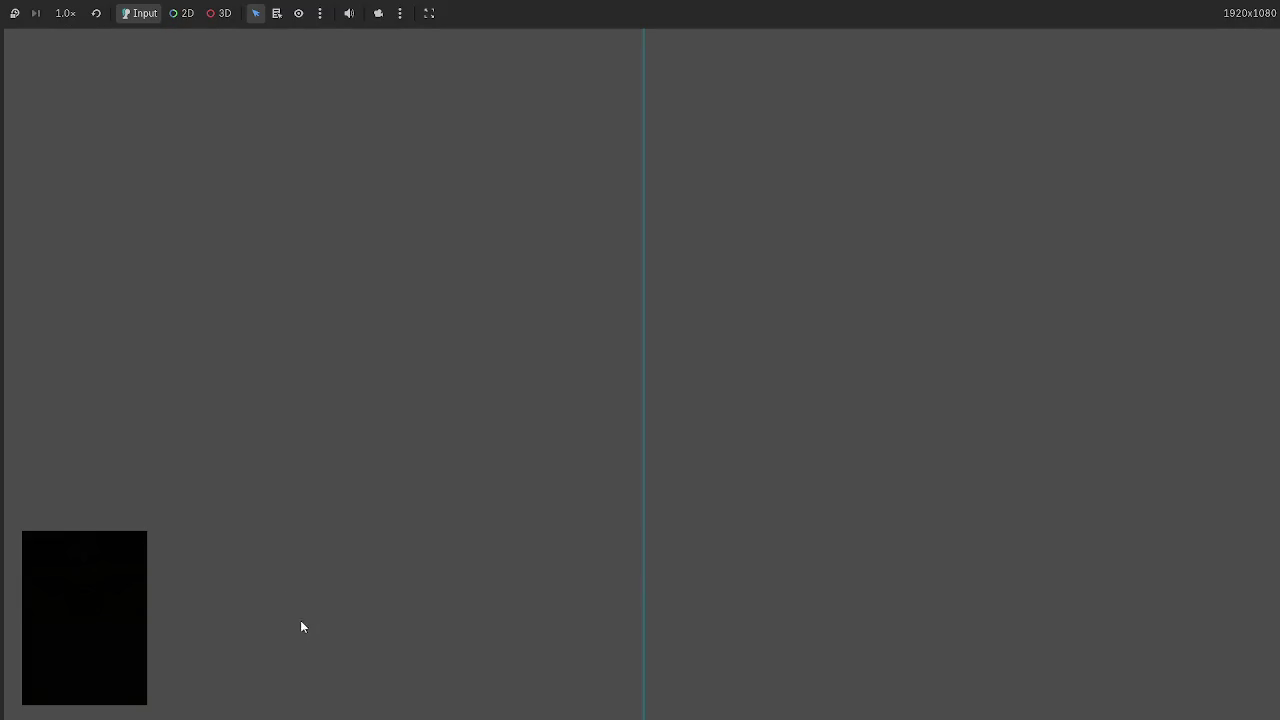
click(96, 615)
click(96, 613)
click(96, 613)
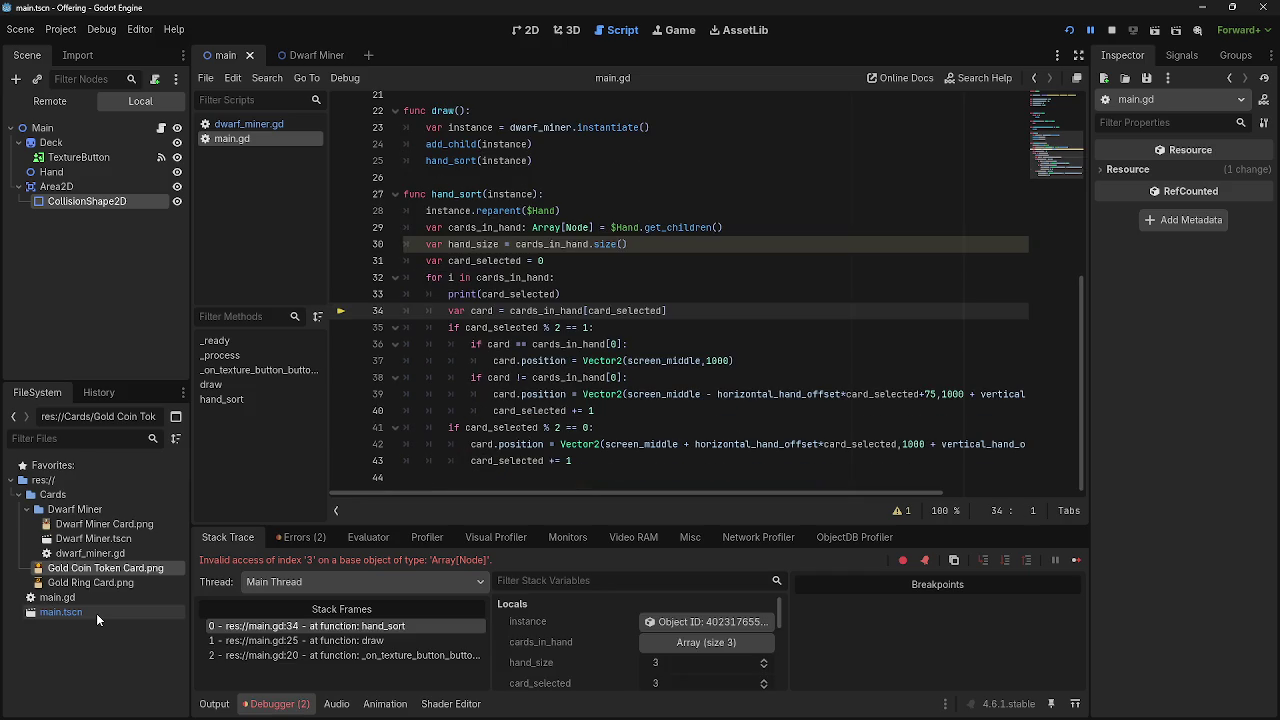
Review the increment on line 40 and the surrounding loop code down to line 43.
click(611, 416)
mouse_move(601, 411)
mouse_down()
mouse_move(494, 411)
mouse_move(598, 411)
mouse_up()
scroll(597, 411, up, 5)
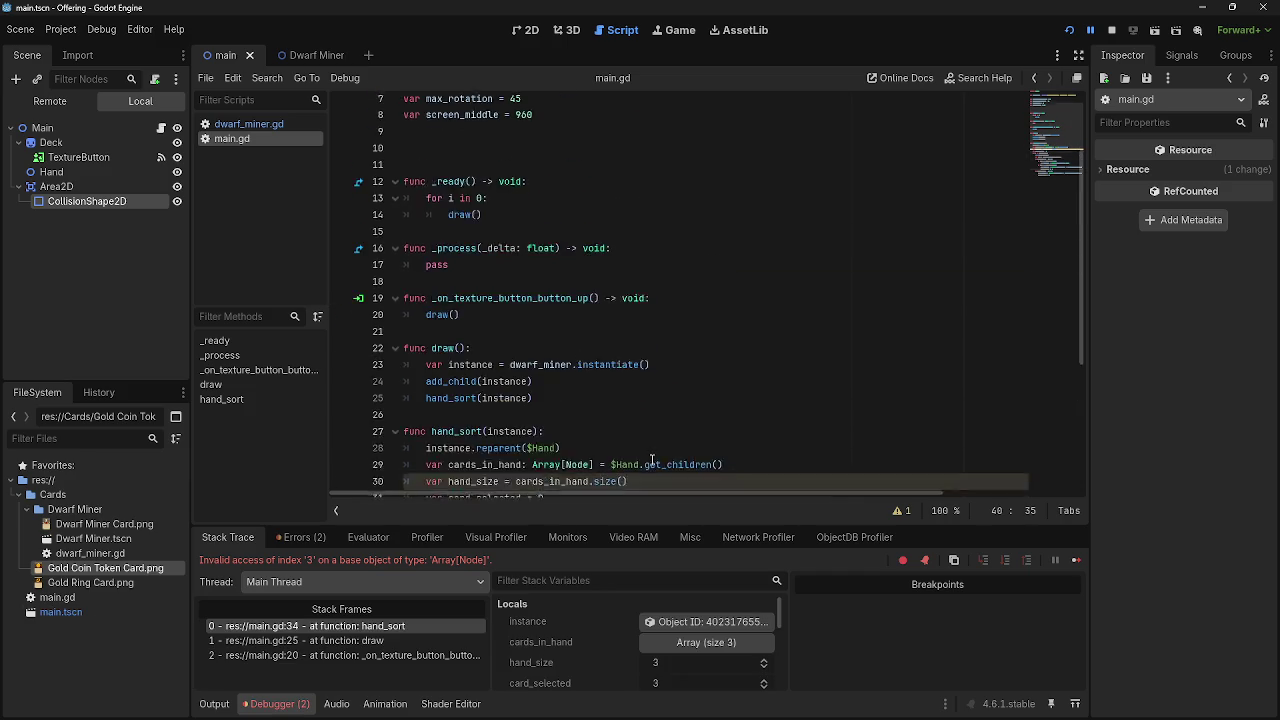
scroll(652, 460, down, 4)
scroll(652, 460, down, 2)
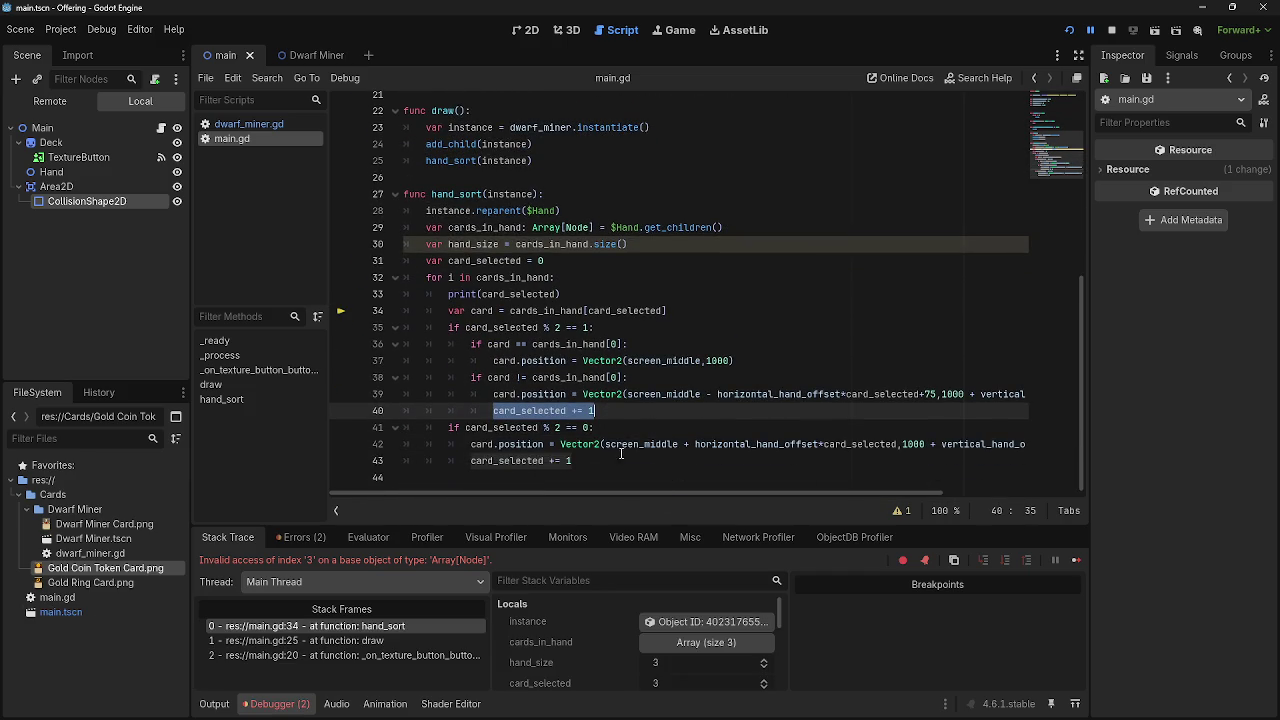
drag(701, 493, 821, 471)
scroll(821, 477, left, 3)
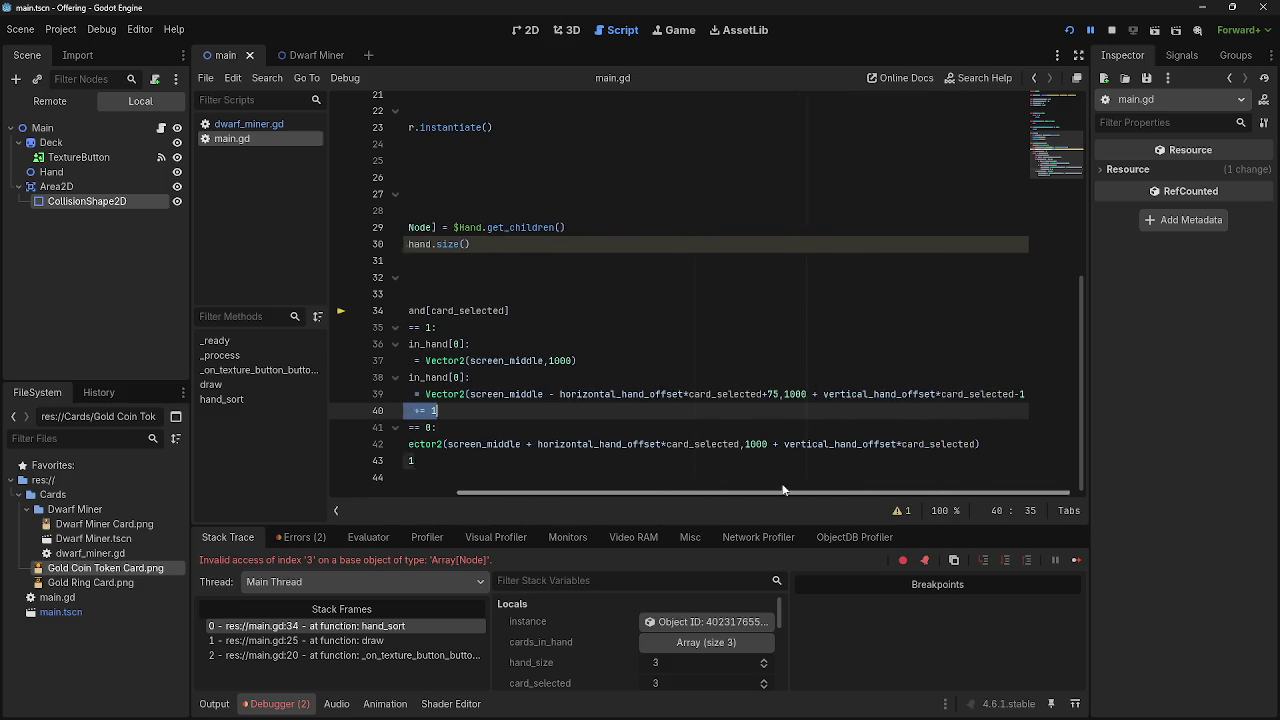
click(593, 461)
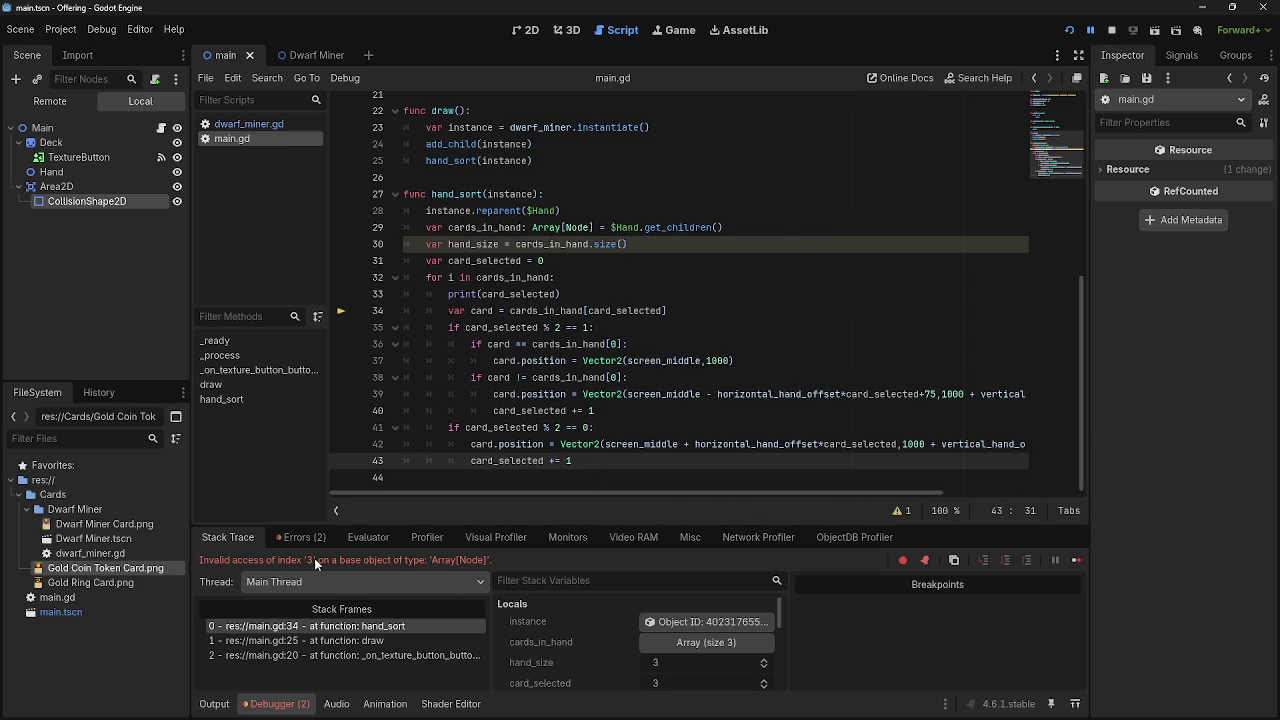
Run the game again and draw a card, hitting the index 3 error at line 34.
click(1069, 30)
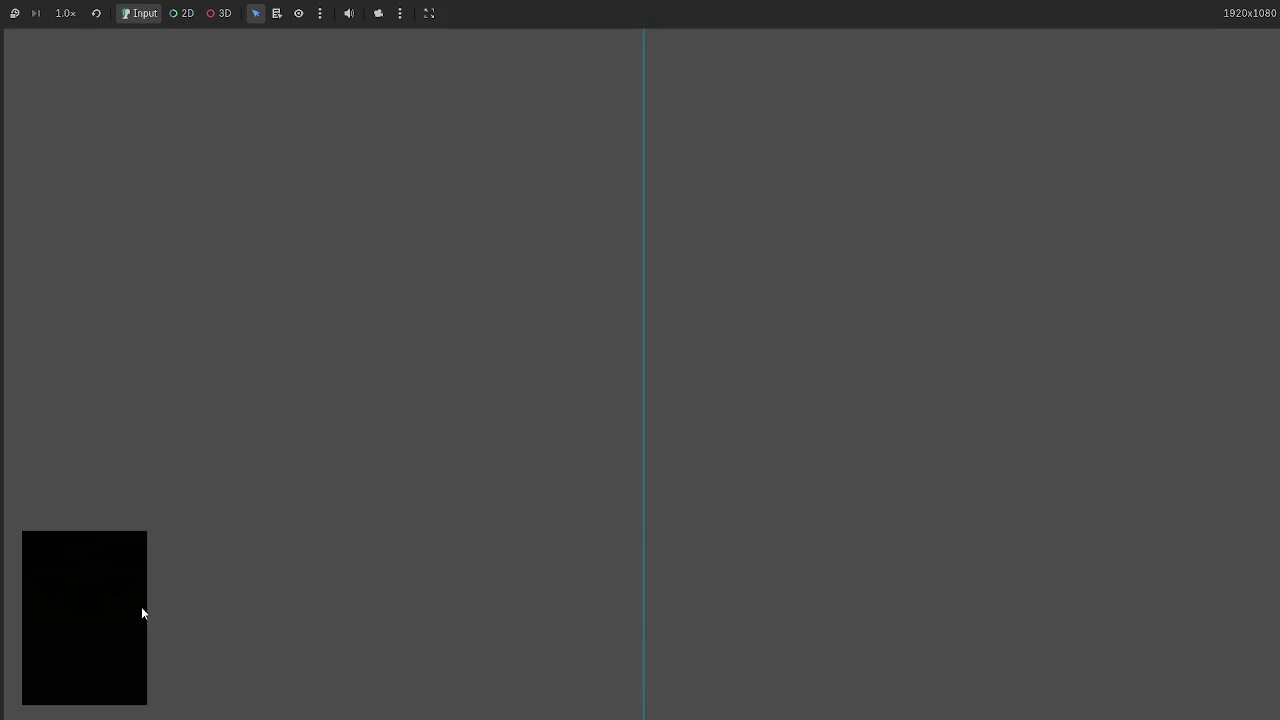
key(alt+Tab)
key(alt+Tab)
click(120, 604)
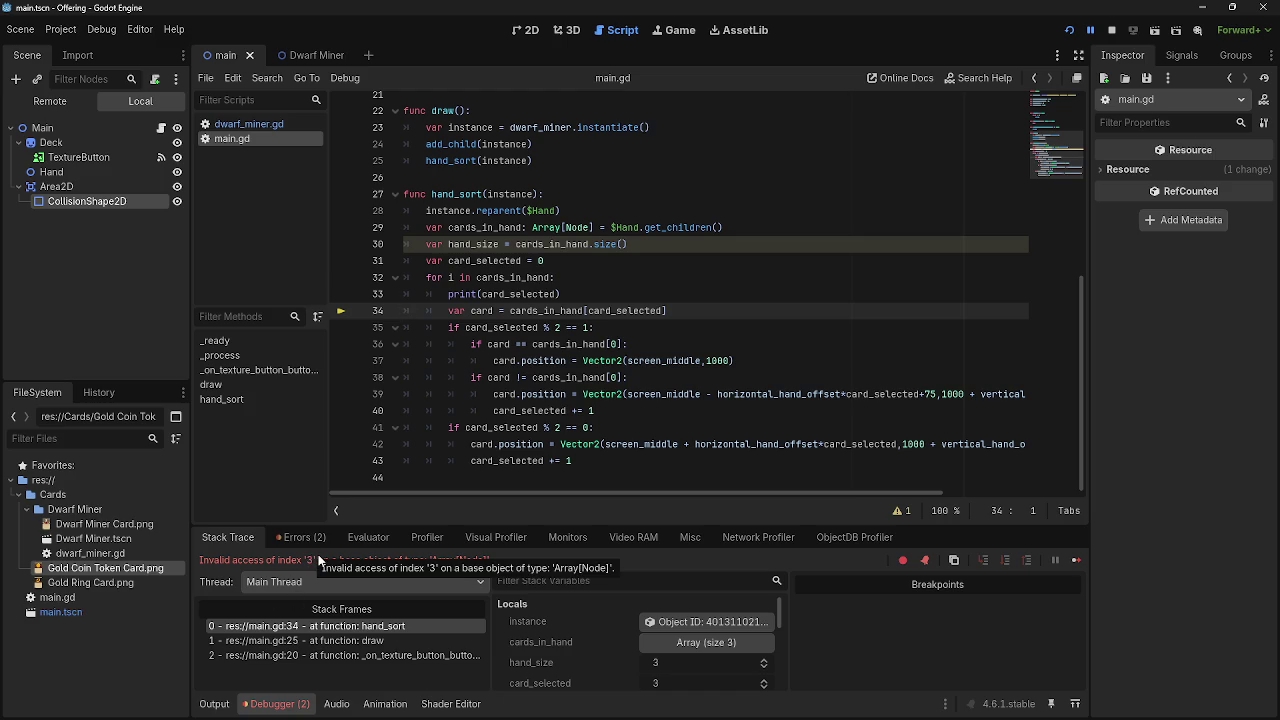
Insert blank lines after the increments on lines 40 and 43.
click(585, 461)
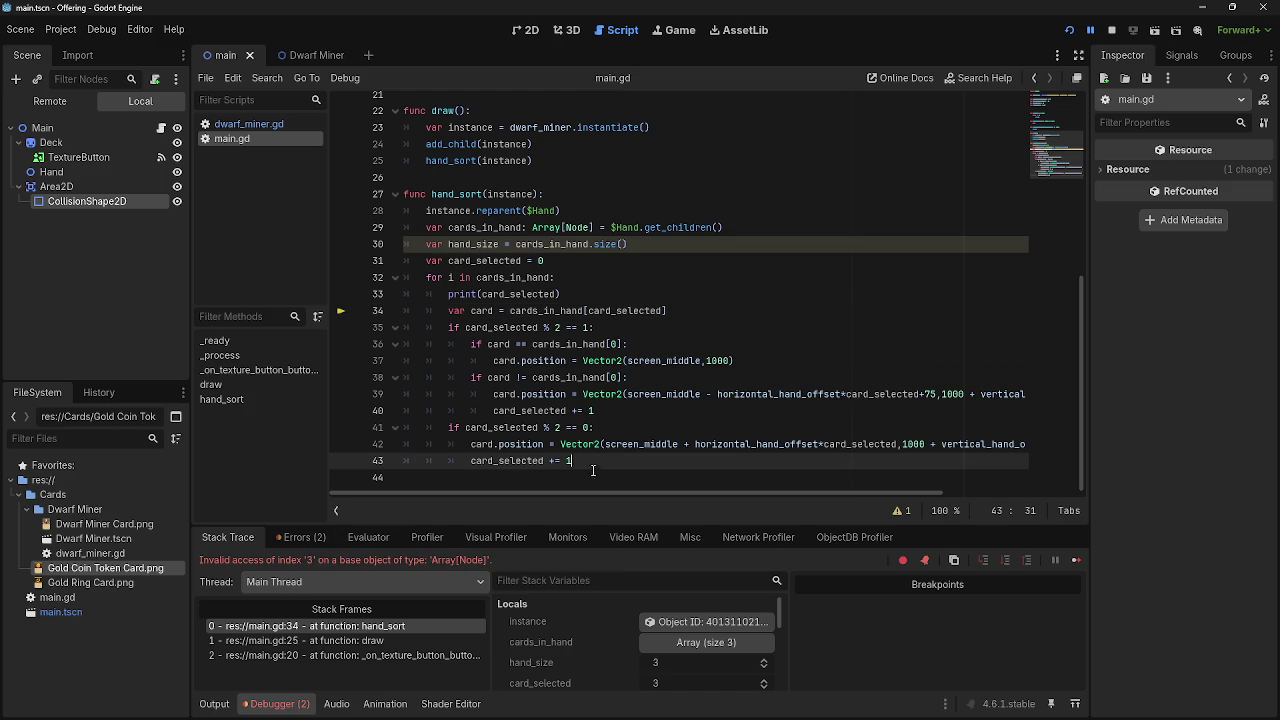
key(Return)
click(634, 411)
key(Return)
scroll(630, 414, down, 1)
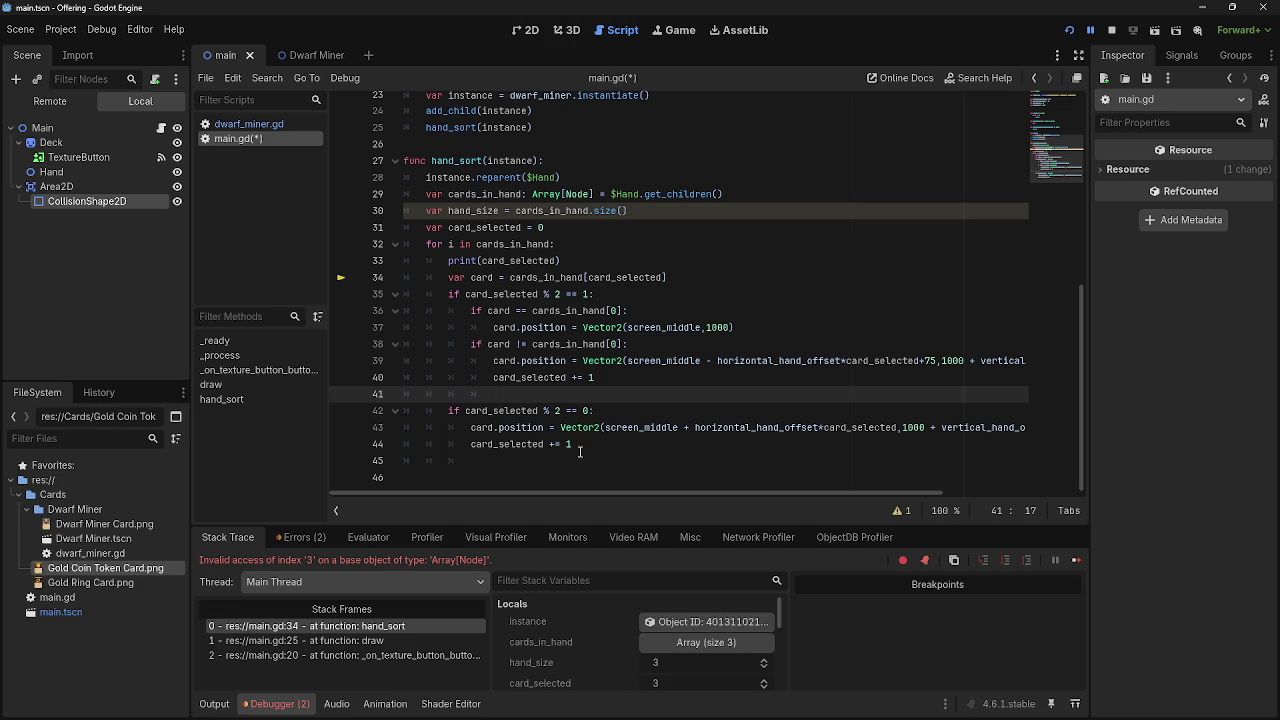
Copy print(card_selected) from line 33 and paste it onto lines 41 and 45.
drag(561, 260, 446, 260)
key(ctrl+c)
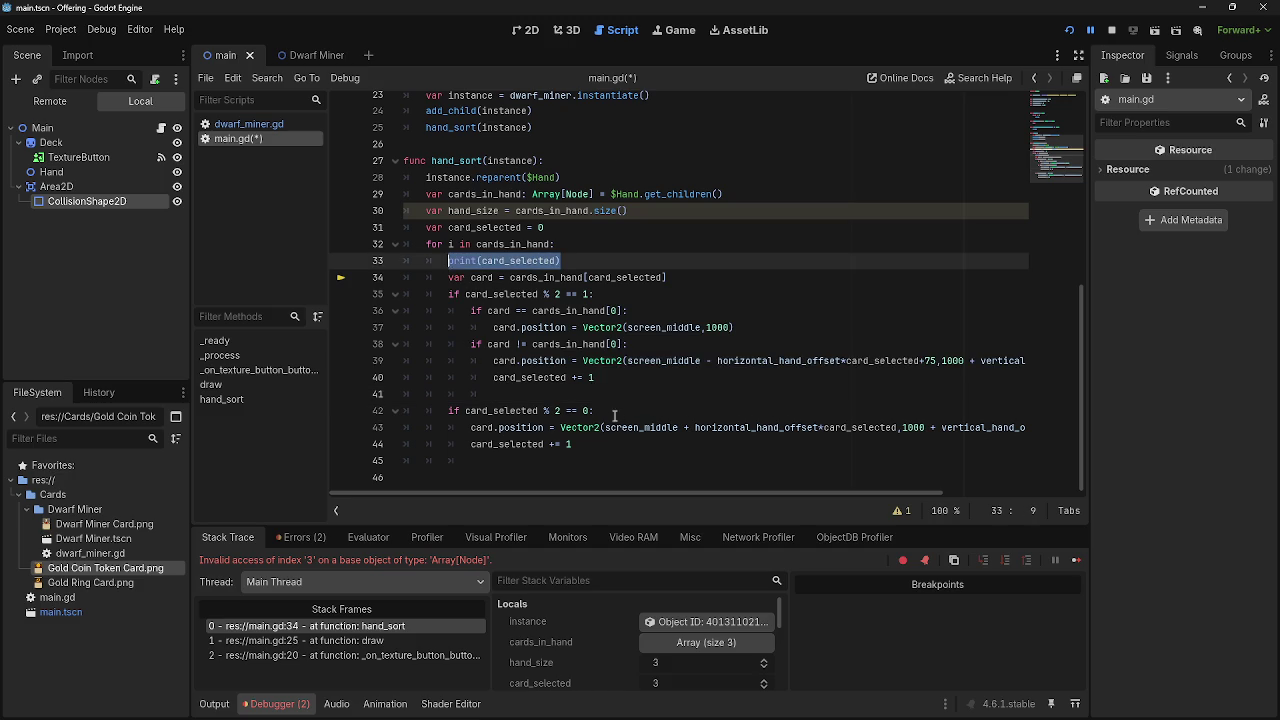
click(592, 410)
key(ctrl+v)
key(ctrl+z)
click(590, 394)
key(ctrl+v)
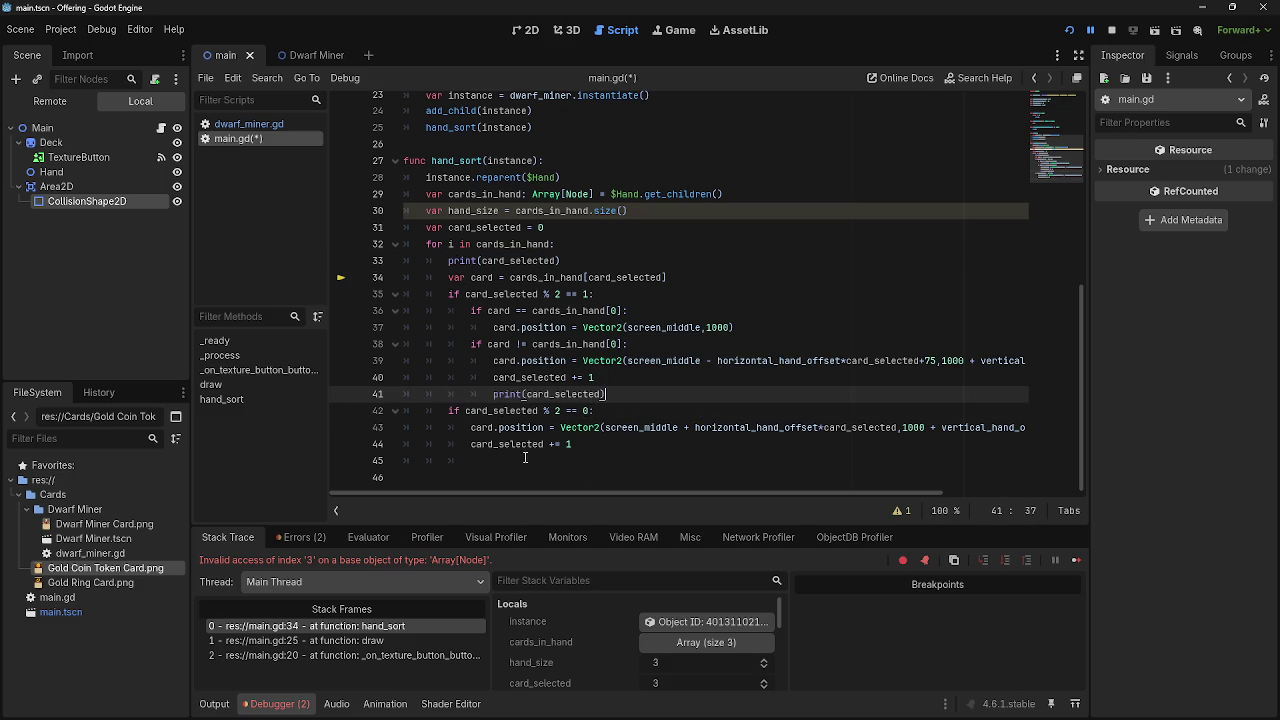
click(528, 460)
key(ctrl+v)
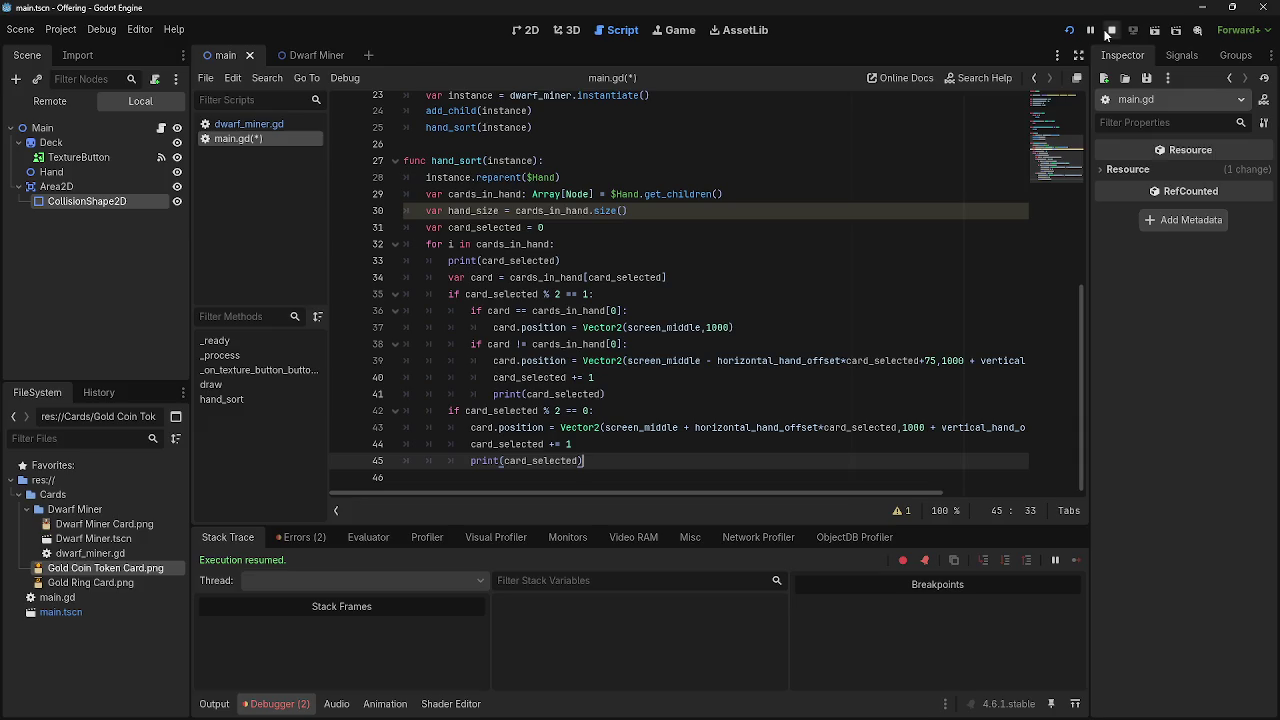
Rerun the game, draw two cards, and stop it with F8 to check the counter output.
click(1108, 30)
click(1068, 30)
key(alt+Tab)
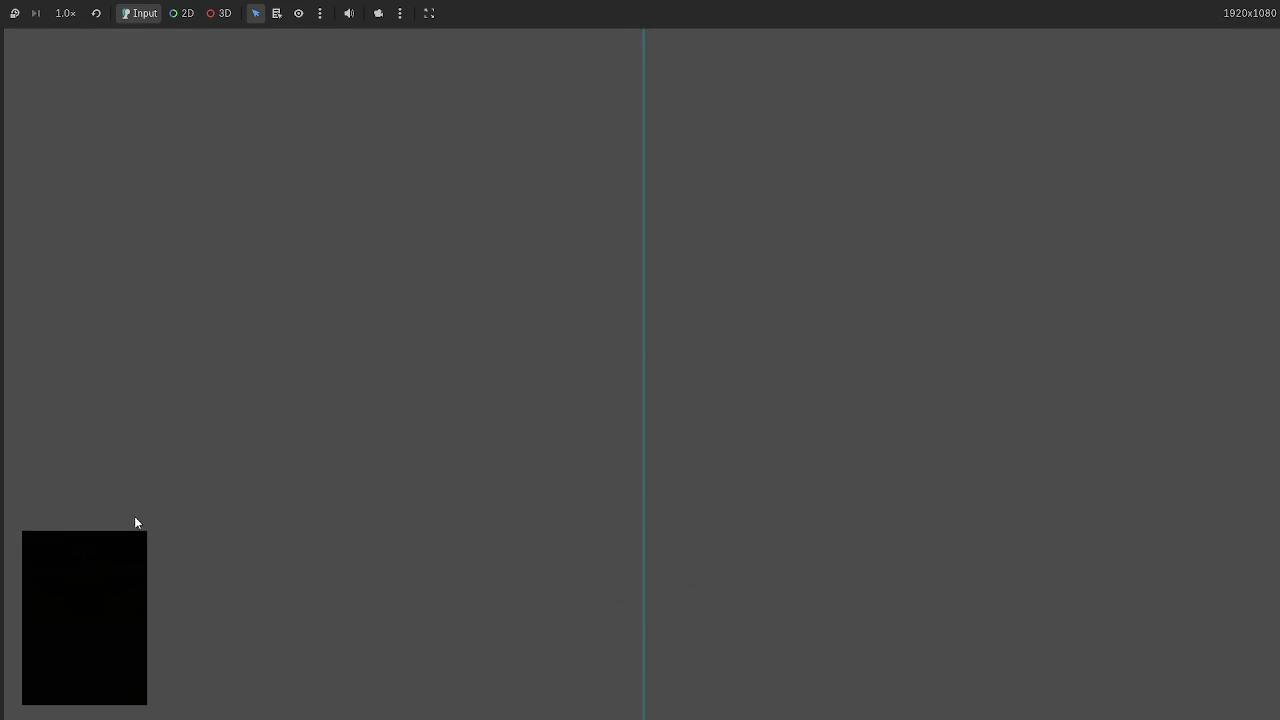
click(140, 535)
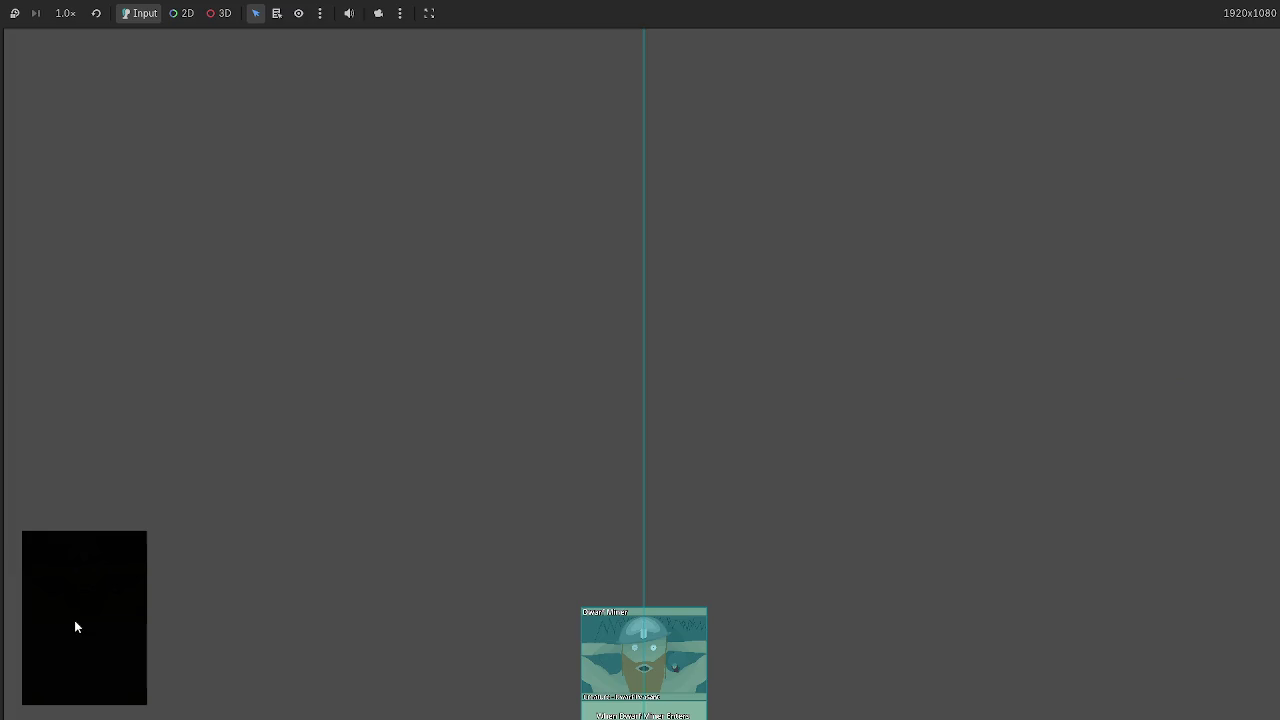
click(74, 620)
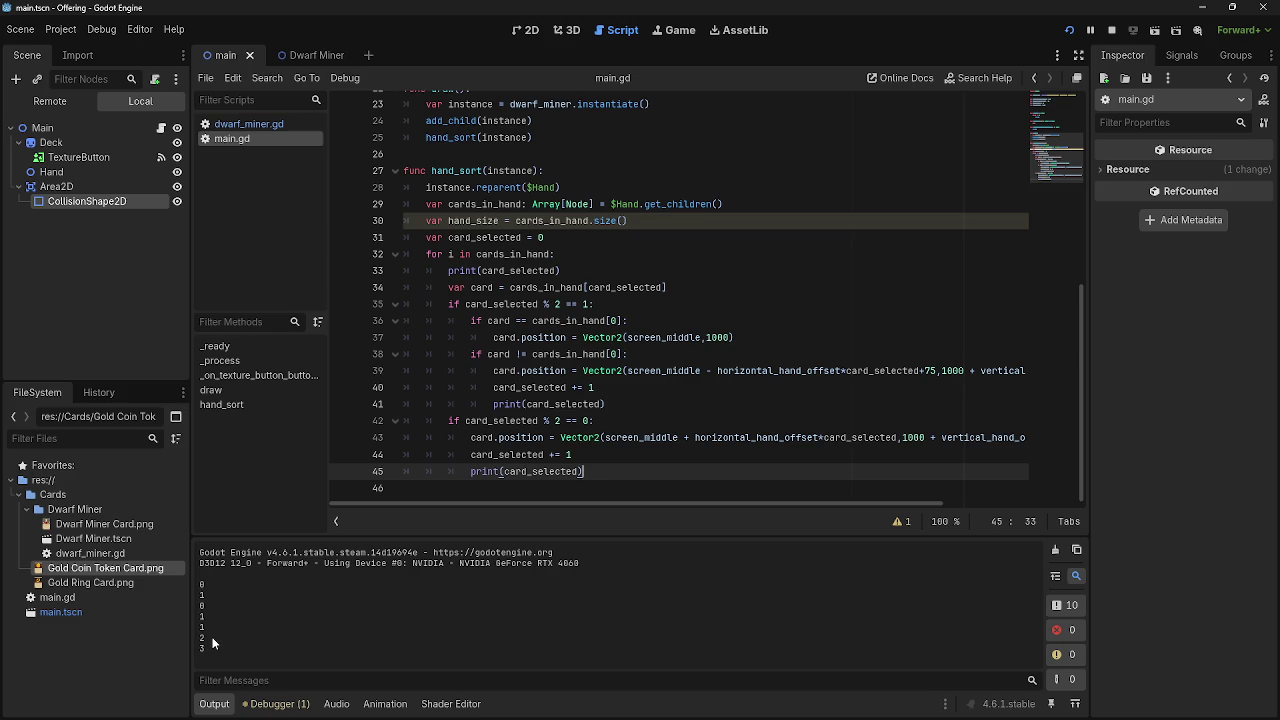
key(F8)
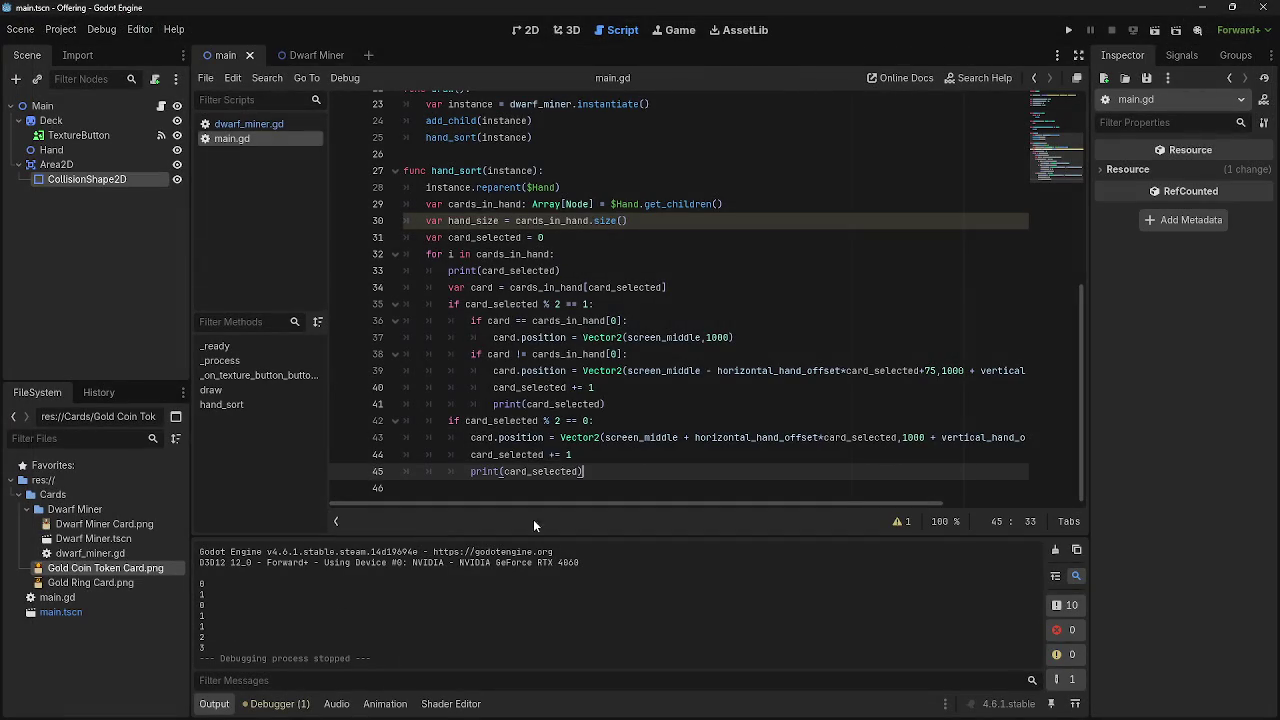
Delete the print on line 33 and test the game by drawing cards.
click(557, 270)
key(shift+Home)
key(shift+Home)
key(BackSpace)
key(BackSpace)
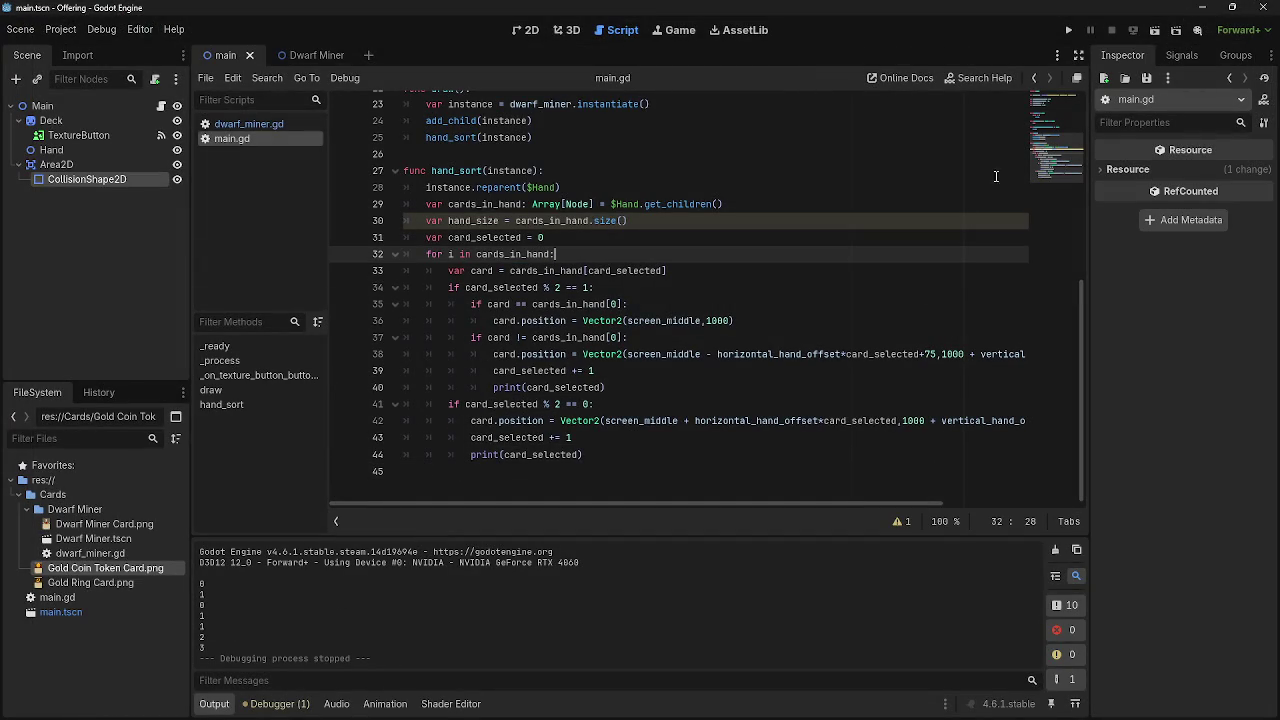
click(1068, 30)
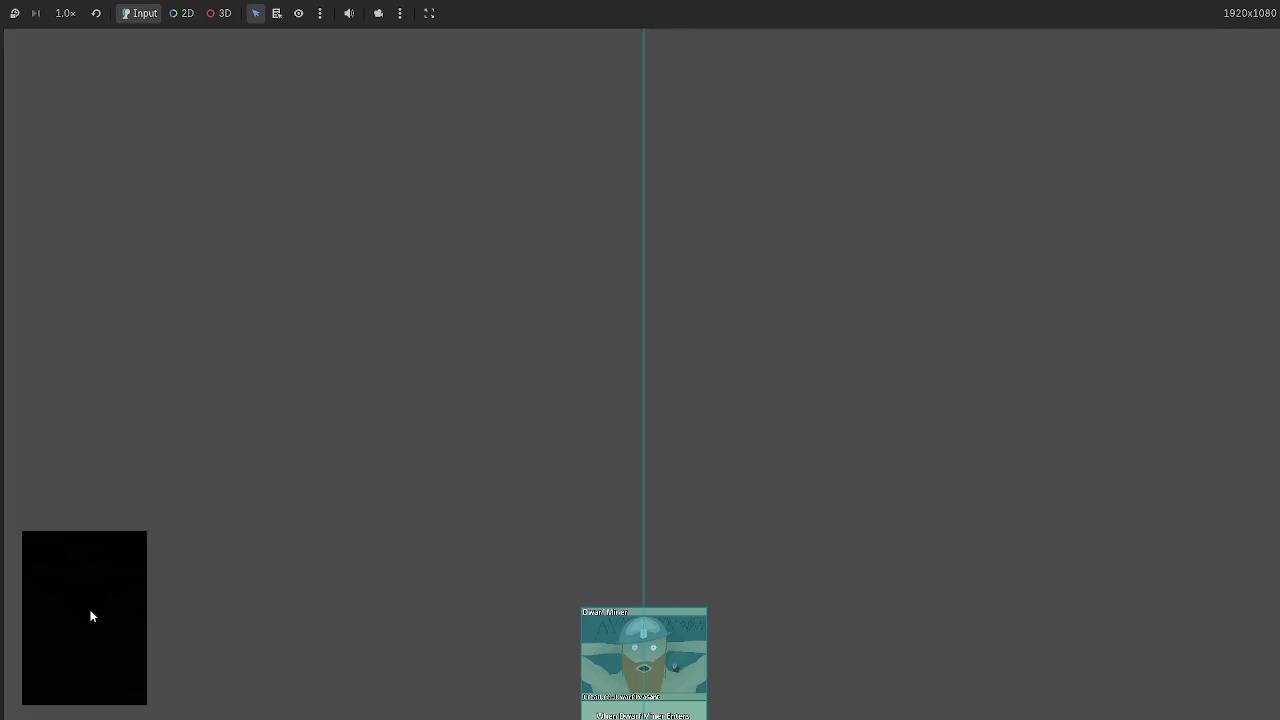
click(89, 614)
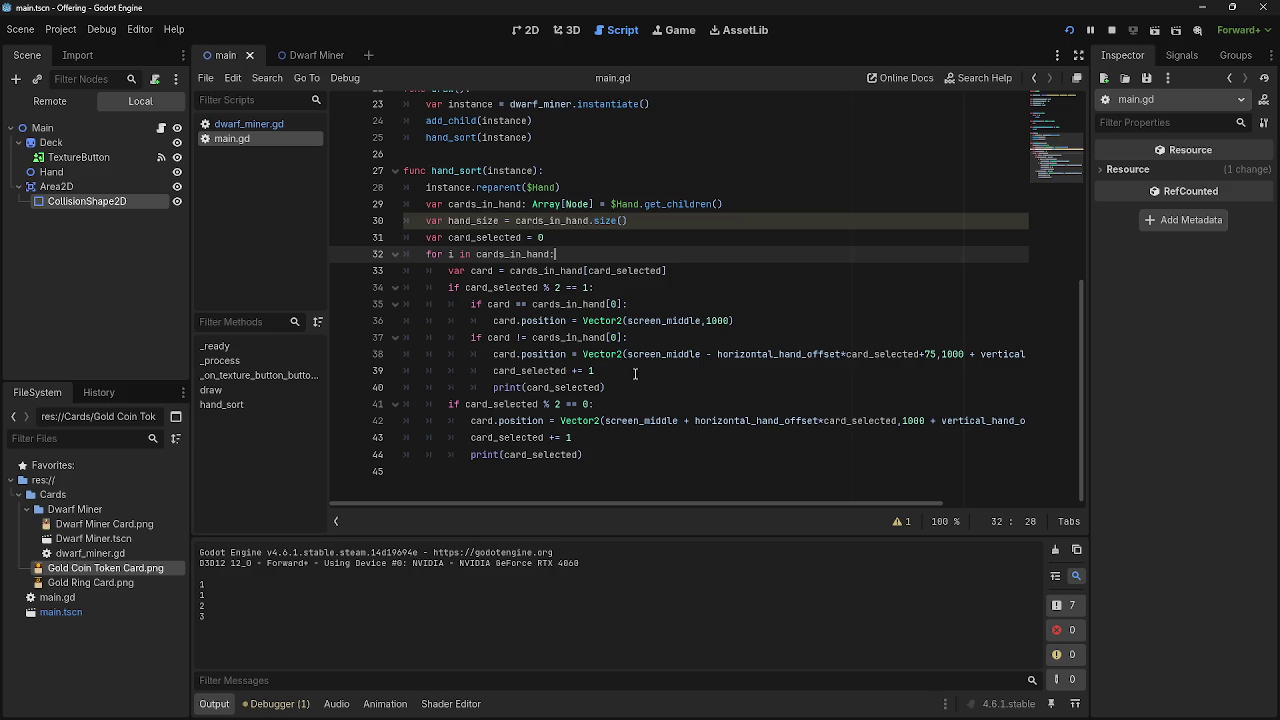
Paste print(card_selected) on a new line 37 after the first-card placement and rerun with F5.
click(609, 287)
drag(448, 287, 597, 288)
drag(471, 304, 751, 320)
click(751, 320)
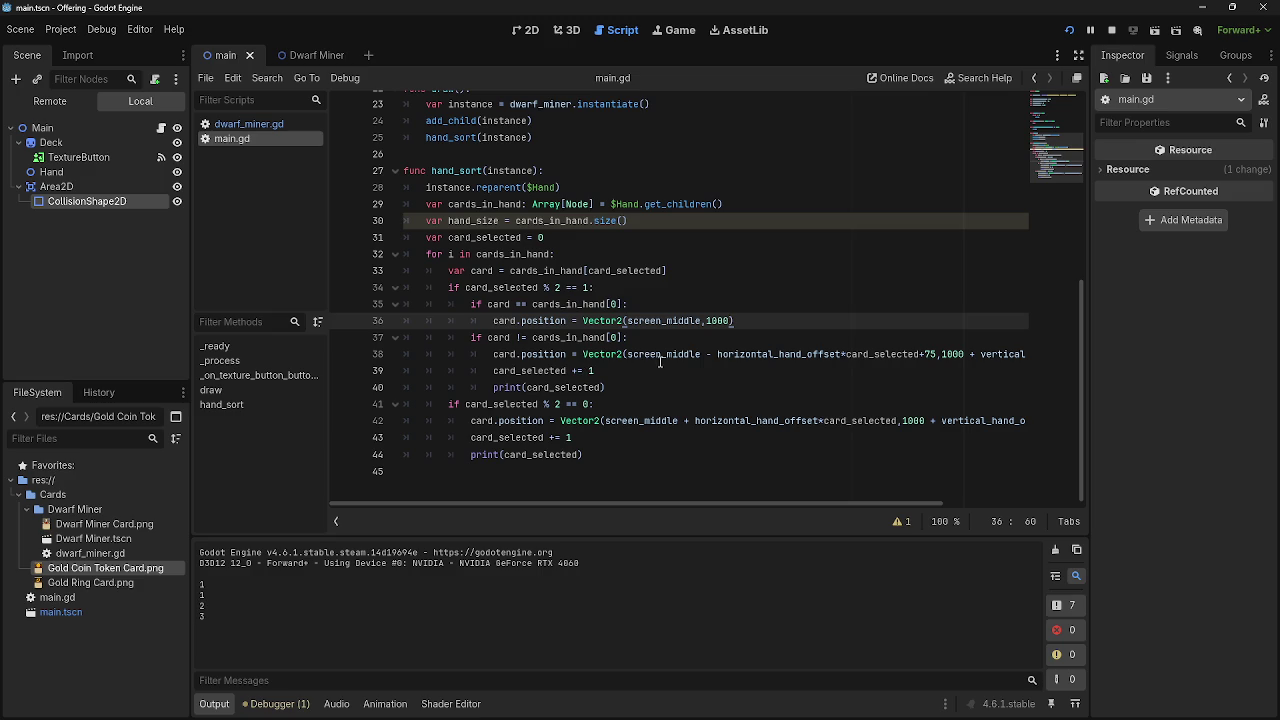
key(Return)
key(ctrl+v)
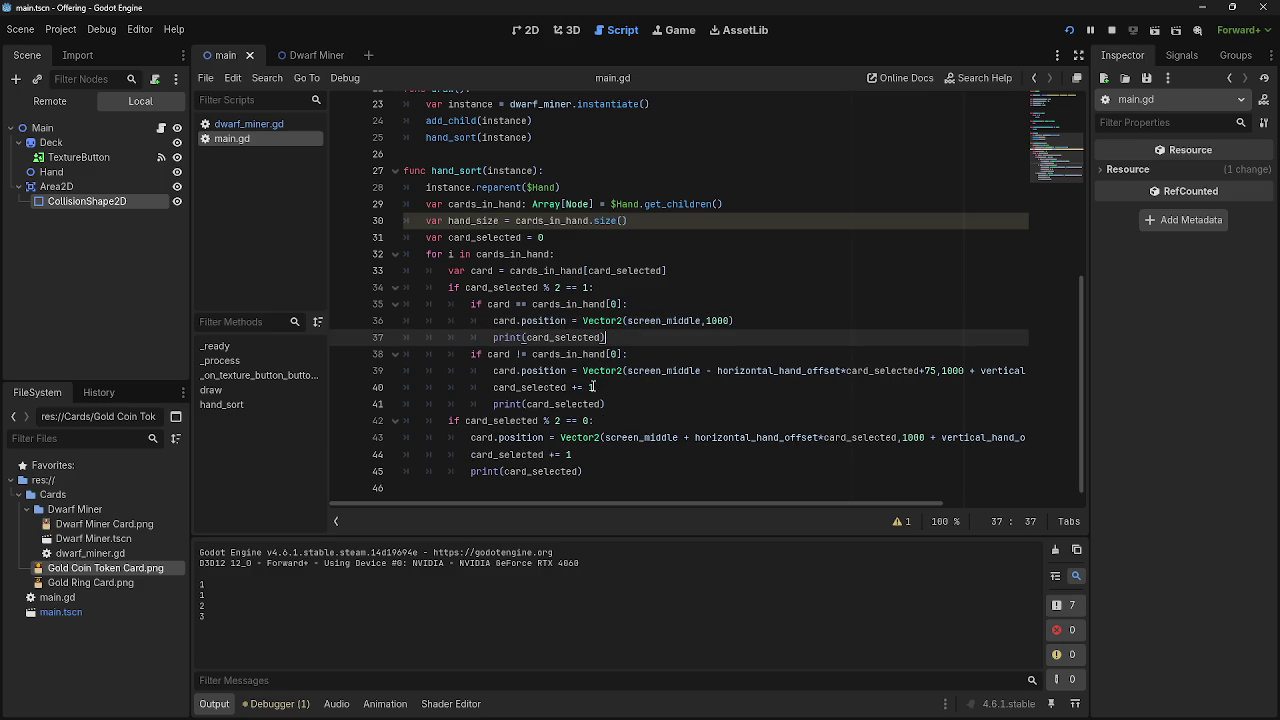
key(F5)
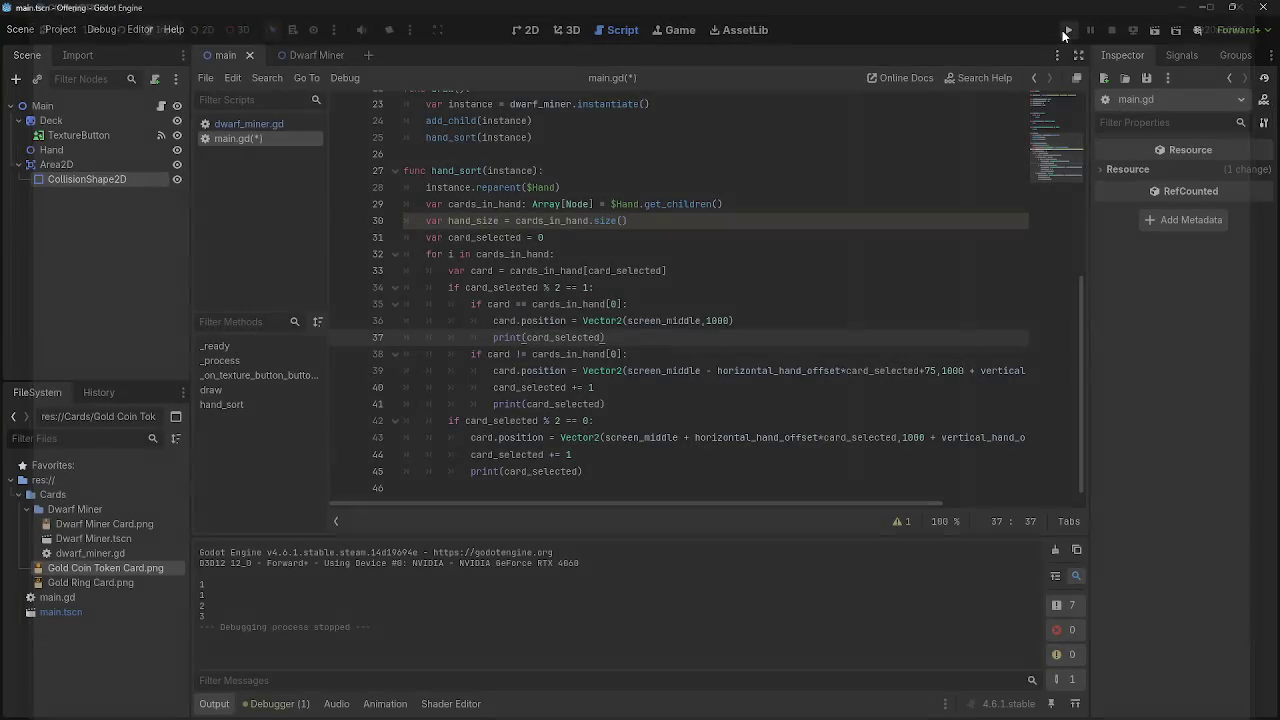
key(alt+Tab)
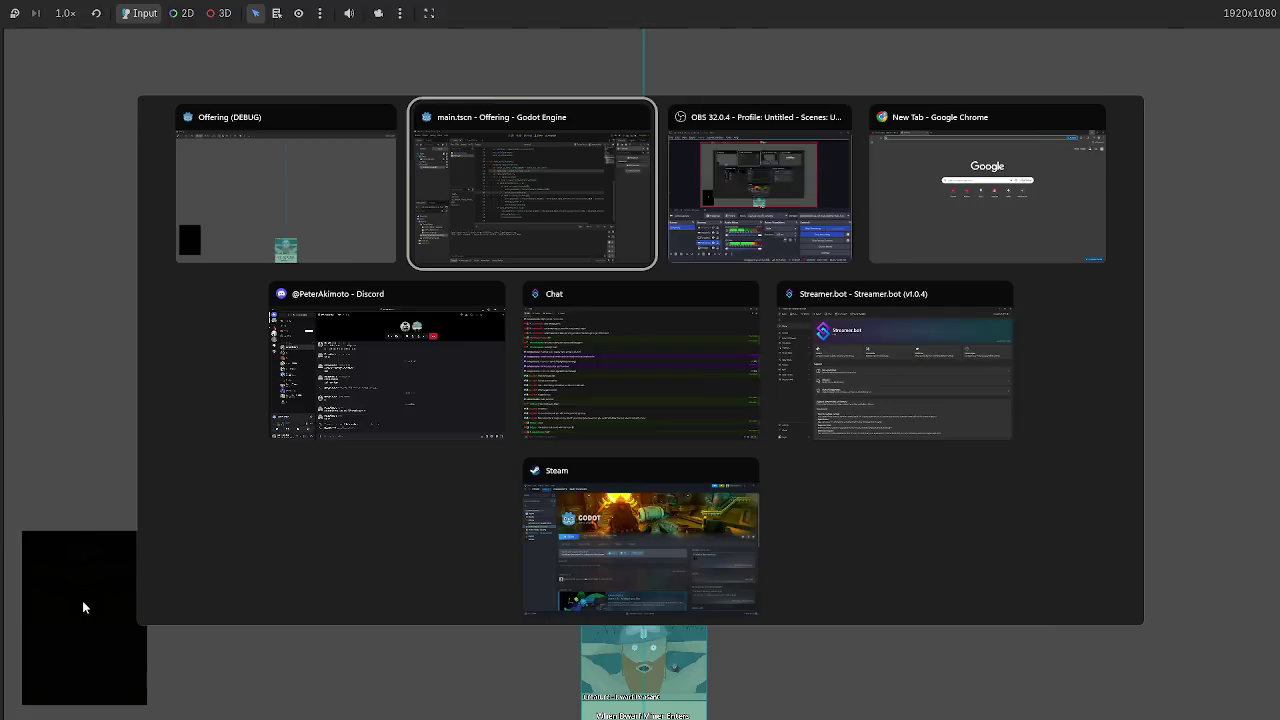
key(alt+Tab)
key(alt+Tab)
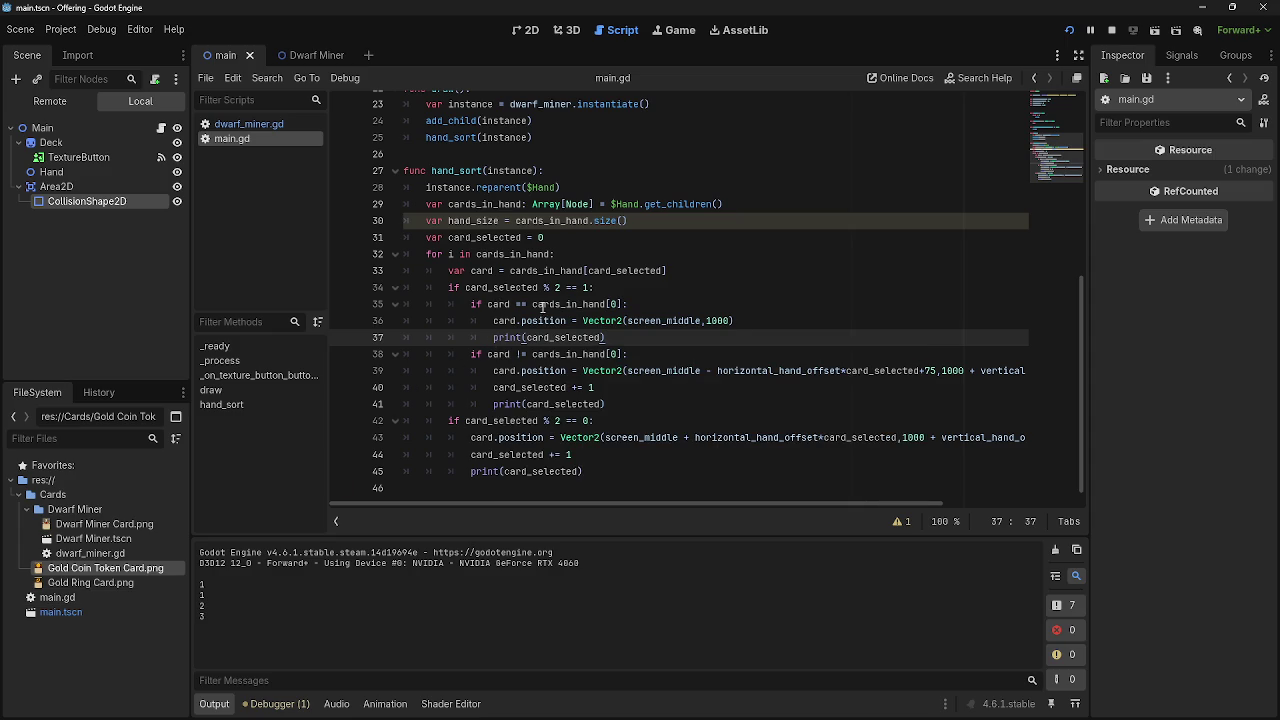
Delete the print(card_selected) line from the first-card branch.
click(685, 306)
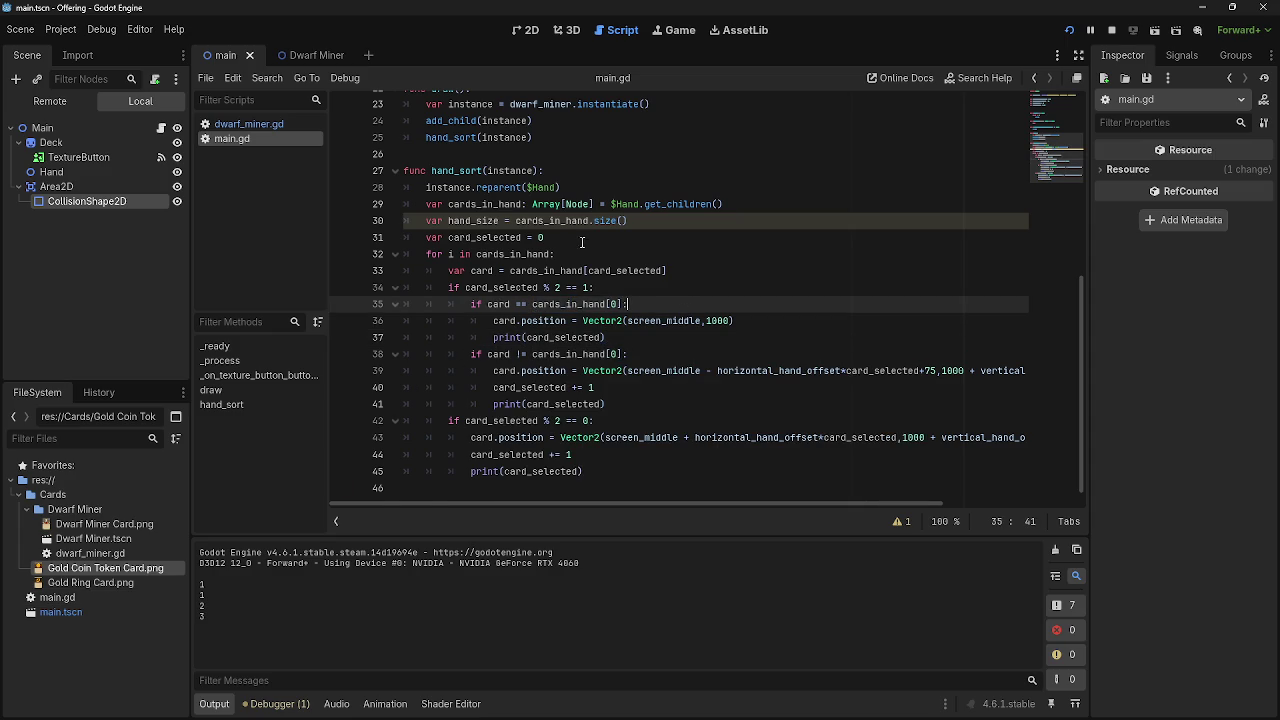
scroll(570, 460, up, 6)
scroll(563, 501, right, 3)
scroll(554, 502, left, 3)
scroll(557, 427, down, 6)
key(Down)
key(End)
key(shift+Down)
key(BackSpace)
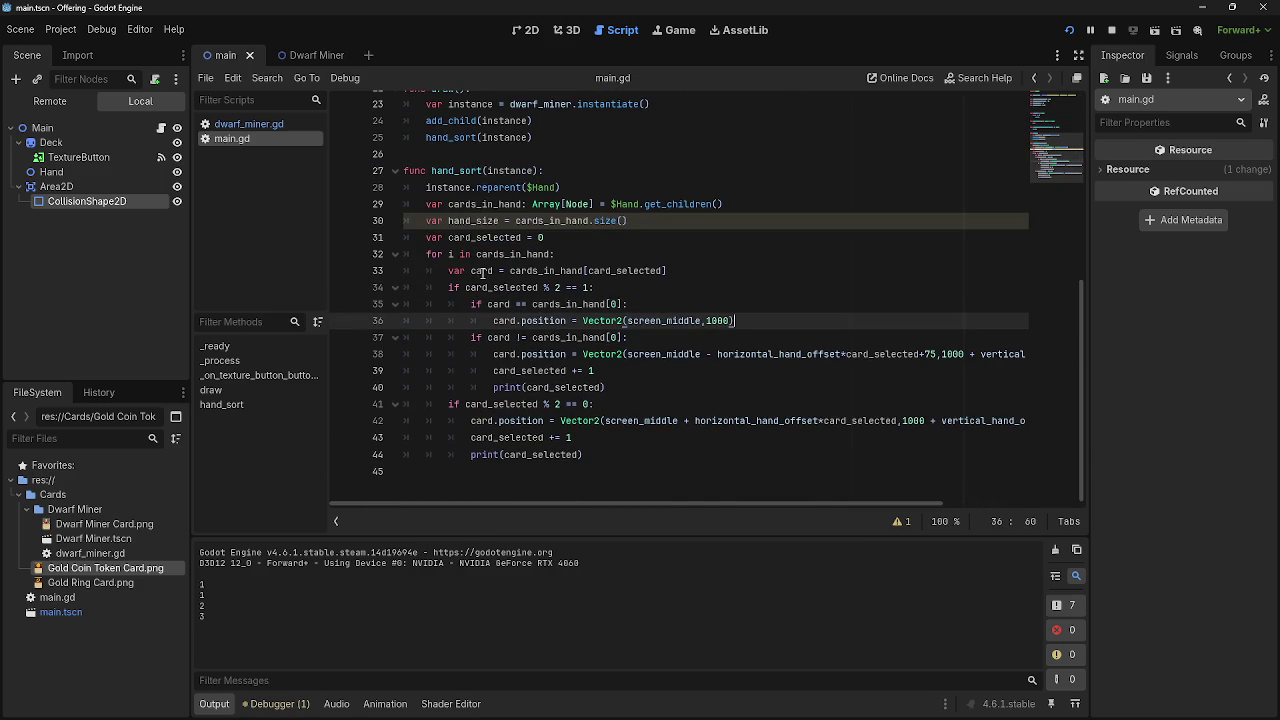
Review the first-card check on line 35 and the card lookup on line 33, then relaunch the game.
drag(537, 305, 607, 305)
click(607, 305)
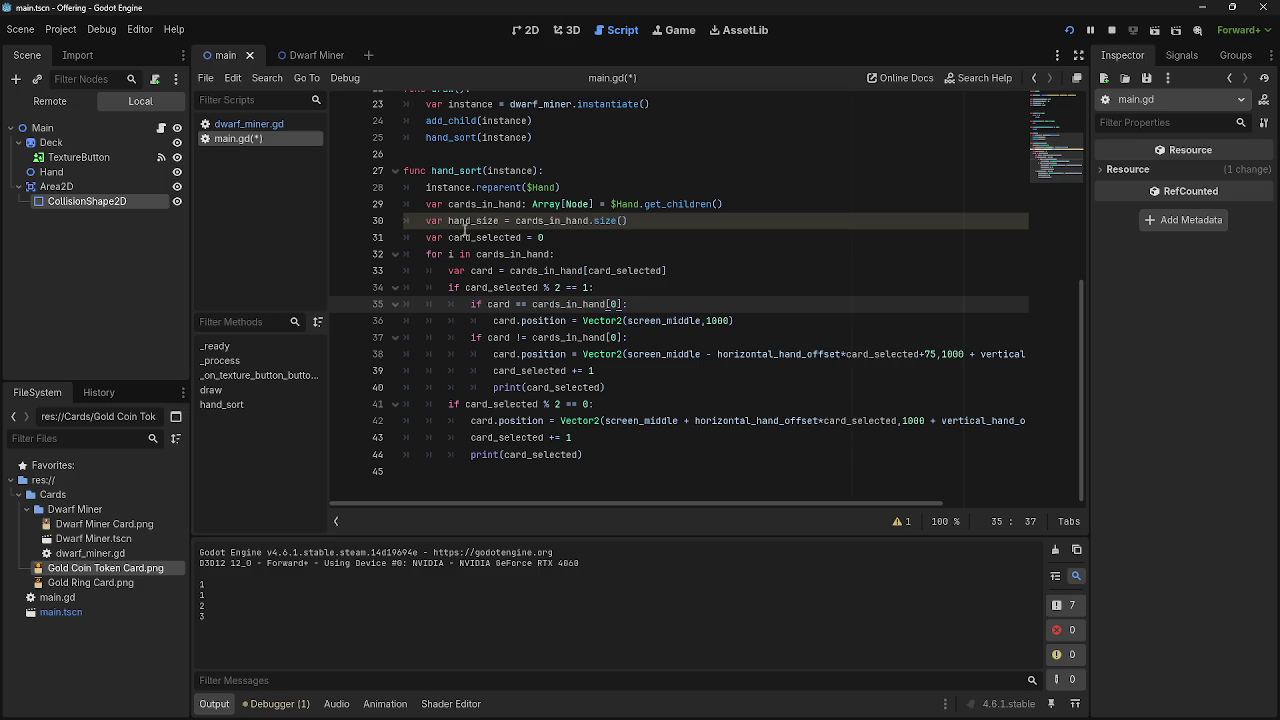
drag(533, 305, 645, 307)
click(644, 307)
click(566, 241)
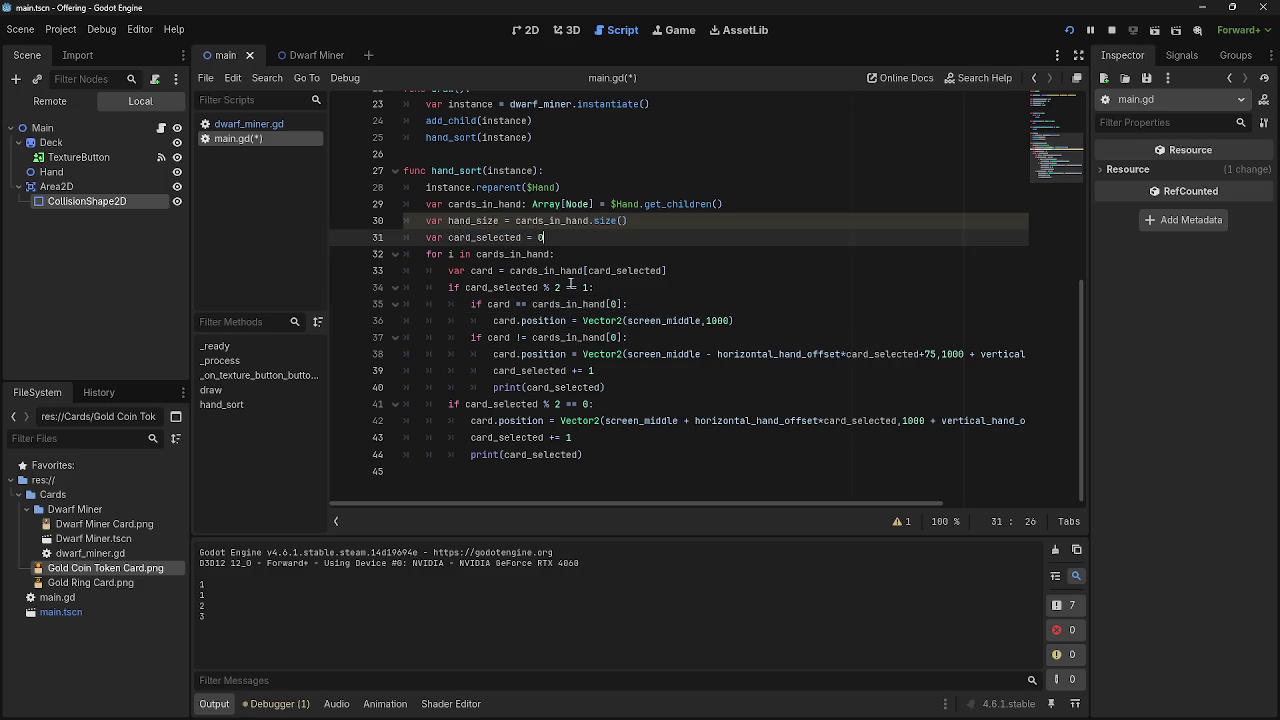
drag(510, 271, 726, 276)
click(726, 276)
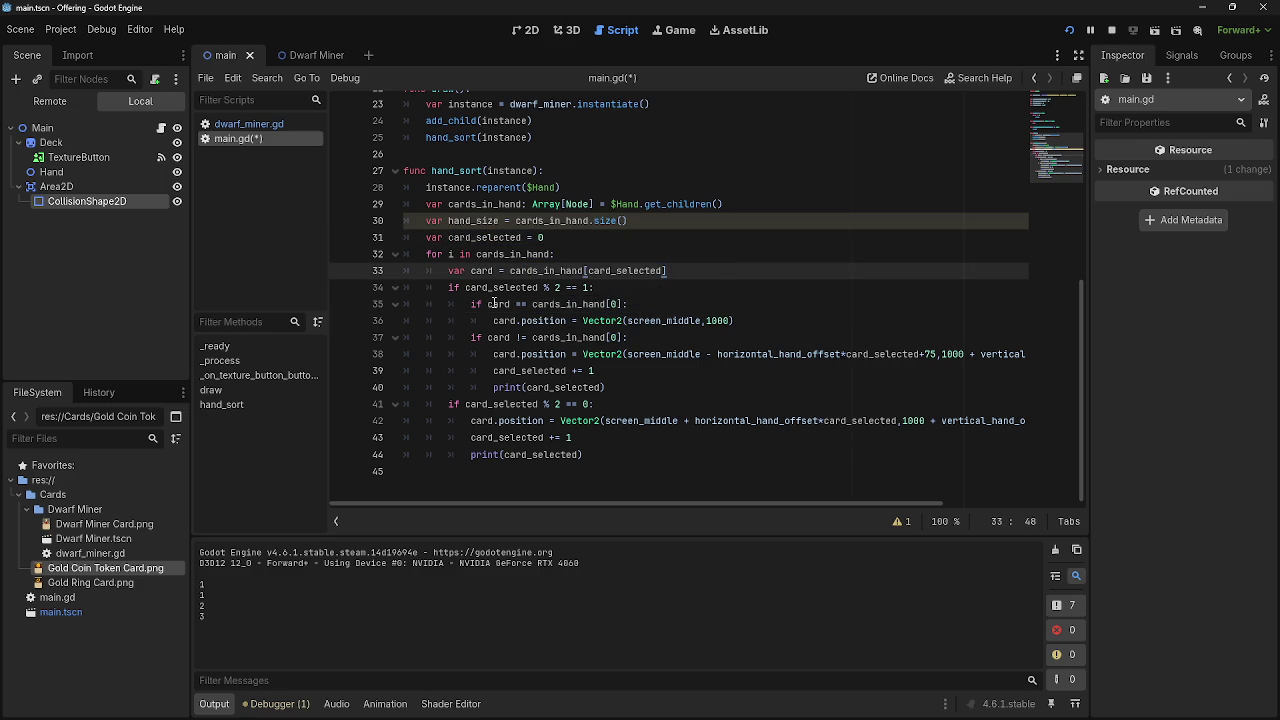
drag(490, 304, 630, 304)
click(630, 304)
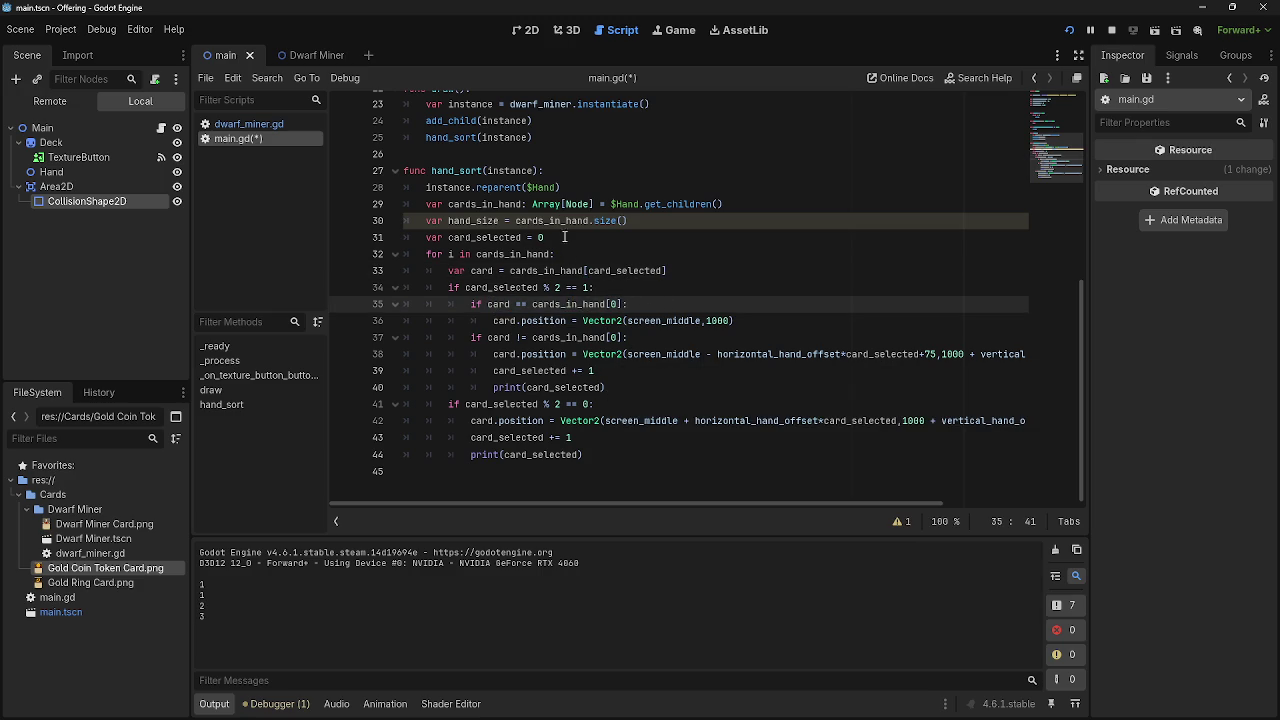
click(1068, 33)
click(1068, 33)
Move var card_selected = 0 from above the loop to a new line inside the for loop.
mouse_move(573, 437)
mouse_down()
mouse_move(447, 437)
mouse_move(469, 437)
mouse_up()
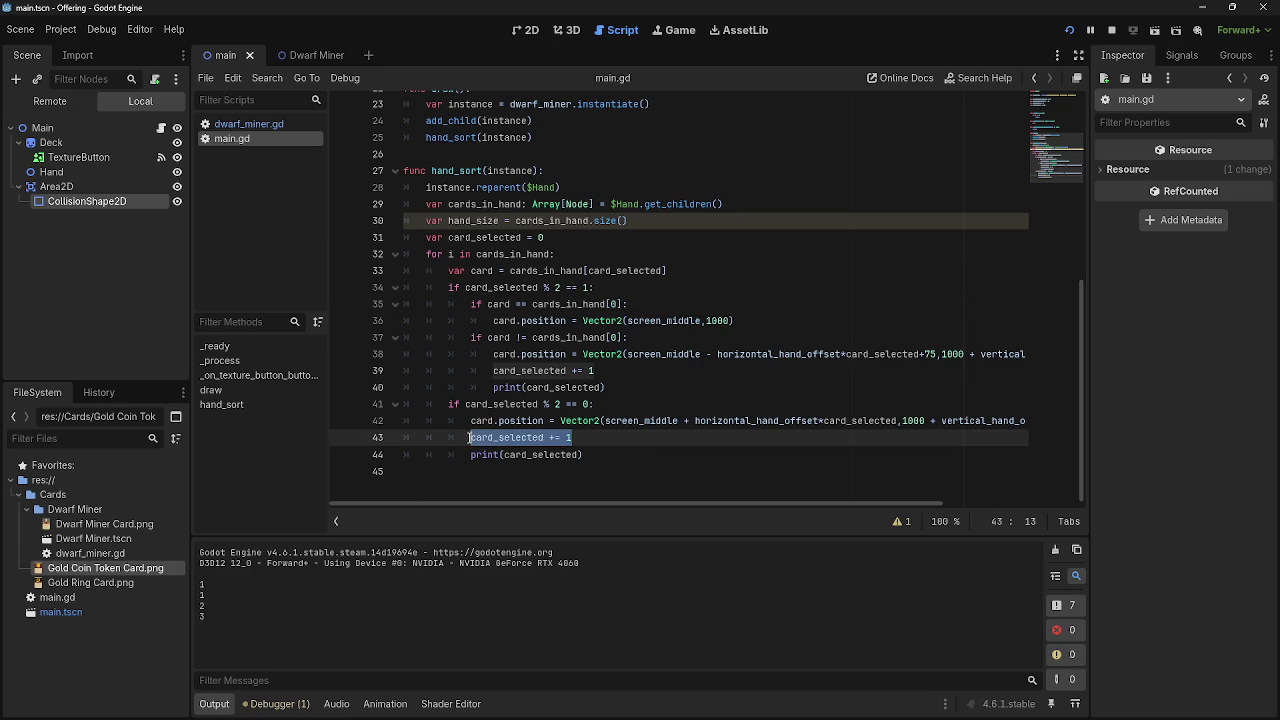
scroll(650, 454, up, 5)
scroll(650, 454, down, 4)
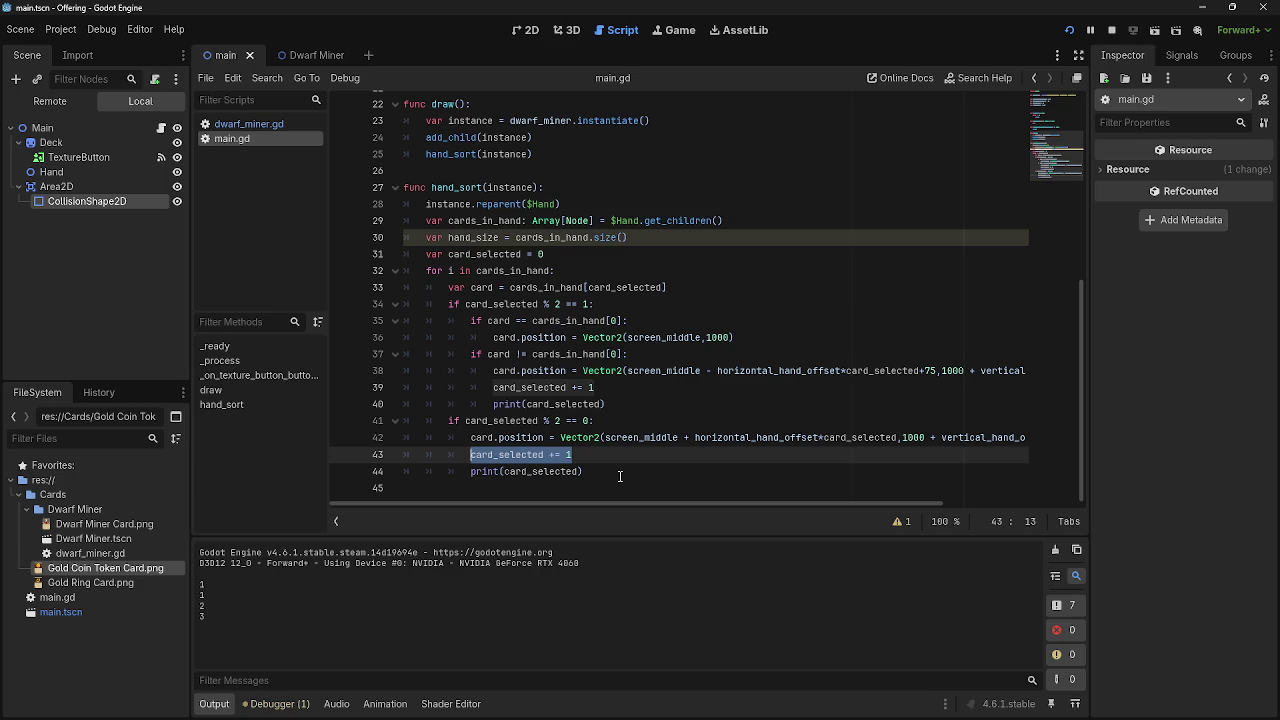
click(559, 256)
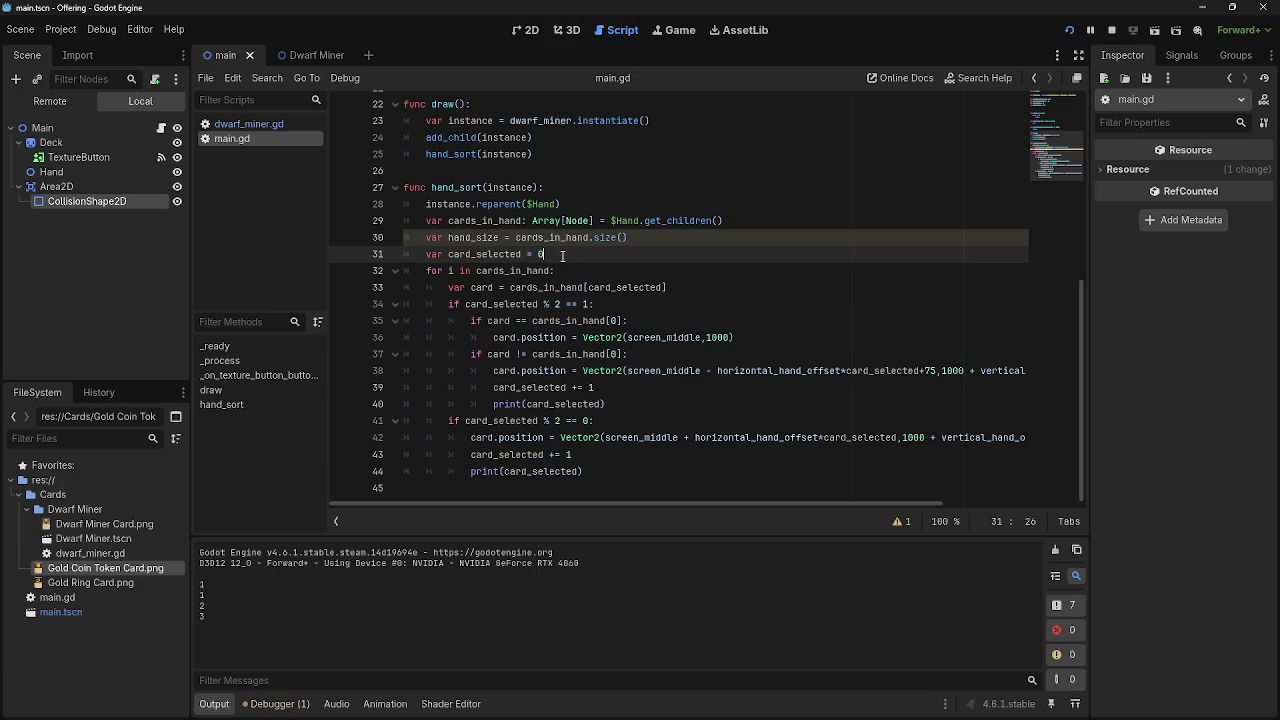
drag(418, 256, 546, 256)
click(564, 256)
drag(428, 256, 563, 256)
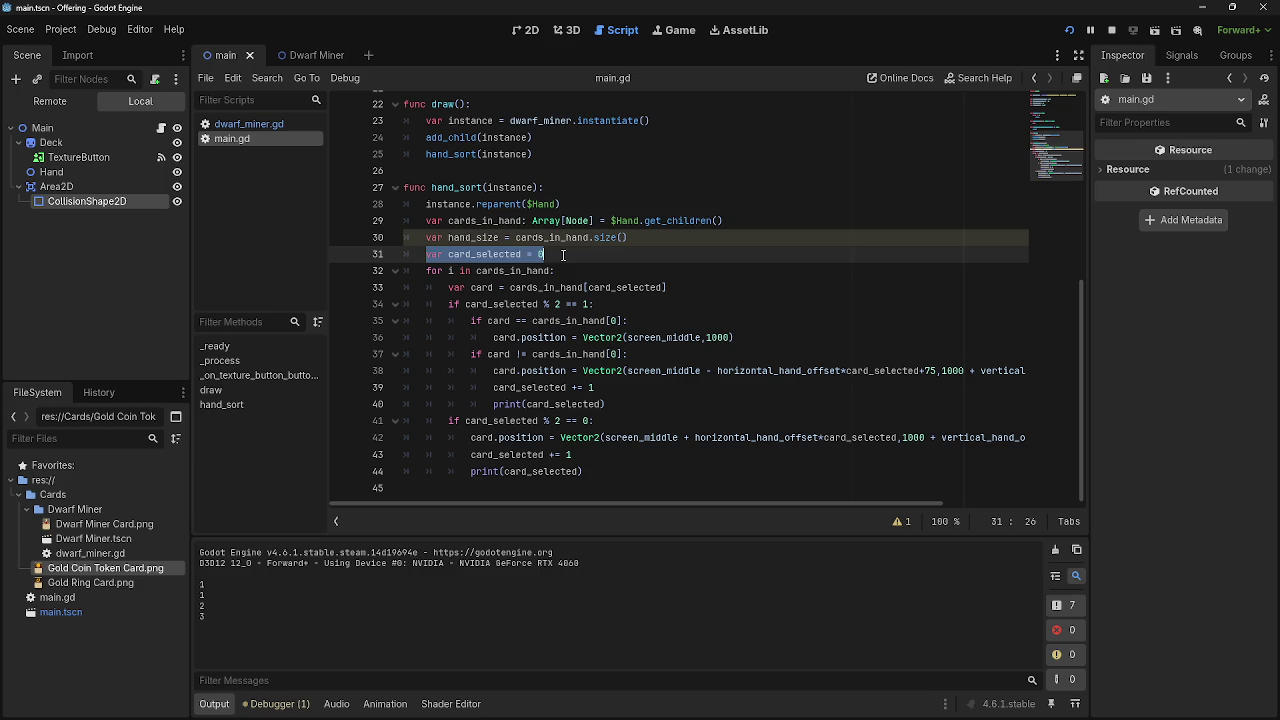
key(ctrl+x)
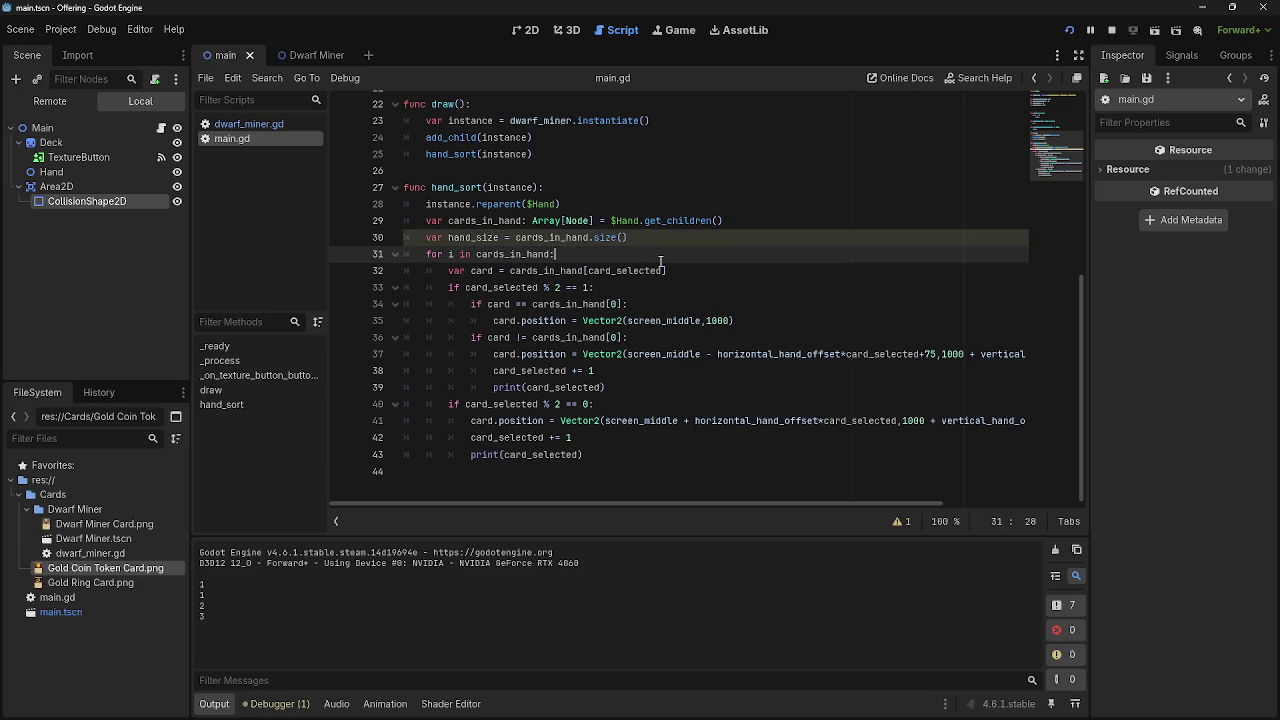
click(660, 260)
key(Return)
key(ctrl+v)
Relaunch the game with F5 and close it with Alt+F4.
click(1111, 30)
key(F5)
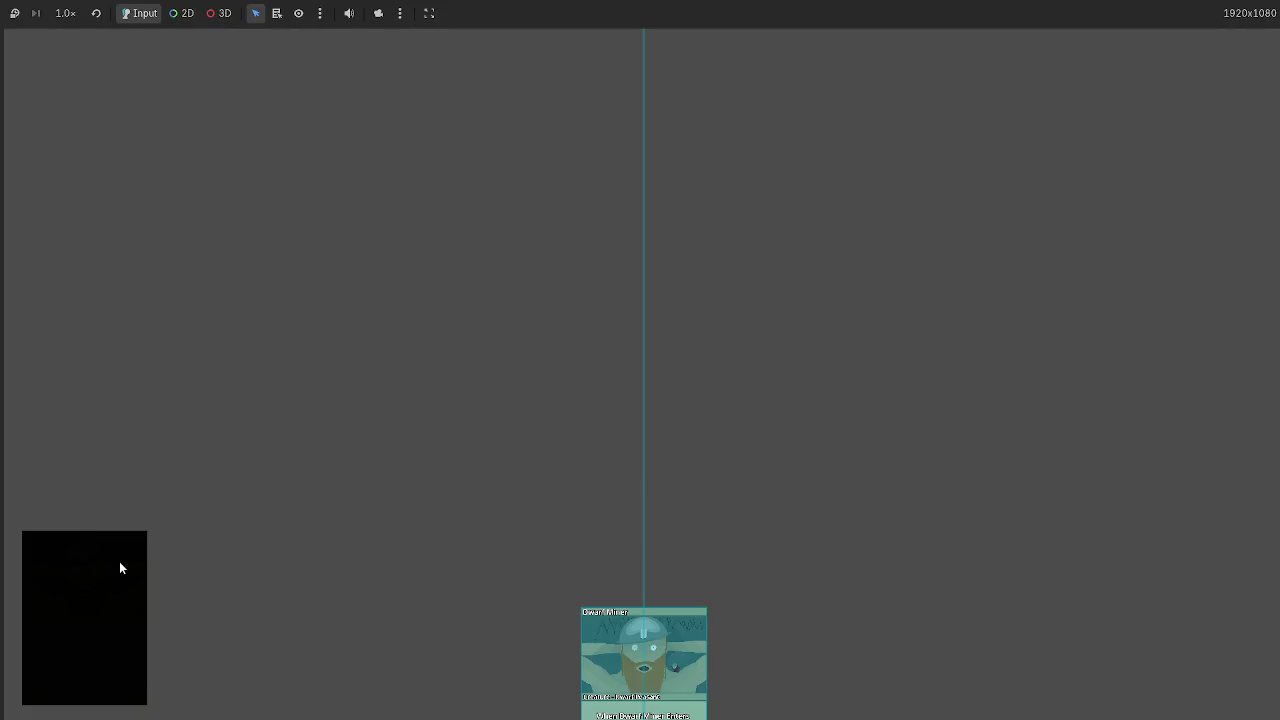
key(alt+Tab)
key(alt+Tab)
key(alt+Tab)
key(alt+Tab)
key(alt+Tab)
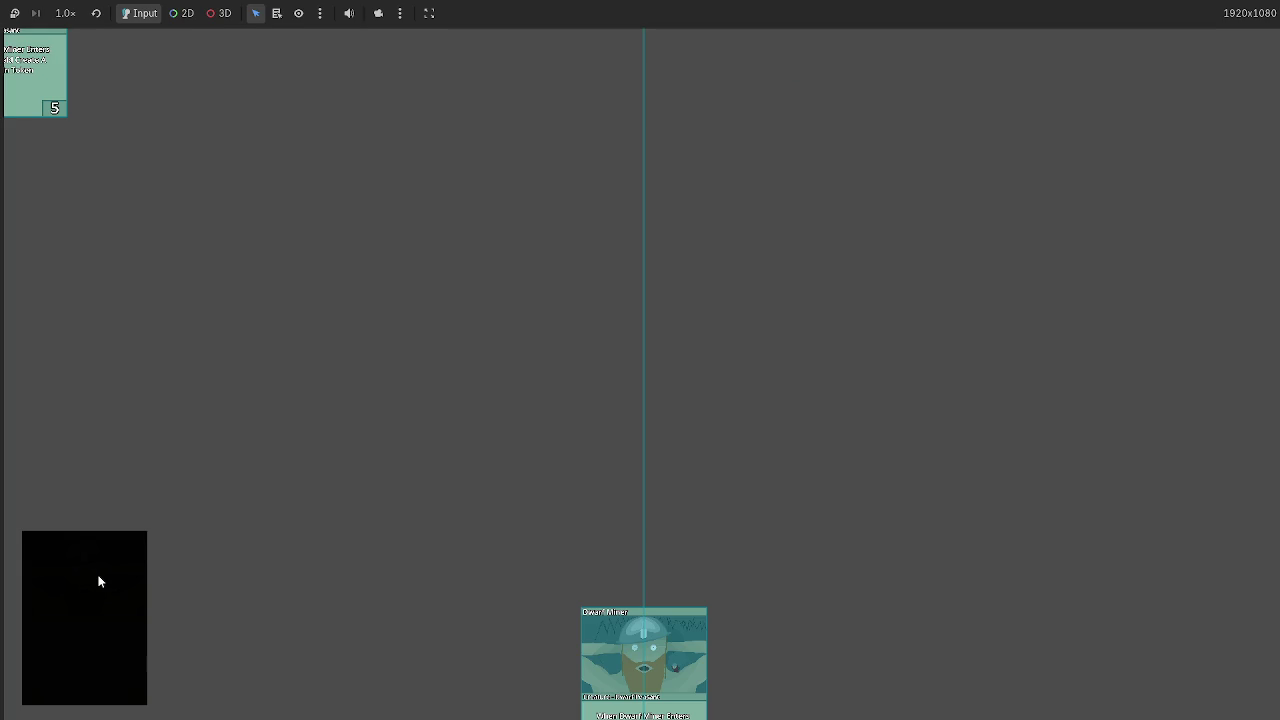
key(alt+Tab)
key(alt+Tab)
key(alt+F4)
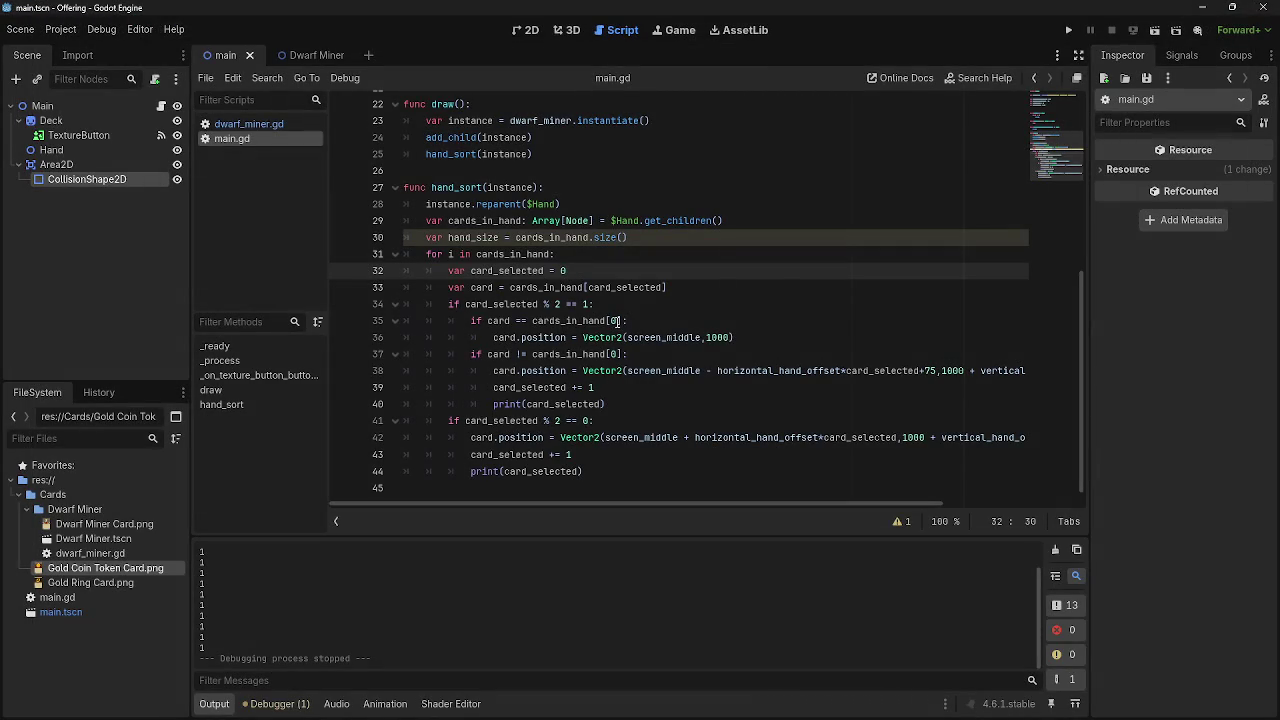
Add card_selected += 1 to the first-card branch after the card's position line.
click(606, 392)
drag(596, 388, 496, 388)
double_click(528, 387)
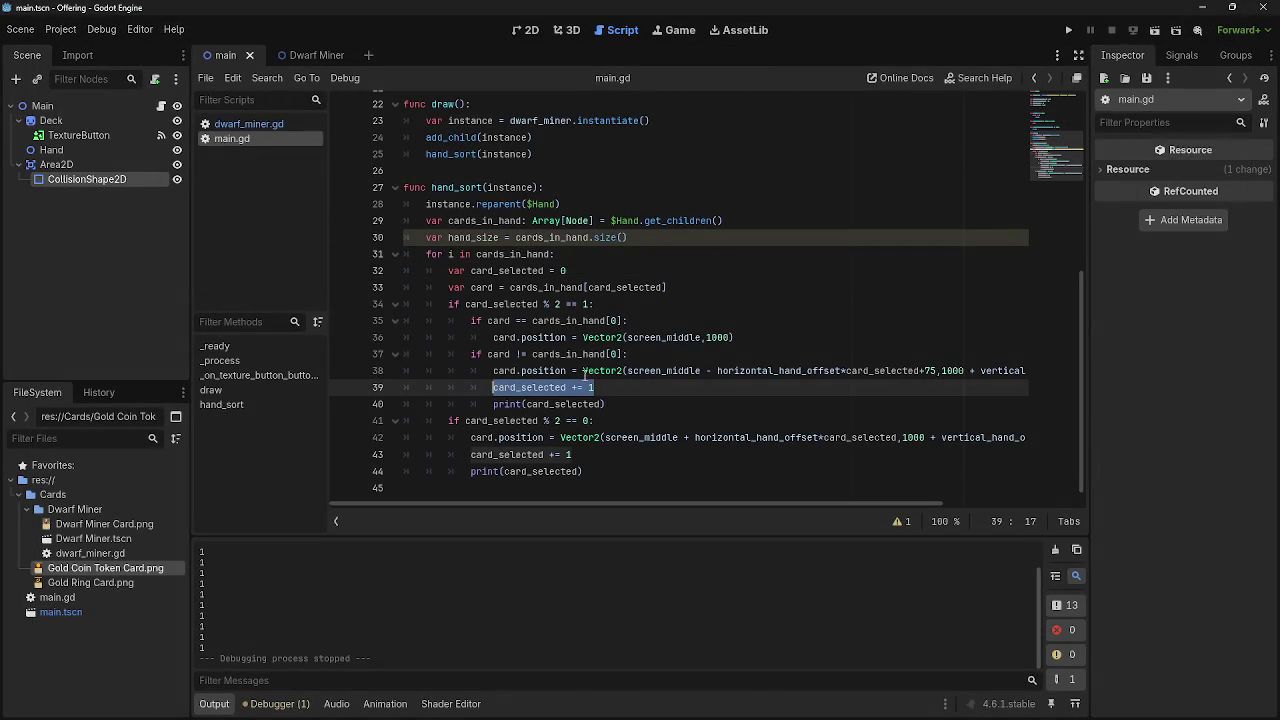
click(774, 337)
key(Return)
key(ctrl+v)
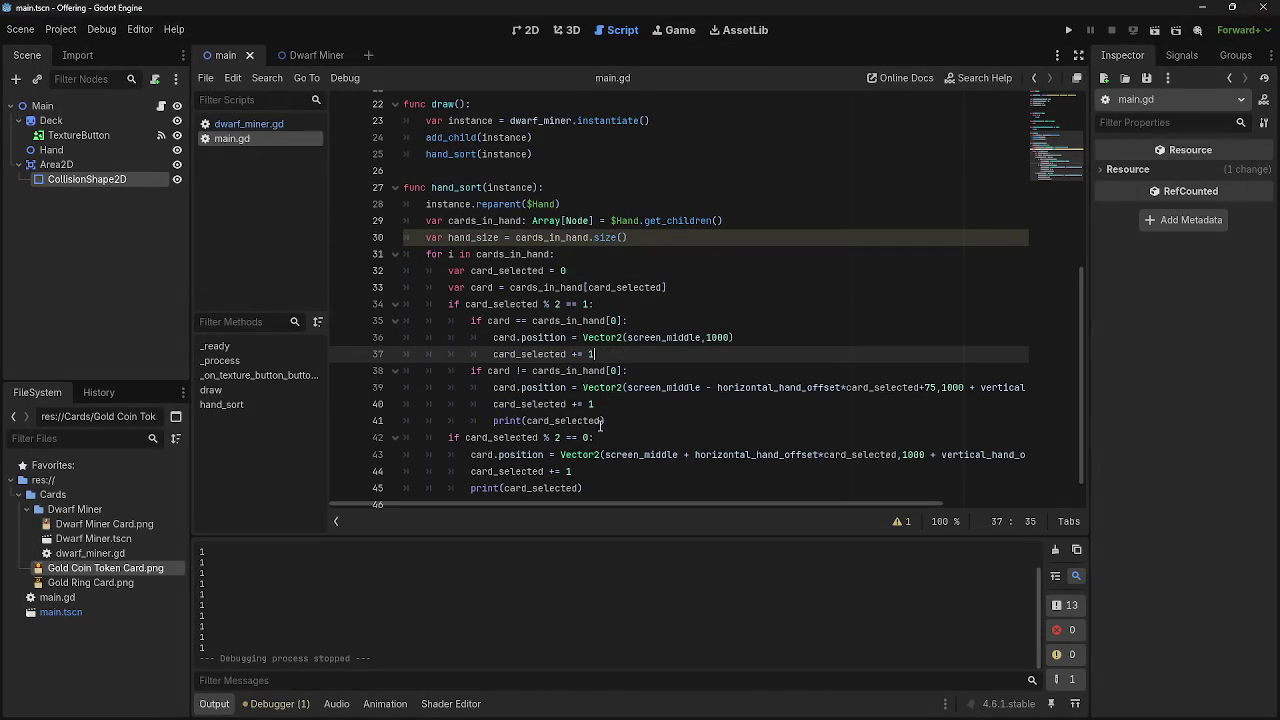
Rerun the game to test, then select the counter initialisation inside the loop.
key(F5)
key(alt+Tab)
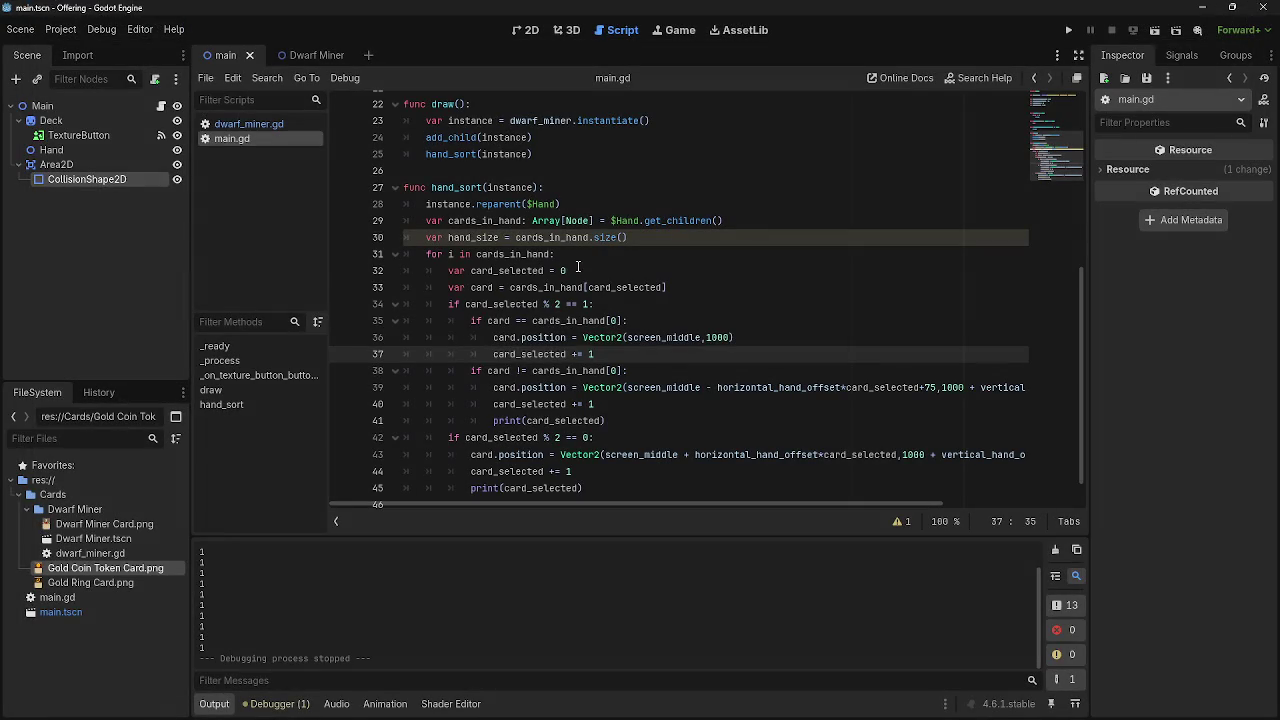
drag(577, 270, 449, 270)
click(658, 240)
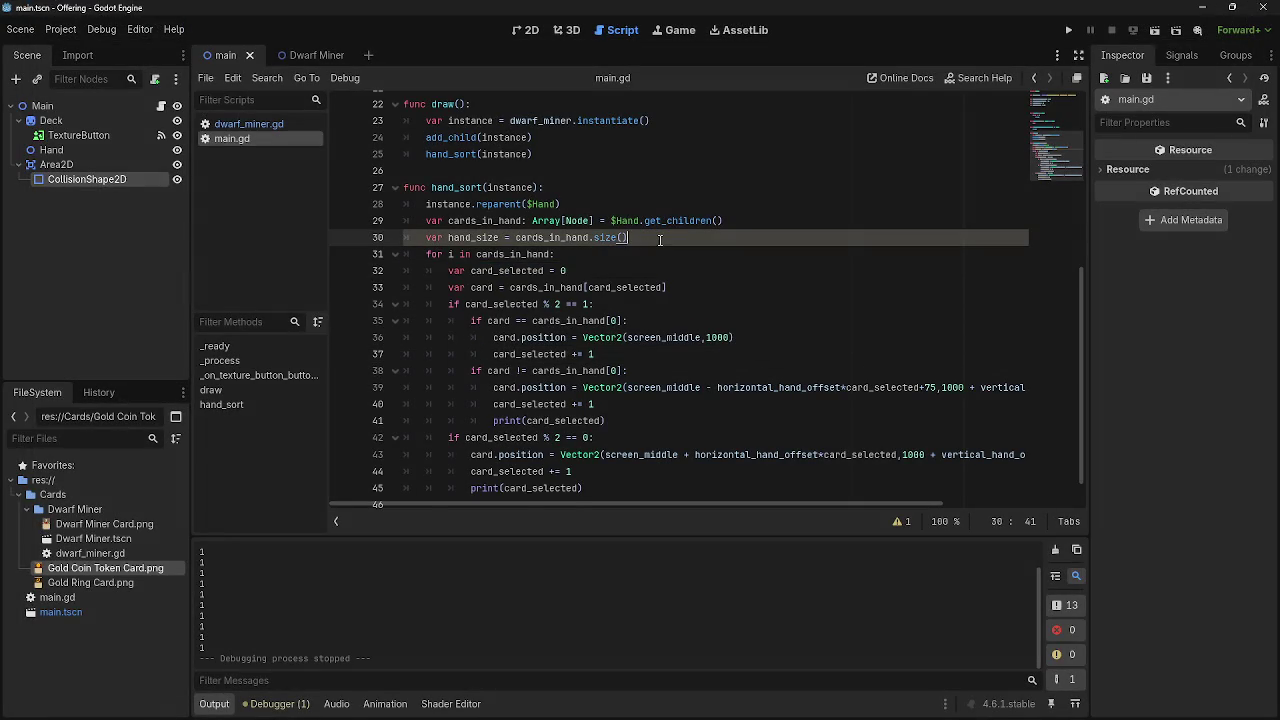
Paste var card_selected = 0 above the for line, delete the in-loop copy, and rerun the game.
key(Return)
key(ctrl+v)
click(632, 285)
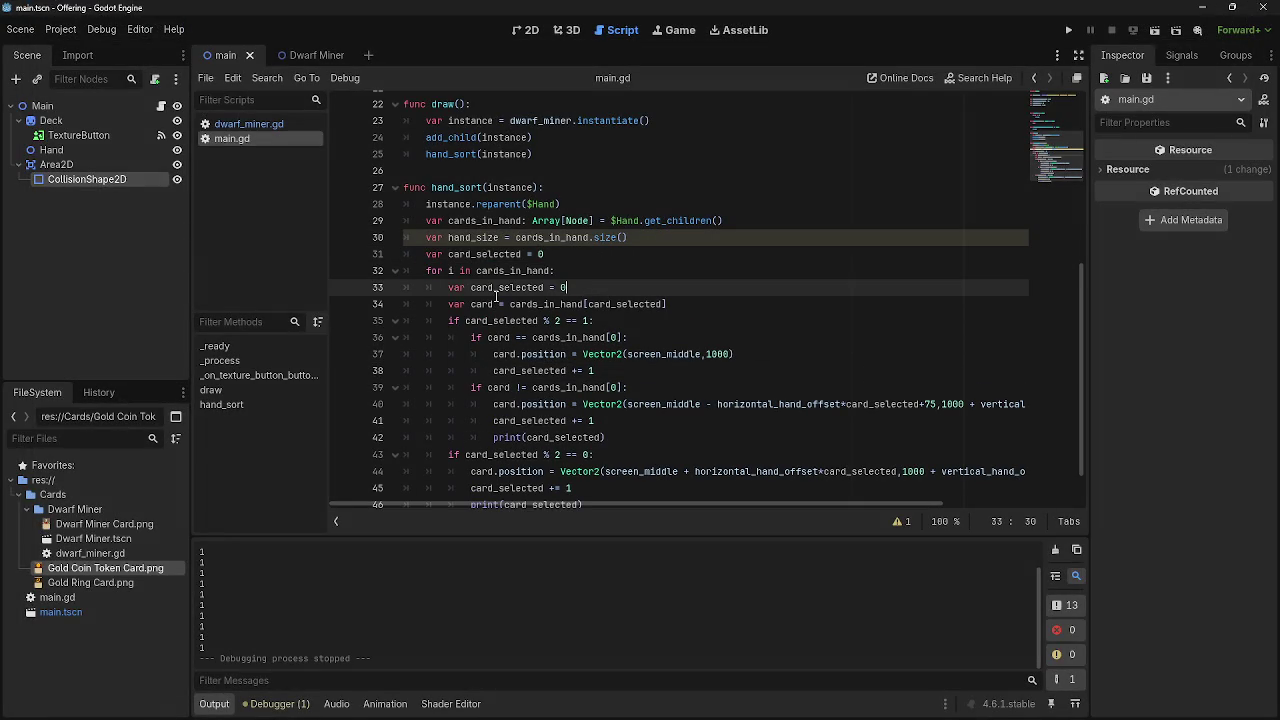
key(shift+Home)
key(BackSpace)
key(BackSpace)
key(BackSpace)
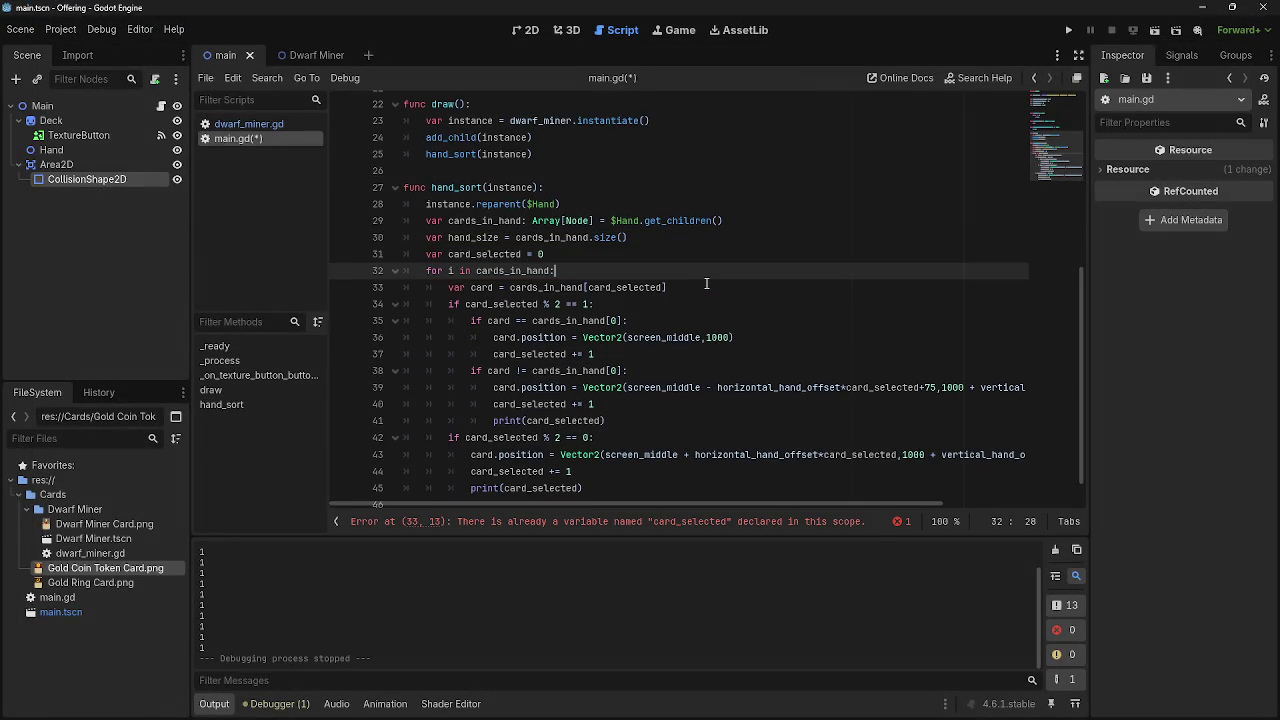
click(1068, 30)
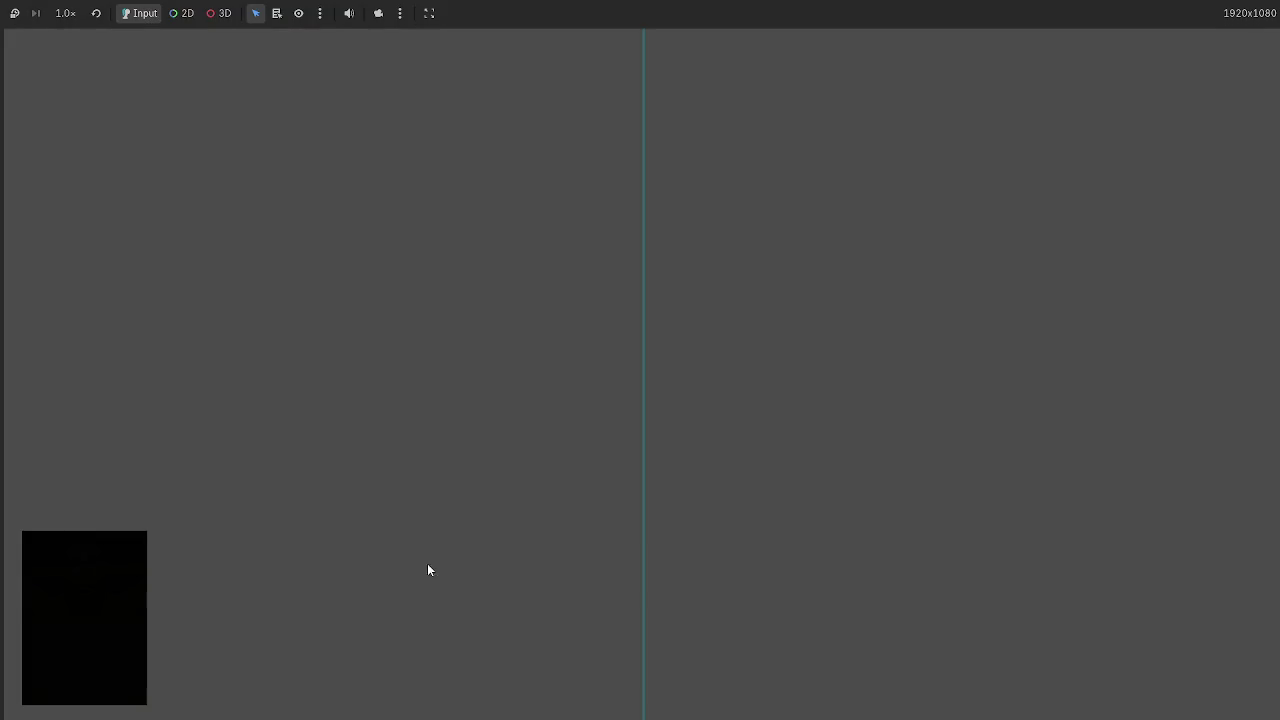
key(alt+Tab)
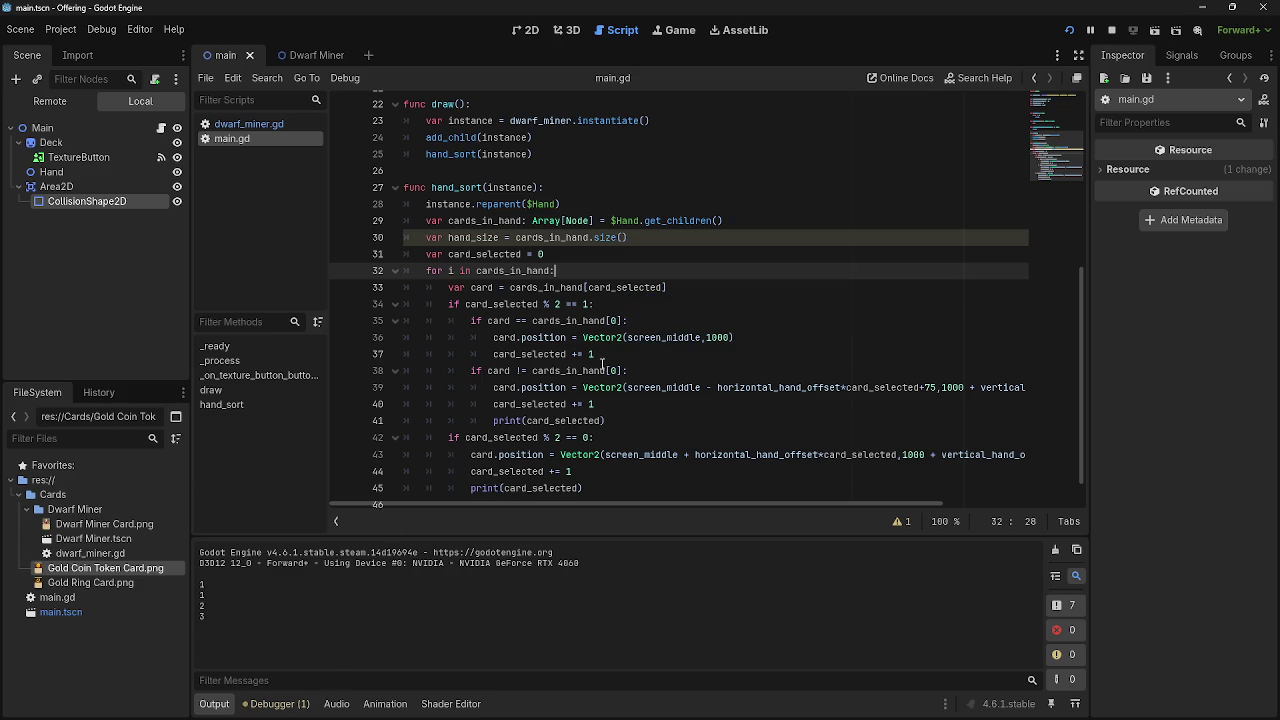
Append a + "egg" label to card_selected's print in the odd-card branch.
scroll(600, 366, down, 1)
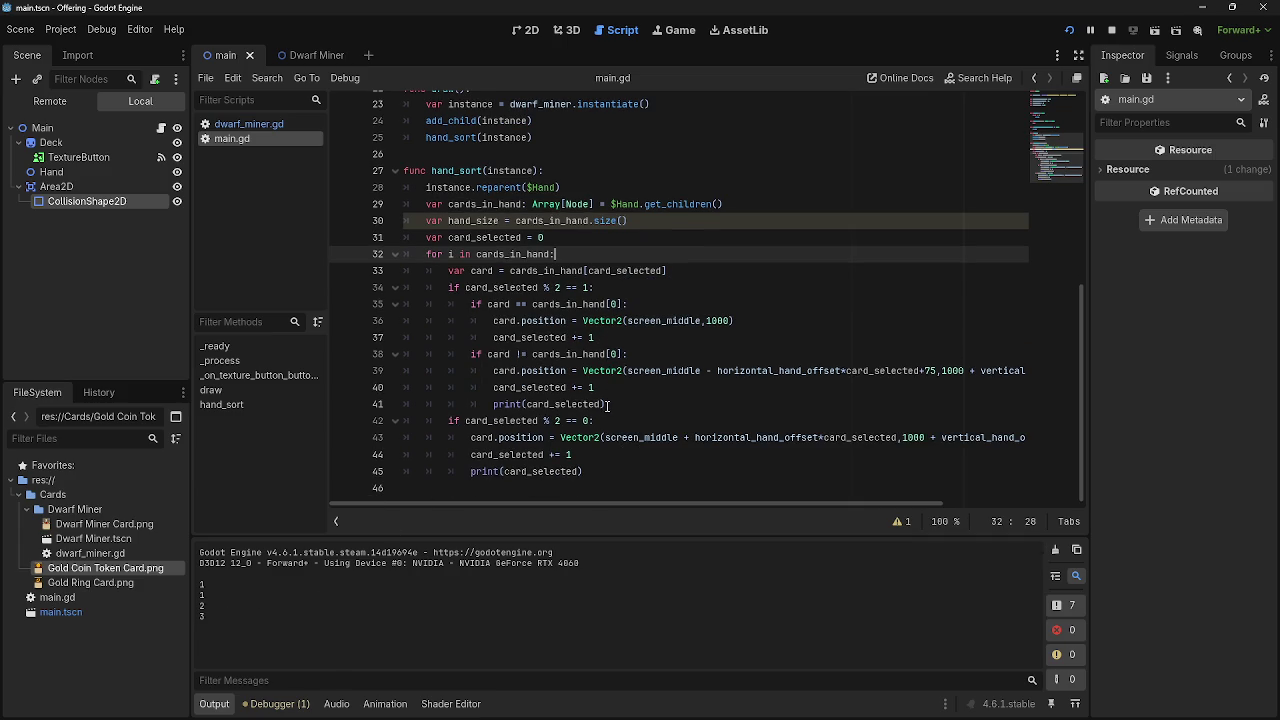
drag(616, 386, 492, 387)
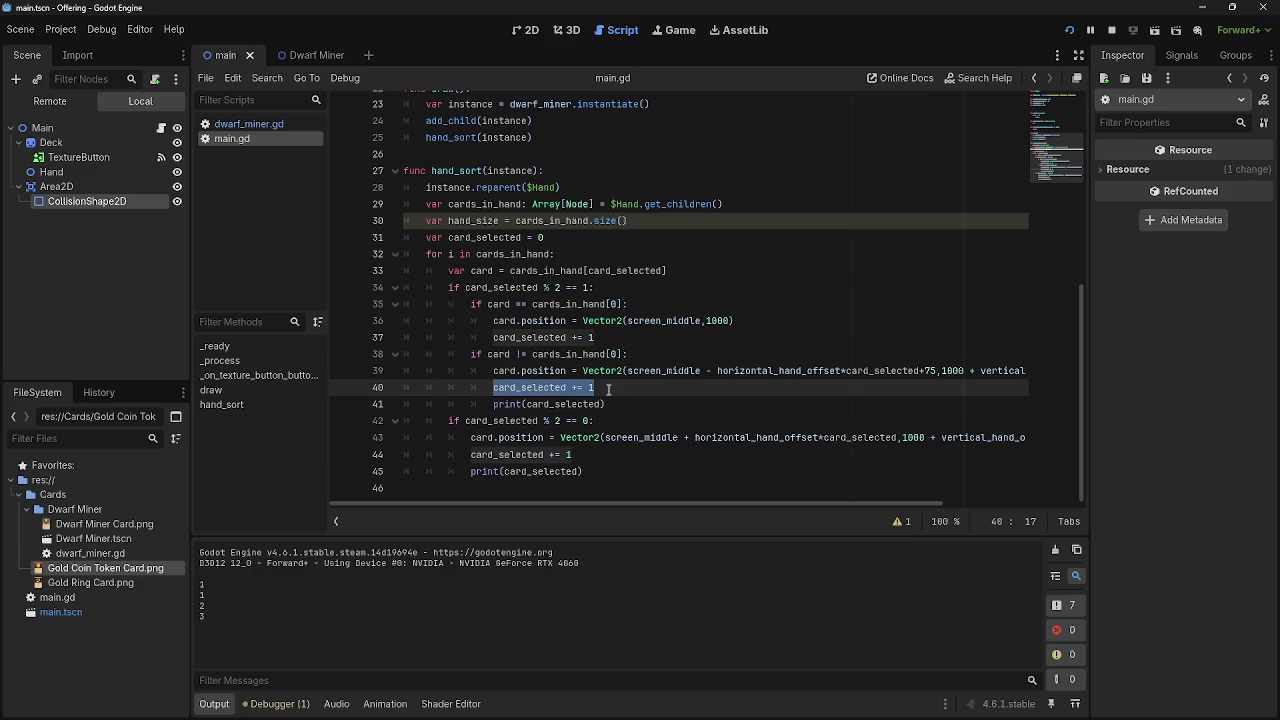
click(608, 389)
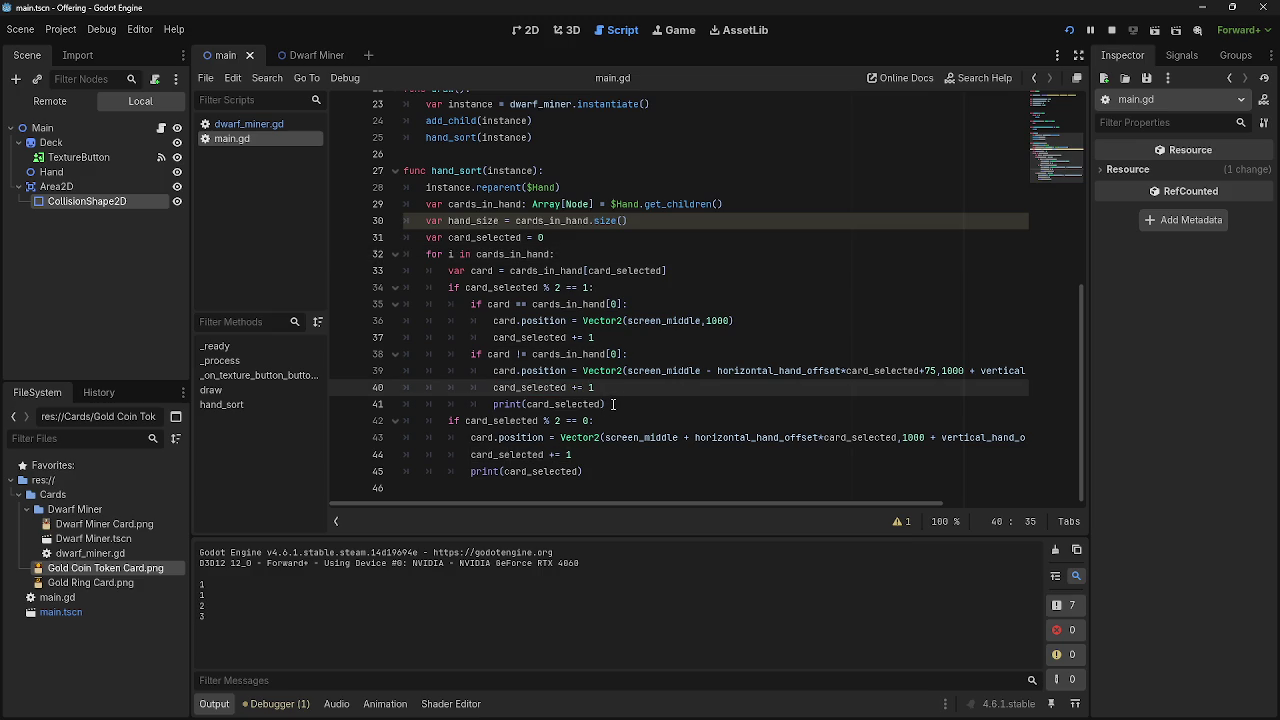
drag(605, 404, 527, 404)
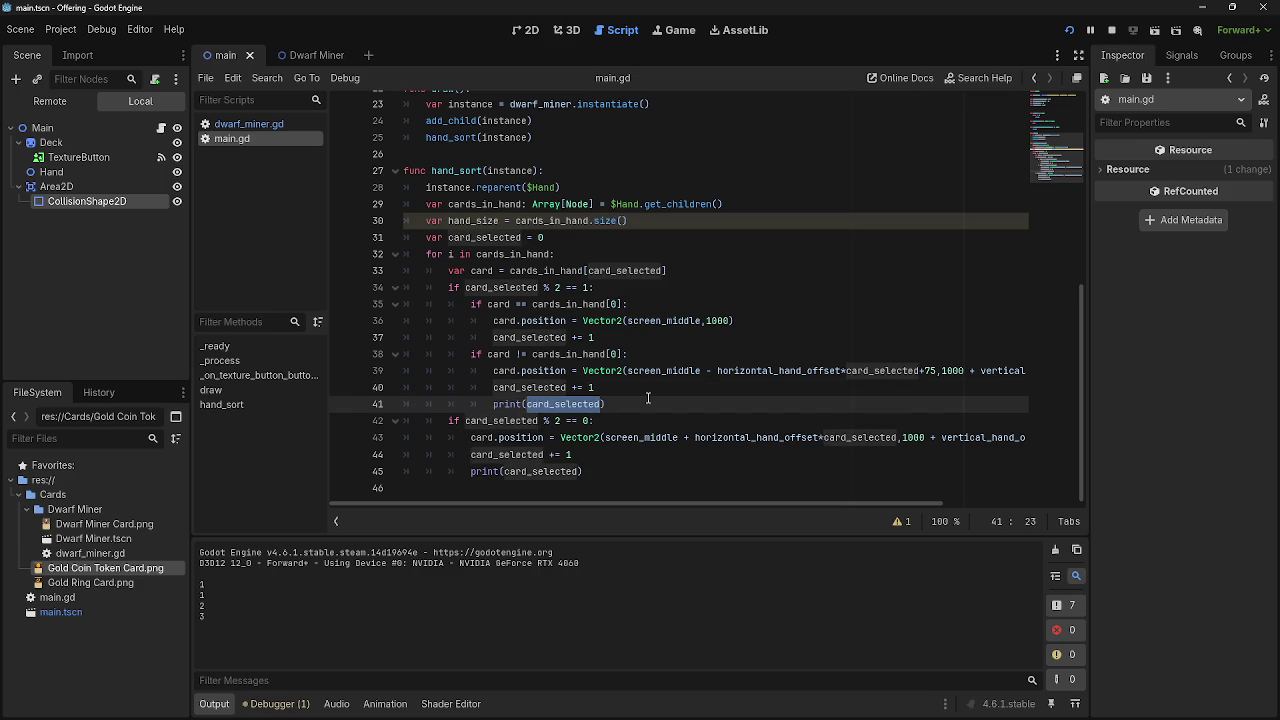
text(")
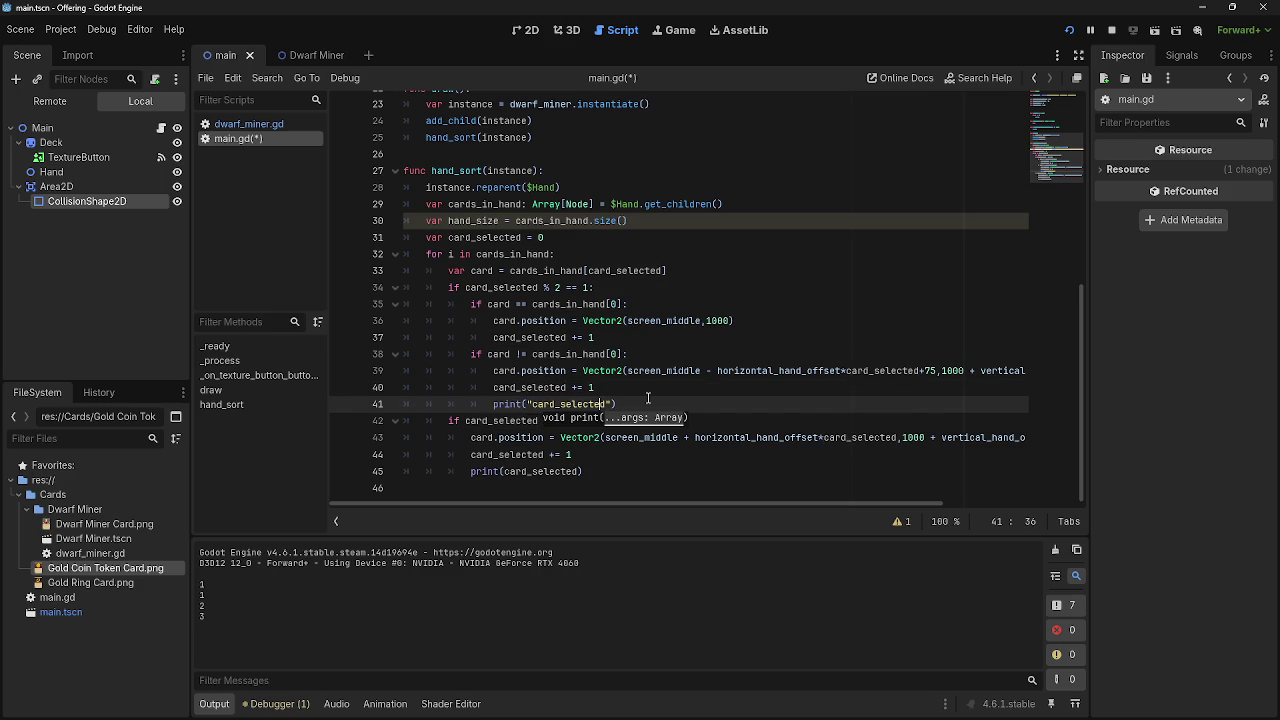
key(ctrl+z)
key(Right)
text("egg)
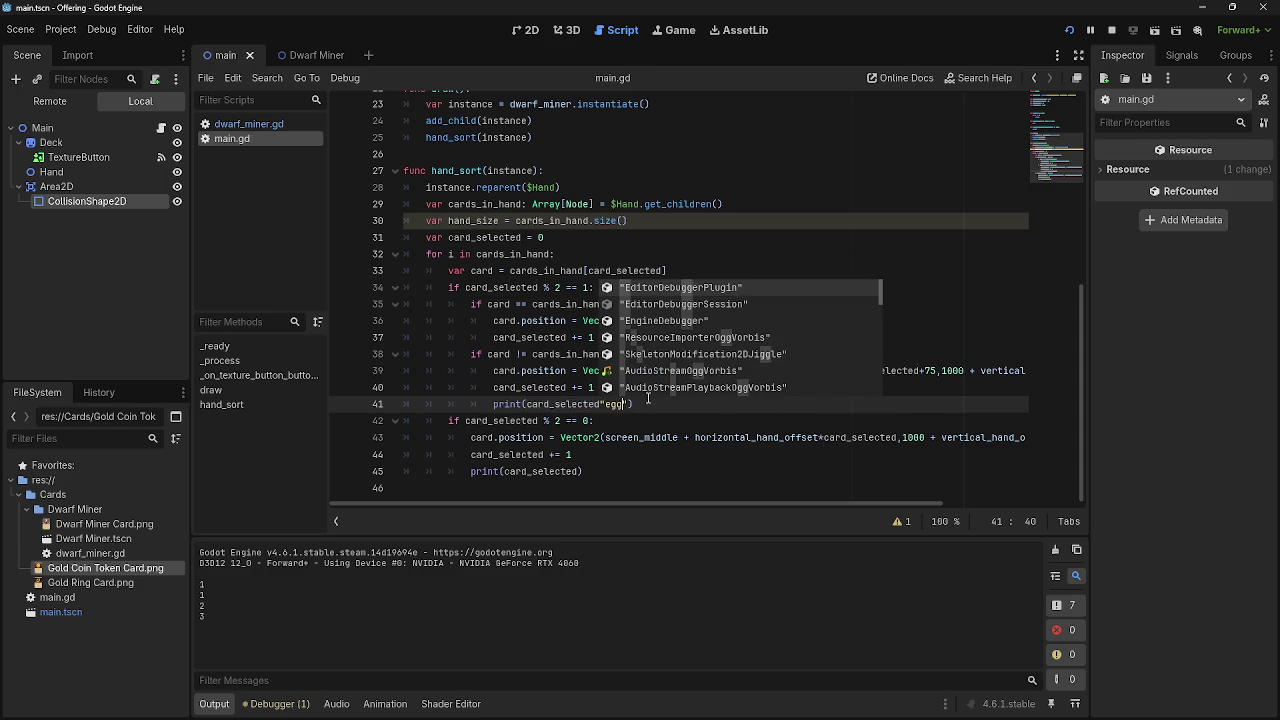
text(")
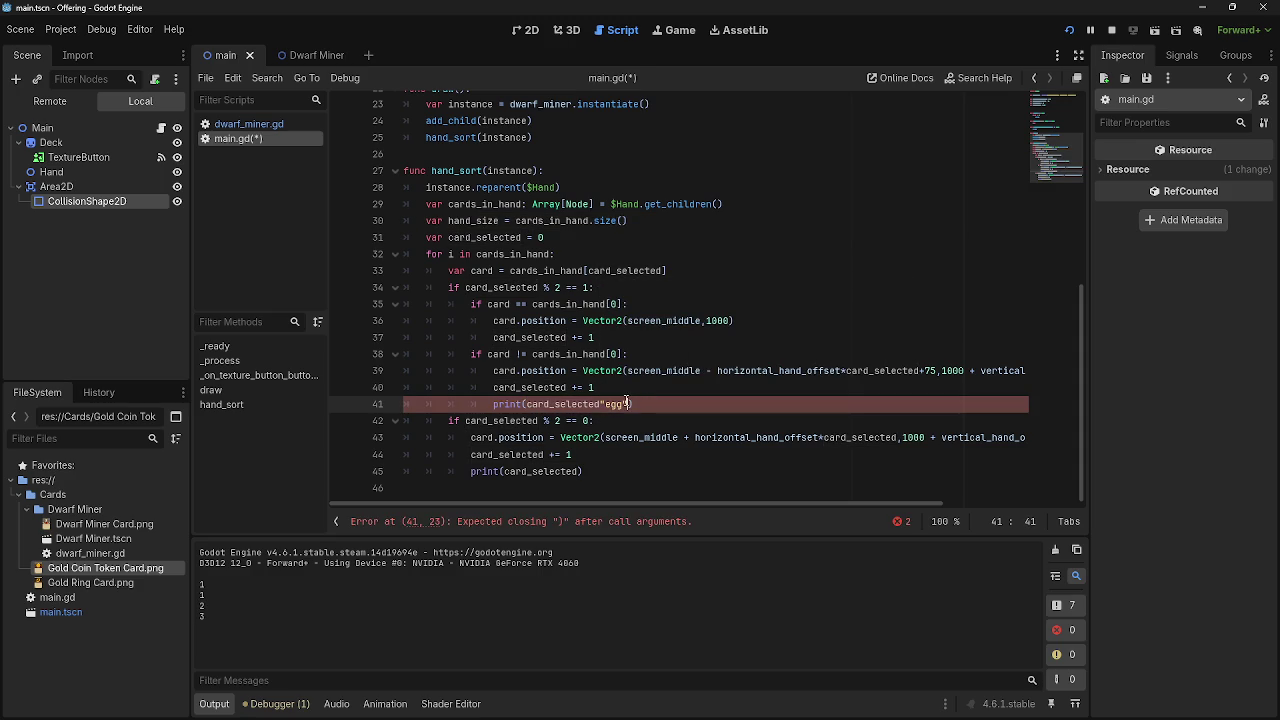
click(604, 405)
text(+)
Copy the egg label into the last print call and extend it to "egg salad".
mouse_move(617, 404)
mouse_down()
mouse_move(645, 404)
mouse_move(602, 406)
mouse_up()
click(644, 406)
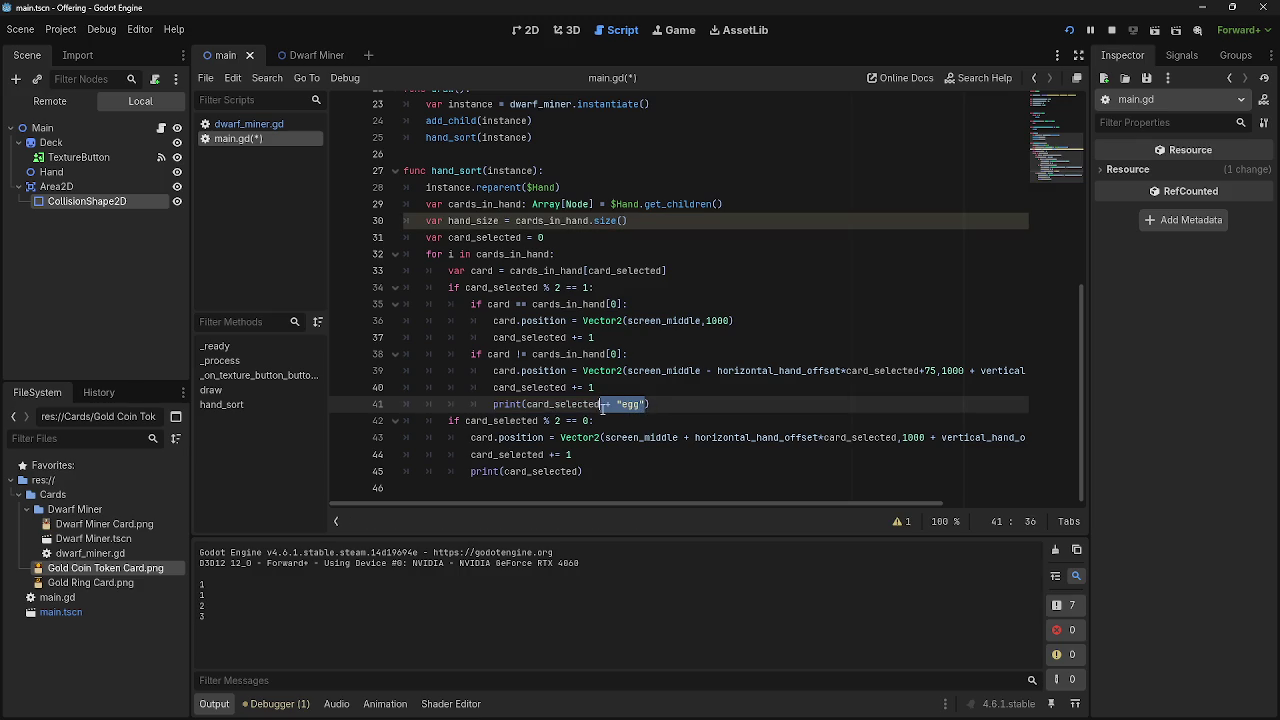
key(ctrl+c)
click(581, 471)
key(ctrl+v)
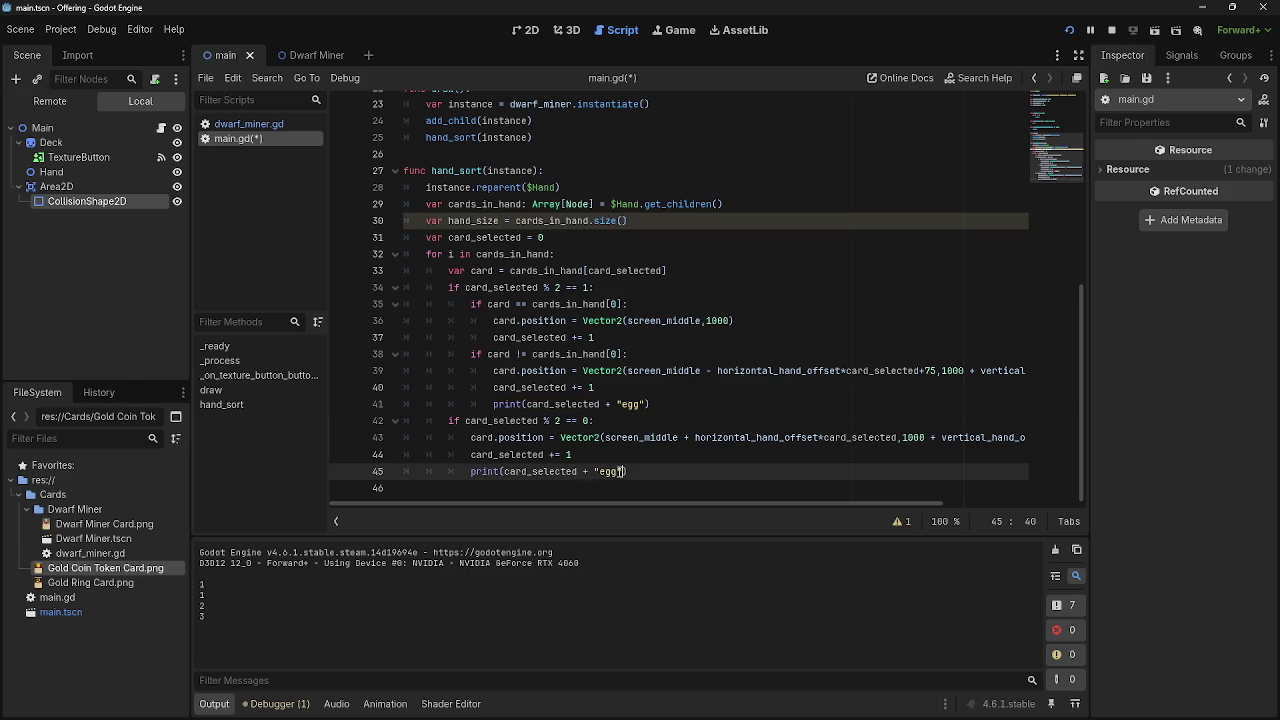
text(salad)
Add a new line 38 print labelled "egg smoothie", then save and run the game.
click(656, 343)
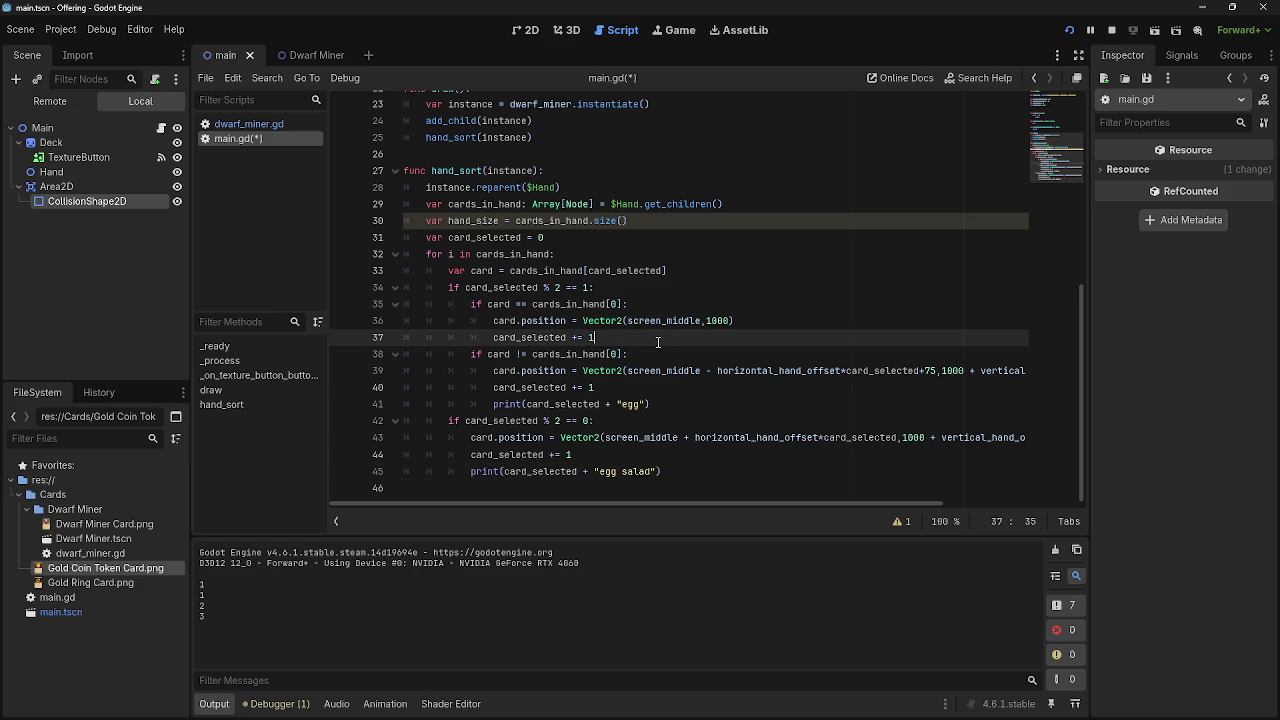
key(Return)
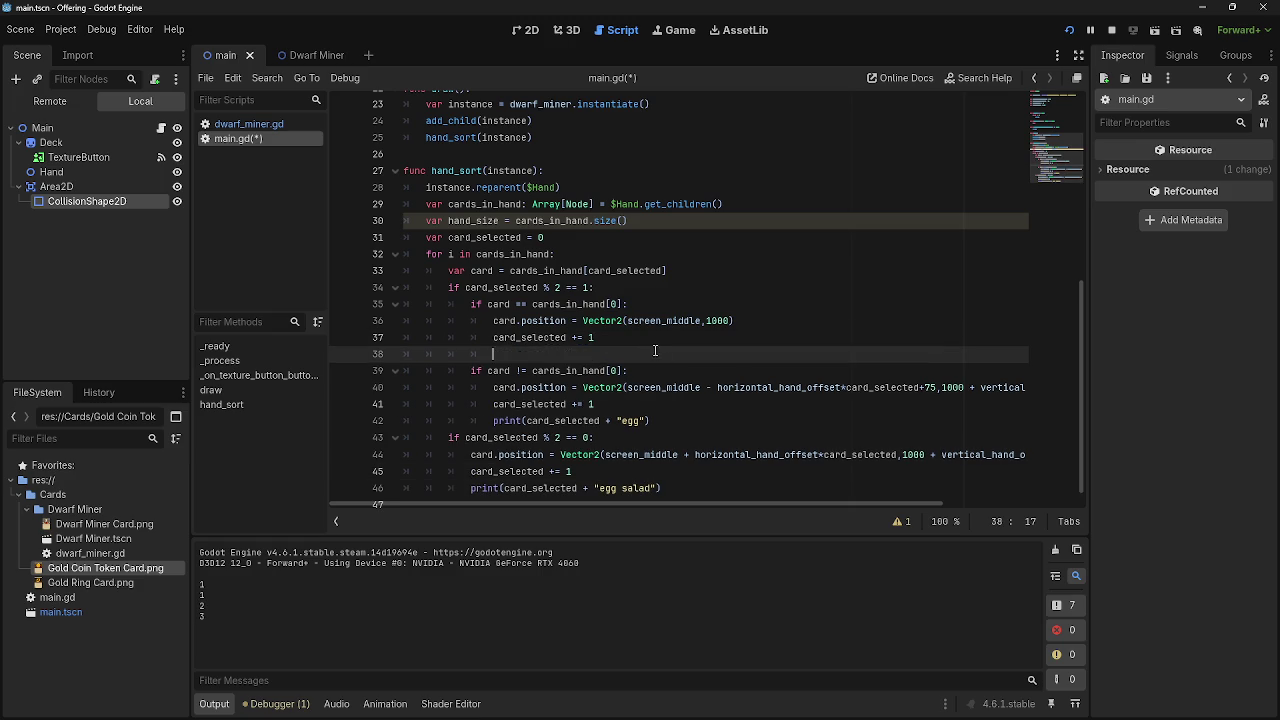
mouse_move(679, 420)
mouse_down()
mouse_move(493, 420)
mouse_move(594, 356)
mouse_up()
click(640, 354)
text(smoothei)
key(BackSpace)
key(BackSpace)
text(ie)
key(End)
scroll(770, 330, down, 1)
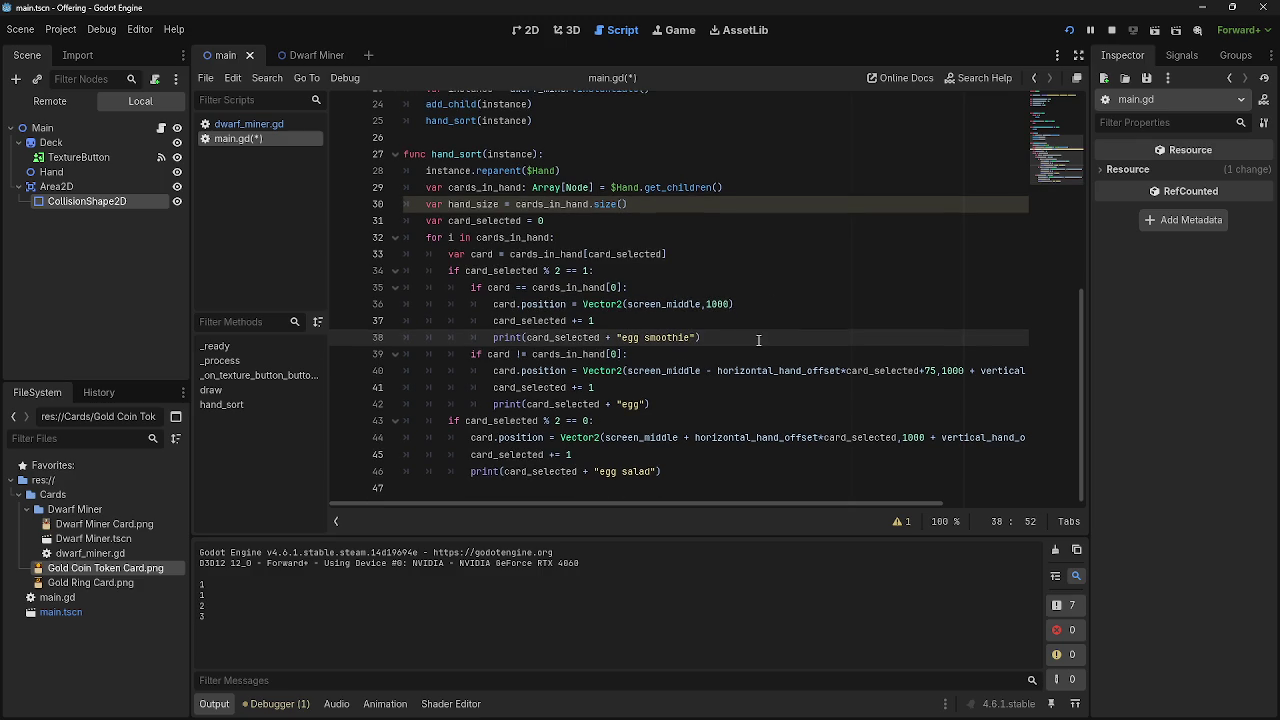
click(1069, 30)
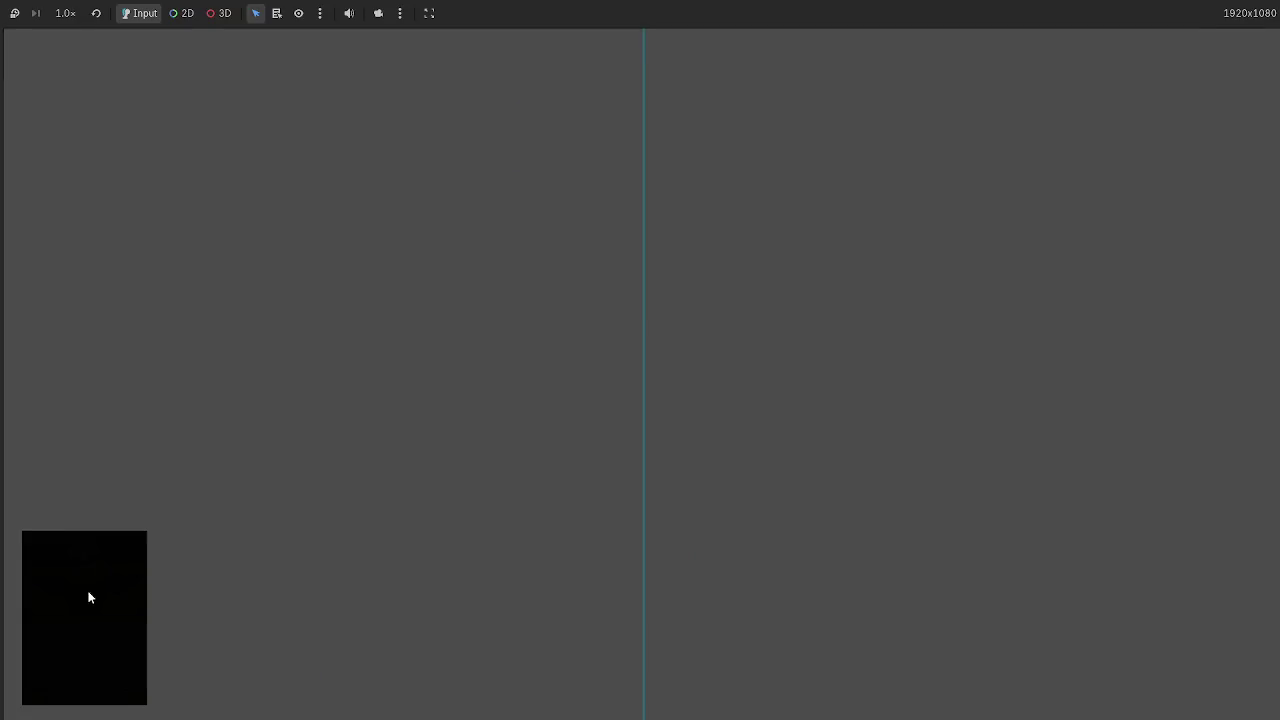
Draw a card in the running game and scroll main.gd to the line 46 int-plus-String error.
click(89, 597)
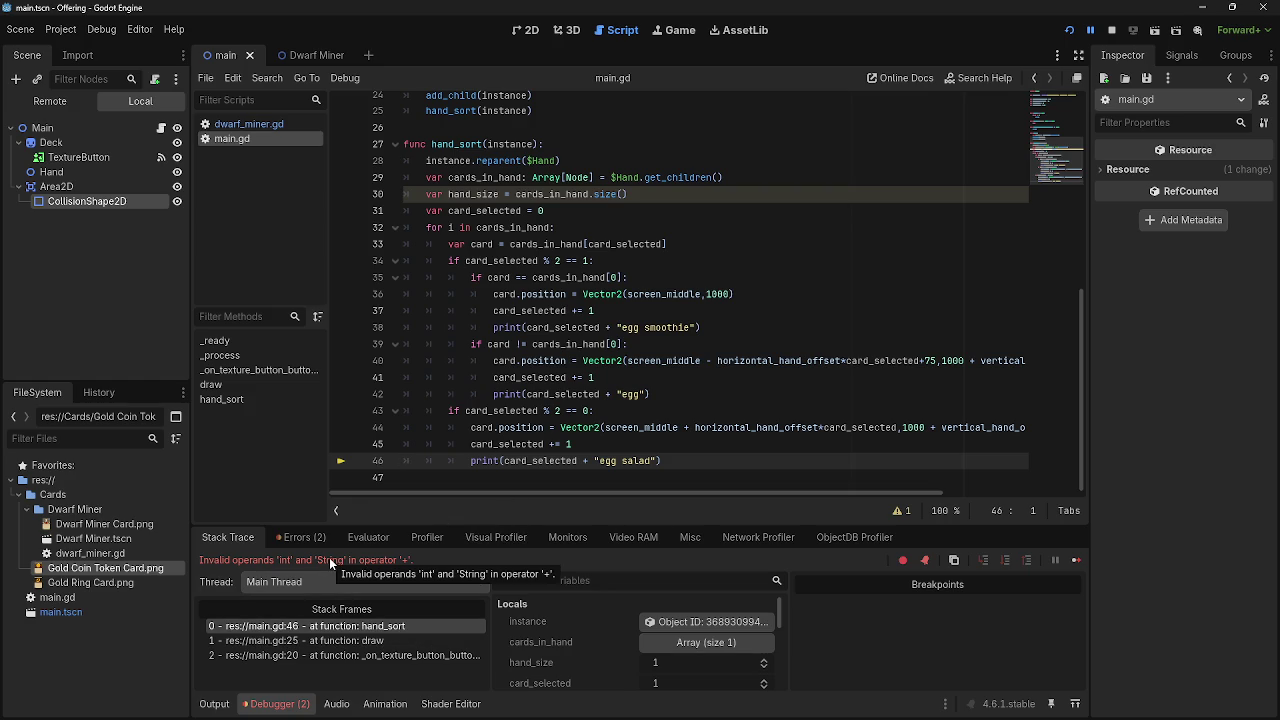
scroll(656, 415, up, 8)
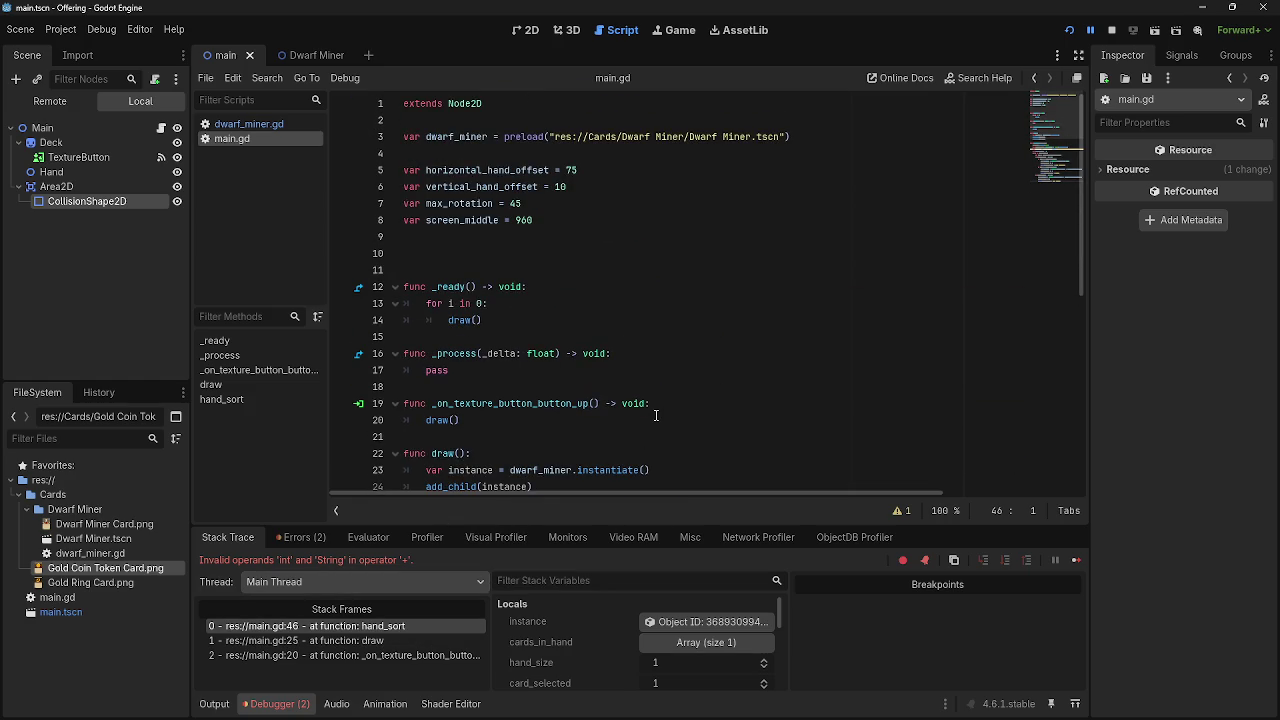
scroll(656, 415, down, 5)
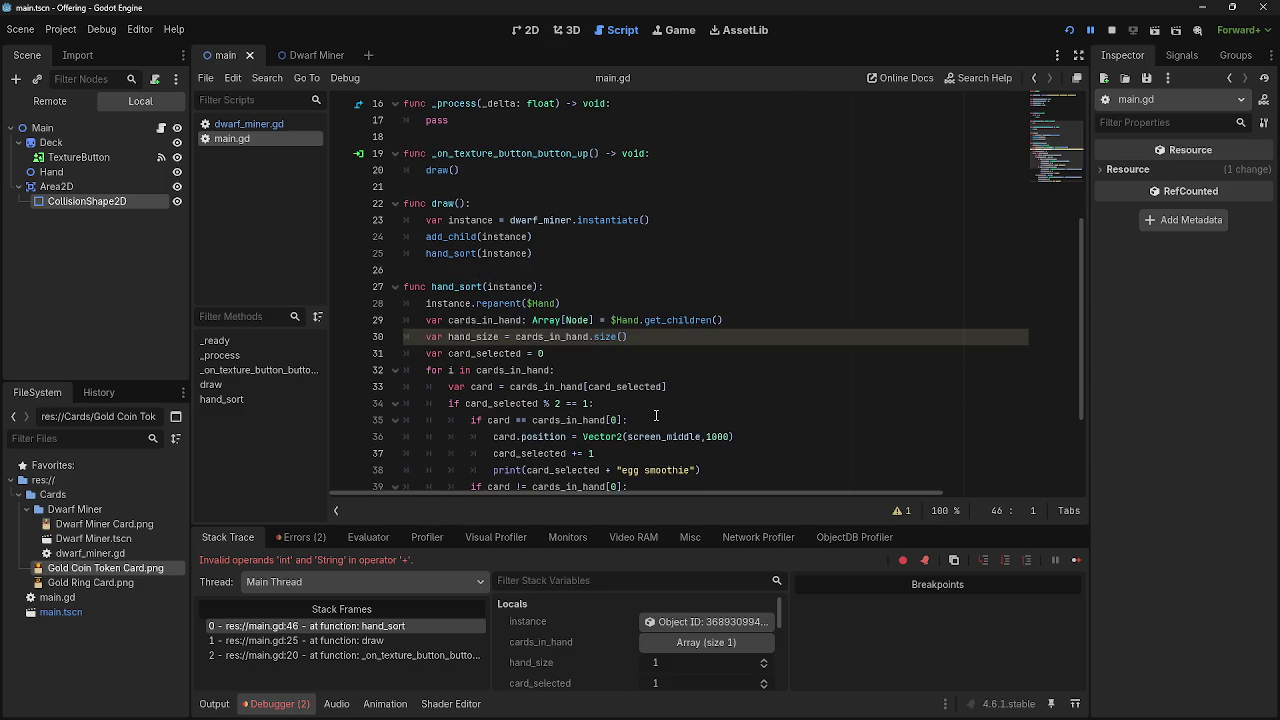
scroll(653, 415, down, 3)
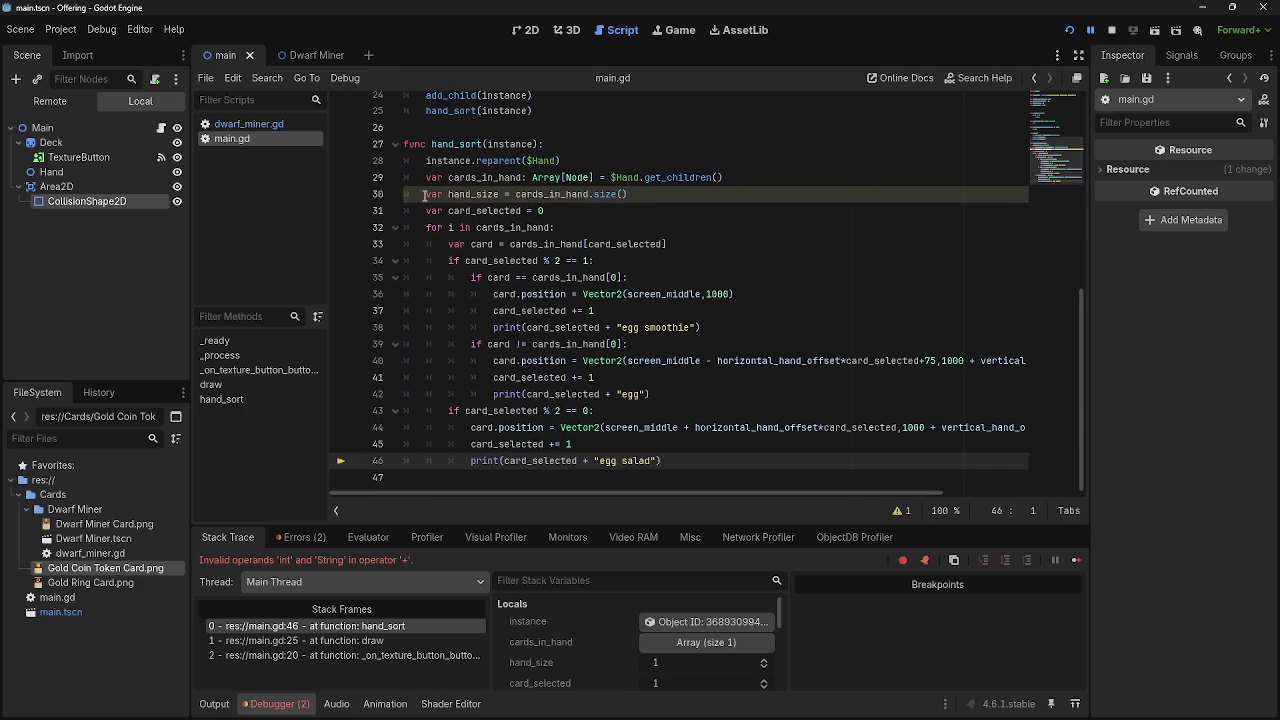
Rename hand_size to _hand_size on line 30 and remove the plus signs from lines 42 and 46.
click(424, 194)
click(448, 194)
text(_)
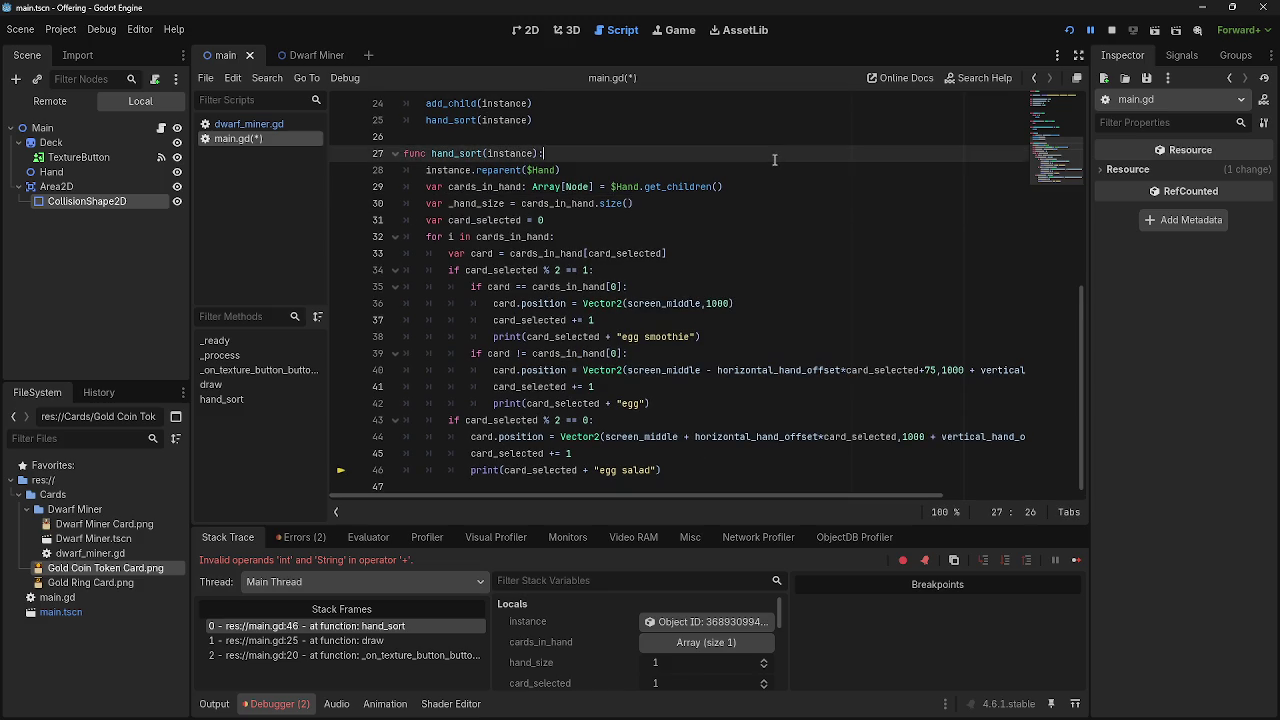
click(757, 218)
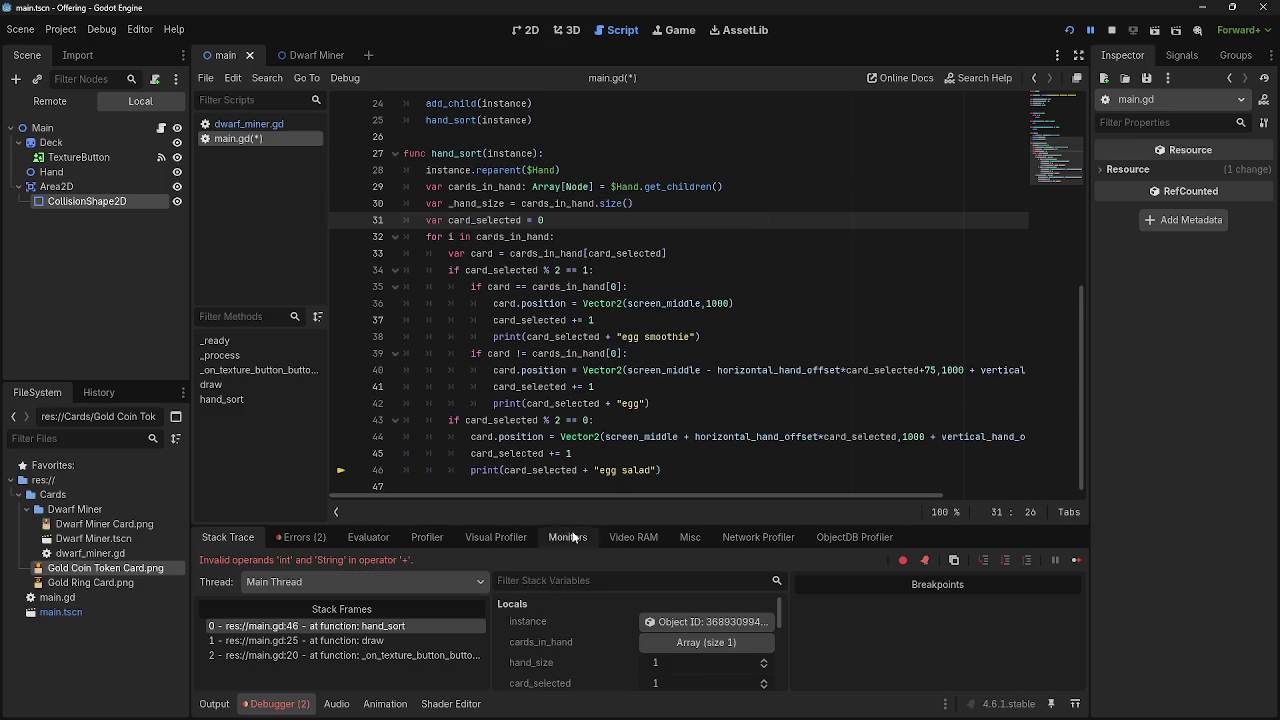
click(594, 471)
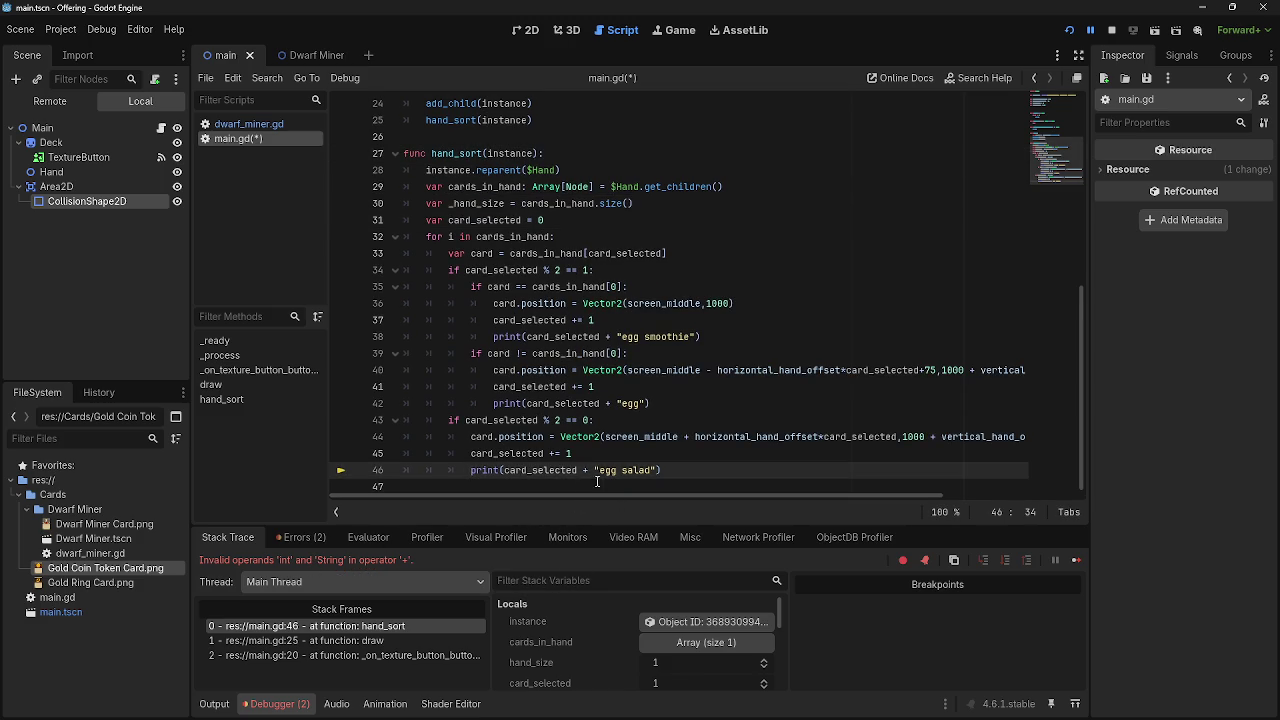
key(BackSpace)
key(BackSpace)
click(615, 404)
key(BackSpace)
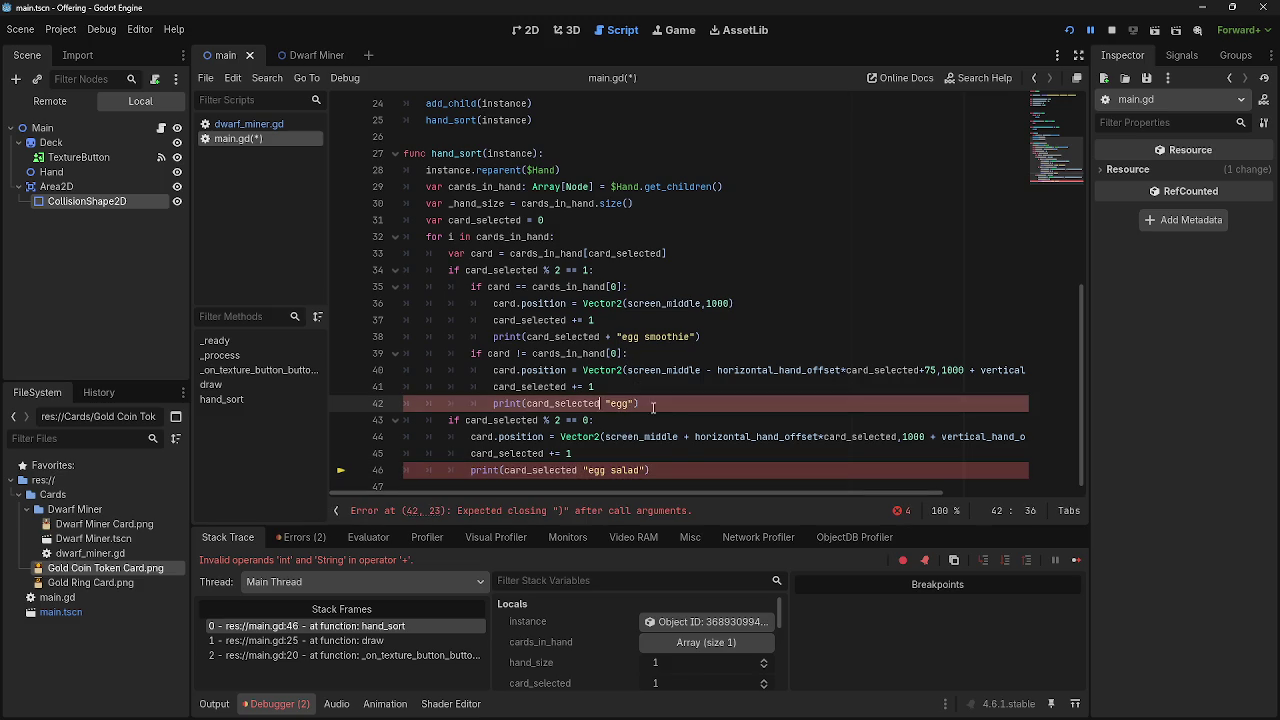
Jump to the reported error and rework the parentheses in line 46's print.
click(660, 470)
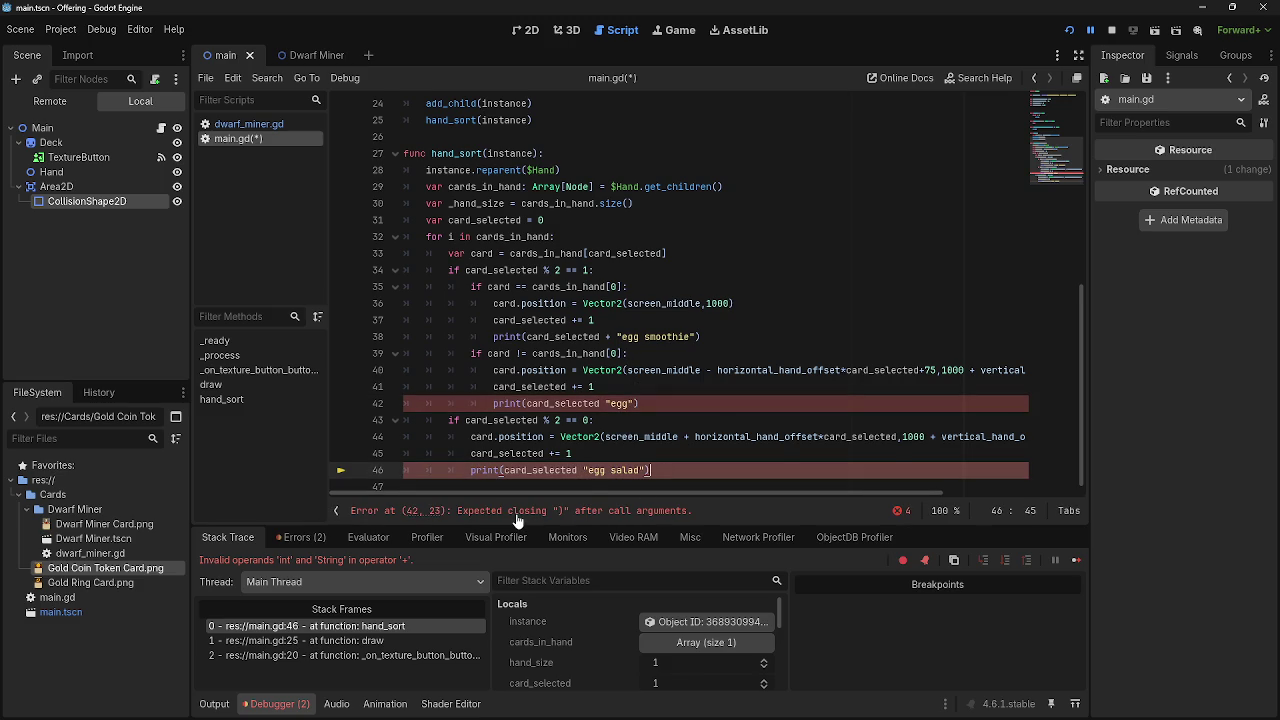
click(515, 514)
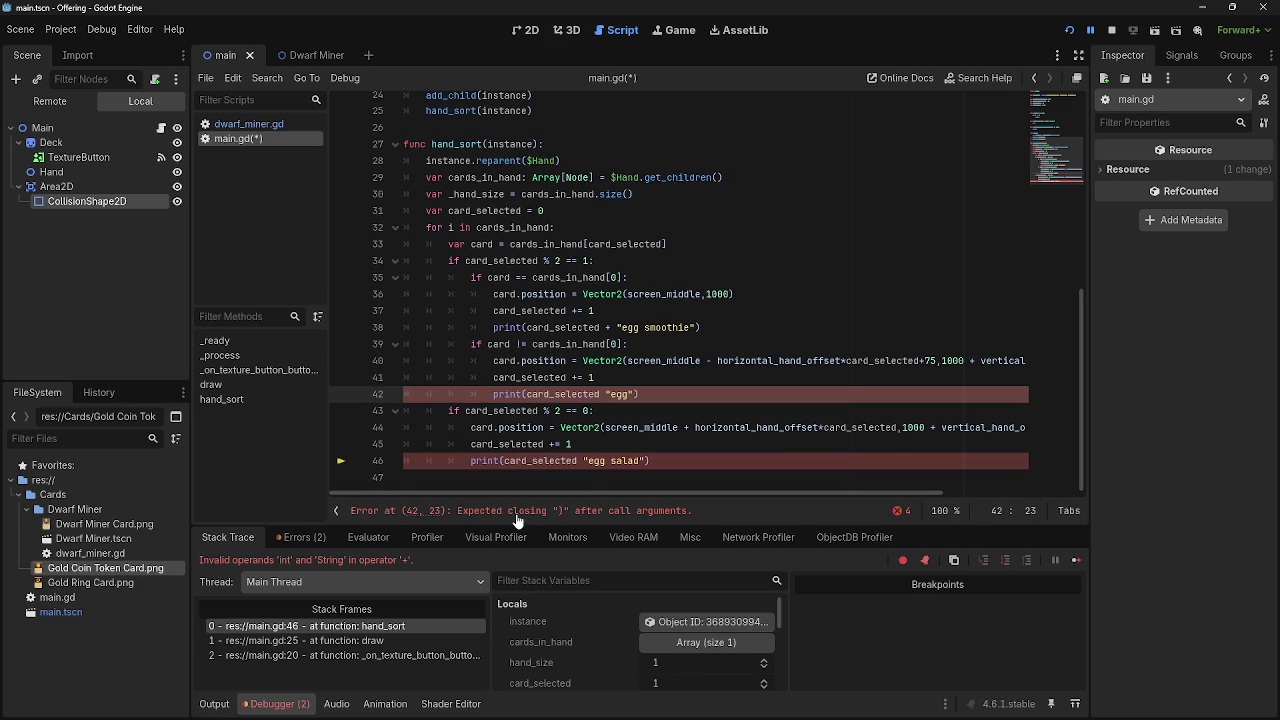
click(655, 463)
click(584, 463)
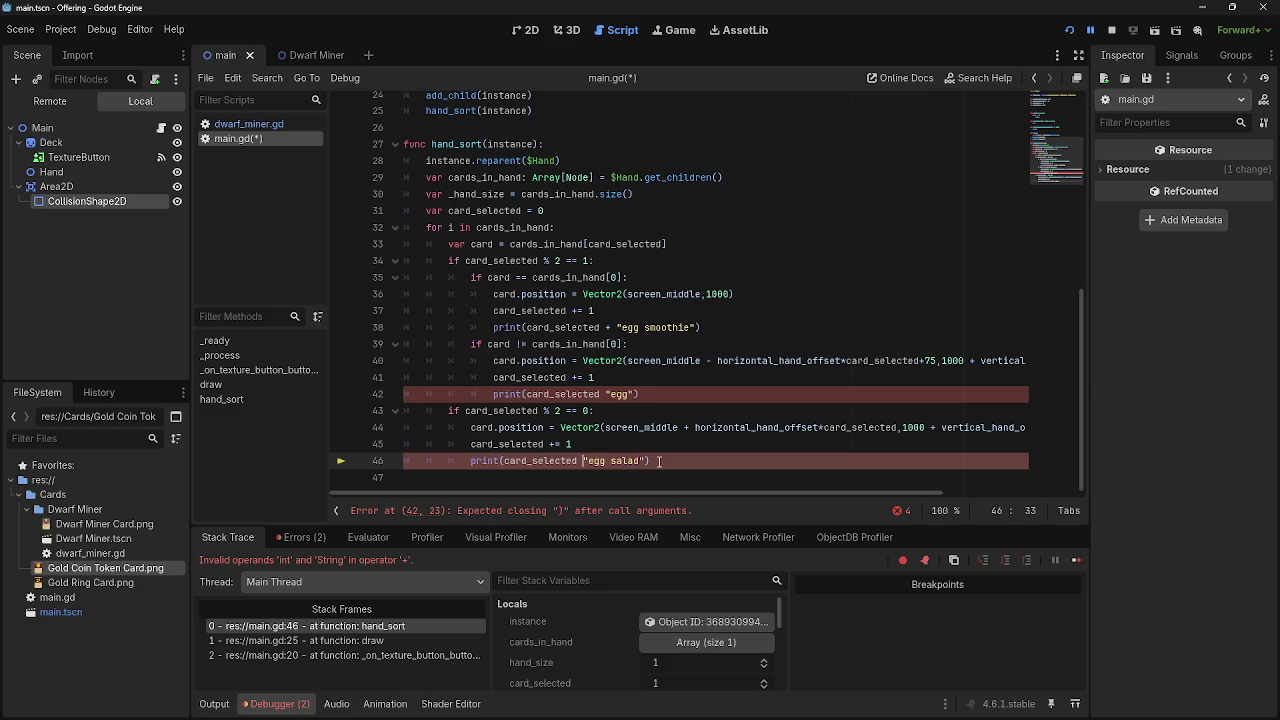
text(()
key(BackSpace)
click(649, 463)
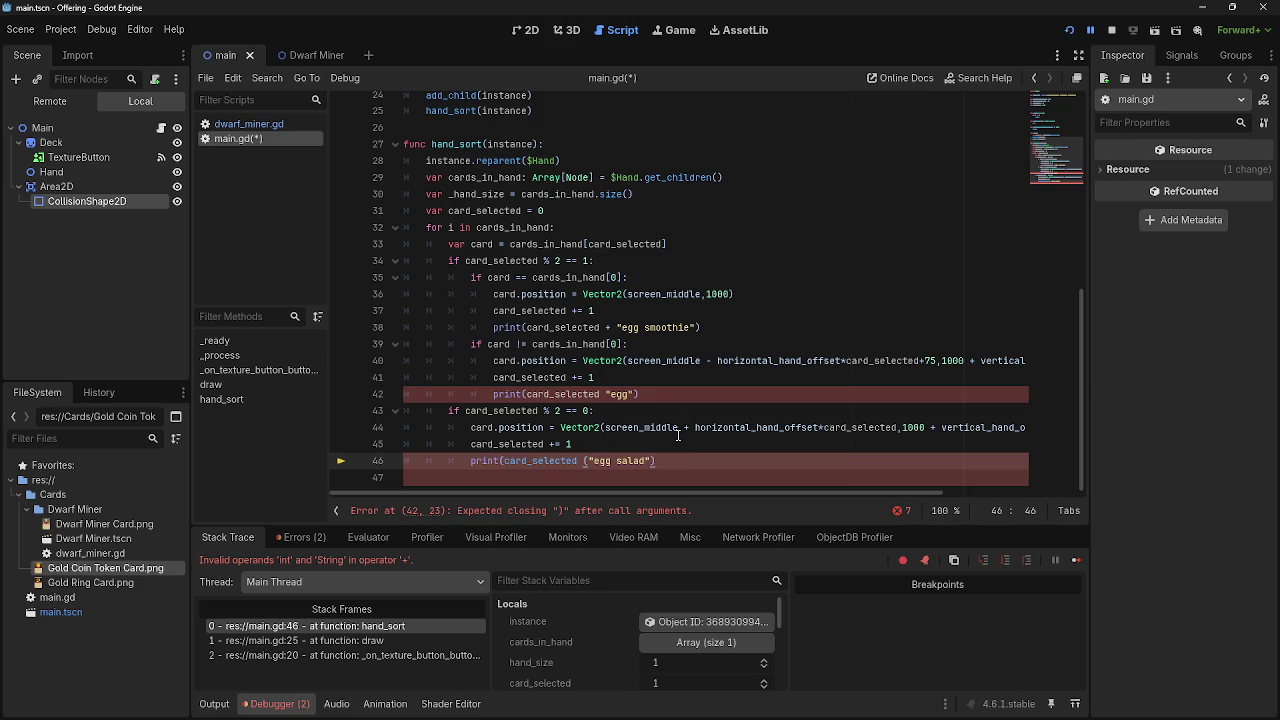
text())
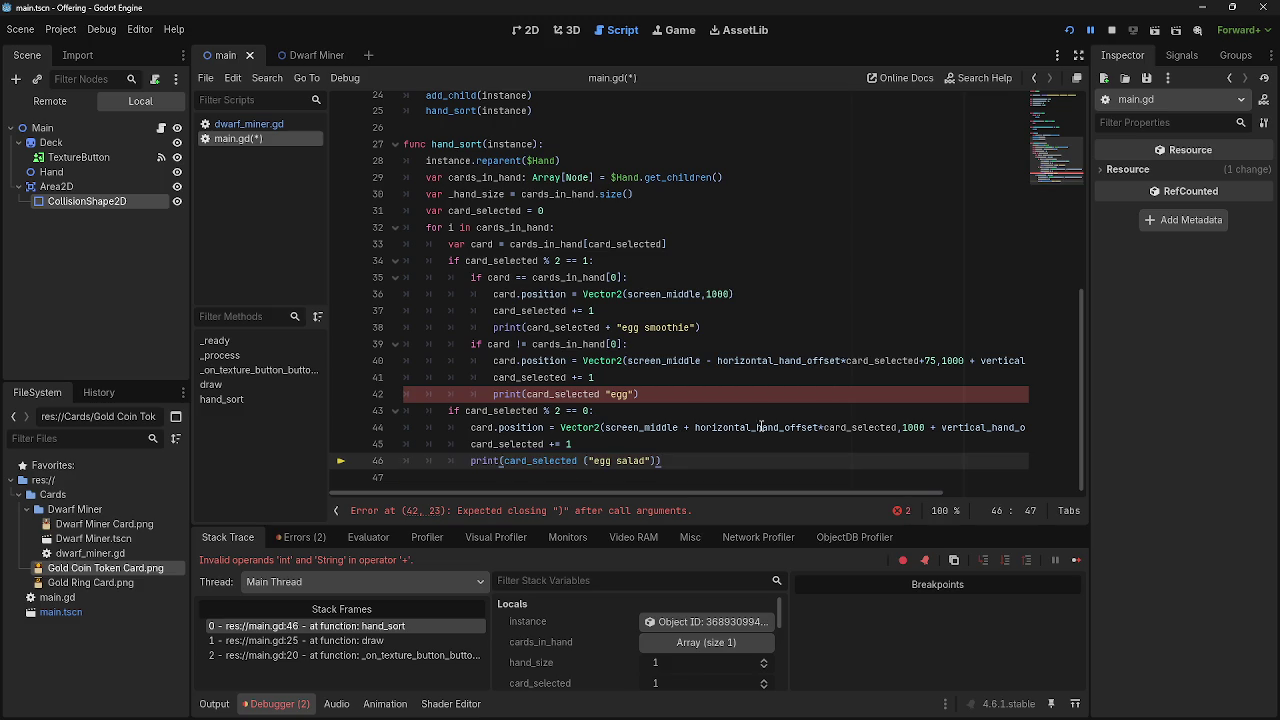
Empty line 42's print to print() and cut line 46 down to print(card_selected).
click(656, 394)
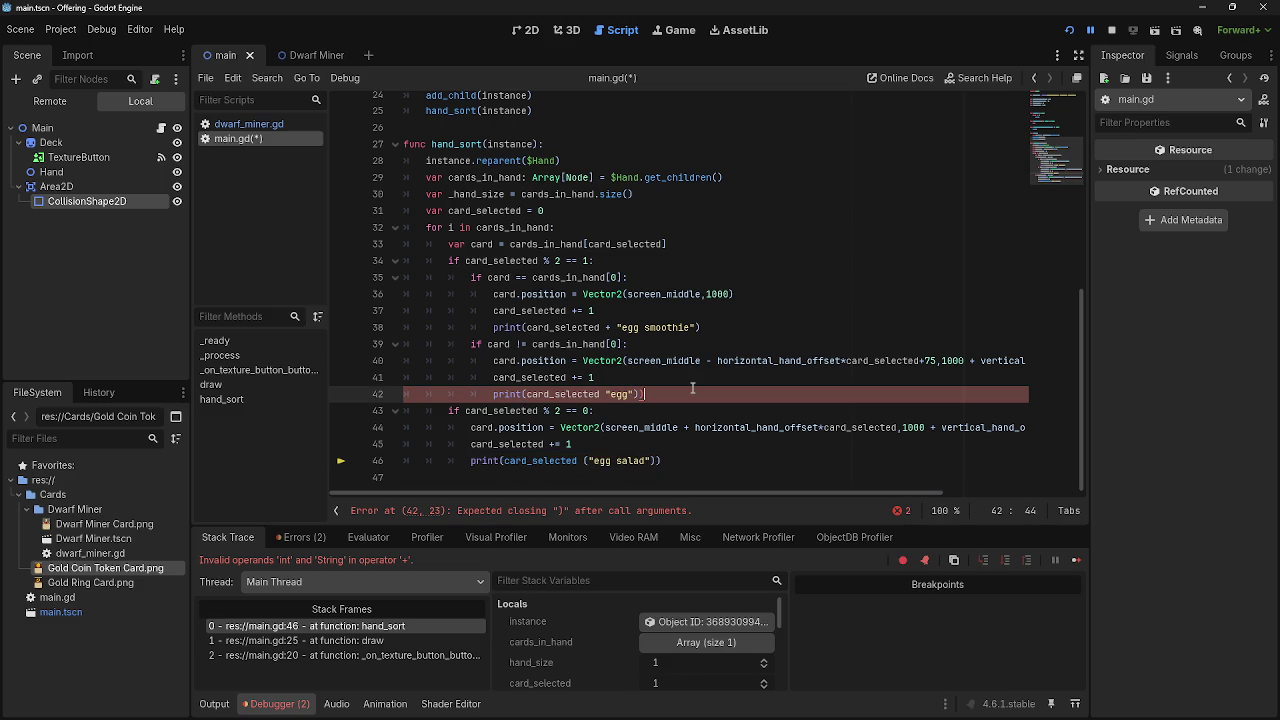
key(Left)
key(Left)
key(Left)
text(()
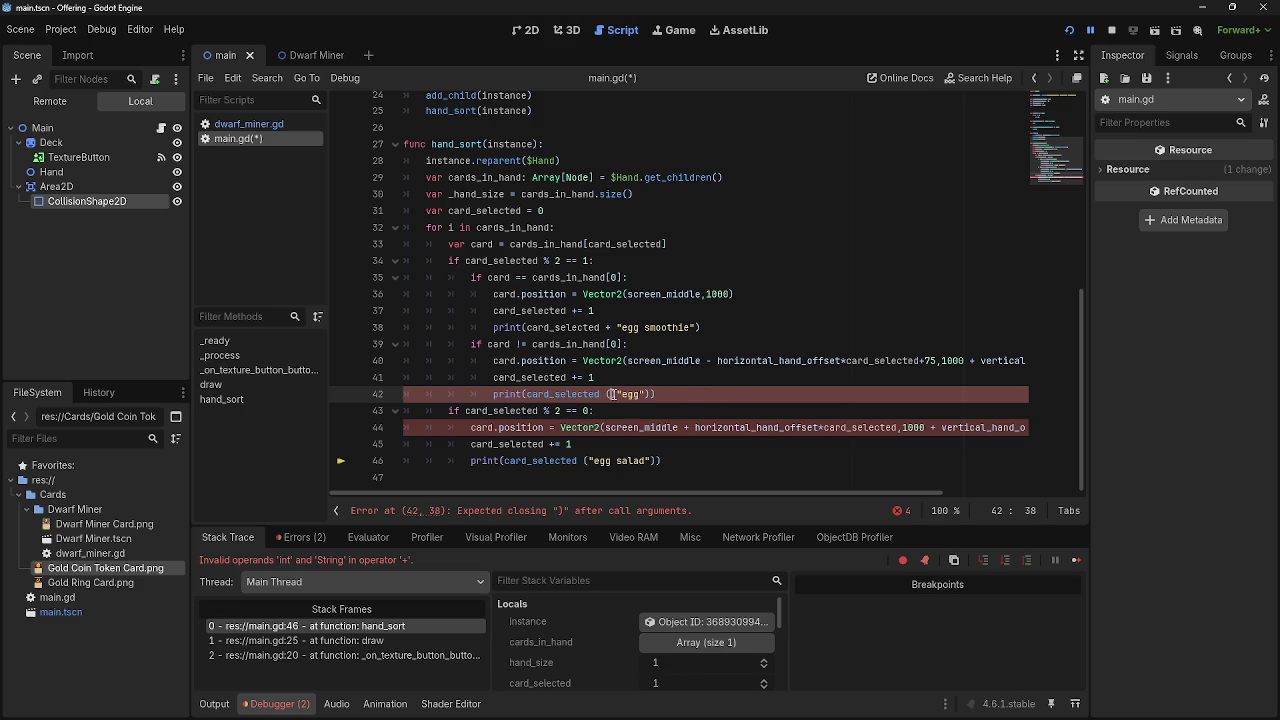
key(Delete)
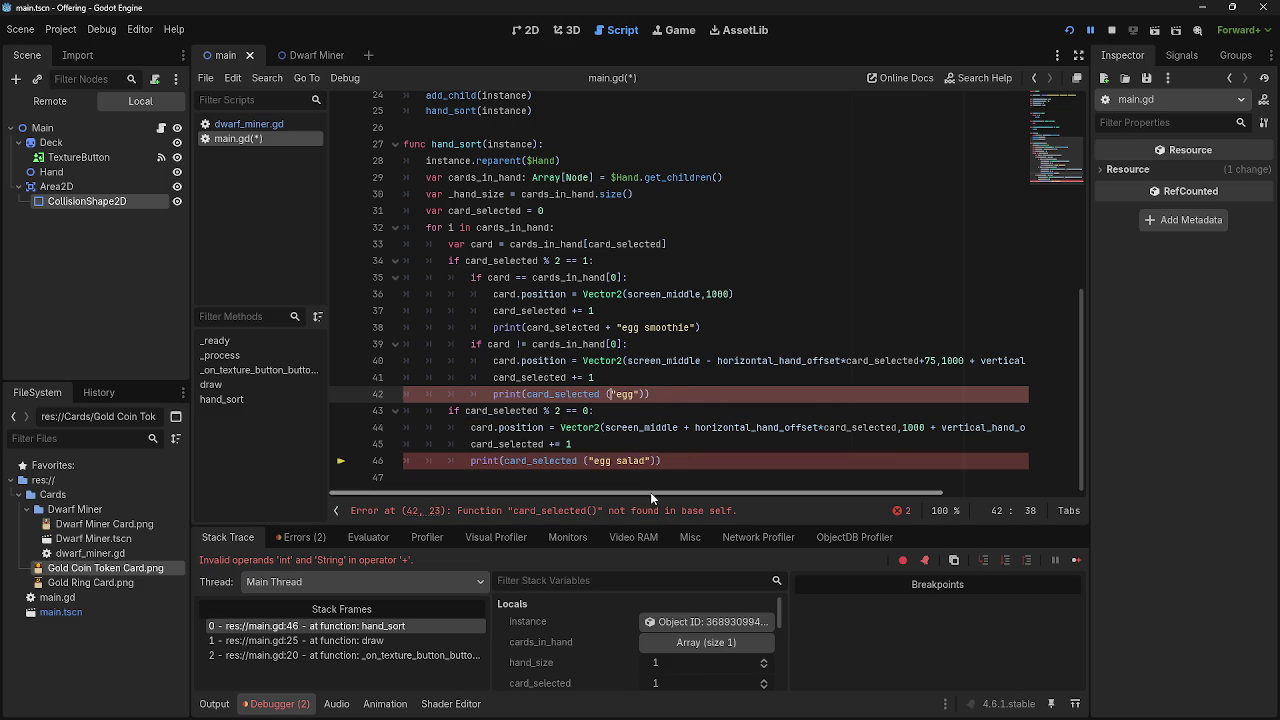
click(590, 462)
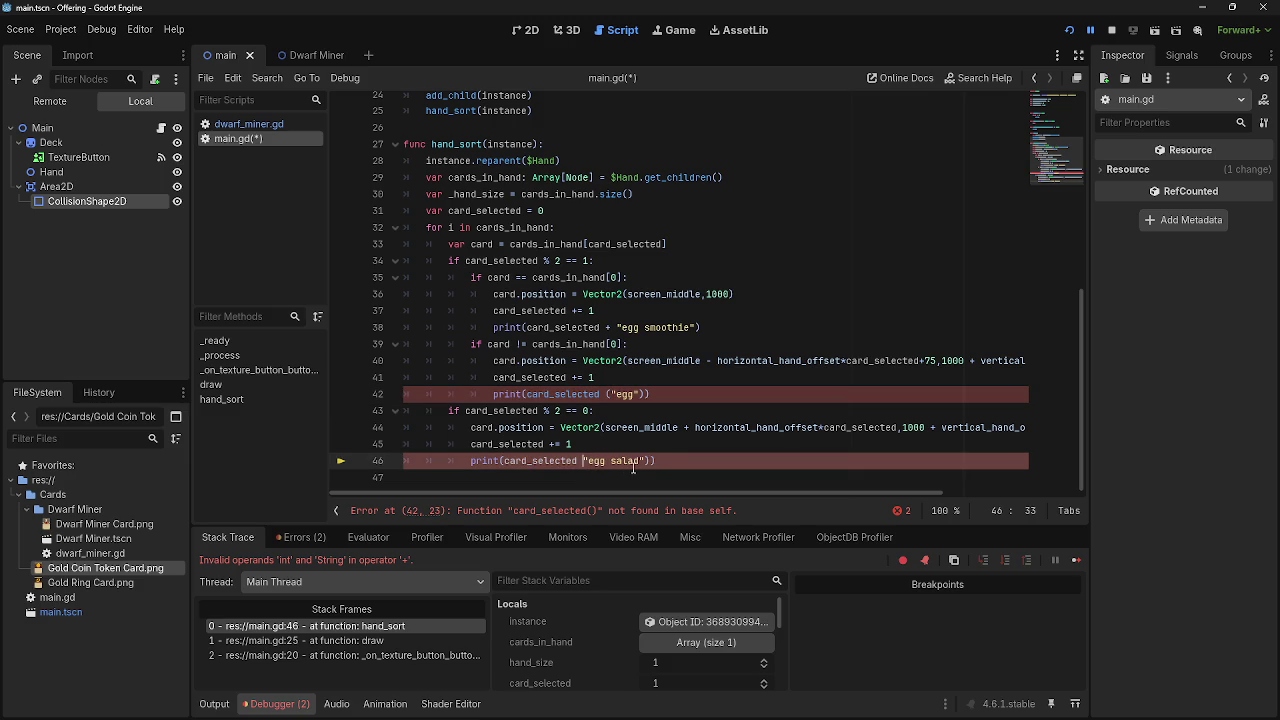
key(BackSpace)
click(641, 462)
key(BackSpace)
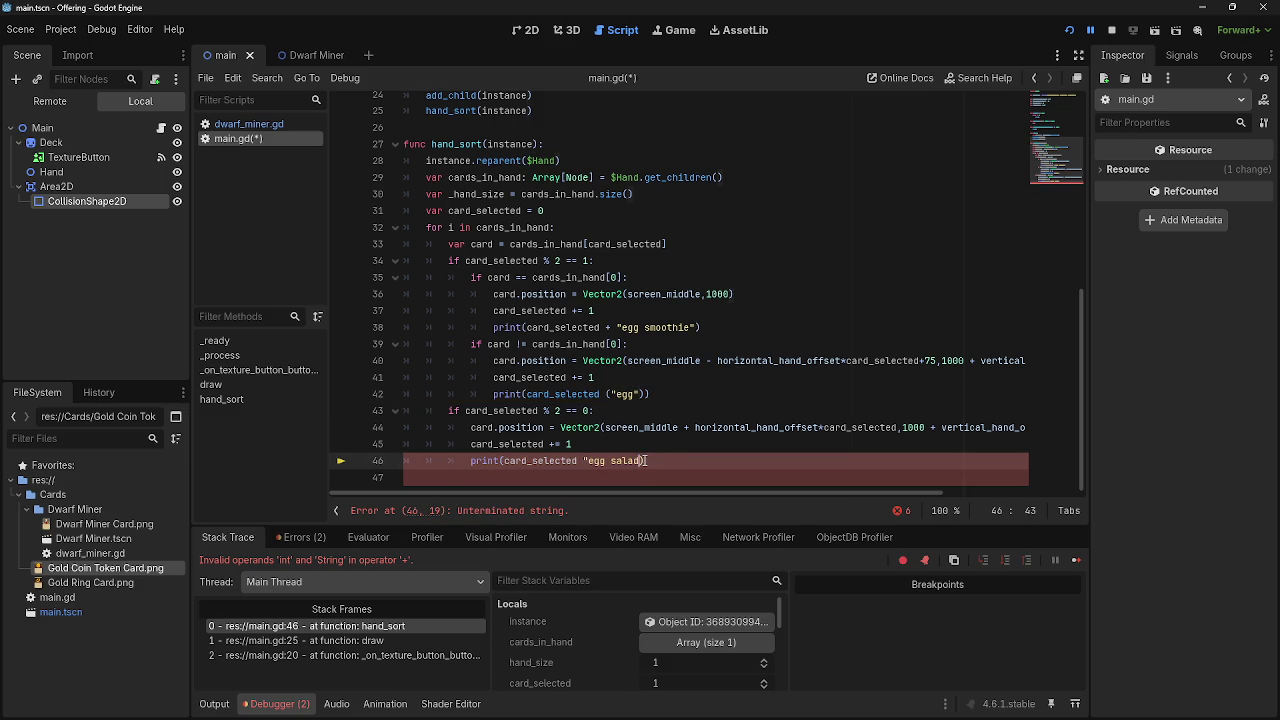
key(BackSpace)
key(BackSpace)
key(BackSpace)
Trim line 42's print down to print(card_selected), removing the "egg" text.
drag(645, 394, 528, 394)
key(BackSpace)
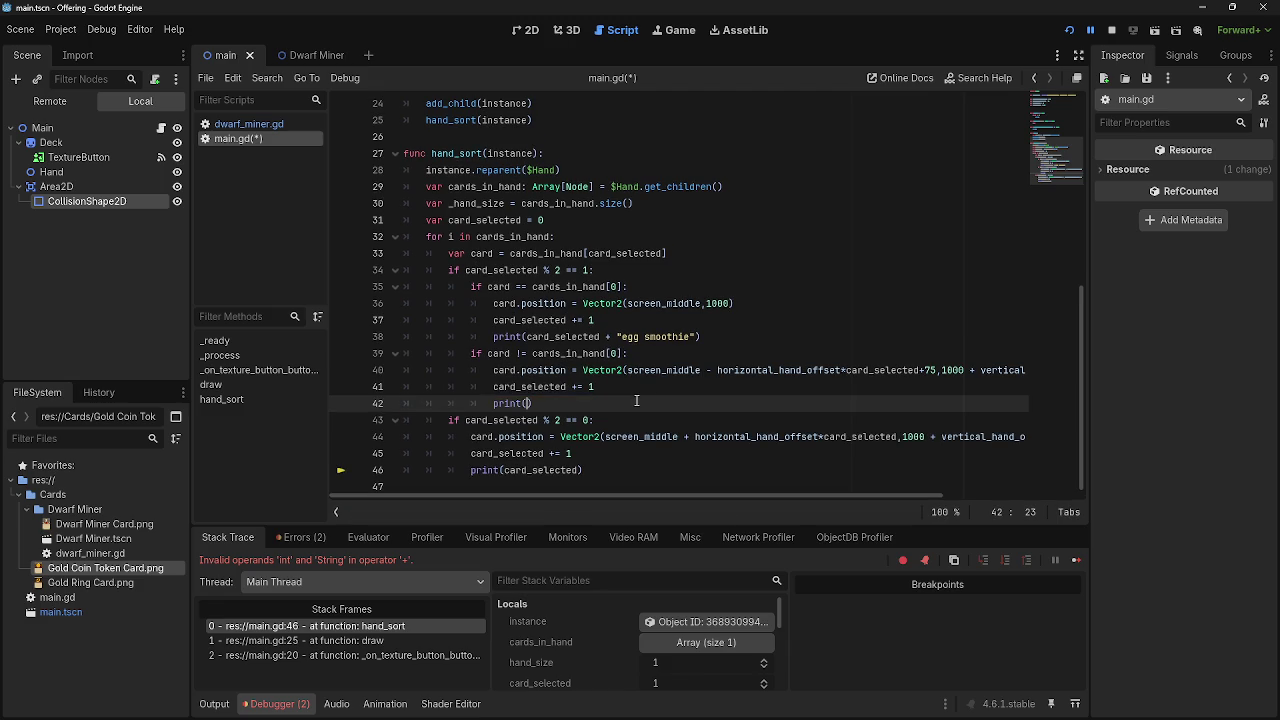
key(ctrl+z)
click(612, 403)
key(BackSpace)
key(BackSpace)
click(633, 403)
key(BackSpace)
drag(629, 403, 599, 403)
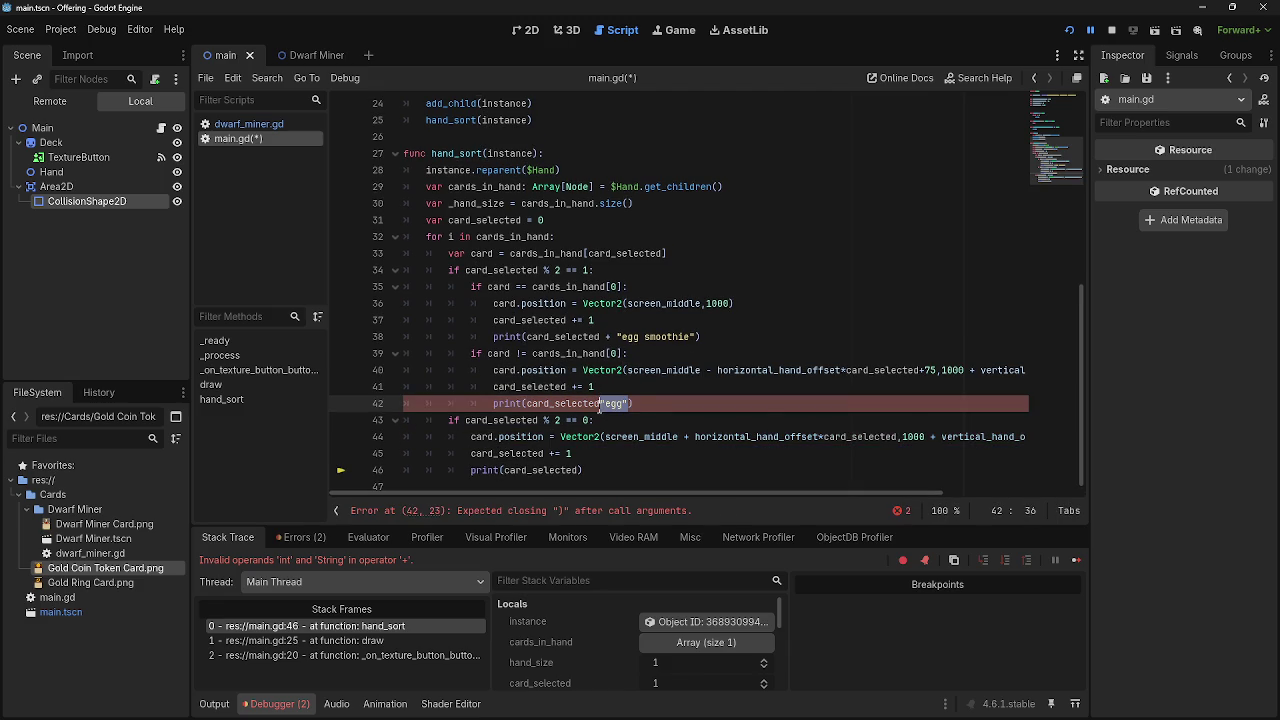
key(BackSpace)
Close line 38's print at card_selected and add a print("egg") line below it.
drag(700, 336, 598, 336)
text())
key(Return)
text(print)
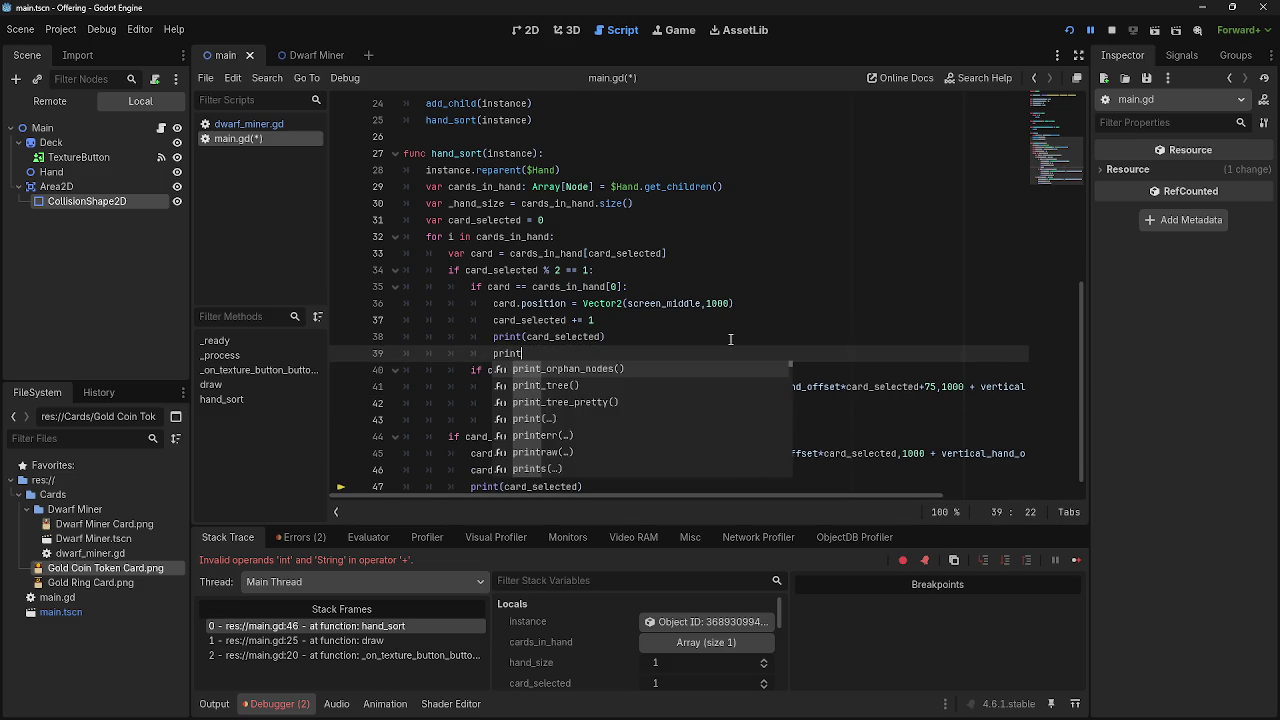
text(("egg")
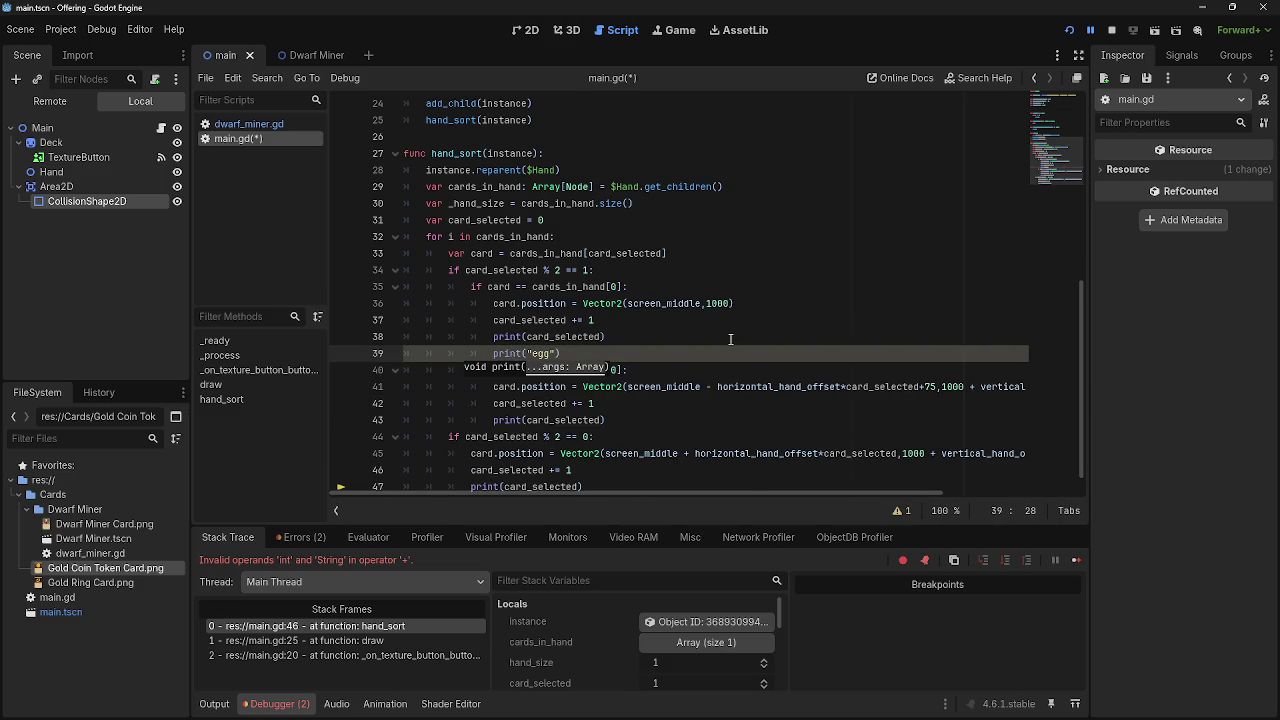
Paste a print("egg salad") line after line 43.
scroll(730, 339, down, 1)
click(658, 400)
key(Return)
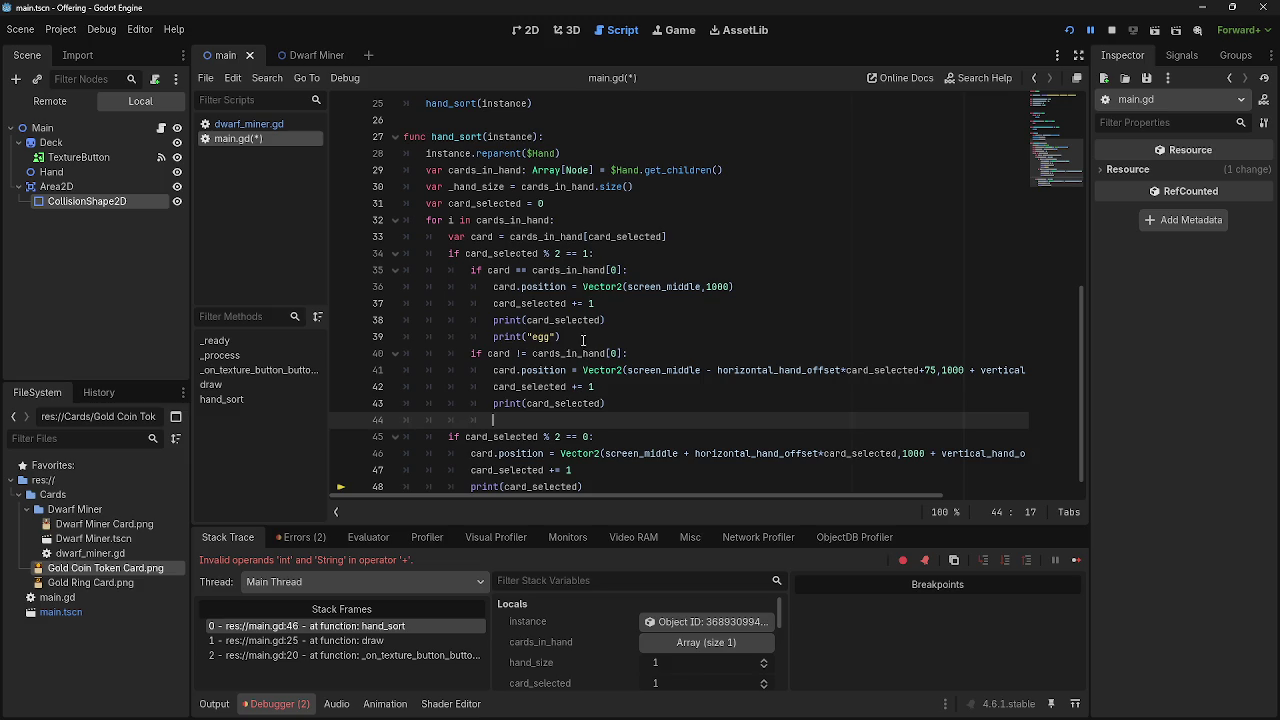
drag(583, 337, 493, 337)
key(ctrl+c)
click(495, 420)
key(ctrl+v)
click(552, 421)
text(salad)
Paste a print("egg smoothie") line after line 48, then stop the game.
scroll(590, 470, down, 1)
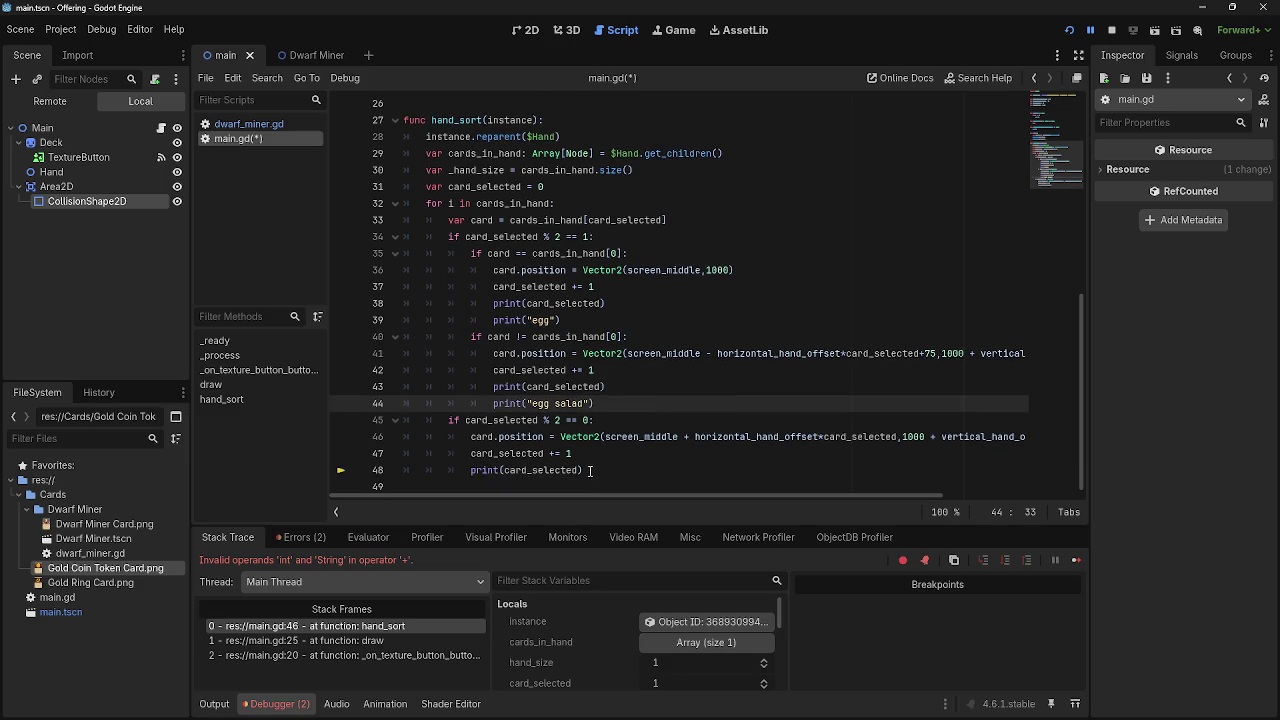
click(590, 470)
key(Return)
key(ctrl+v)
click(528, 480)
text(sa)
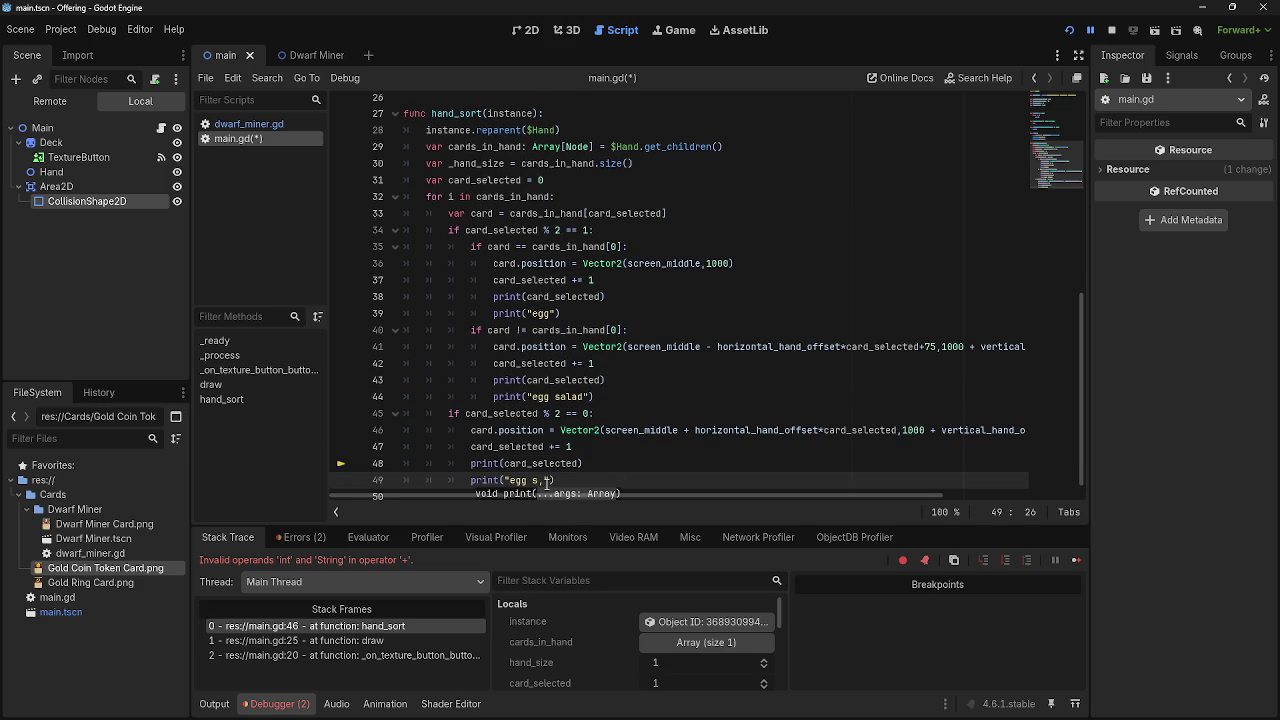
key(BackSpace)
text(moothie)
click(1111, 30)
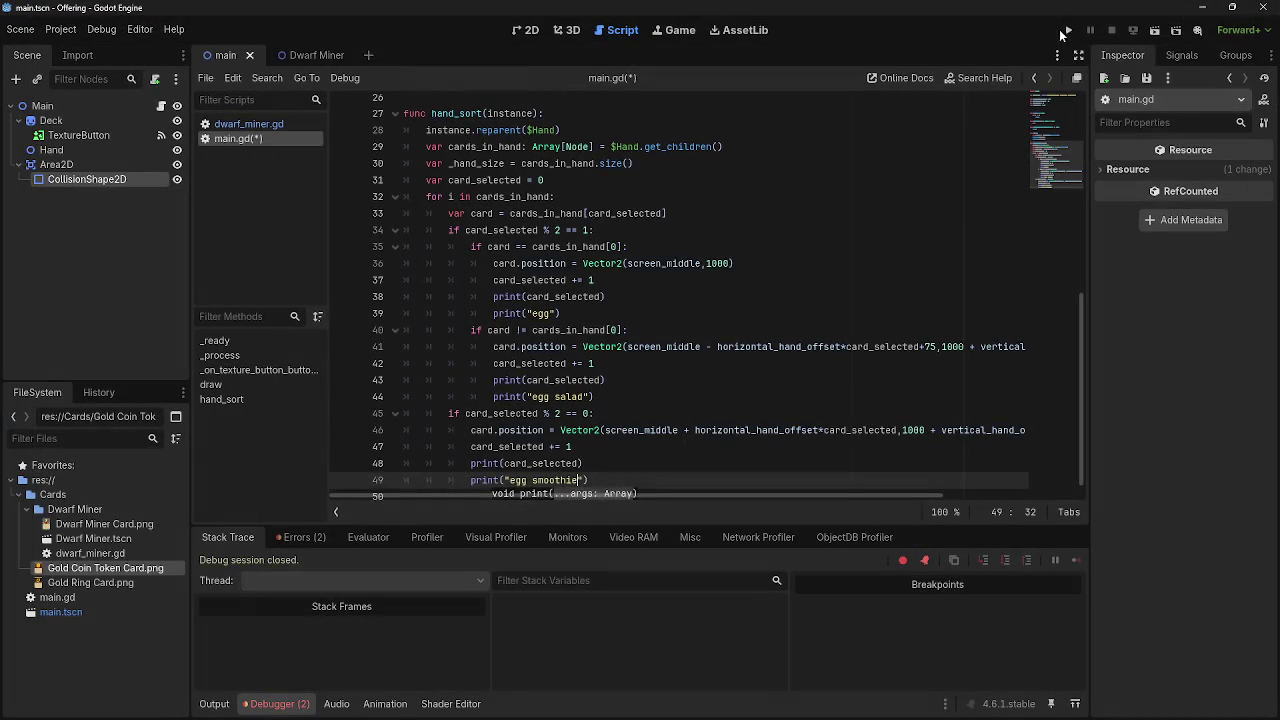
Run the game, draw a Dwarf Miner card, and inspect the first-card block.
click(1068, 30)
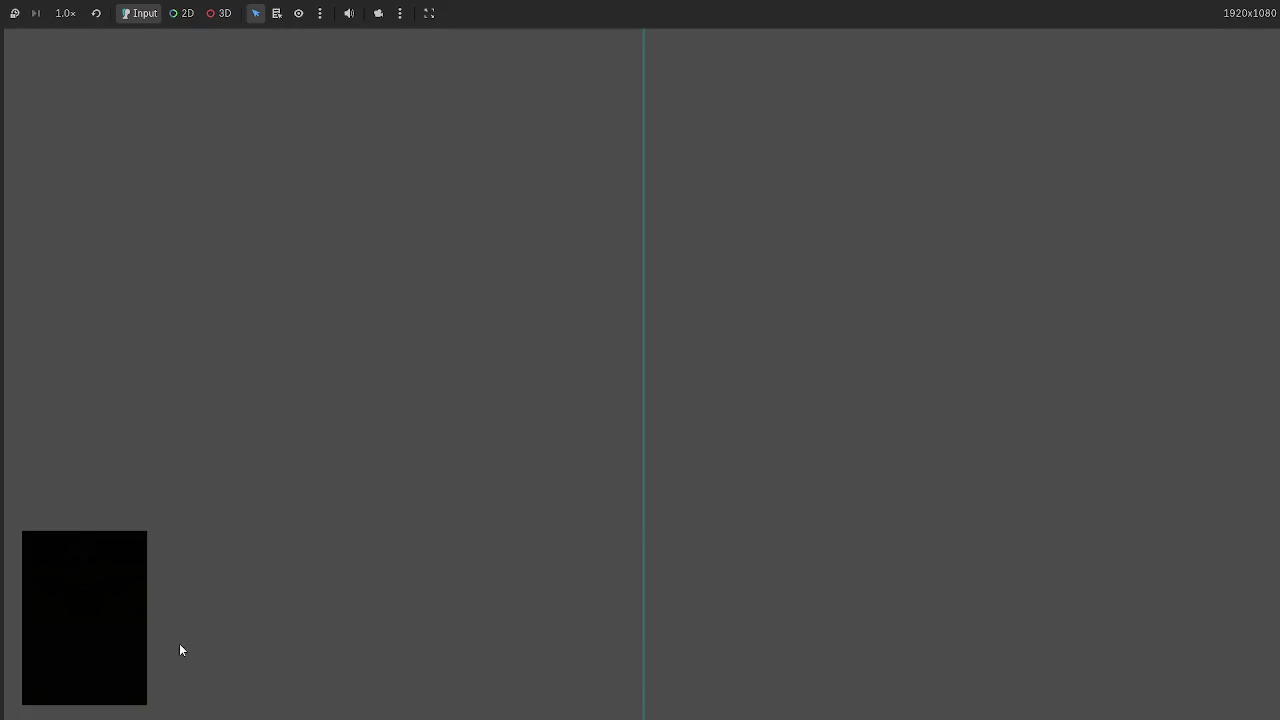
click(88, 637)
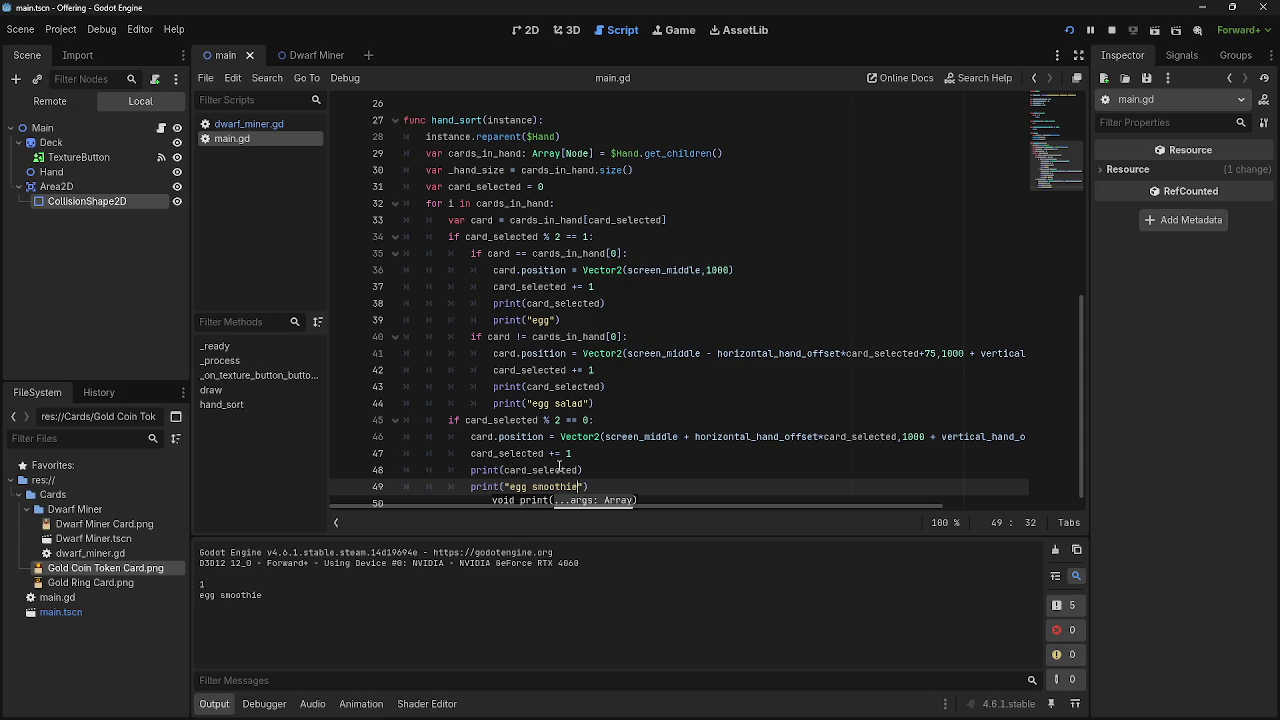
click(602, 486)
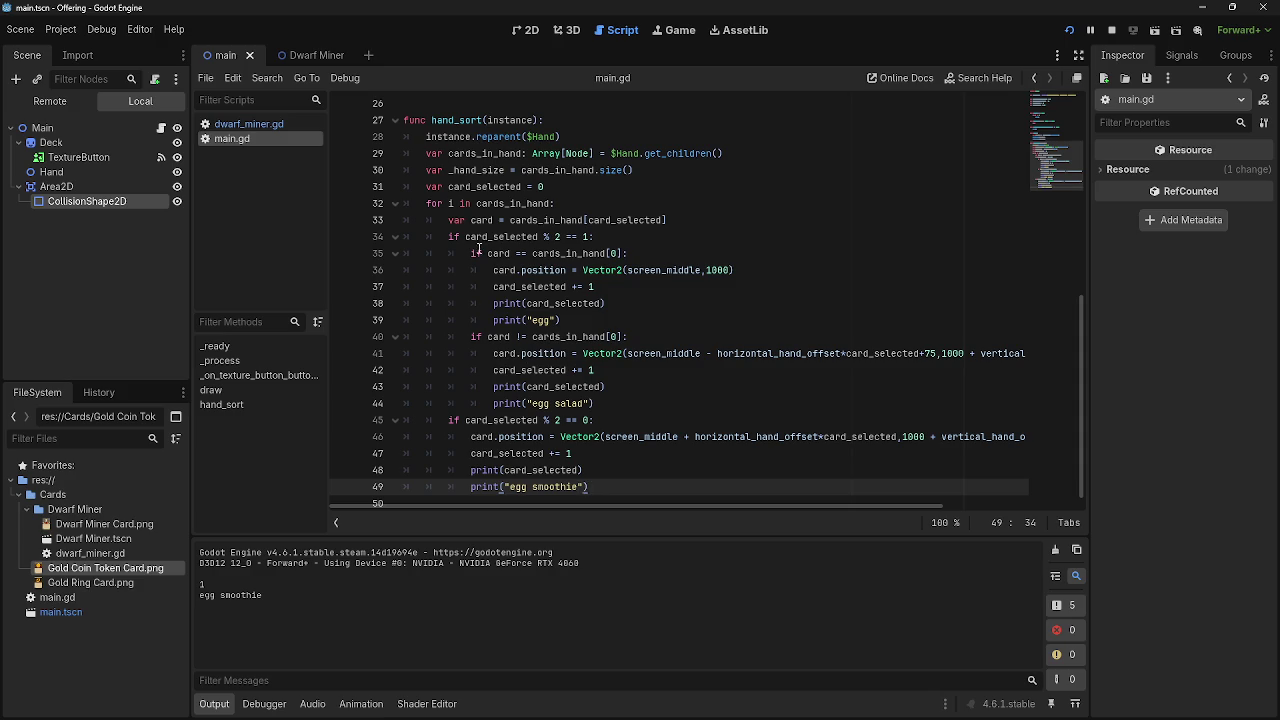
mouse_move(471, 253)
mouse_down()
mouse_move(600, 303)
mouse_move(565, 320)
mouse_up()
click(580, 320)
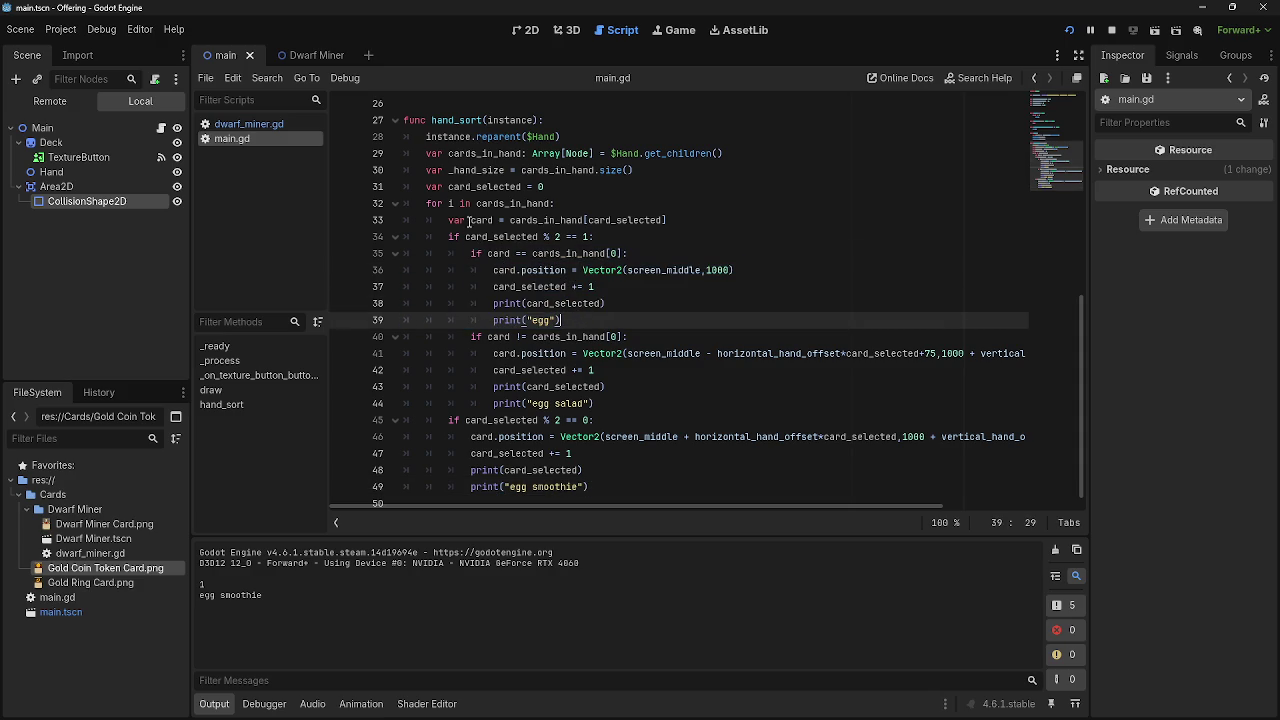
Swap the == 1 and == 0 parity conditions between lines 34 and 45.
drag(448, 237, 604, 303)
click(604, 305)
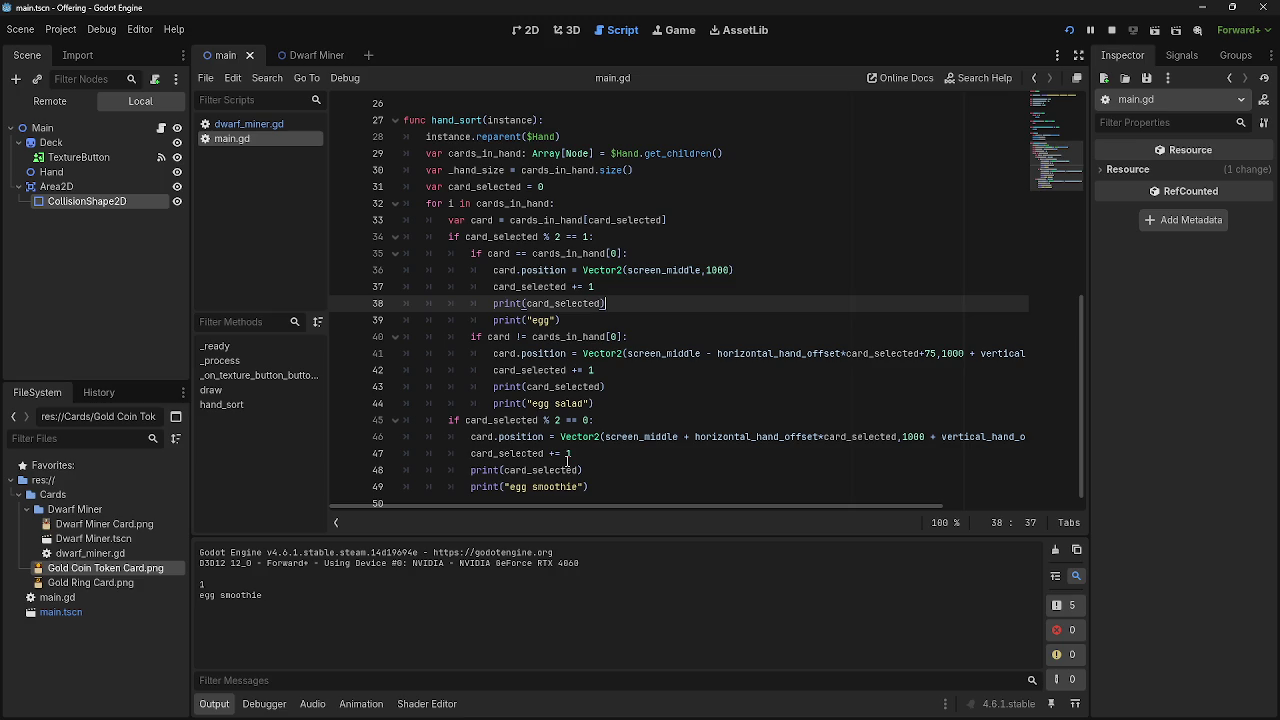
drag(565, 420, 597, 420)
click(614, 424)
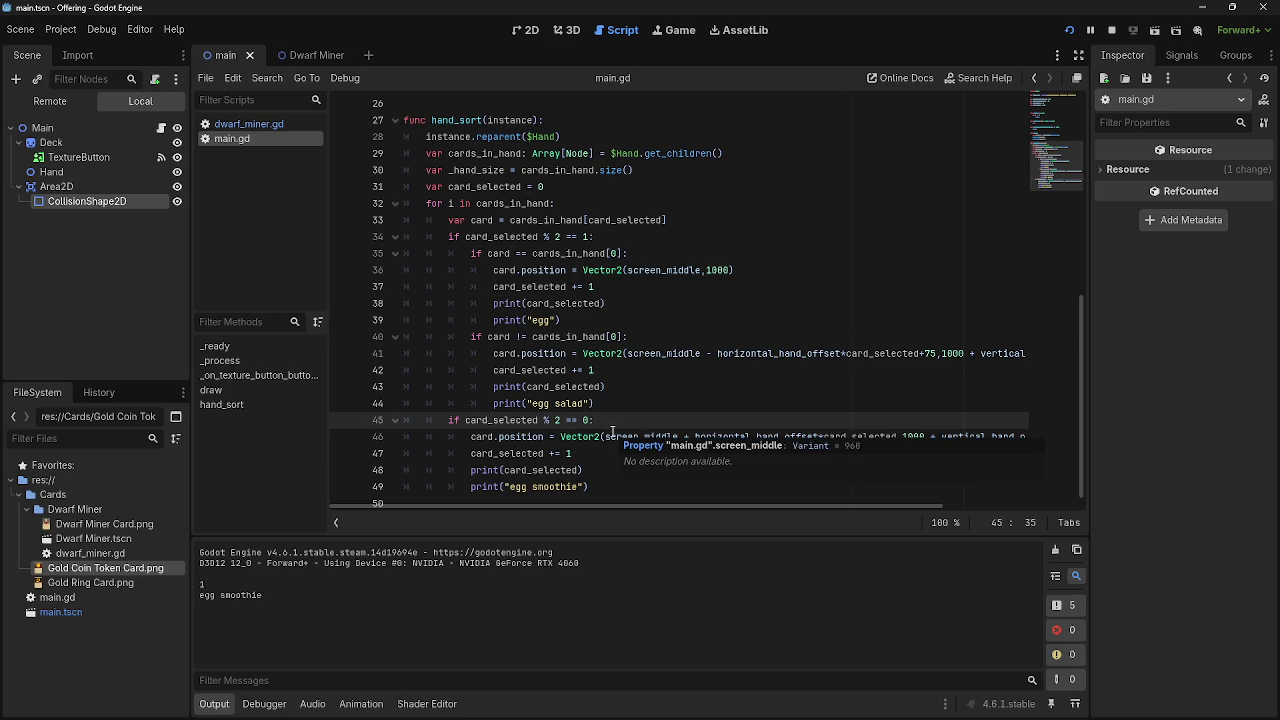
mouse_move(556, 236)
mouse_down()
mouse_move(591, 237)
mouse_move(461, 237)
mouse_move(459, 432)
mouse_move(460, 421)
mouse_up()
click(586, 421)
mouse_move(593, 421)
mouse_down()
mouse_move(716, 421)
mouse_move(460, 258)
mouse_move(459, 239)
mouse_up()
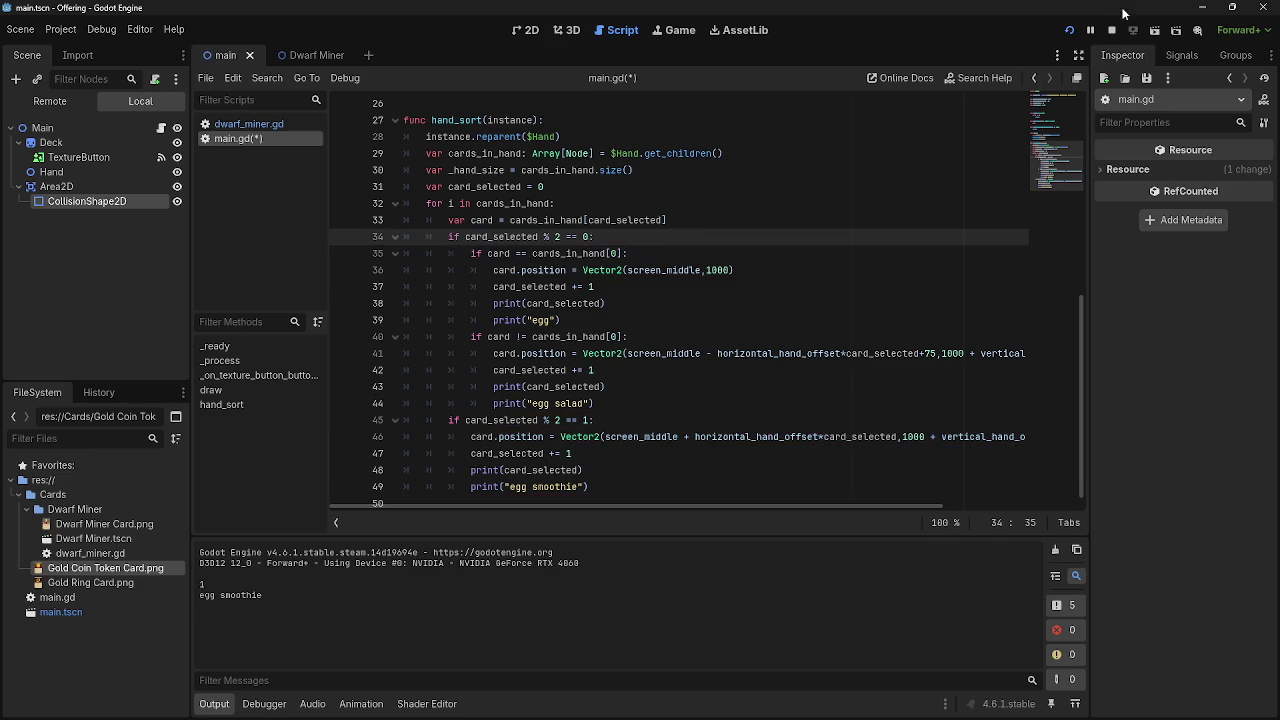
Run the game with the swapped checks, compare it with the editor, then close it.
click(1106, 31)
key(alt+Tab)
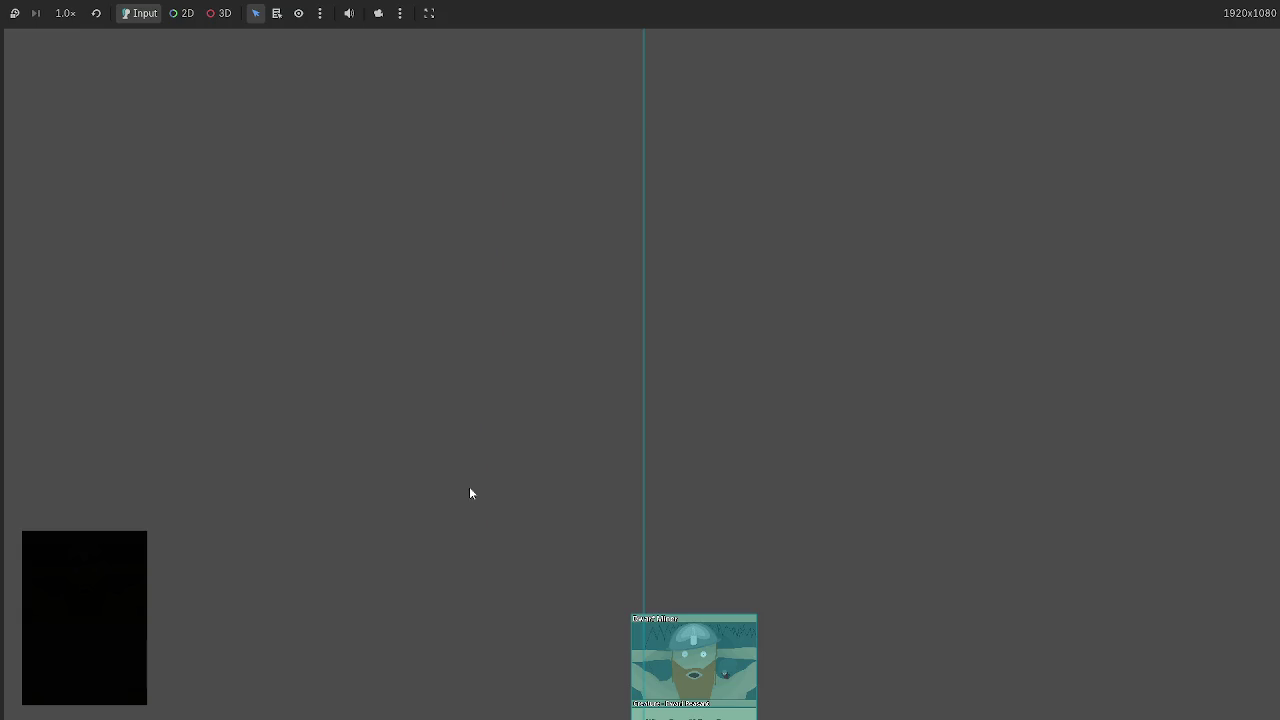
key(alt+Tab)
click(1119, 37)
key(alt+Tab)
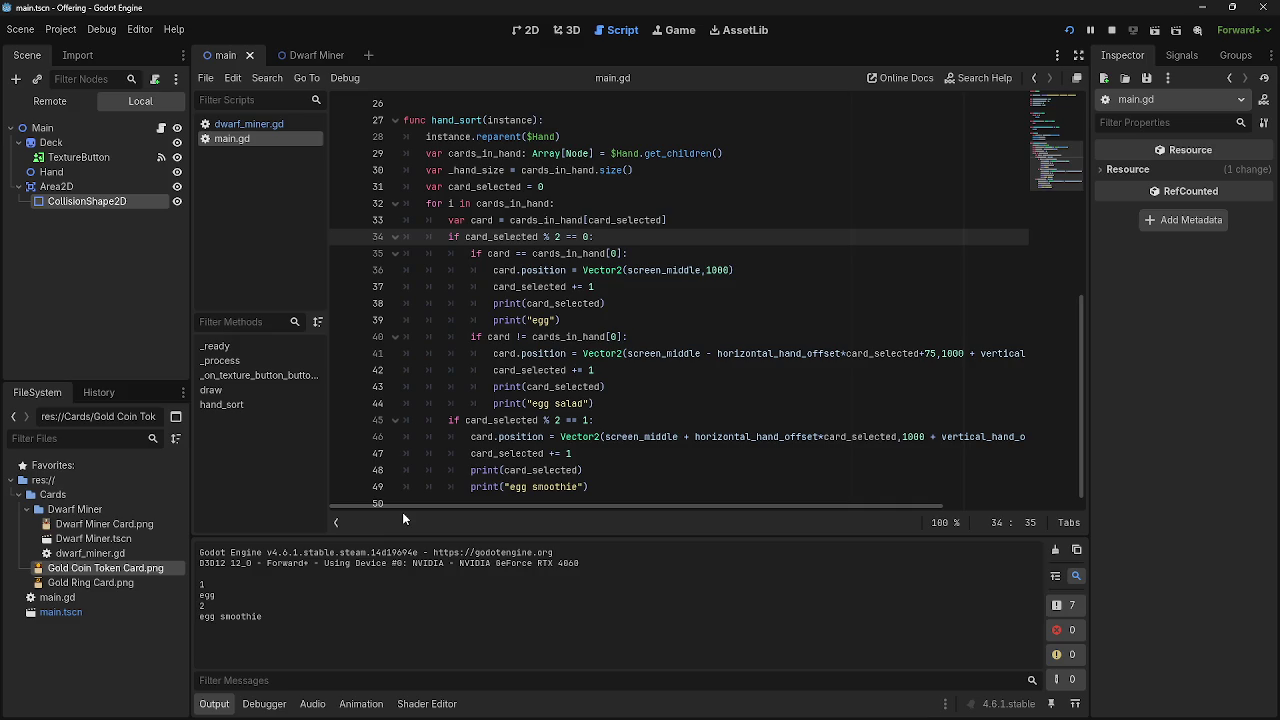
key(alt+Tab)
key(alt+F4)
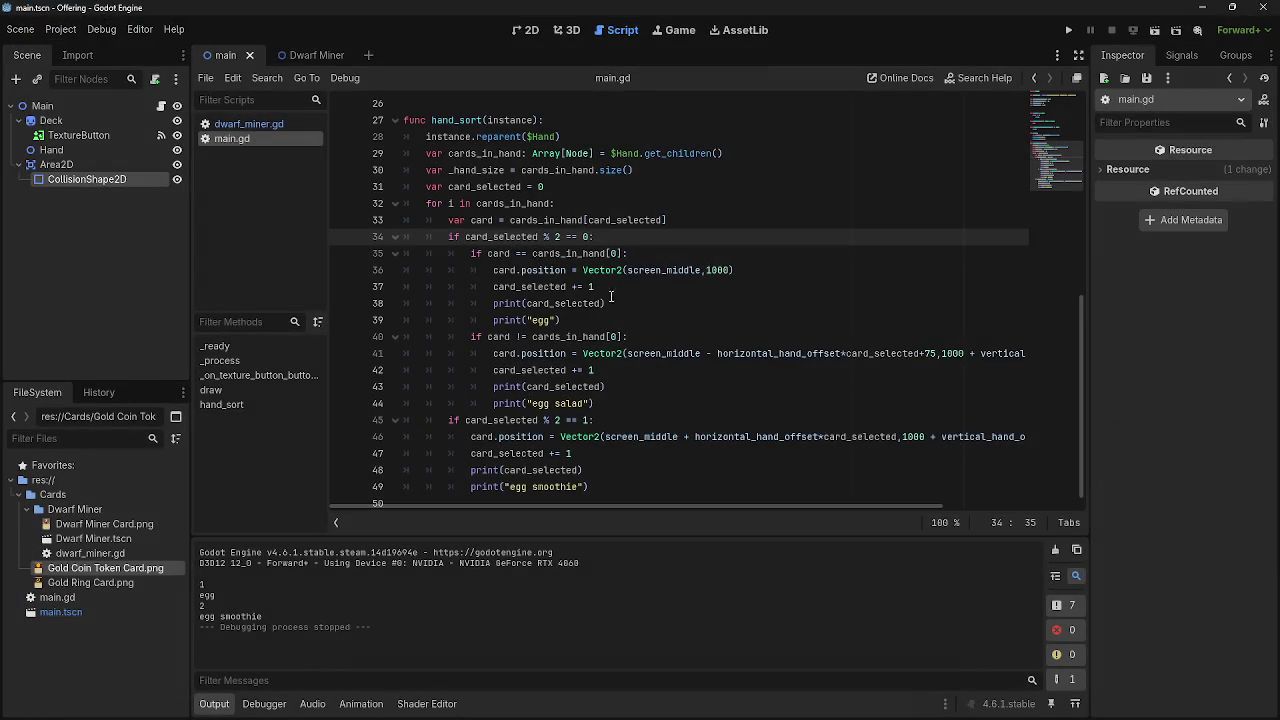
Undo the swap back to == 1 on line 34 and == 0 on line 45, then rerun.
key(ctrl+z)
key(ctrl+z)
key(ctrl+z)
key(ctrl+z)
key(ctrl+y)
key(ctrl+y)
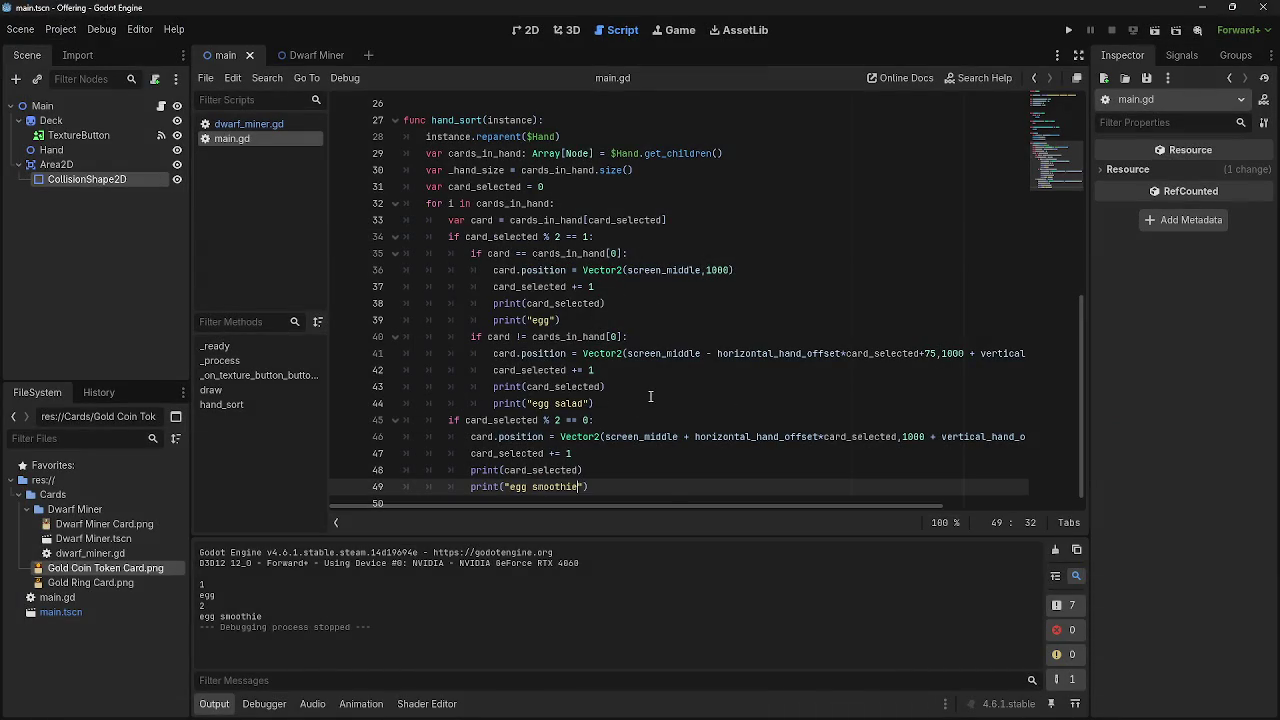
click(1068, 30)
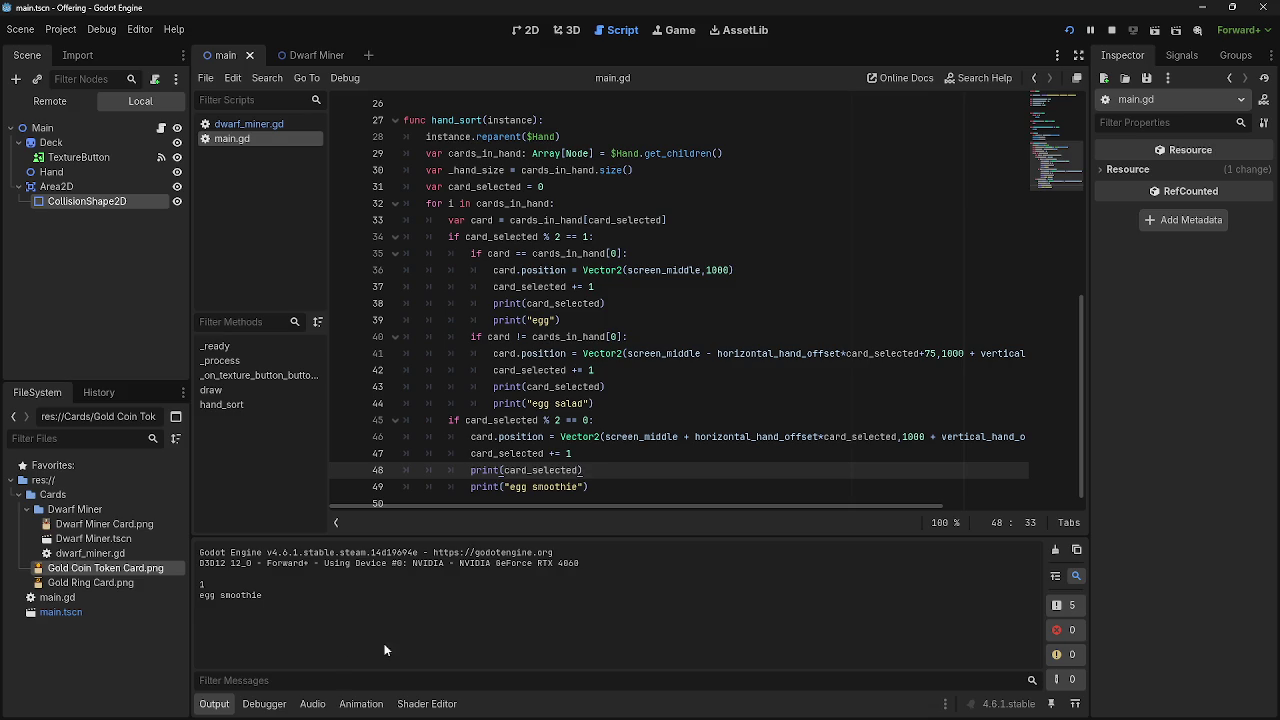
drag(604, 499, 470, 437)
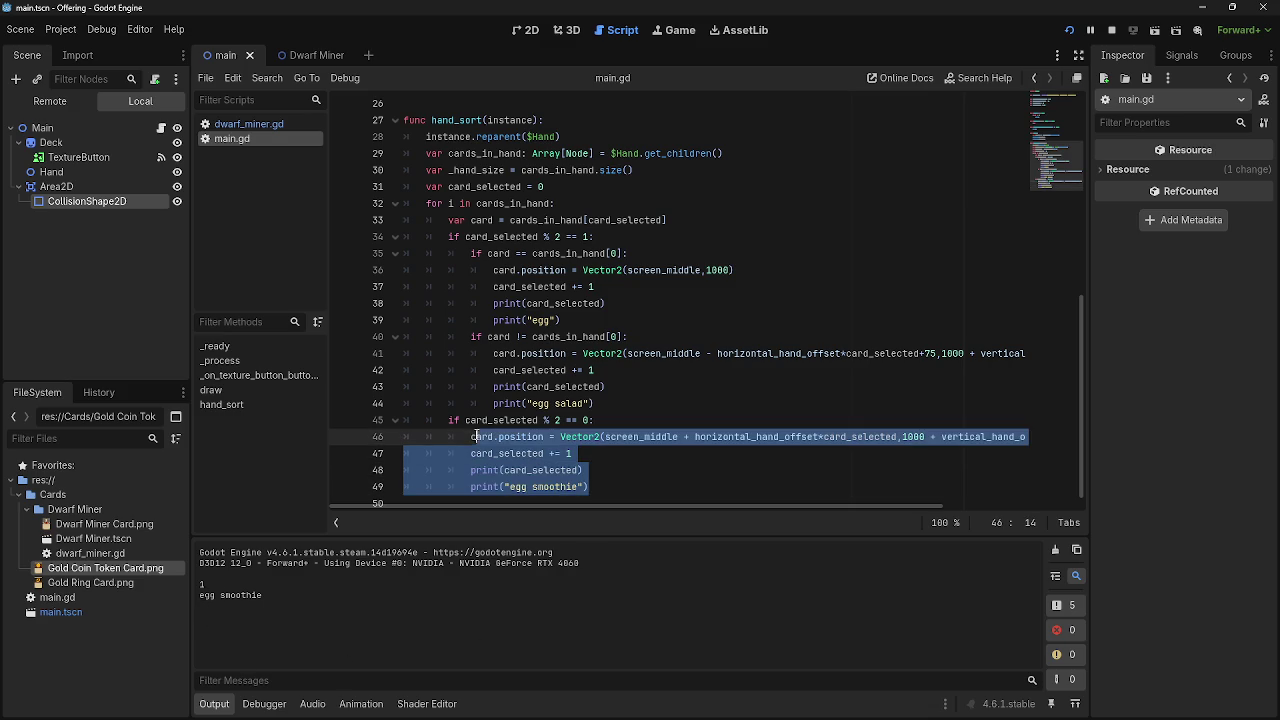
Delete the first-card block on lines 35–39.
click(620, 455)
mouse_move(634, 509)
mouse_down()
mouse_move(773, 499)
mouse_move(635, 500)
mouse_up()
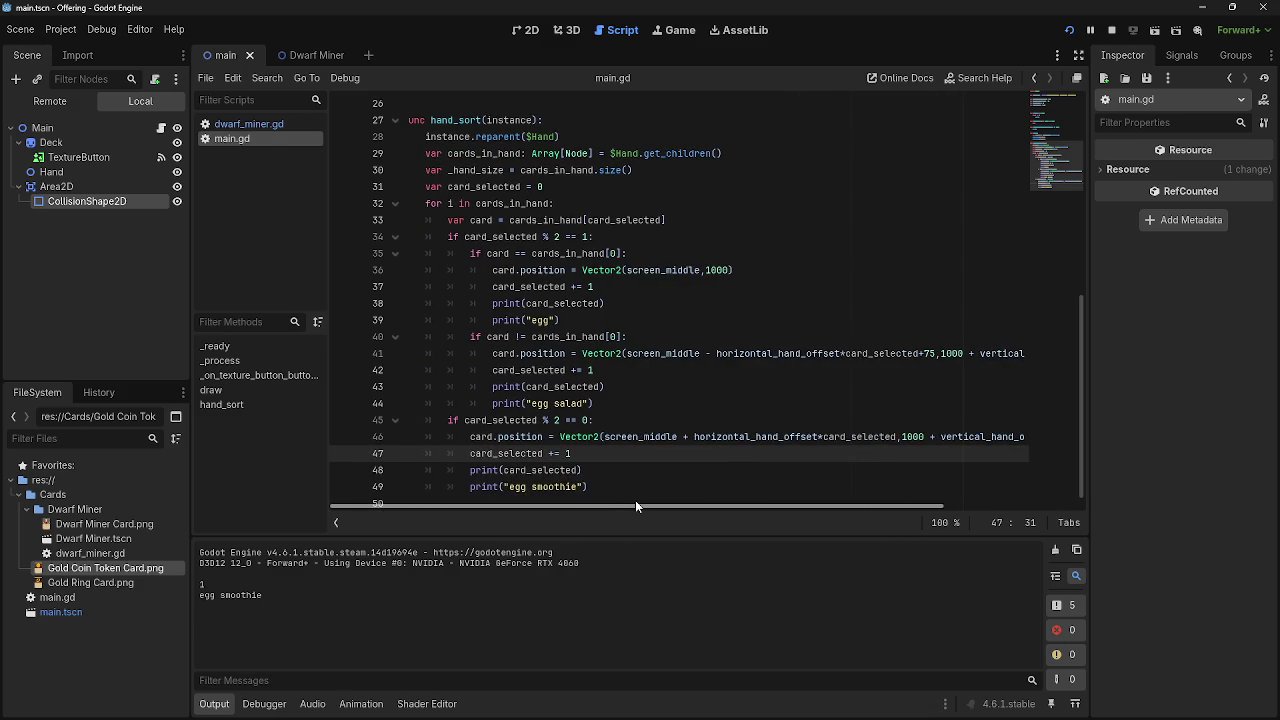
click(637, 292)
click(613, 319)
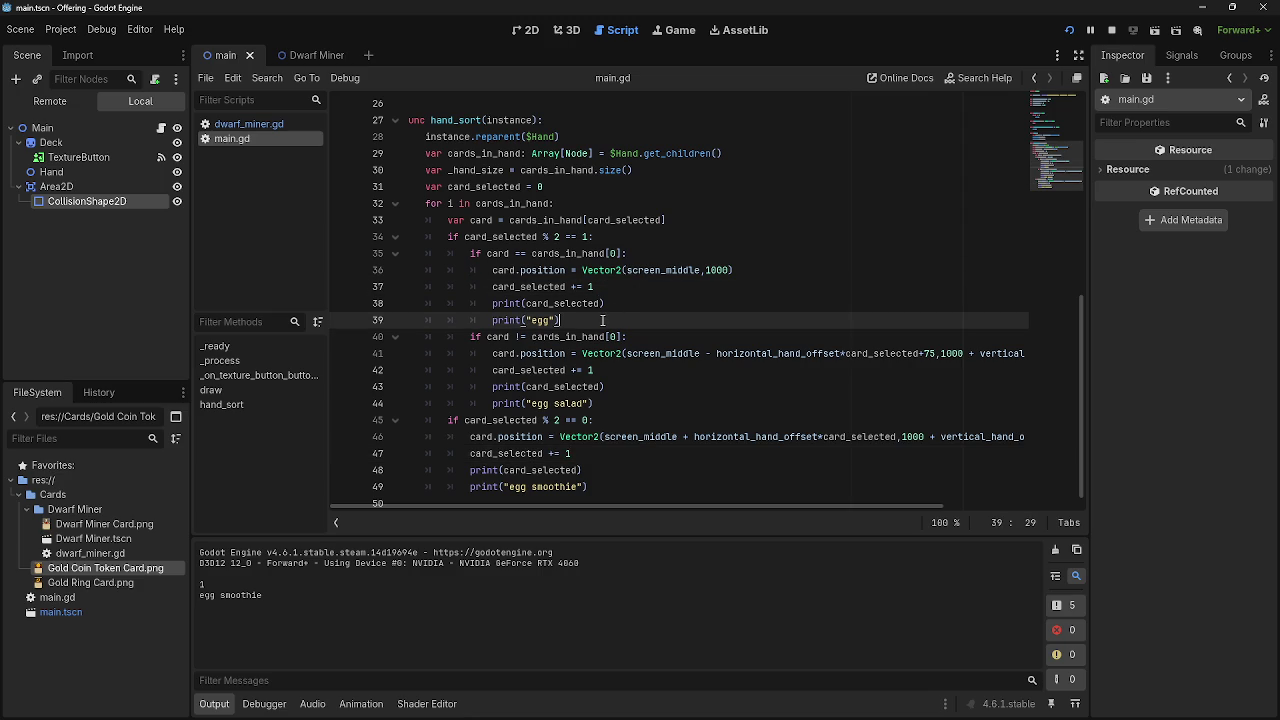
mouse_move(585, 318)
mouse_down()
mouse_move(470, 253)
mouse_move(390, 253)
mouse_up()
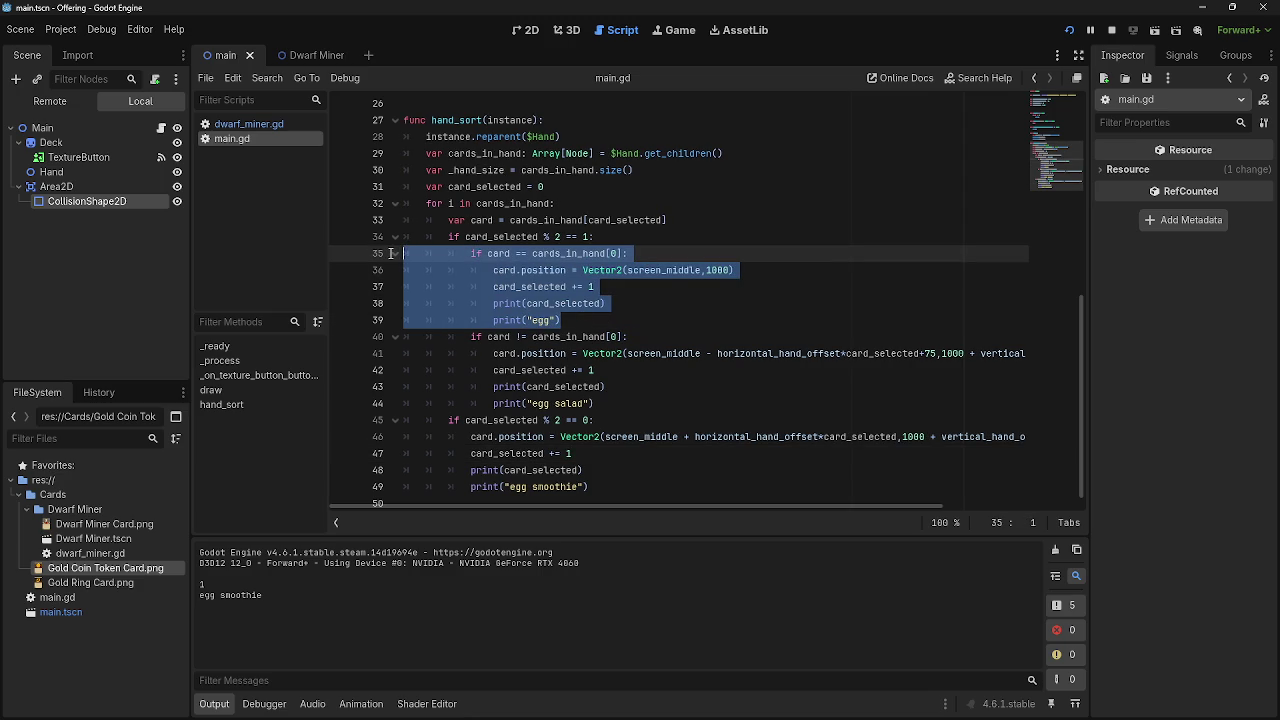
key(BackSpace)
Remove the card != cards_in_hand[0] condition and dedent the egg salad branch body.
key(Delete)
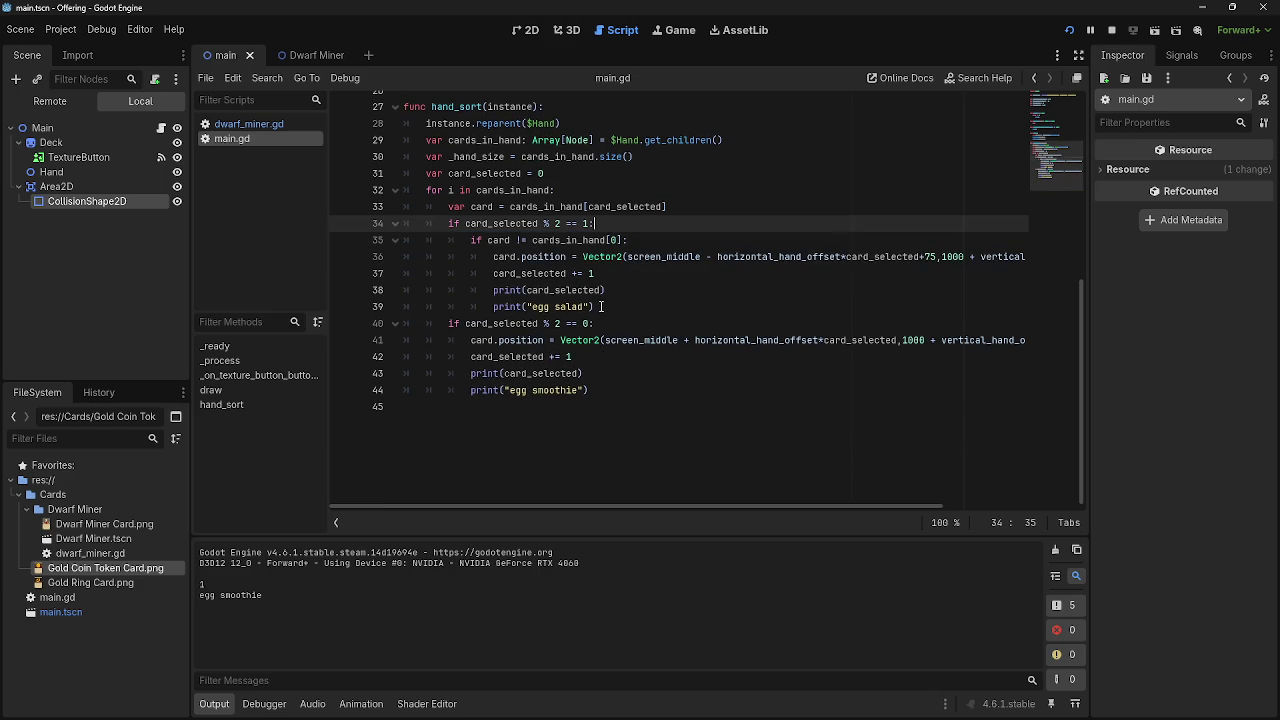
drag(628, 240, 446, 240)
key(BackSpace)
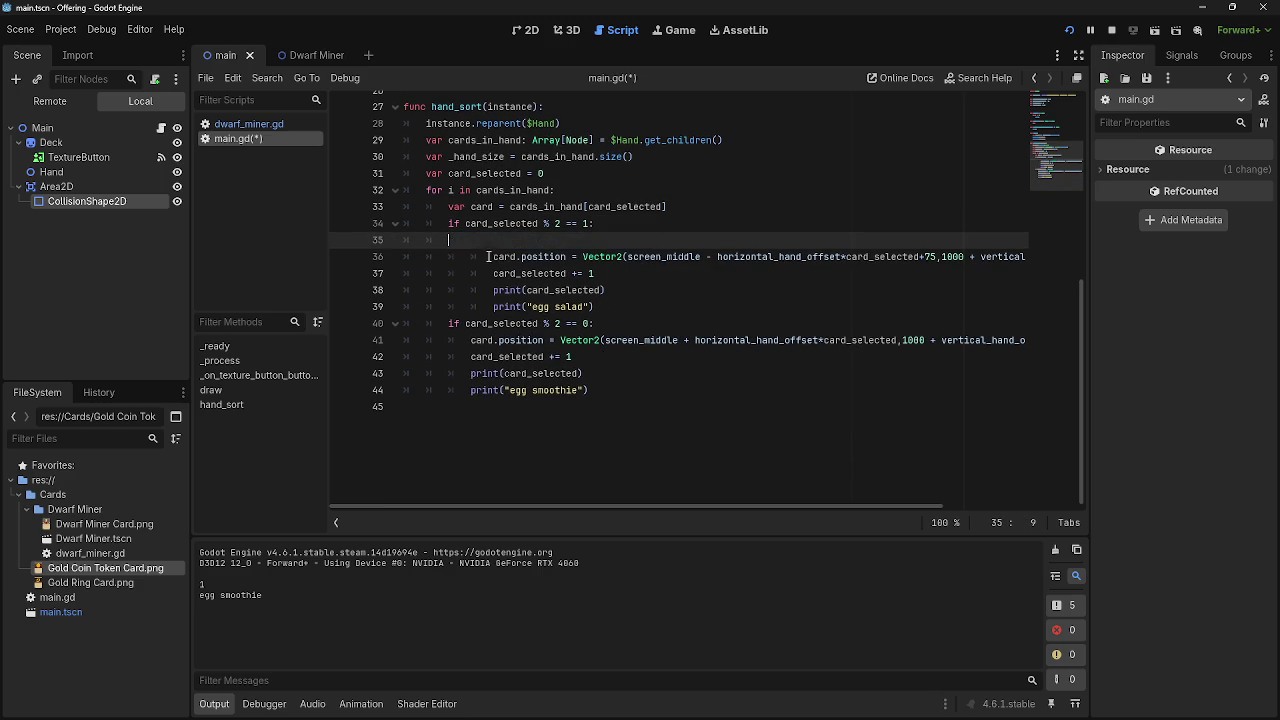
key(Down)
key(BackSpace)
key(Down)
key(BackSpace)
key(Down)
key(BackSpace)
key(Down)
key(BackSpace)
key(Up)
key(Up)
key(Up)
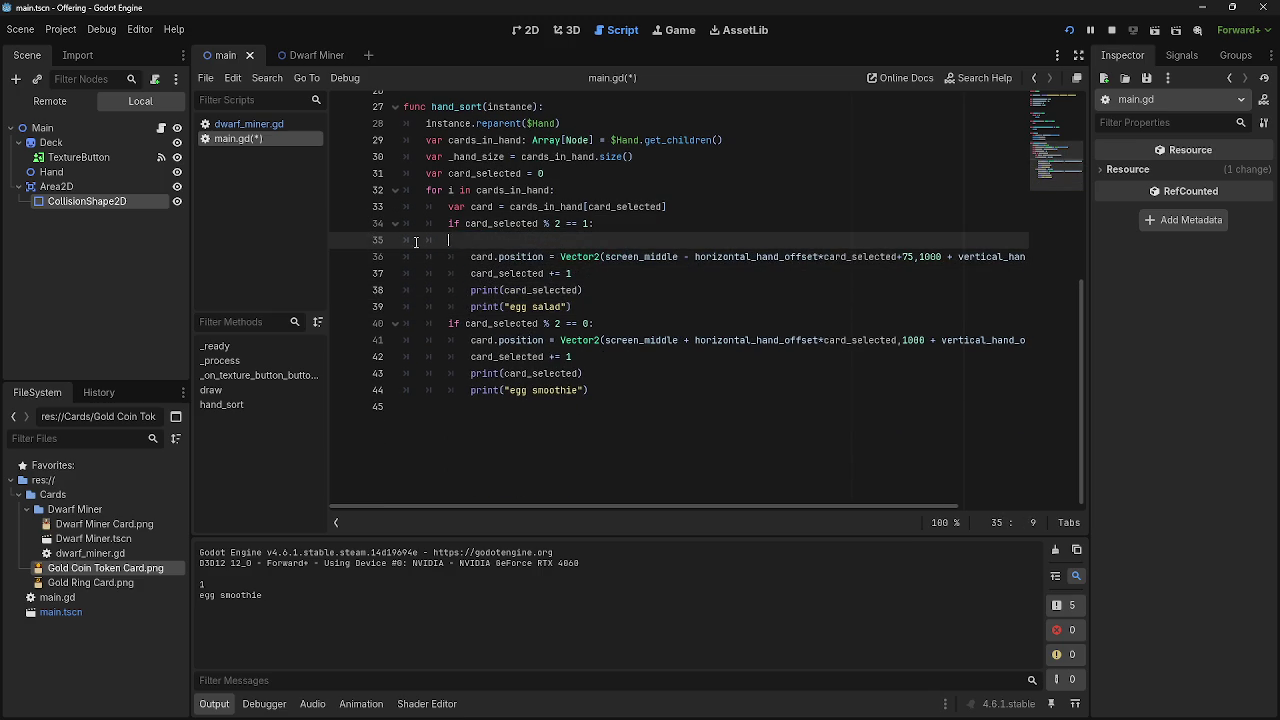
key(BackSpace)
key(BackSpace)
key(BackSpace)
Stop and rerun the game with the simplified odd and even branches.
scroll(745, 387, up, 3)
scroll(743, 387, down, 1)
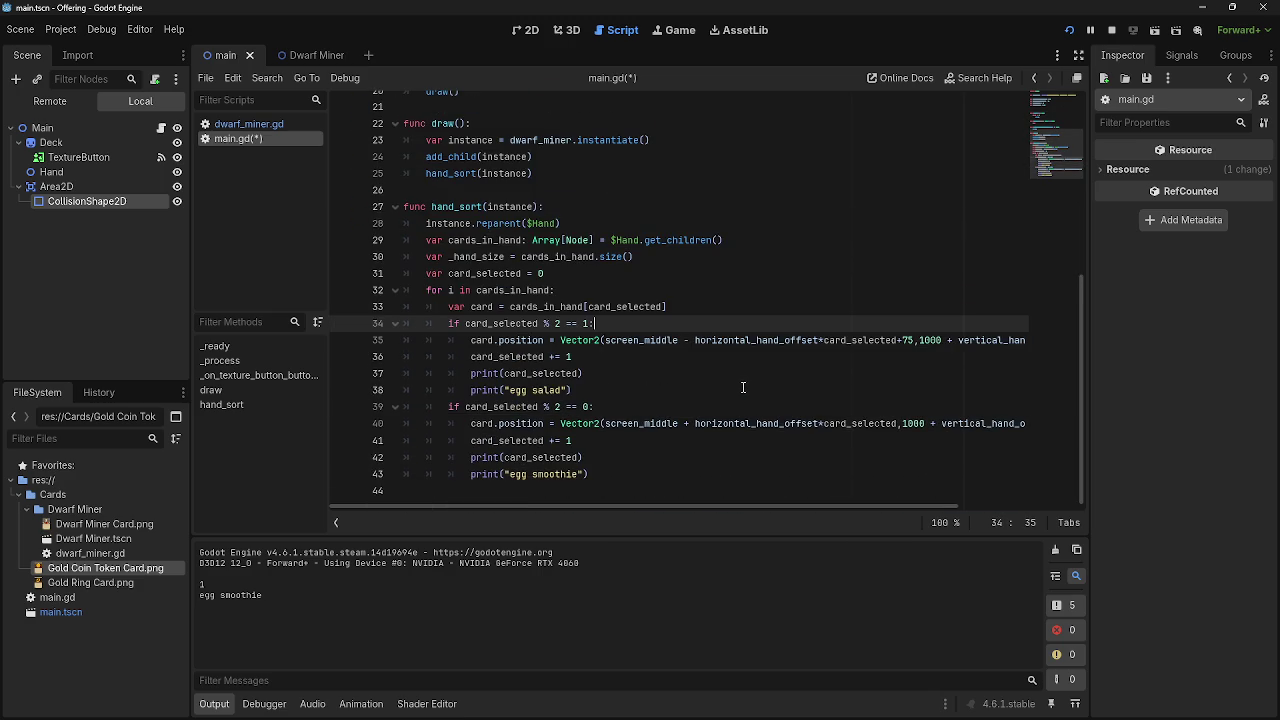
click(1111, 30)
click(1069, 30)
key(alt+Tab)
click(736, 306)
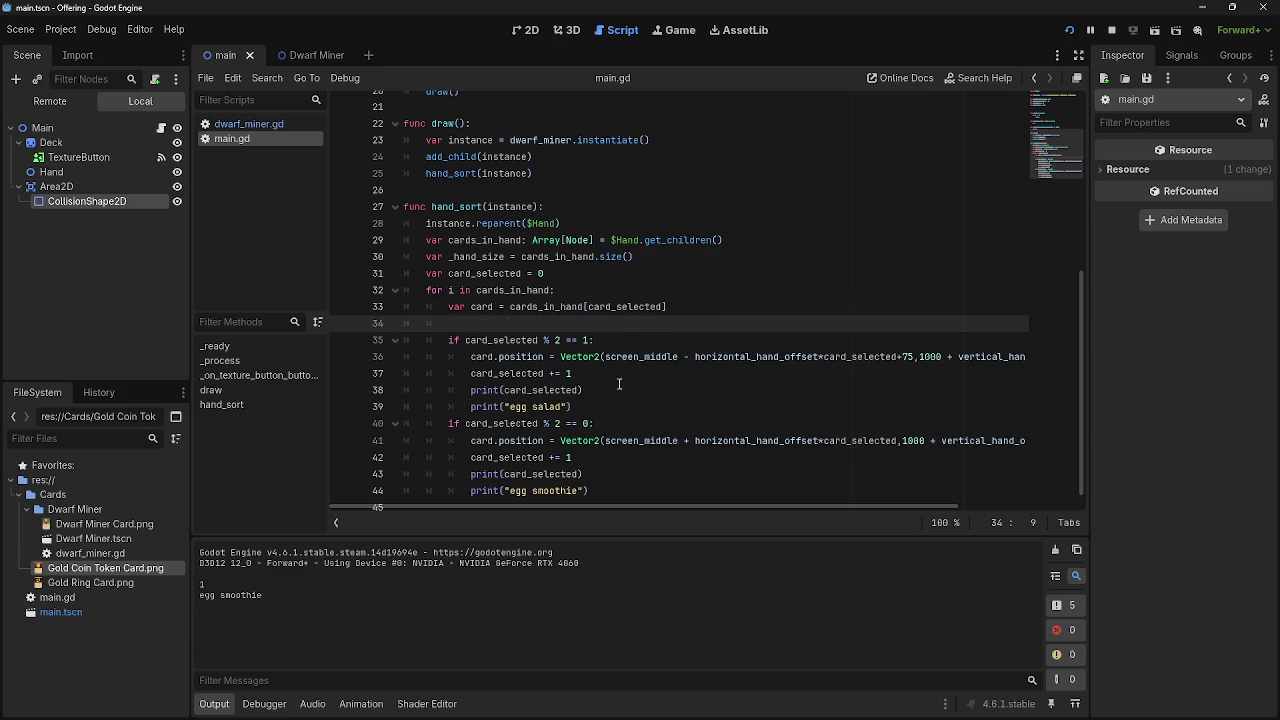
Move the '% 2 == 0' egg smoothie block above the '% 2 == 1' egg salad block and tidy blank lines.
key(Return)
drag(446, 407, 636, 468)
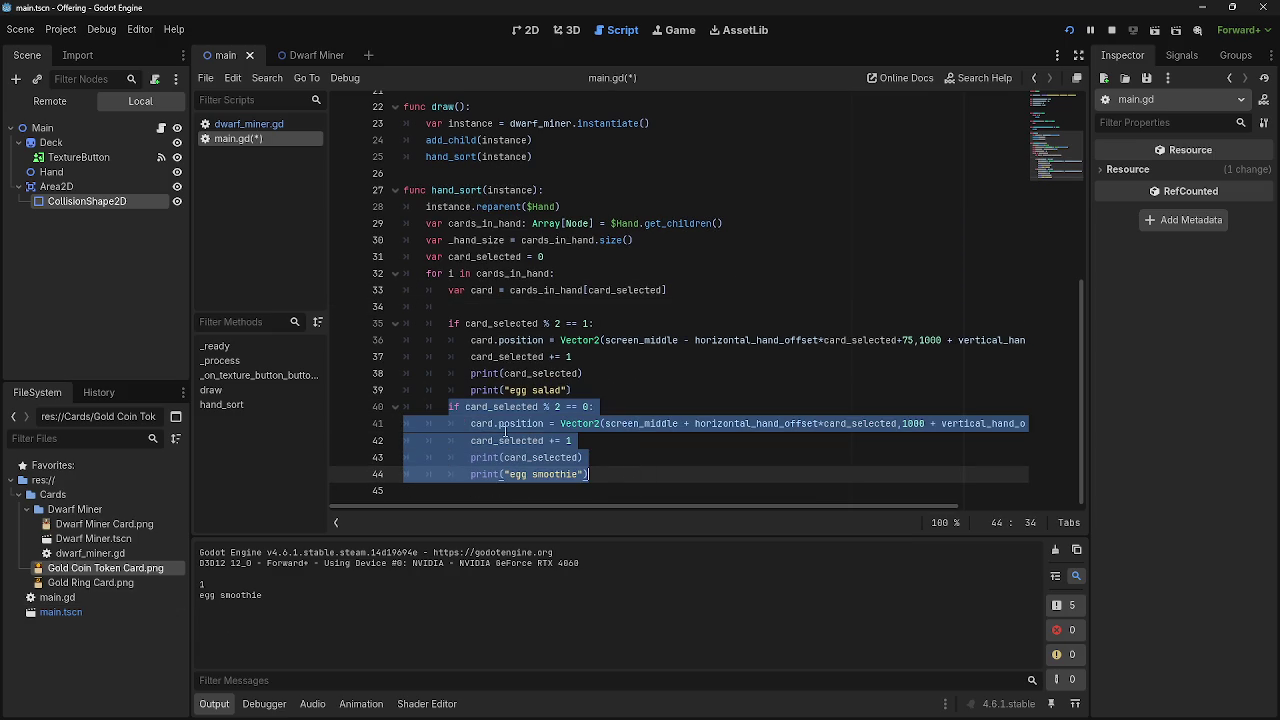
drag(456, 411, 460, 304)
key(Up)
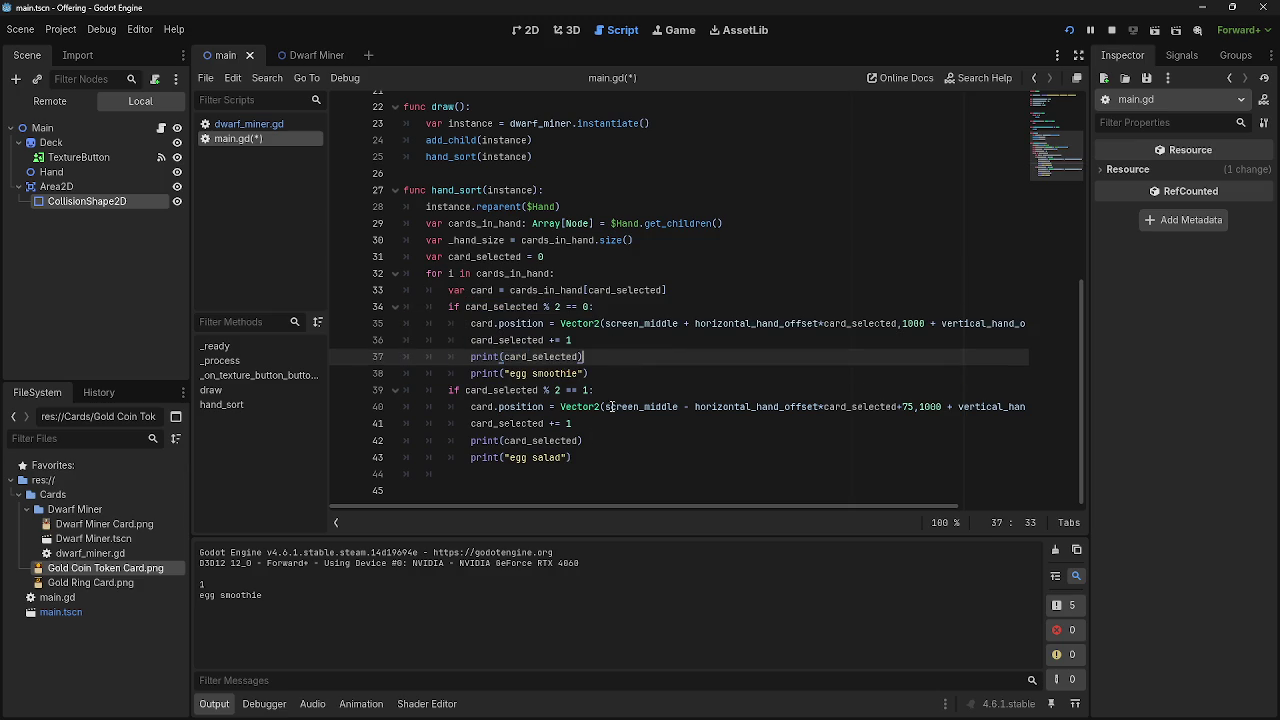
click(490, 488)
key(BackSpace)
key(BackSpace)
key(BackSpace)
key(F5)
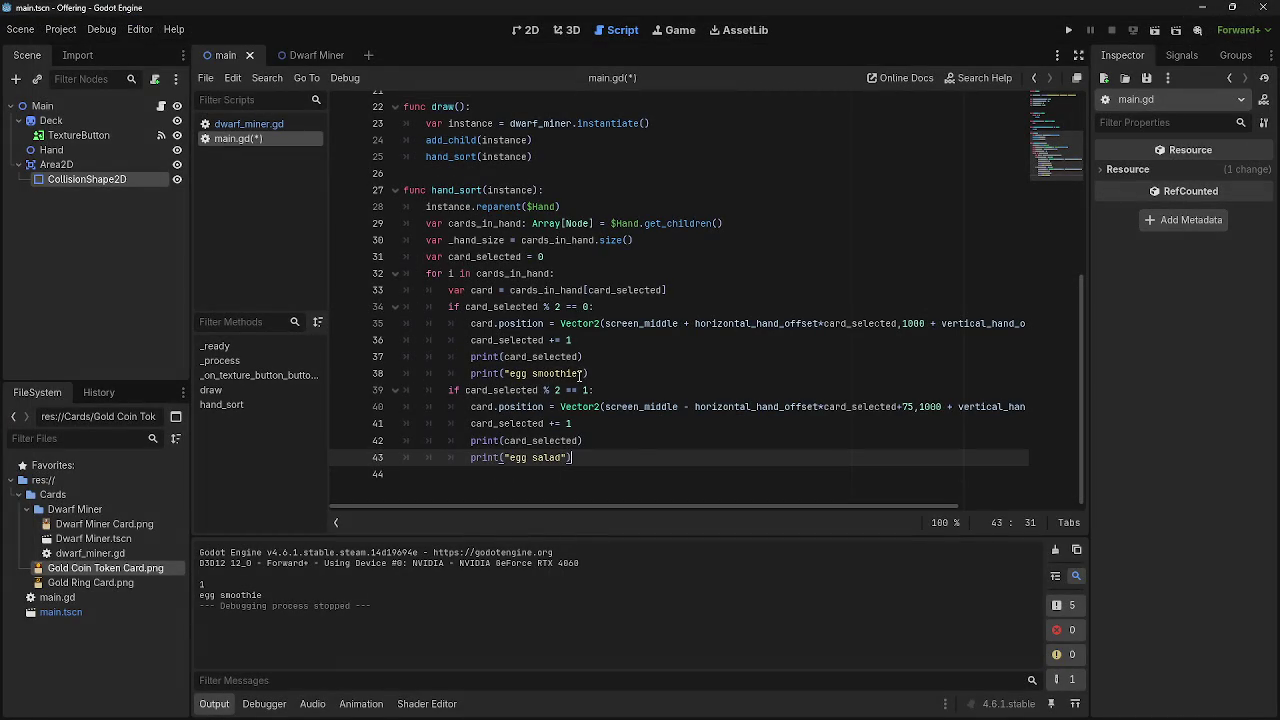
Relabel the two debug prints to "egg 1" and "egg salad 2".
drag(578, 373, 524, 374)
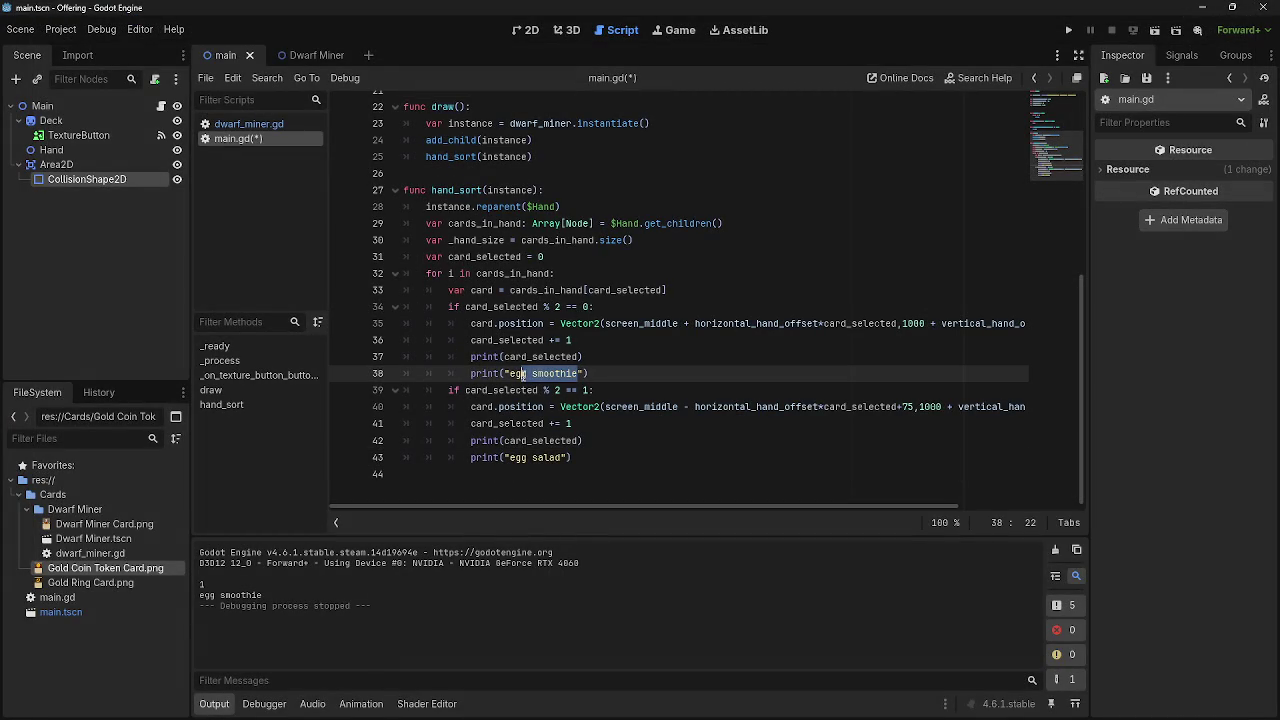
key(BackSpace)
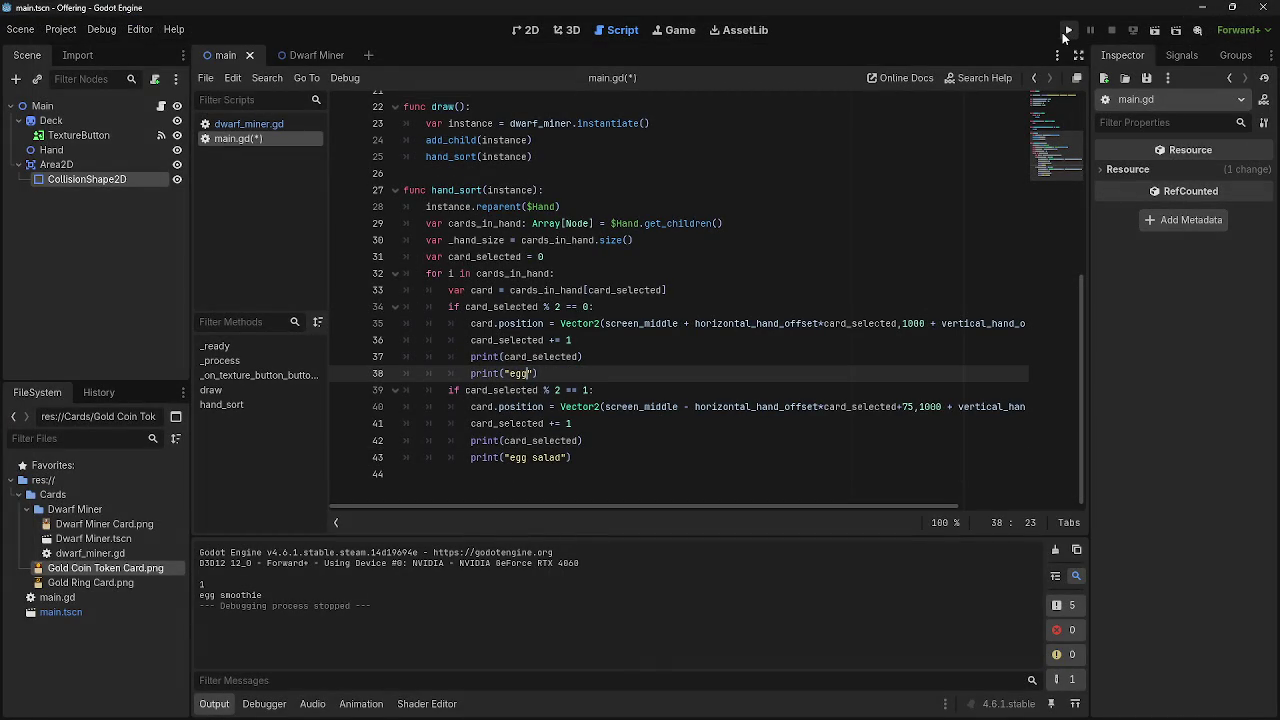
text(1)
key(Down)
key(Down)
key(Down)
key(End)
key(Left)
key(Left)
text(2)
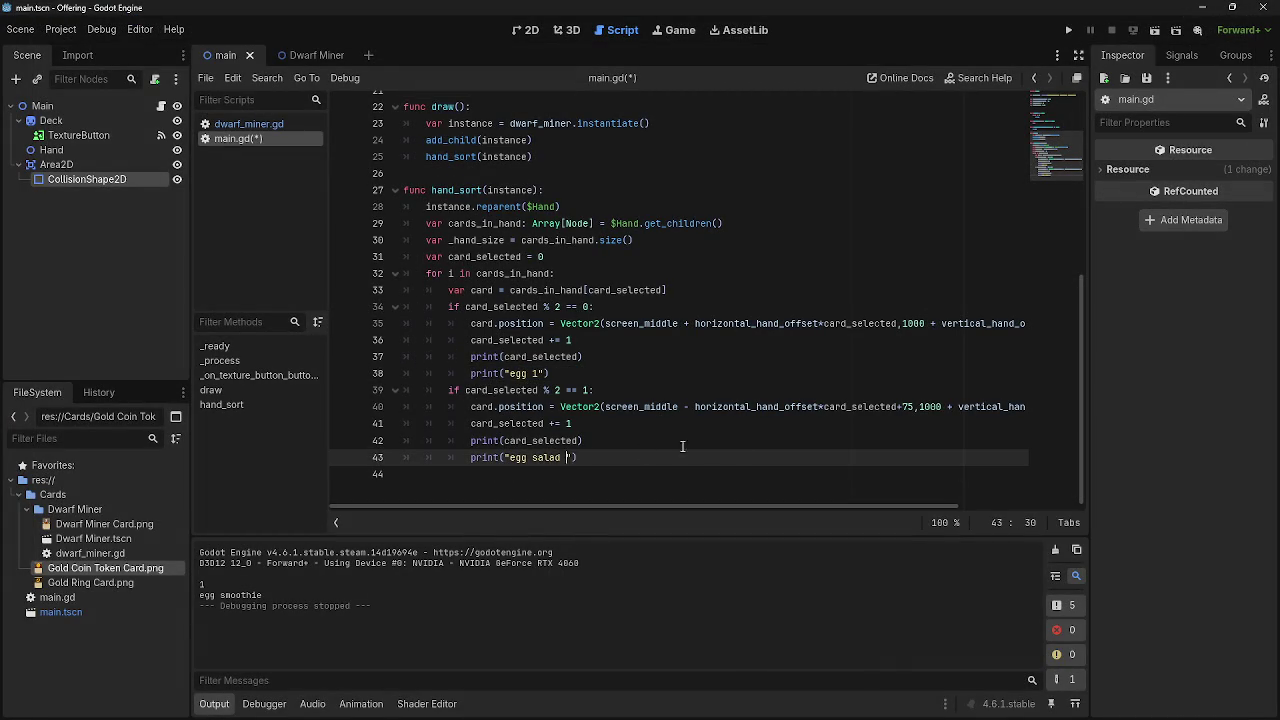
Run the game and check that the Output logs both new egg prints.
click(1068, 30)
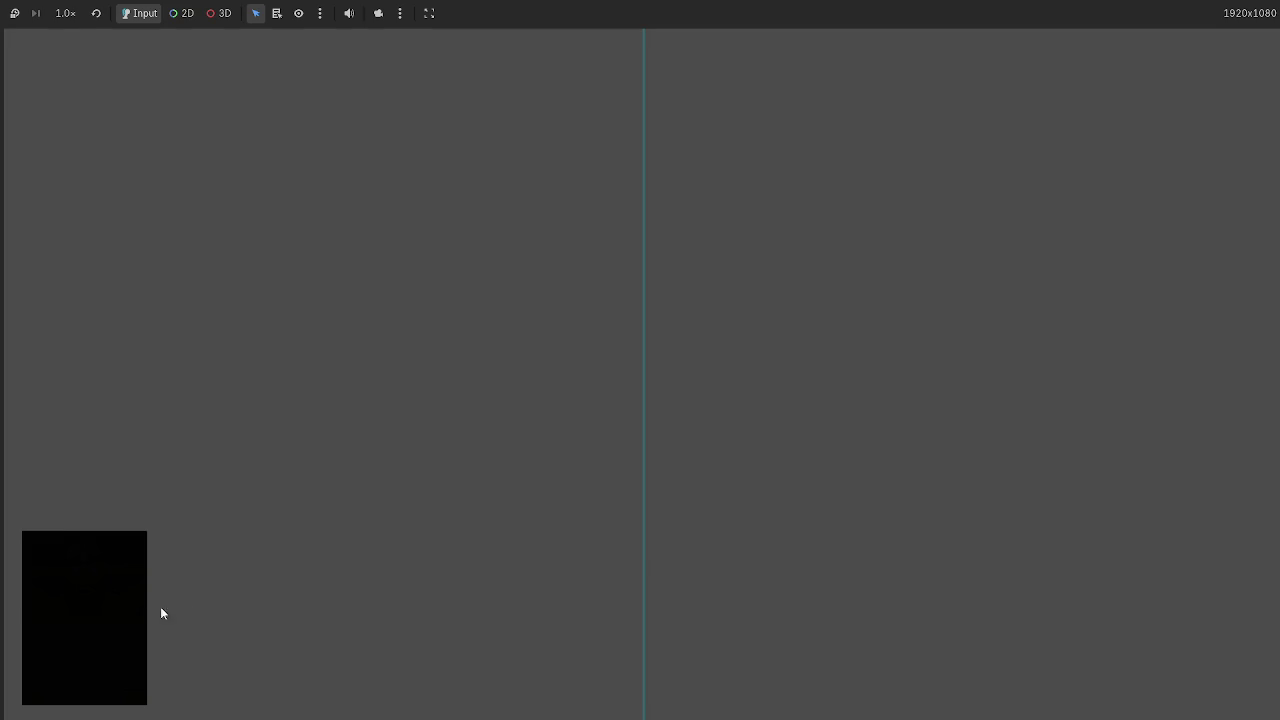
key(alt+Tab)
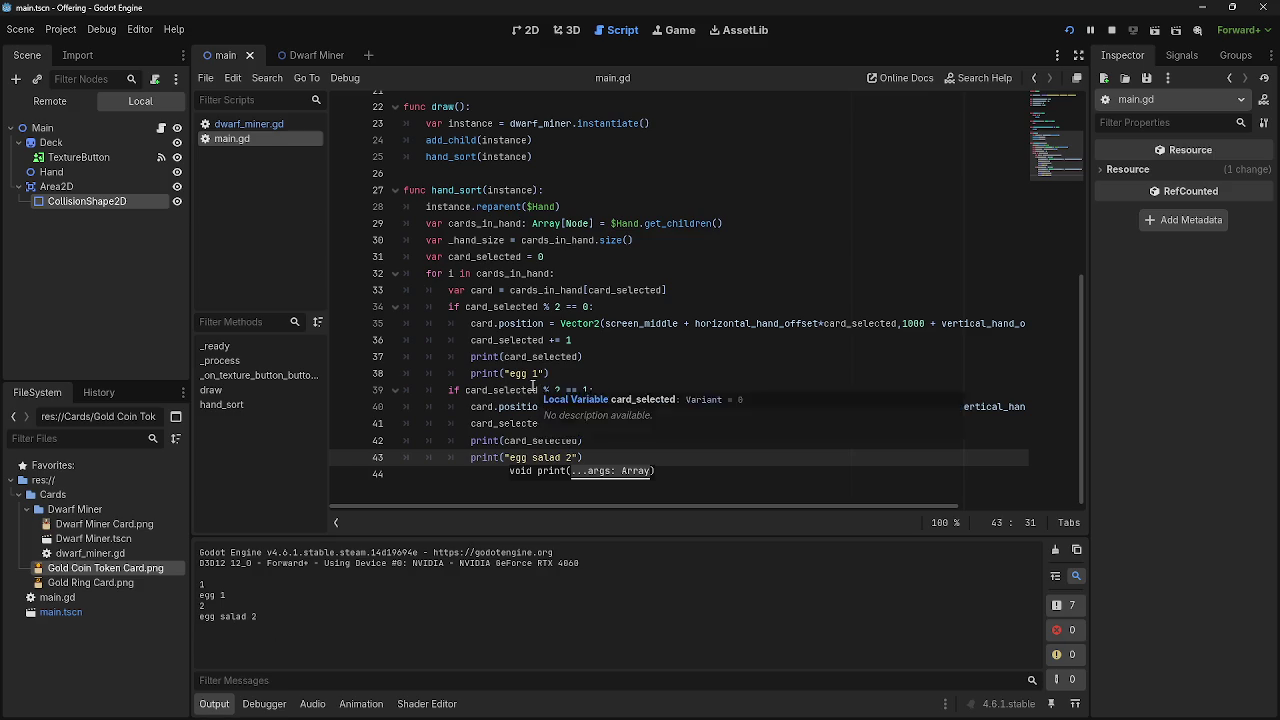
key(alt+Tab)
key(alt+Tab)
click(1068, 30)
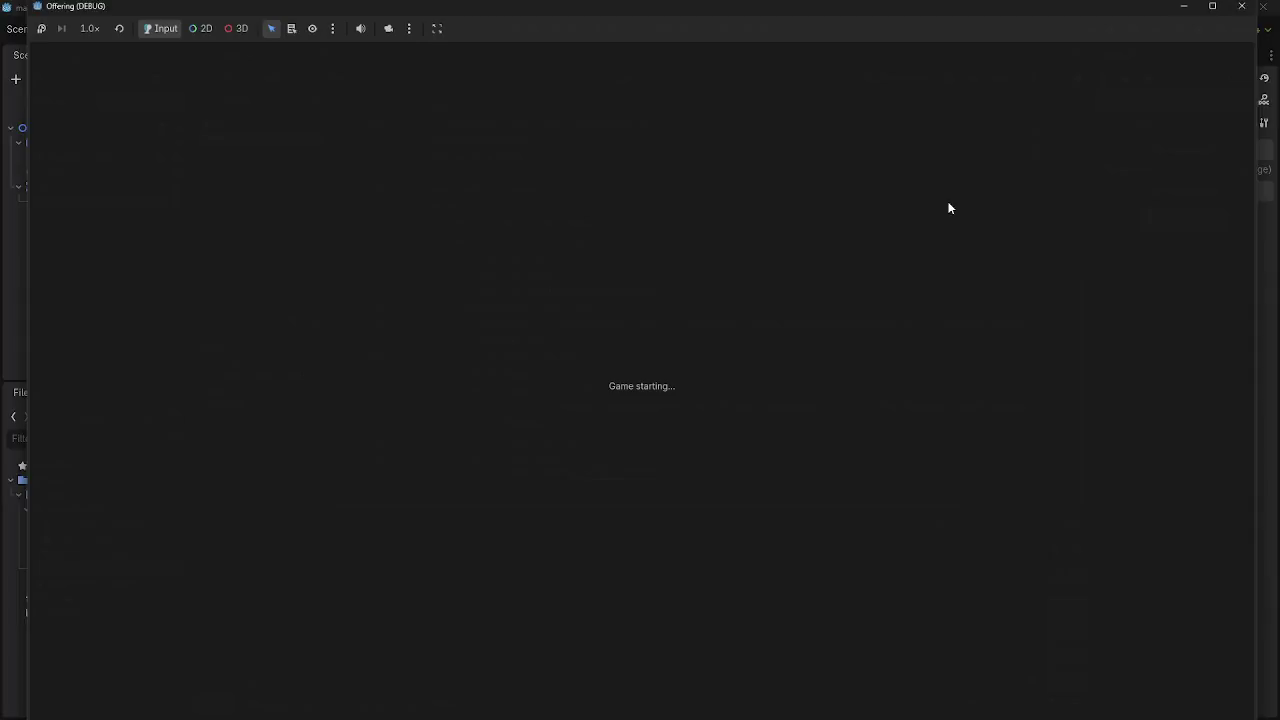
key(alt+Tab)
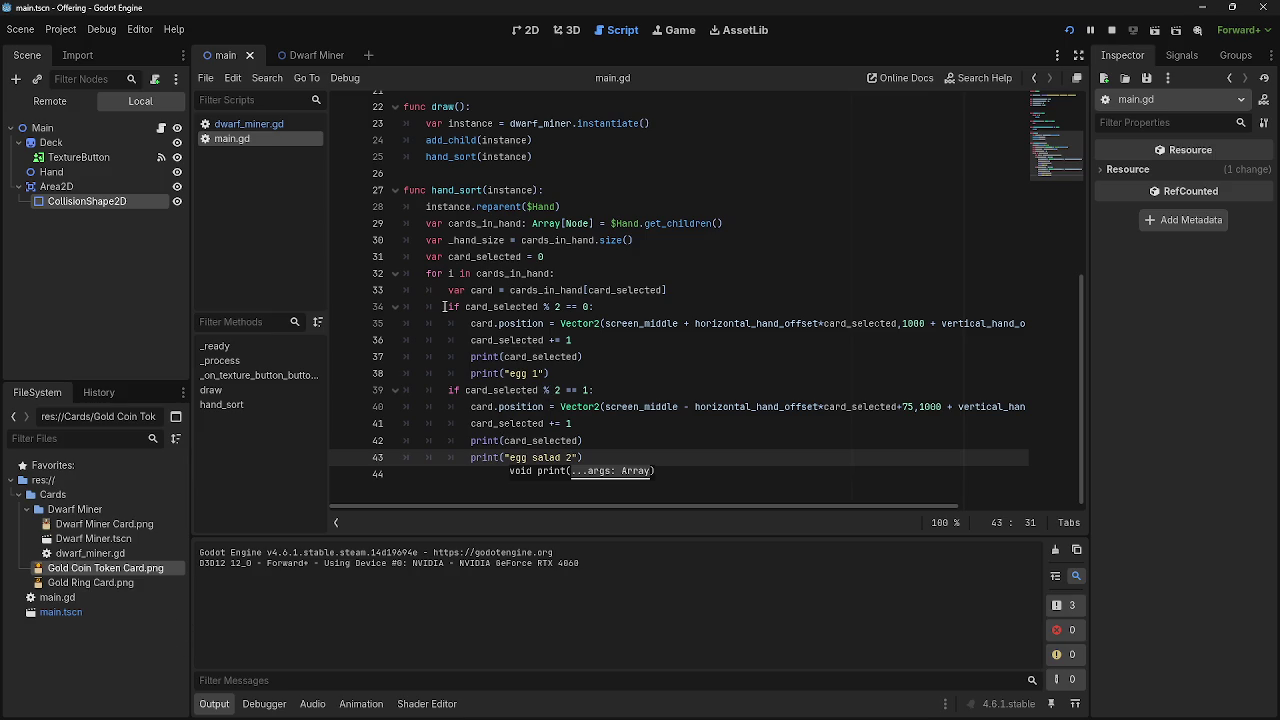
Review loop lines 31–36 and relaunch the game to log counter values 1 and 2.
mouse_move(426, 258)
mouse_down()
mouse_move(583, 324)
mouse_move(590, 343)
mouse_up()
click(590, 343)
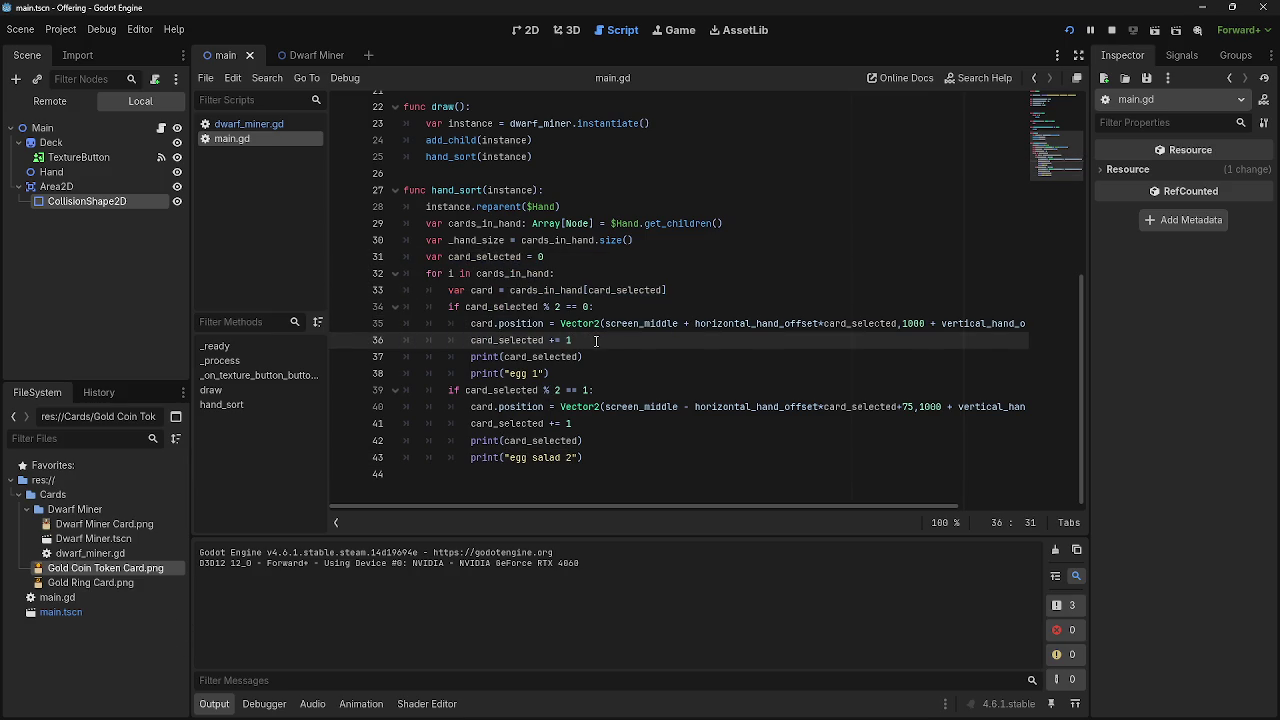
click(605, 273)
click(610, 258)
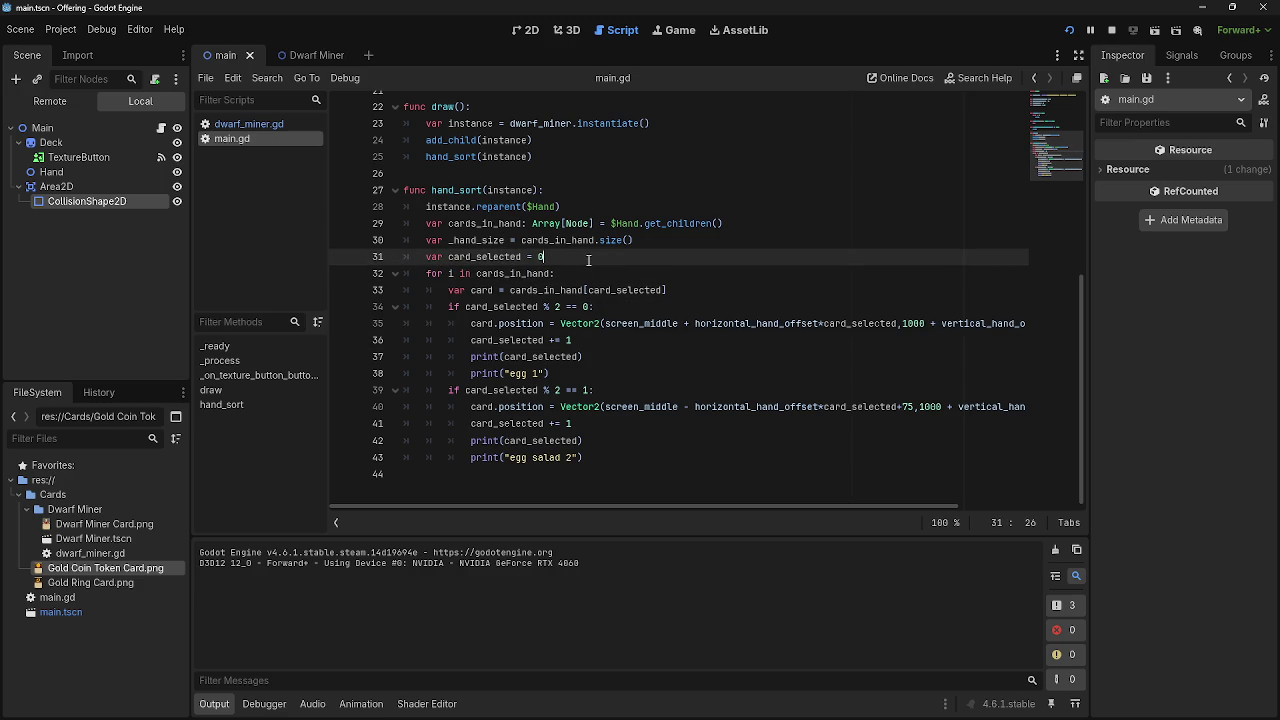
key(F5)
key(alt+Tab)
Inspect the counter print lines 37–38 and select the if condition on line 39.
click(615, 452)
click(589, 358)
click(590, 372)
click(594, 356)
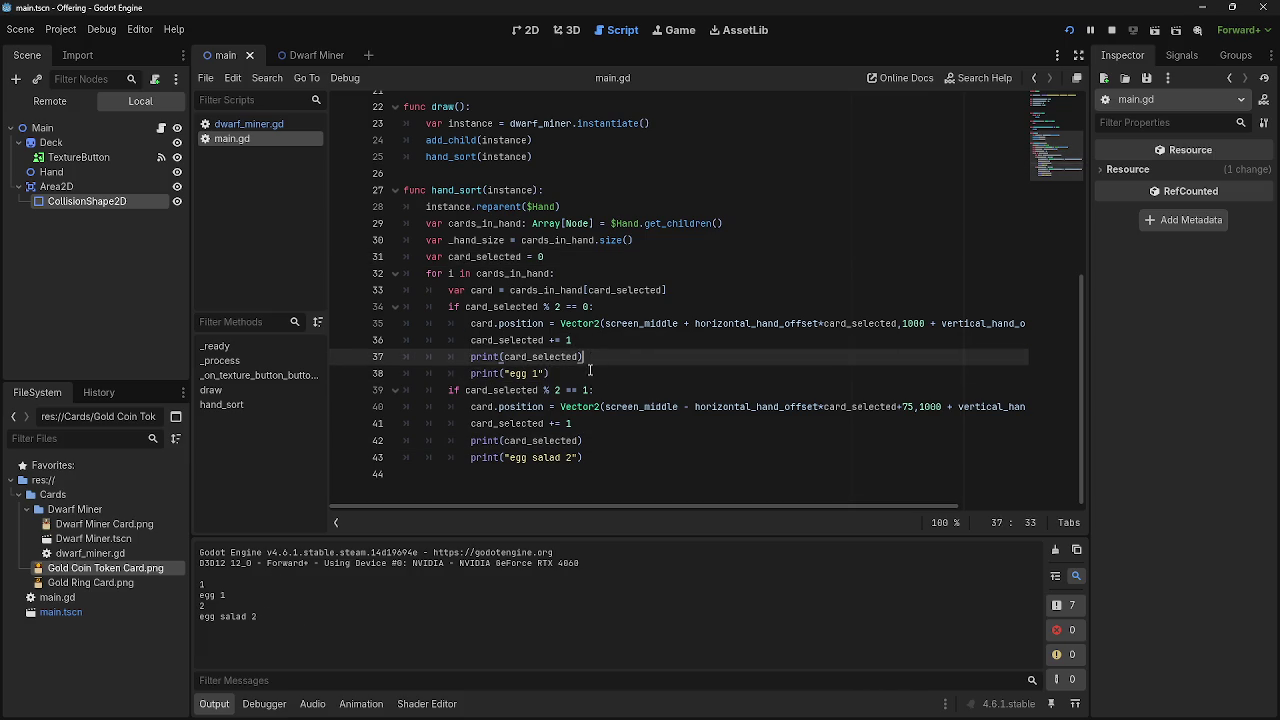
click(591, 373)
click(598, 343)
click(590, 373)
click(590, 350)
click(576, 378)
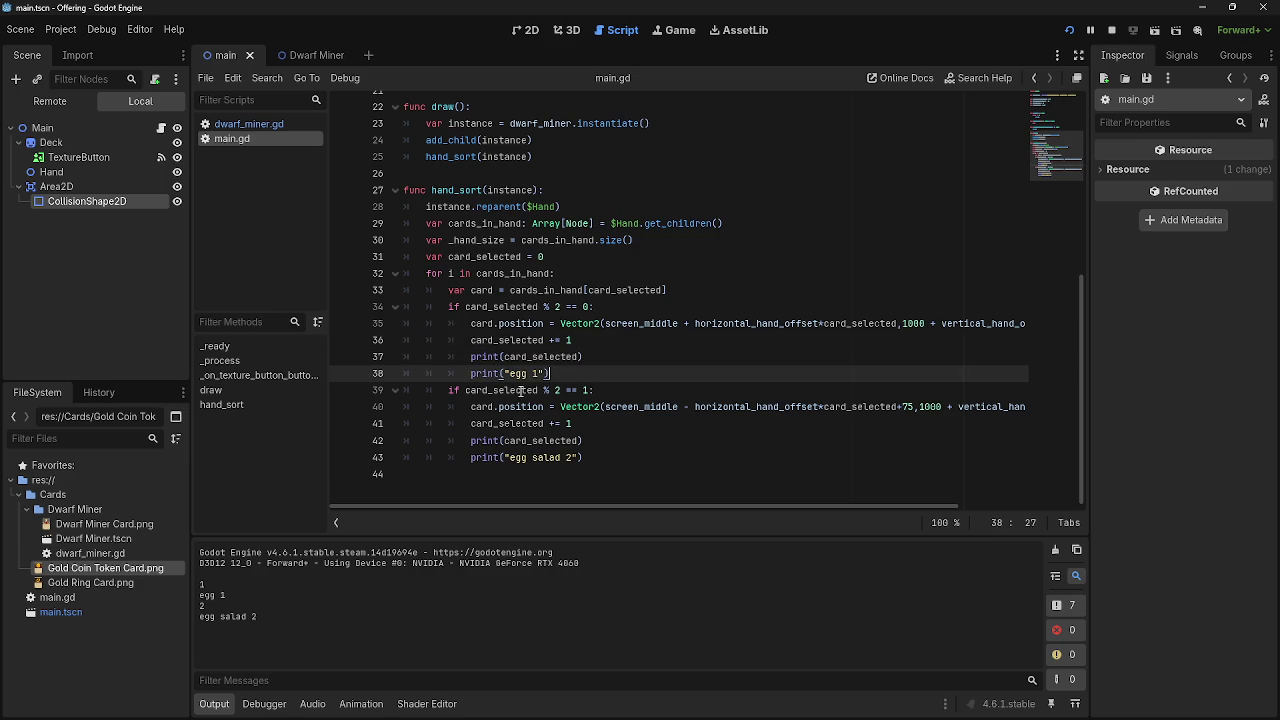
drag(615, 391, 449, 390)
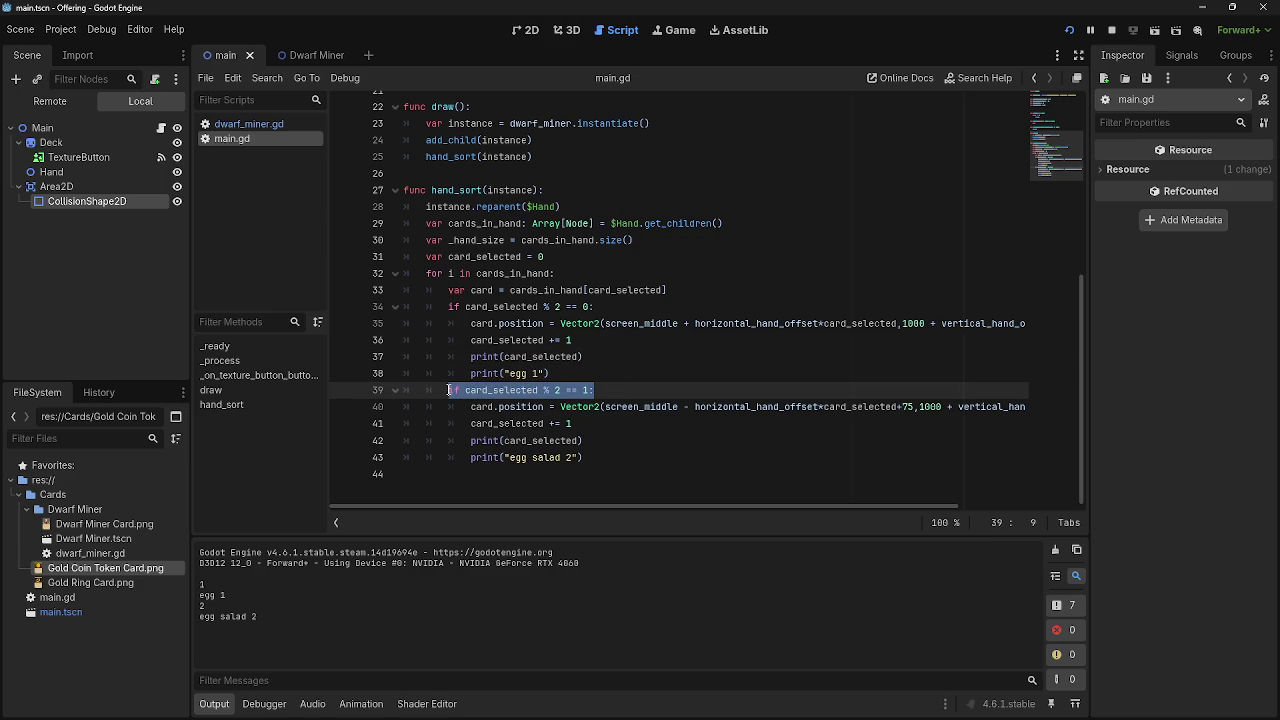
Replace the line 39 condition with 'else:' and run the project.
text(else:)
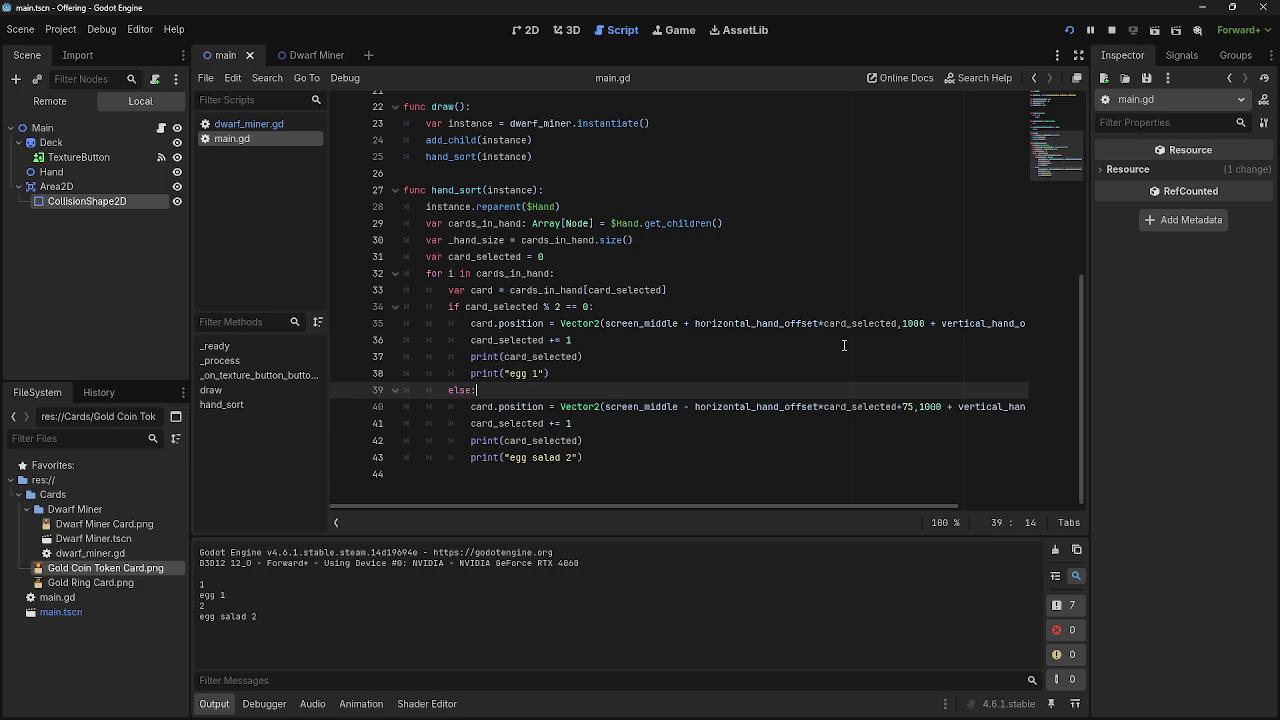
click(1078, 30)
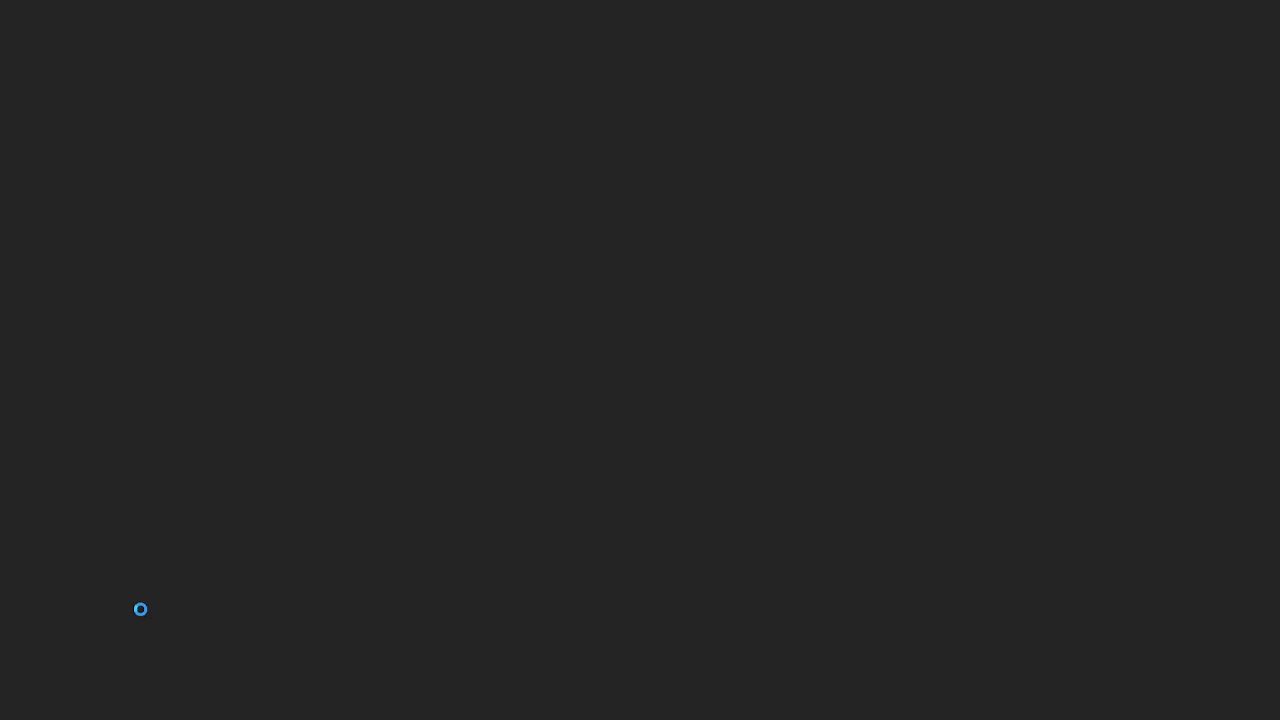
key(alt+Tab)
key(alt+Tab)
key(alt+Tab)
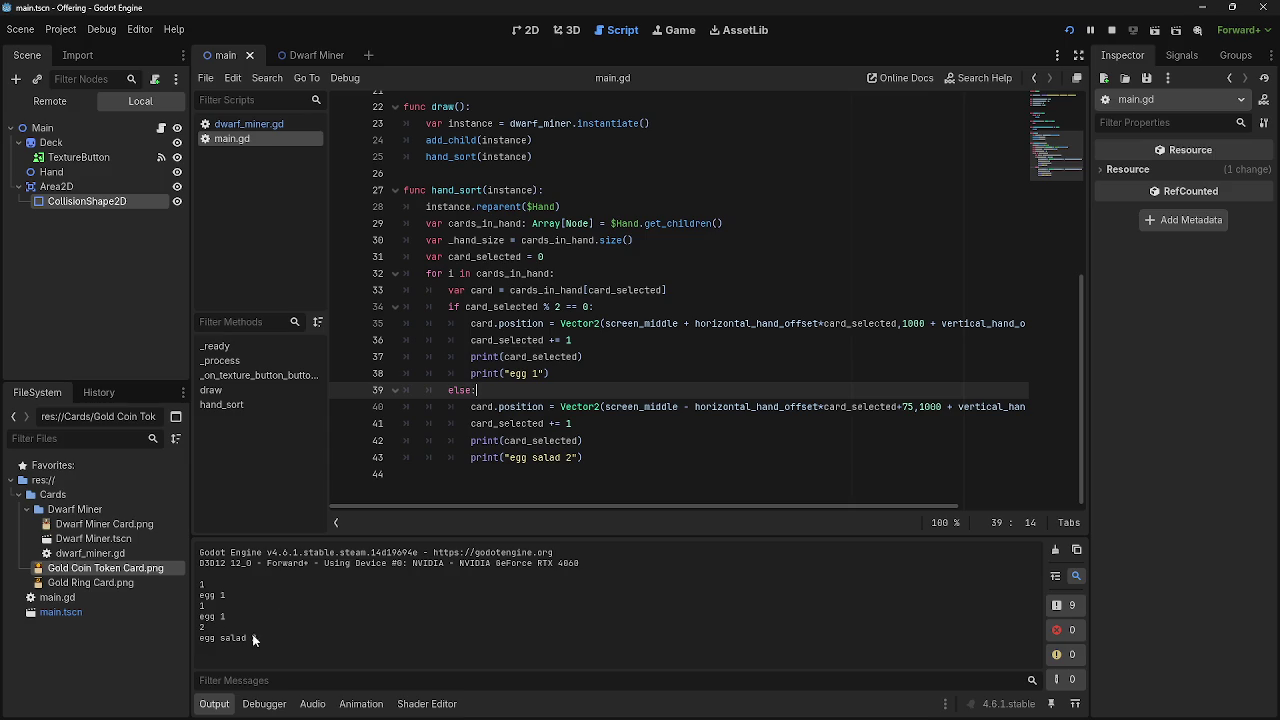
key(alt+Tab)
key(alt+Tab)
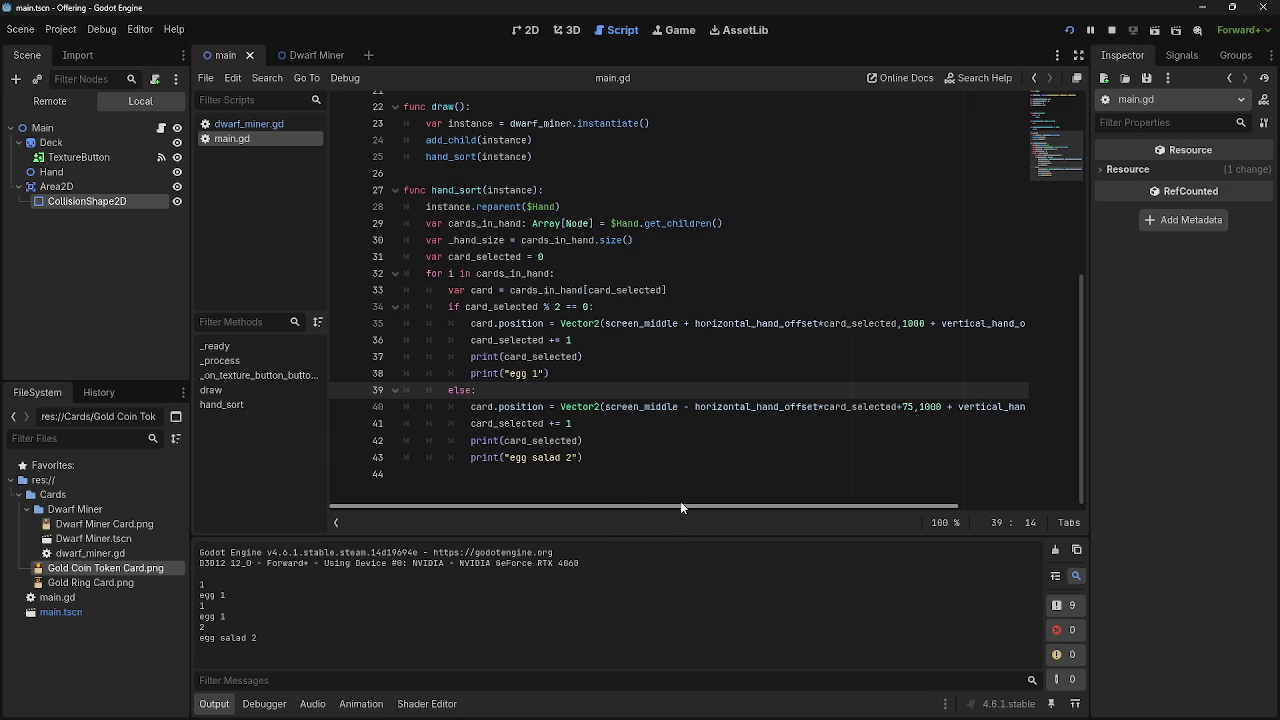
key(alt+Tab)
Draw five Dwarf Miner cards into the fanned hand, then stop the game.
click(78, 561)
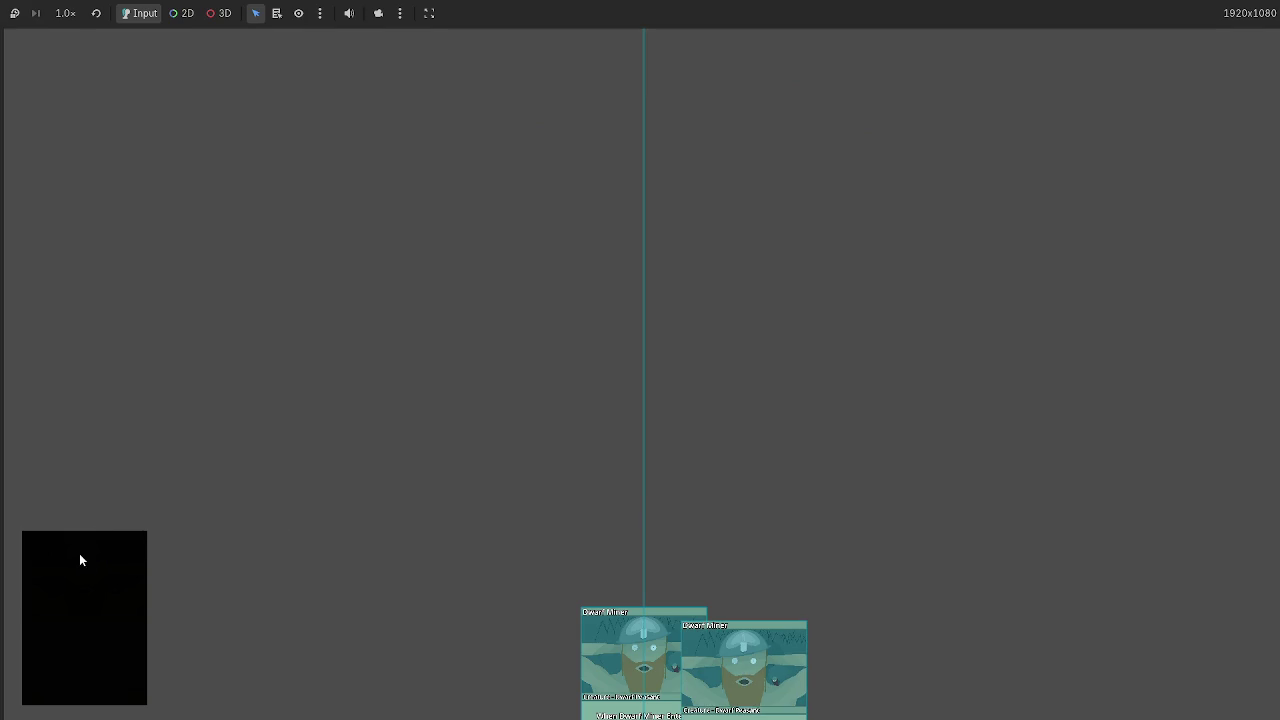
click(90, 570)
click(90, 570)
click(90, 570)
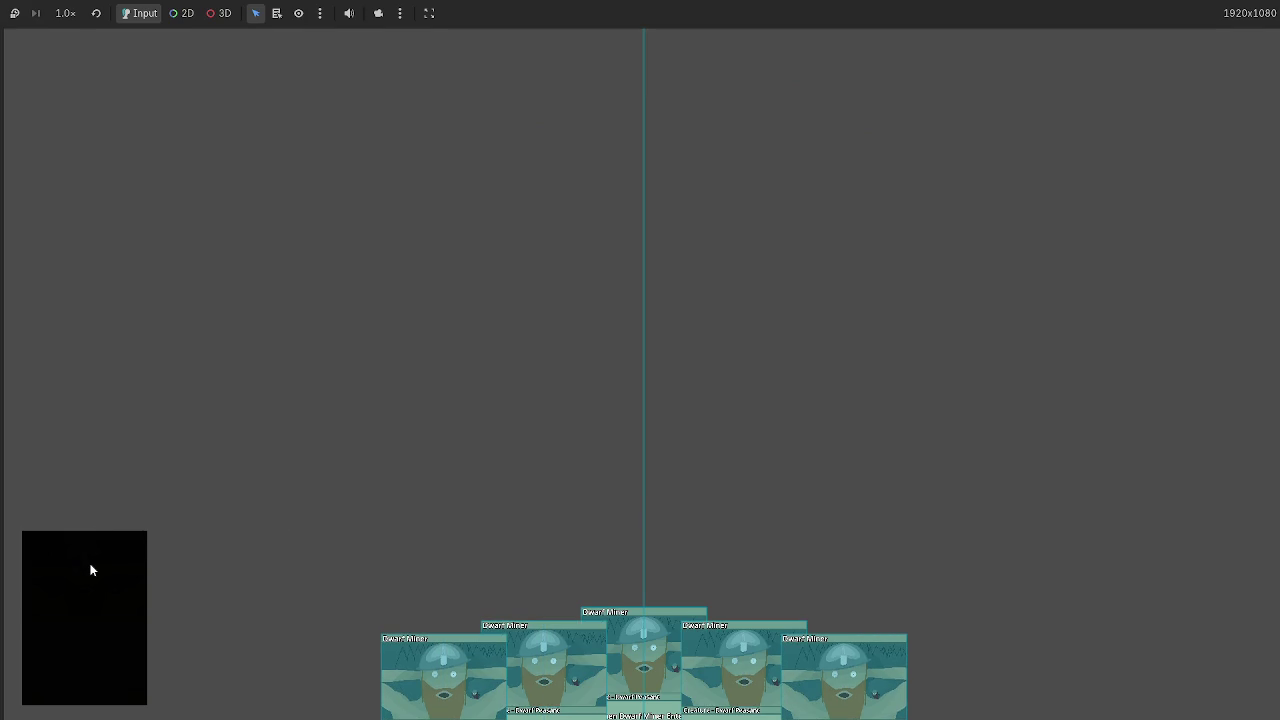
click(90, 570)
key(alt+Tab)
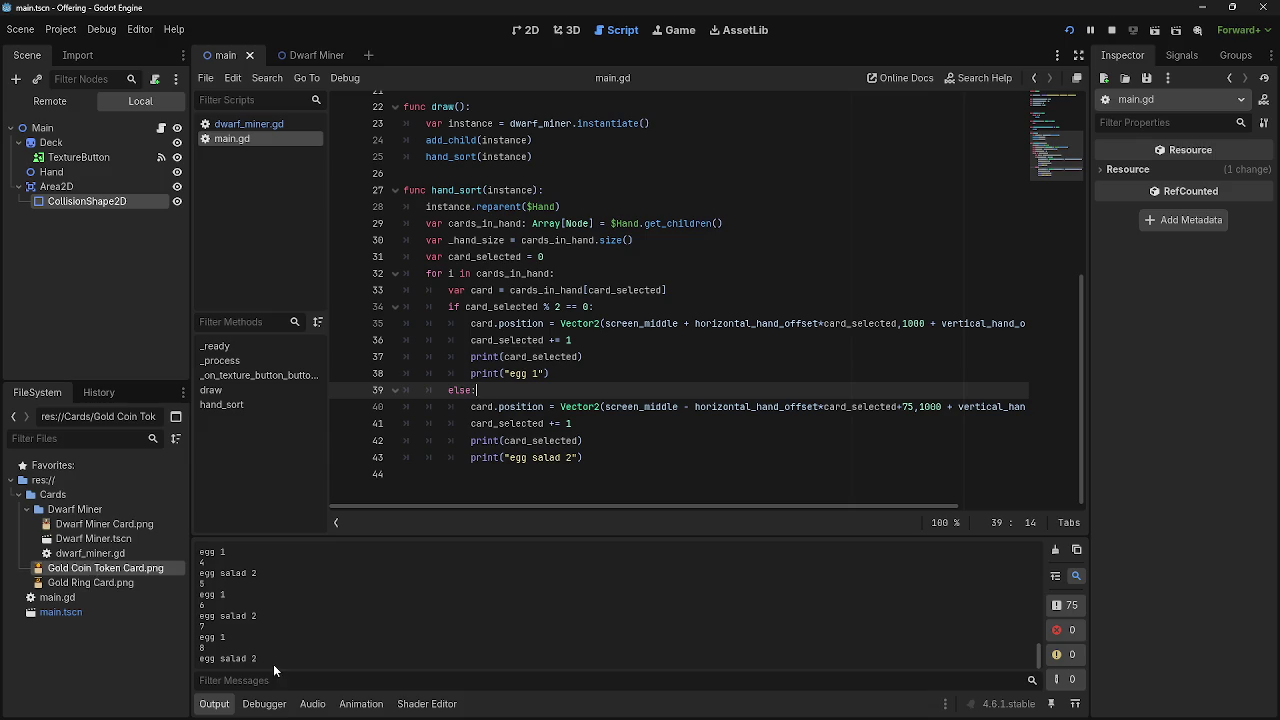
key(alt+Tab)
key(F8)
Delete the "egg salad 2" and "egg 1" print lines and rerun the game to check.
key(alt+Tab)
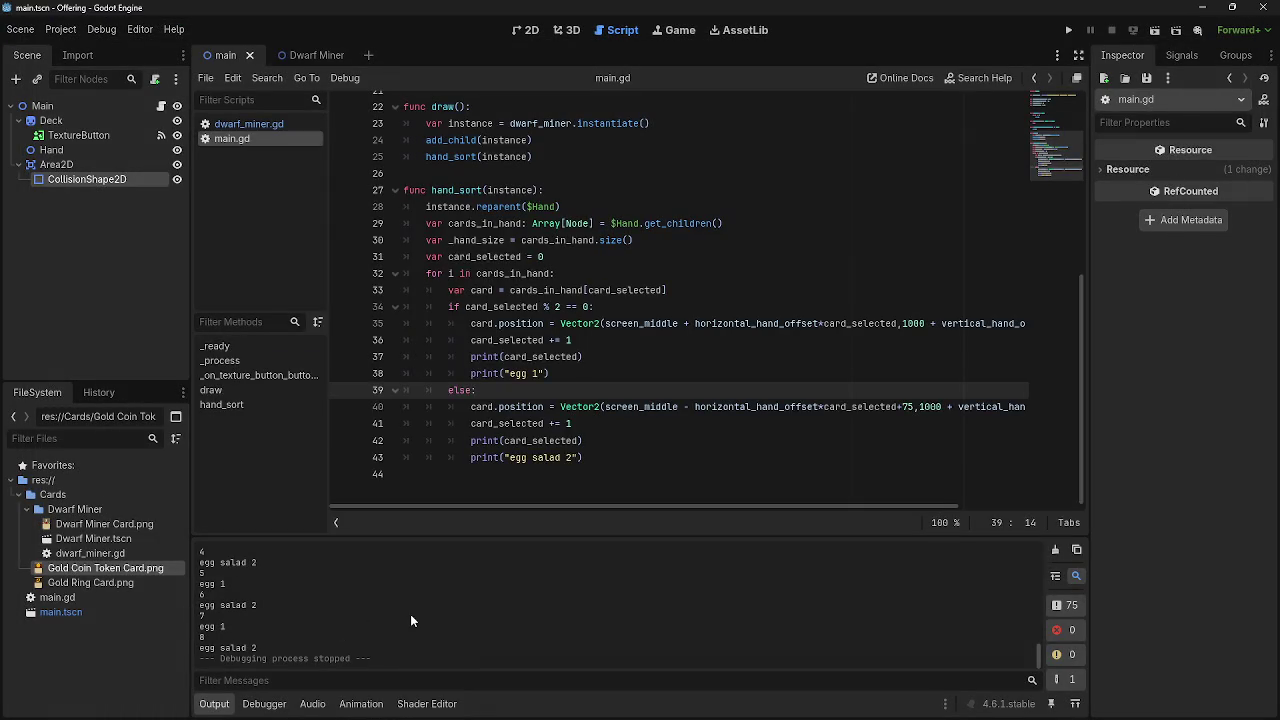
scroll(542, 412, up, 1)
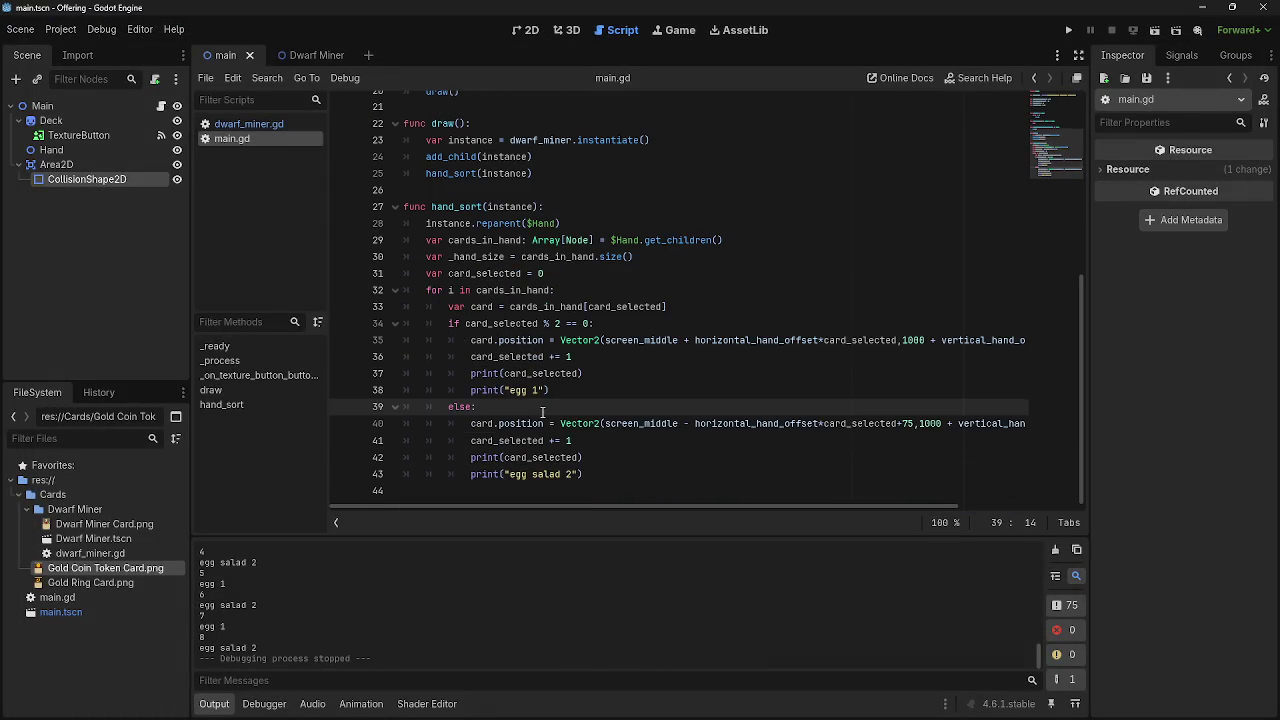
drag(584, 474, 403, 474)
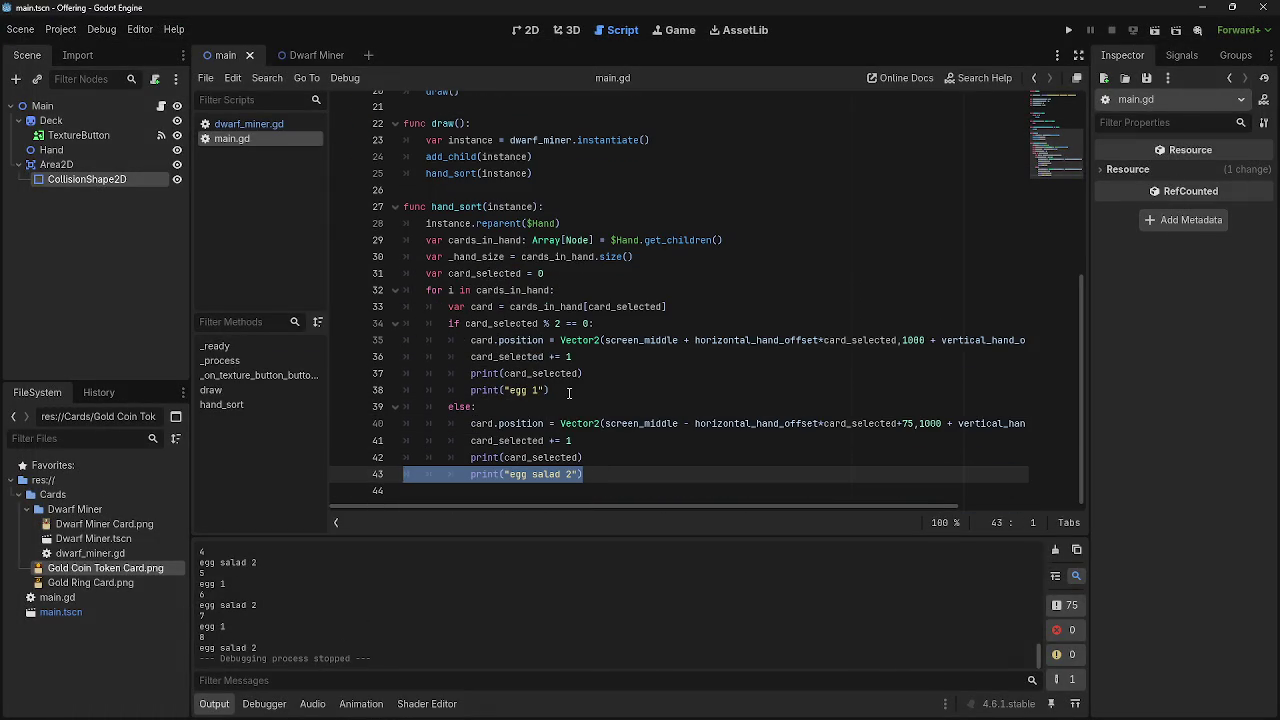
key(BackSpace)
key(BackSpace)
drag(568, 390, 403, 390)
key(BackSpace)
key(BackSpace)
click(1068, 30)
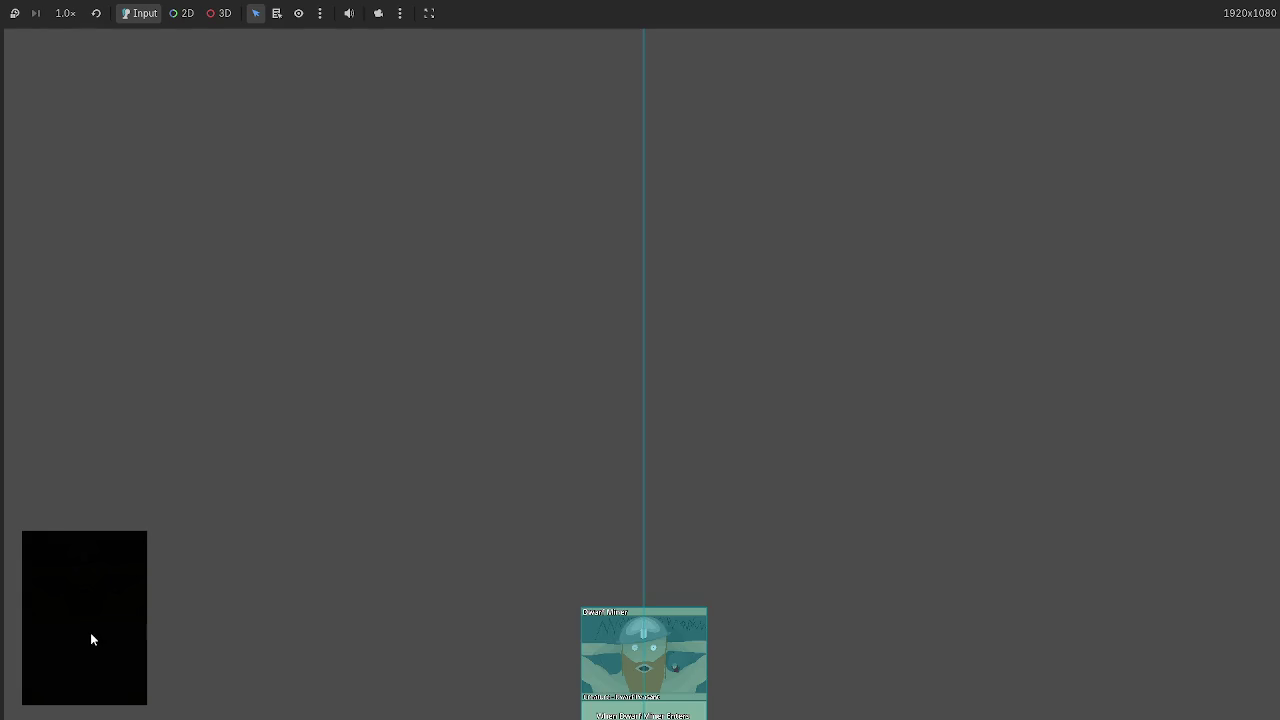
key(alt+Tab)
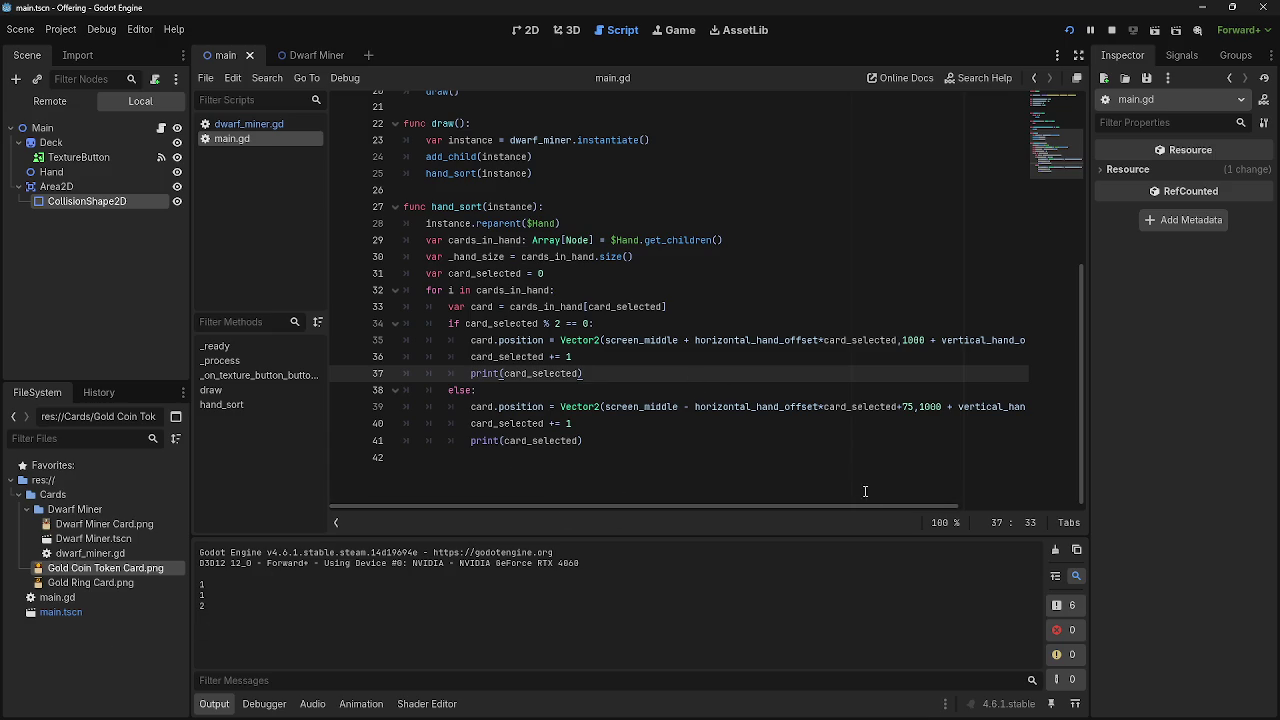
Change line 35's x offset to card_selected-75 and run the game to test it.
scroll(860, 512, up, 1)
drag(860, 512, 972, 505)
double_click(770, 440)
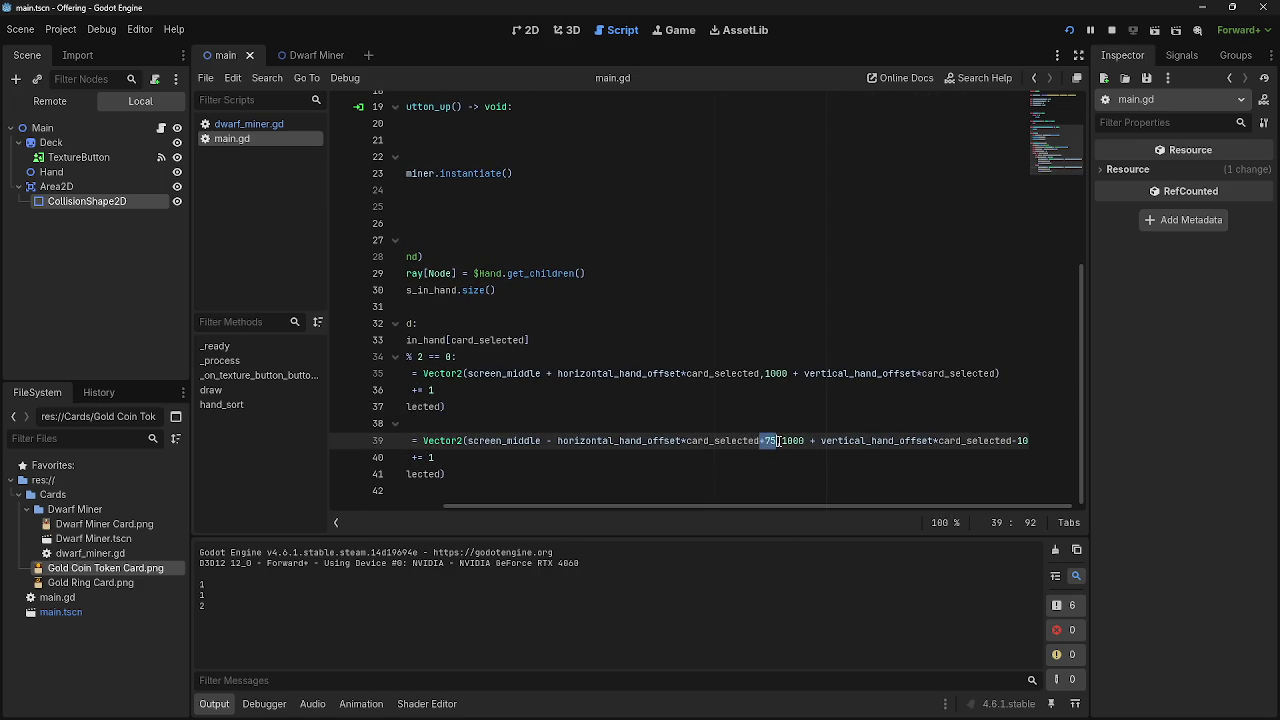
click(762, 373)
key(ctrl+z)
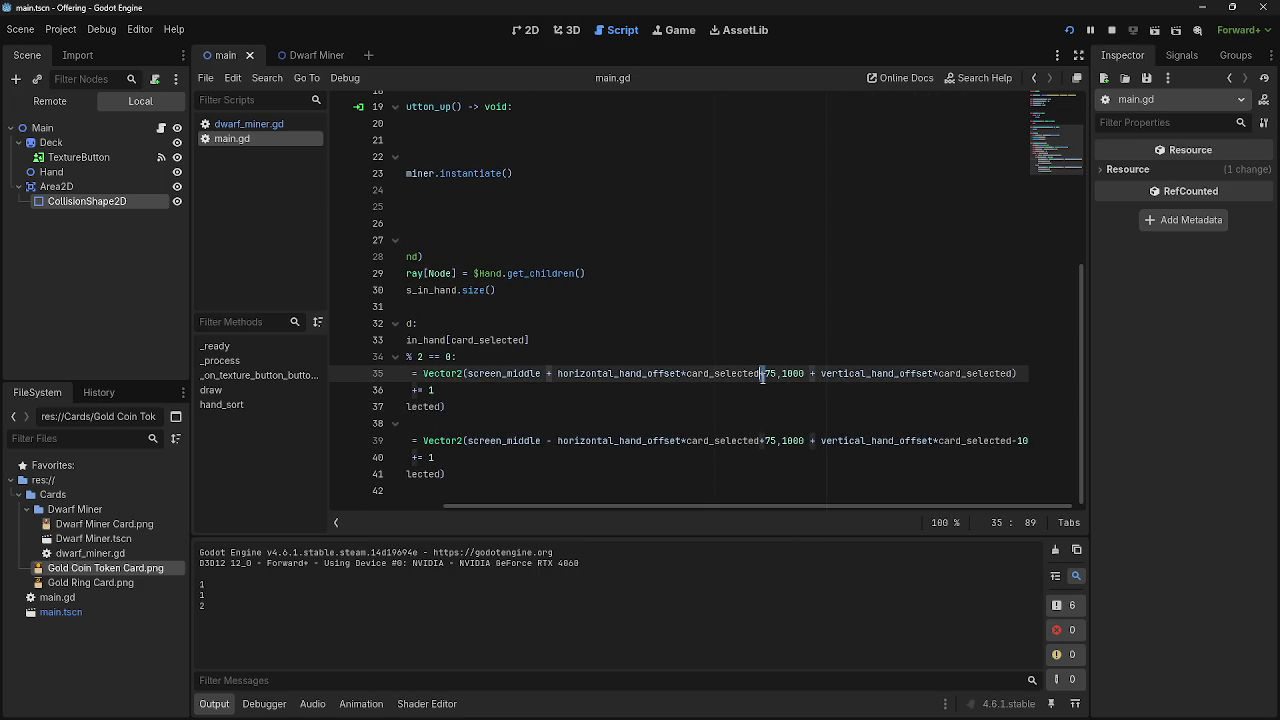
text(-)
drag(644, 508, 523, 506)
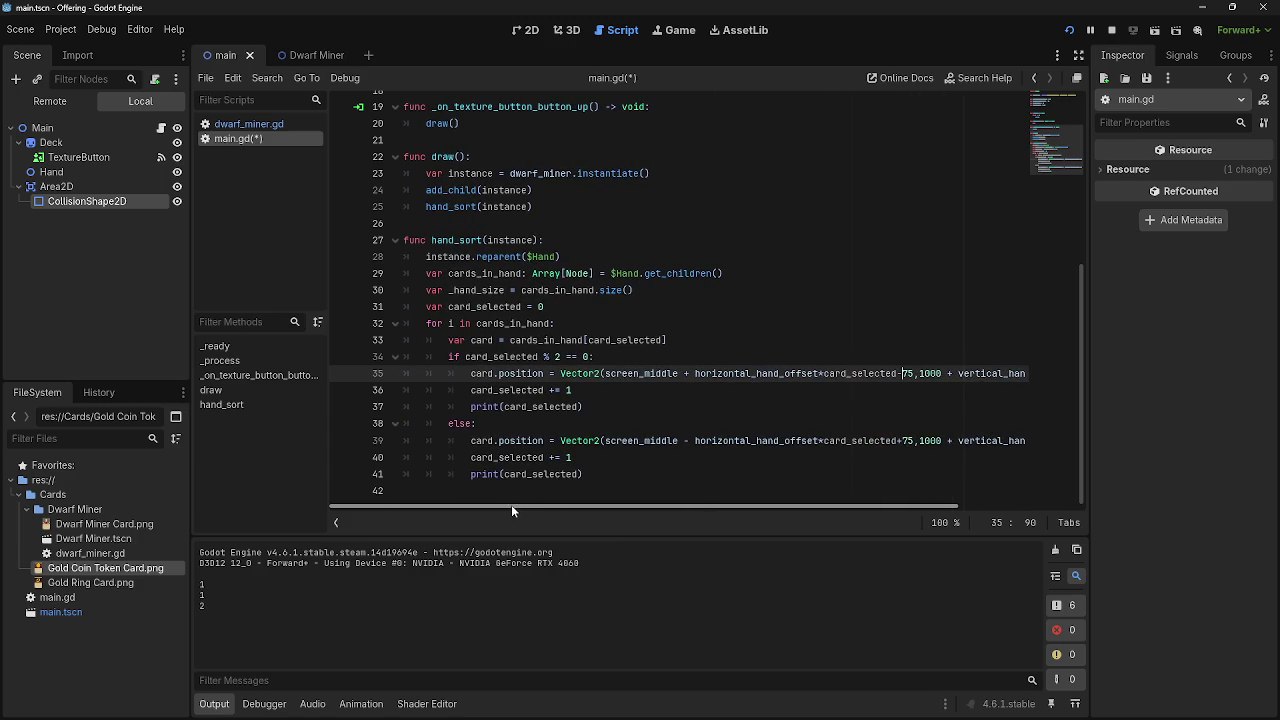
click(1091, 30)
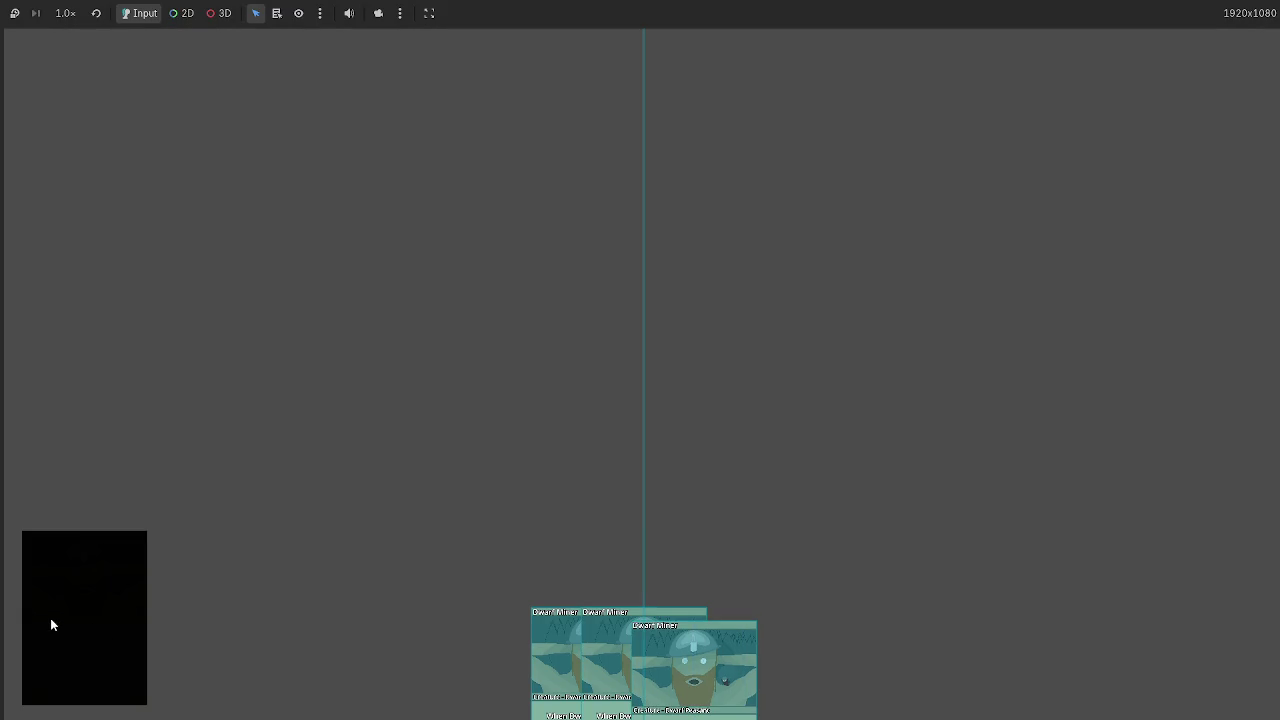
key(alt+Tab)
Delete the -75 on line 35 and the +75 on line 39, rerun, and stop the game.
key(BackSpace)
key(BackSpace)
key(BackSpace)
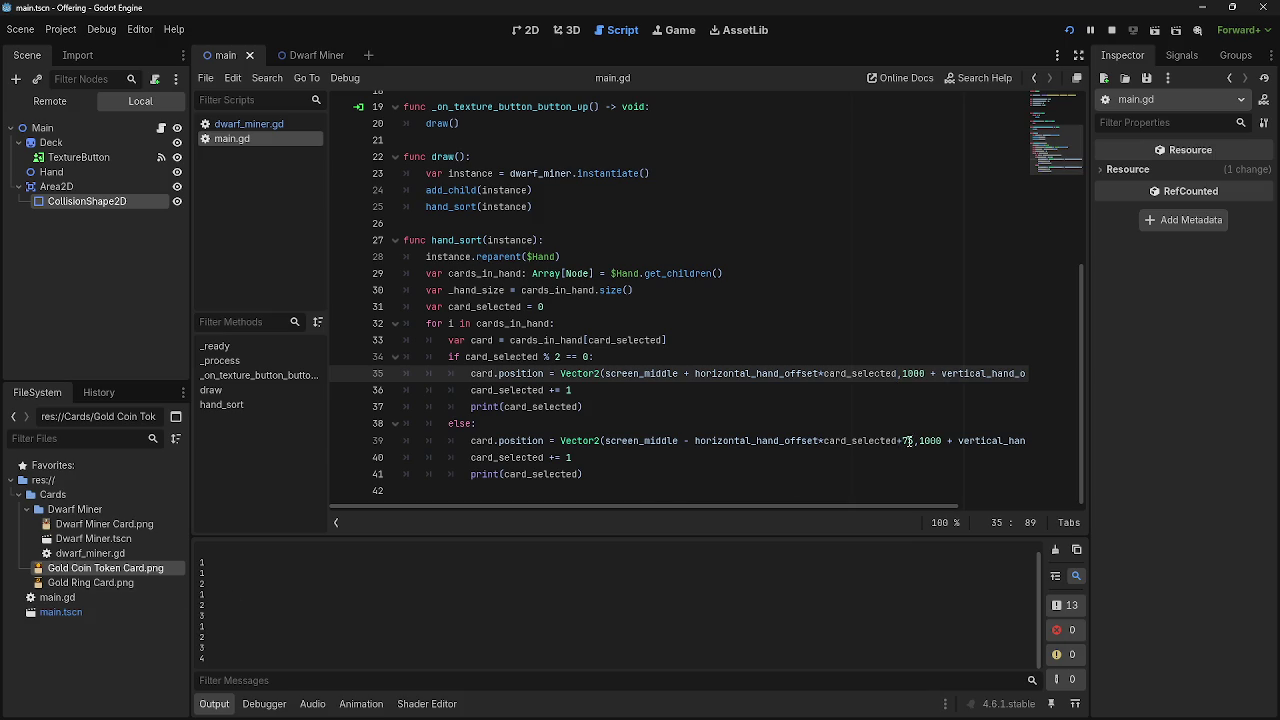
click(908, 441)
key(BackSpace)
key(BackSpace)
key(BackSpace)
key(Down)
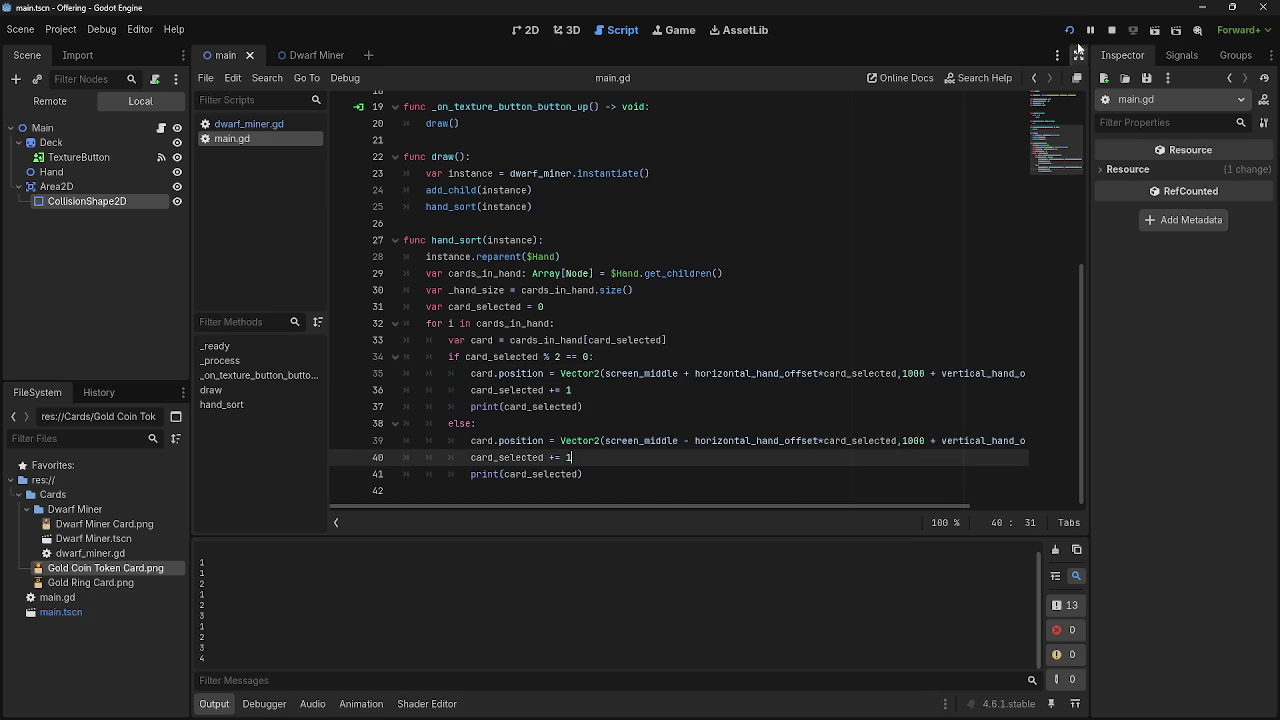
click(1069, 30)
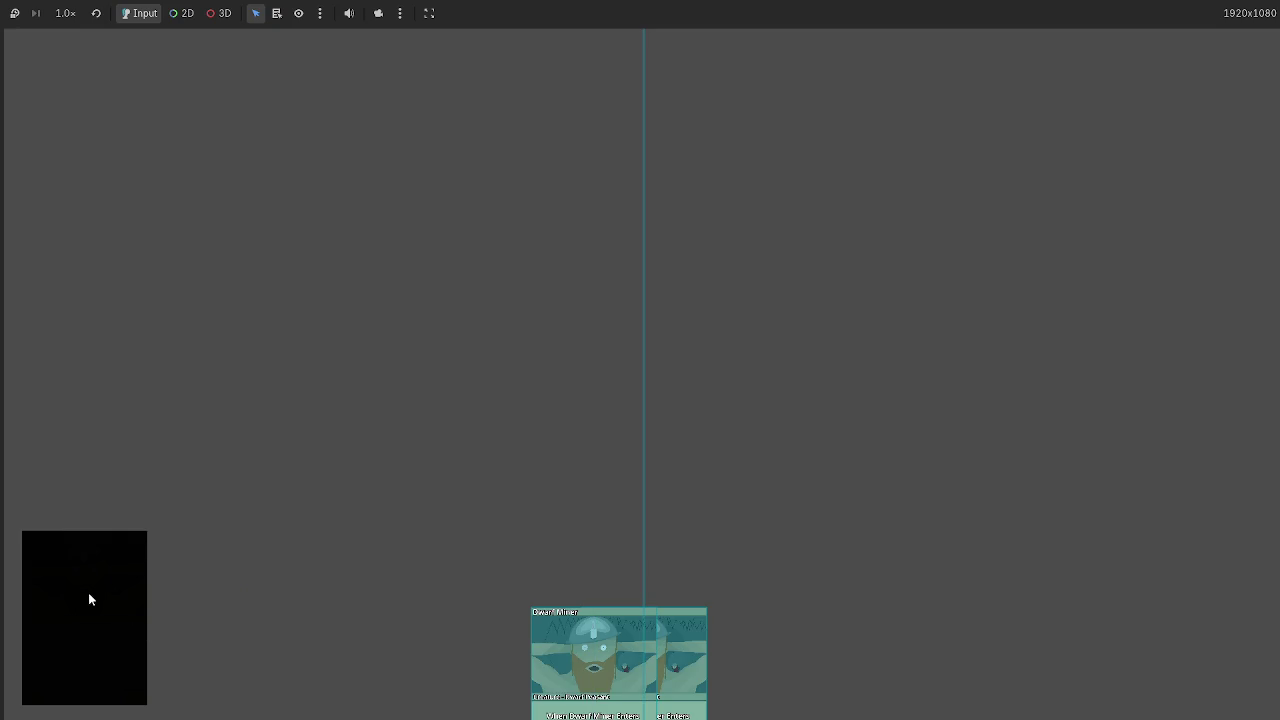
key(F8)
drag(810, 508, 995, 505)
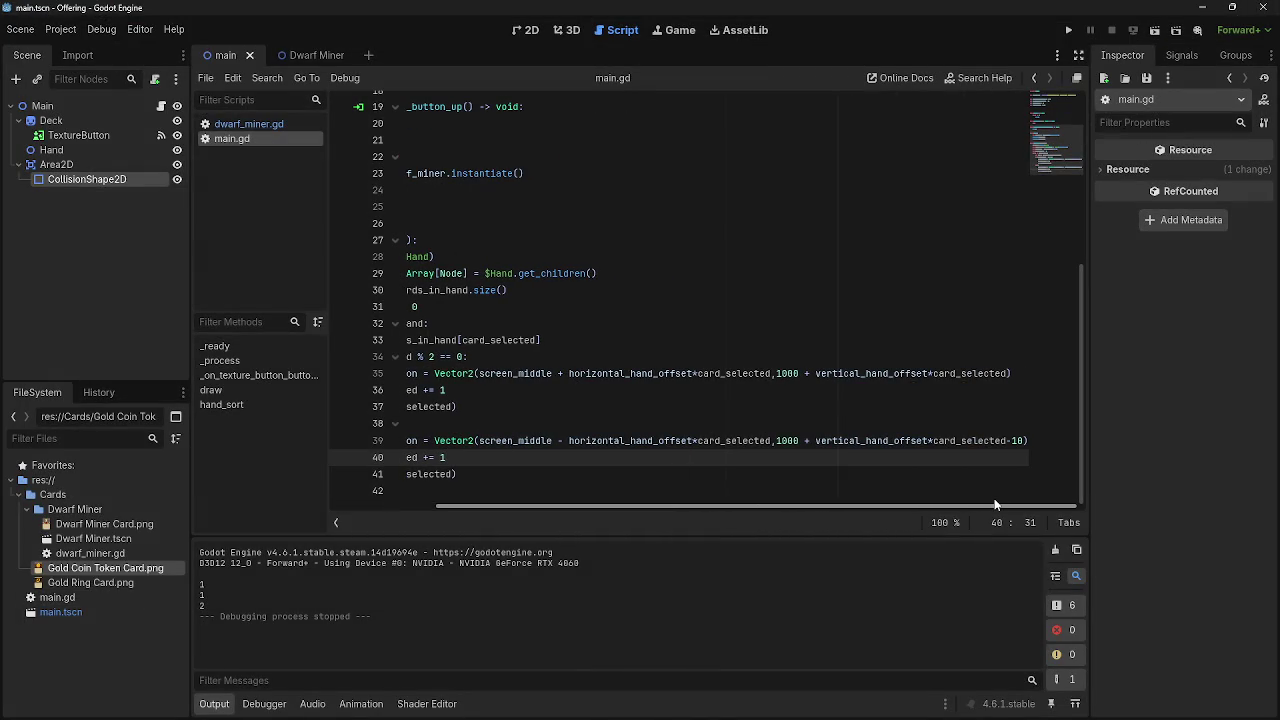
drag(893, 512, 667, 515)
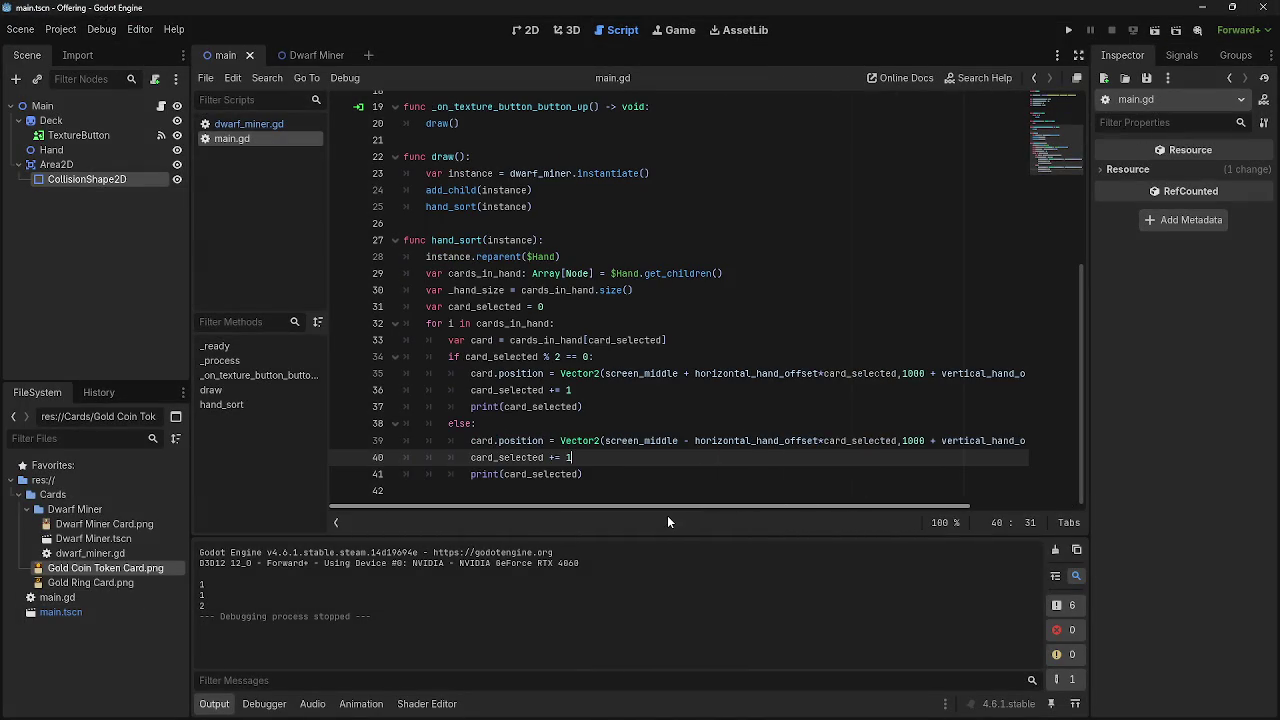
click(638, 474)
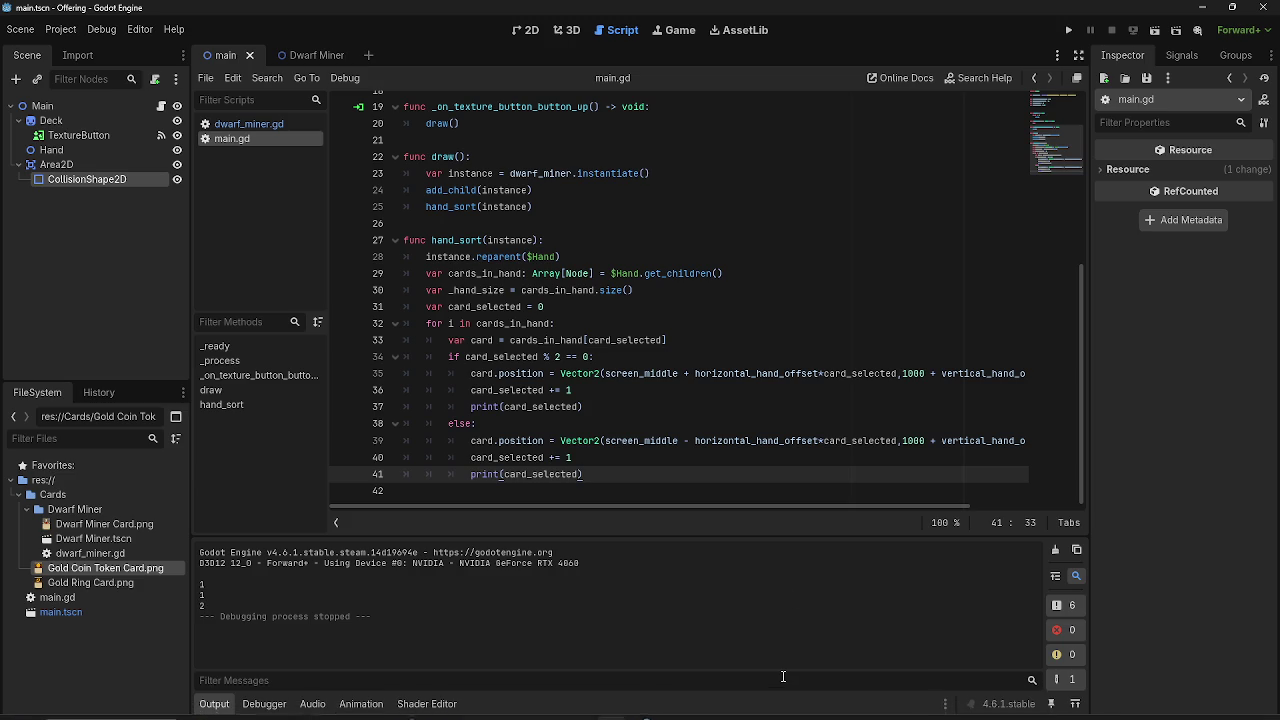
key(super)
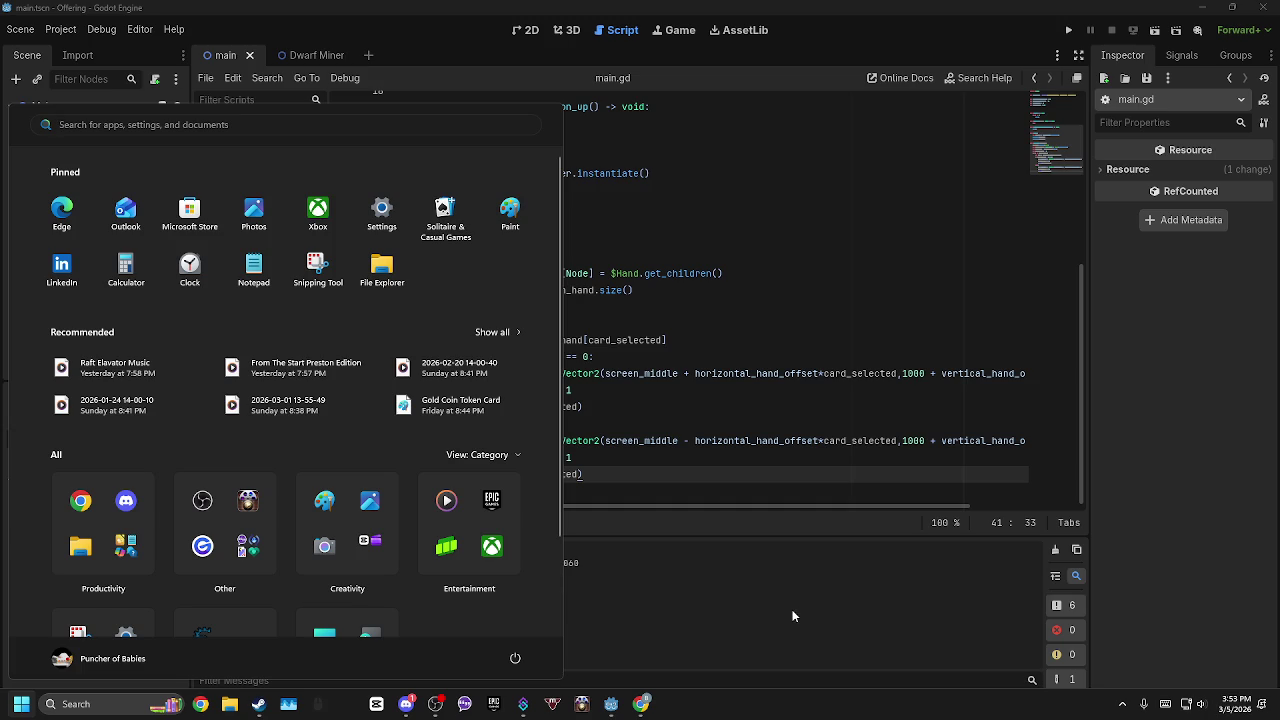
key(super)
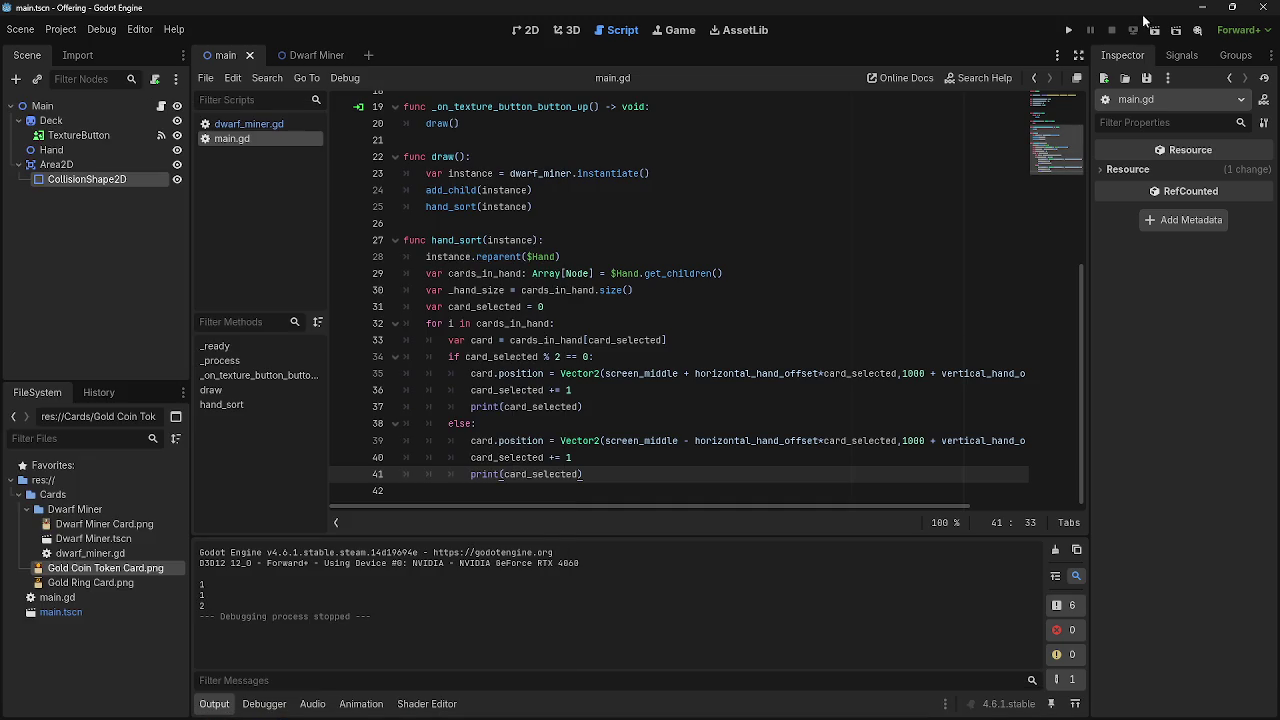
click(1068, 30)
Draw a card in the game, then insert blank lines after lines 35 and 40 of hand_sort.
key(alt+Tab)
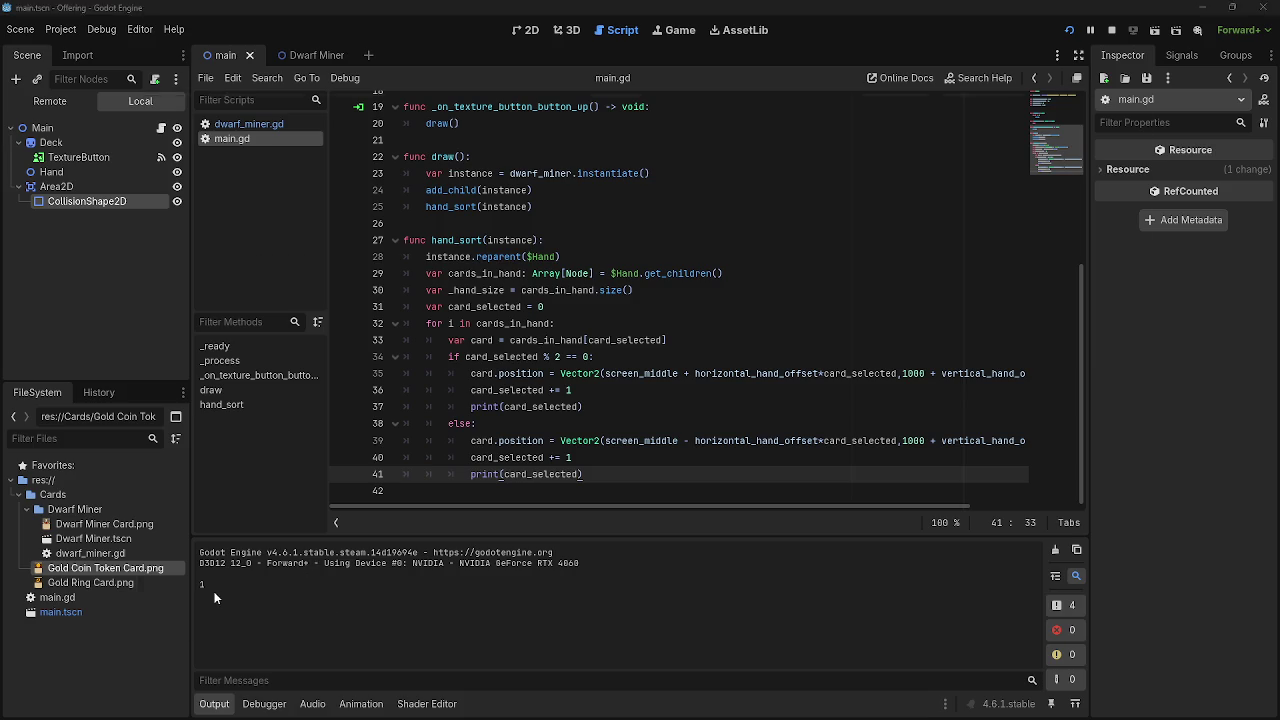
key(alt+Tab)
click(102, 600)
key(alt+Tab)
click(547, 308)
mouse_move(597, 410)
mouse_down()
mouse_move(405, 408)
mouse_move(490, 408)
mouse_move(470, 408)
mouse_up()
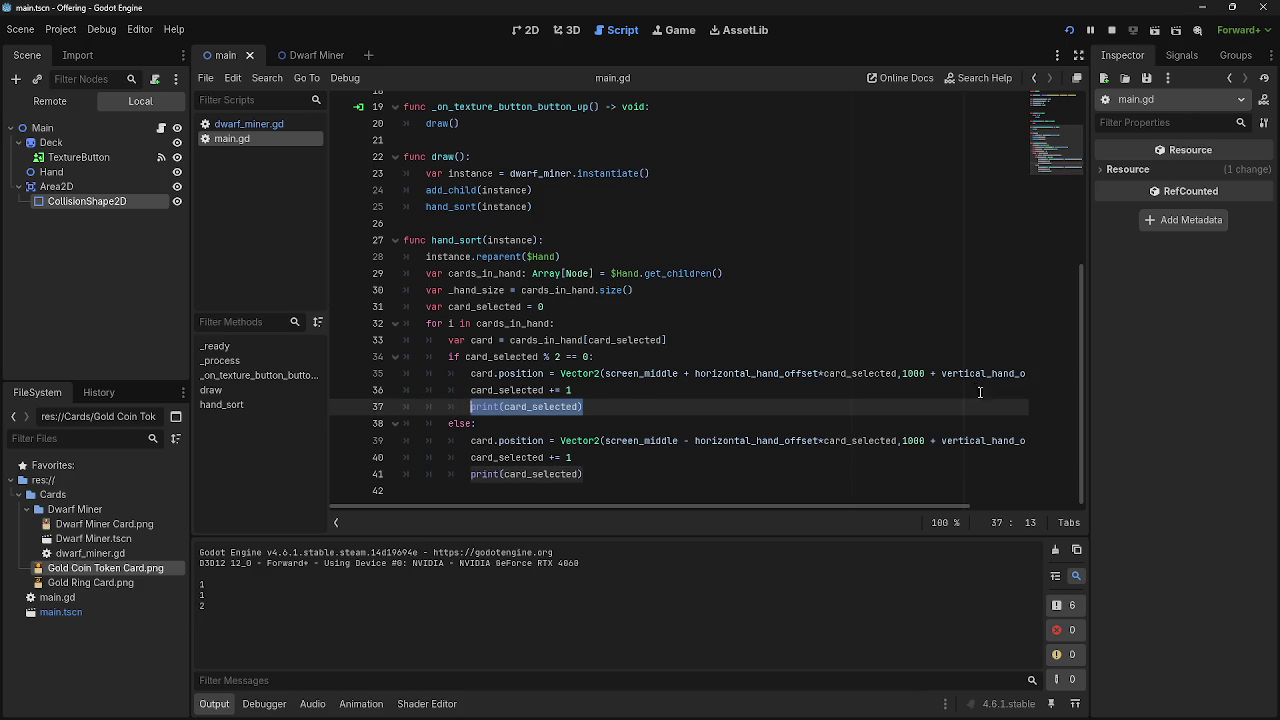
drag(854, 505, 1045, 476)
key(Up)
key(Up)
key(End)
key(Return)
click(1040, 457)
key(Return)
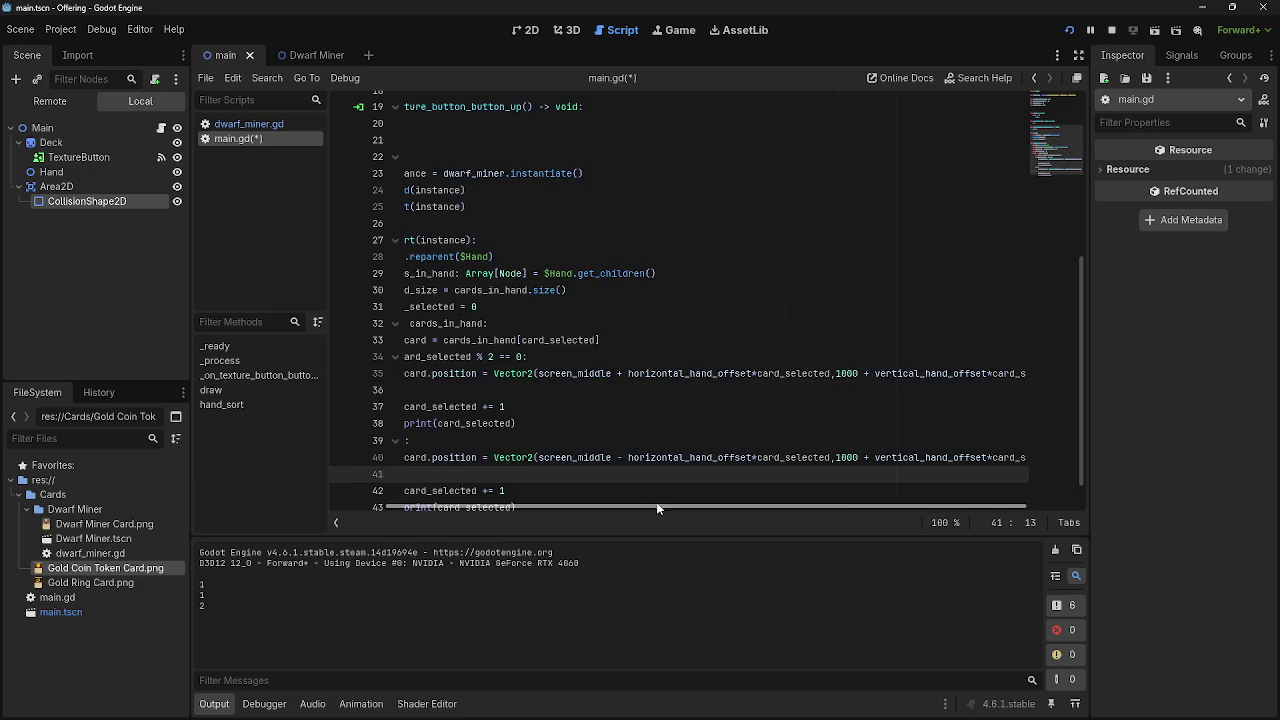
Move each print(card_selected) line above its card_selected += 1.
scroll(543, 471, down, 1)
click(518, 474)
mouse_move(515, 474)
mouse_down()
mouse_move(404, 474)
mouse_move(430, 440)
mouse_up()
click(526, 389)
mouse_move(526, 389)
mouse_down()
mouse_move(404, 389)
mouse_move(406, 357)
mouse_up()
Delete the leftover blank lines and relaunch the game.
drag(458, 505, 400, 505)
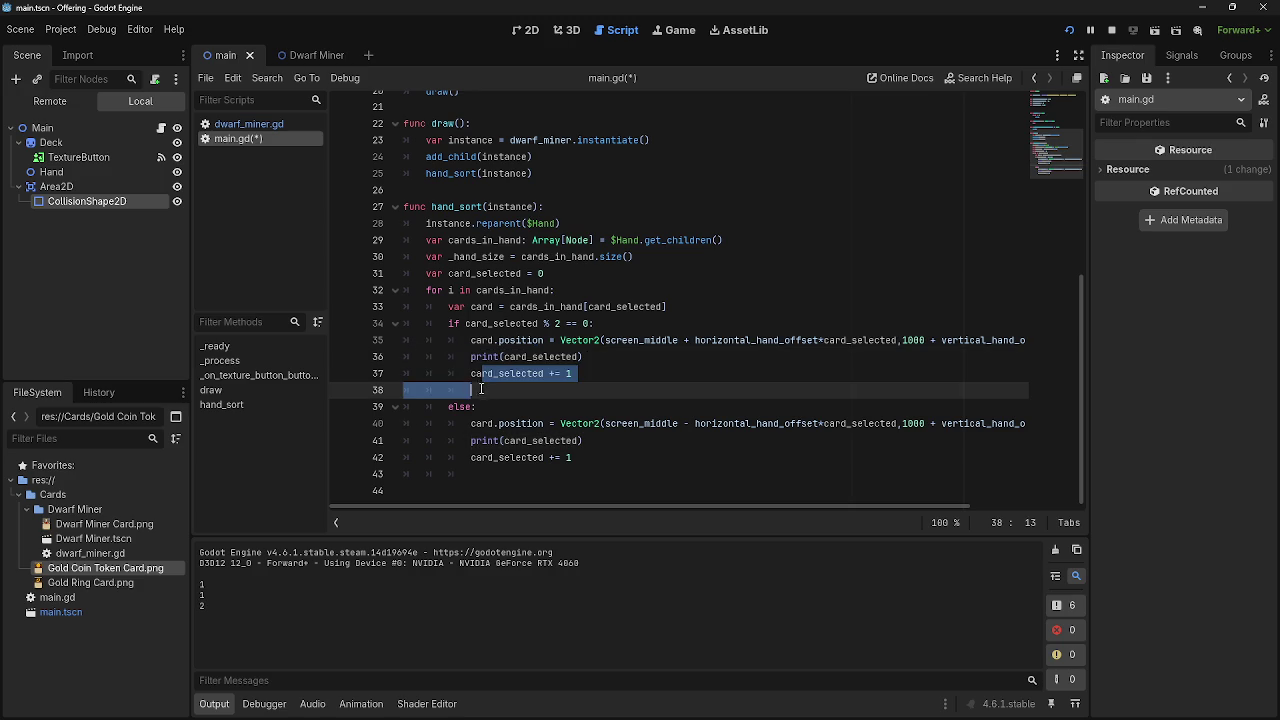
click(492, 390)
key(BackSpace)
key(BackSpace)
key(BackSpace)
click(497, 458)
key(BackSpace)
key(BackSpace)
key(BackSpace)
click(1069, 30)
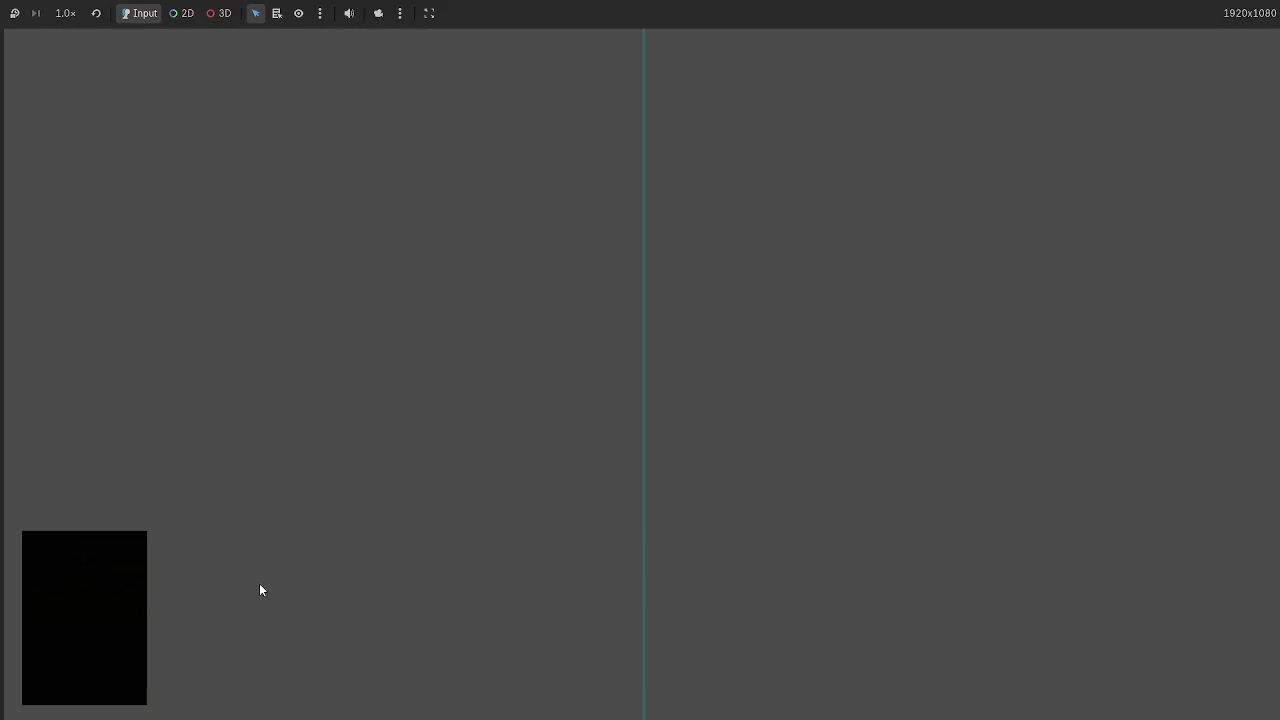
Draw cards in the running game to check the logged counter values.
click(107, 595)
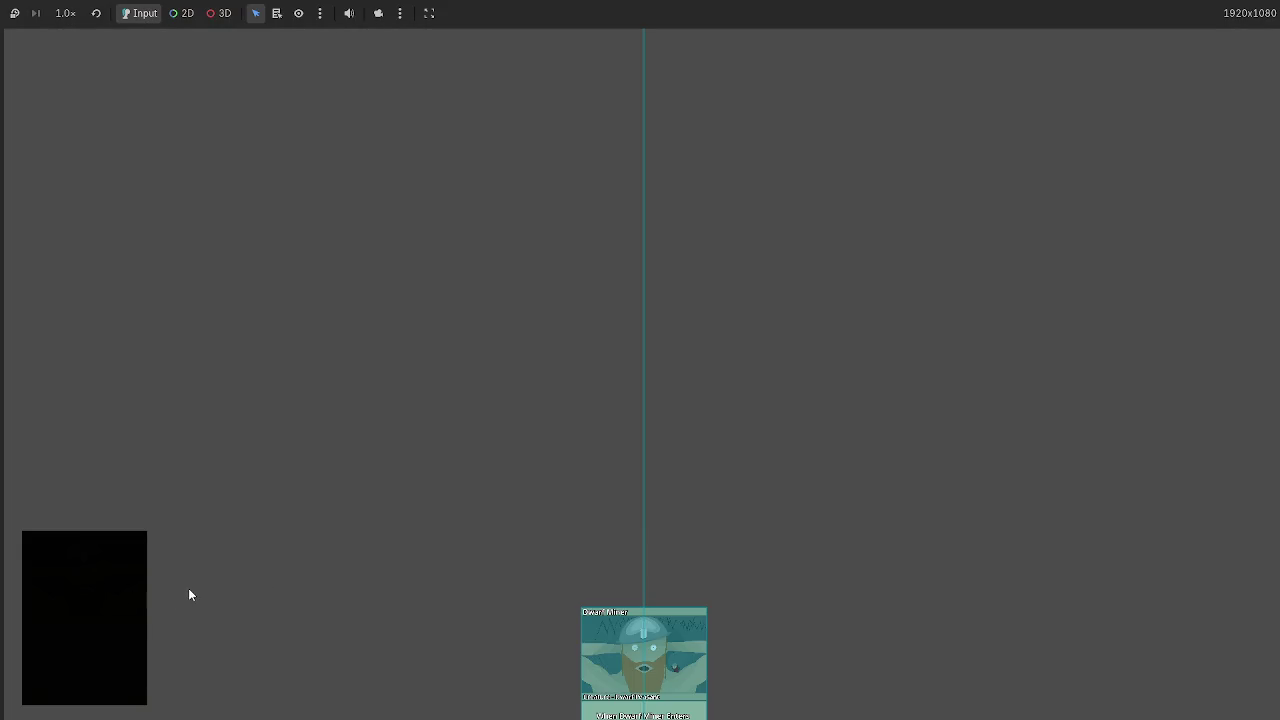
key(F8)
key(alt+Tab)
click(113, 572)
key(alt+Tab)
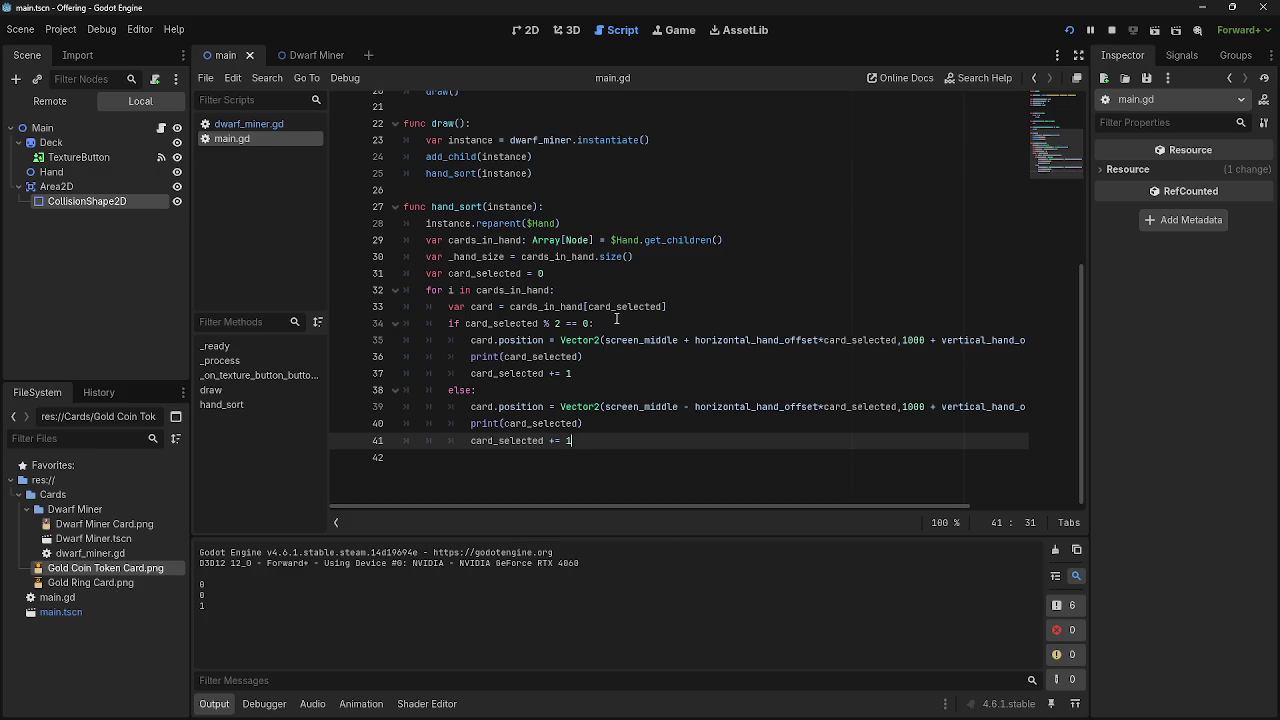
Index cards_in_hand with card_selected - 1, start the counter at 1, then rerun and stop.
click(665, 307)
text(- 1)
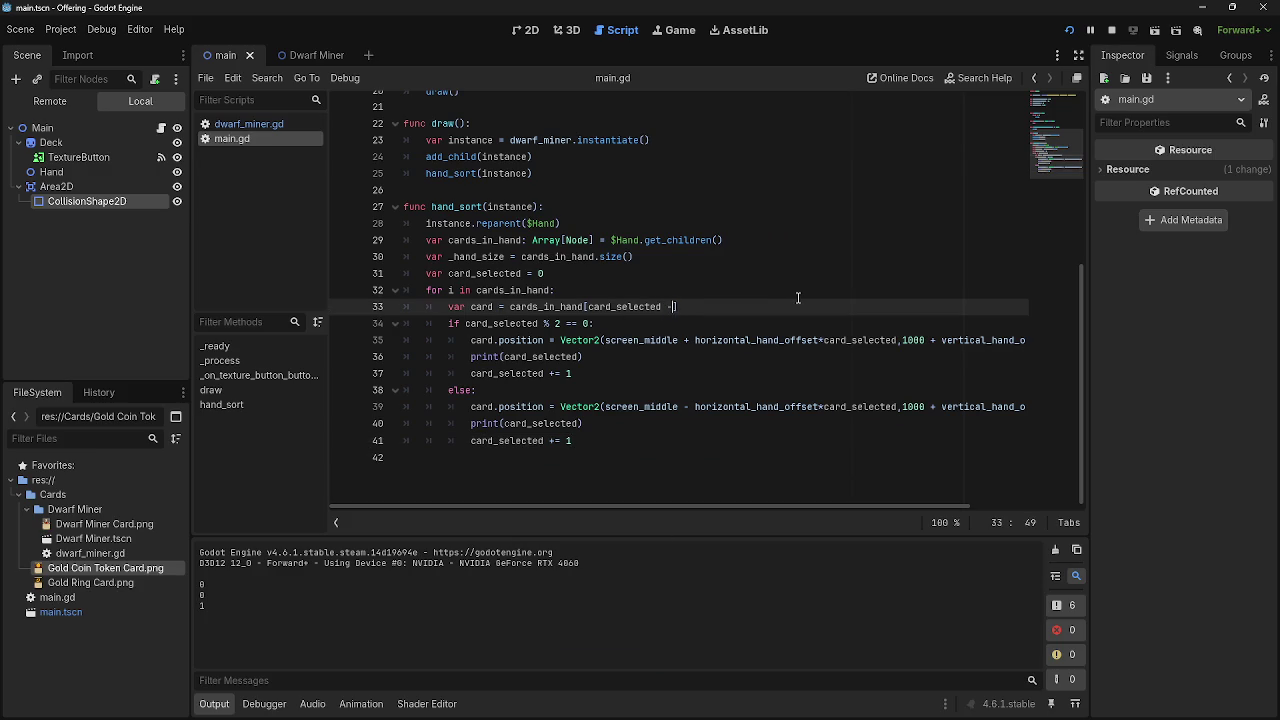
double_click(540, 273)
text(1)
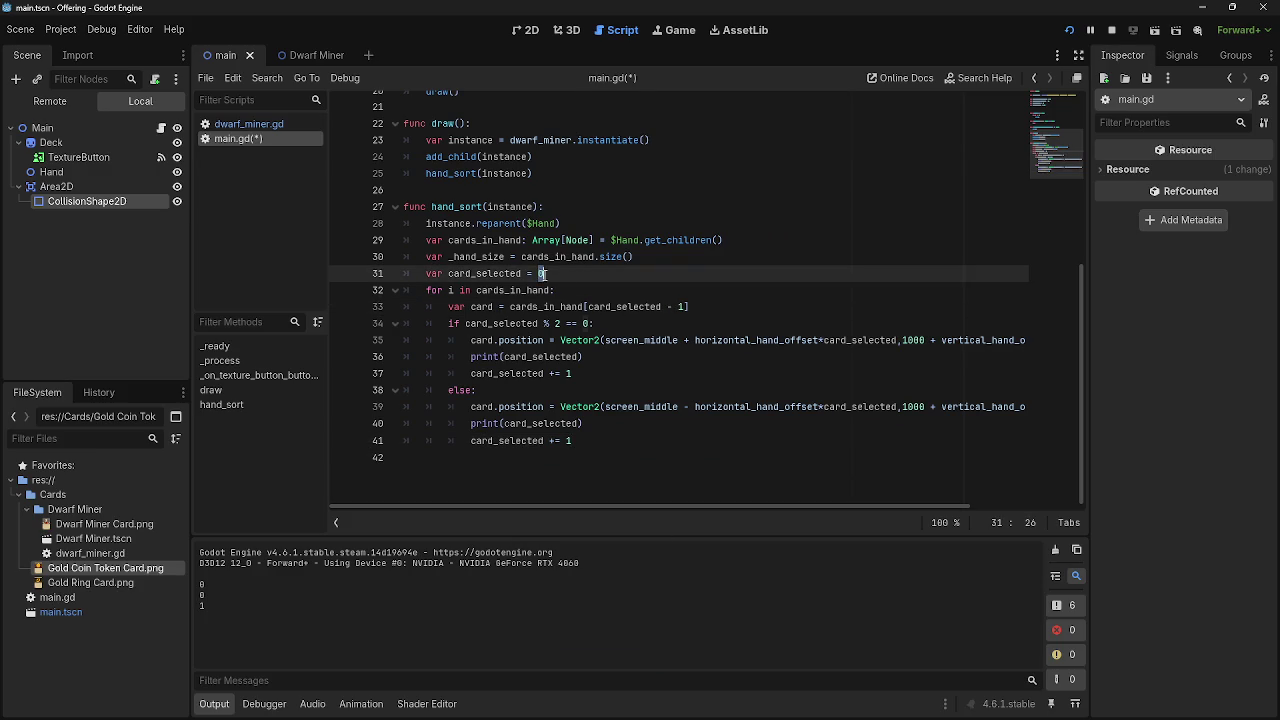
click(1069, 30)
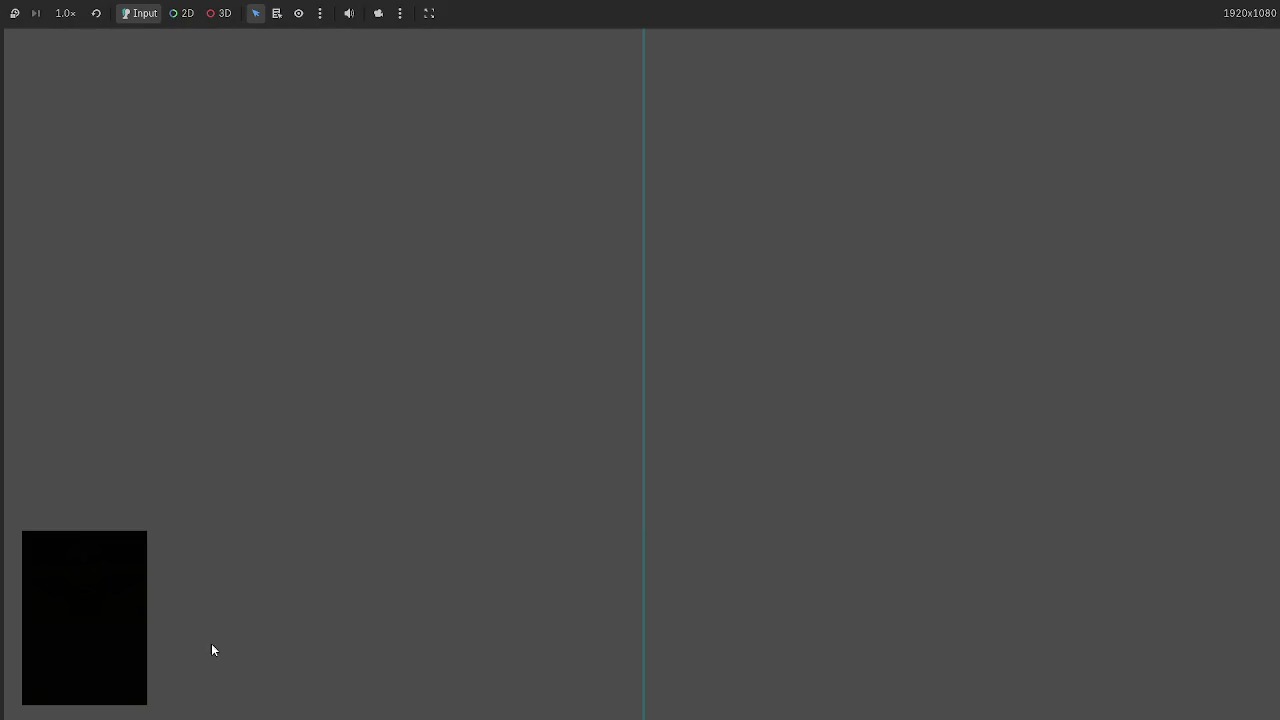
key(F8)
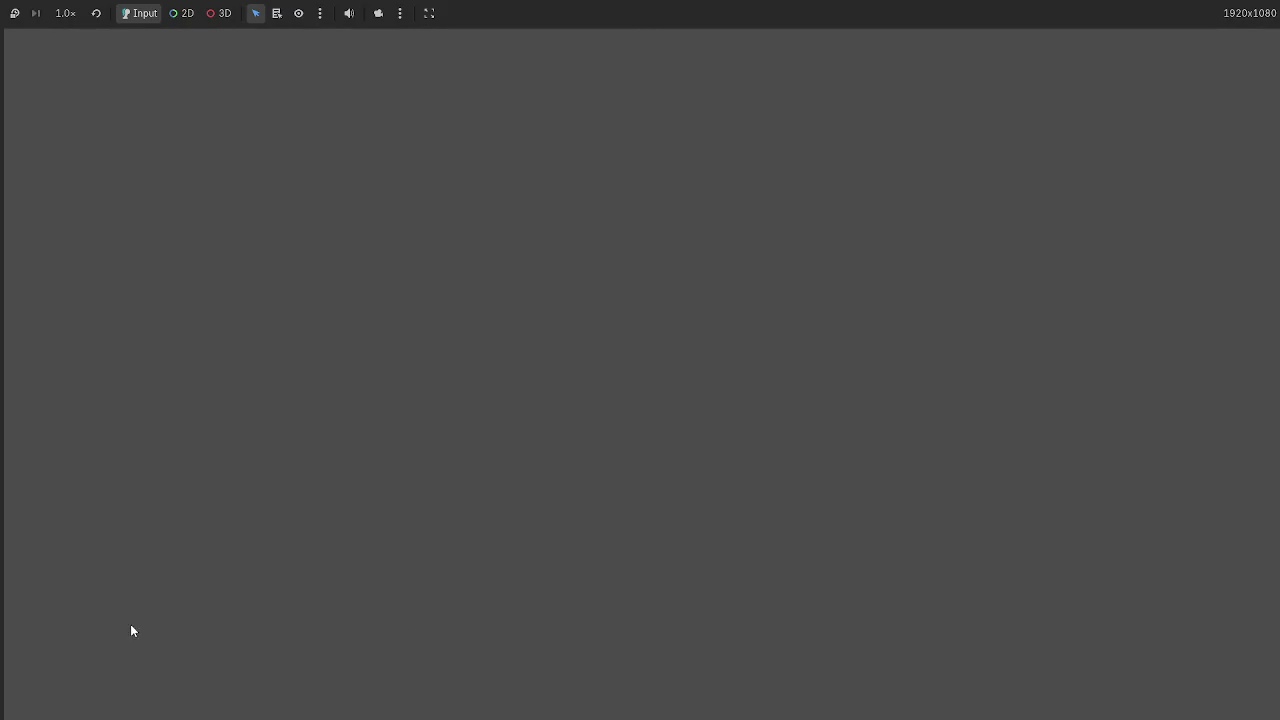
mouse_move(755, 506)
mouse_down()
mouse_move(944, 506)
mouse_move(704, 516)
mouse_up()
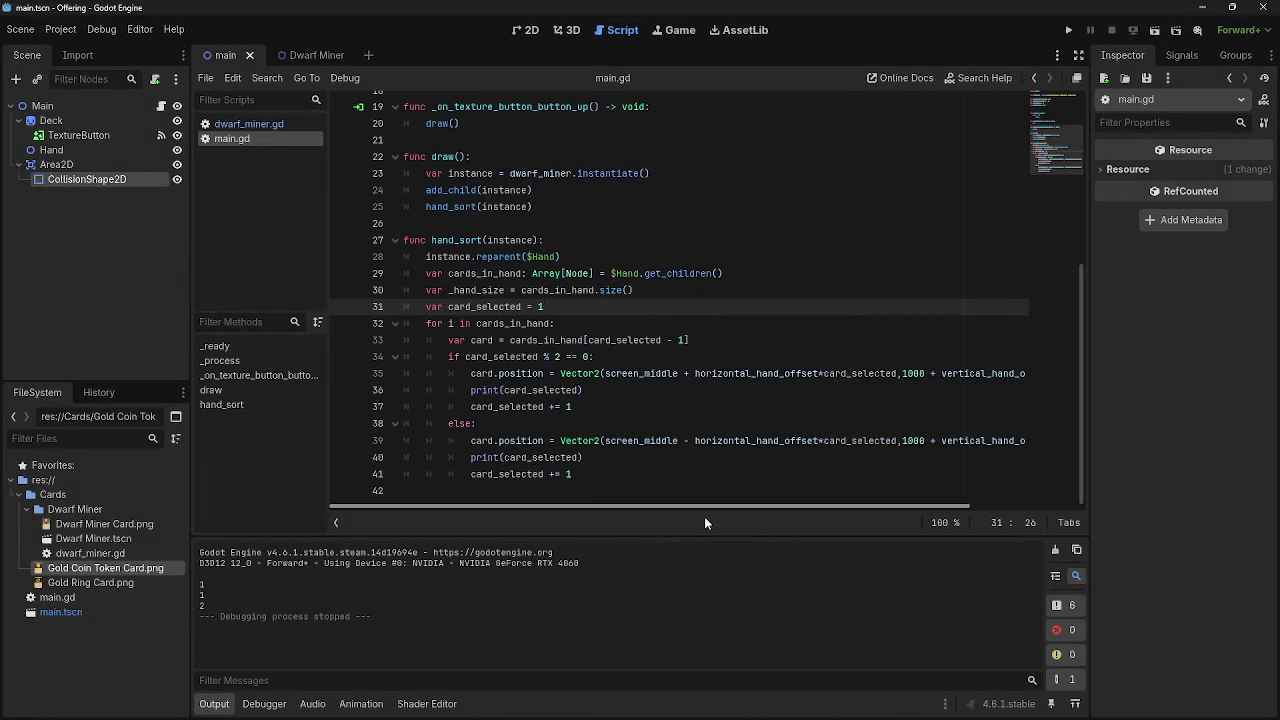
Inspect the cards_in_hand[card_selected - 1] lookup on line 33 and the if condition below it.
drag(583, 340, 684, 340)
drag(588, 340, 684, 340)
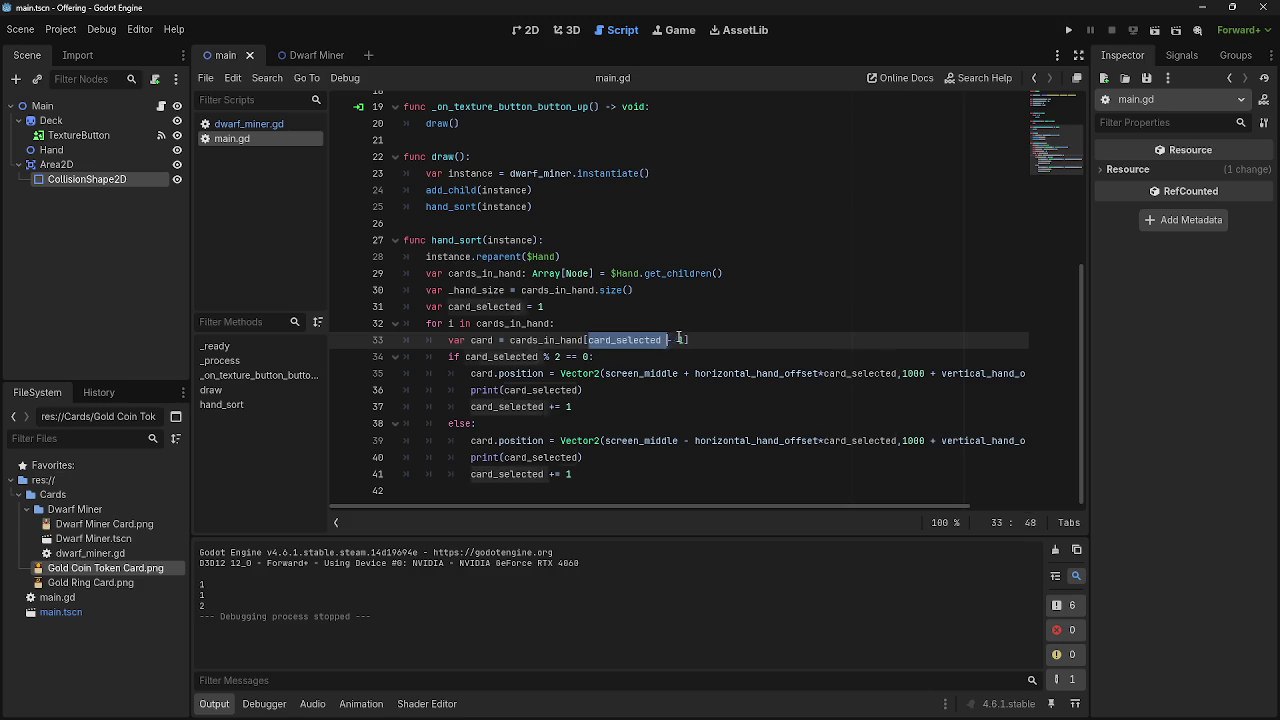
click(695, 353)
drag(731, 341, 510, 341)
click(720, 341)
drag(720, 341, 508, 341)
click(737, 341)
drag(737, 341, 440, 341)
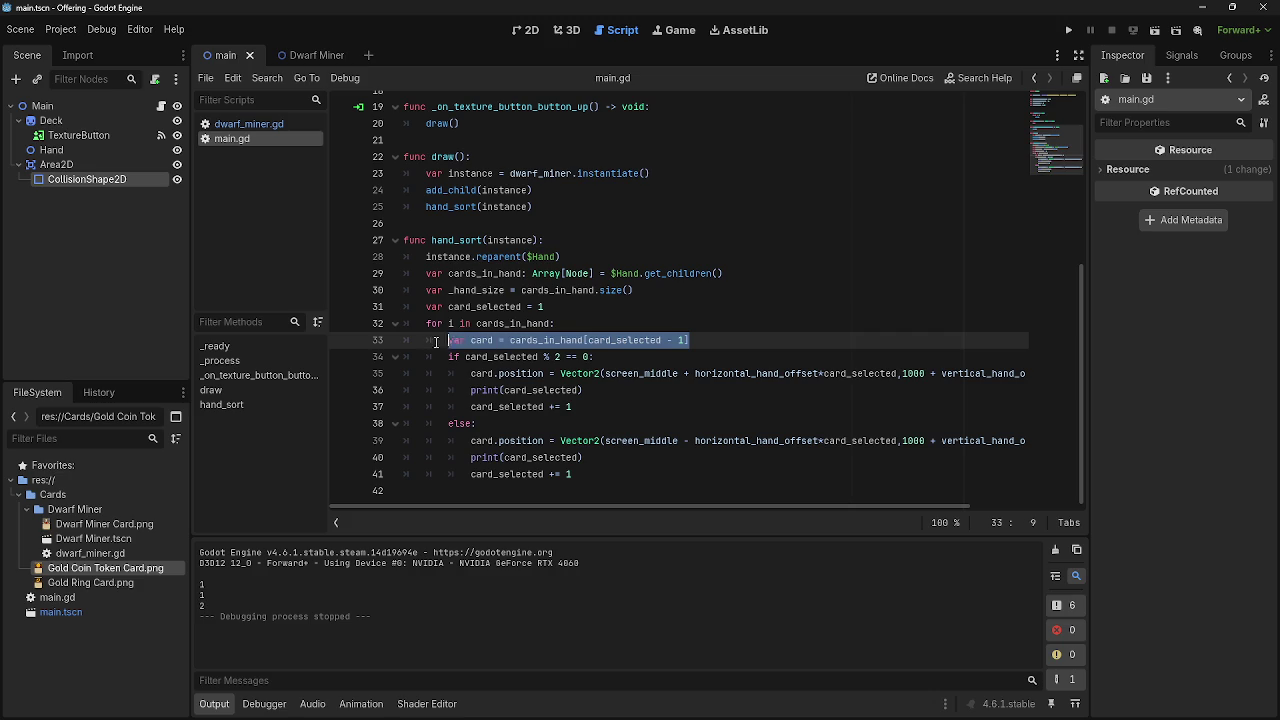
click(734, 341)
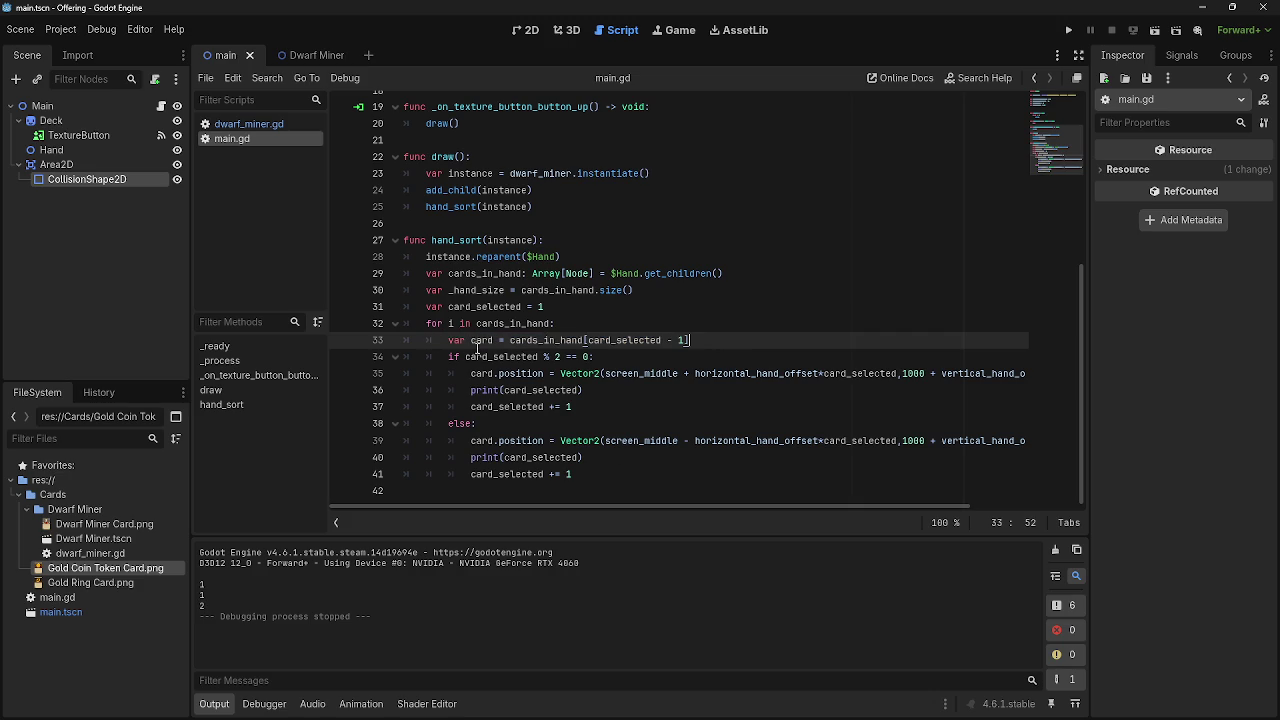
drag(453, 356, 612, 356)
click(612, 357)
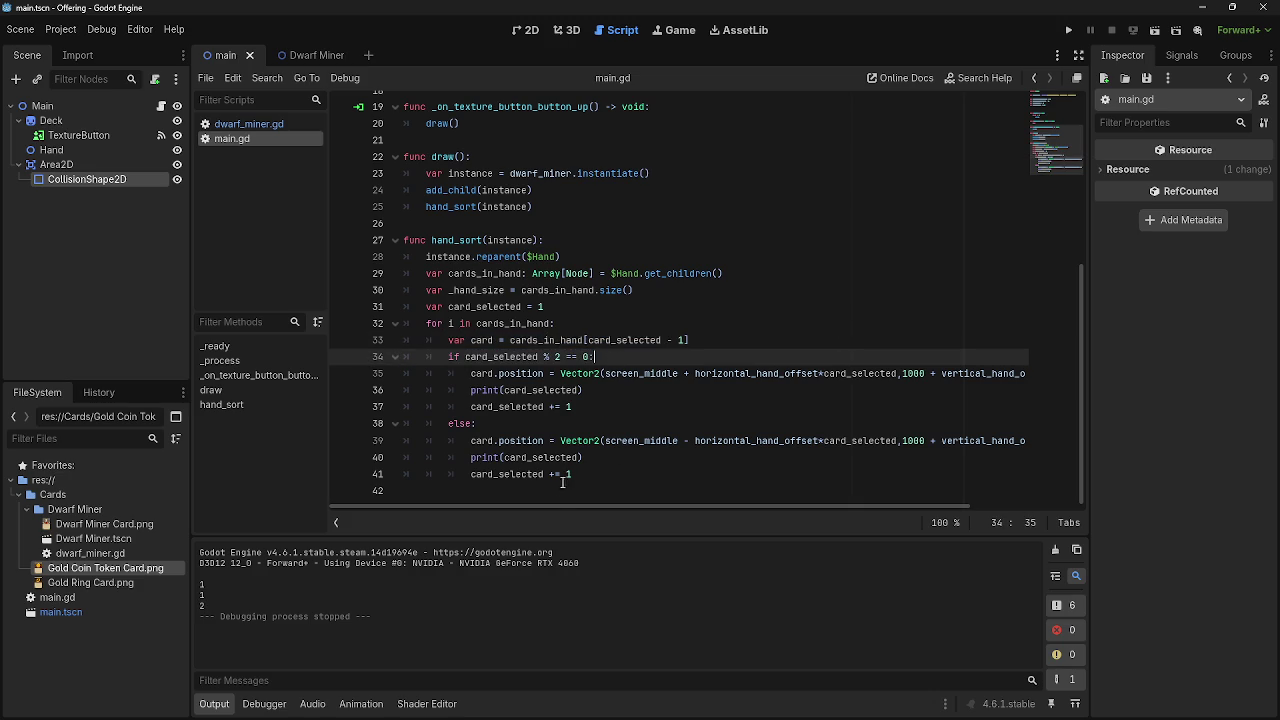
mouse_move(534, 510)
mouse_down()
mouse_move(577, 509)
mouse_move(522, 514)
mouse_up()
Add a blank line after line 33 and drop the '- 1' from the card index.
click(716, 340)
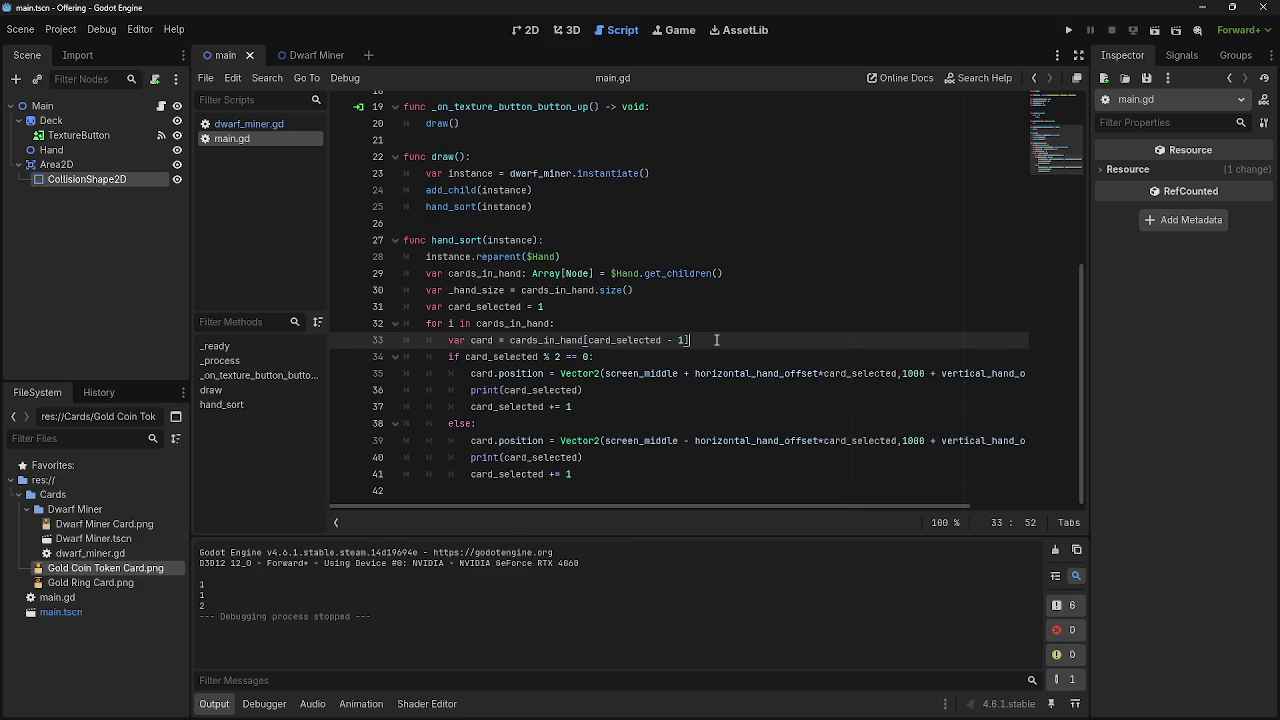
key(Return)
click(683, 340)
key(BackSpace)
key(BackSpace)
key(BackSpace)
Paste a copy of line 31's card_selected declaration onto line 34, without the var keyword.
click(563, 307)
drag(563, 310, 424, 307)
key(ctrl+c)
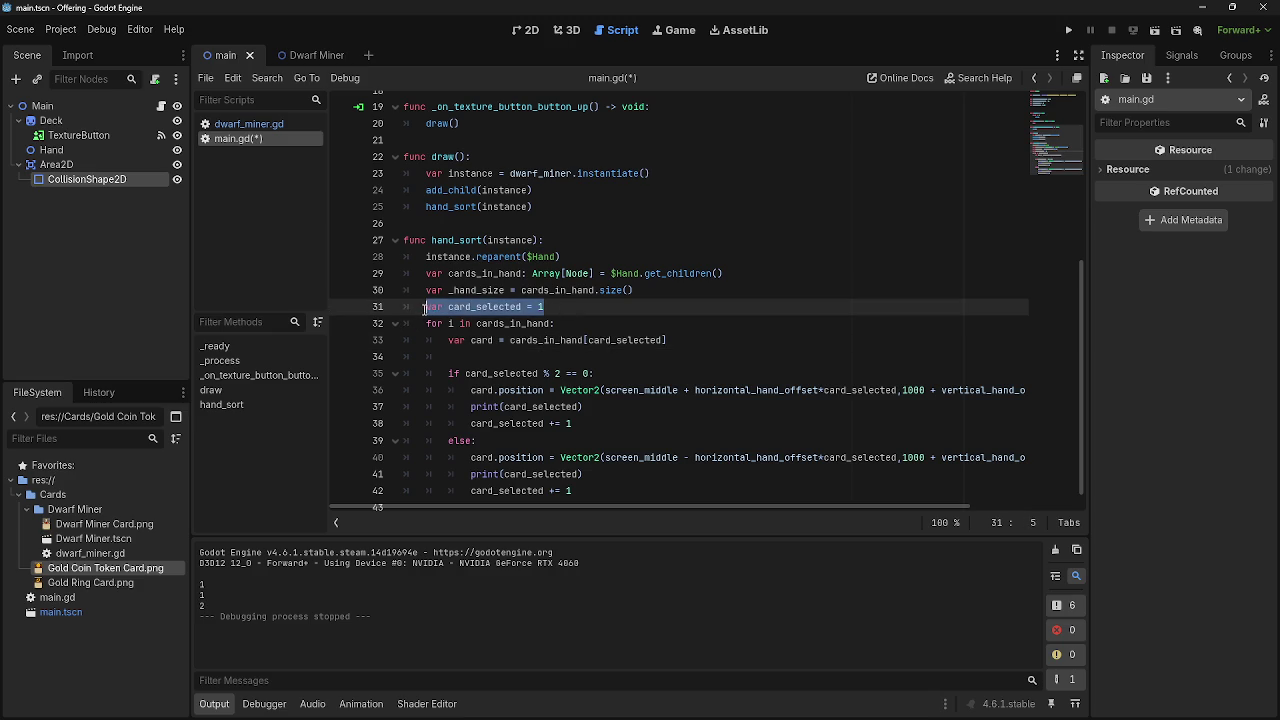
click(524, 352)
click(561, 307)
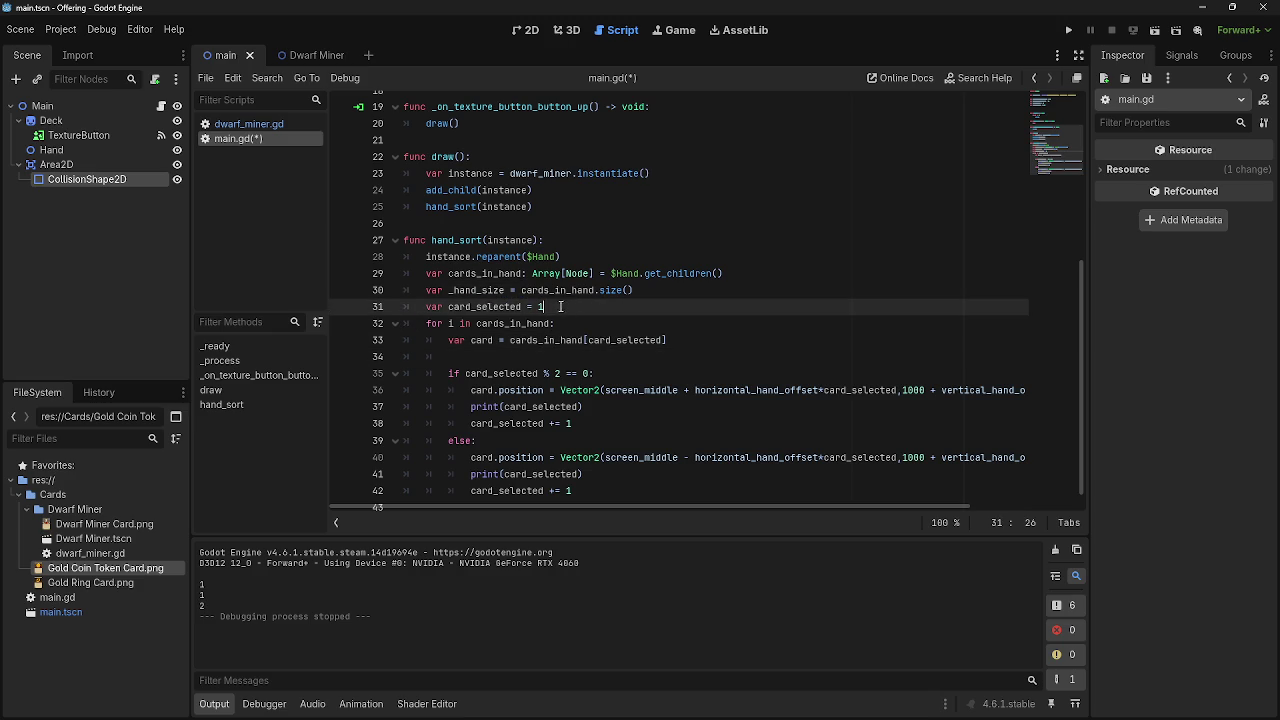
click(455, 357)
key(ctrl+v)
drag(472, 357, 447, 357)
key(BackSpace)
Turn the pasted line into 'card_selected += 1'.
click(527, 357)
text(=)
key(Escape)
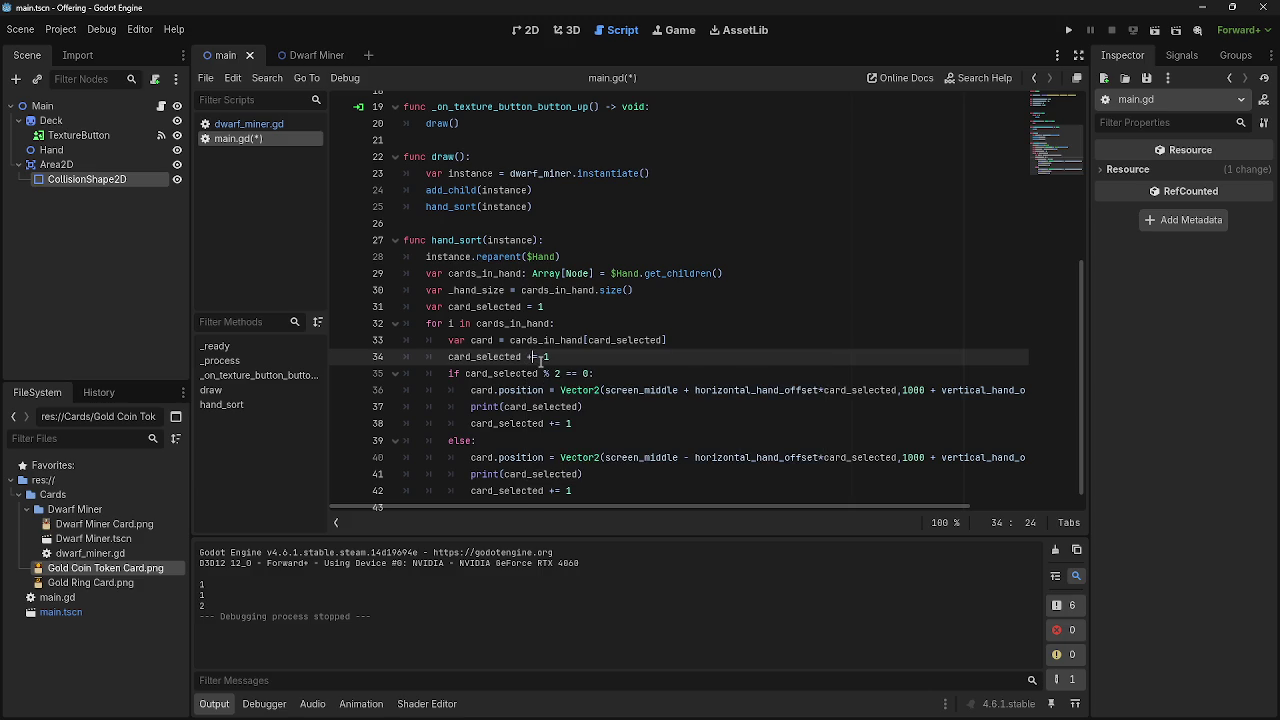
key(Delete)
click(628, 364)
scroll(628, 364, up, 1)
click(528, 370)
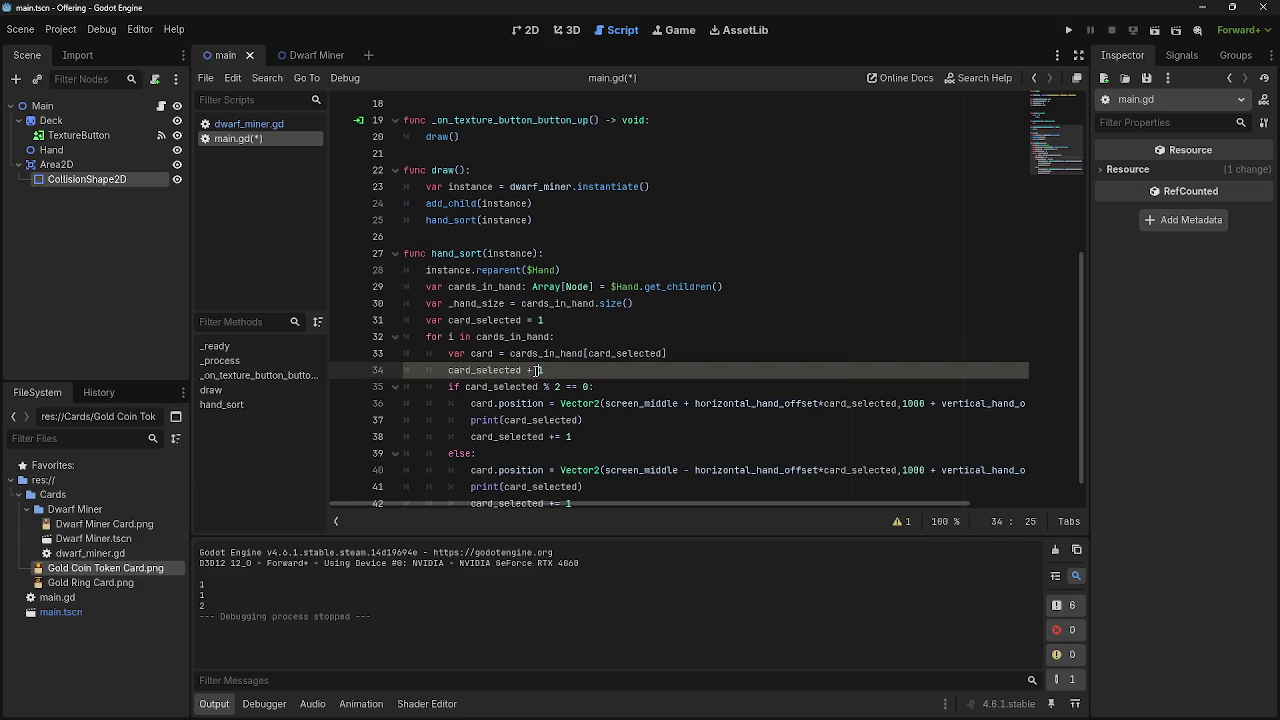
key(Right)
text(=)
key(End)
Delete the card_selected increment lines from both the if and else branches.
click(675, 386)
scroll(584, 380, down, 1)
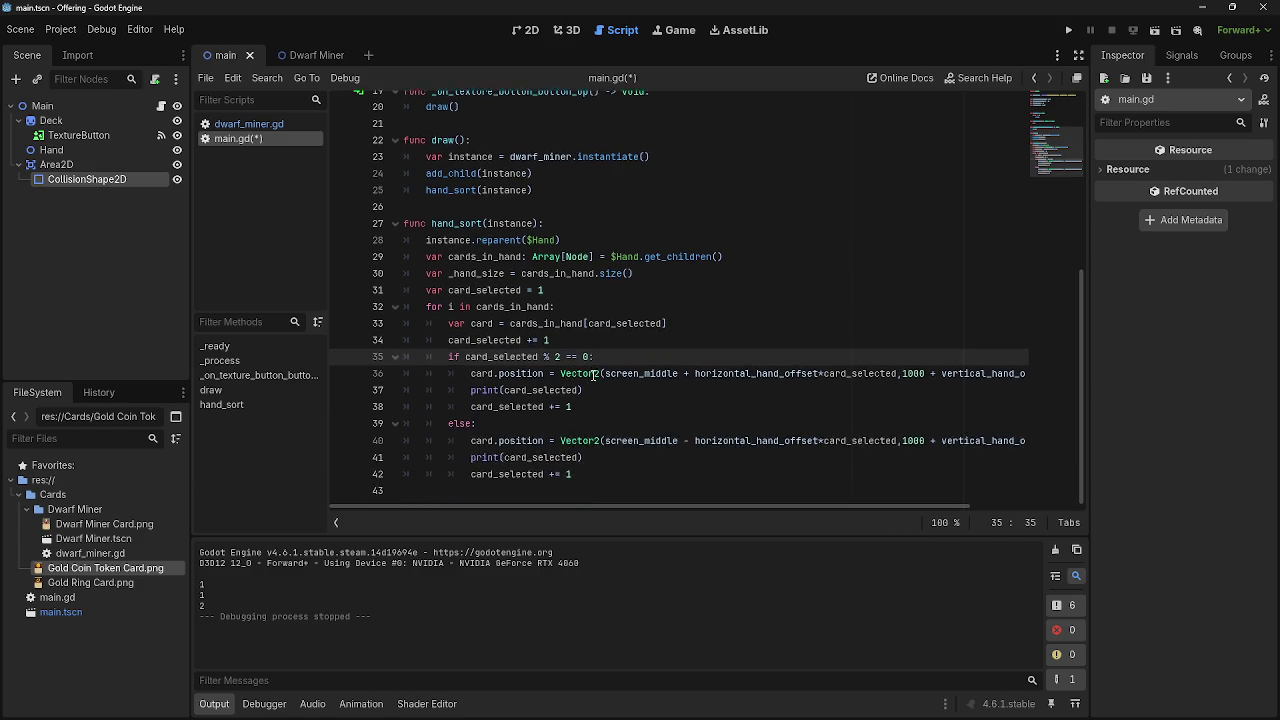
drag(570, 408, 404, 408)
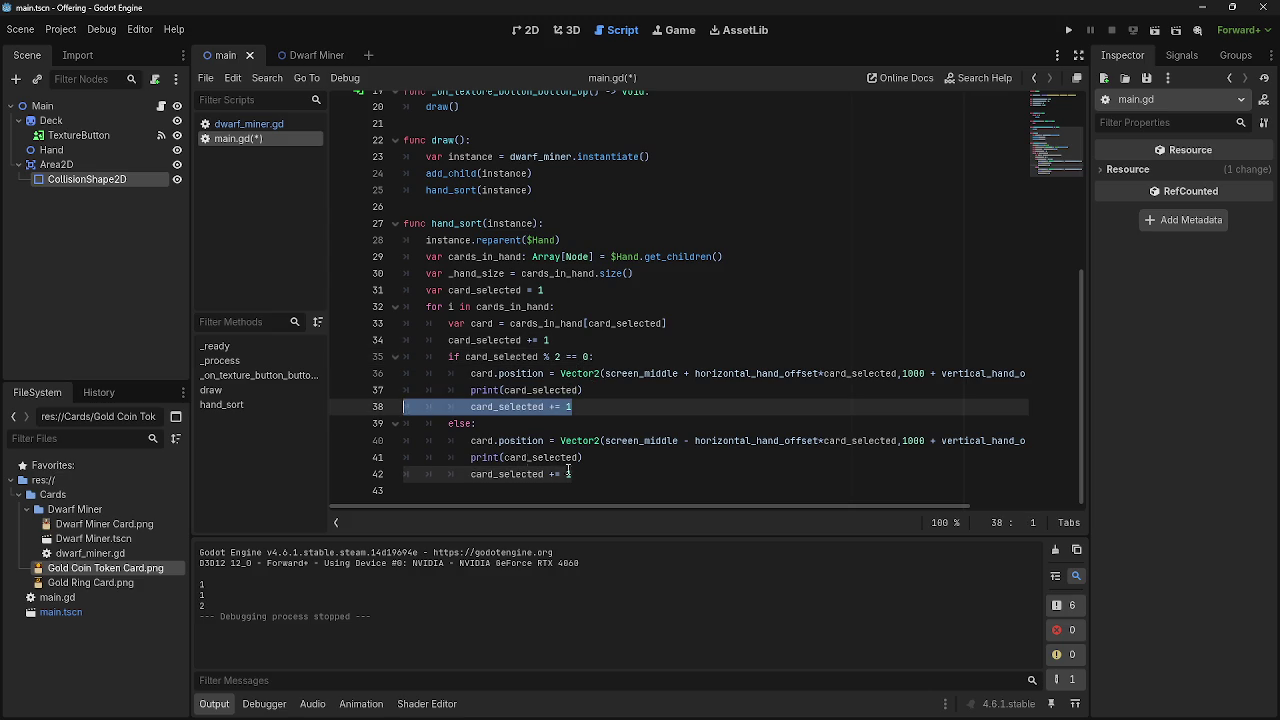
key(BackSpace)
drag(404, 474, 568, 470)
key(BackSpace)
key(BackSpace)
click(490, 406)
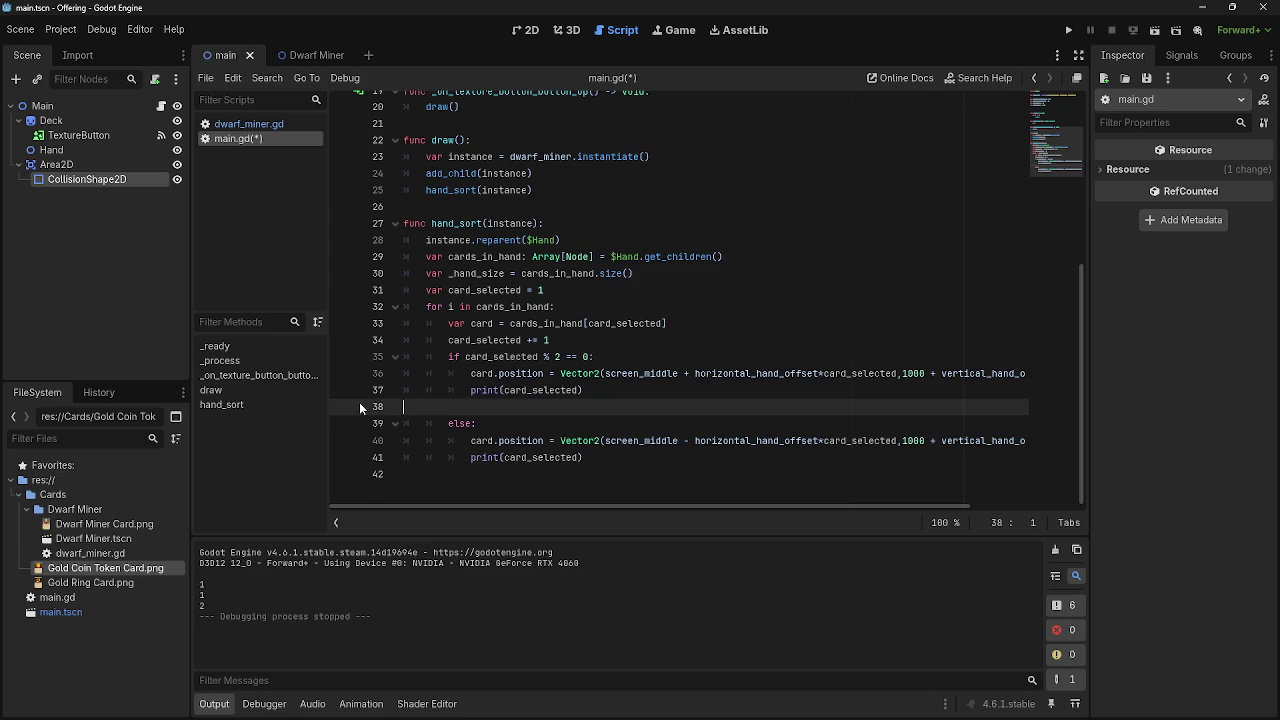
key(BackSpace)
Run the game, which stops with an invalid Array index '1' error at line 33.
click(1068, 30)
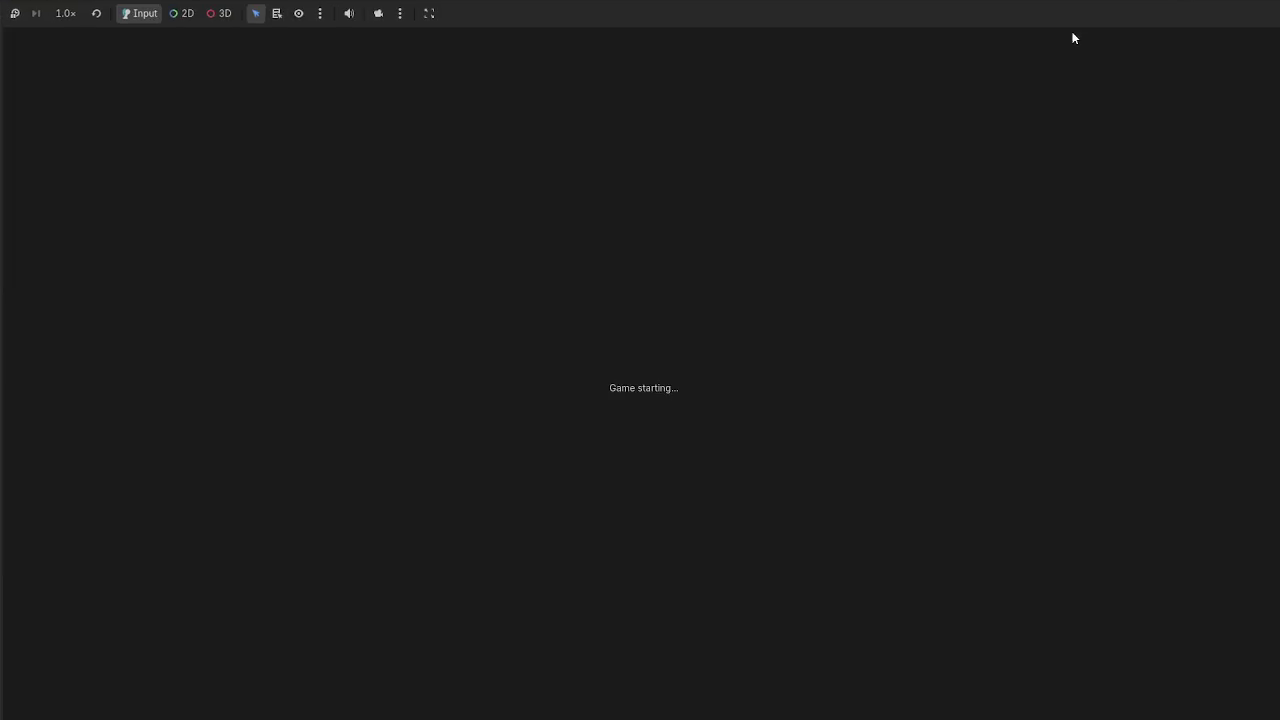
key(alt+Tab)
key(alt+Tab)
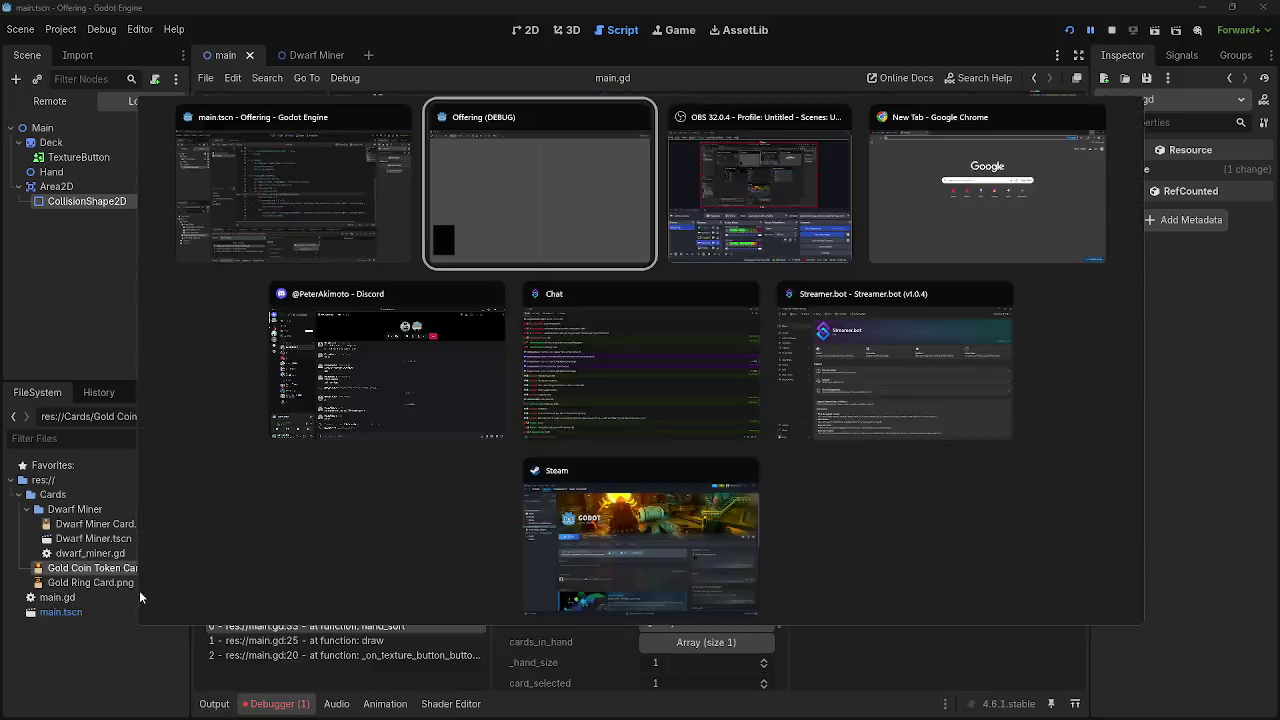
key(alt+Tab)
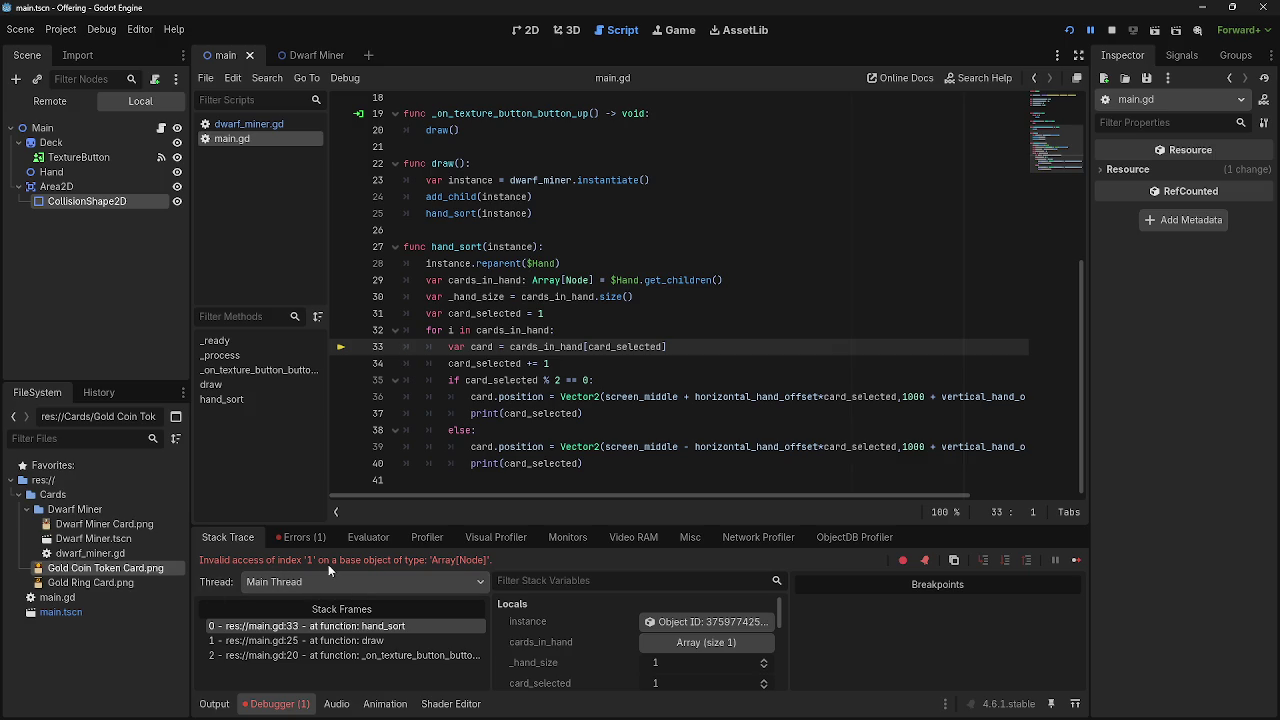
Change card_selected's starting value on line 31 from 1 to 0 and stop debugging.
click(568, 363)
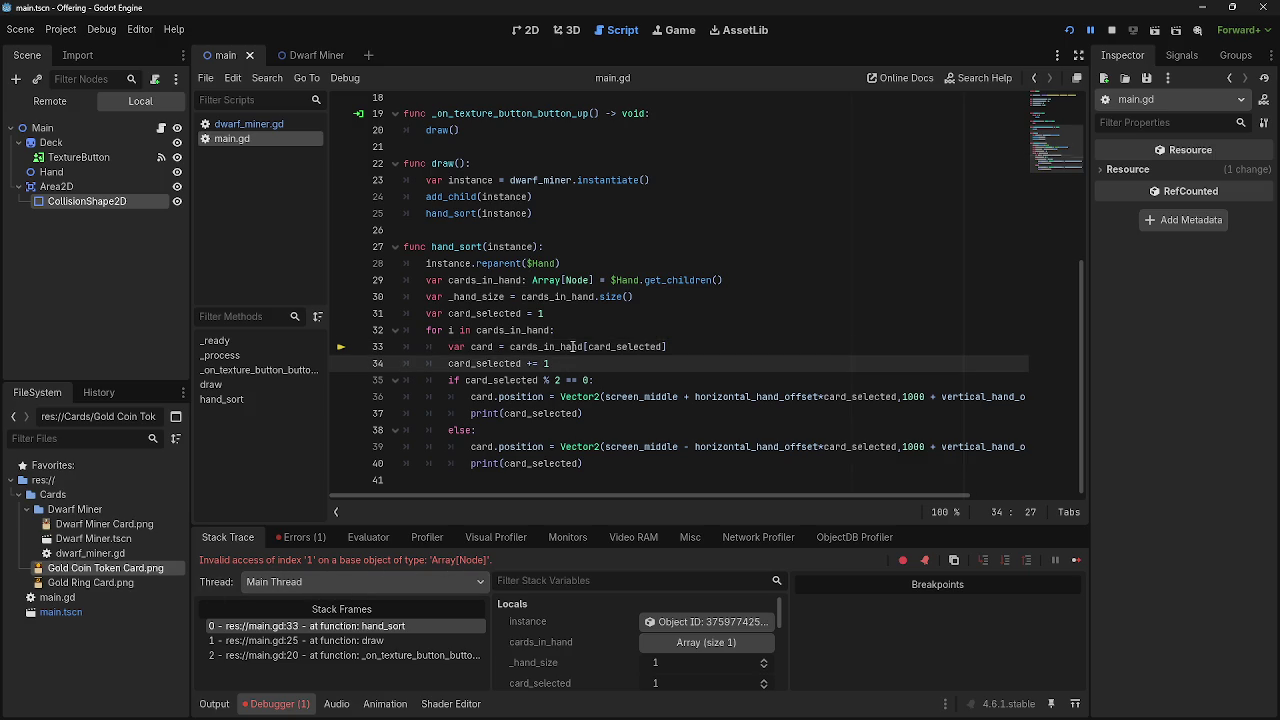
click(538, 313)
key(Delete)
text(0)
click(1111, 30)
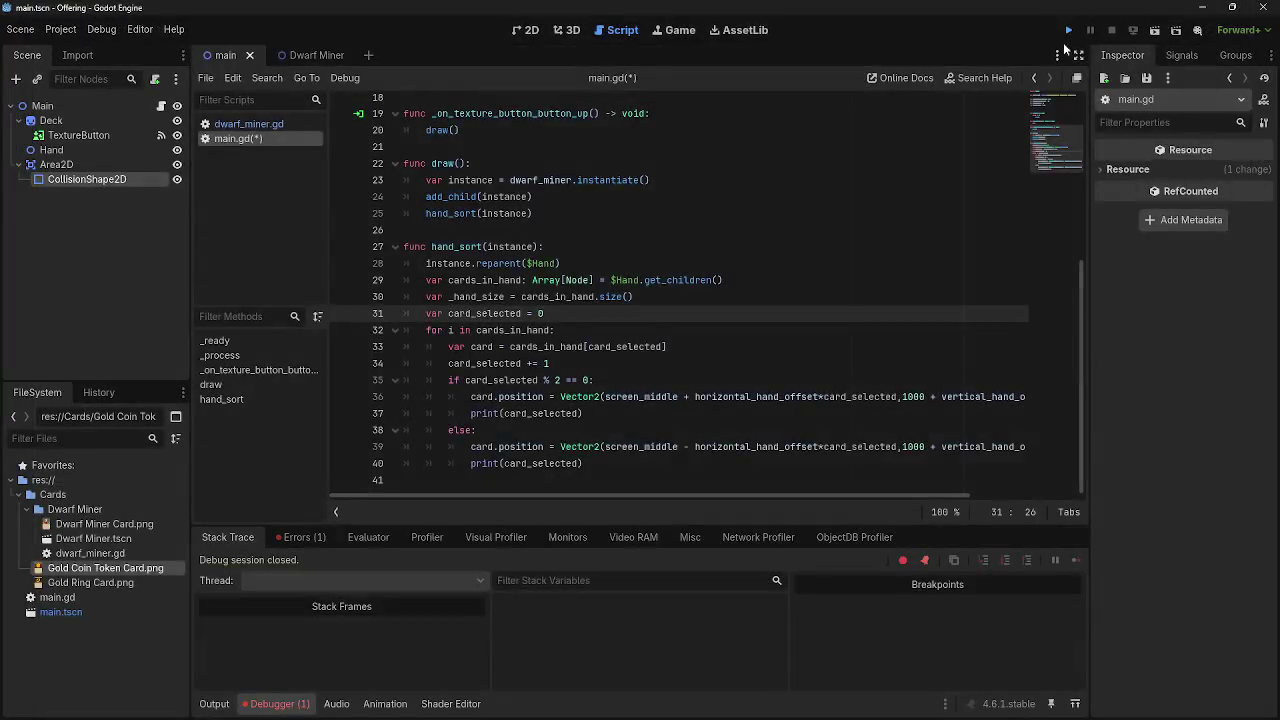
Run the game with the counter starting at 0, close it, and run it again.
click(1069, 32)
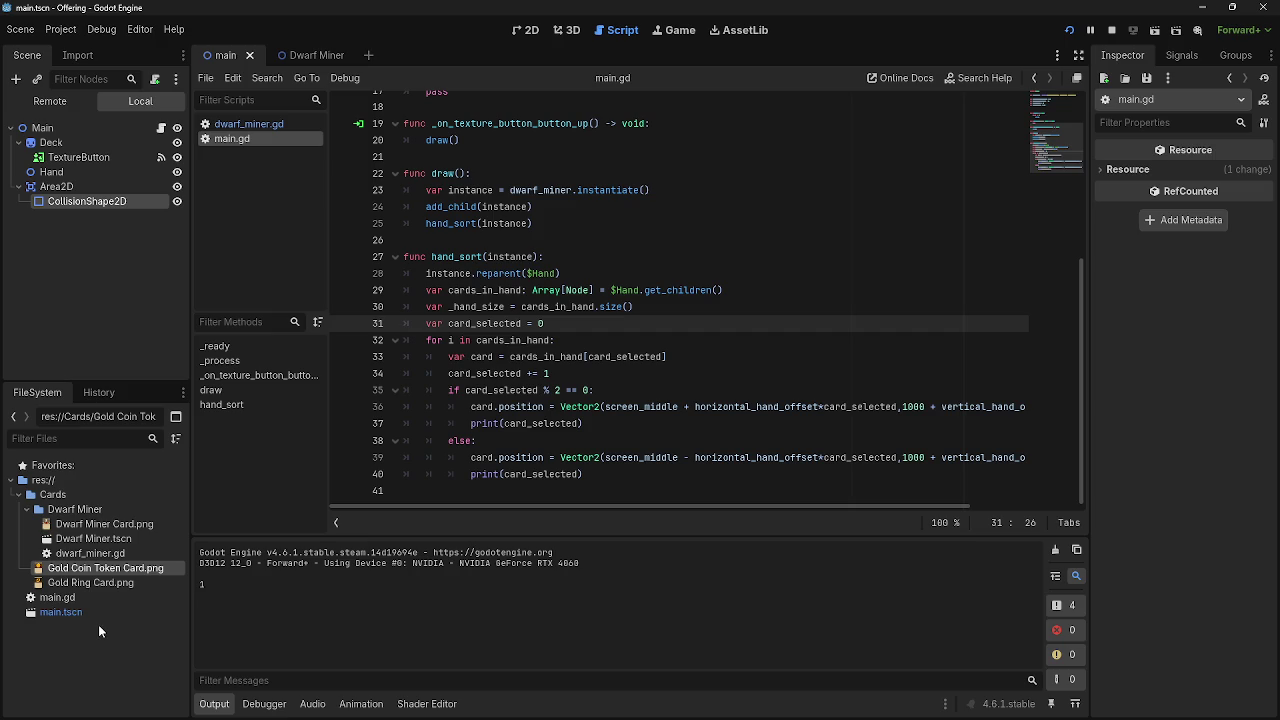
key(F8)
drag(538, 503, 740, 499)
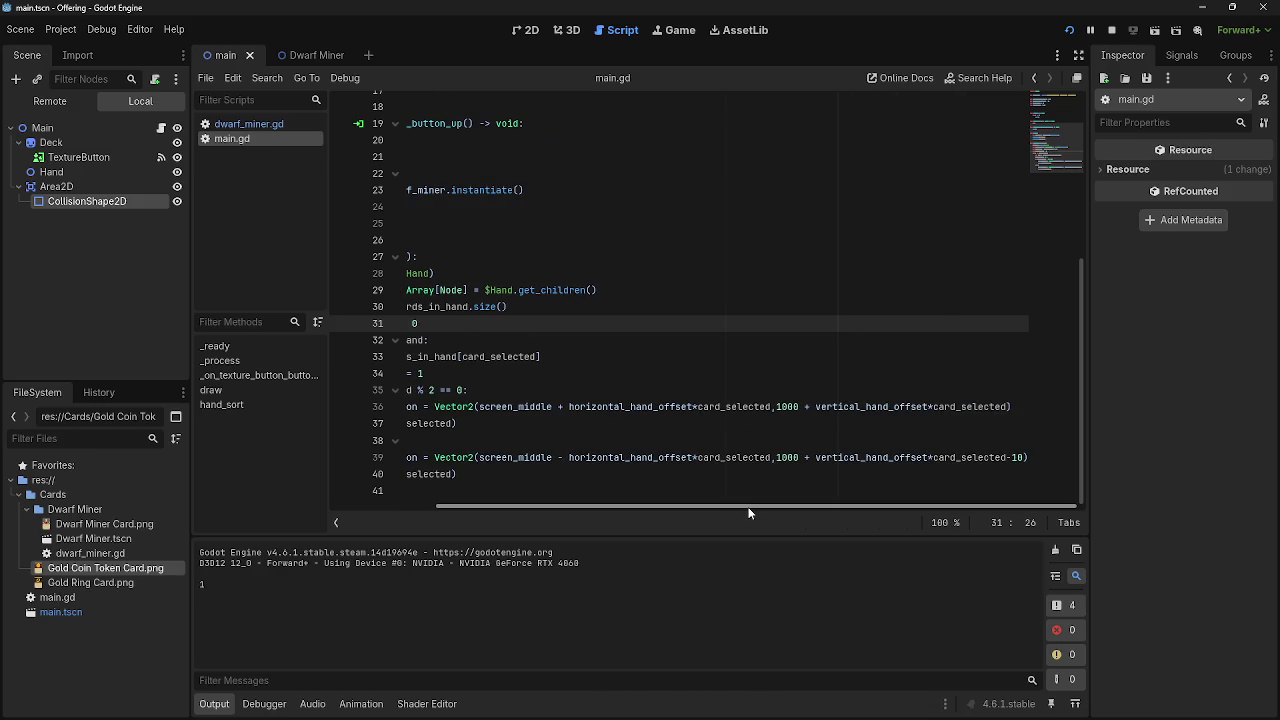
drag(748, 508, 646, 512)
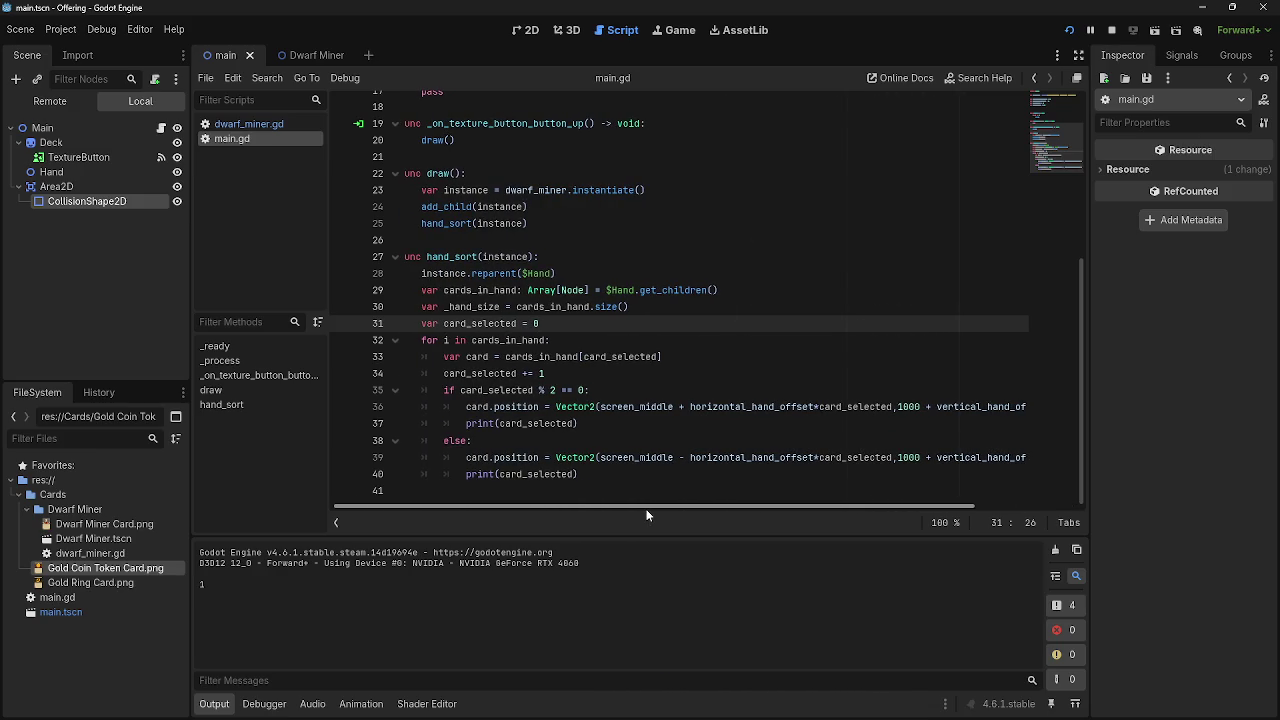
key(F5)
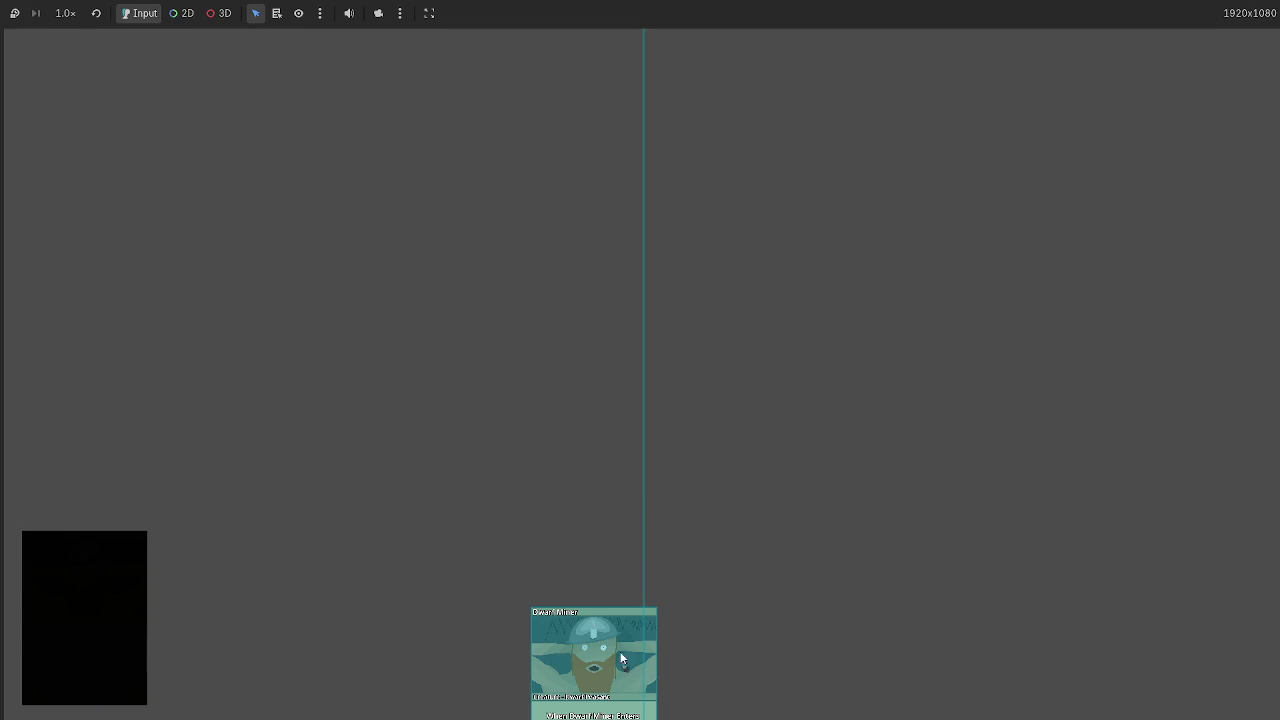
key(alt+Tab)
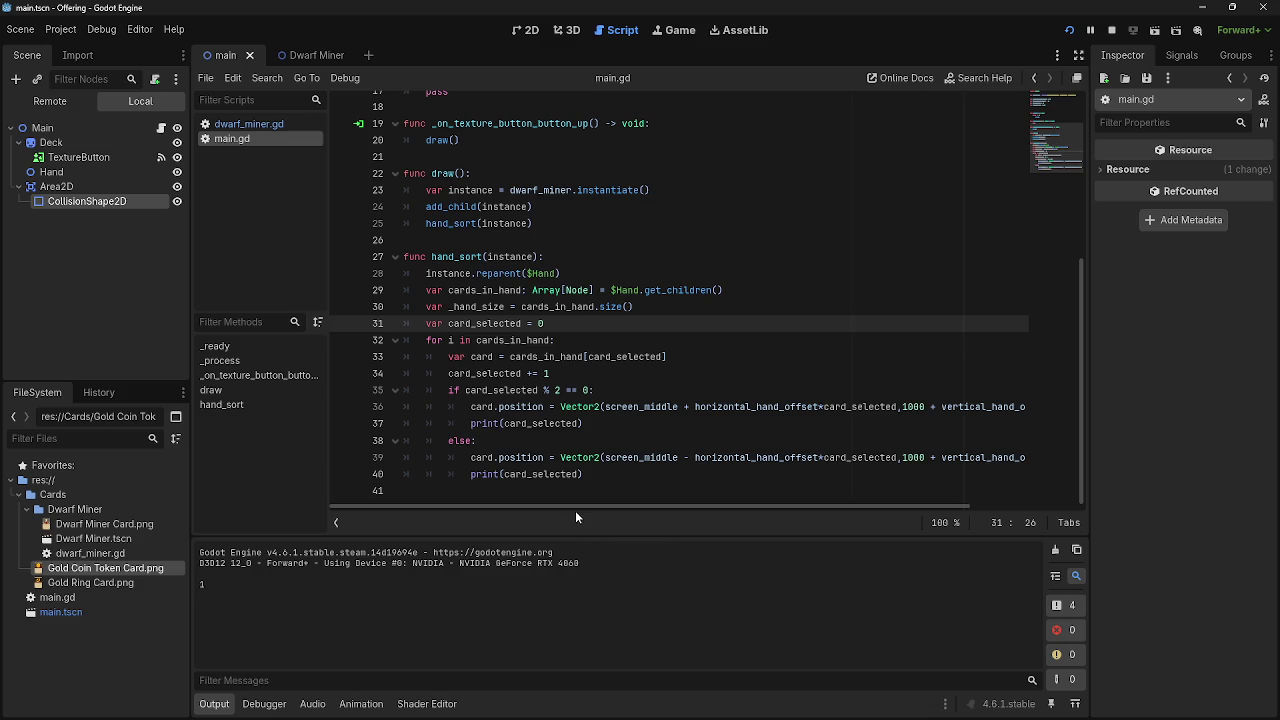
Review line 35's parity check and line 39's position formula while the game runs.
double_click(451, 390)
key(shift+End)
key(End)
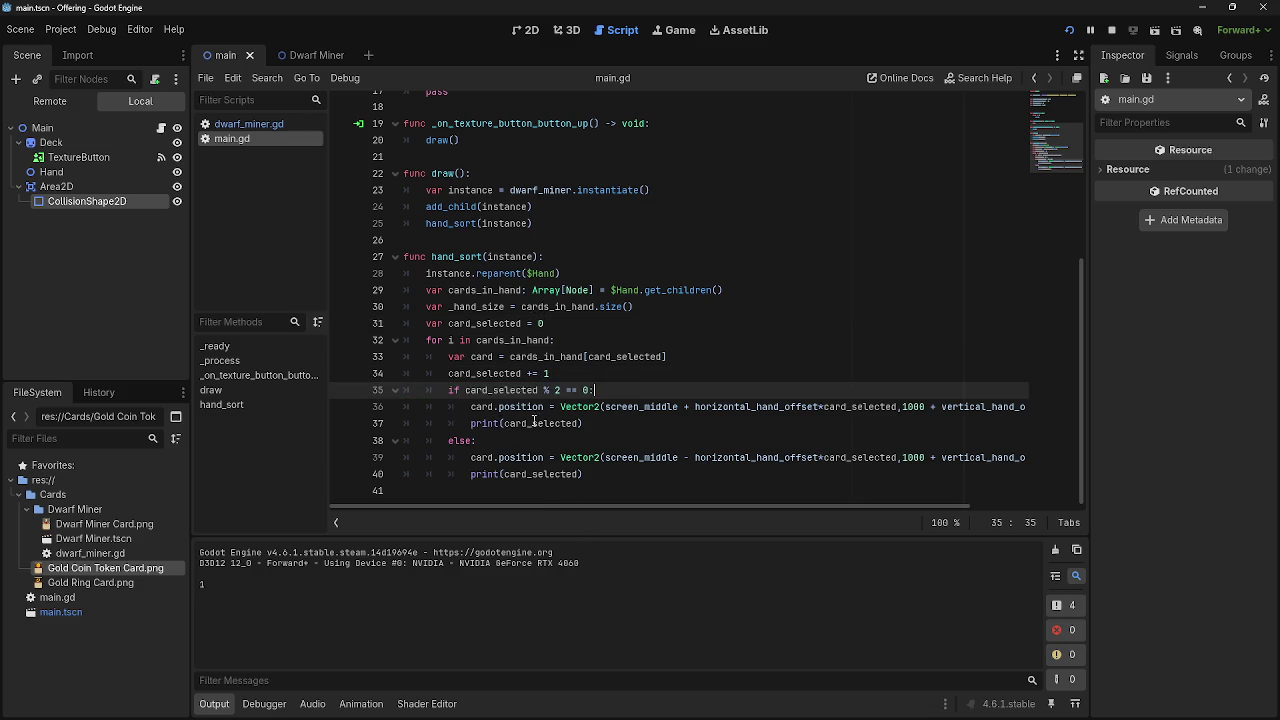
drag(501, 504, 581, 504)
drag(503, 458, 632, 457)
click(631, 457)
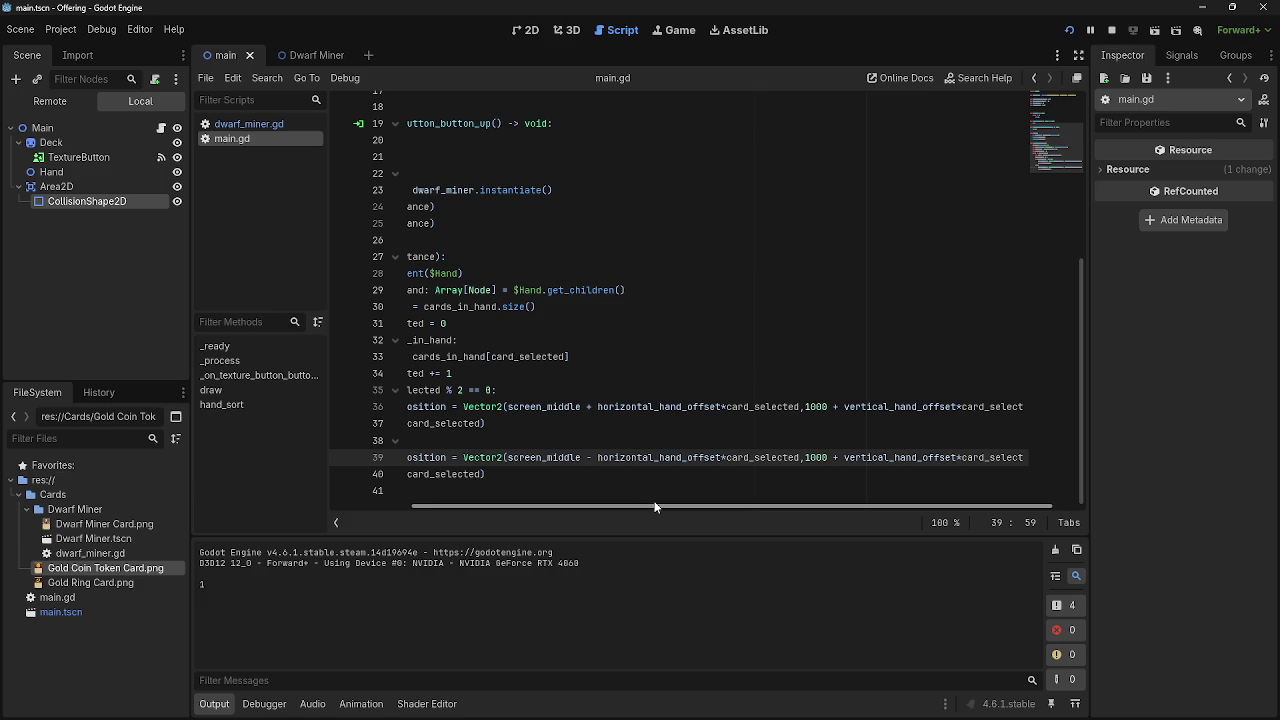
key(alt+Tab)
key(alt+Tab)
scroll(504, 454, up, 3)
scroll(504, 454, down, 3)
drag(483, 505, 403, 501)
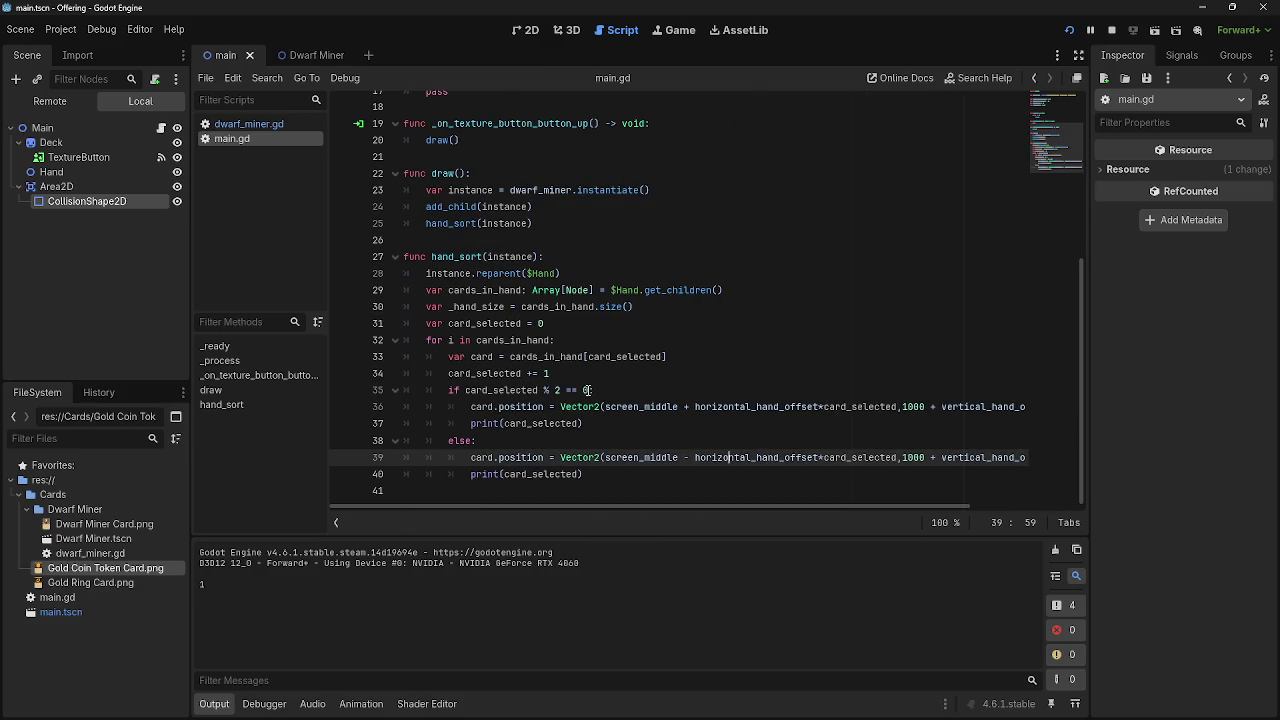
Change line 35's condition to 'card_selected % 2 == 1', then save and rerun the game.
click(589, 390)
key(BackSpace)
key(BackSpace)
key(BackSpace)
text(== 1)
click(1110, 31)
key(F5)
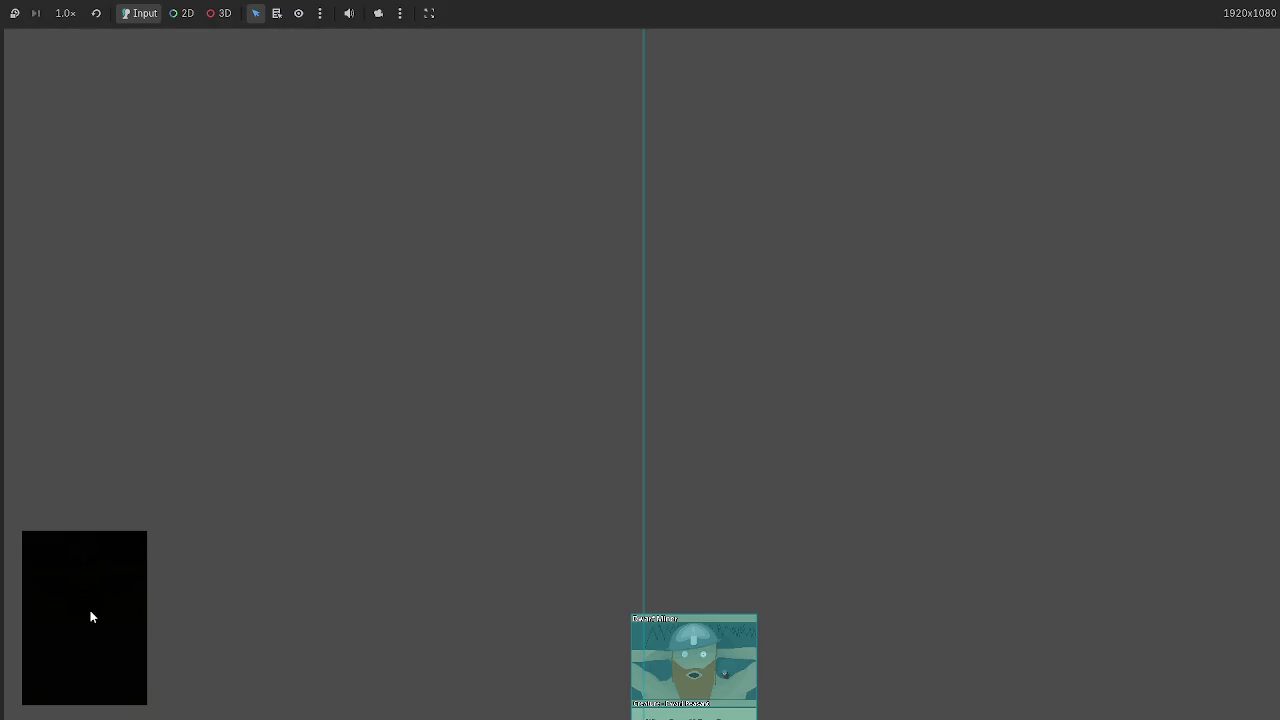
key(alt+Tab)
Check the single bottom card, close the game, and select the card_selected += 1 line.
mouse_move(741, 510)
mouse_down()
mouse_move(862, 503)
mouse_move(702, 502)
mouse_up()
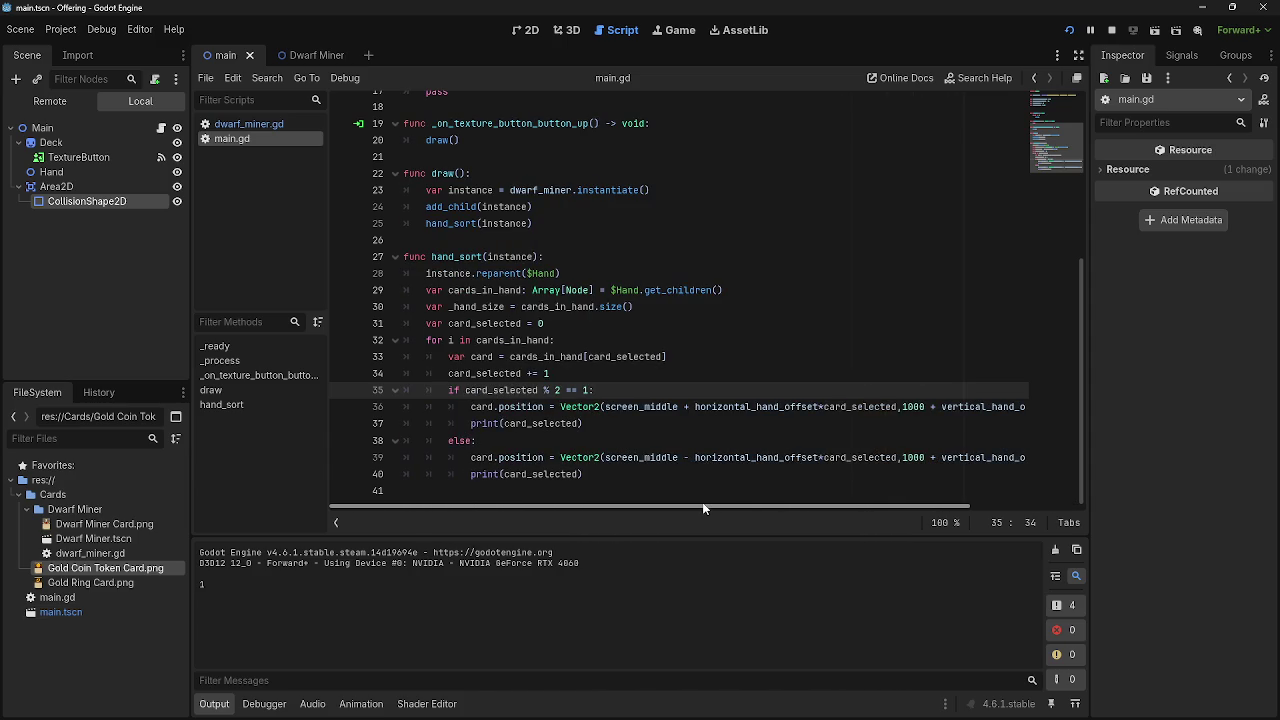
key(alt+Tab)
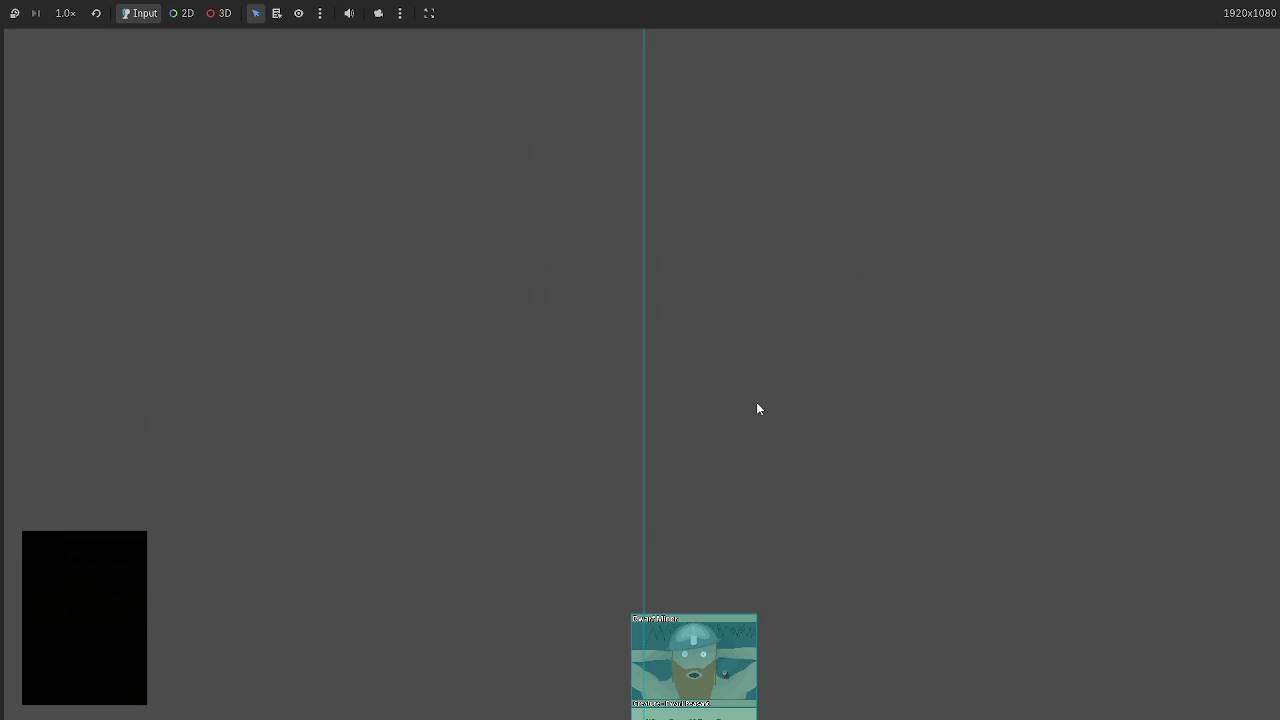
key(F8)
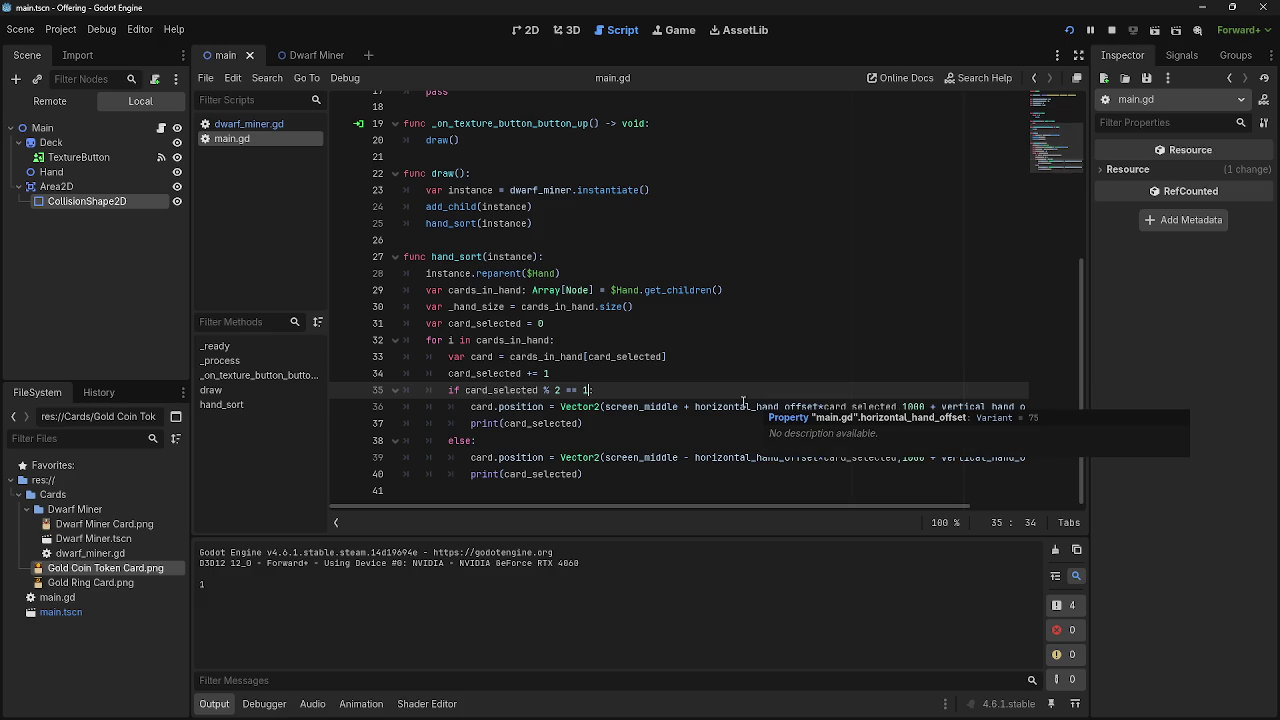
text(:)
click(698, 374)
click(687, 408)
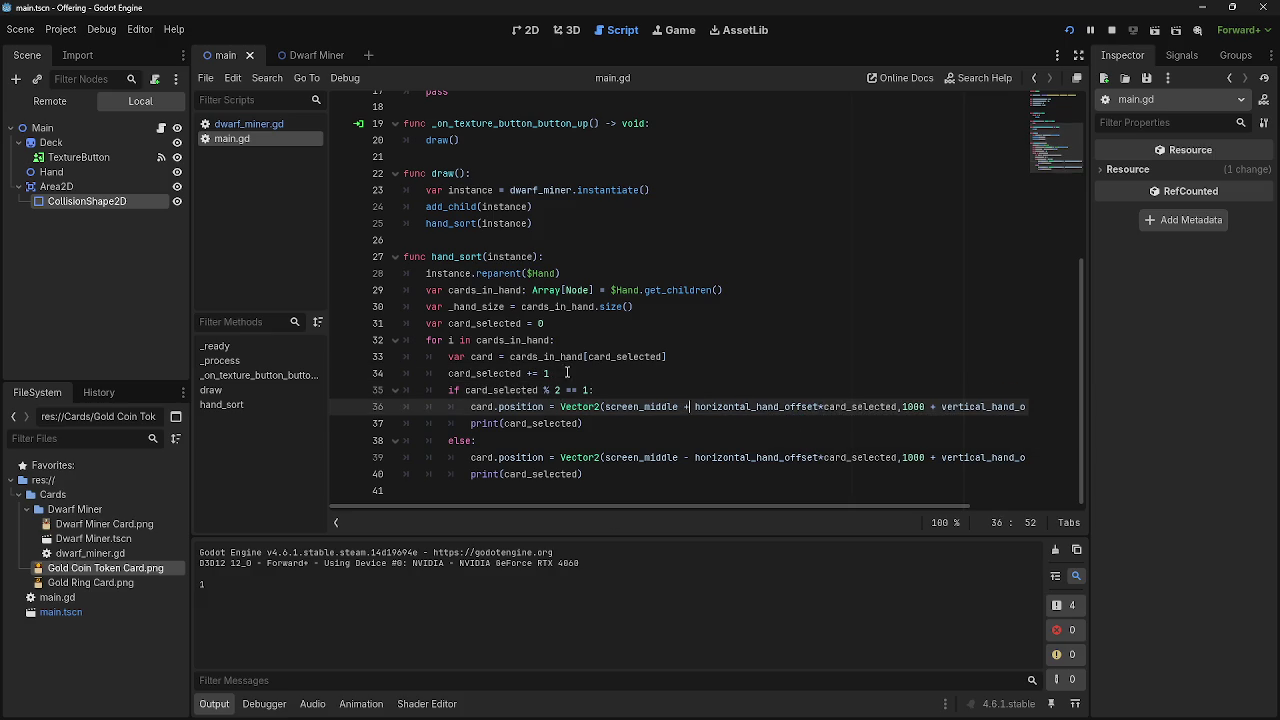
drag(552, 374, 447, 374)
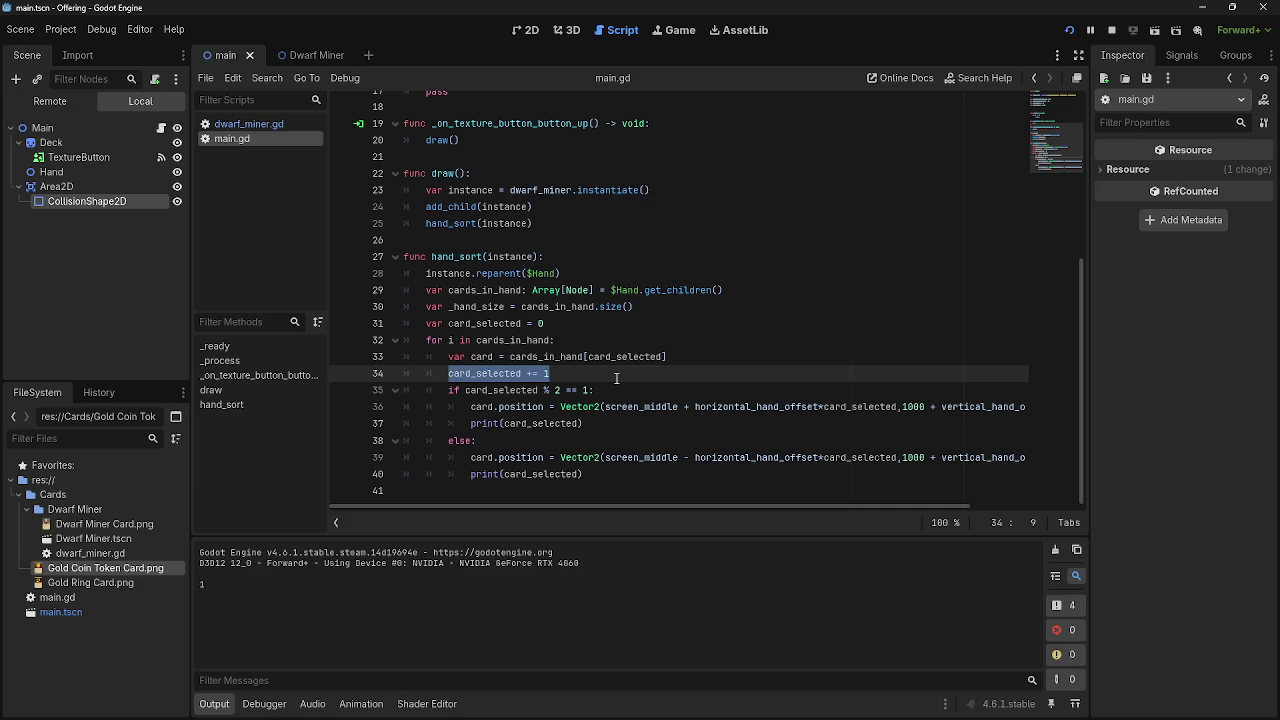
Move 'card_selected += 1' from before the if into both branches, after each print.
key(BackSpace)
key(BackSpace)
key(BackSpace)
key(BackSpace)
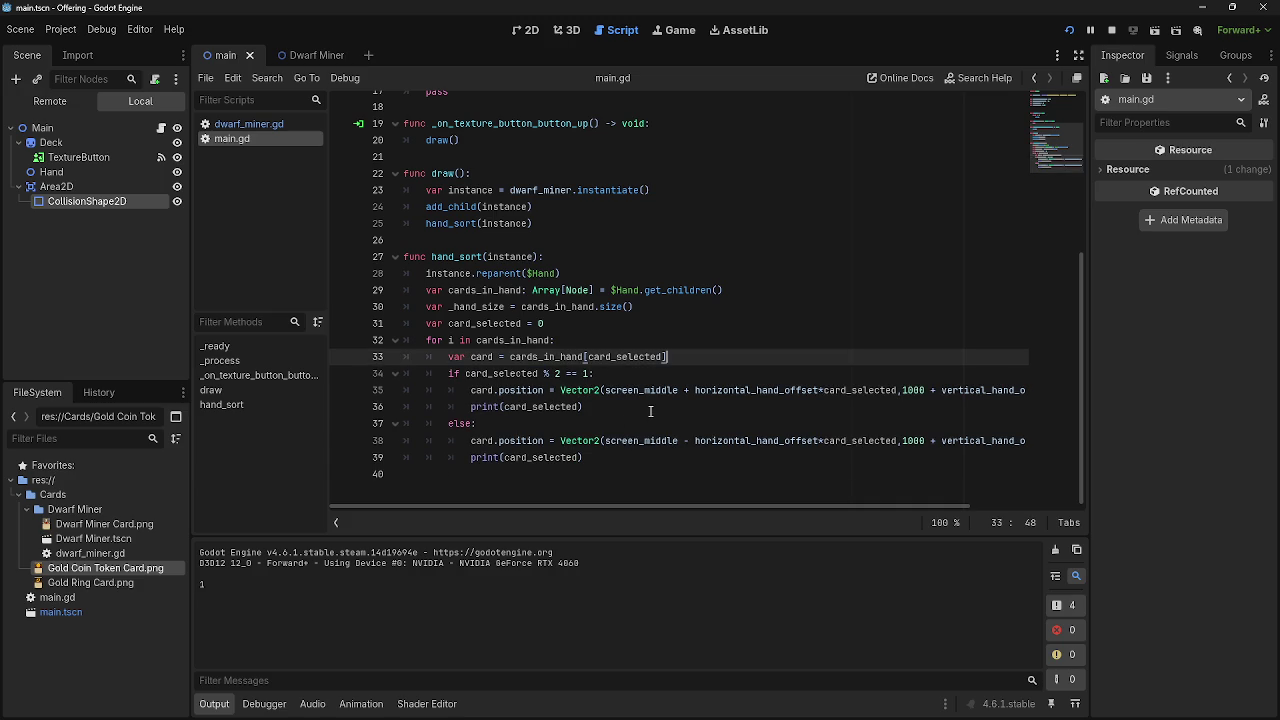
click(650, 408)
key(Return)
text(card_selected += 1)
click(609, 476)
key(Return)
text(card_selected += 1)
Run the game and review line 35's position formula in the editor.
click(1070, 30)
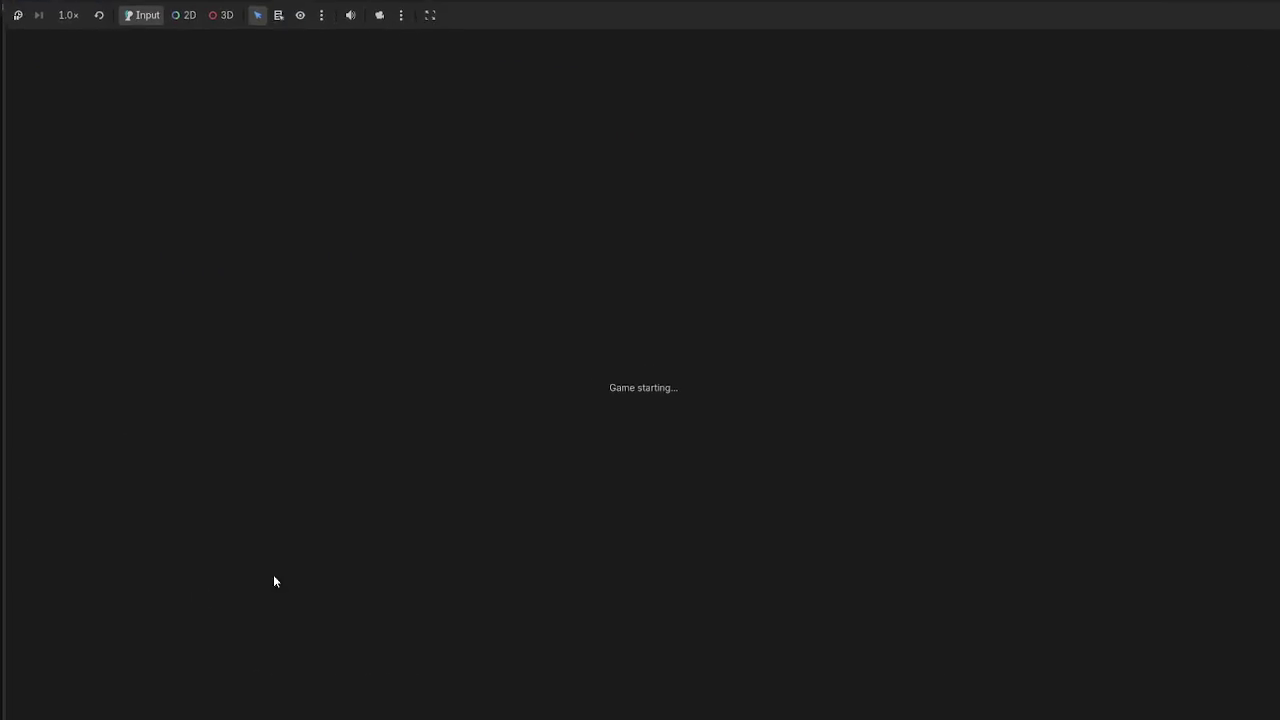
key(alt+Tab)
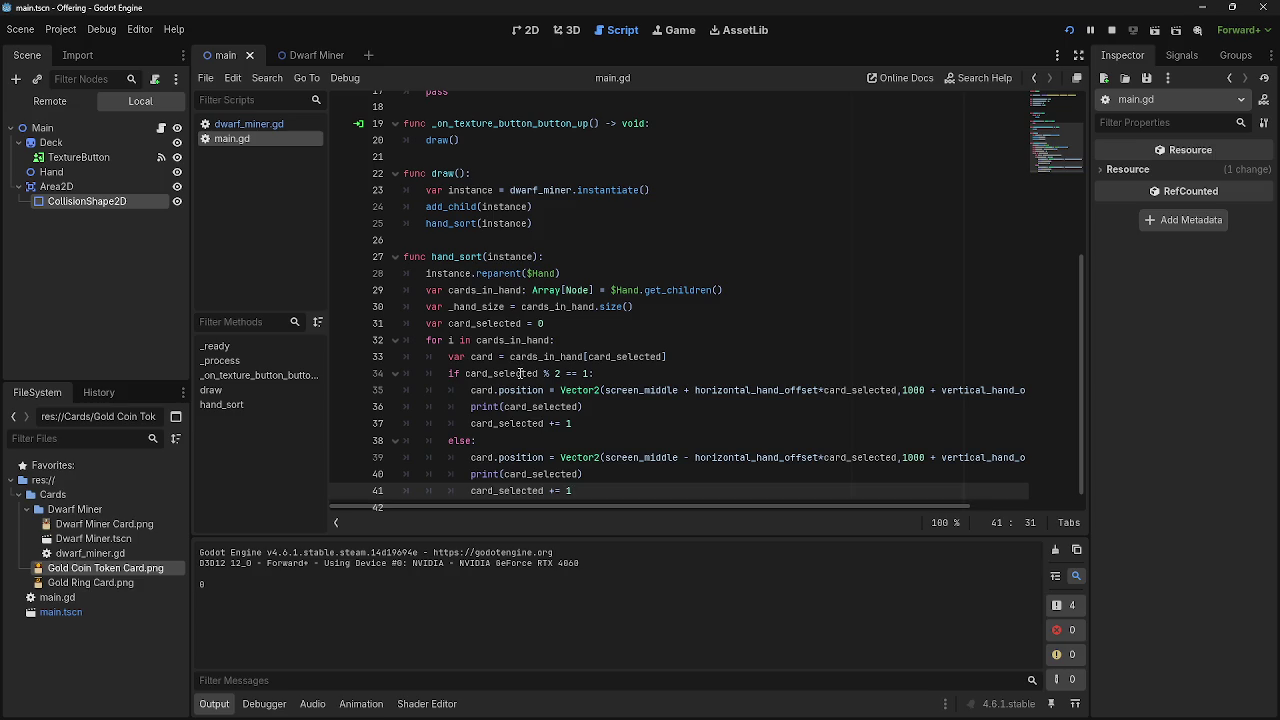
click(600, 440)
double_click(752, 392)
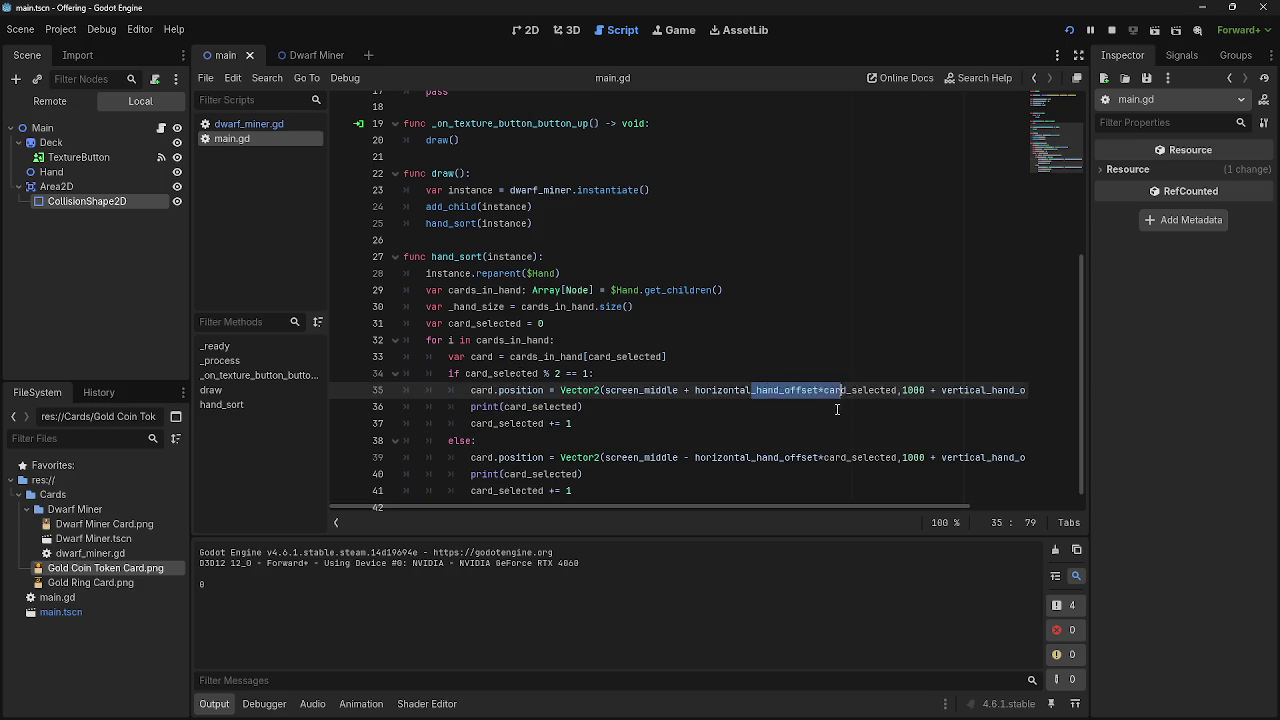
Draw about a dozen Dwarf Miner cards fanning from the centre, then stop the game.
key(alt+Tab)
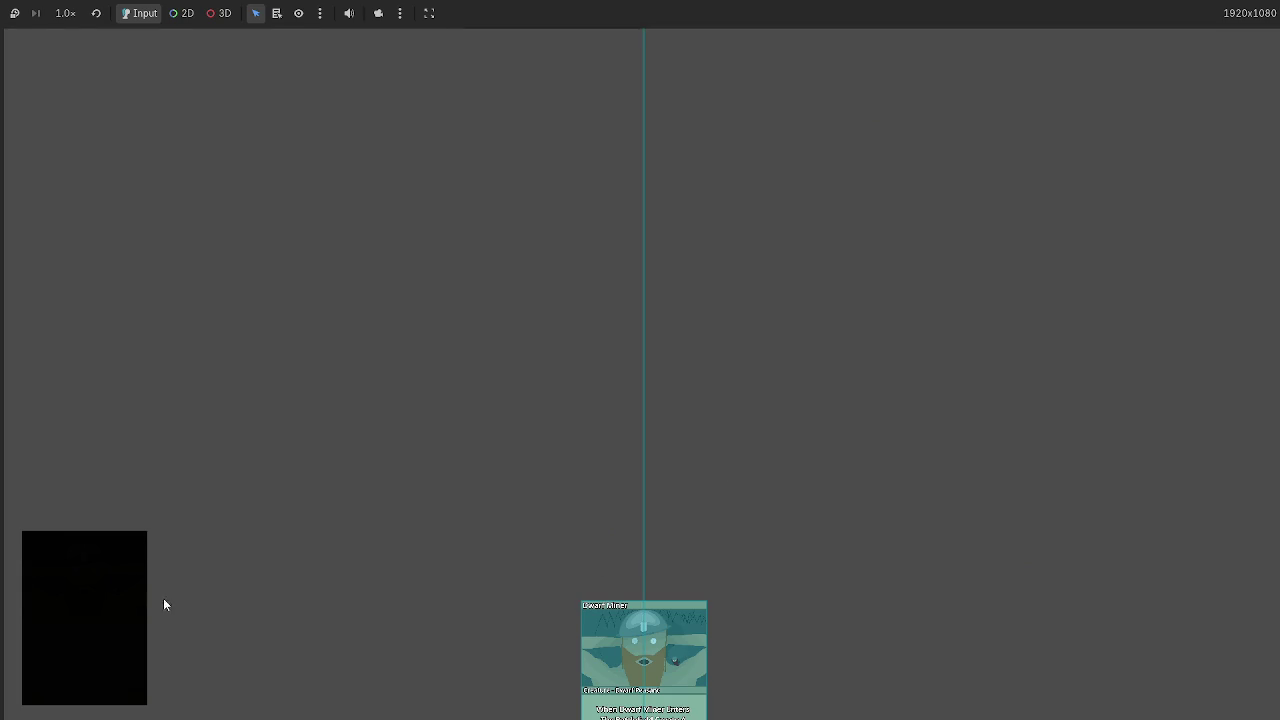
click(99, 606)
click(104, 586)
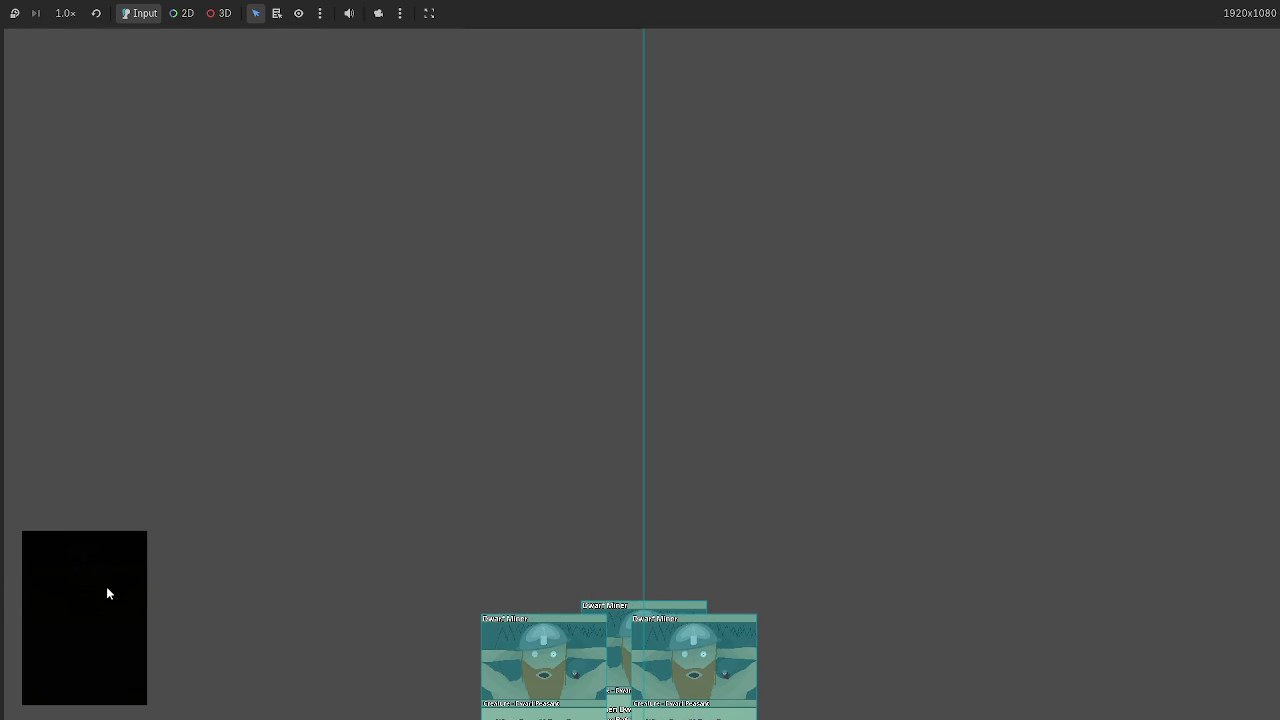
click(106, 586)
click(106, 586)
click(106, 586)
click(106, 586)
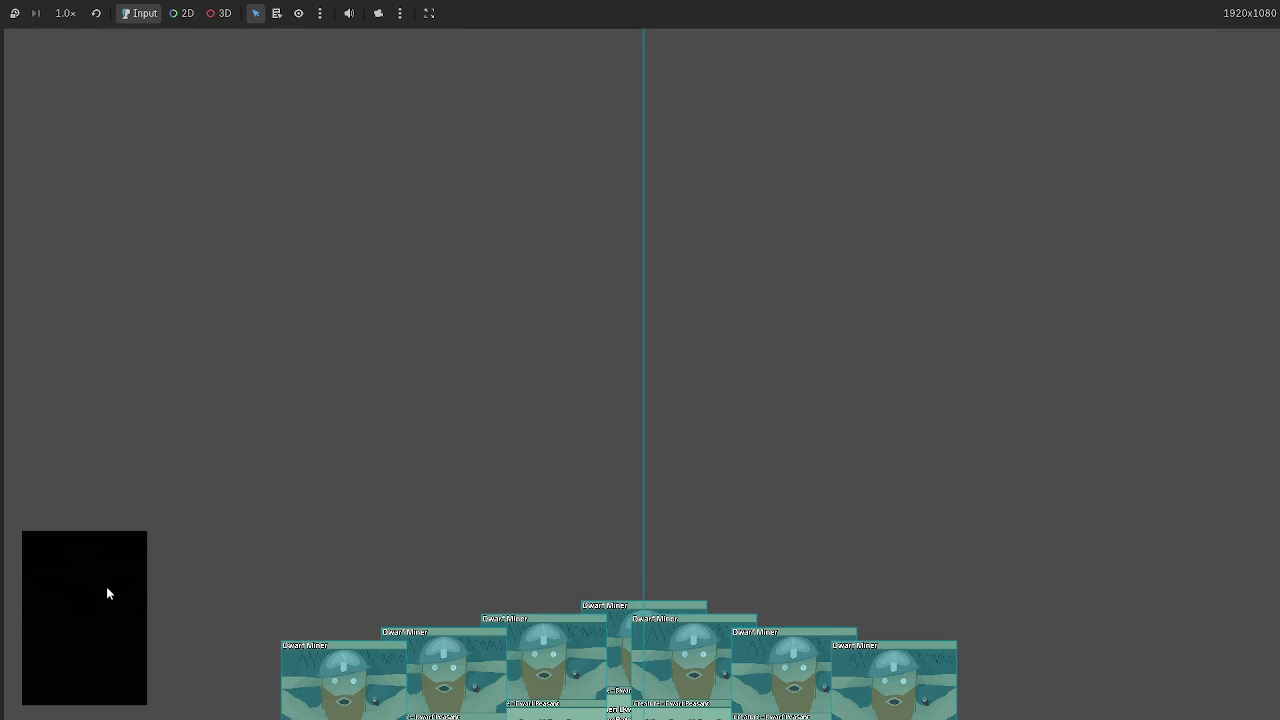
click(106, 586)
click(106, 586)
click(106, 586)
click(106, 586)
click(106, 586)
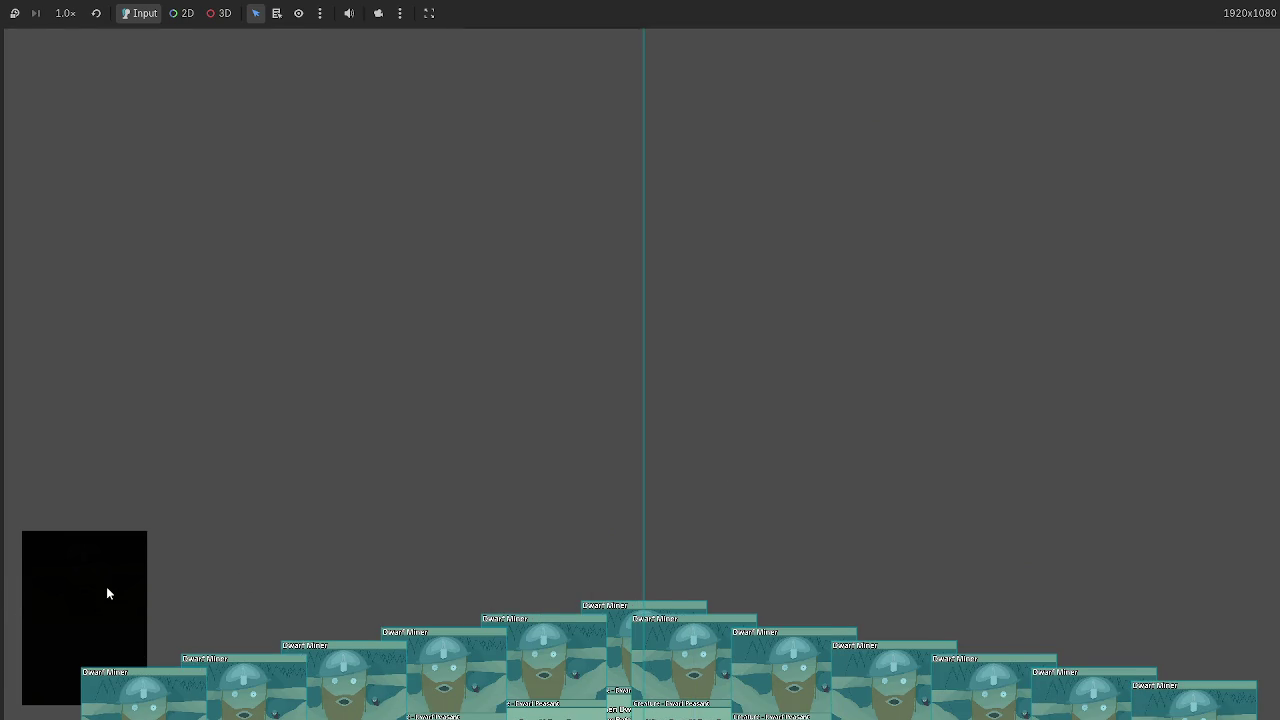
click(106, 586)
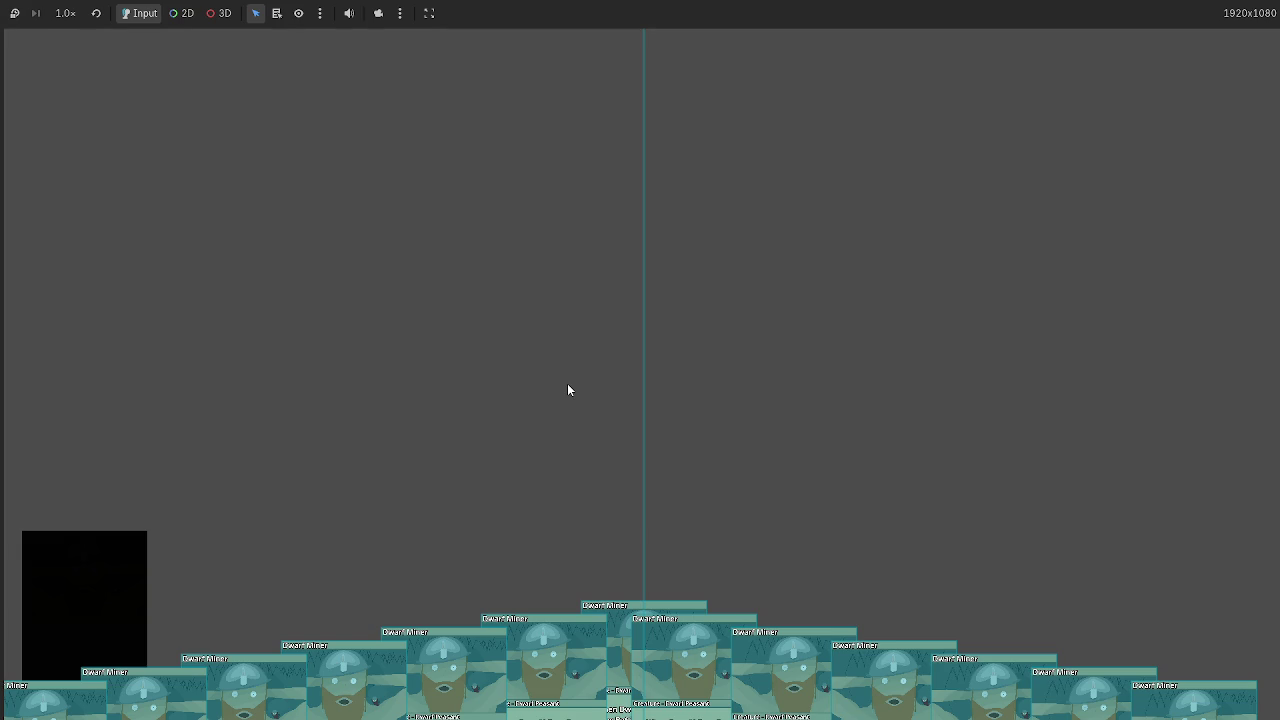
key(F8)
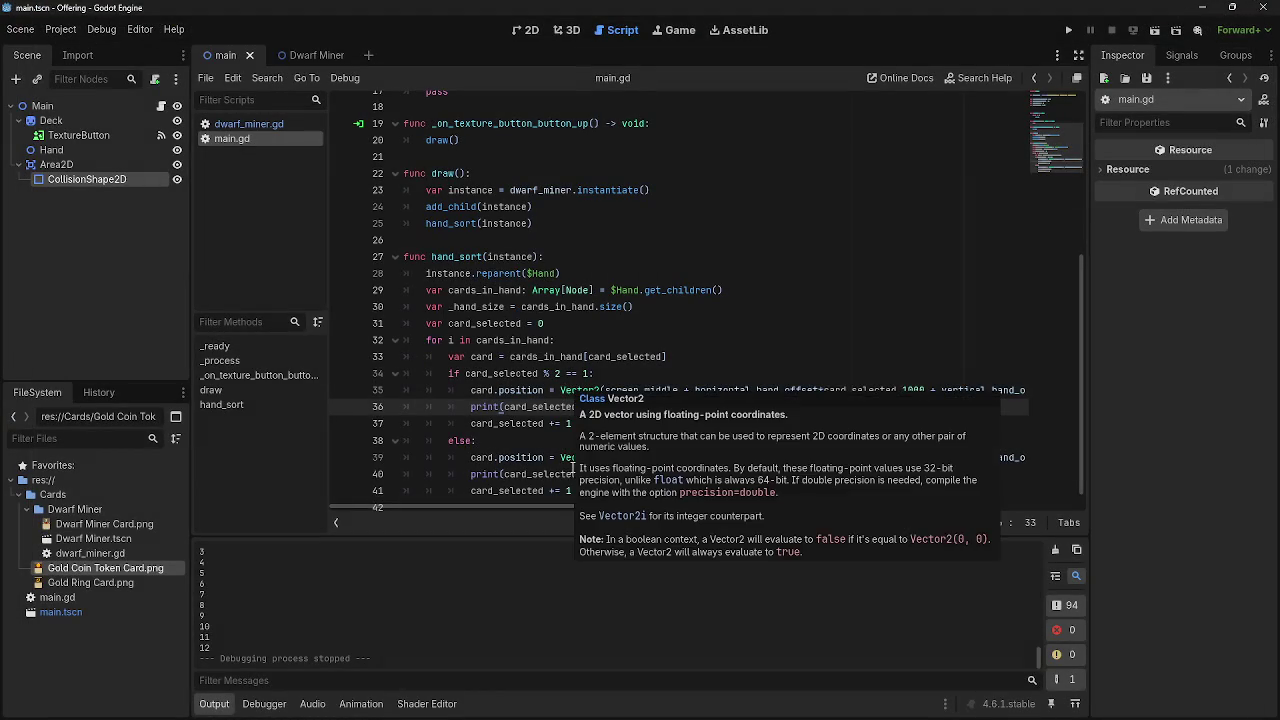
scroll(527, 515, right, 2)
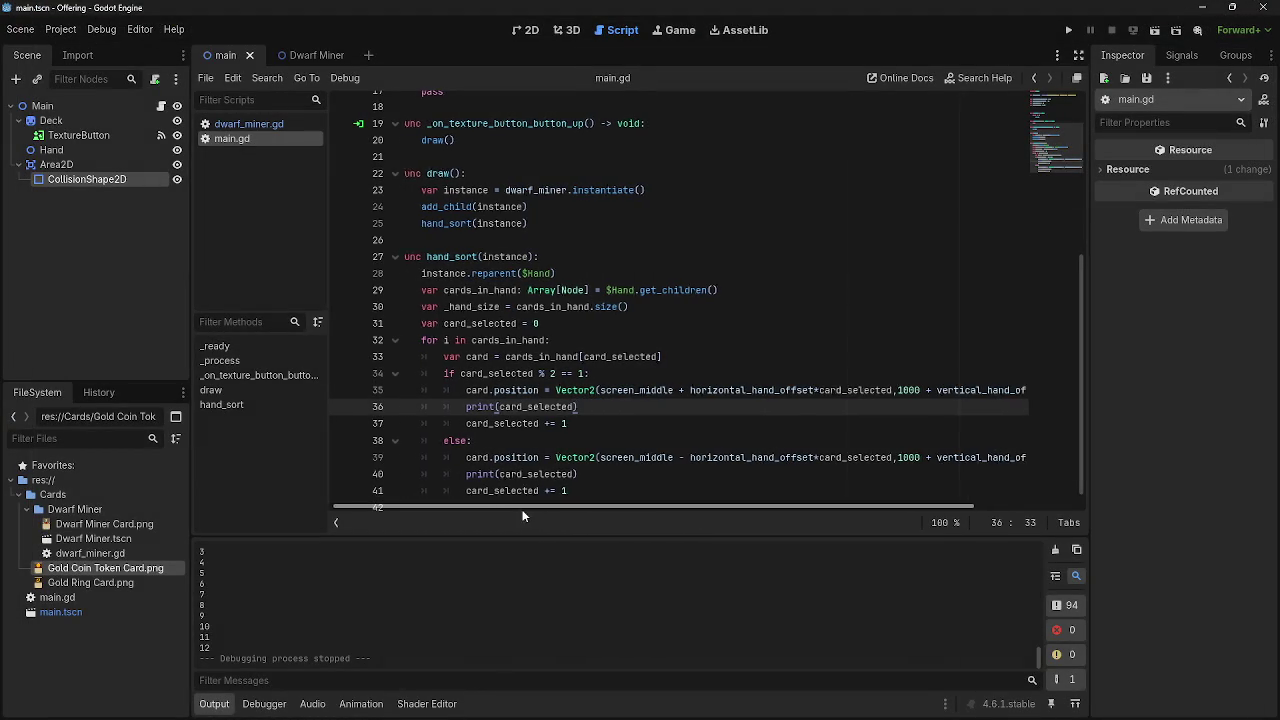
click(1075, 34)
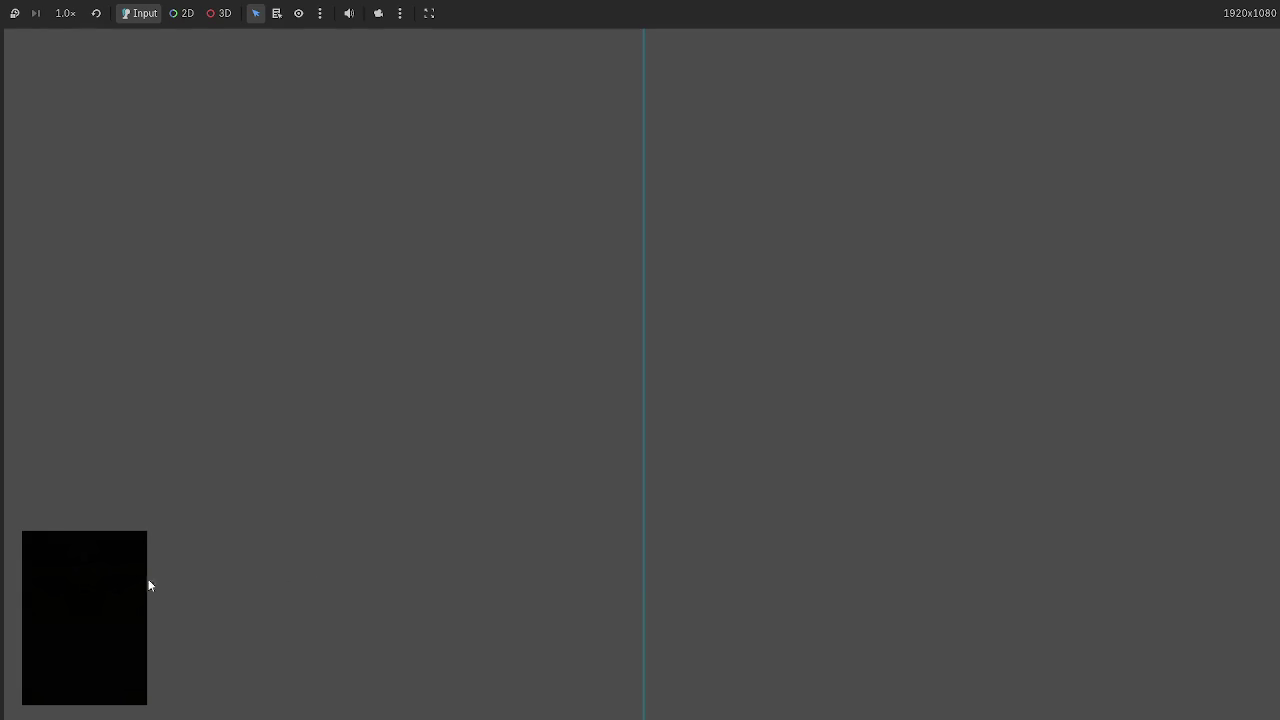
click(146, 582)
click(70, 580)
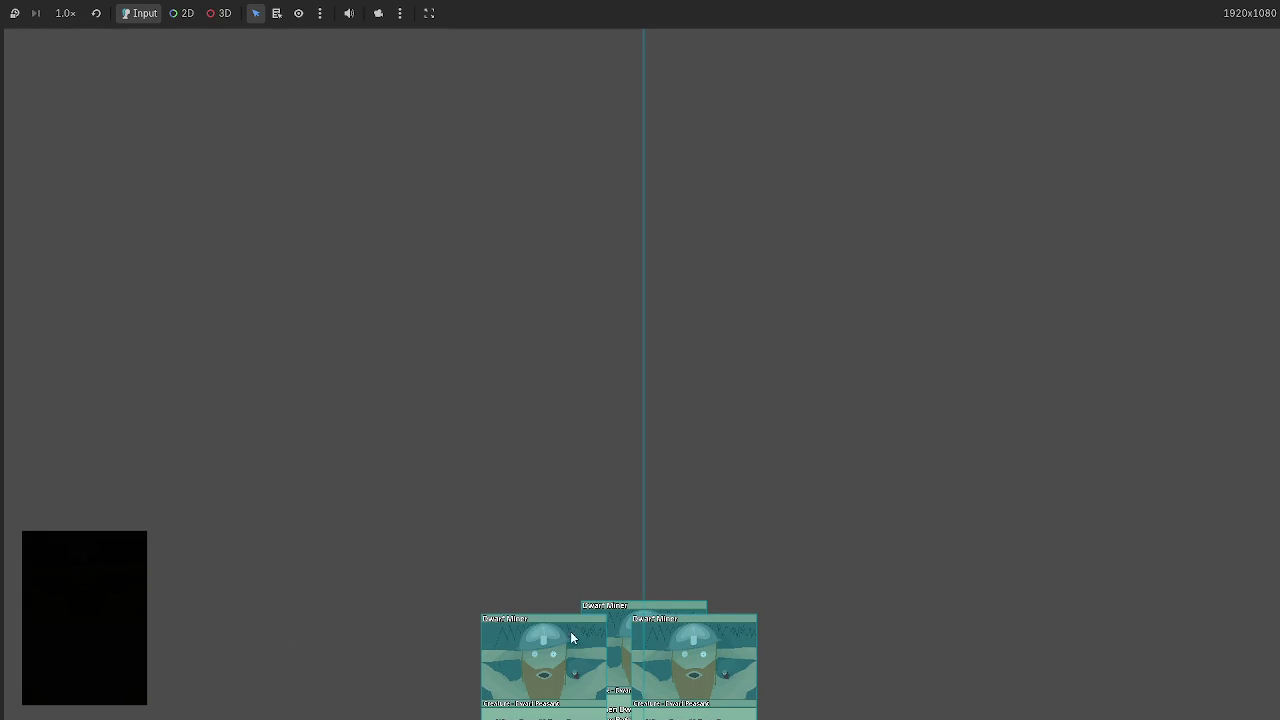
click(104, 593)
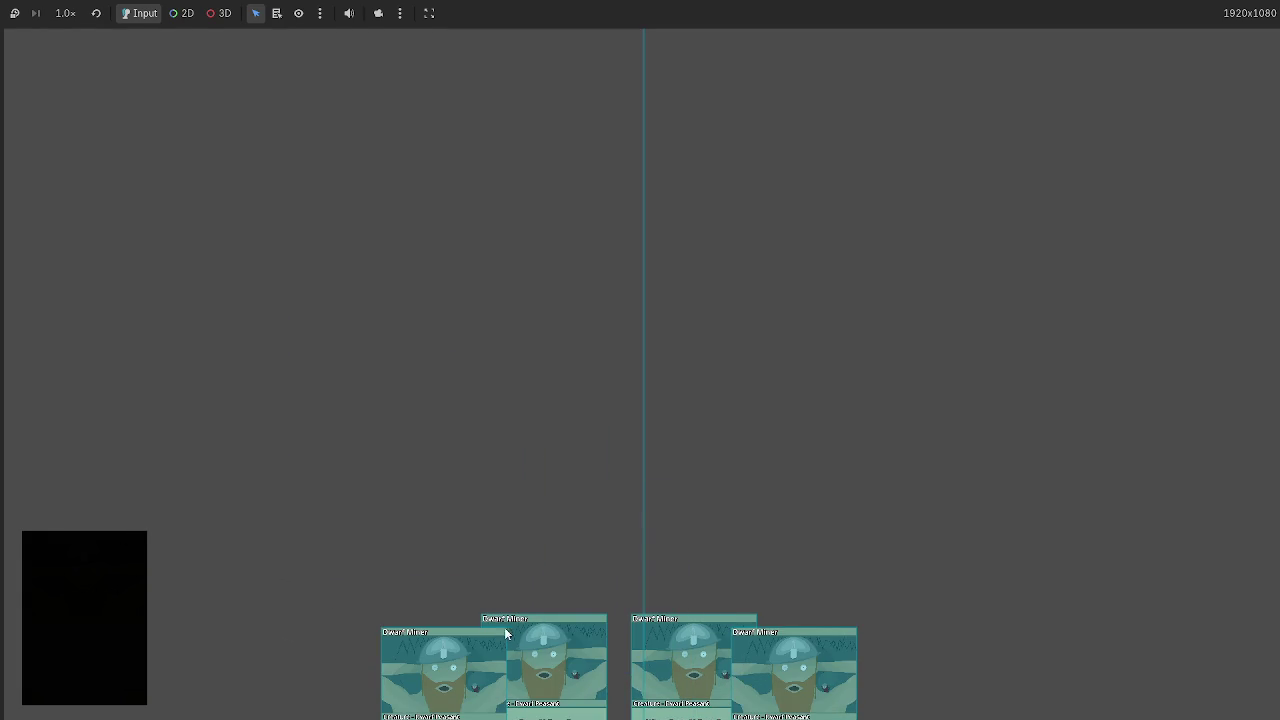
drag(490, 628, 38, 457)
click(104, 565)
mouse_move(440, 660)
mouse_down()
mouse_move(409, 427)
mouse_move(84, 574)
mouse_up()
click(94, 566)
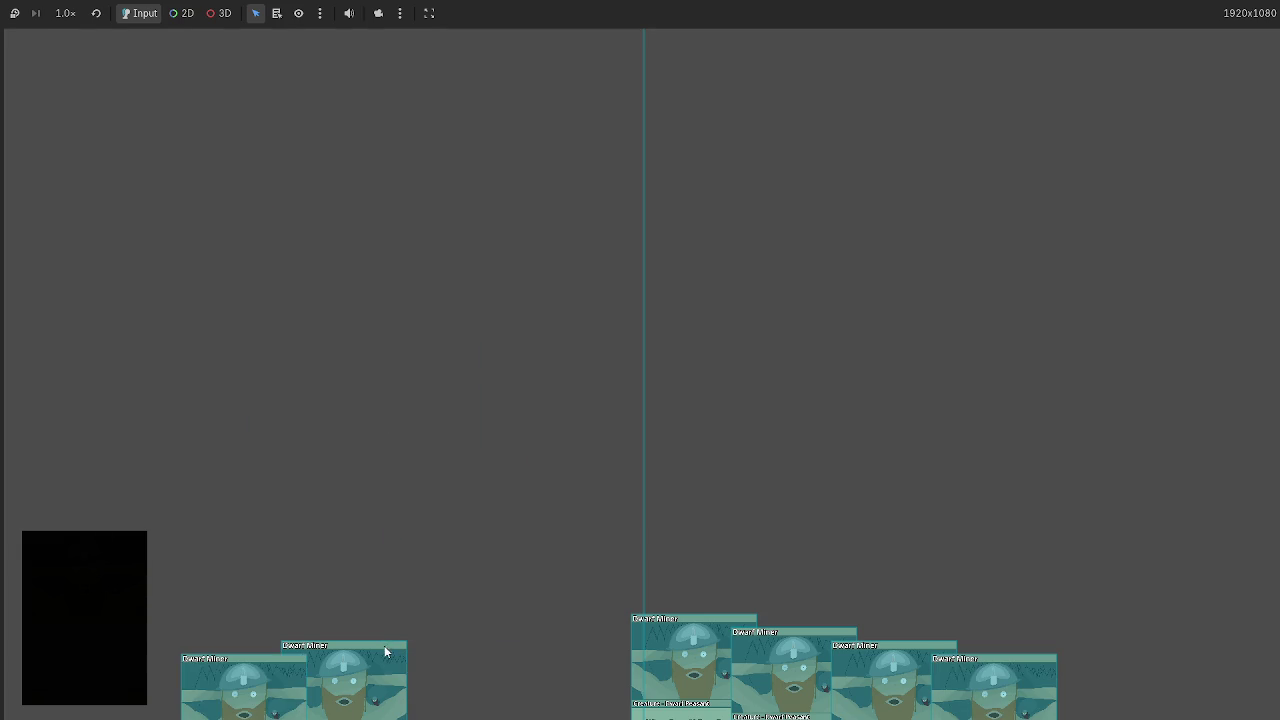
drag(390, 642, 209, 305)
click(127, 582)
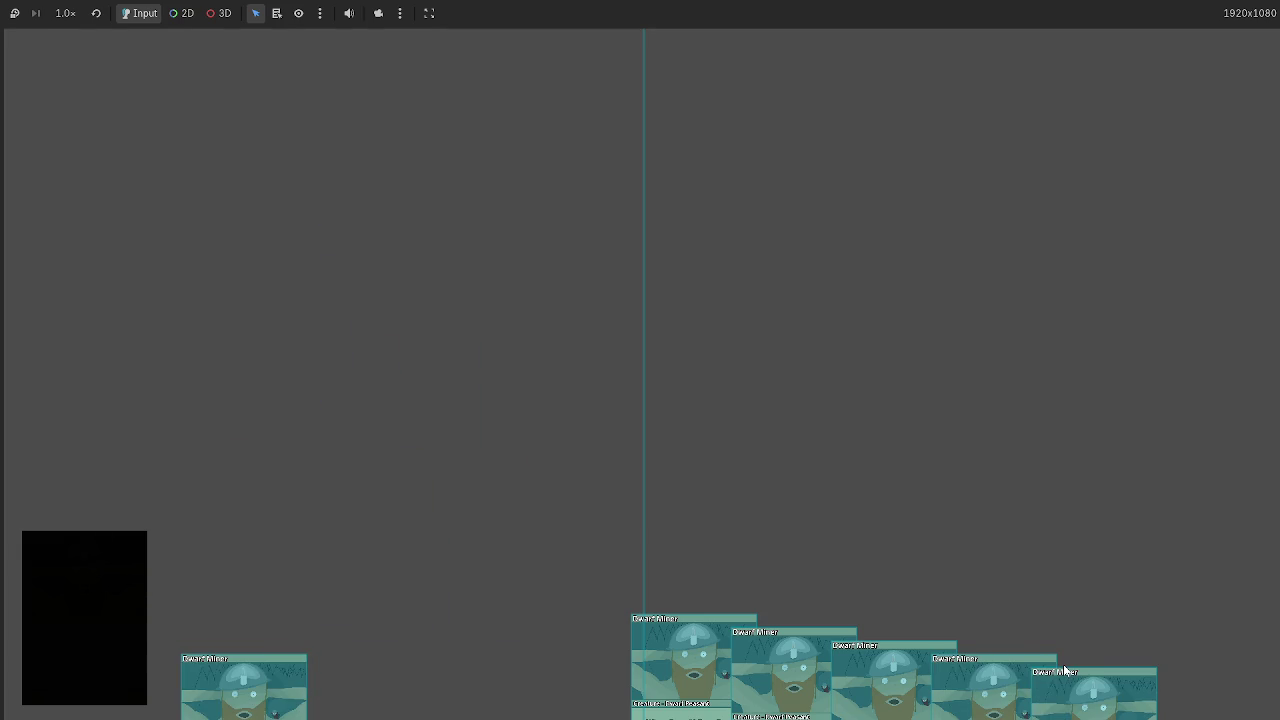
key(F8)
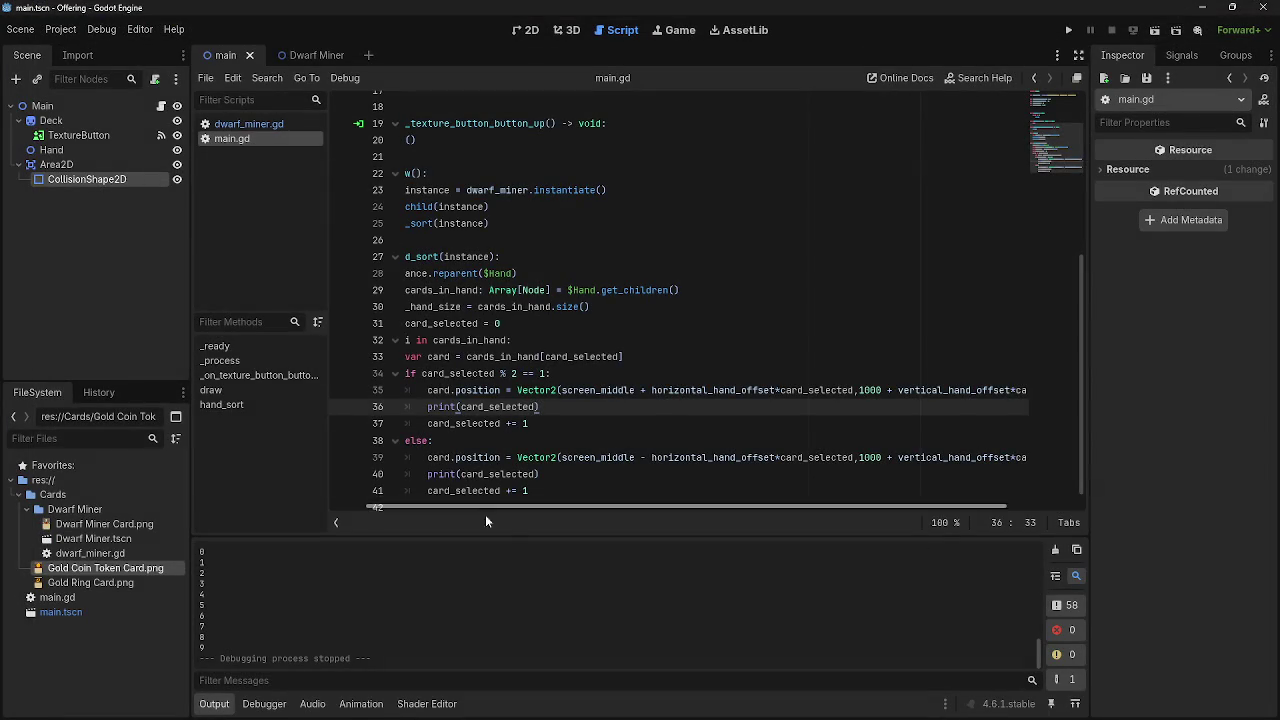
drag(495, 508, 322, 503)
scroll(449, 325, down, 1)
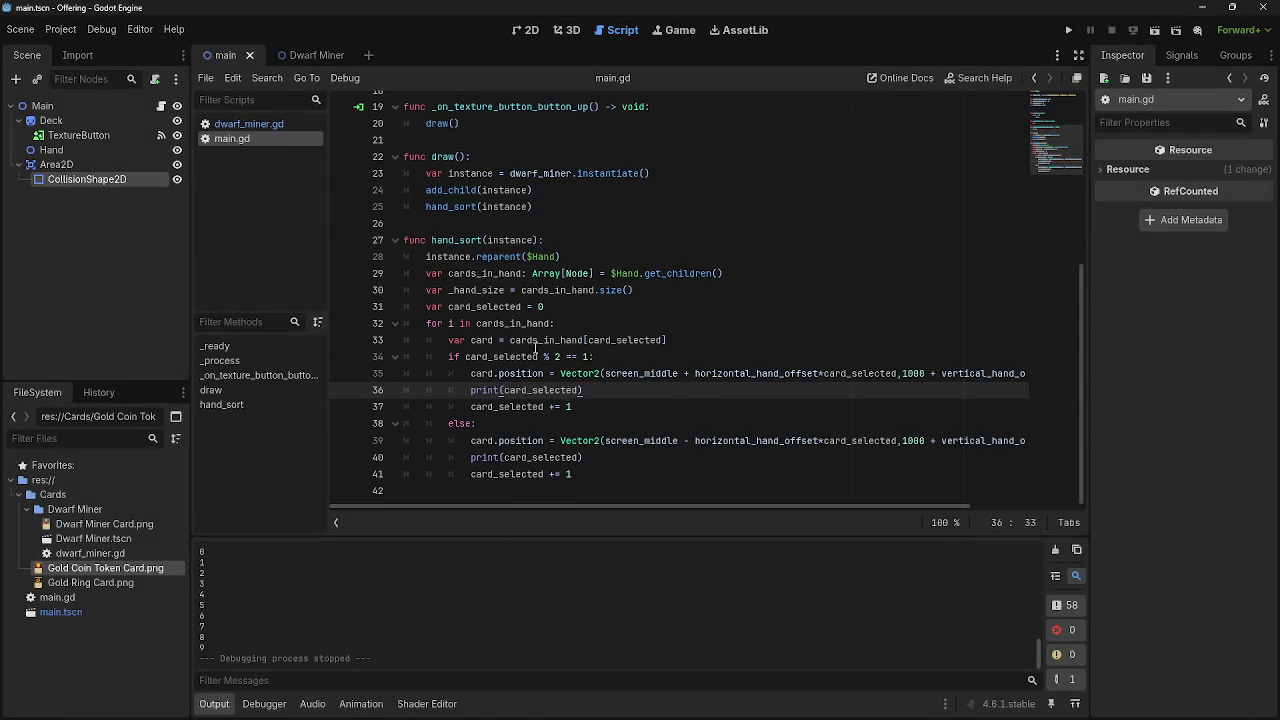
mouse_move(429, 305)
mouse_down()
mouse_move(472, 290)
mouse_move(584, 308)
mouse_up()
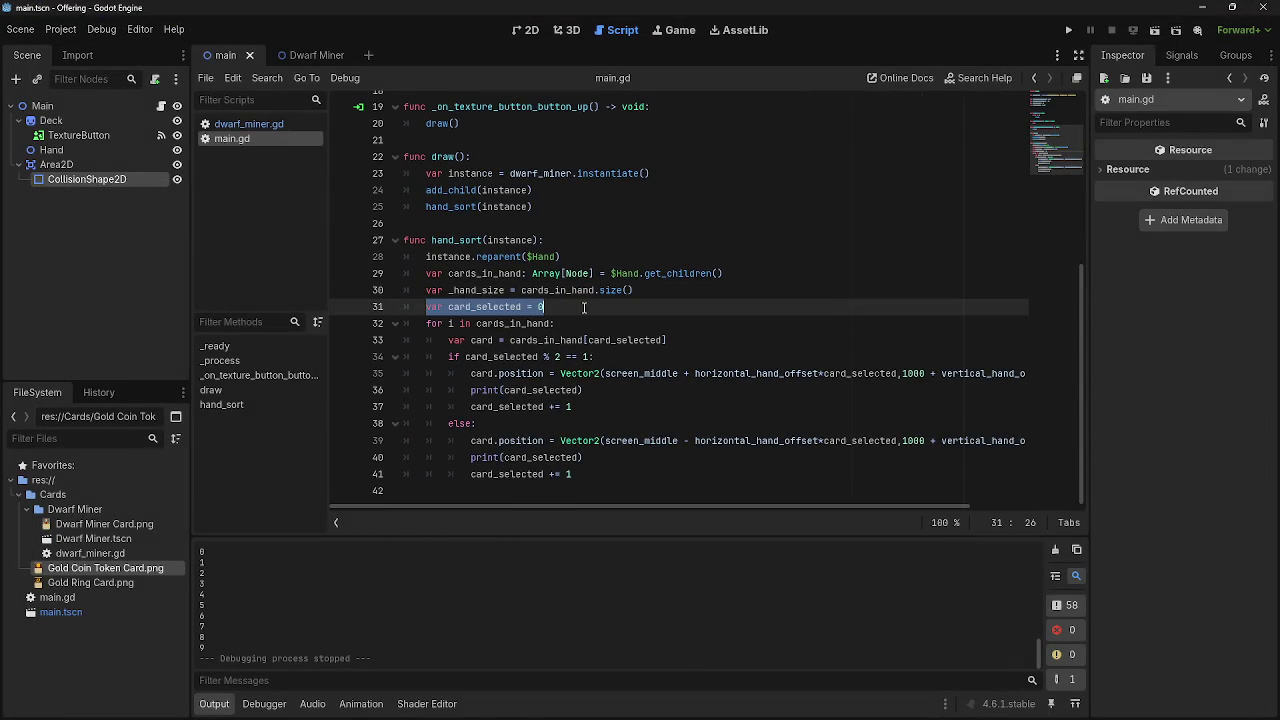
key(Down)
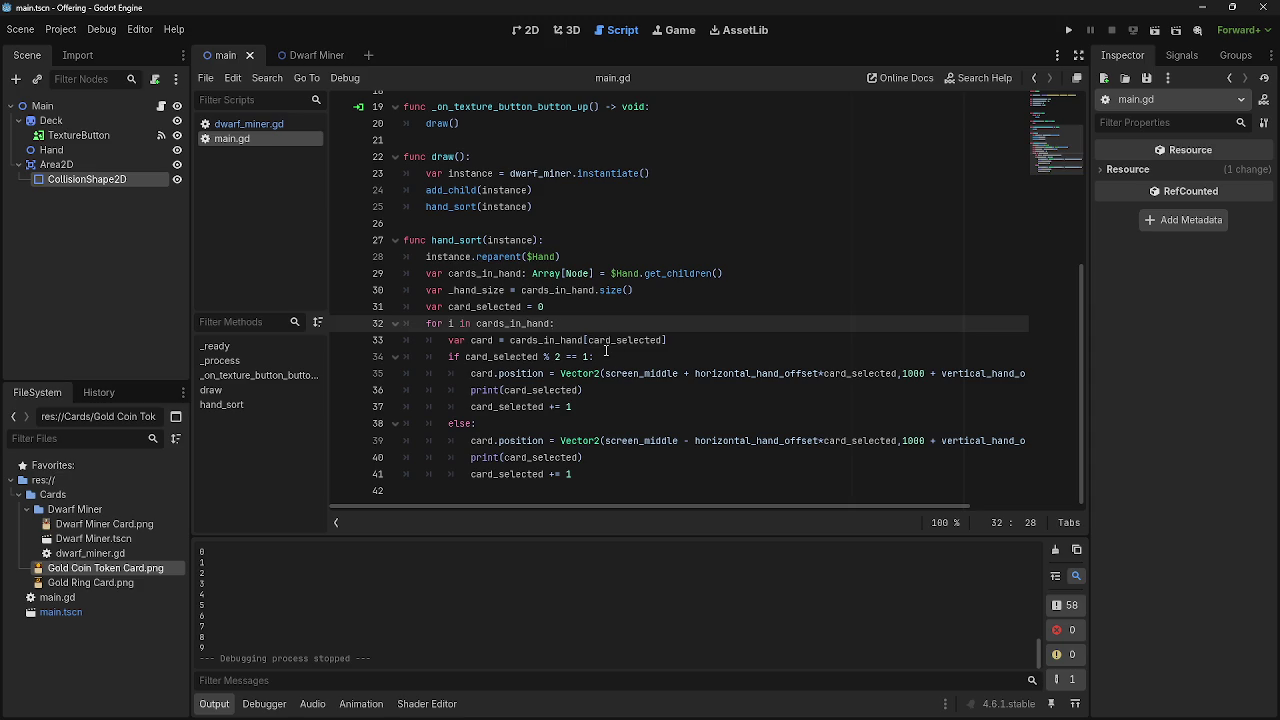
click(691, 341)
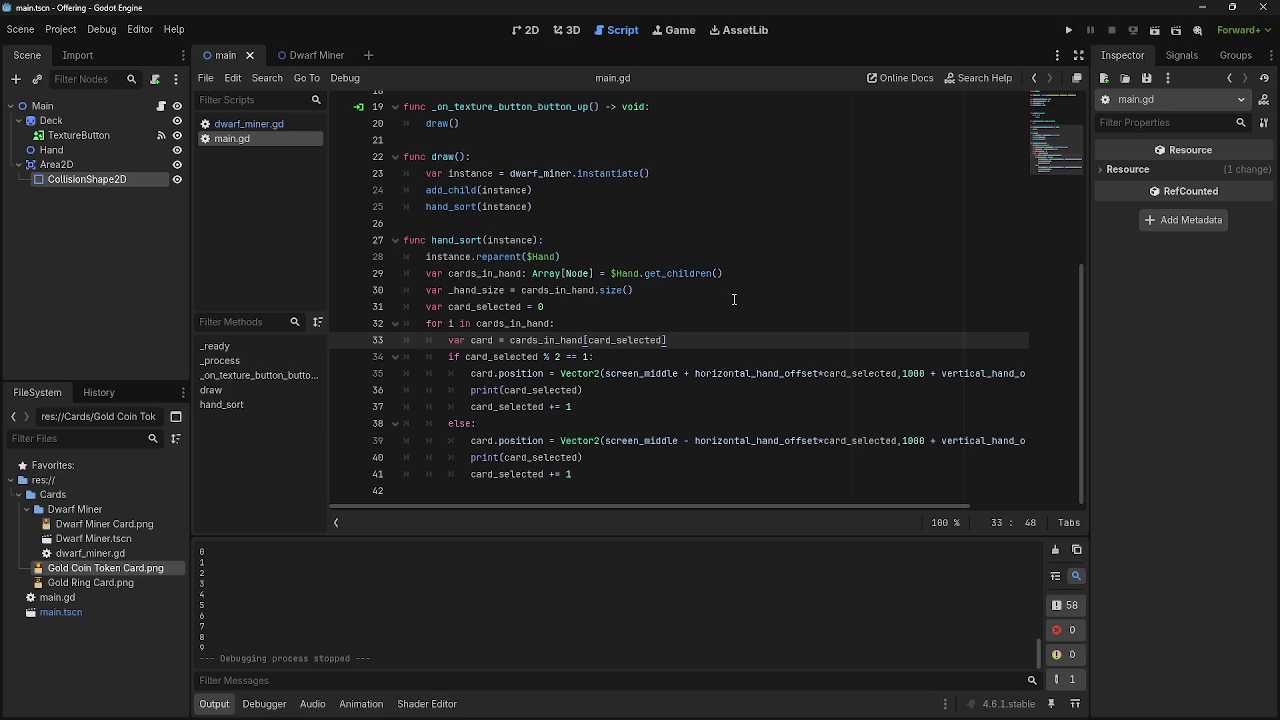
Test the hand by drawing two Dwarf Miner cards and dragging one up and back.
click(1074, 32)
click(55, 565)
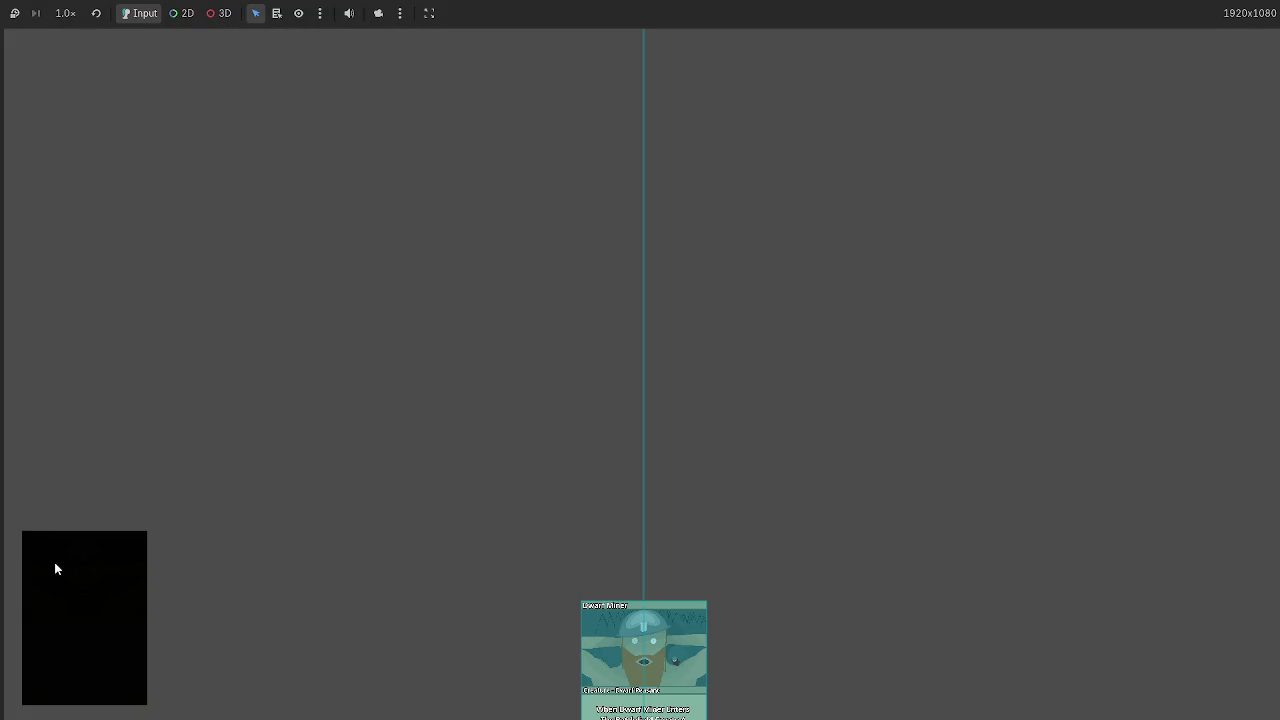
click(56, 568)
mouse_move(497, 604)
mouse_down()
mouse_move(431, 500)
mouse_move(134, 318)
mouse_up()
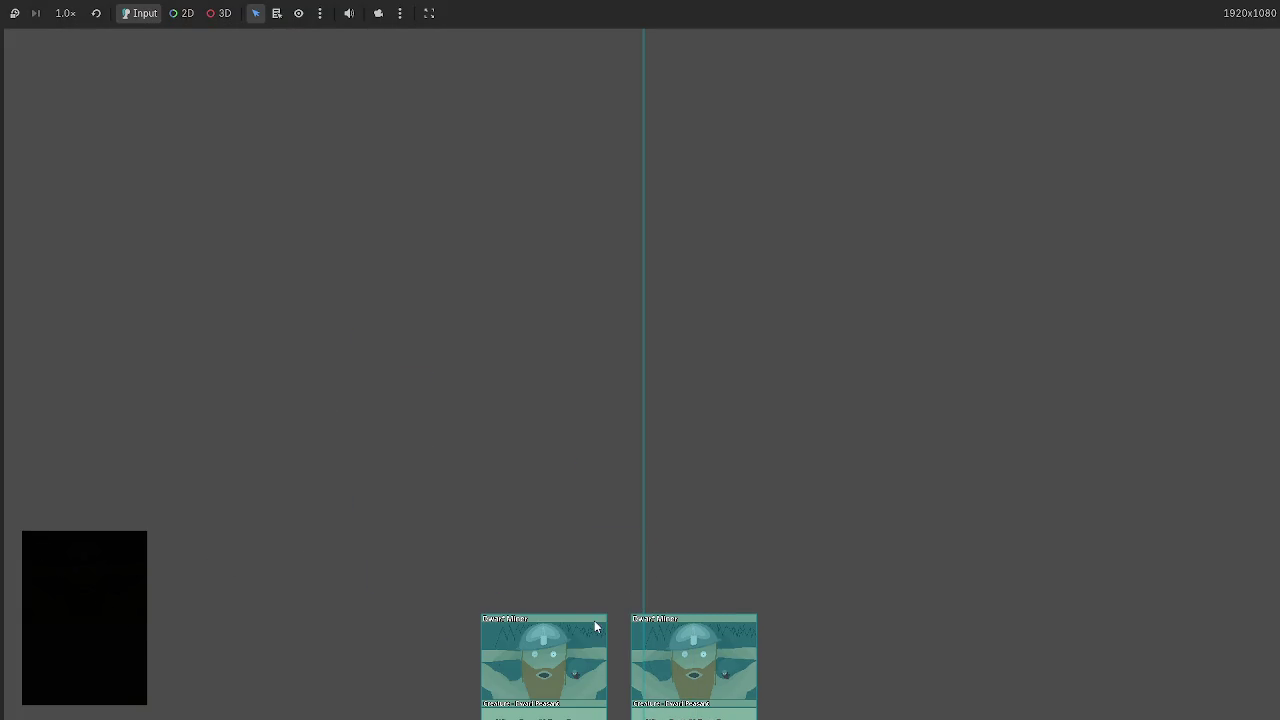
key(F8)
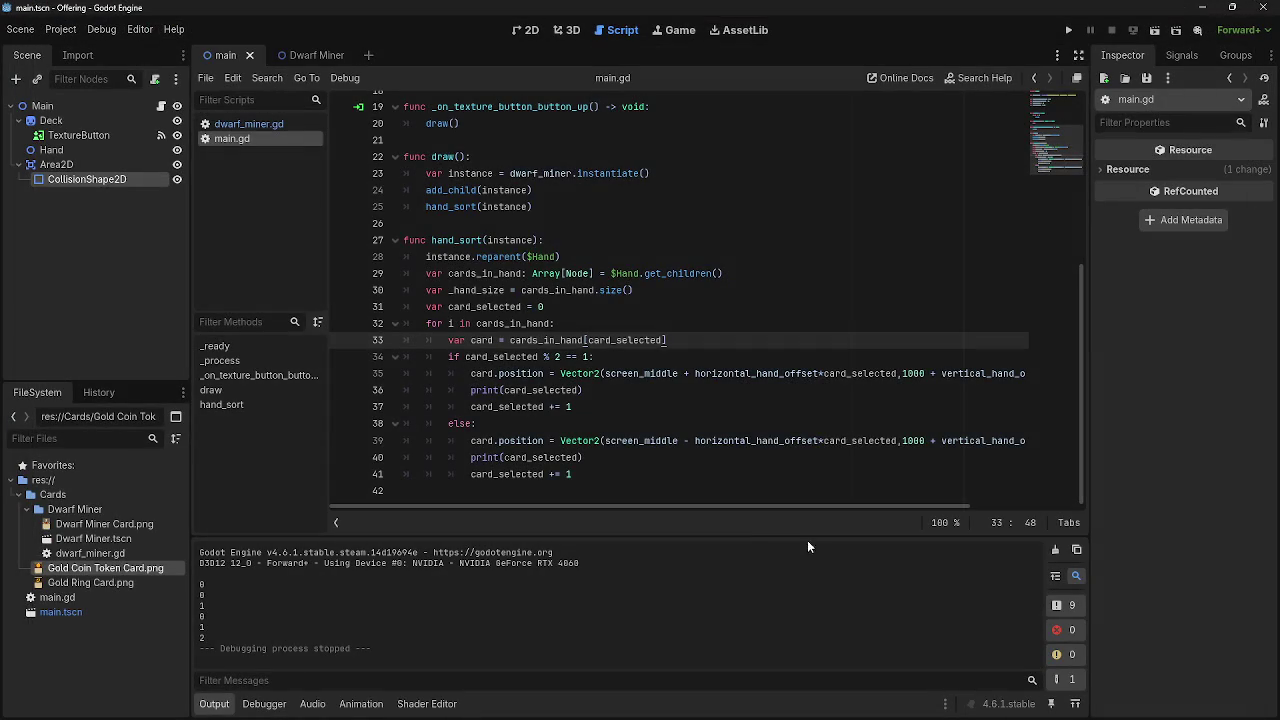
Add -1 after card_selected on line 35 and test it by drawing four cards.
mouse_move(760, 510)
mouse_down()
mouse_move(803, 511)
mouse_move(710, 511)
mouse_up()
click(898, 376)
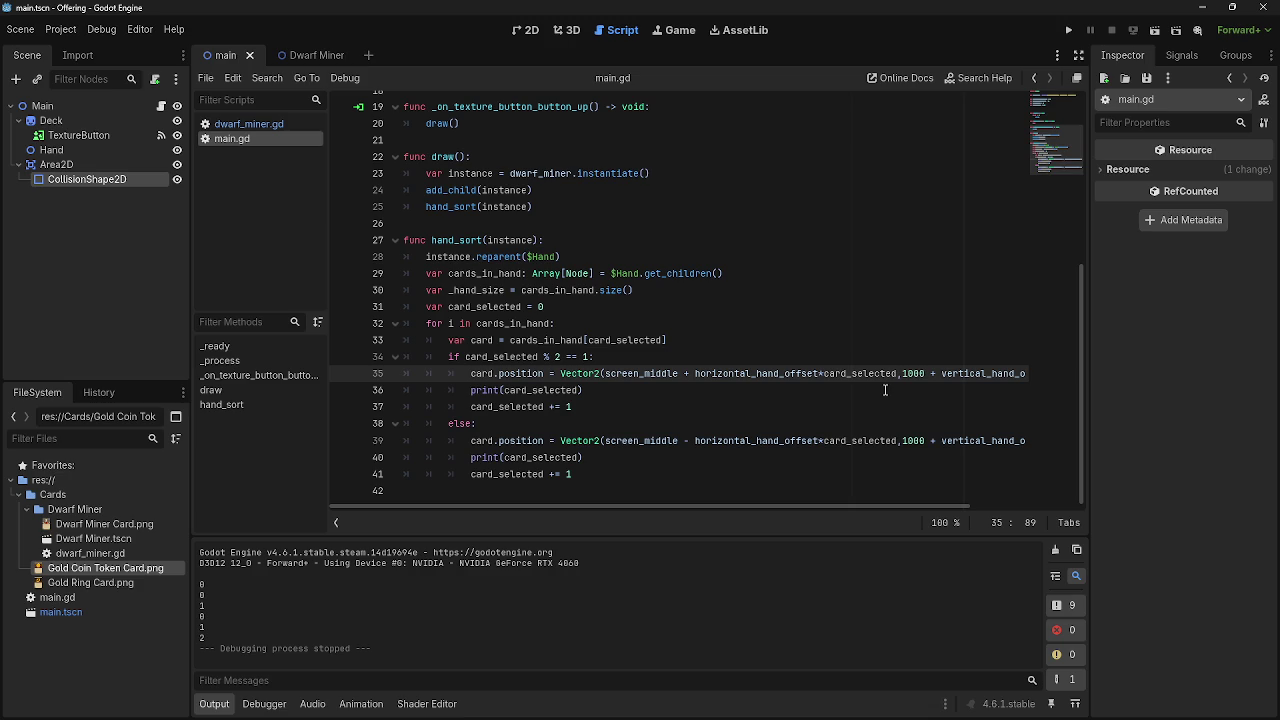
text(-1)
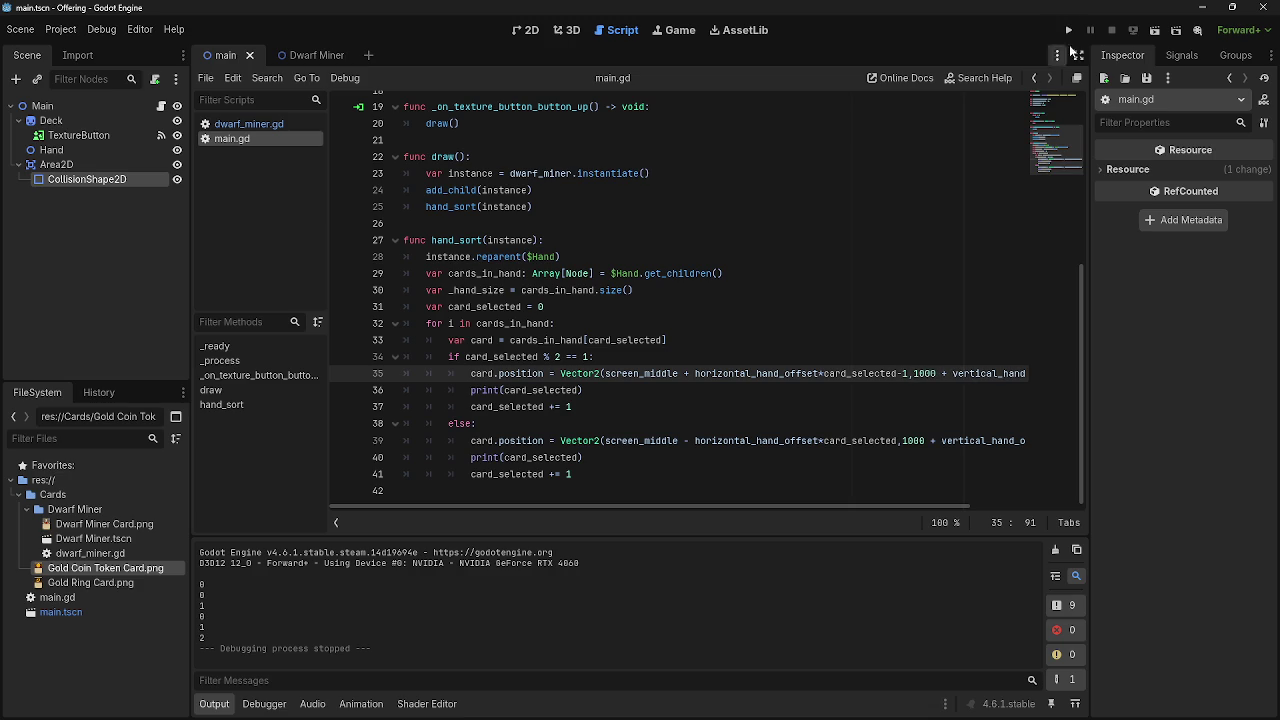
click(1068, 31)
click(69, 650)
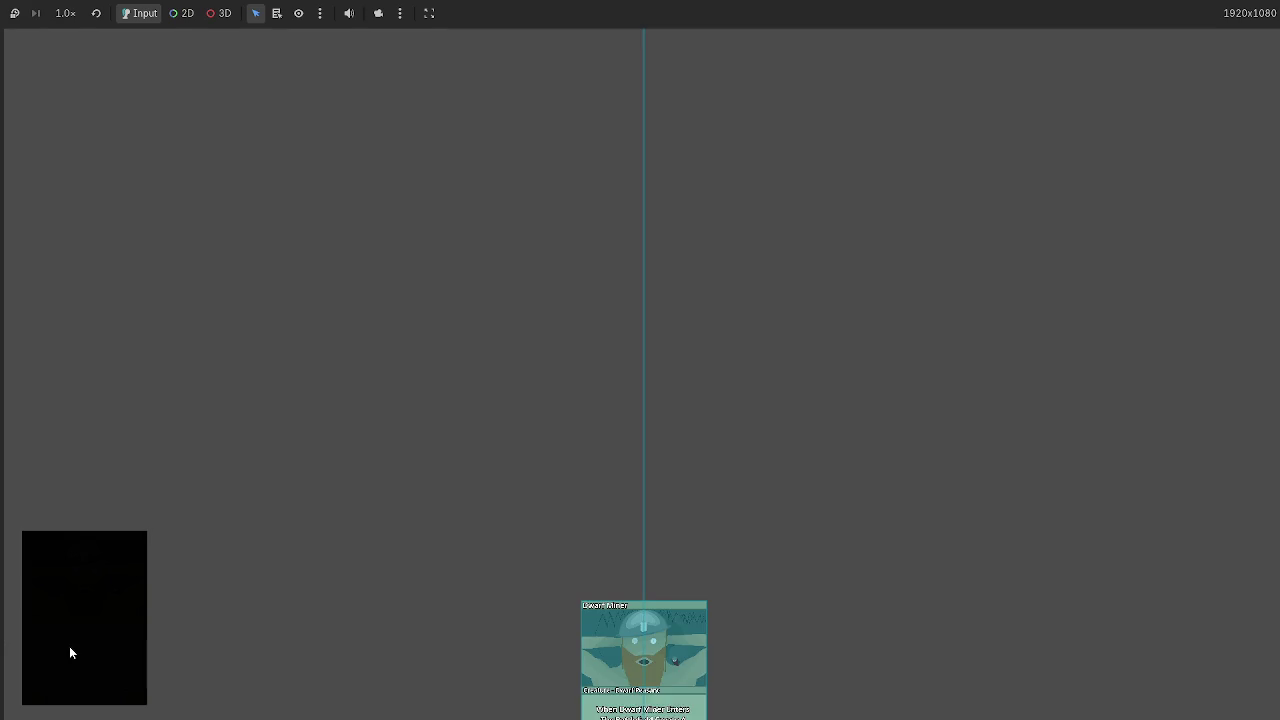
click(69, 653)
click(70, 651)
click(70, 651)
click(70, 651)
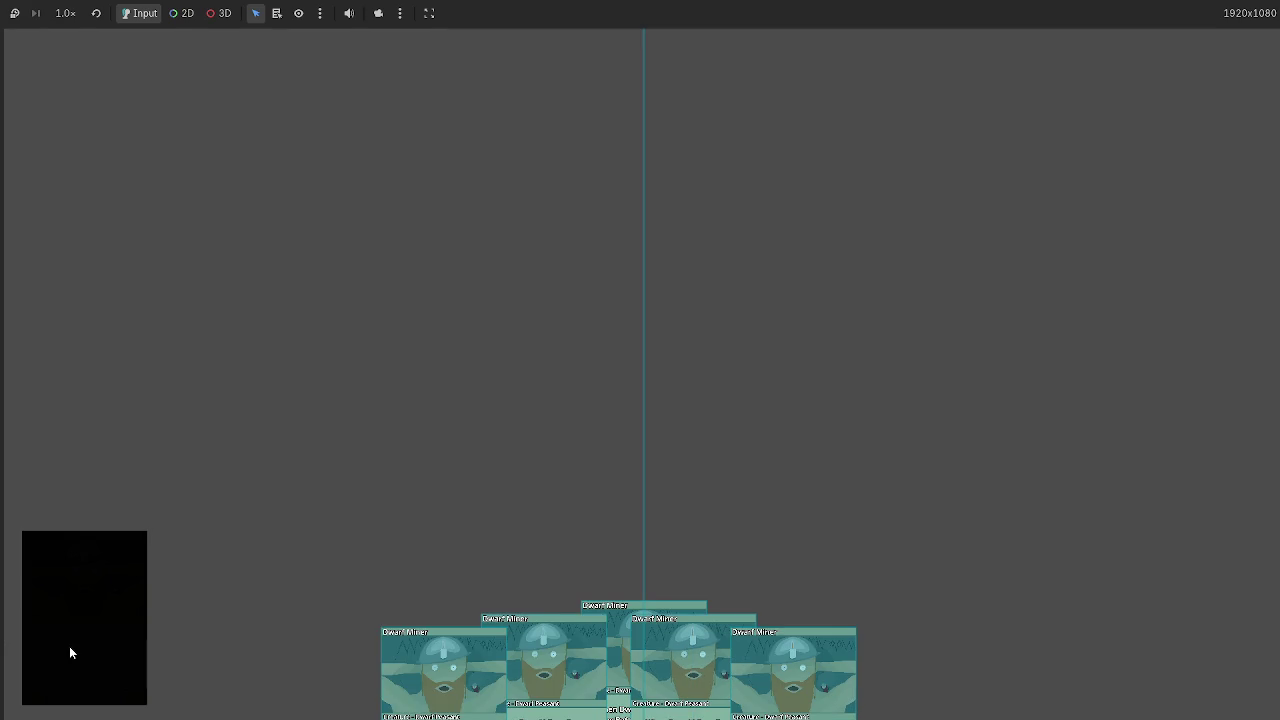
key(F8)
With the minus on line 35 selected, rerun the game and draw three cards.
drag(905, 373, 899, 373)
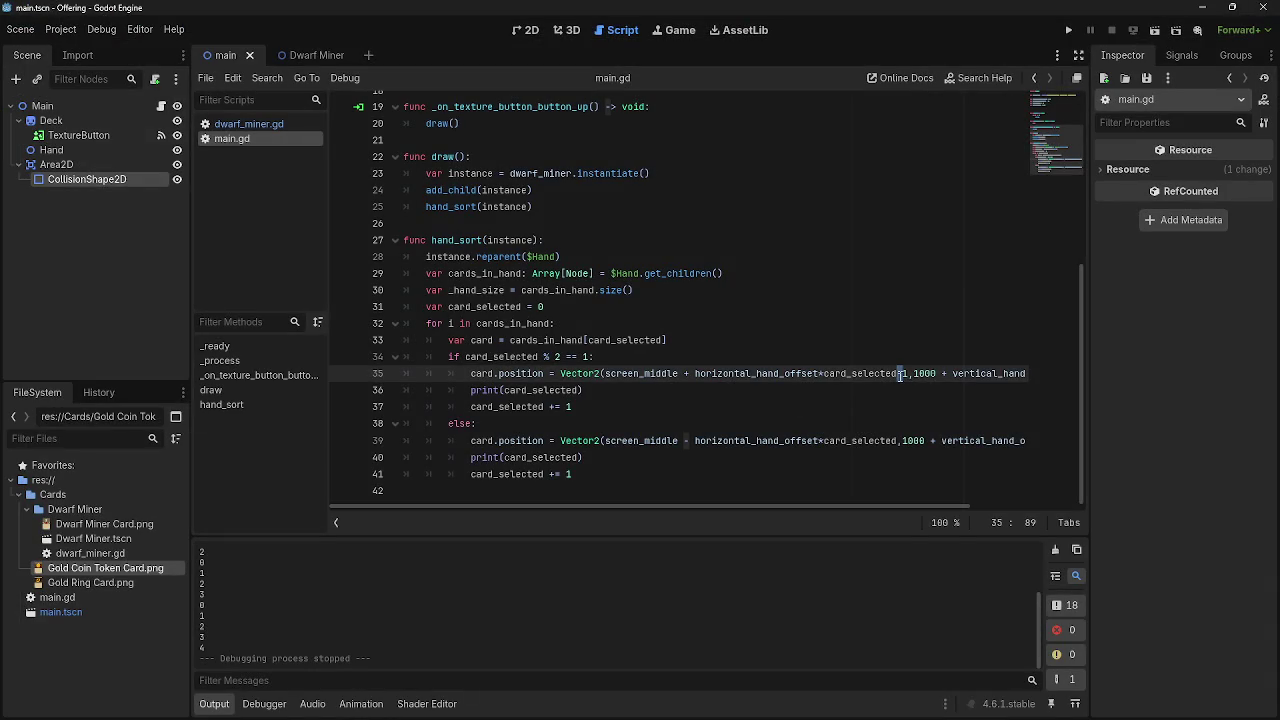
click(1068, 31)
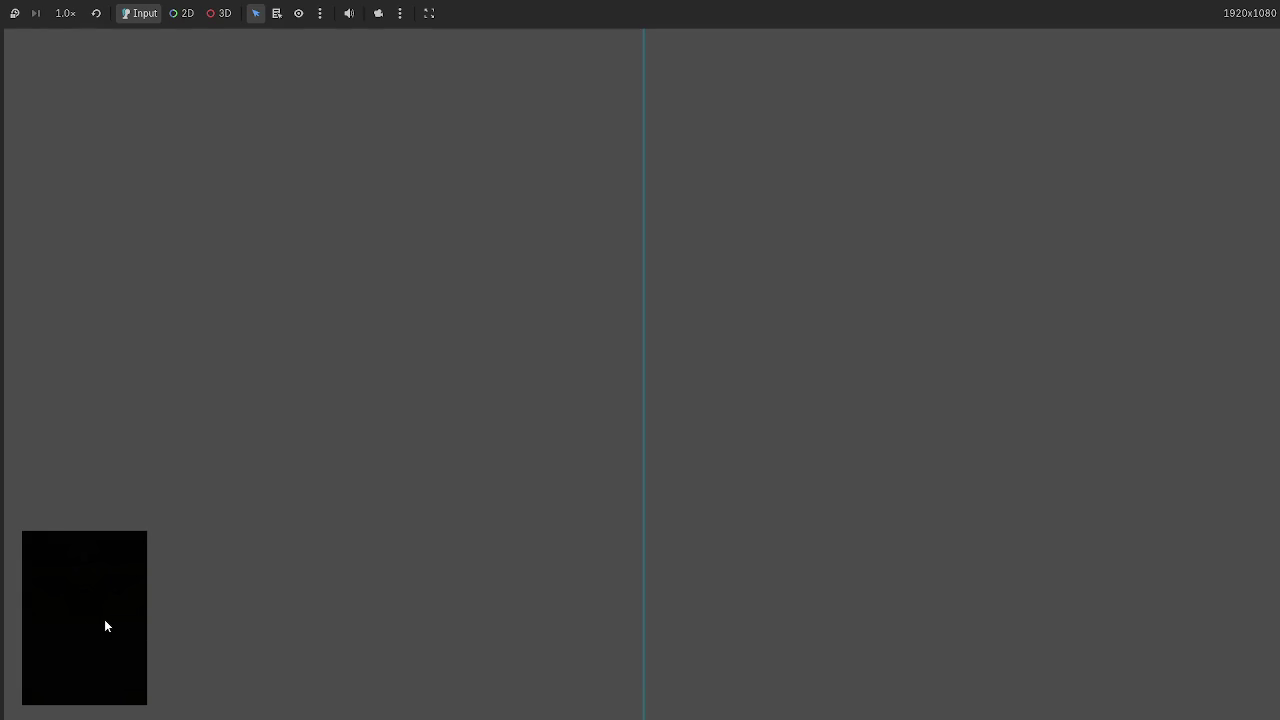
click(104, 619)
click(104, 619)
click(104, 619)
click(104, 619)
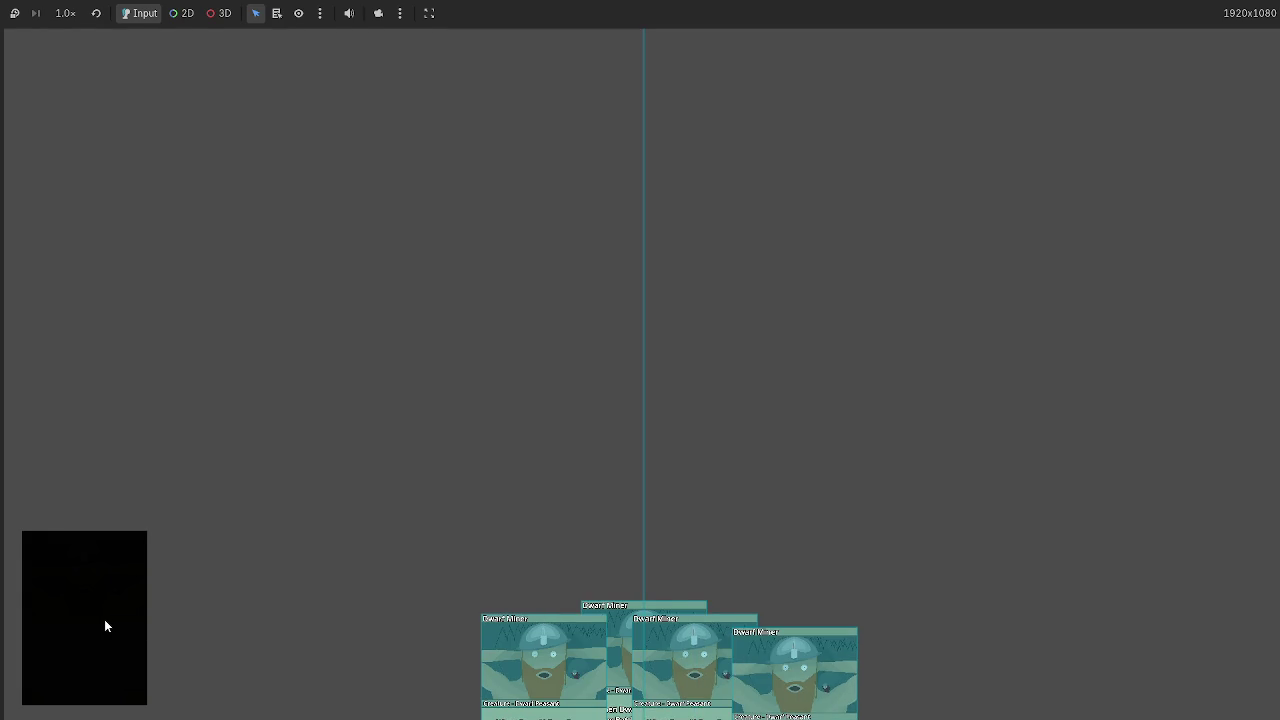
key(F8)
Adjust the spacing around the operator on line 35 and retest by drawing four cards.
key(Left)
key(Right)
click(1067, 32)
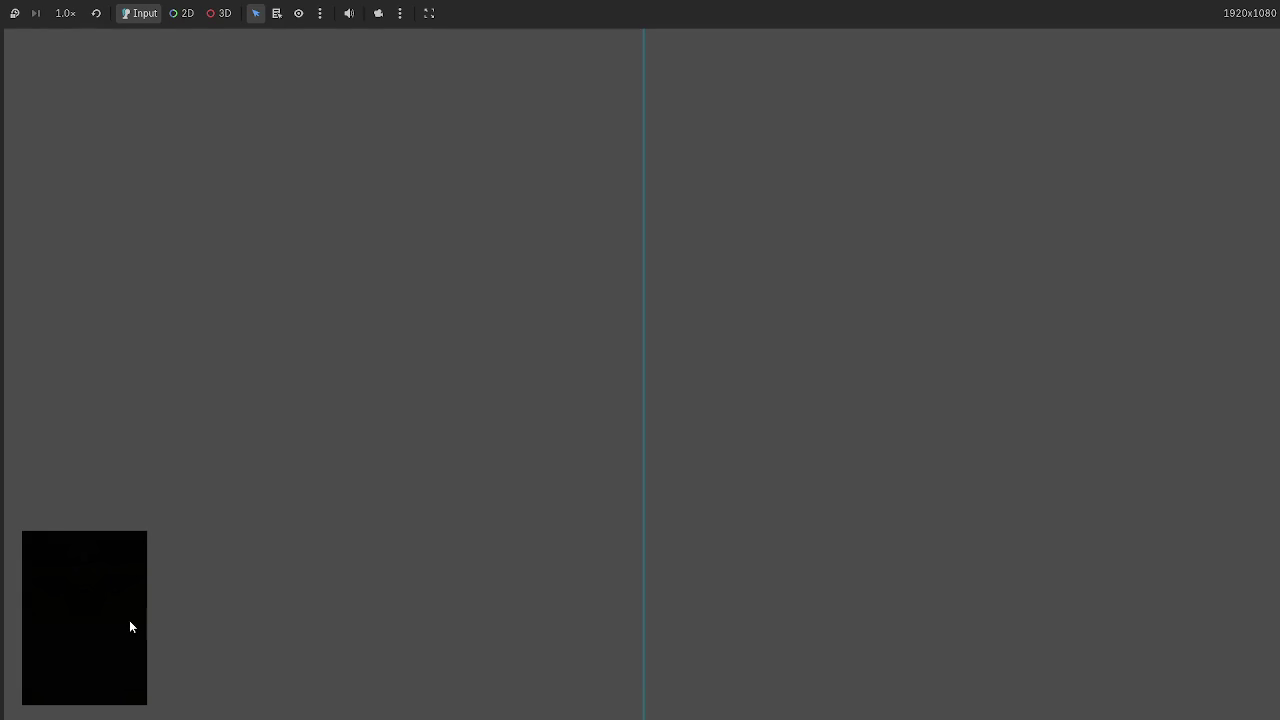
click(129, 622)
click(129, 622)
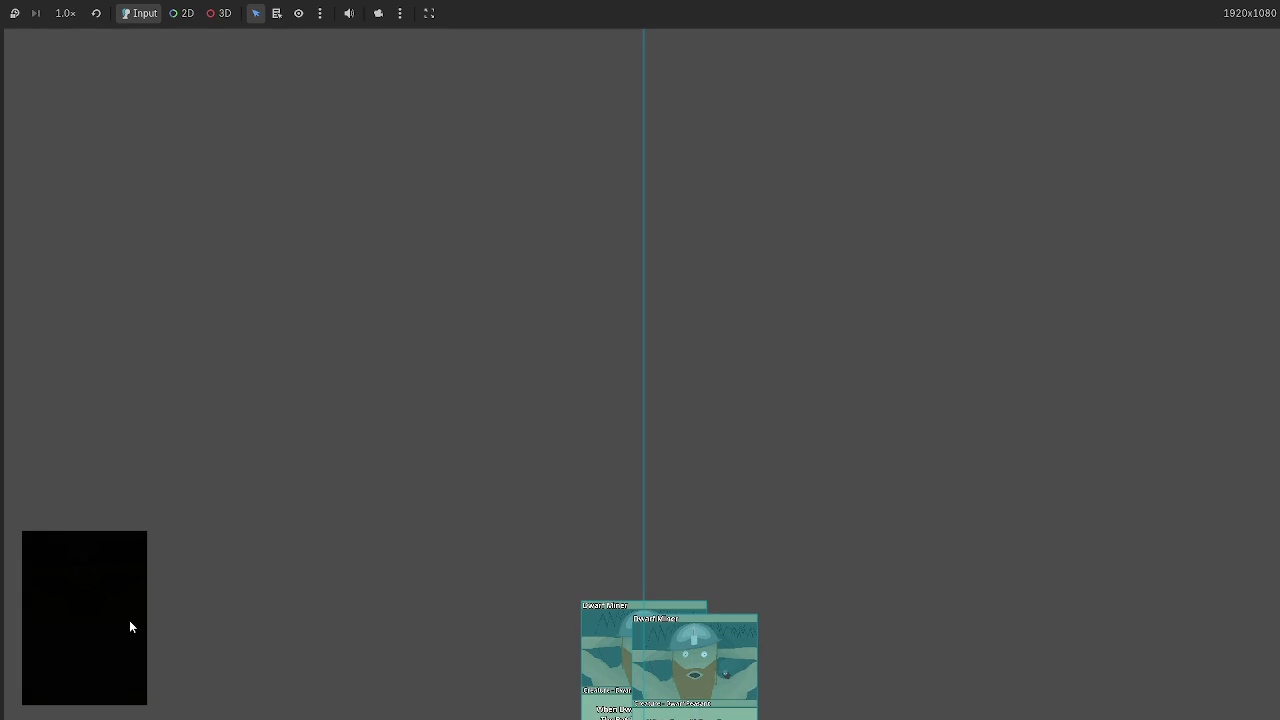
click(129, 620)
click(129, 620)
click(129, 620)
key(F8)
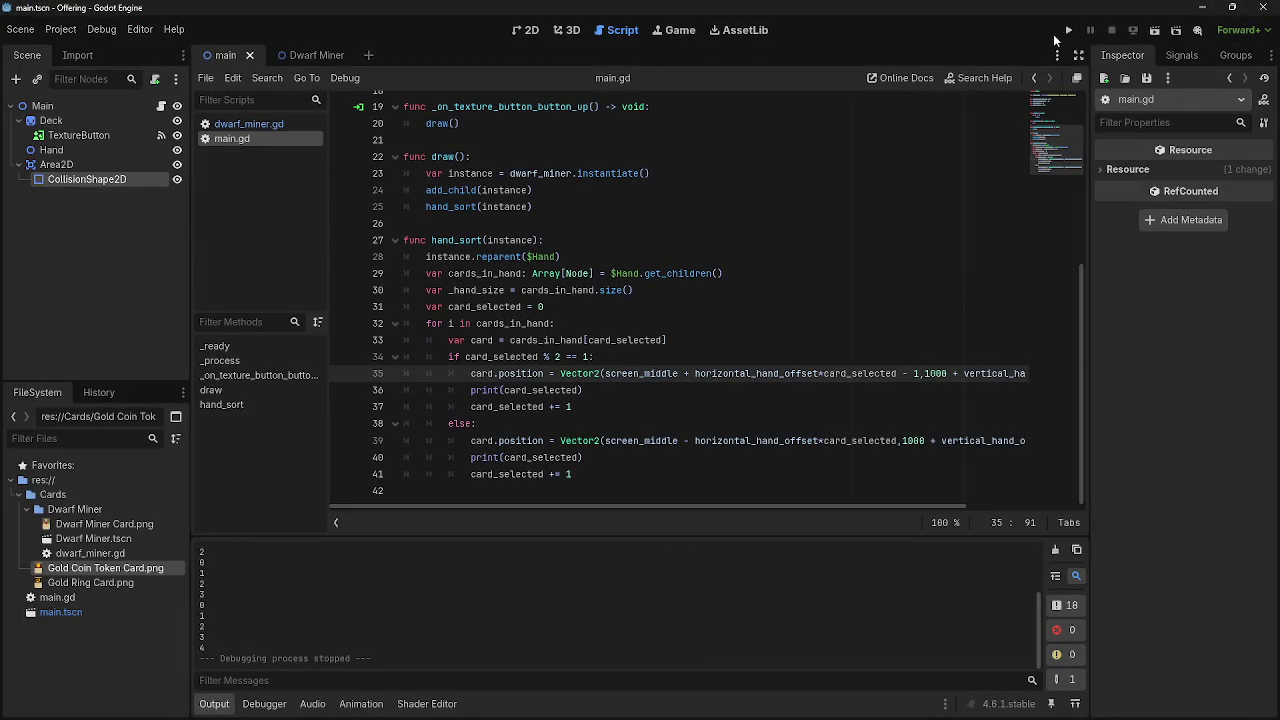
Run the game again, draw three cards, then select card_selected on line 35.
click(1068, 31)
click(90, 613)
click(90, 613)
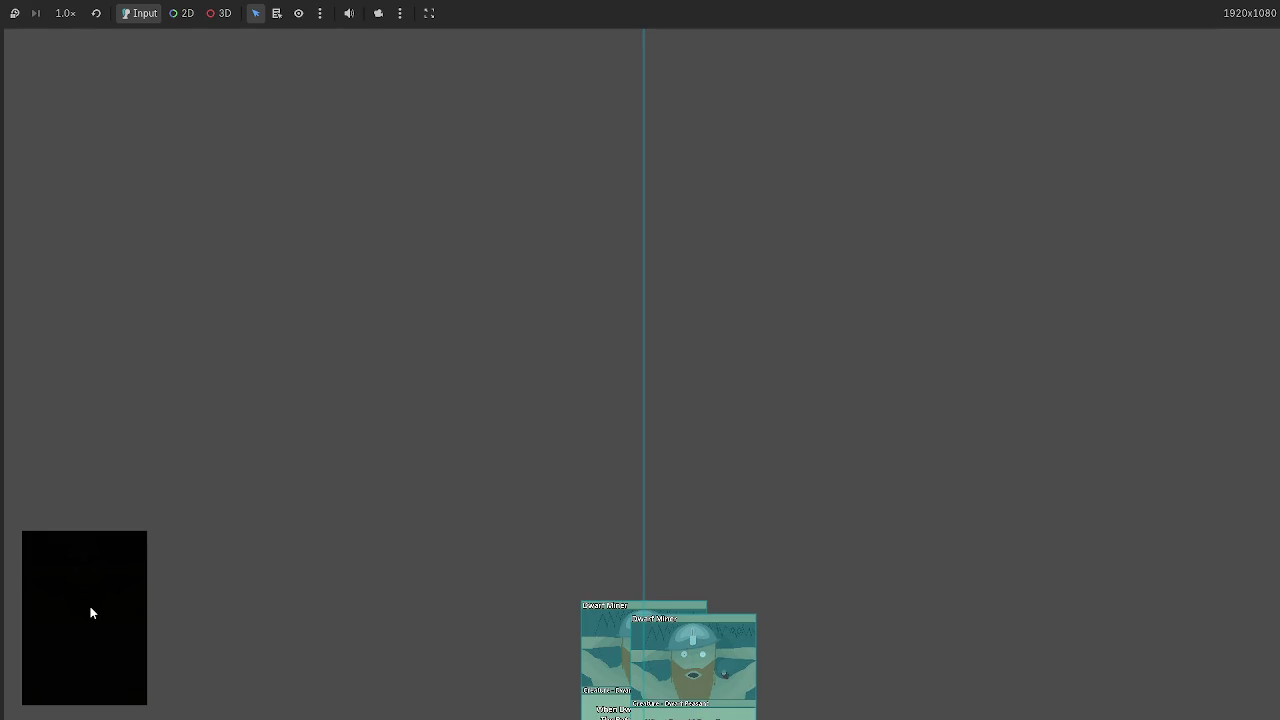
click(90, 613)
key(F8)
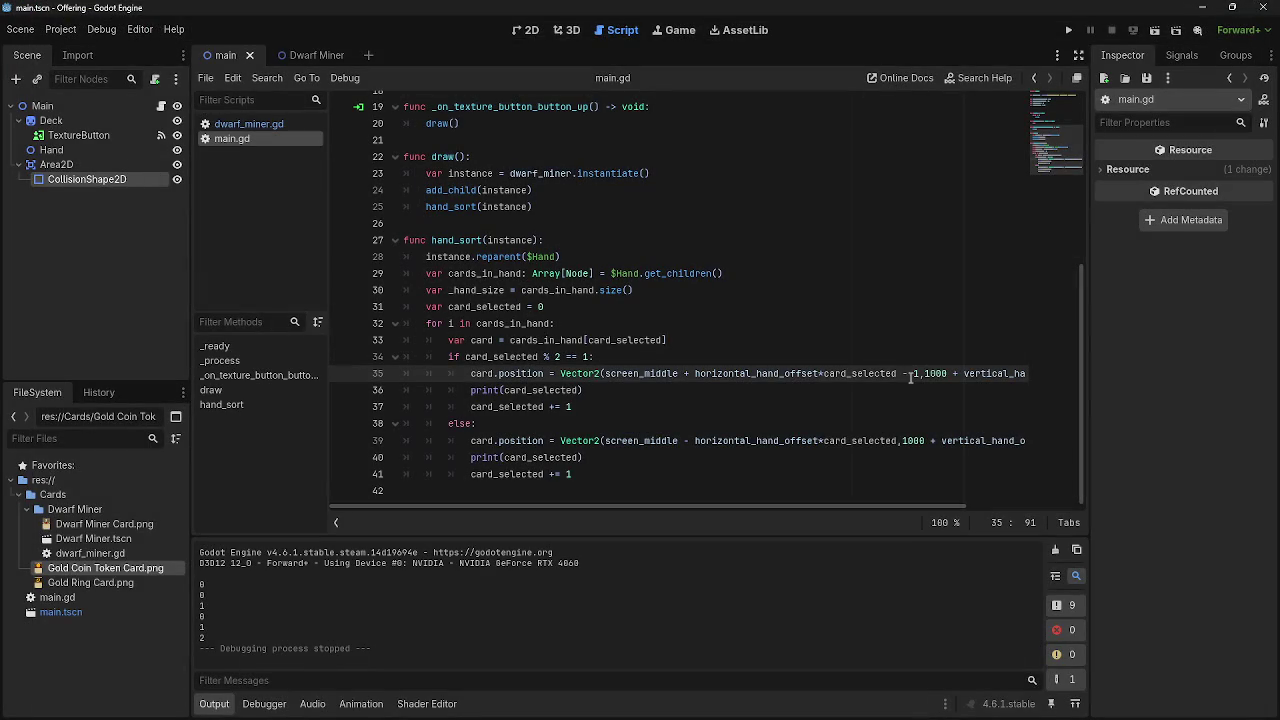
drag(823, 373, 899, 373)
click(899, 373)
Copy the card_selected += 1 statement onto a new line after line 34.
double_click(897, 374)
click(896, 374)
double_click(897, 374)
click(758, 362)
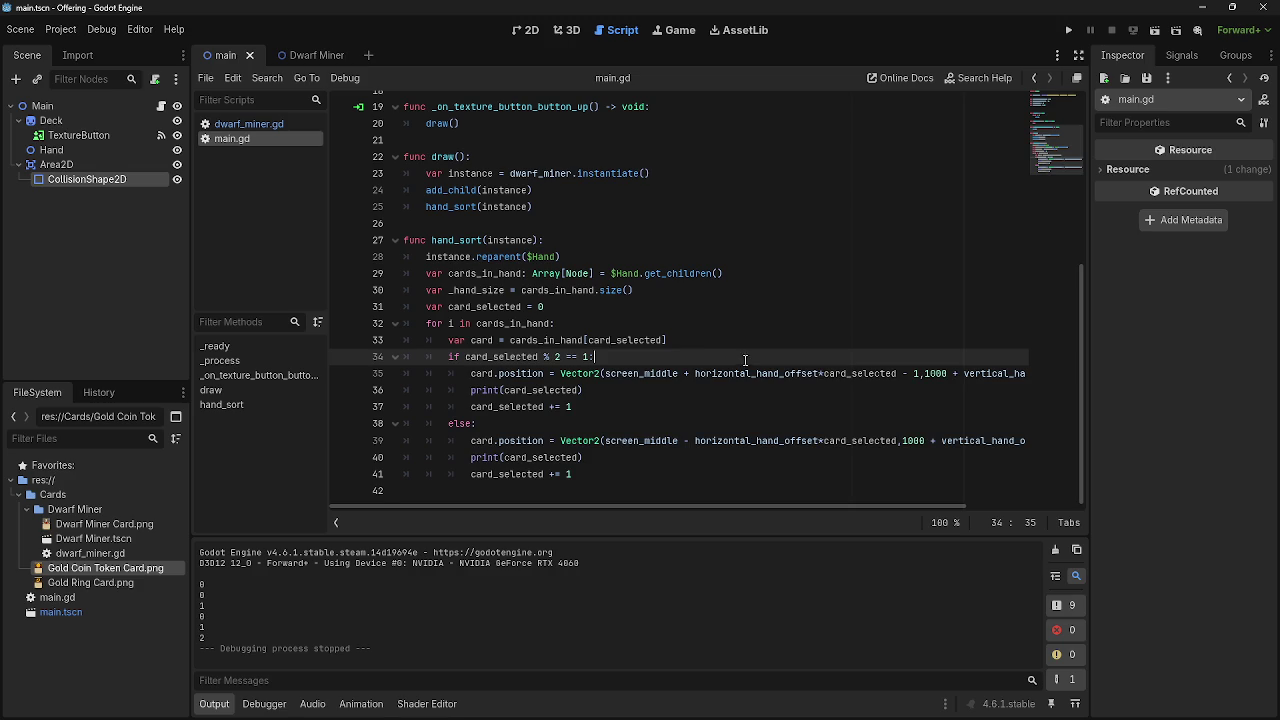
key(Return)
drag(466, 424, 610, 428)
key(ctrl+c)
click(603, 374)
key(ctrl+v)
Remove the -1 offset from line 36 and turn the copied += into -= on line 35.
click(914, 391)
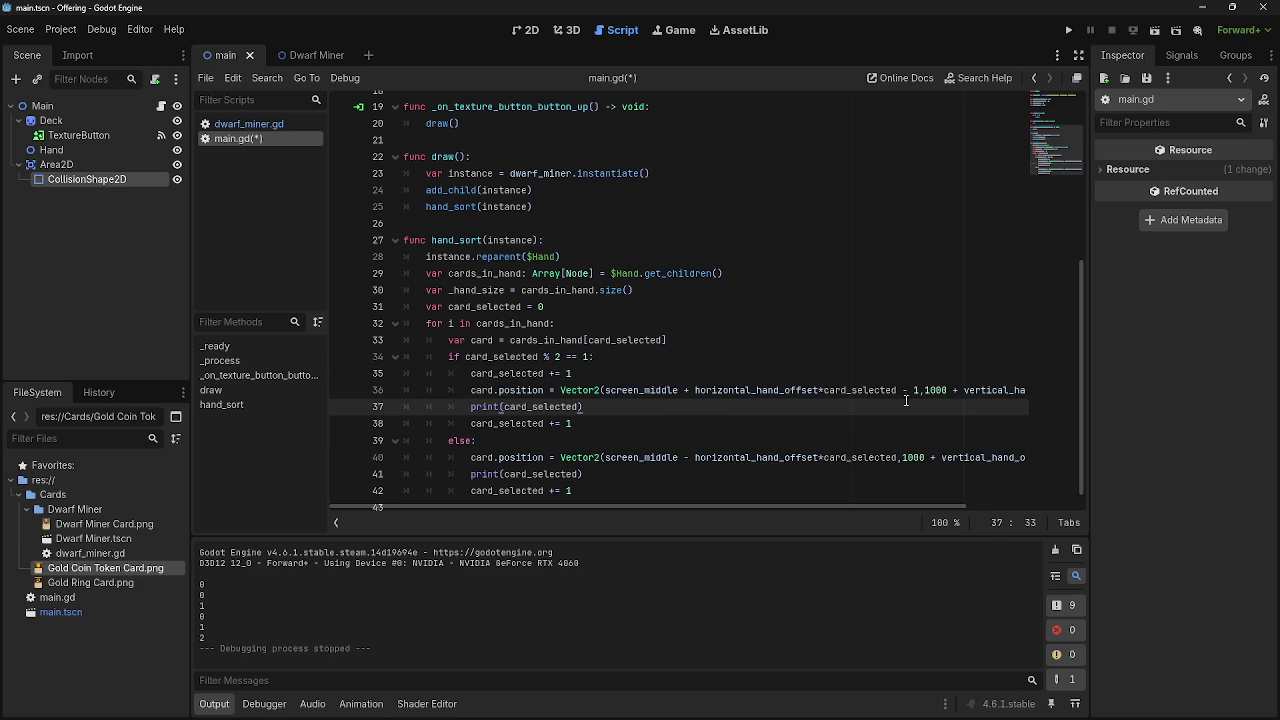
double_click(907, 391)
key(BackSpace)
key(Delete)
key(BackSpace)
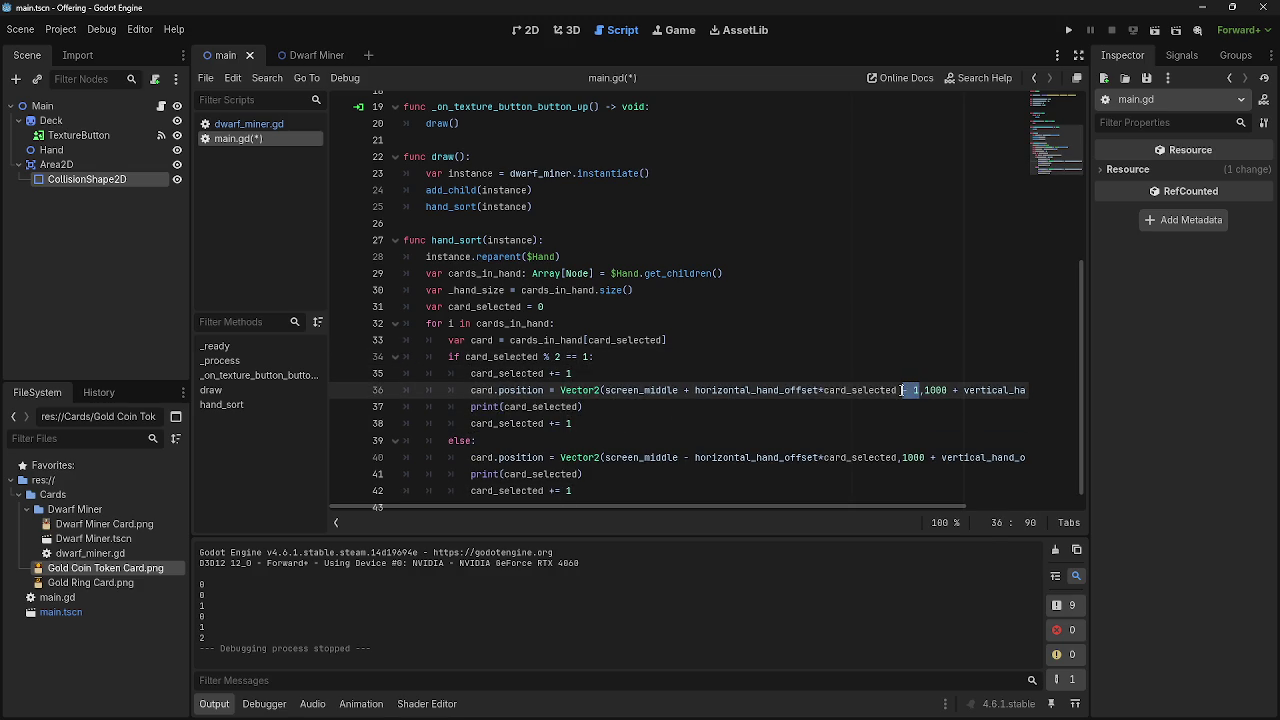
click(896, 407)
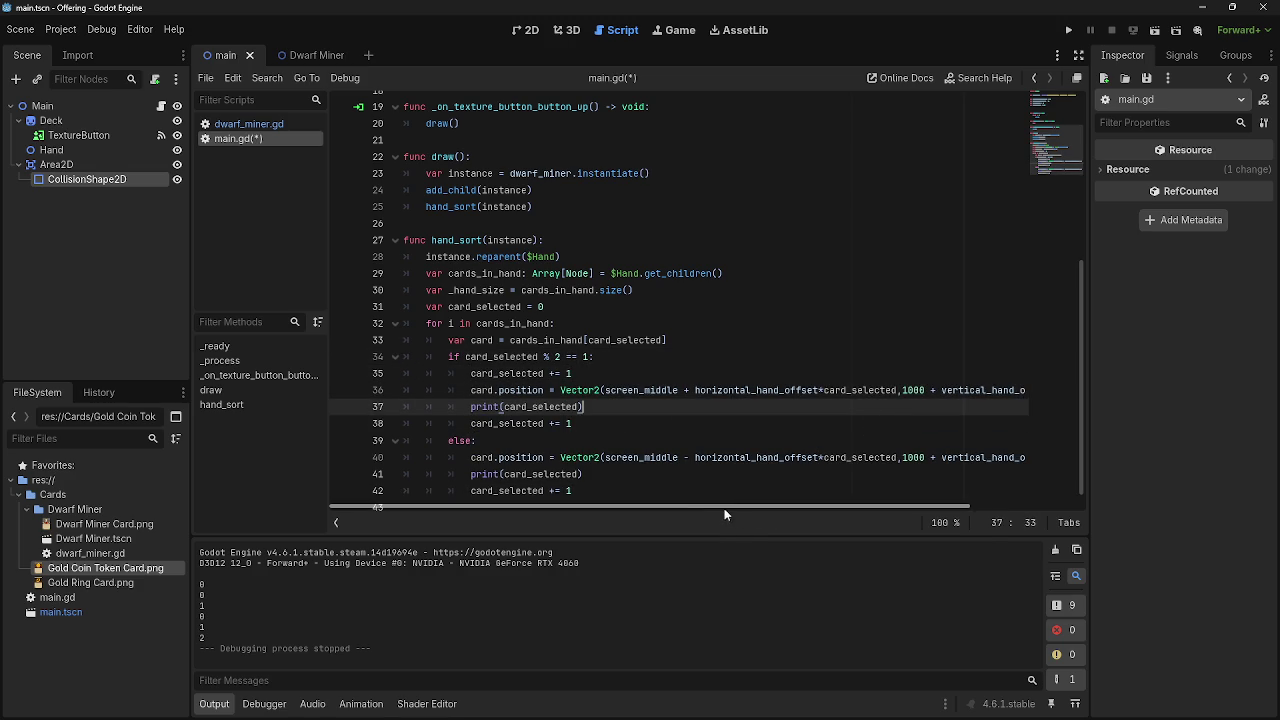
double_click(549, 373)
text(-)
click(573, 423)
Run the game and draw two cards to test the decrement.
key(F5)
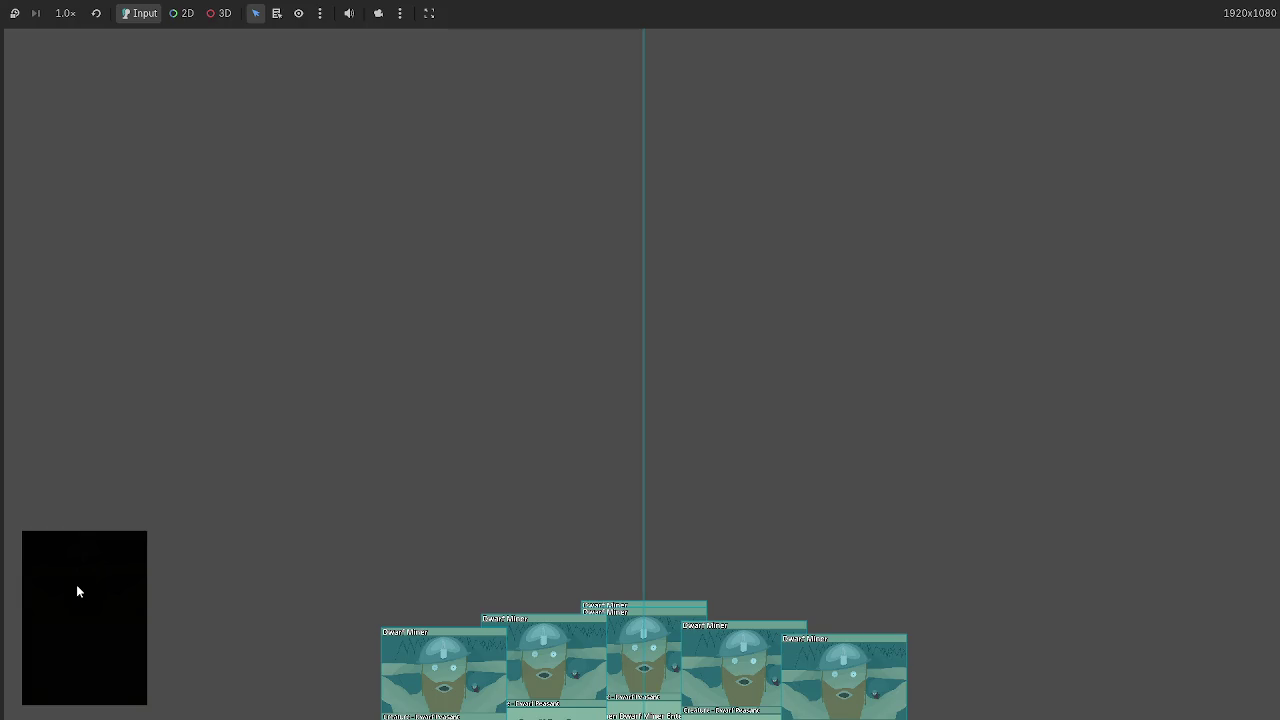
click(77, 588)
click(77, 588)
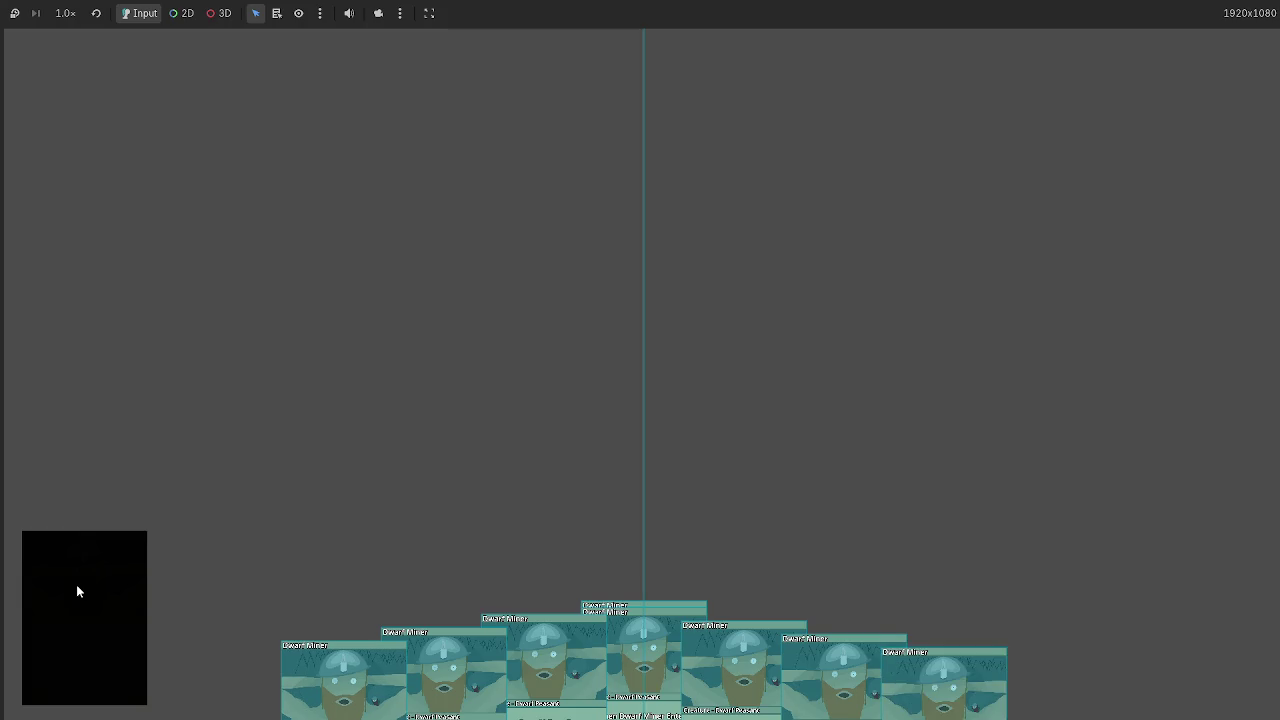
key(F8)
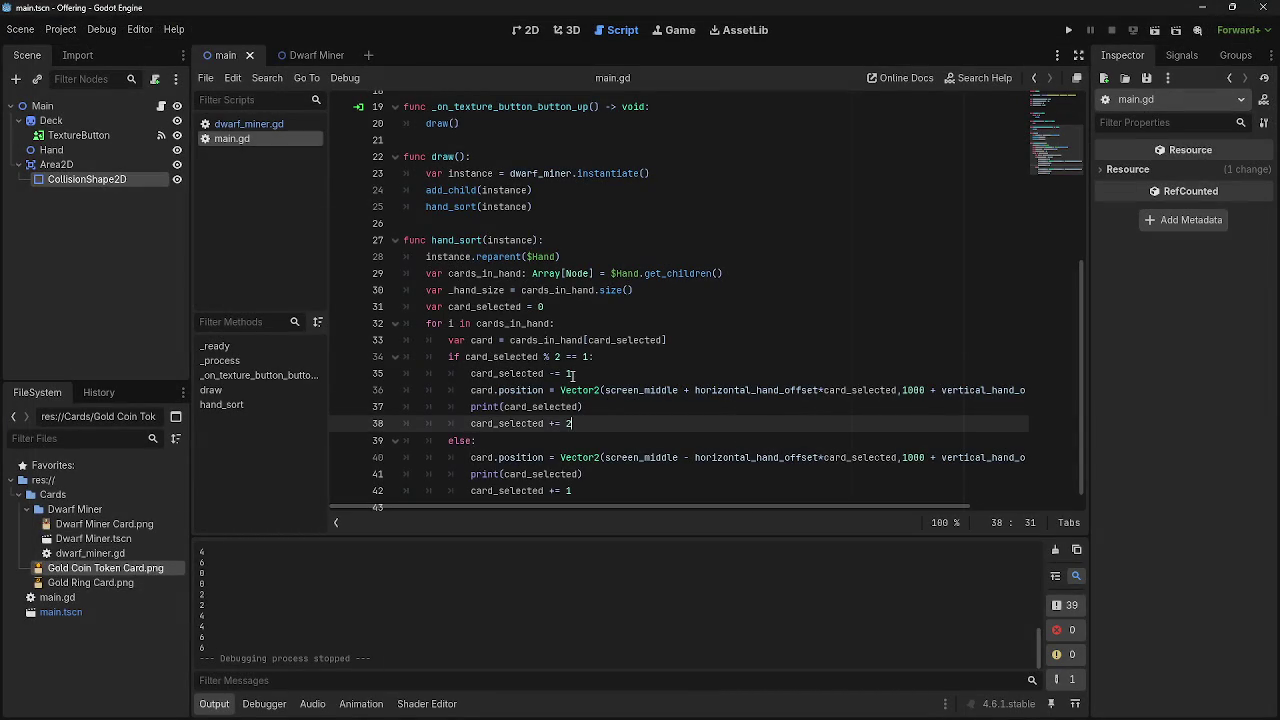
Rewrite line 35's operator as '-= 1' and test by drawing a card.
drag(572, 374, 551, 376)
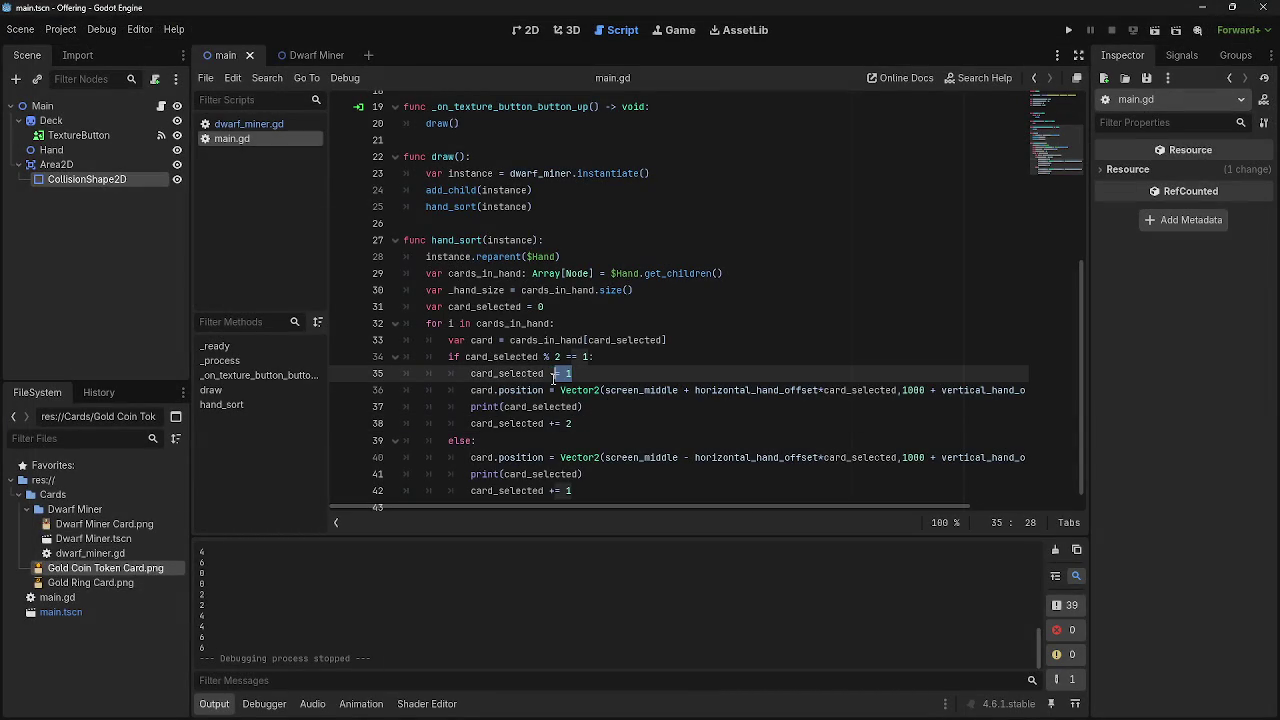
text(-= 1)
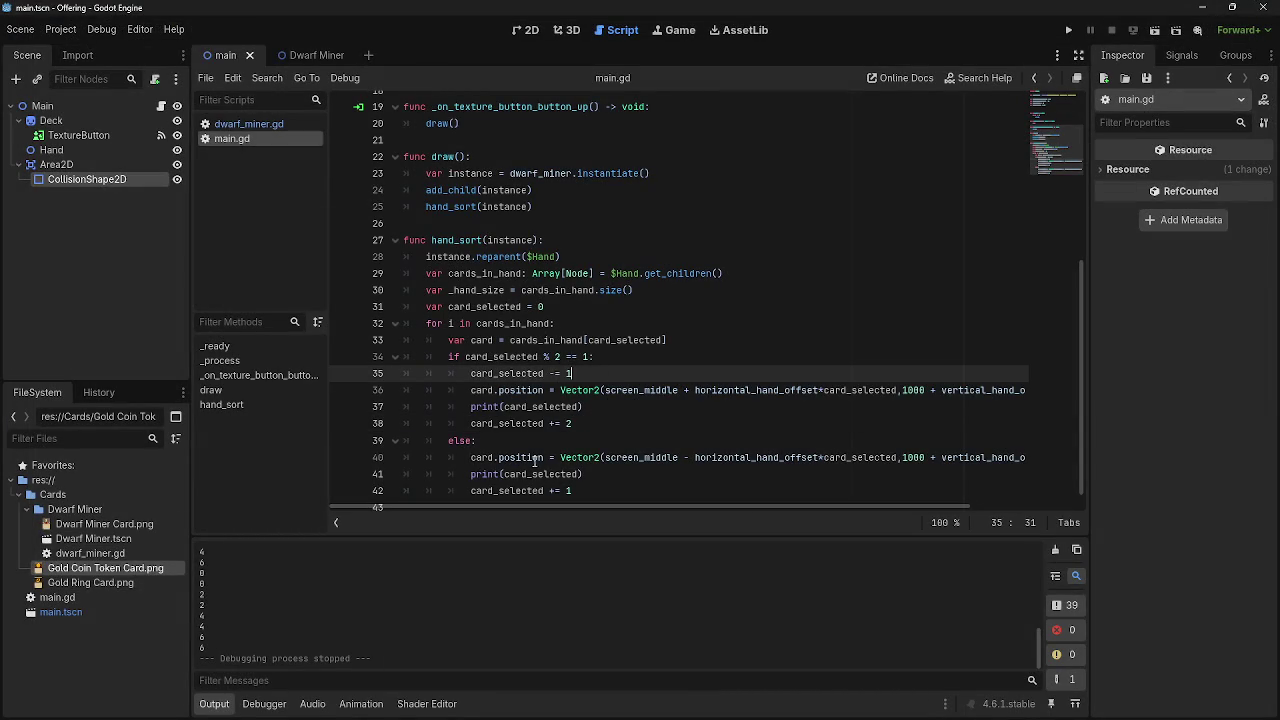
drag(534, 458, 597, 483)
click(597, 483)
key(F5)
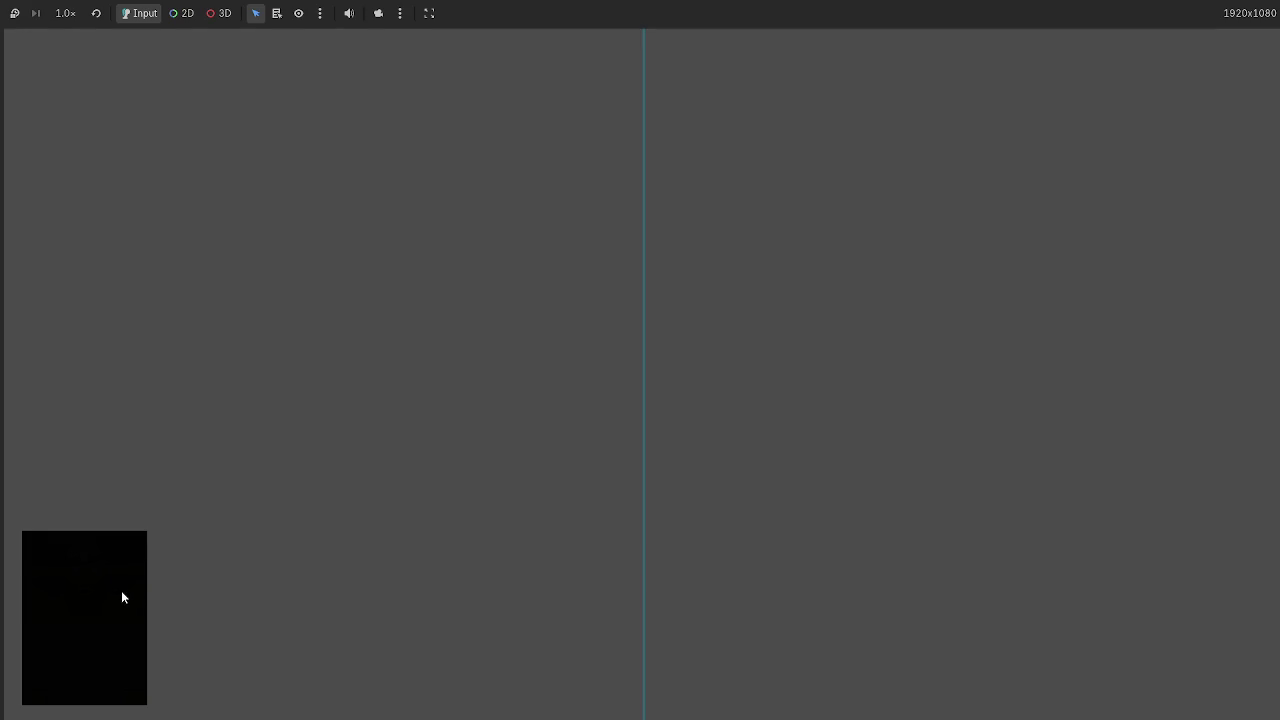
click(122, 597)
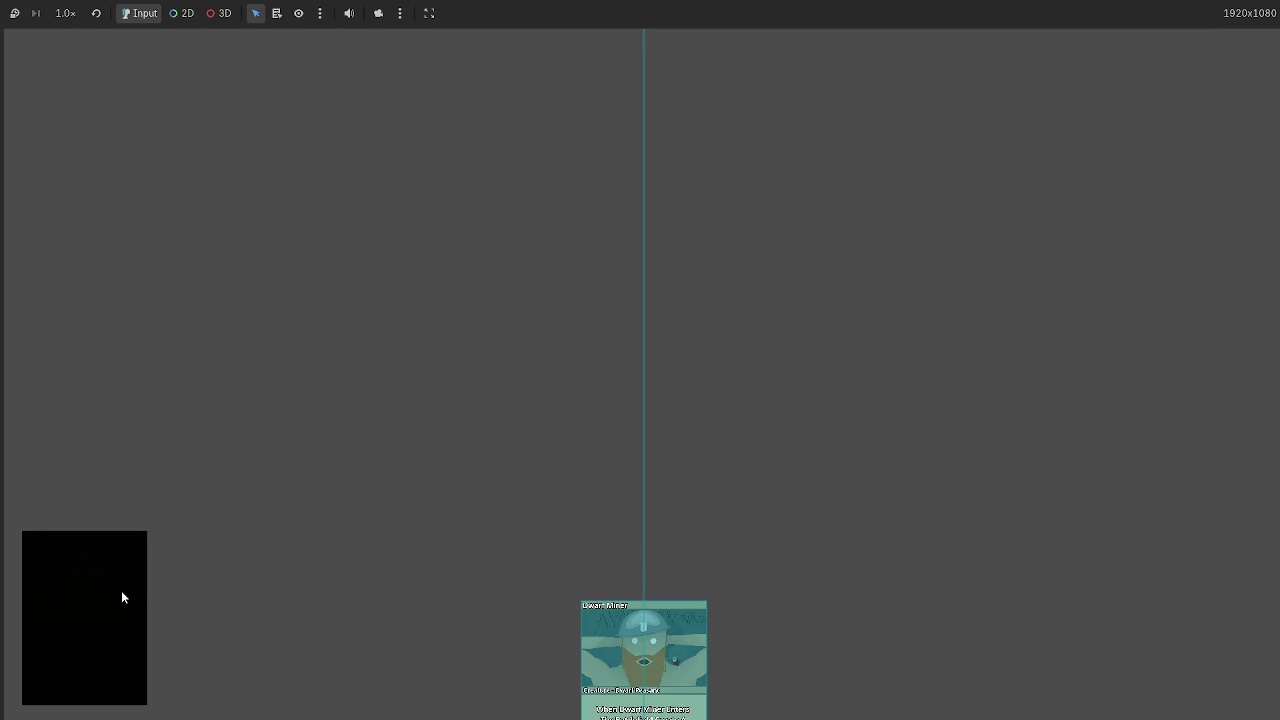
key(F8)
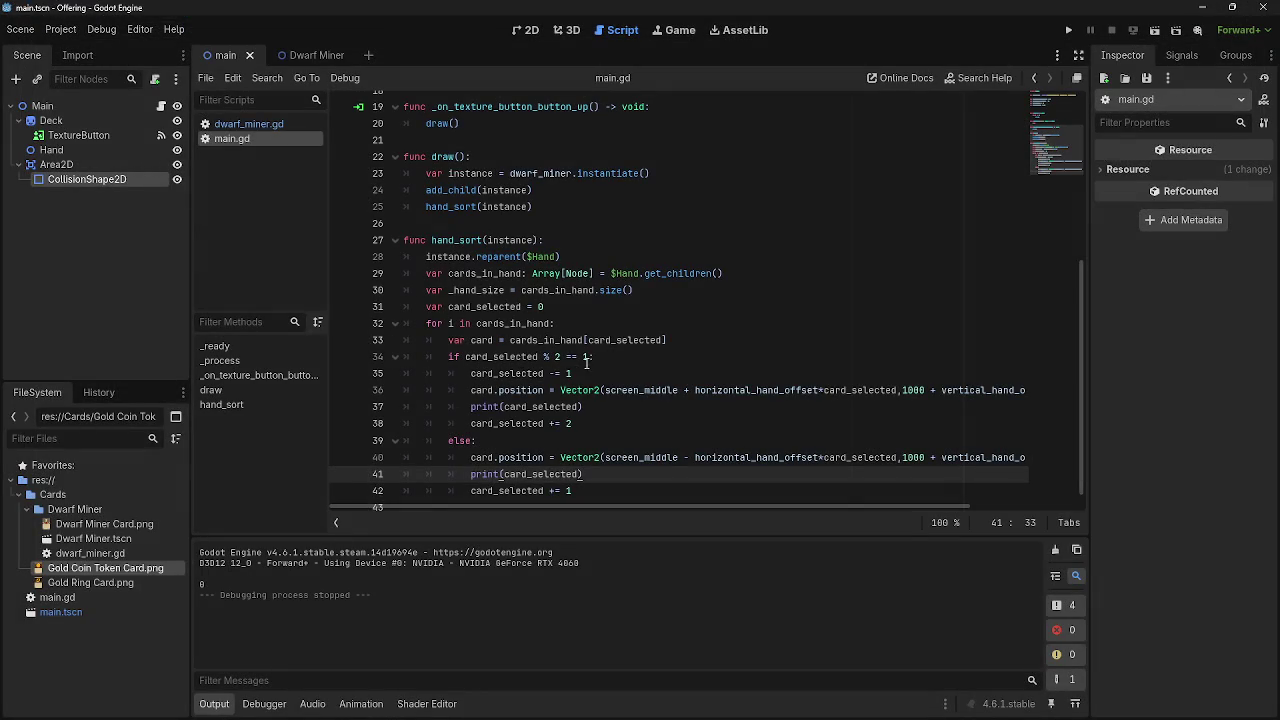
Change the modulo check on line 34 to == 0 and test with a drawn card.
click(589, 360)
double_click(586, 357)
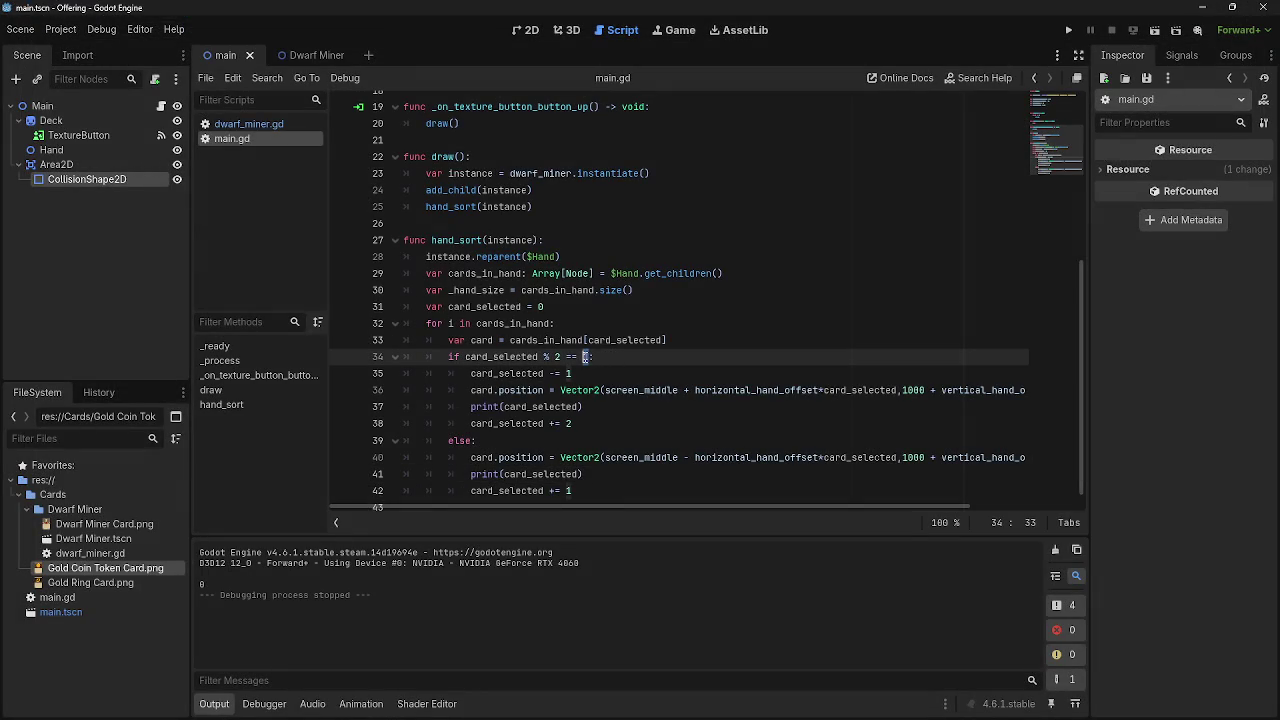
text(0)
click(606, 425)
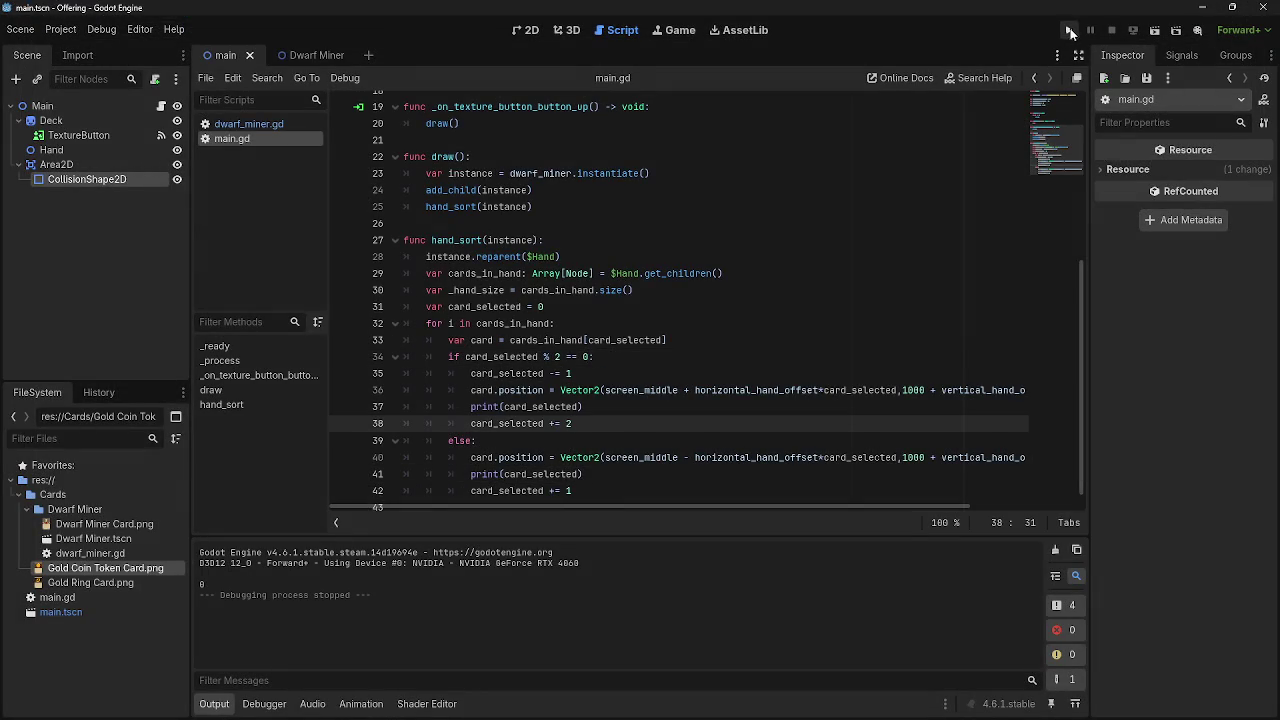
click(1069, 32)
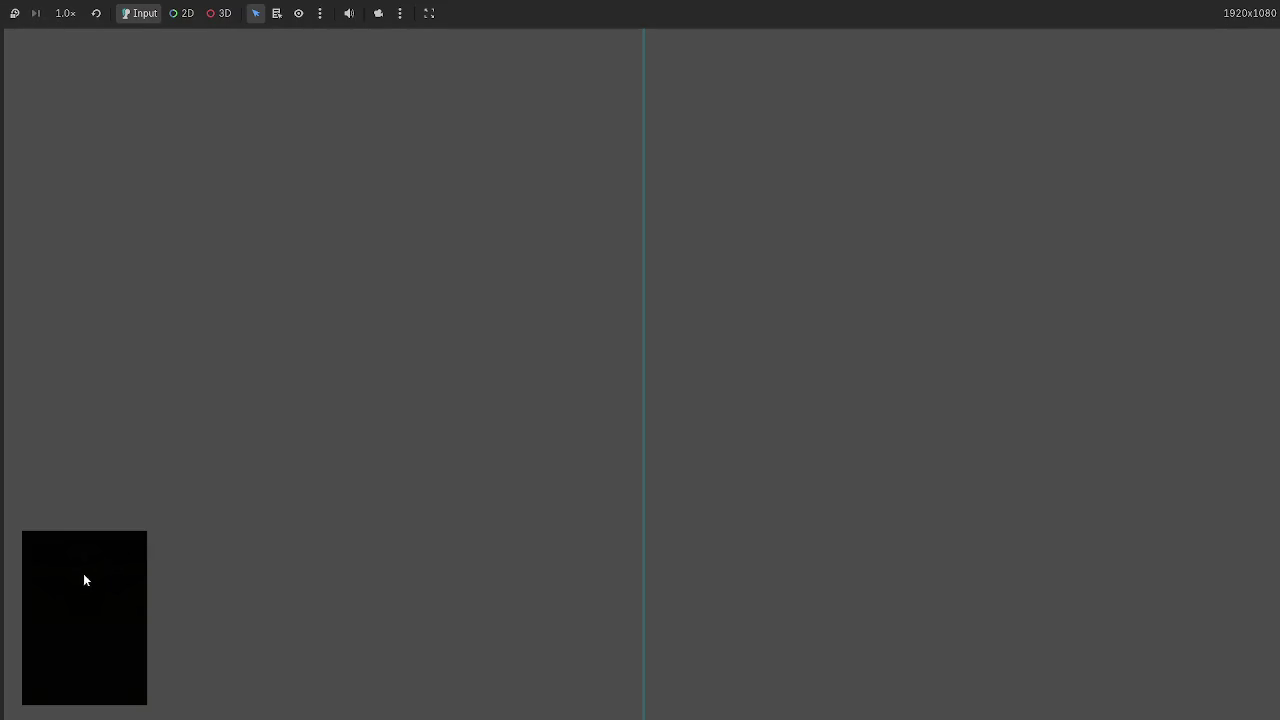
click(83, 580)
key(F8)
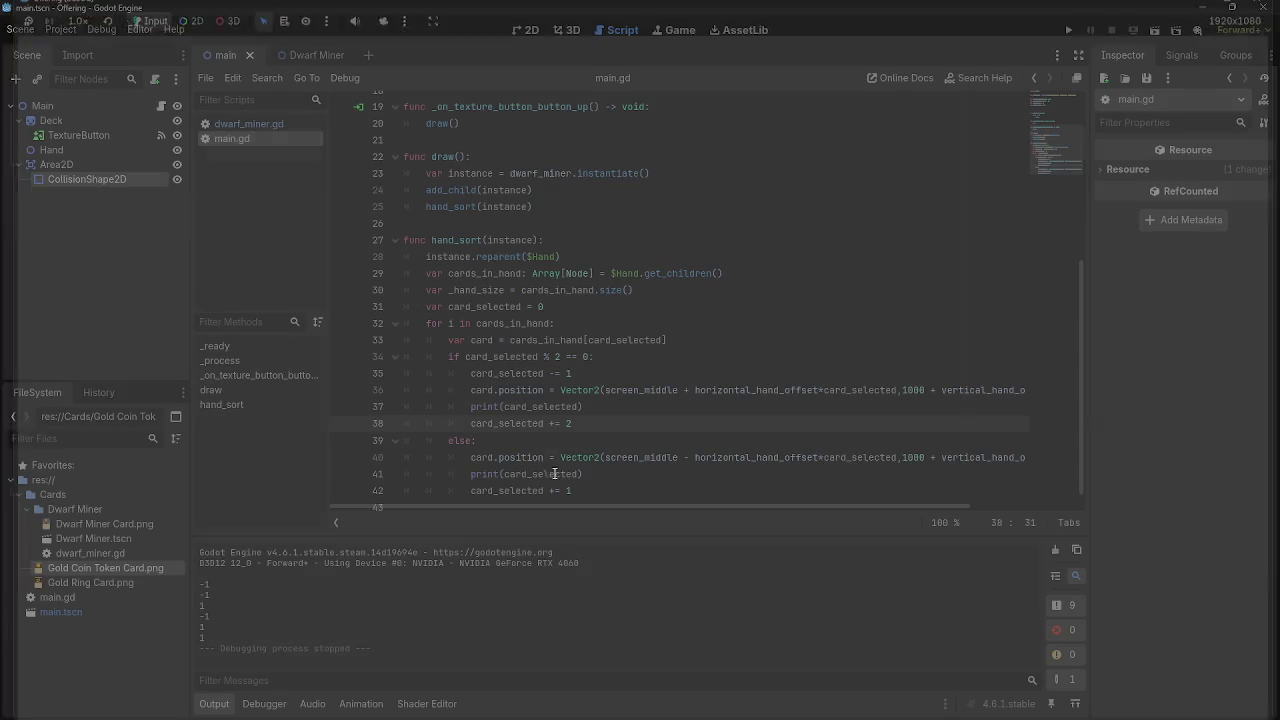
Delete the card_selected -= 1 line and start changing the += 2 increment to 1.
mouse_move(714, 507)
mouse_down()
mouse_move(758, 506)
mouse_move(683, 506)
mouse_up()
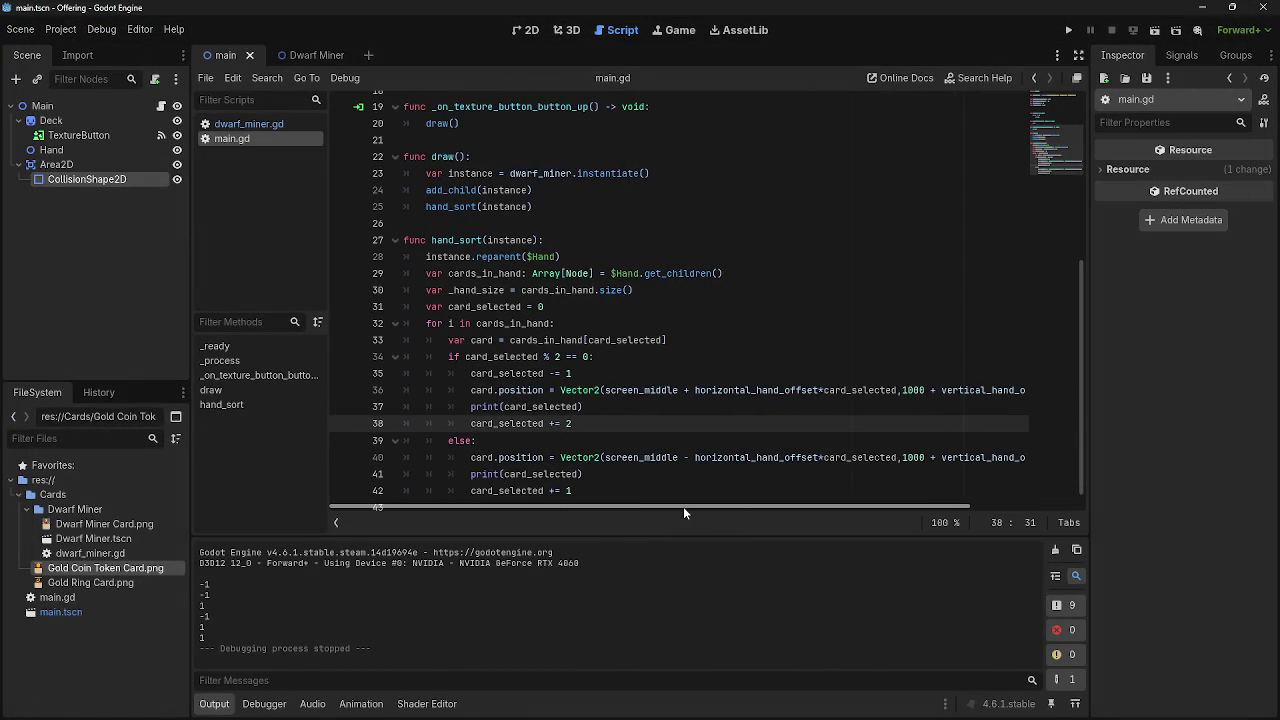
click(573, 373)
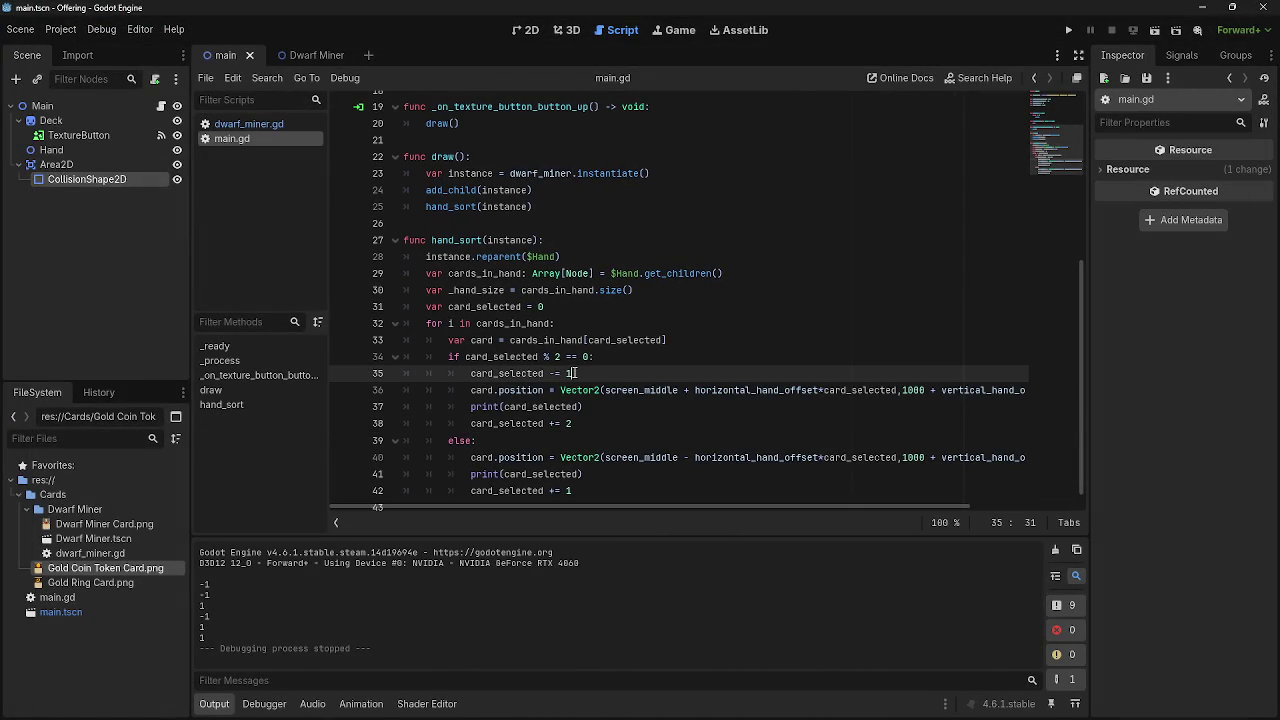
key(shift+Home)
key(BackSpace)
key(BackSpace)
click(578, 406)
text(1)
click(573, 406)
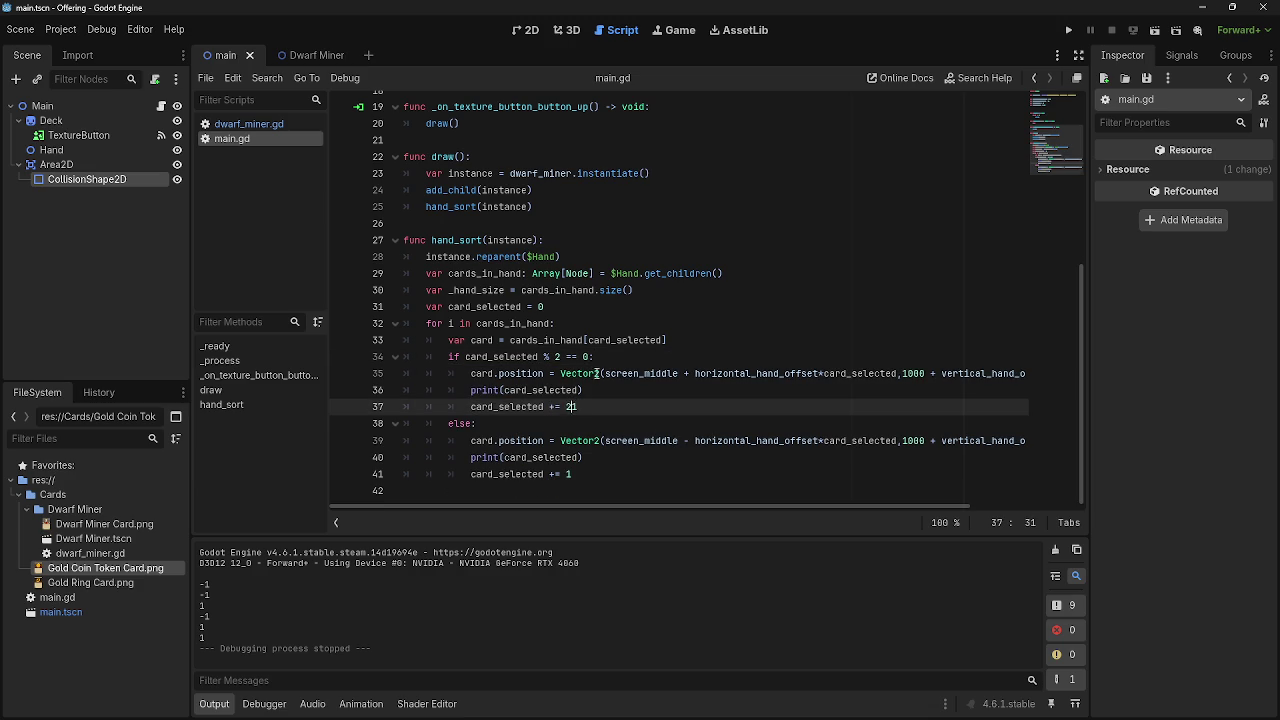
Fix the increment to += 1, set line 34 to == 1, and test with two cards.
key(BackSpace)
click(590, 357)
key(BackSpace)
text(1)
click(1068, 30)
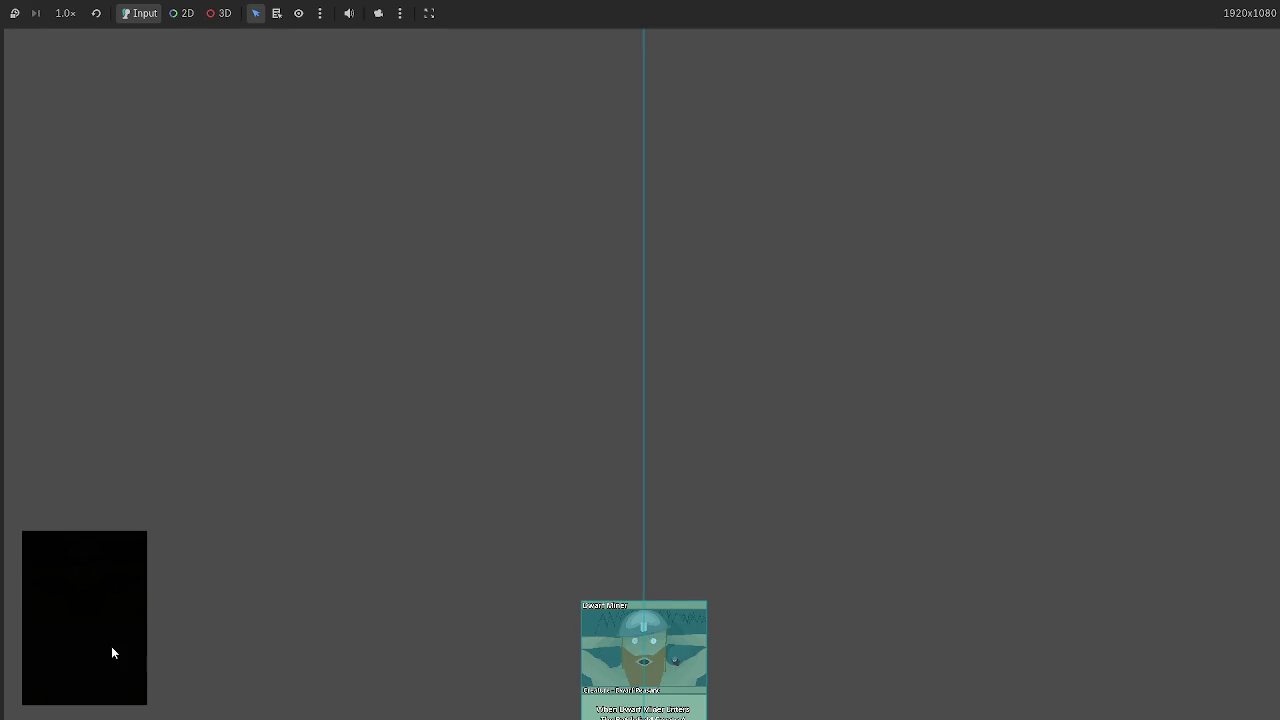
click(111, 652)
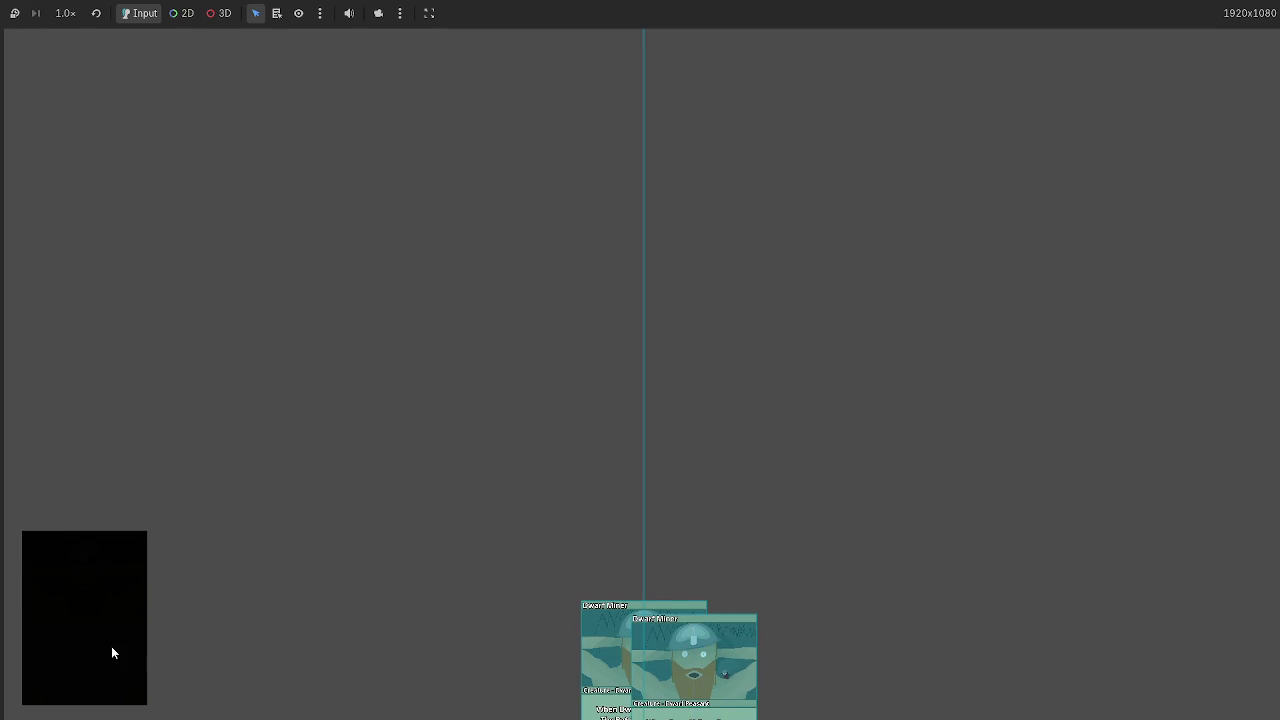
click(111, 652)
key(F8)
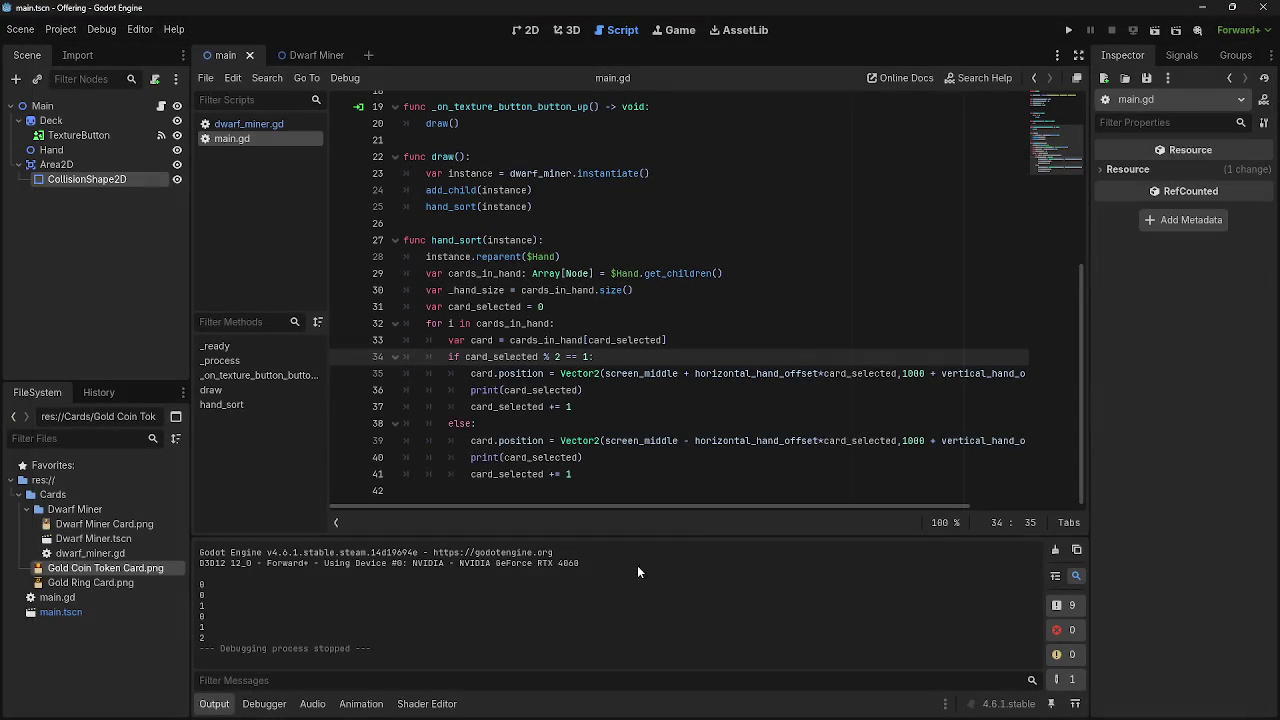
Append -1 to card_selected in line 35's offset and run the game to test.
scroll(700, 505, right, 3)
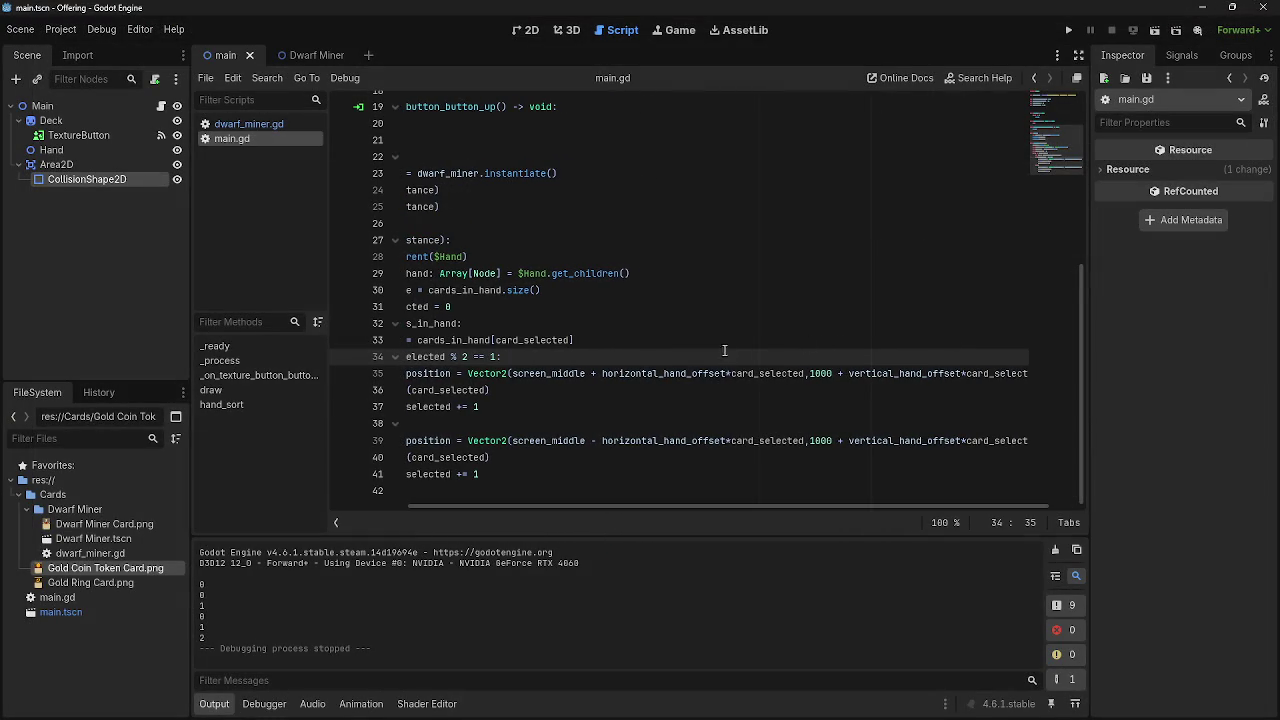
click(732, 374)
click(811, 374)
text(-1)
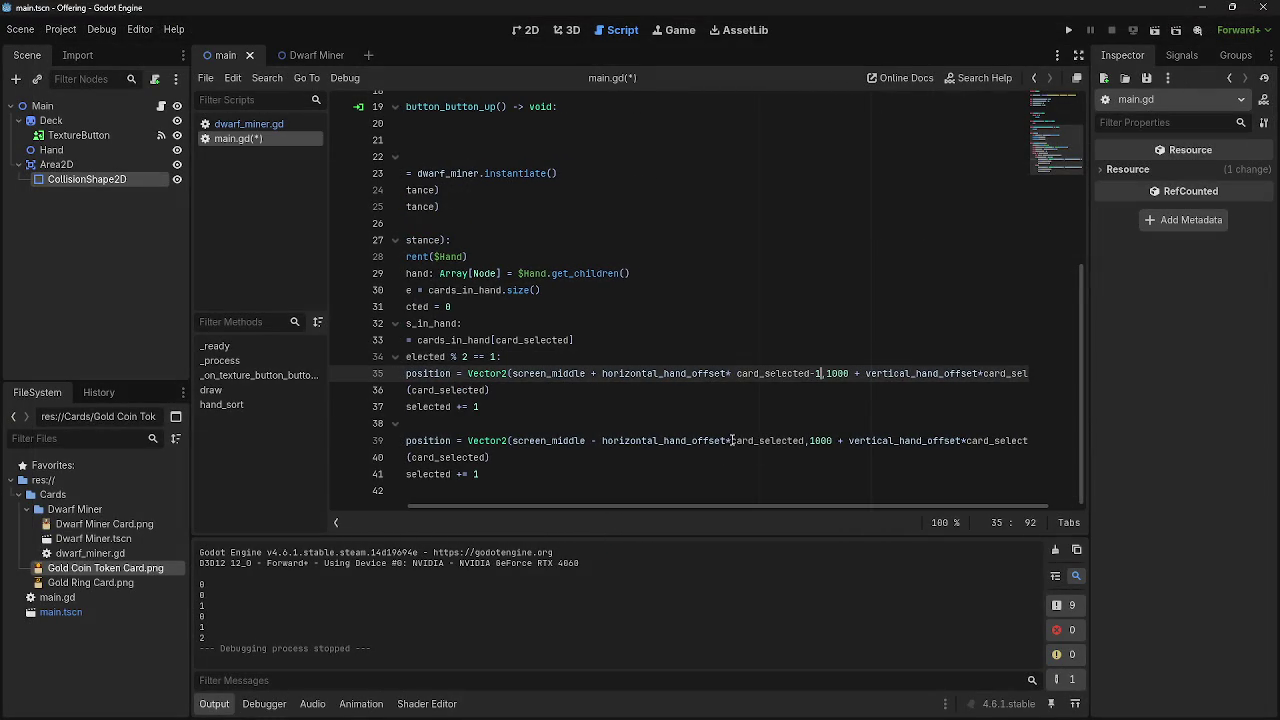
click(731, 441)
click(1067, 33)
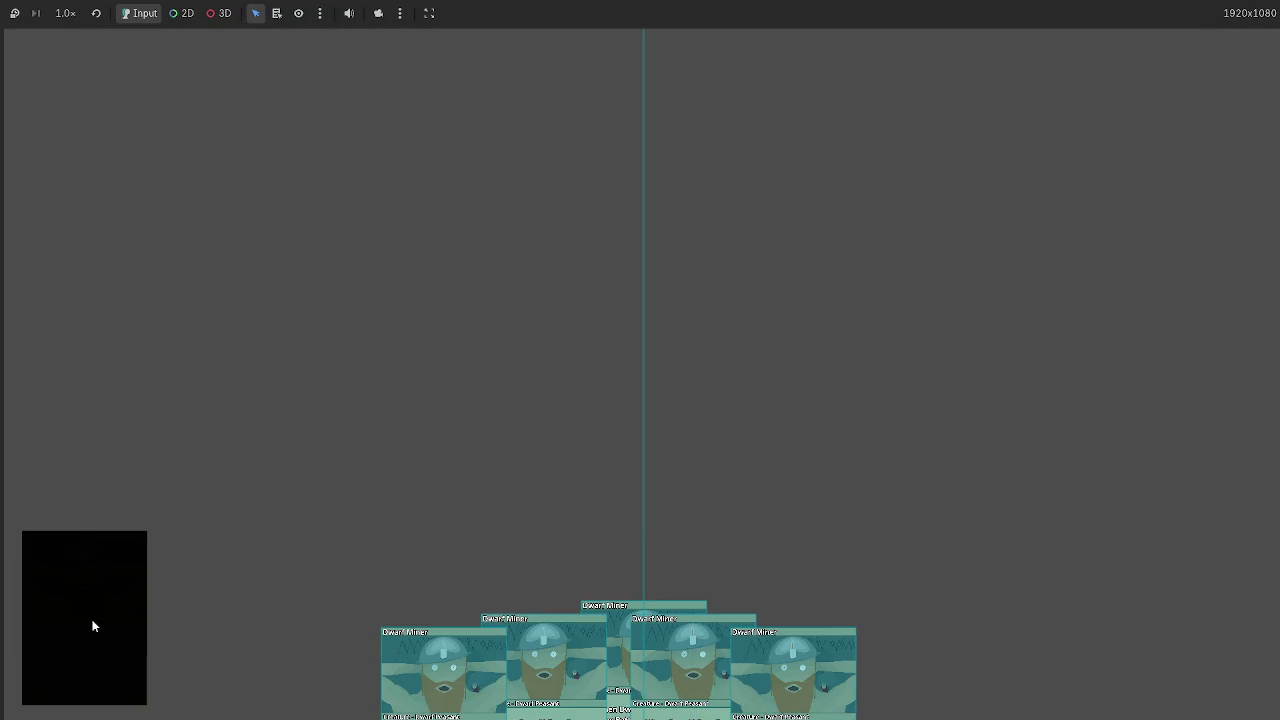
key(F8)
Rerun the game twice to check the card_selected-1 offset.
click(807, 375)
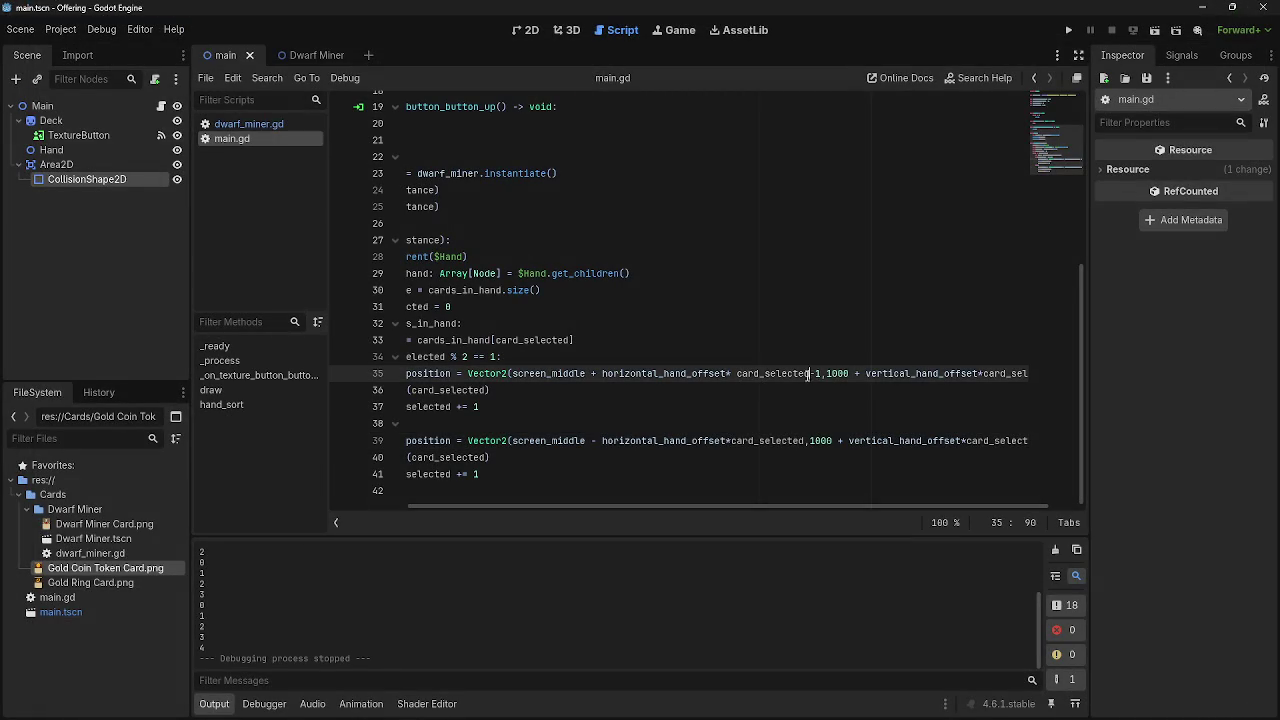
click(654, 492)
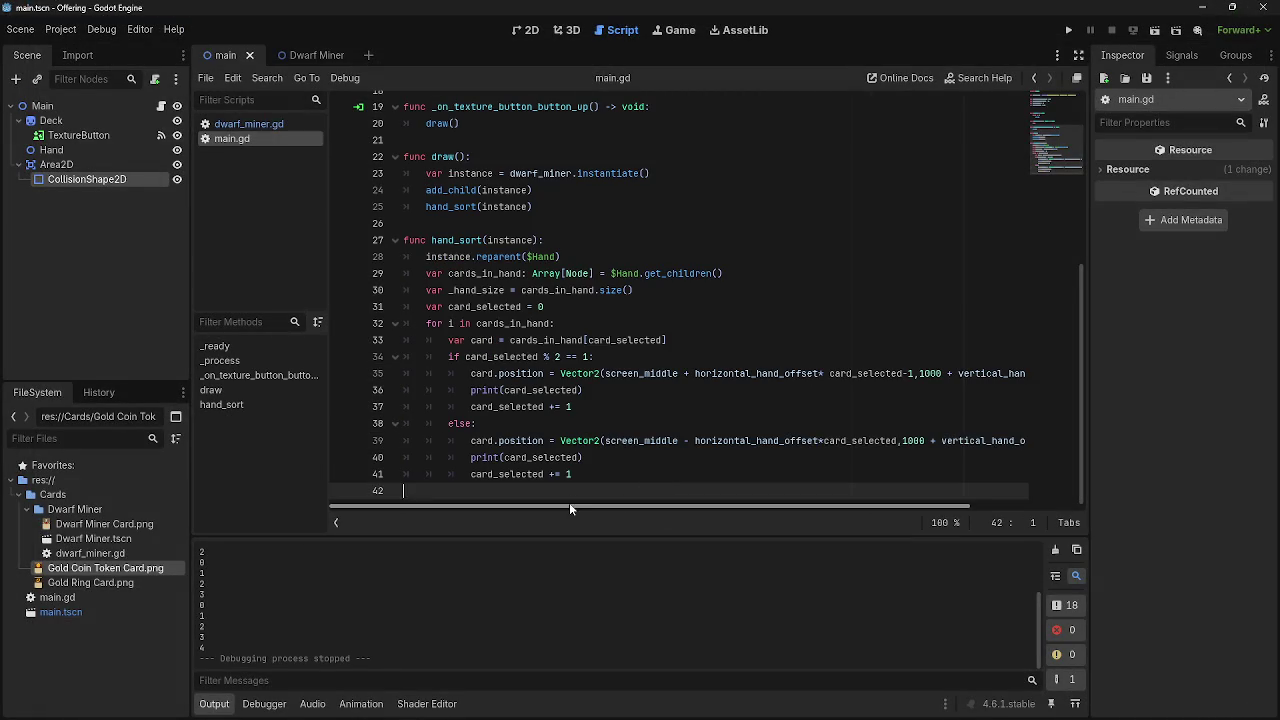
drag(569, 505, 675, 505)
click(783, 374)
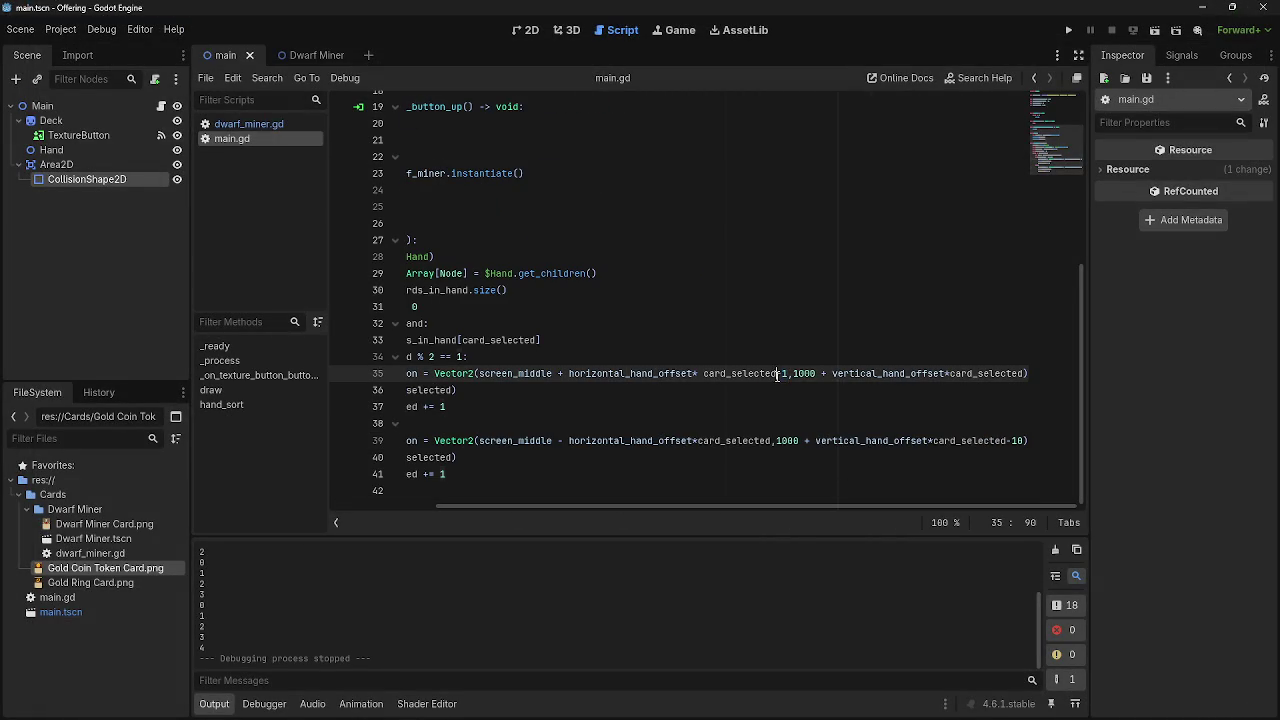
key(F5)
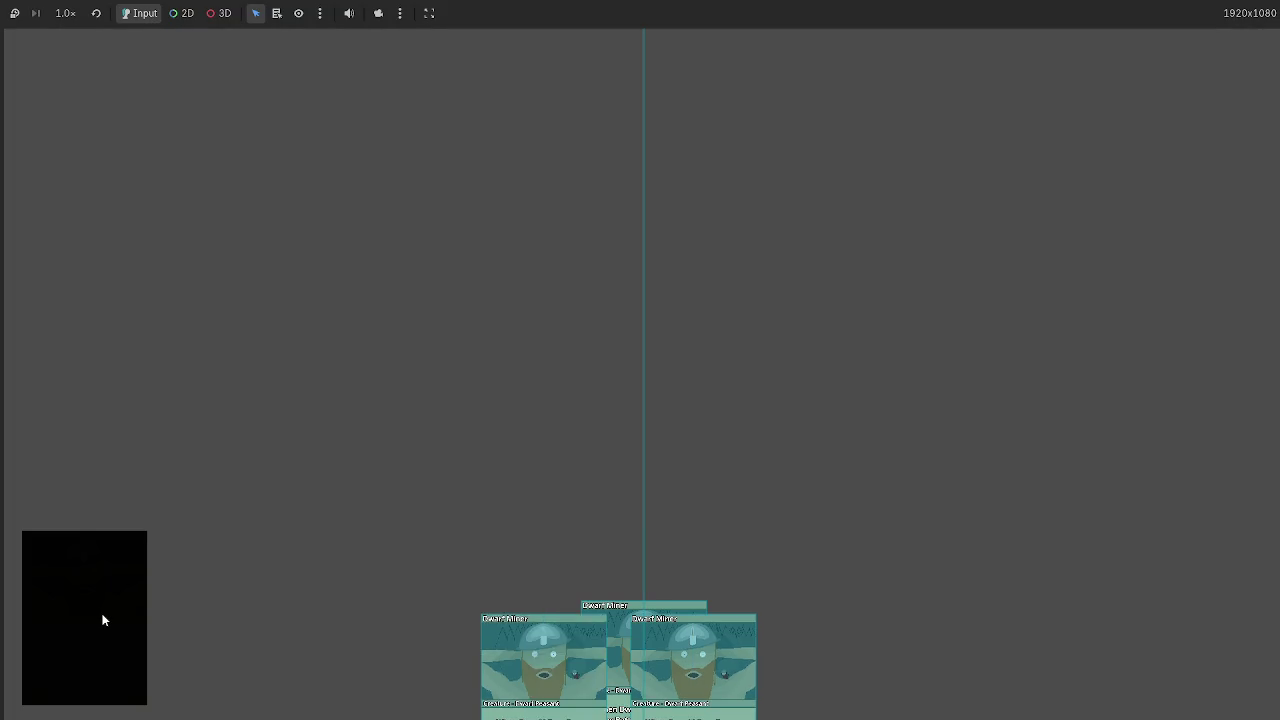
key(F8)
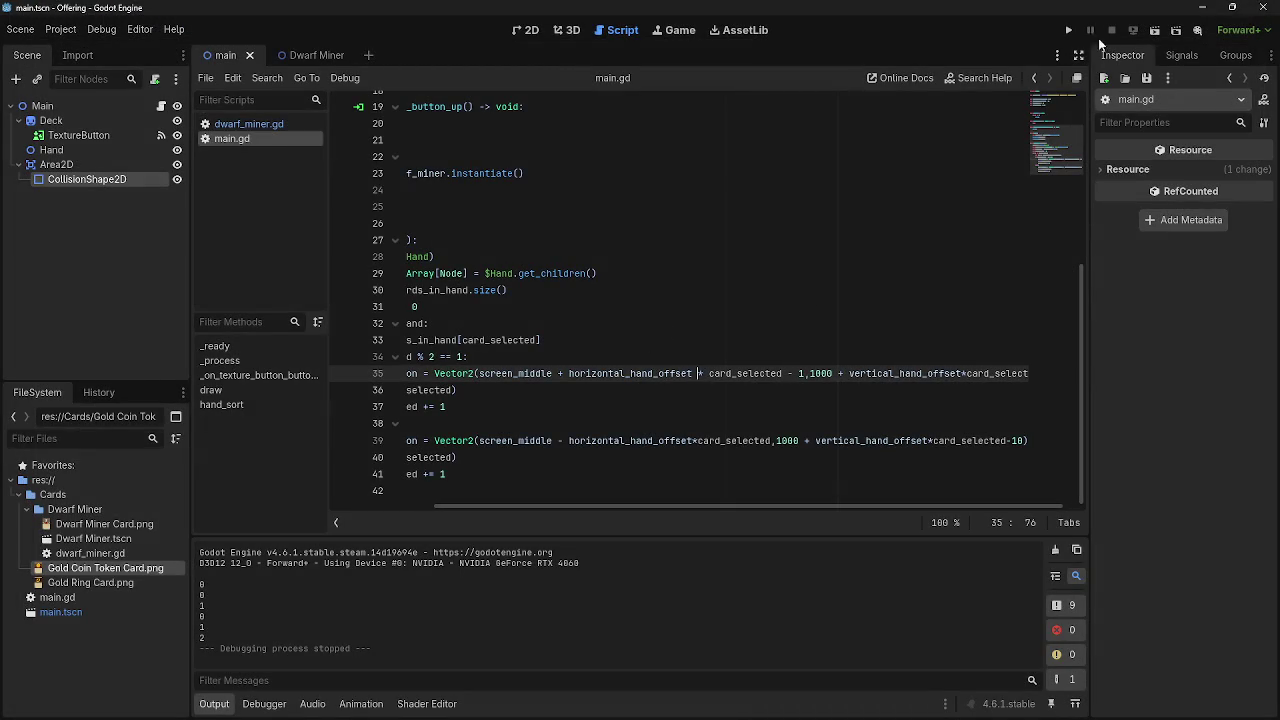
click(1068, 31)
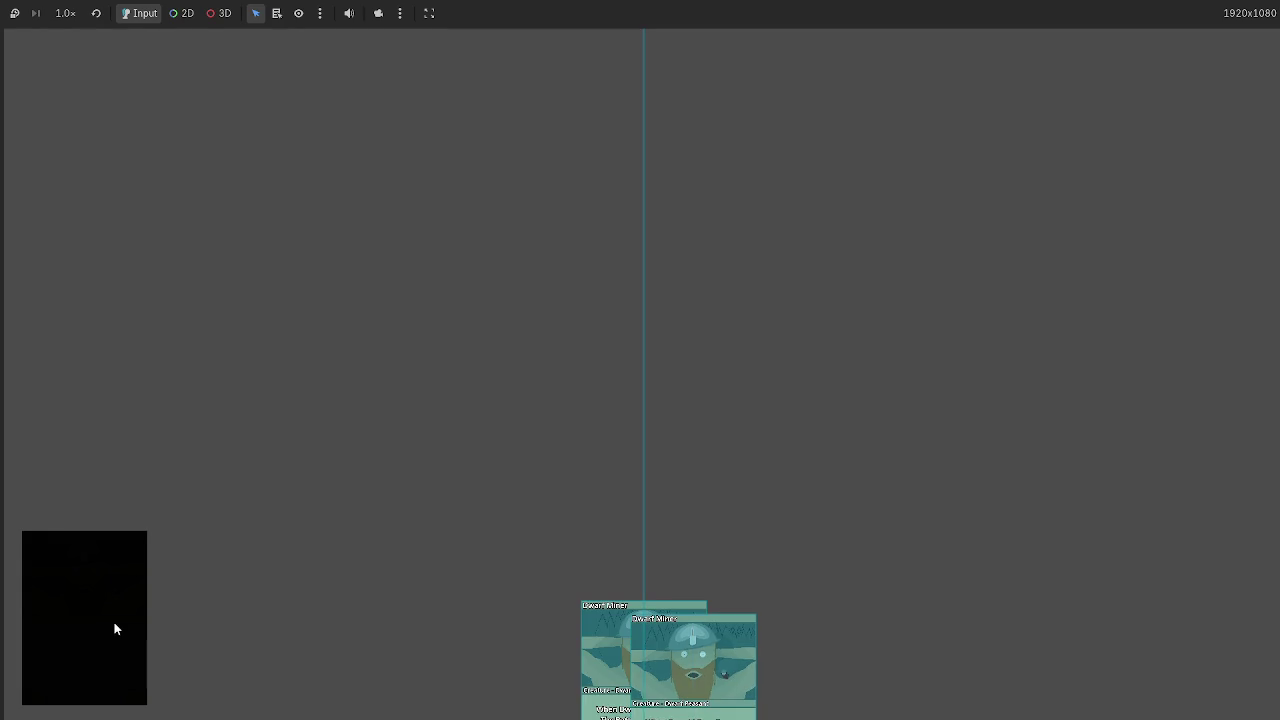
key(F8)
Strip the -1 from card_selected on line 35 and tidy the closing parenthesis.
key(BackSpace)
key(Right)
key(BackSpace)
click(779, 373)
key(Delete)
key(Delete)
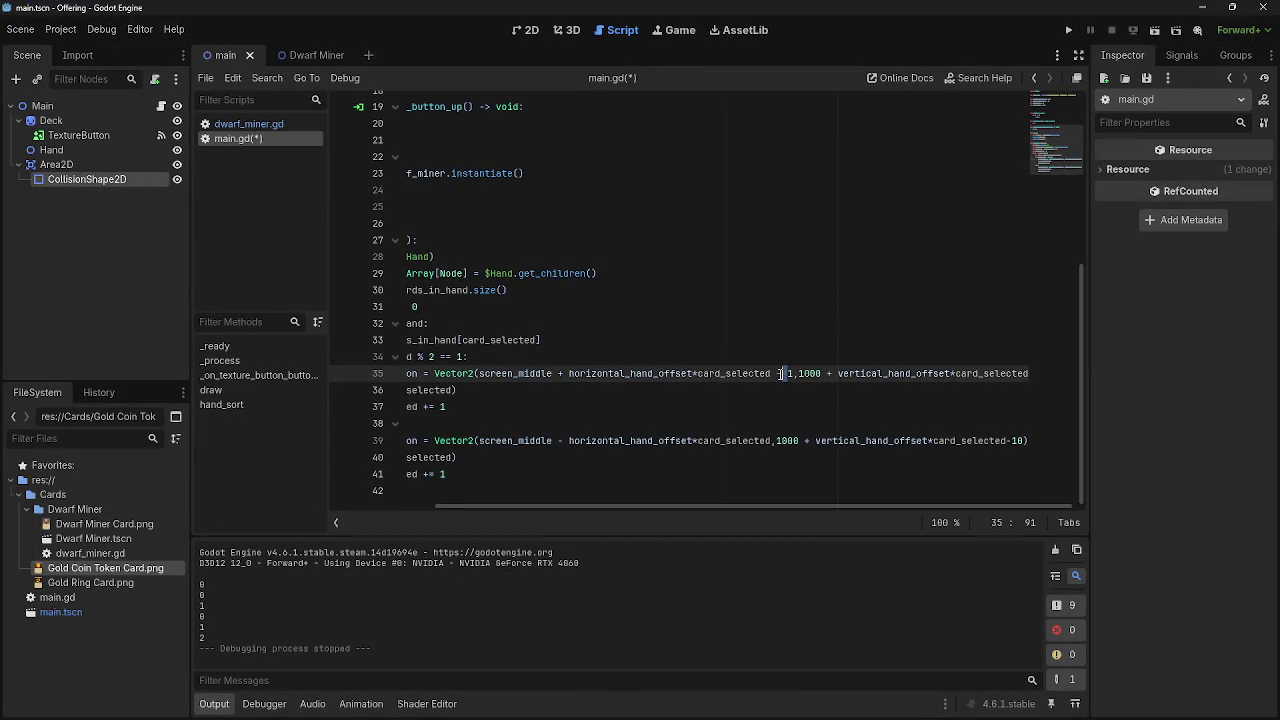
key(End)
text())
key(BackSpace)
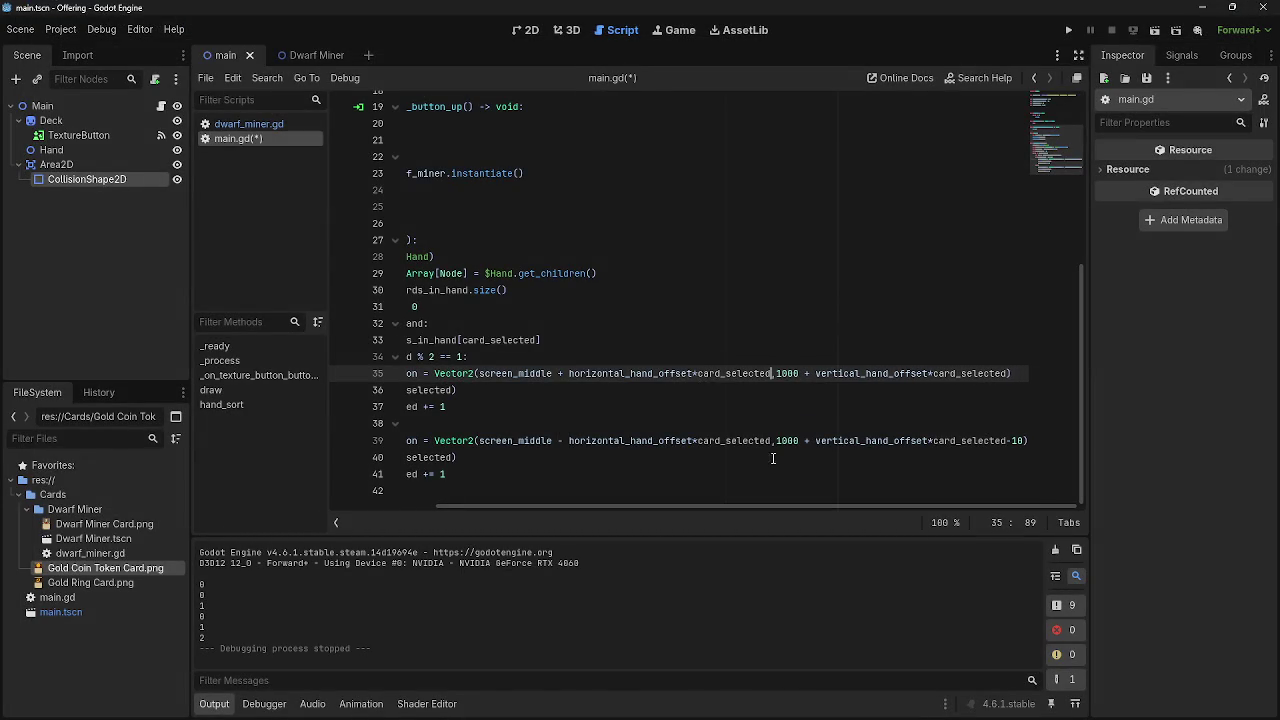
drag(775, 504, 729, 512)
Wrap line 35's offset as (card_selected-1) and run the game to test.
click(752, 374)
text(()
click(834, 374)
text())
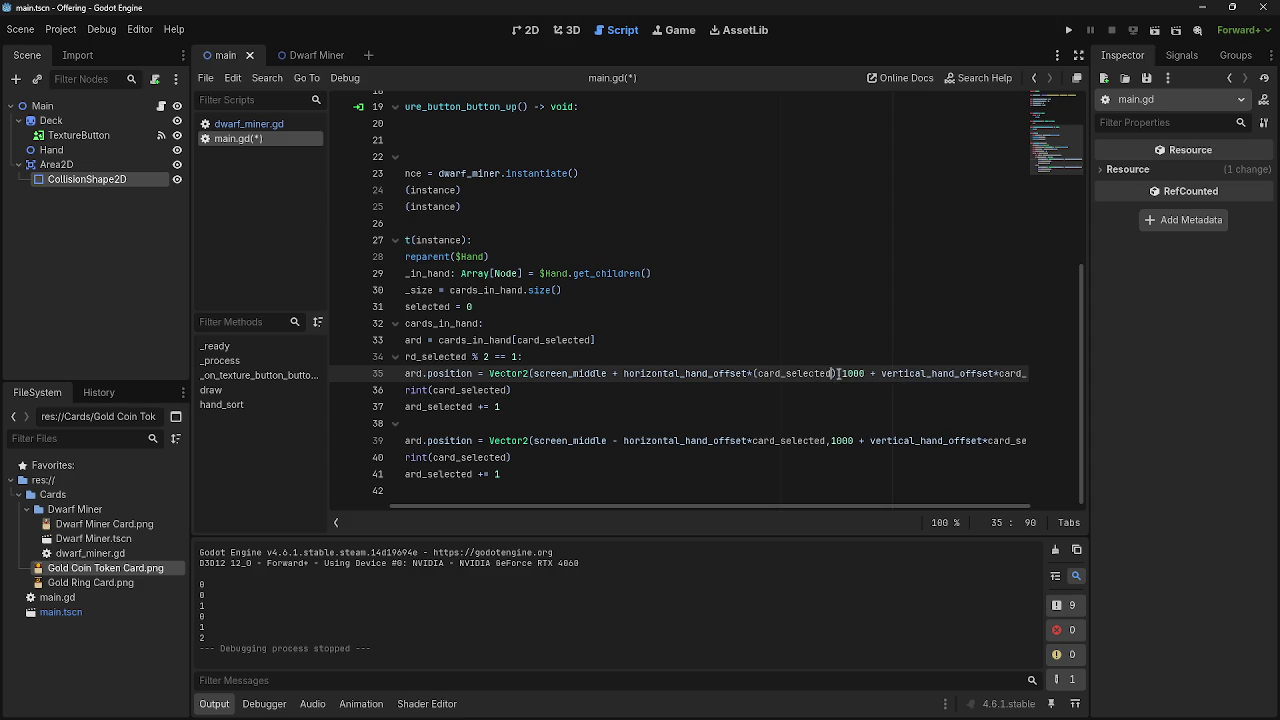
key(Left)
mouse_move(908, 369)
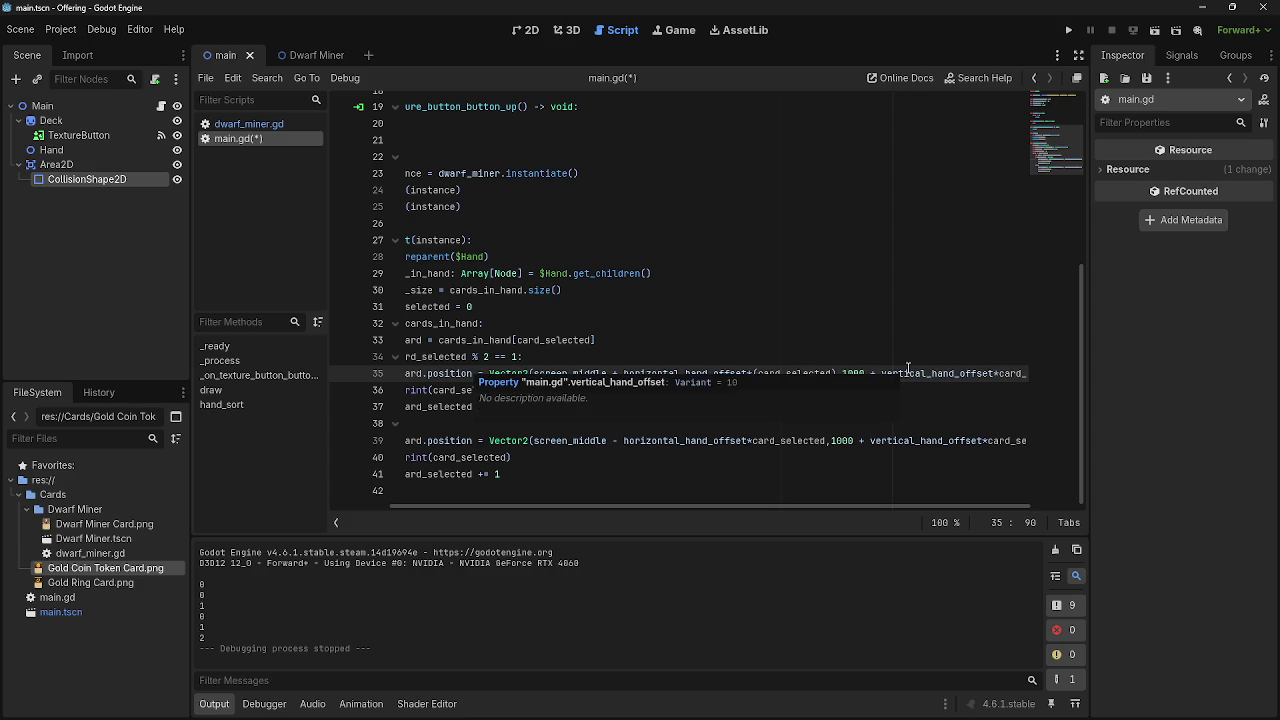
text(=)
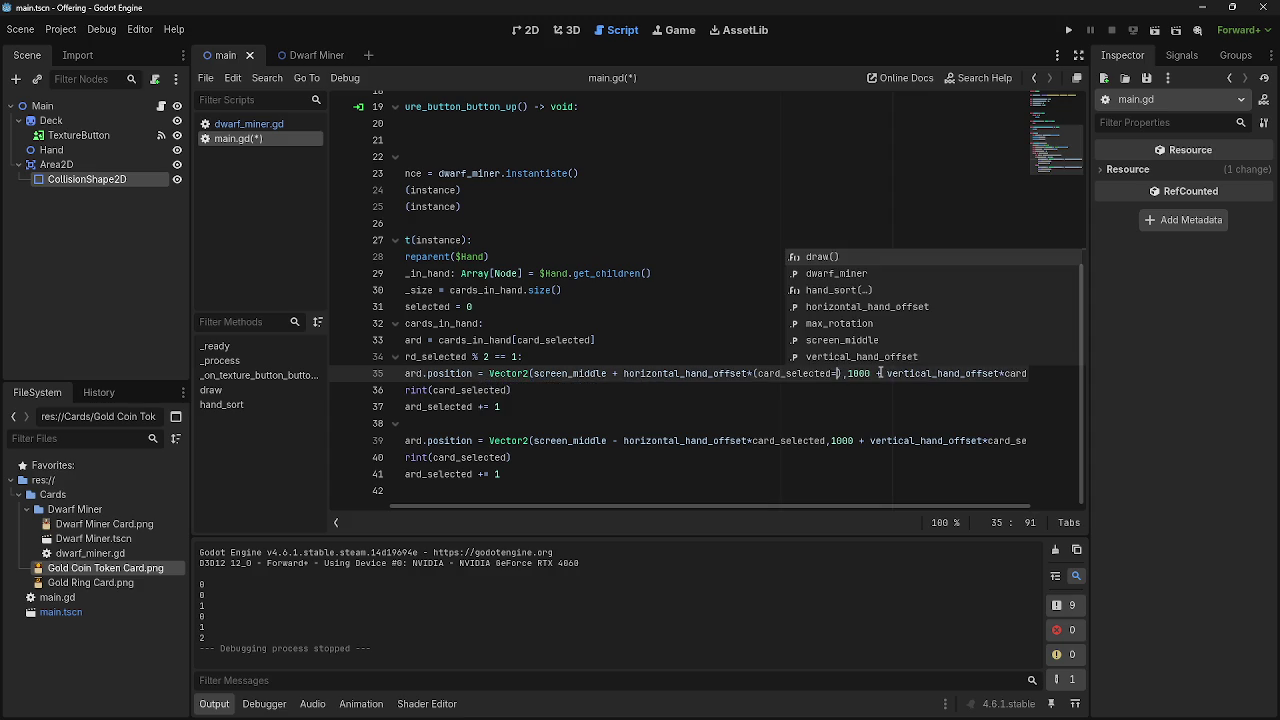
key(BackSpace)
key(BackSpace)
text(-)
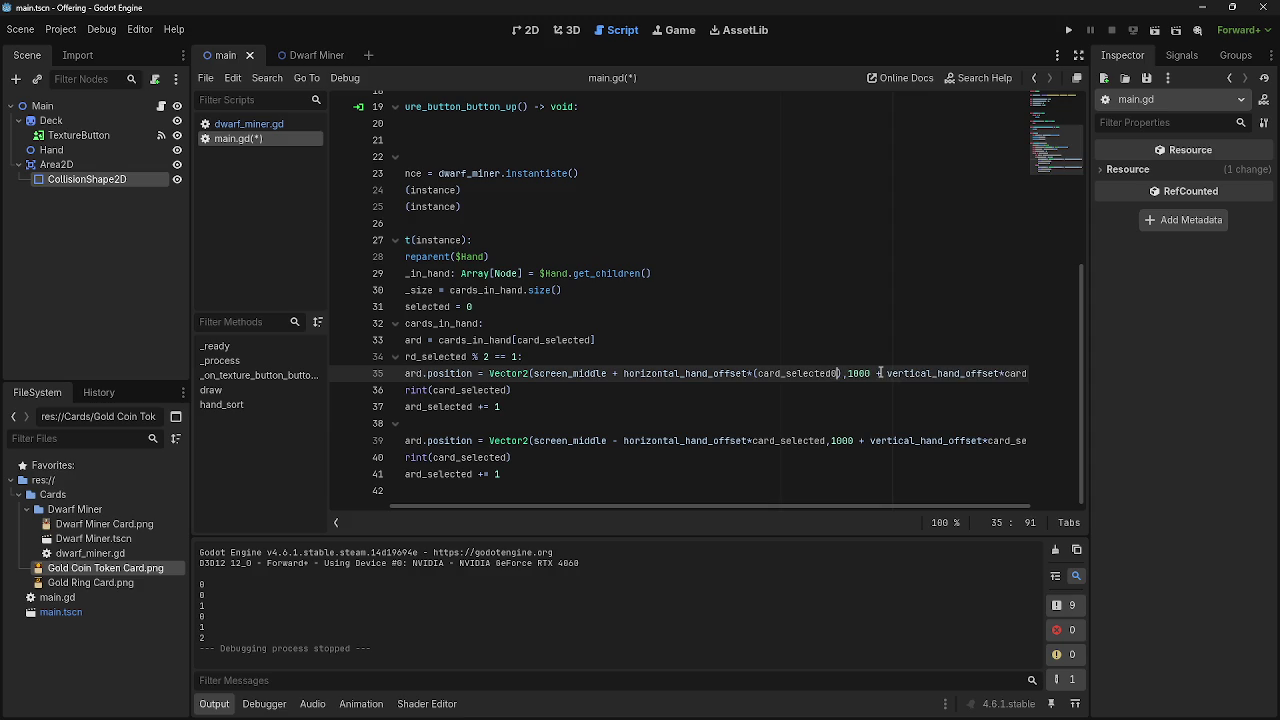
text(1)
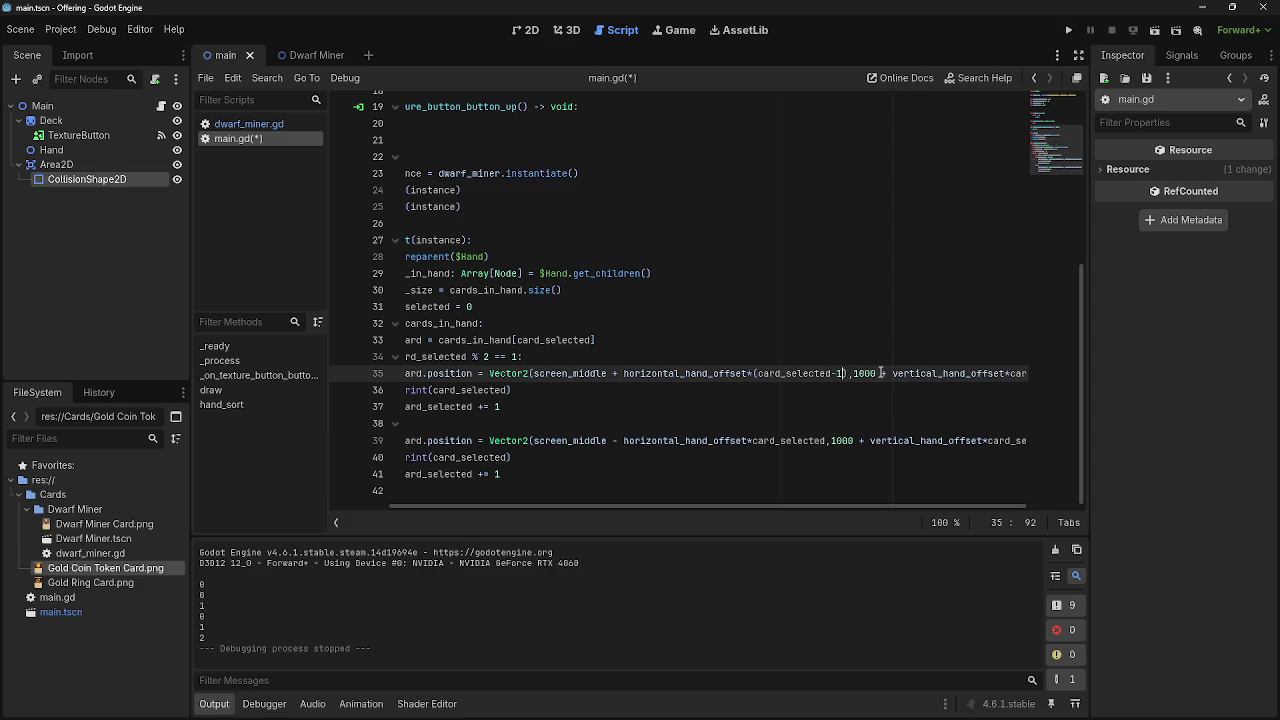
click(1068, 30)
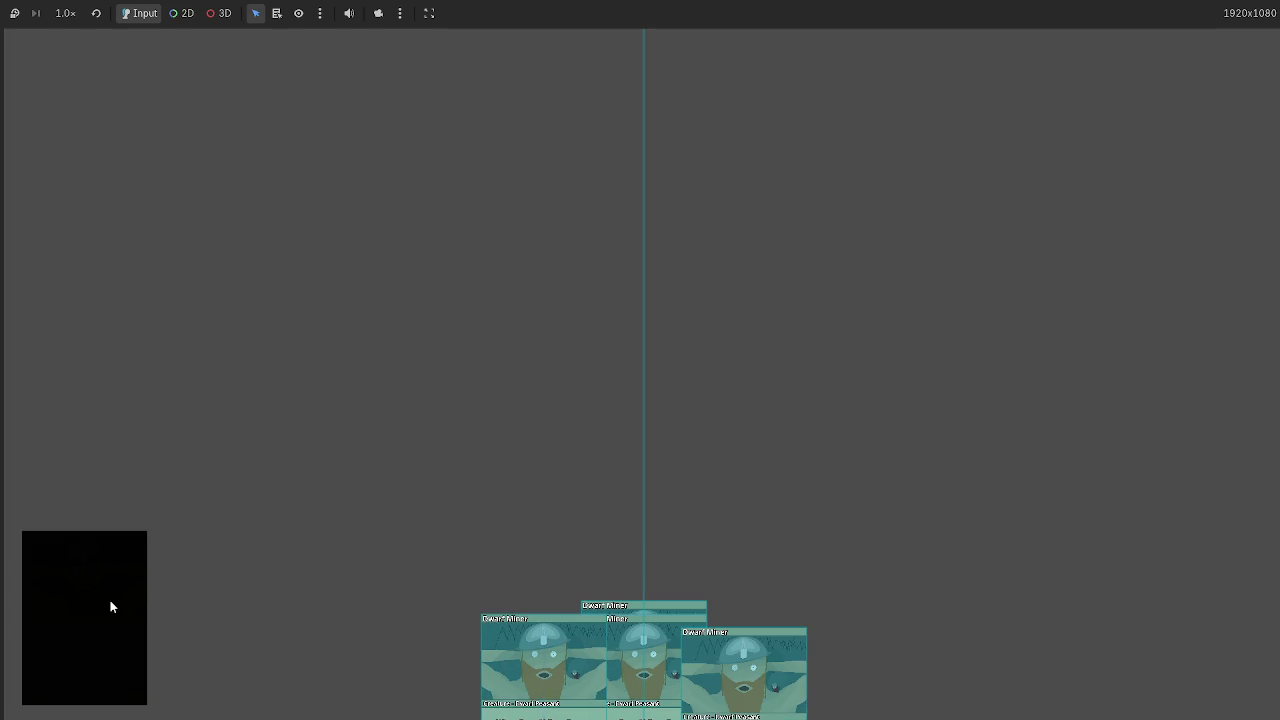
key(F8)
Change the offset to (card_selected+1) and confirm nine drawn cards fan out evenly.
key(shift+Left)
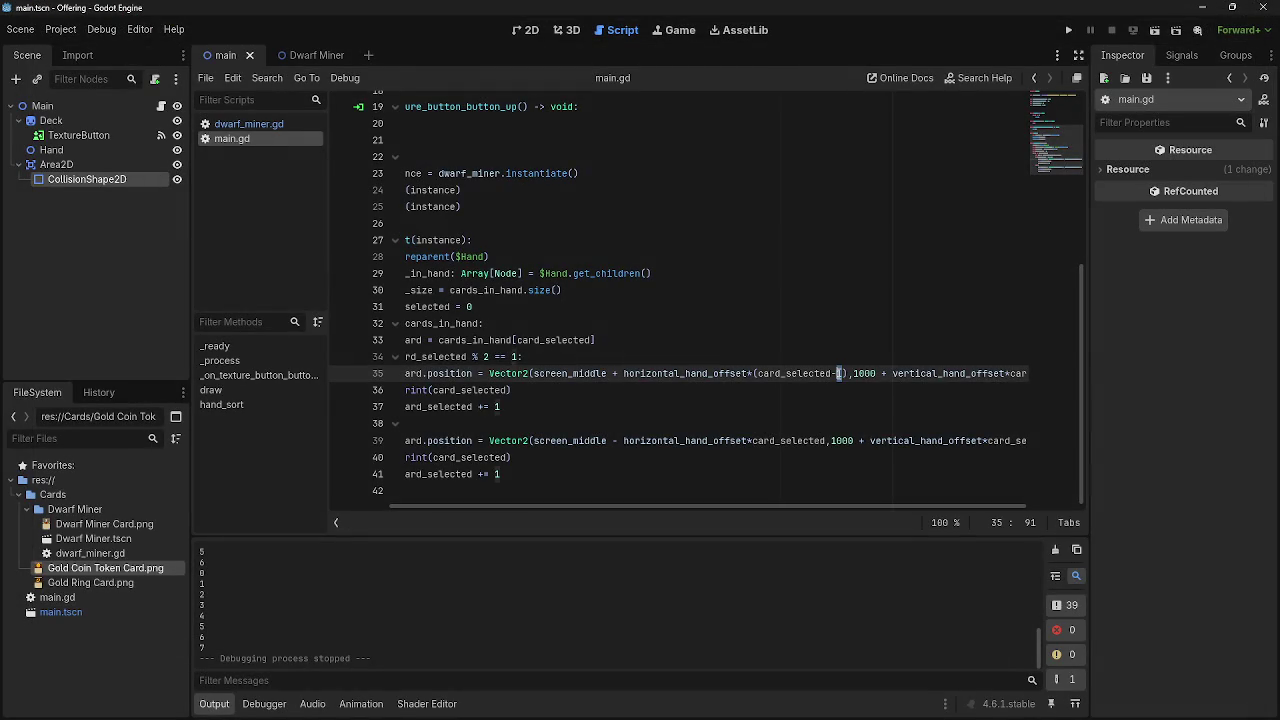
text(+)
key(ctrl+z)
key(shift+Left)
text(+)
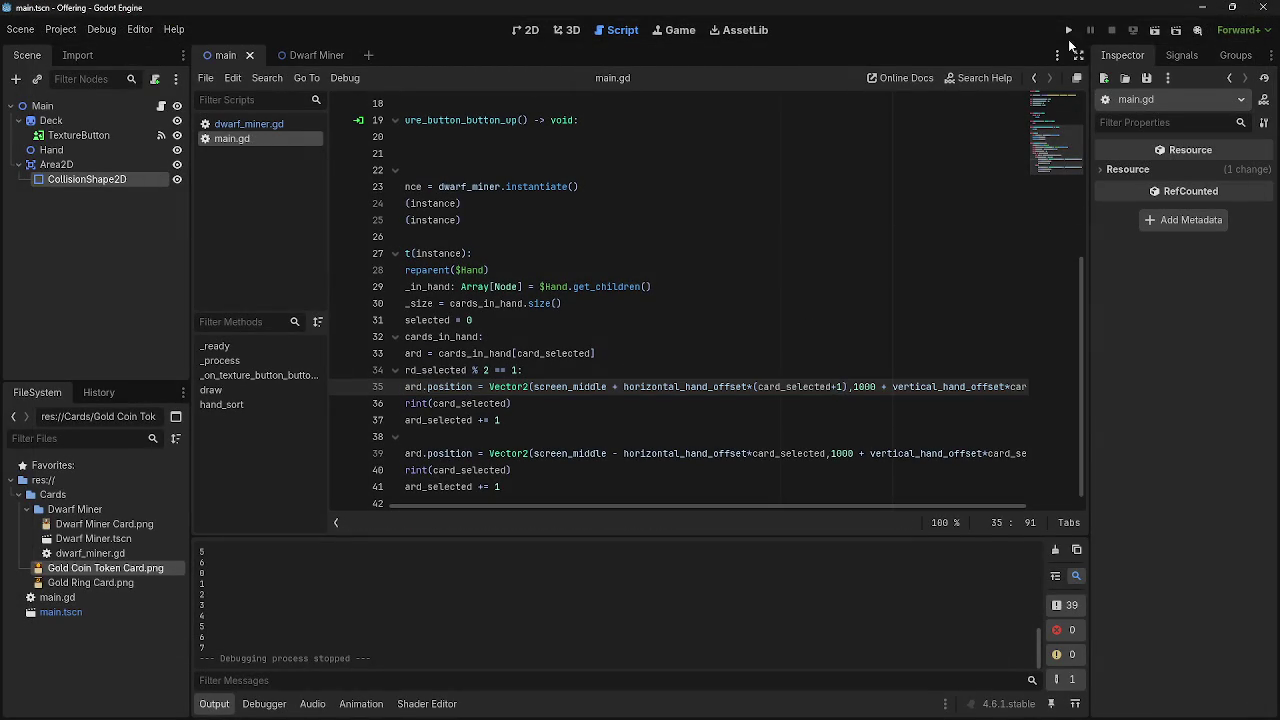
click(1069, 31)
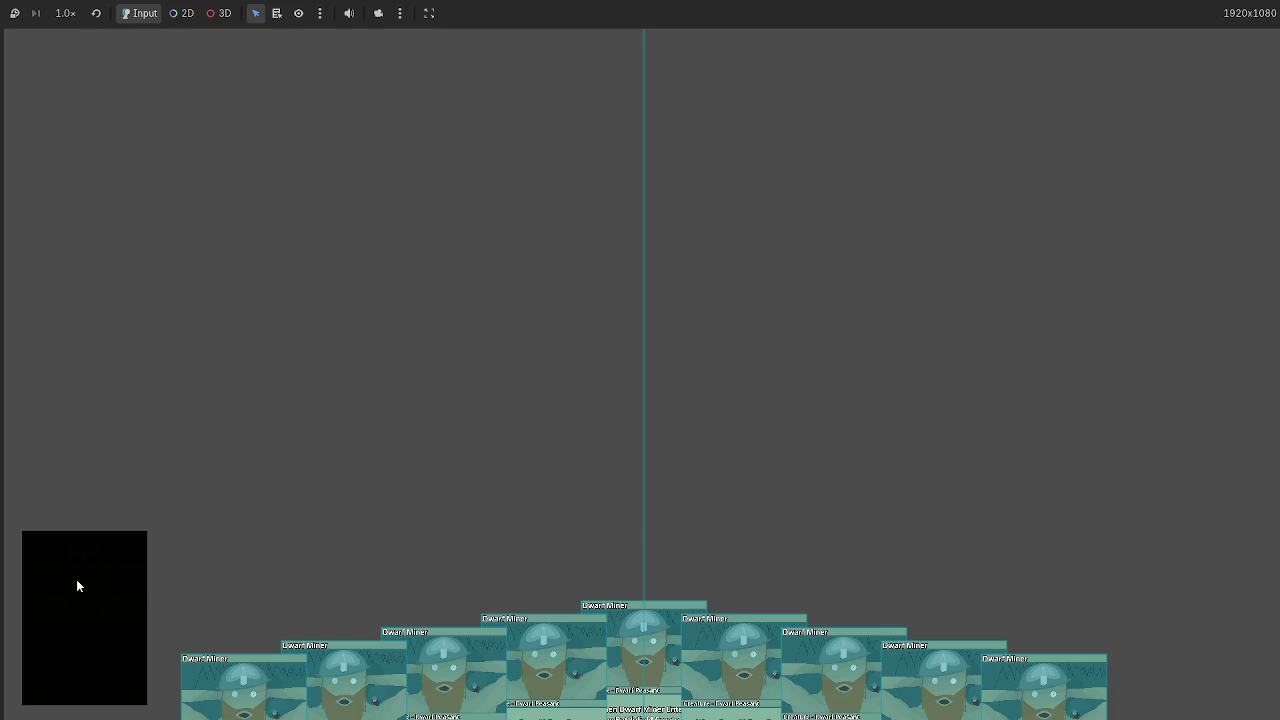
key(F8)
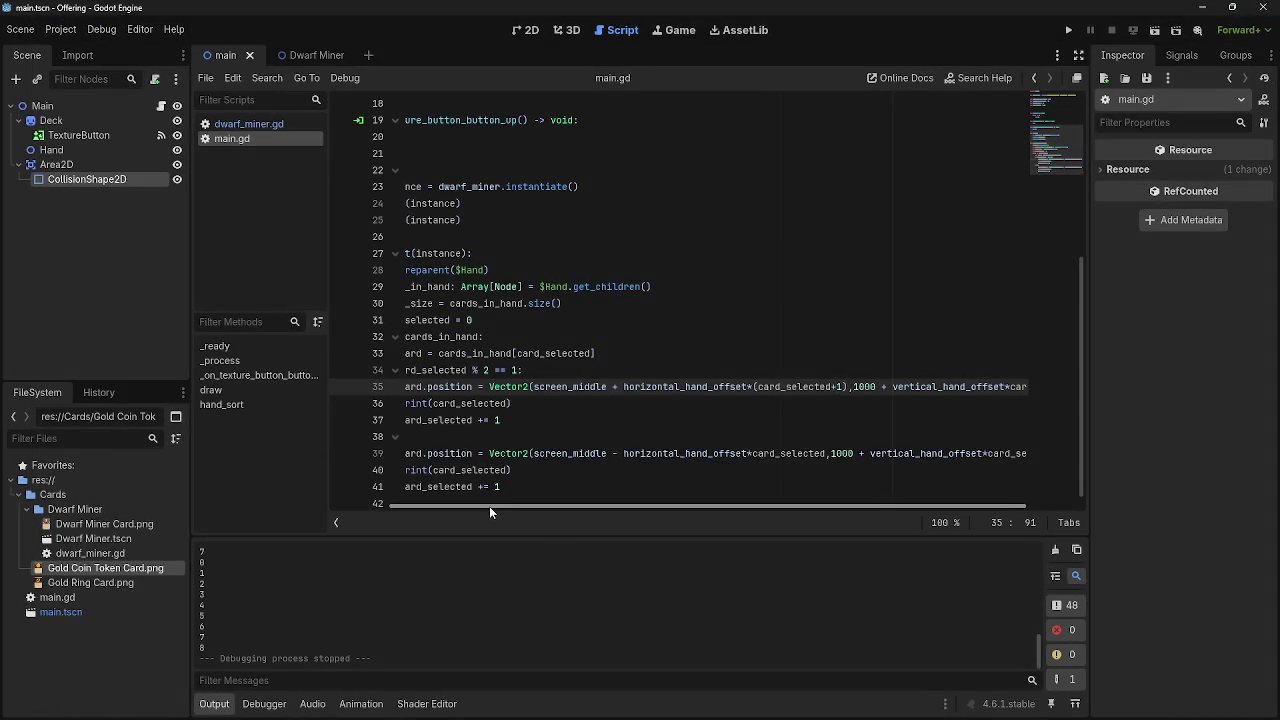
drag(489, 506, 400, 505)
Run the game, draw three cards, drag two hand cards around, then stop it.
click(1068, 30)
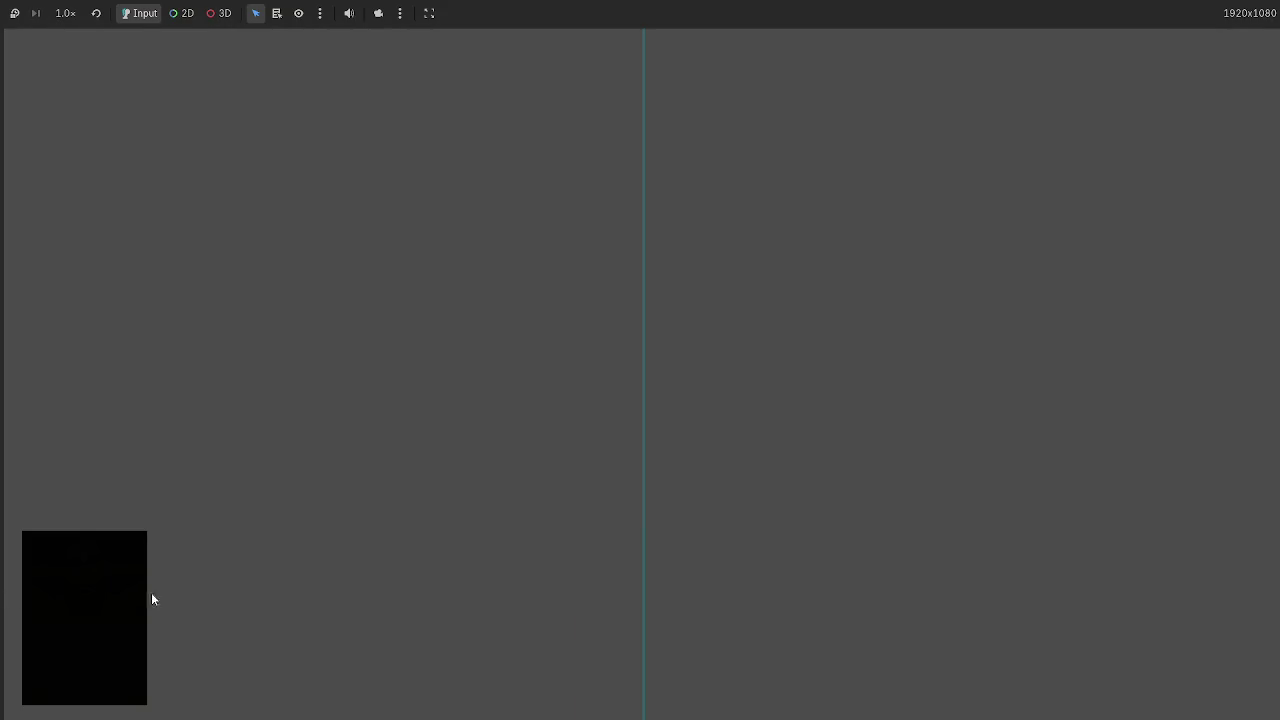
click(130, 602)
click(57, 606)
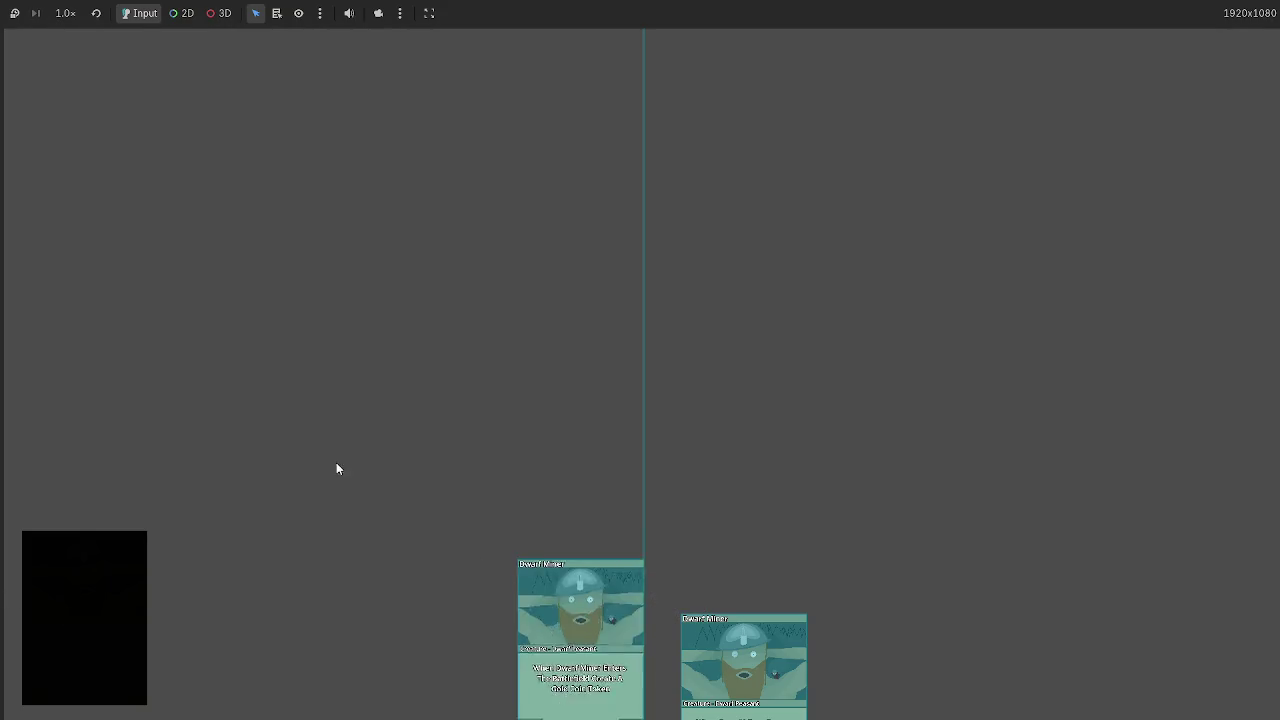
click(97, 584)
mouse_move(517, 620)
mouse_down()
mouse_move(43, 533)
mouse_move(457, 609)
mouse_up()
mouse_move(740, 650)
mouse_down()
mouse_move(213, 313)
mouse_move(63, 557)
mouse_up()
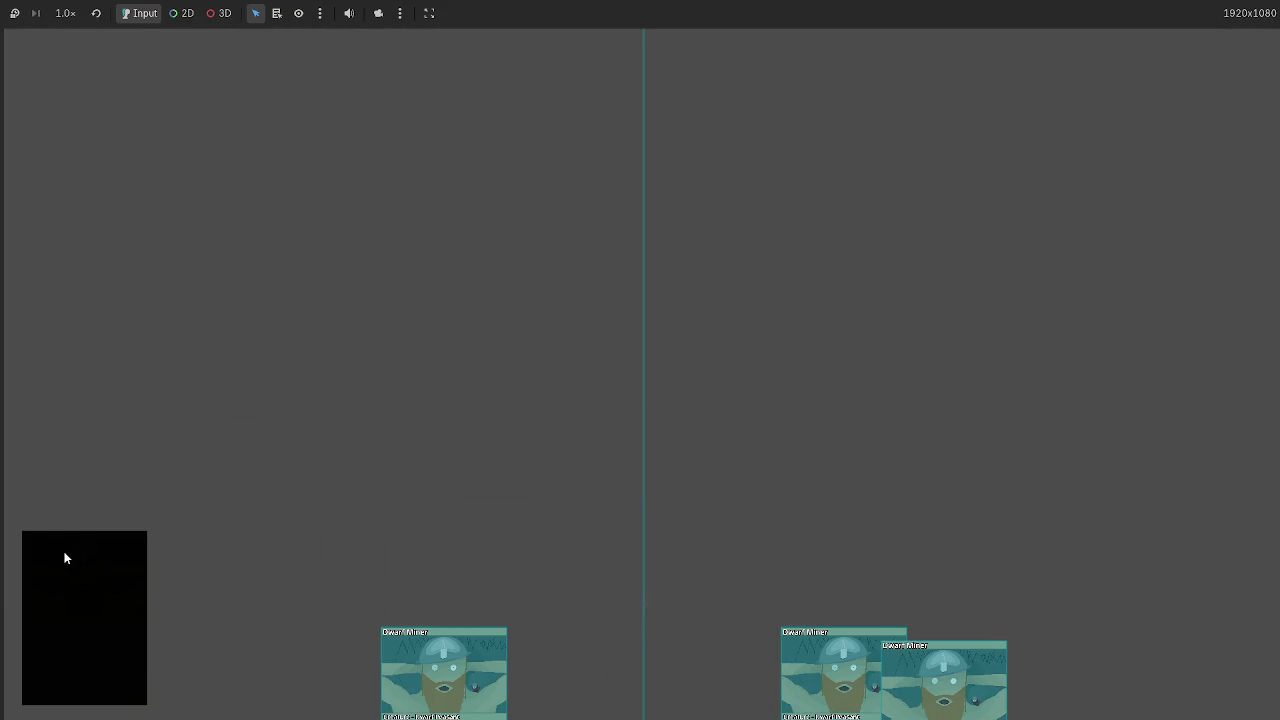
key(F8)
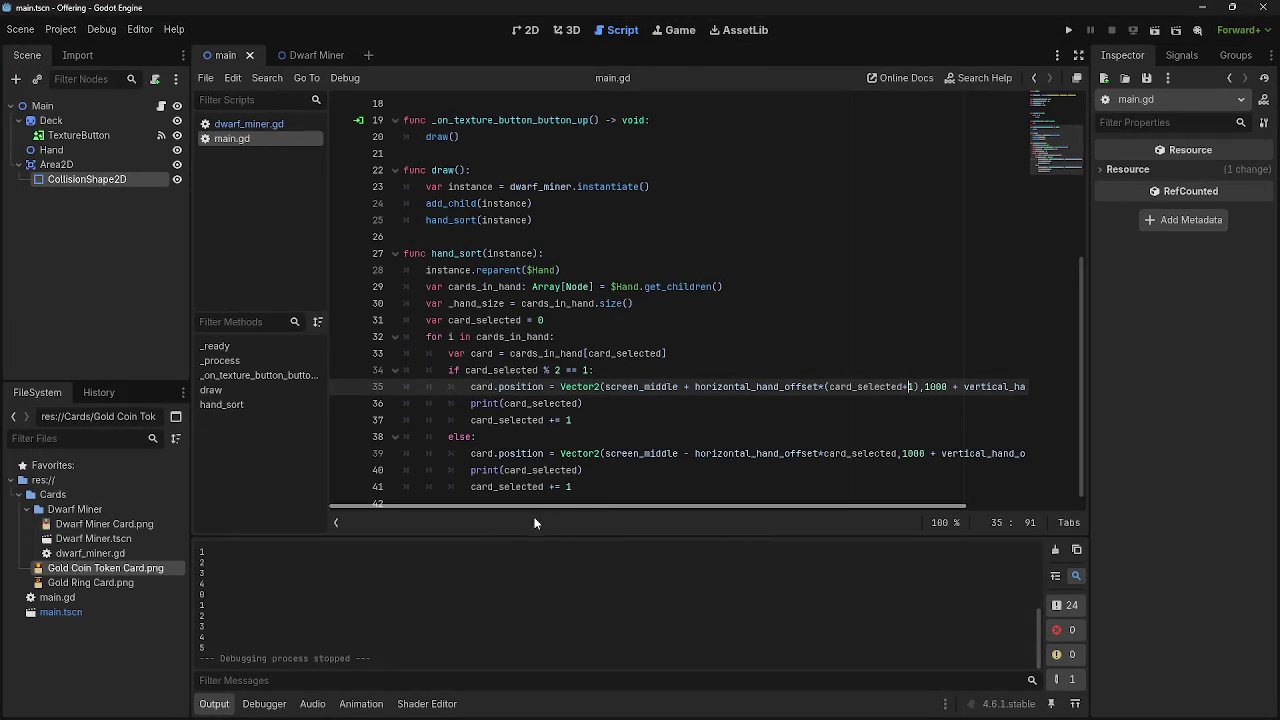
Add print(card.position) after print(card_selected) on line 36 and select the new line.
scroll(316, 642, up, 2)
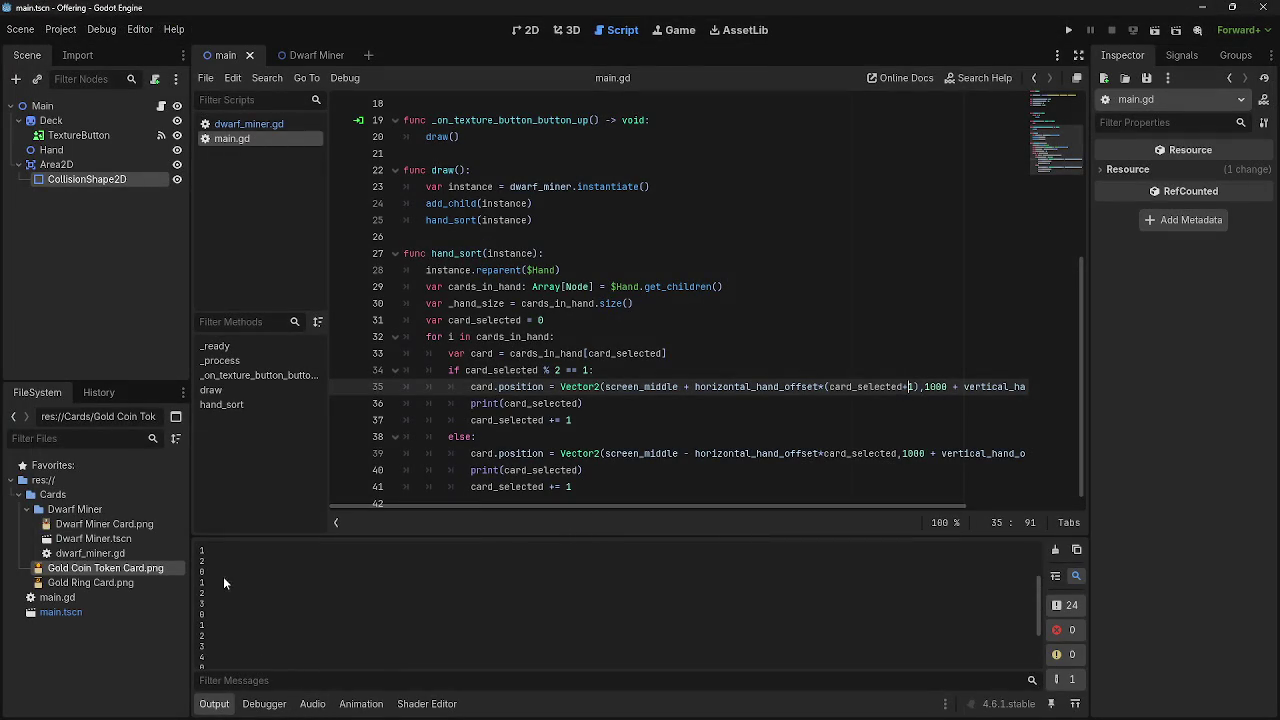
click(593, 405)
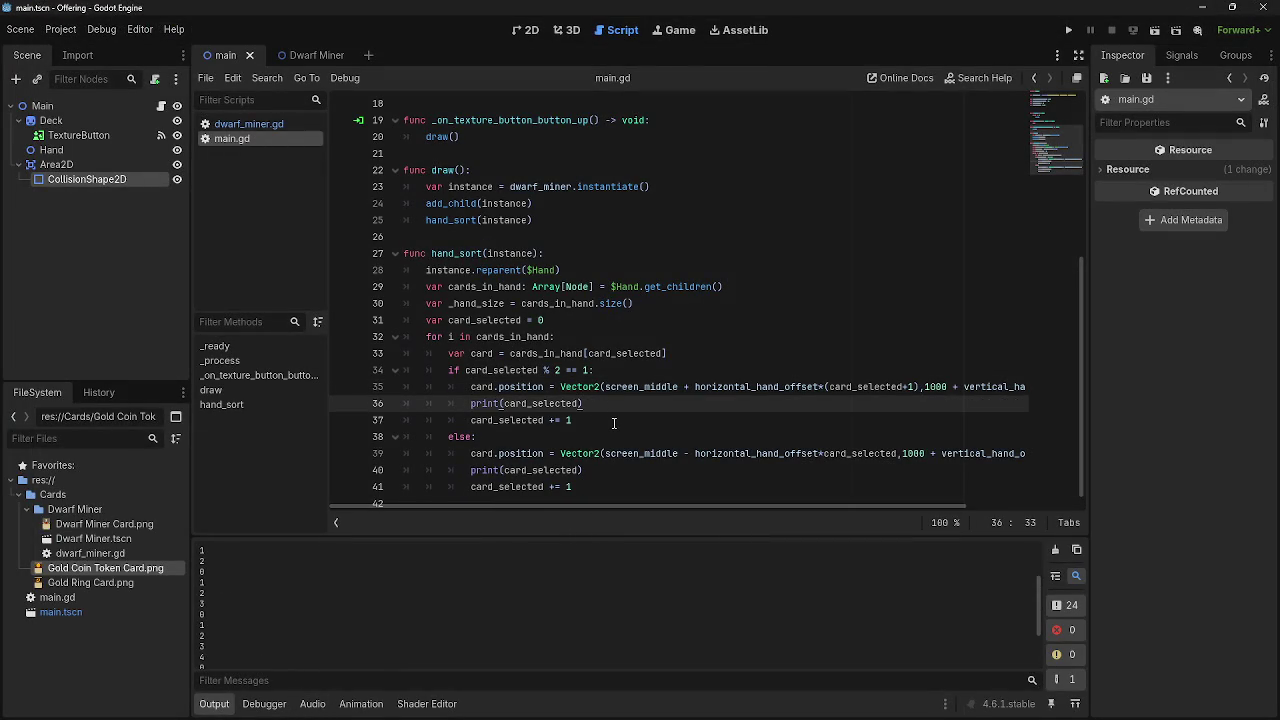
key(Return)
text(pri)
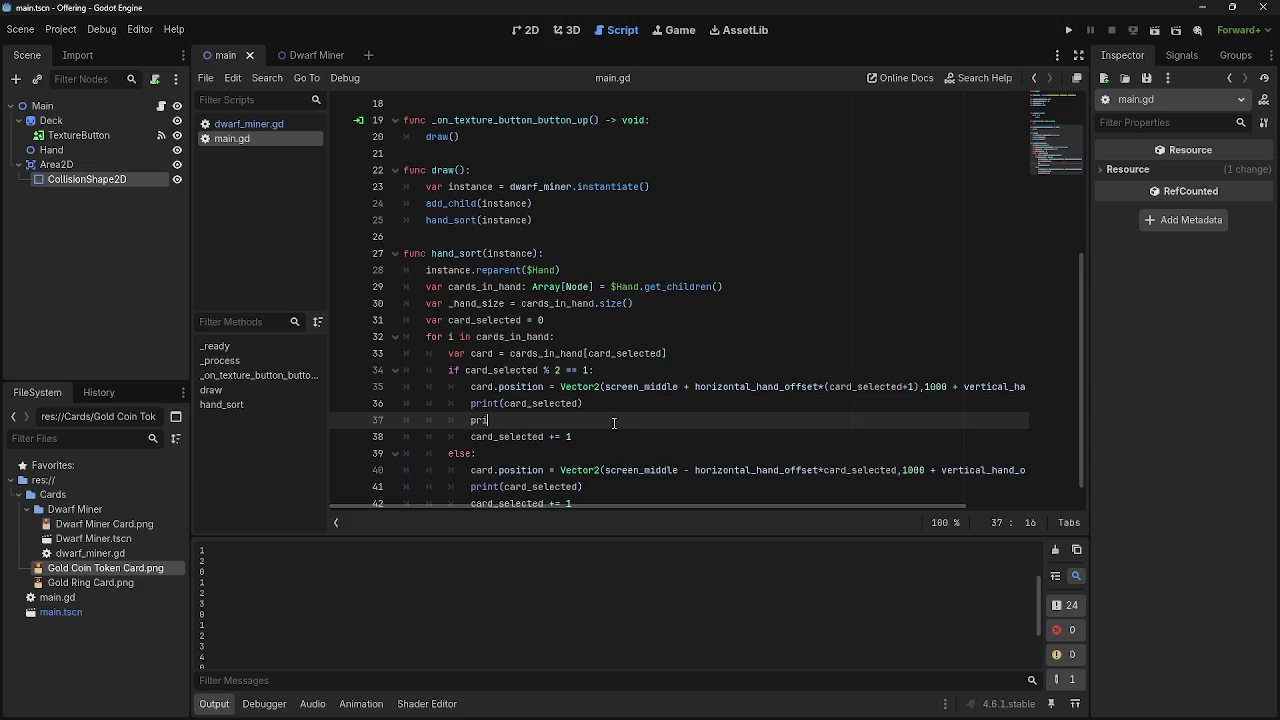
text(nt(card)
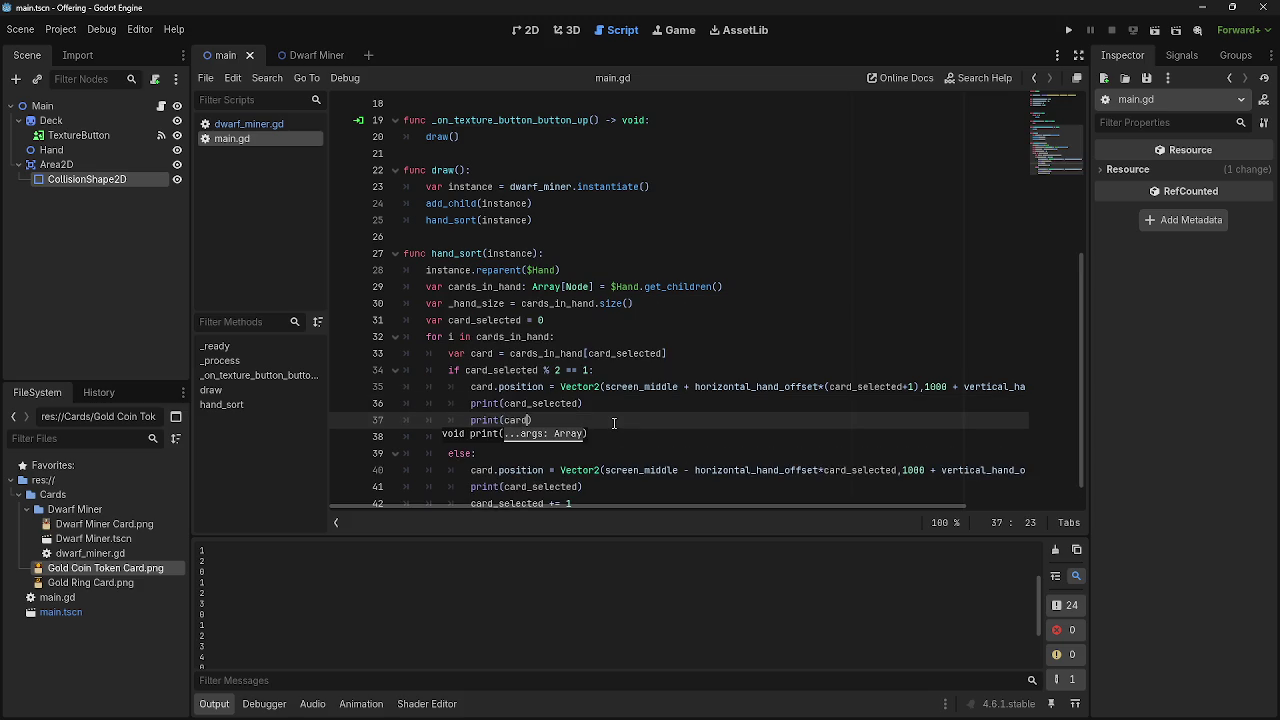
text(.posit)
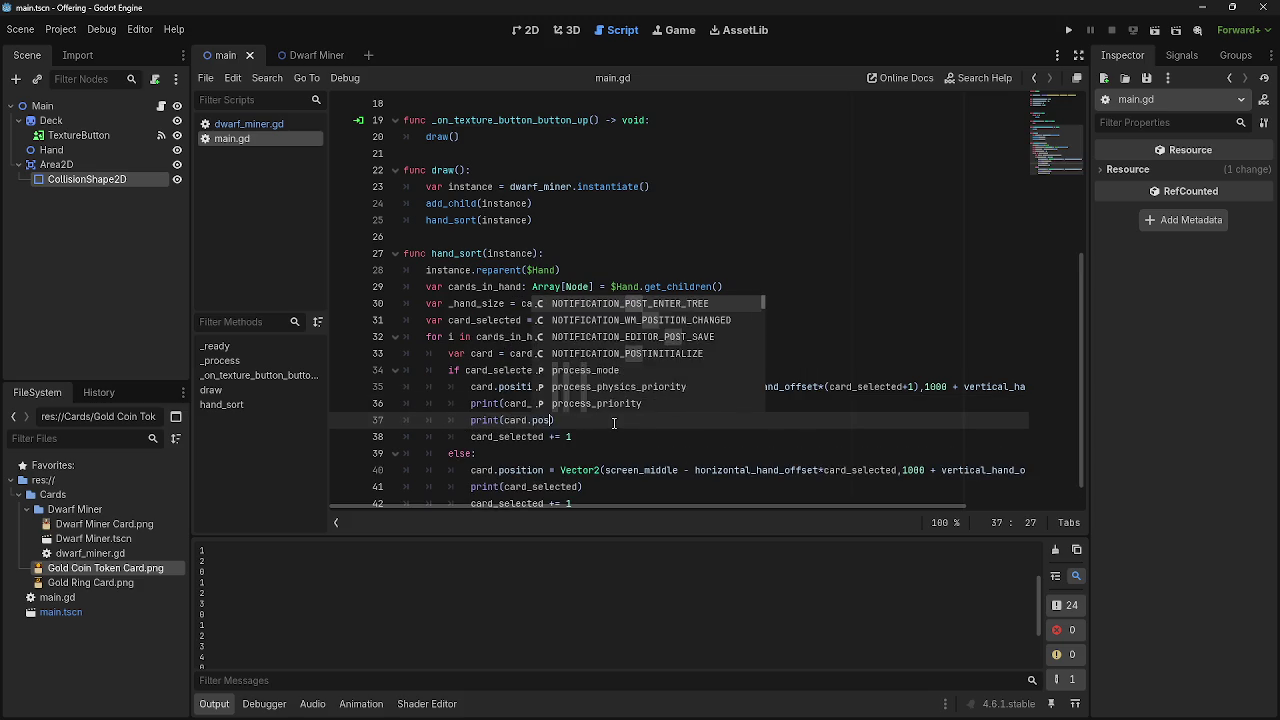
text(ion)
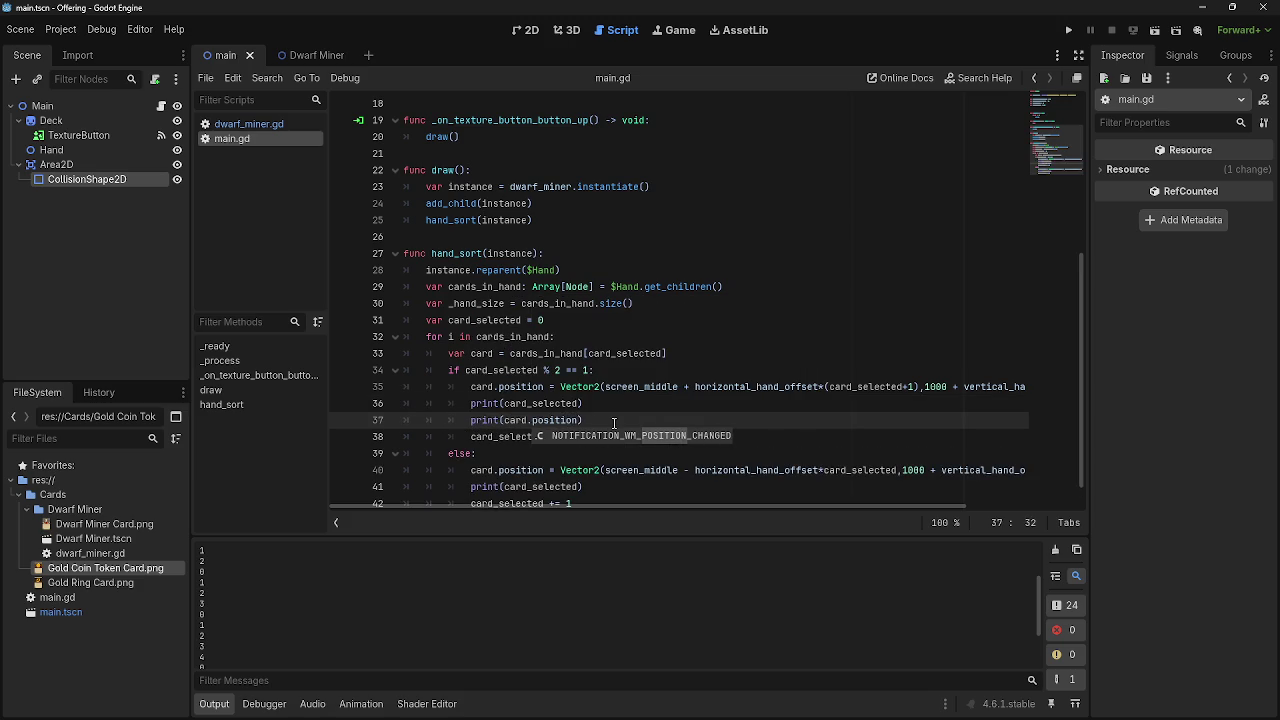
key(Escape)
key(shift+Home)
key(ctrl+c)
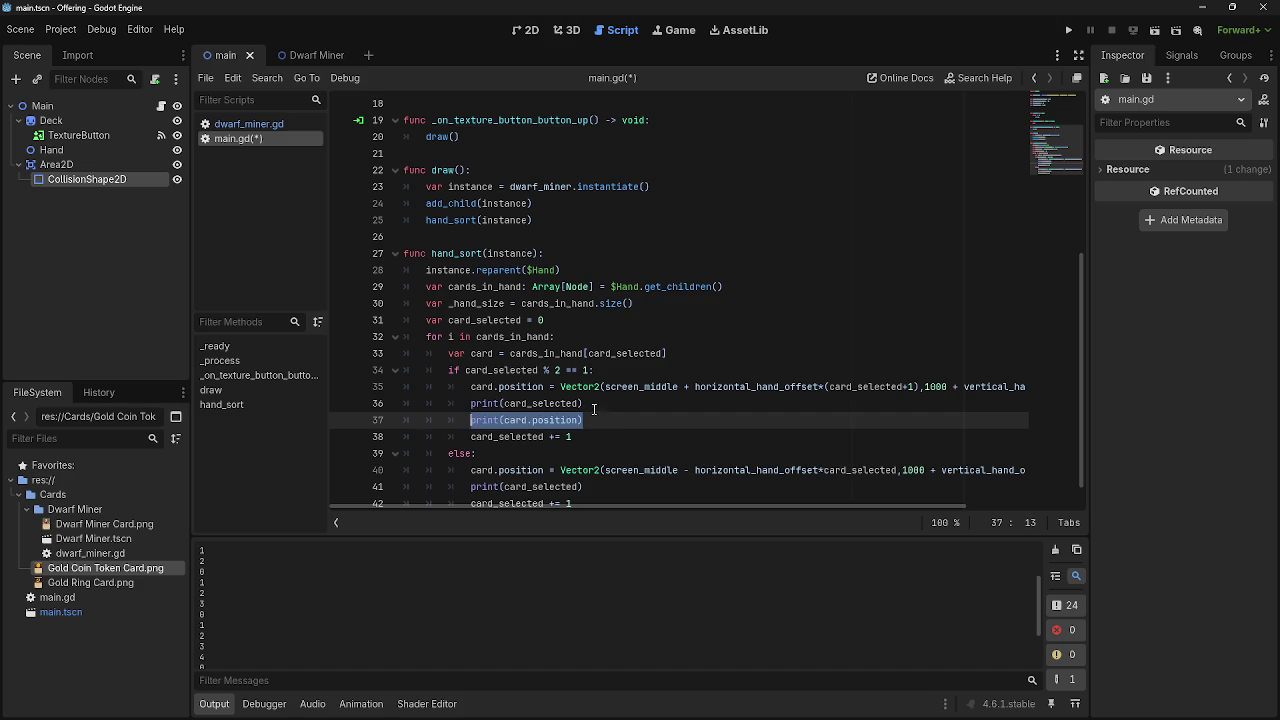
Paste print(card.position) as line 42 in hand_sort's else branch.
scroll(636, 424, down, 1)
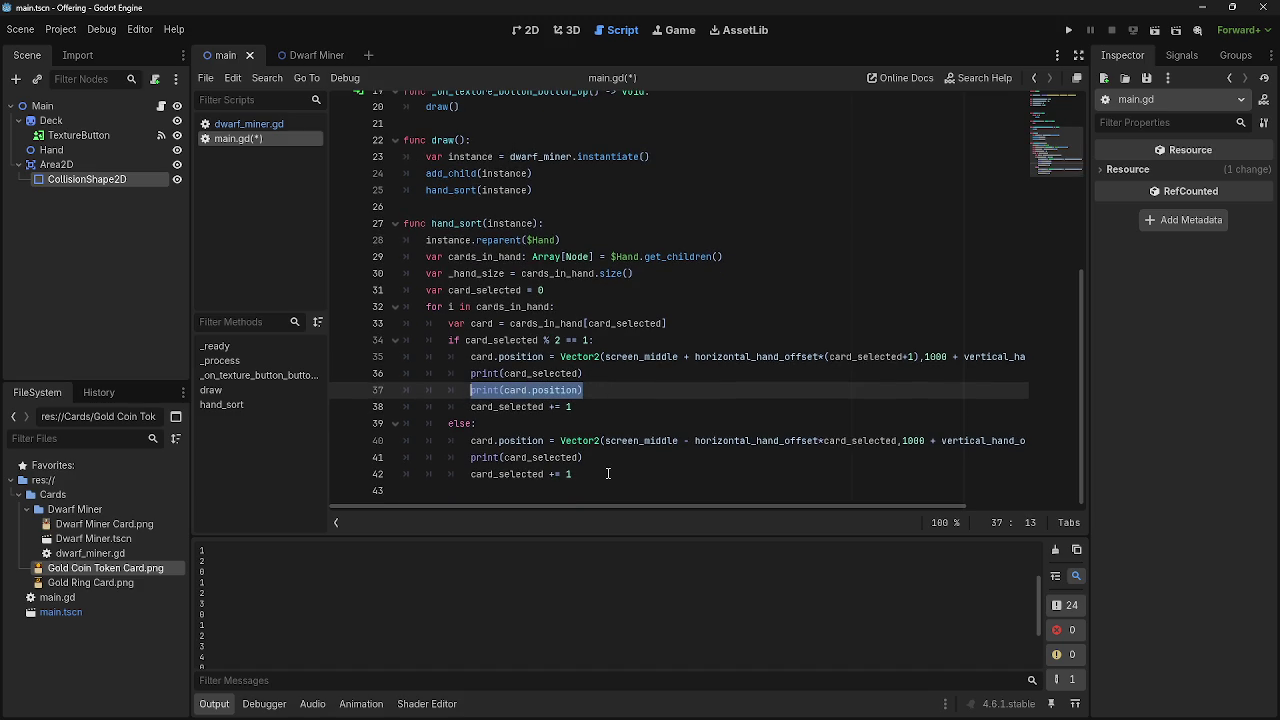
click(607, 474)
click(613, 462)
key(Return)
key(ctrl+v)
Run the game, draw two cards and lift a Dwarf Miner card while checking the output.
click(1068, 30)
click(138, 583)
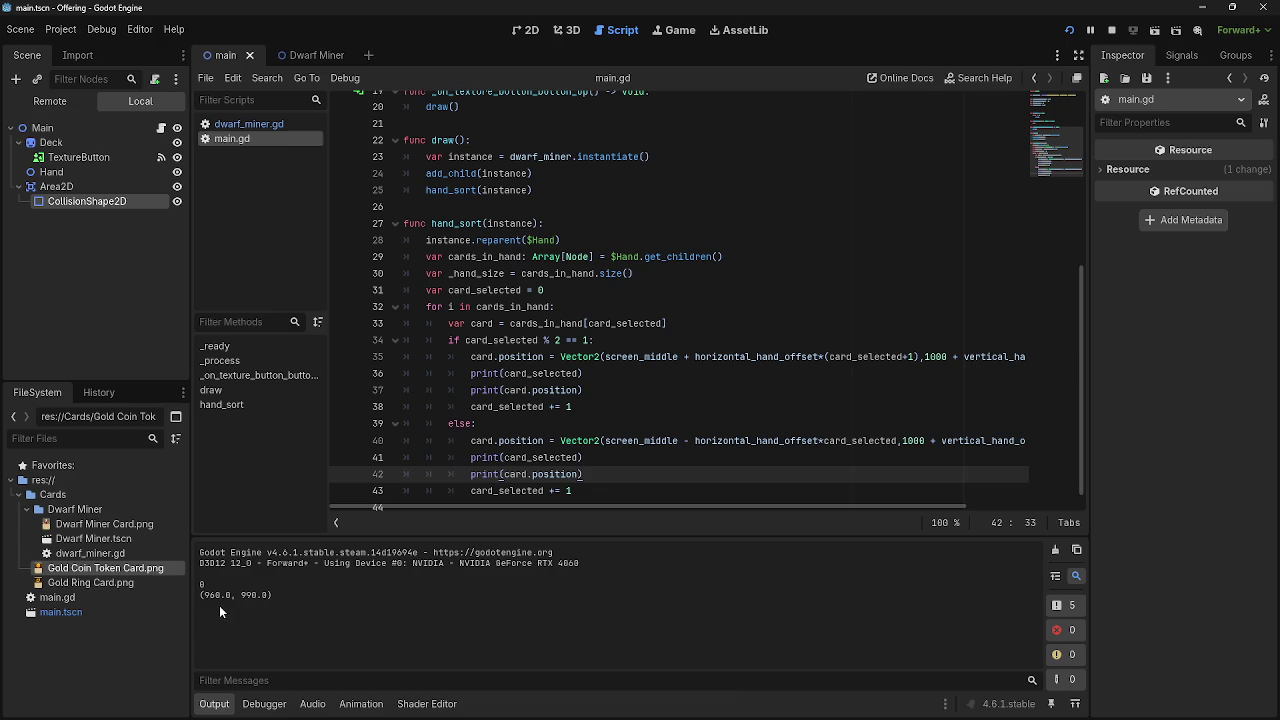
key(alt+Tab)
click(153, 607)
key(alt+Tab)
Draw more cards, carry a hand card to the top screen edge, then stop the game.
key(alt+Tab)
drag(604, 619, 217, 392)
click(121, 591)
key(alt+Tab)
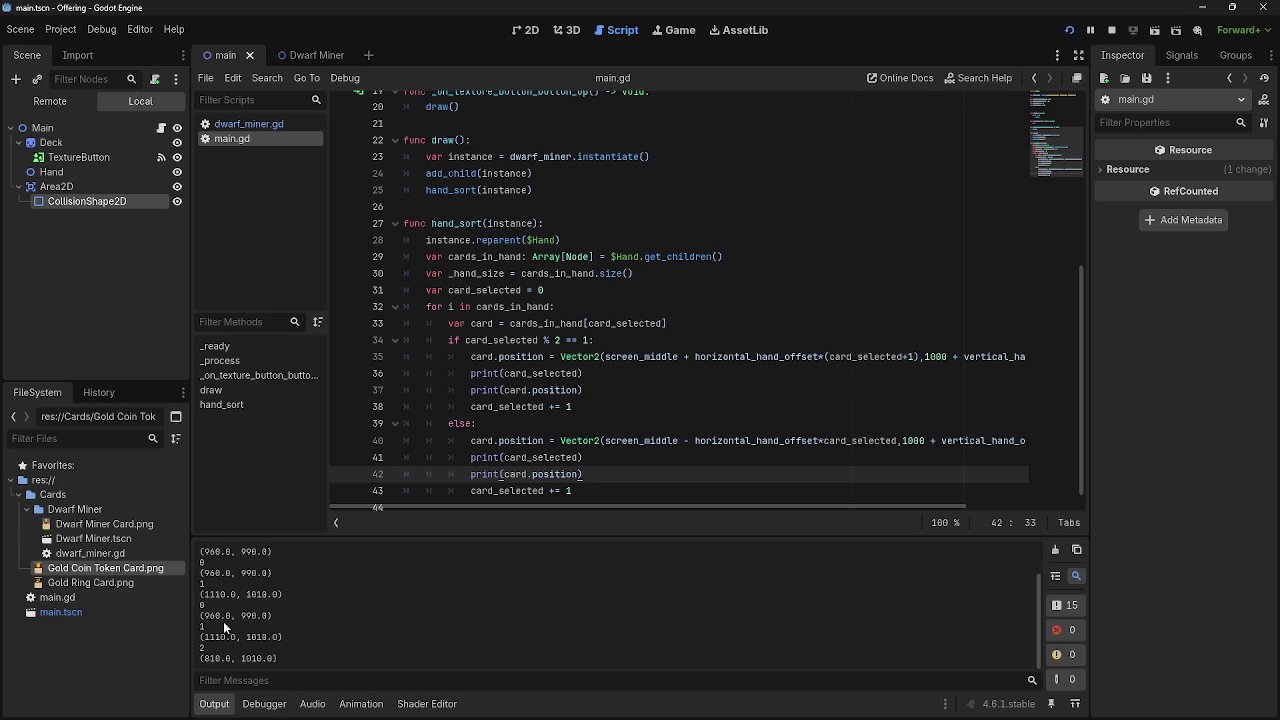
key(alt+Tab)
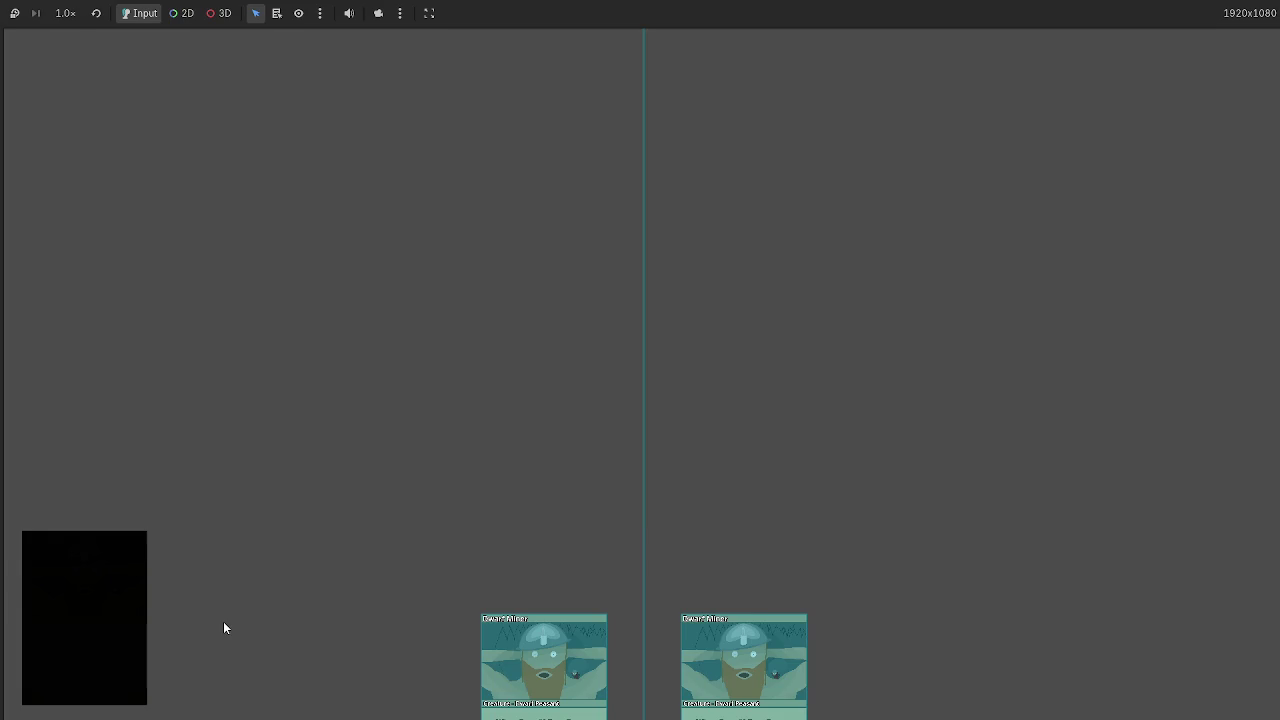
click(74, 614)
mouse_move(705, 651)
mouse_down()
mouse_move(596, 6)
mouse_move(89, 591)
mouse_move(280, 38)
mouse_move(306, 62)
mouse_up()
drag(307, 122, 294, 31)
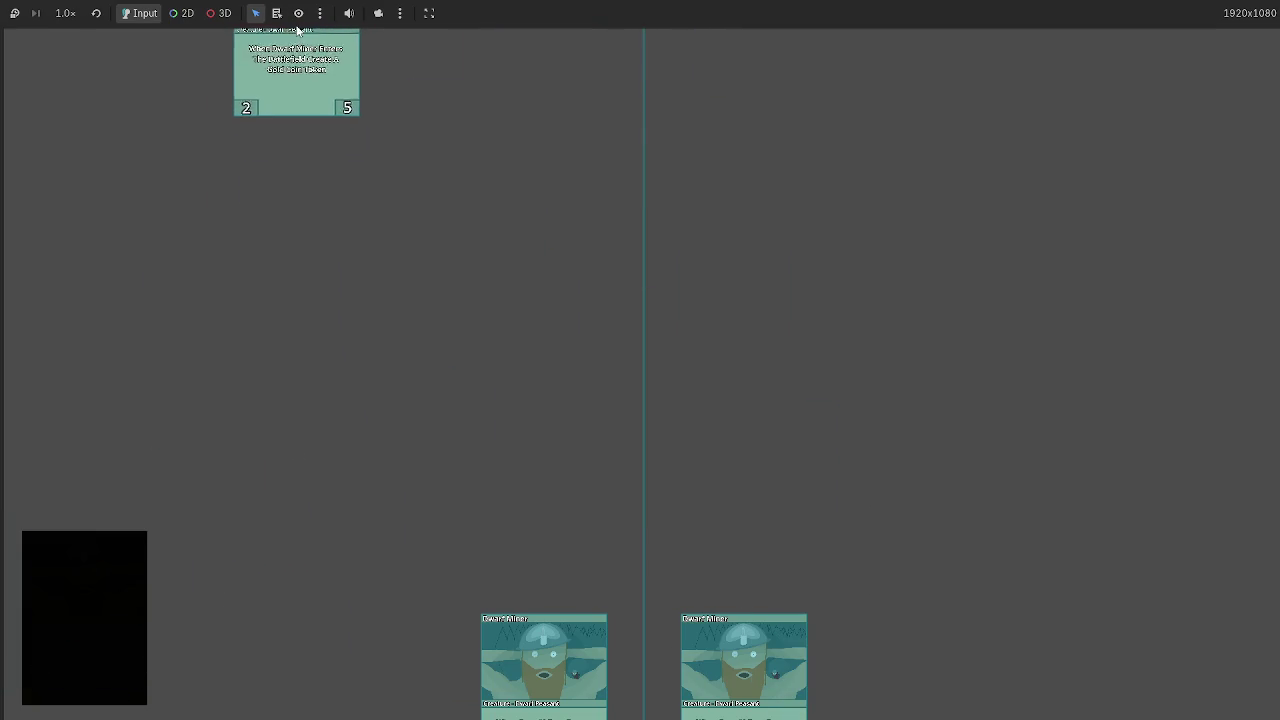
click(73, 588)
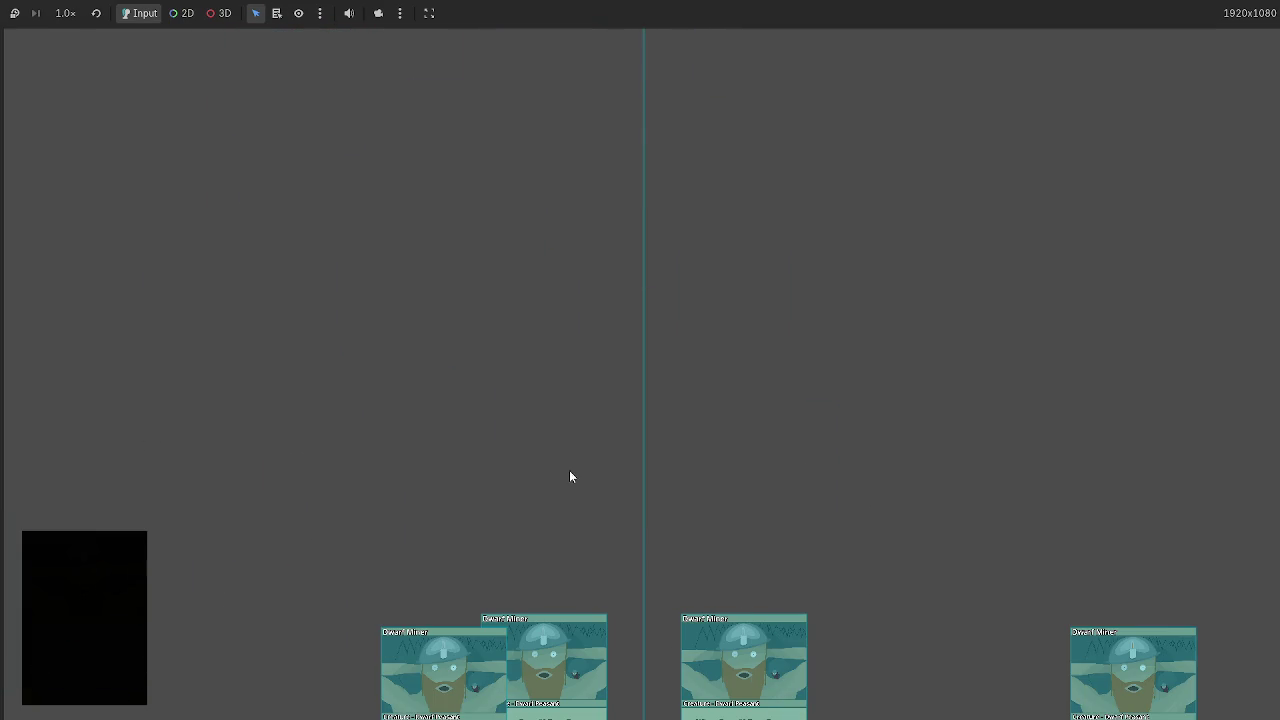
key(F8)
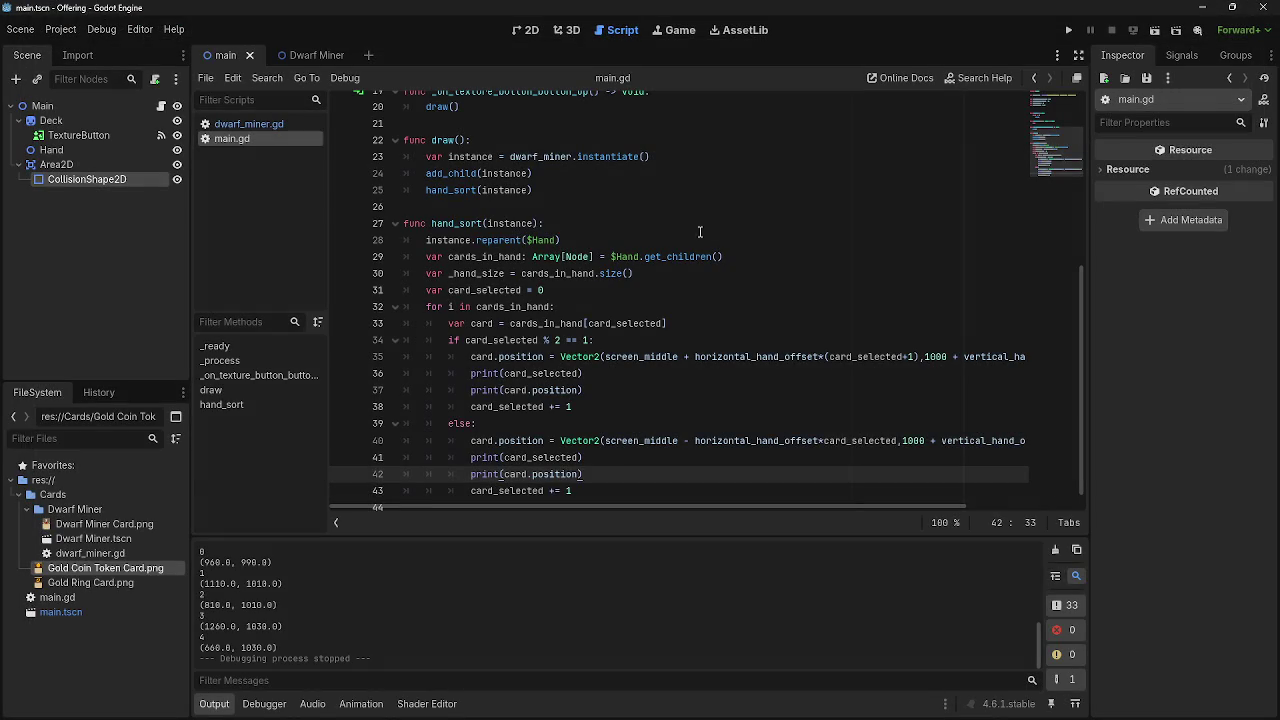
Look through the Dwarf Miner scene and main.gd, then return to dwarf_miner.gd.
click(522, 30)
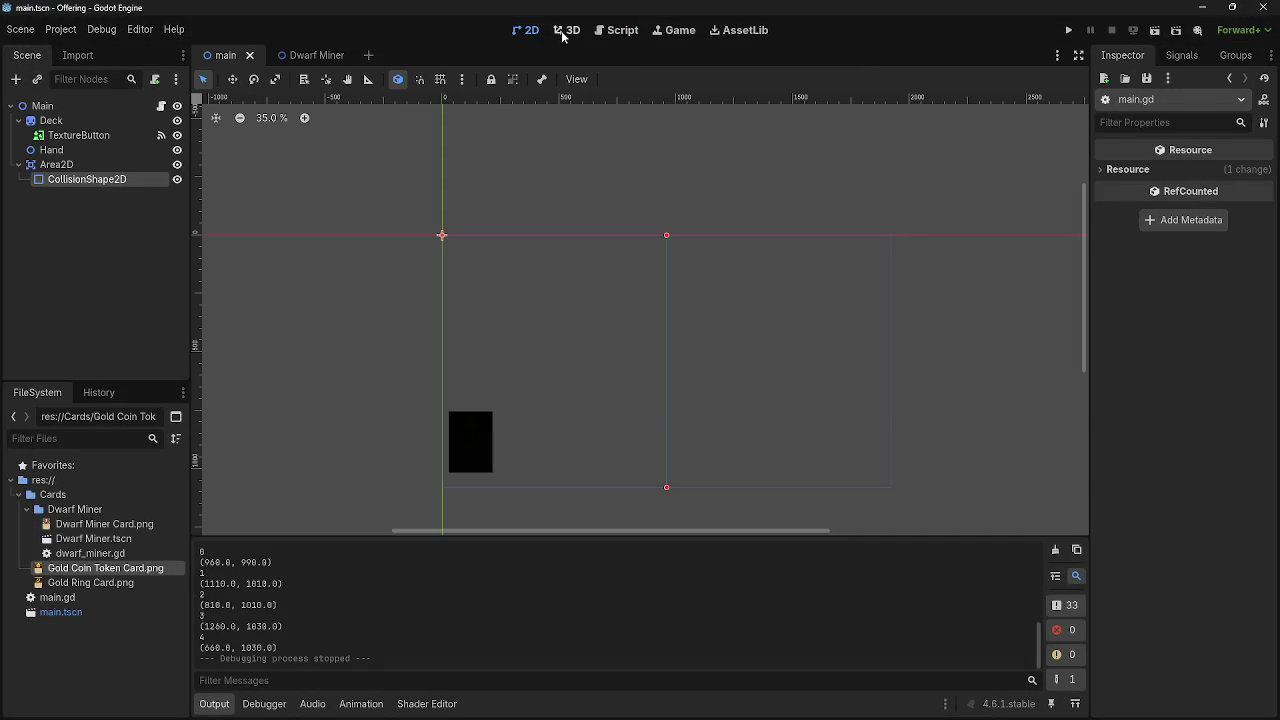
click(298, 55)
click(566, 30)
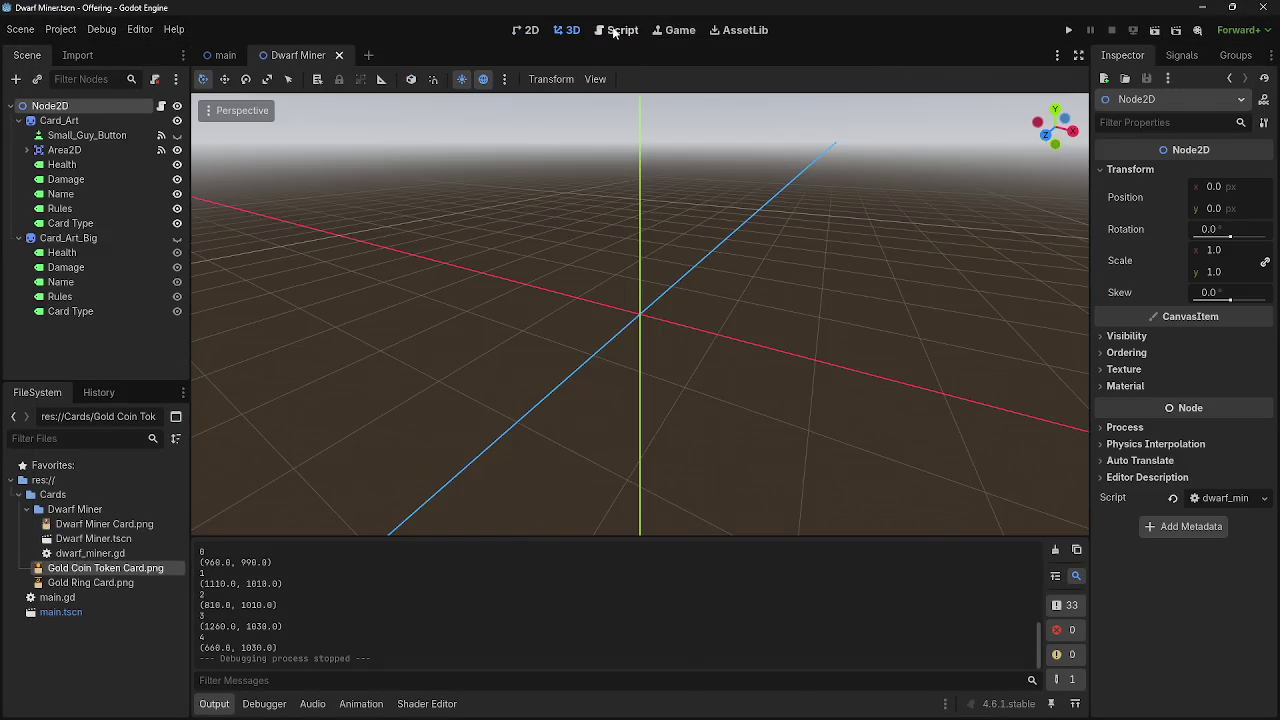
click(616, 30)
click(255, 124)
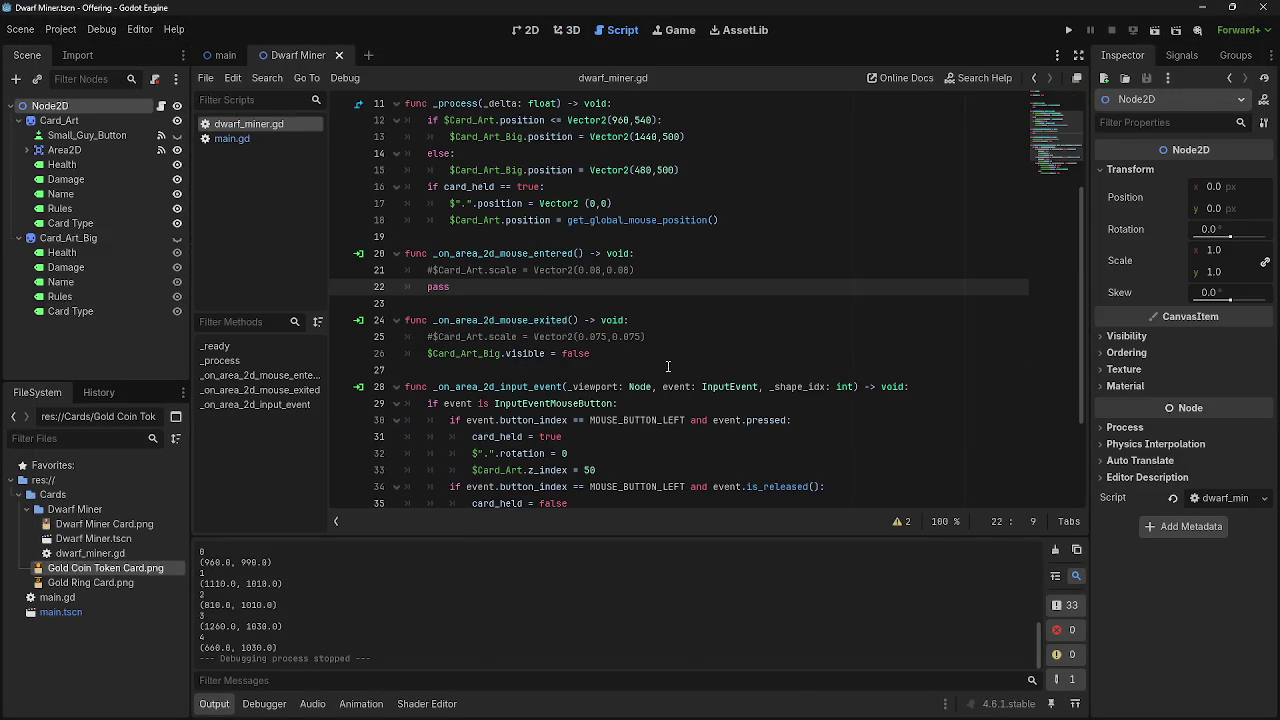
scroll(575, 397, up, 4)
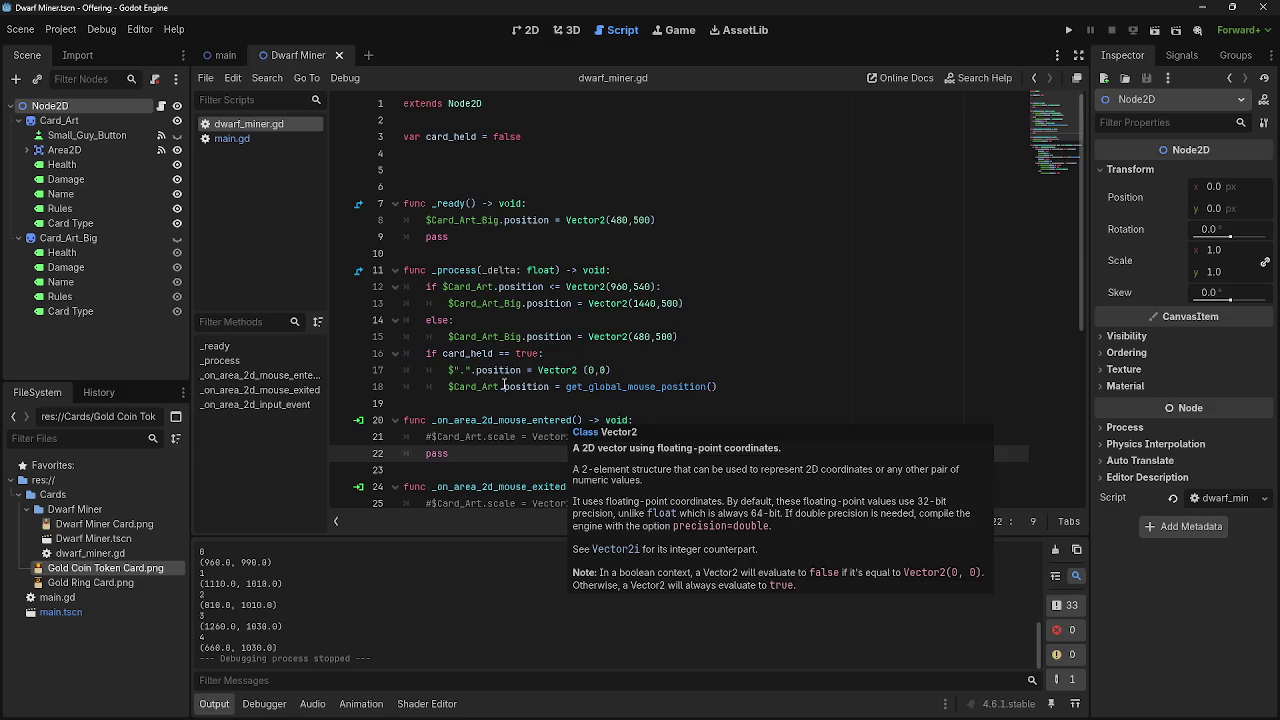
scroll(510, 373, down, 6)
click(240, 139)
scroll(592, 421, down, 1)
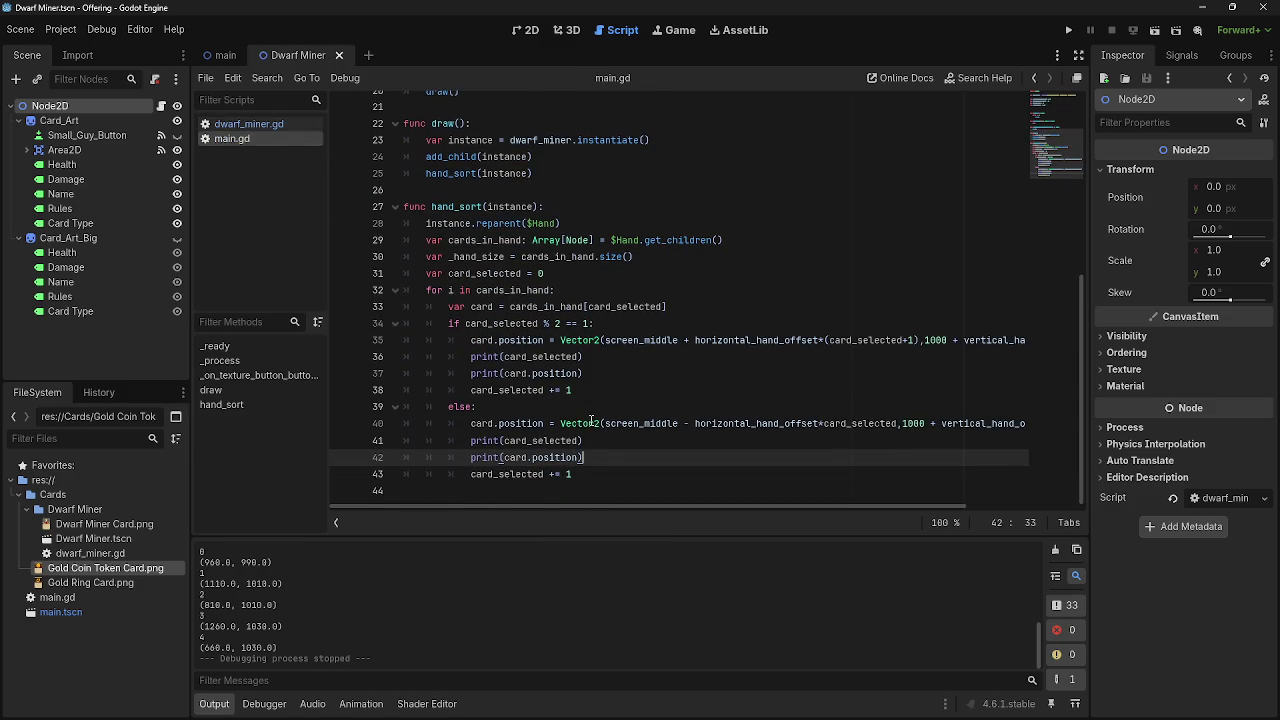
click(248, 124)
scroll(614, 322, up, 5)
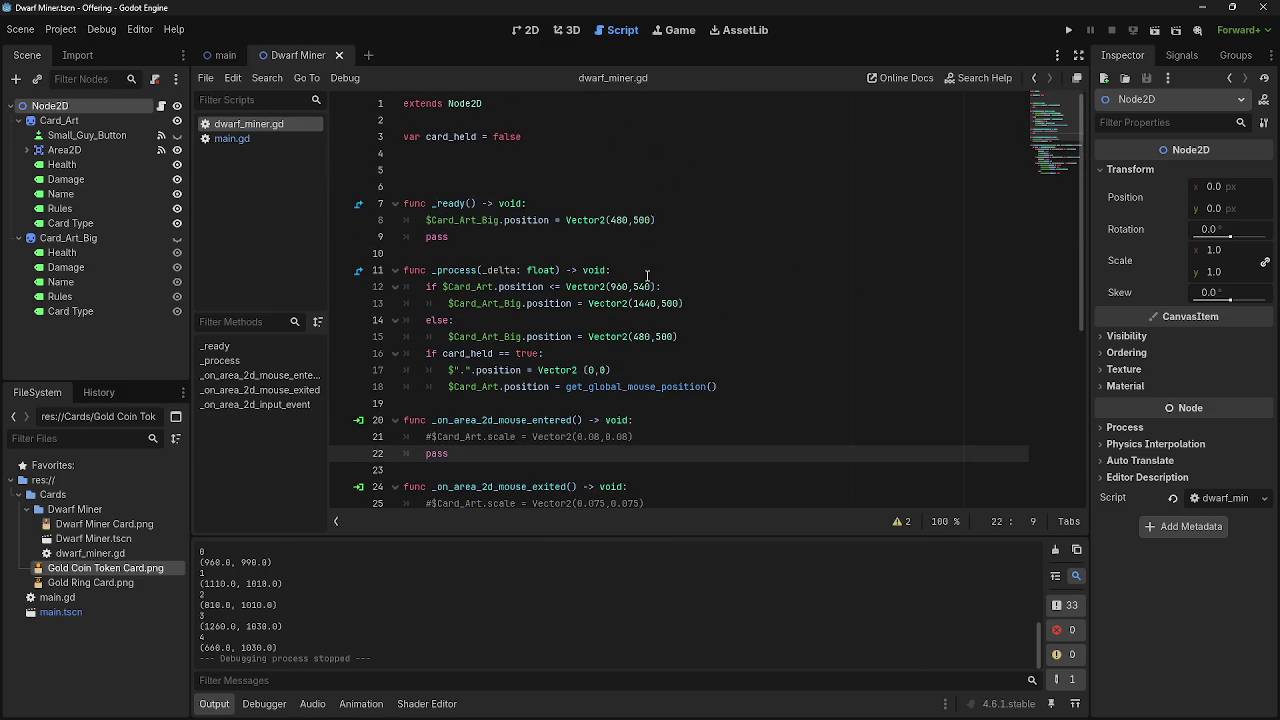
Replace $Card_Art with the root node reference $"." in line 12's position check.
click(699, 290)
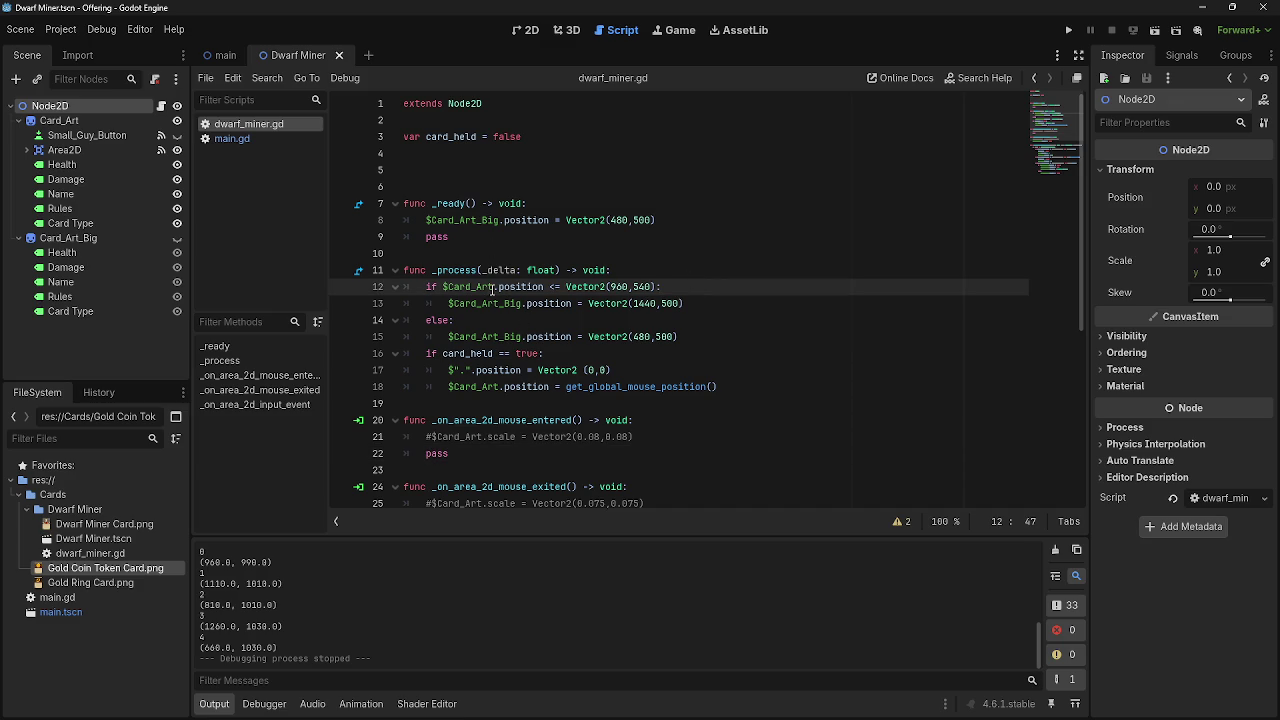
drag(494, 290, 443, 290)
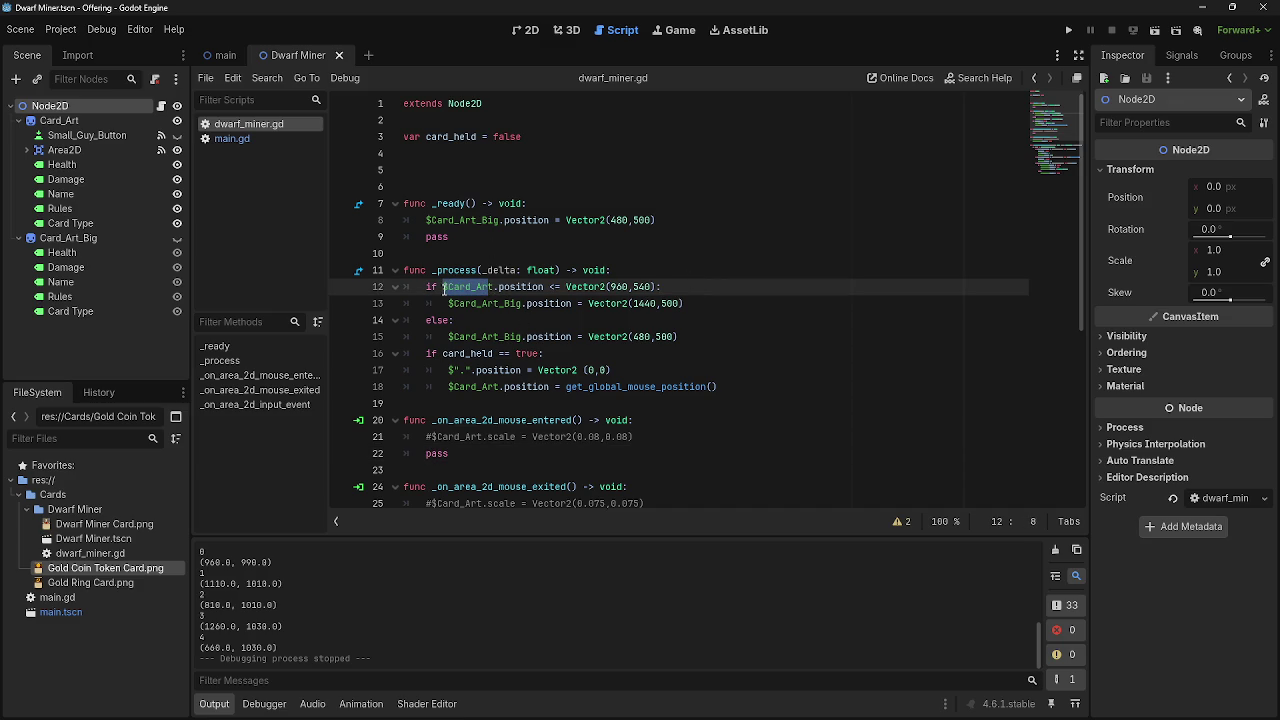
click(443, 290)
click(780, 300)
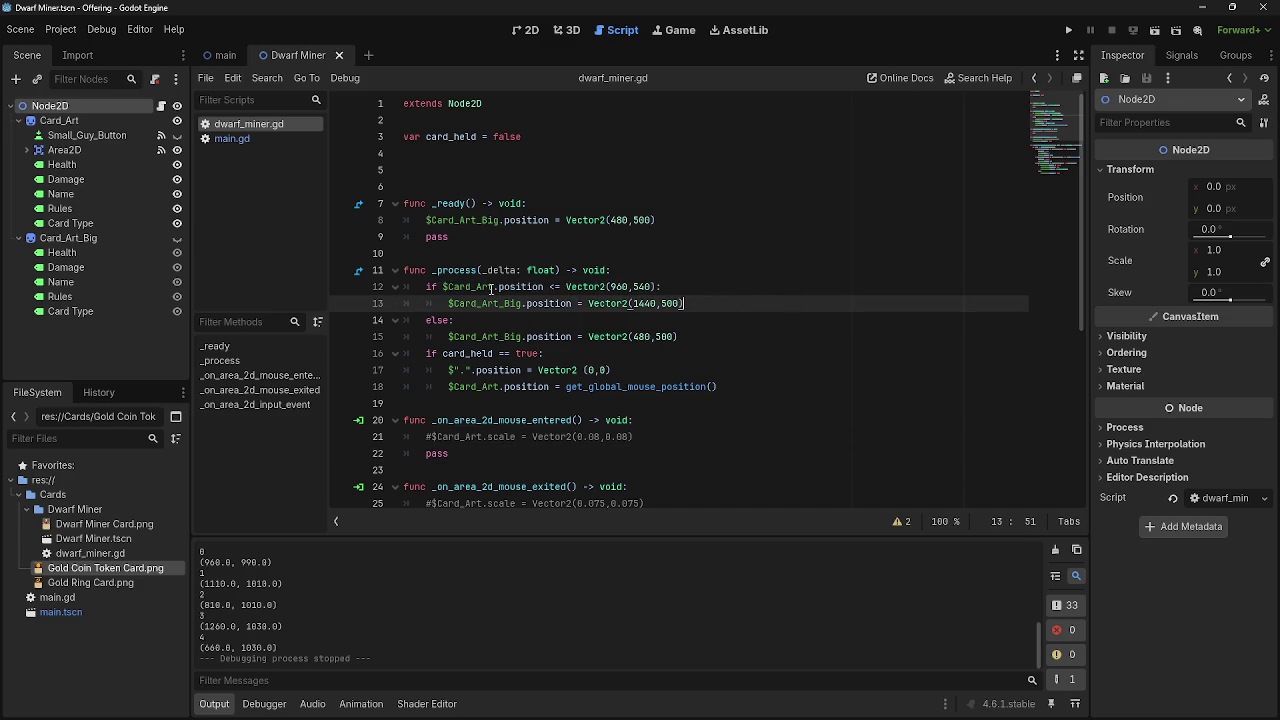
drag(493, 288, 443, 288)
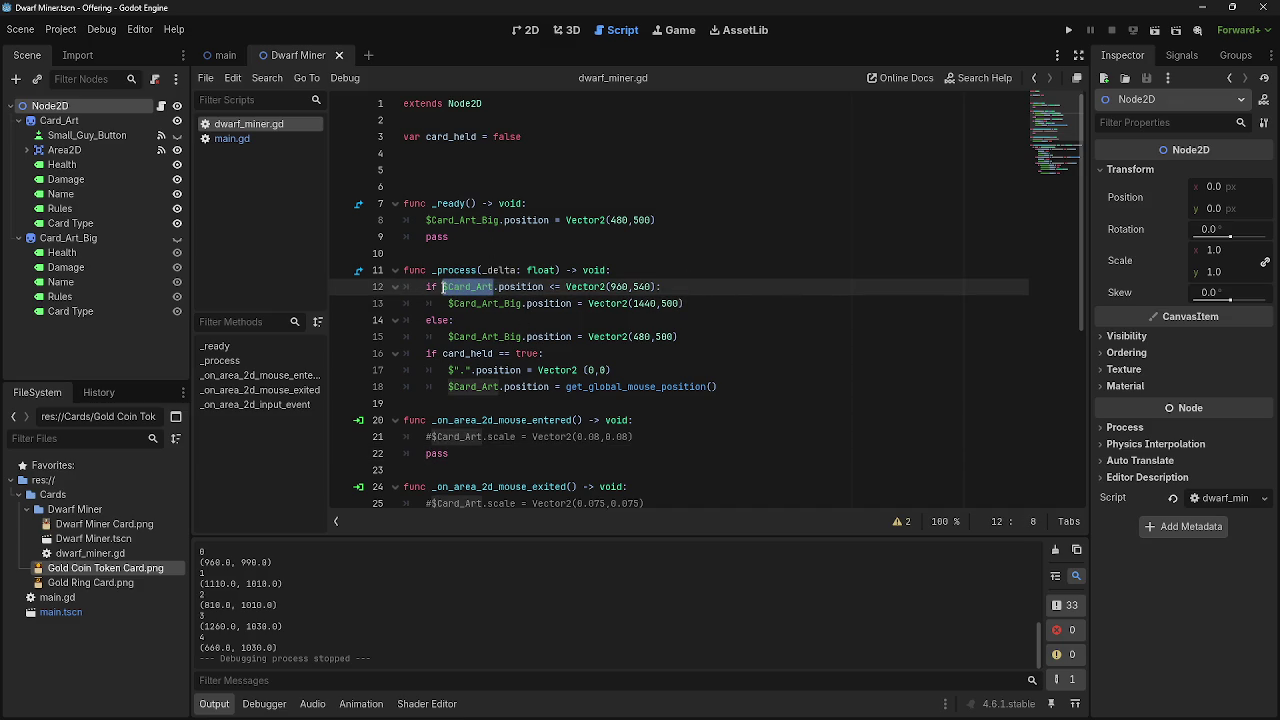
key(BackSpace)
drag(50, 105, 445, 289)
click(780, 287)
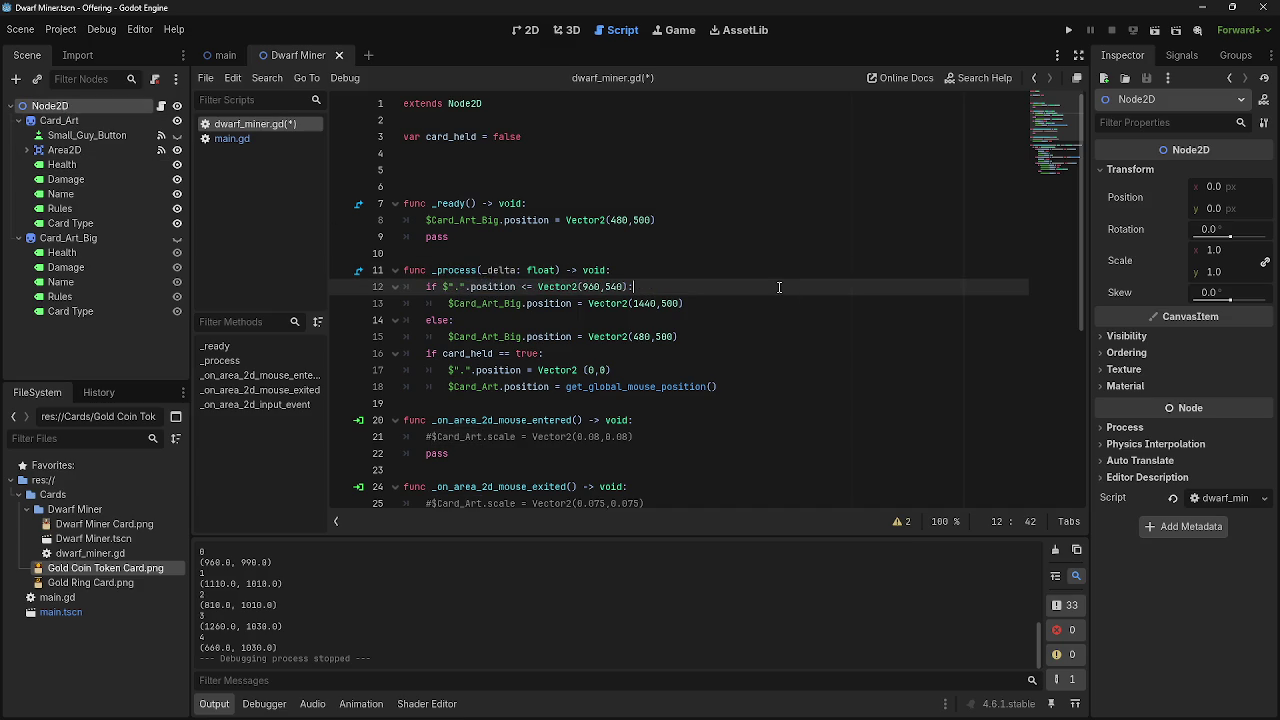
click(588, 303)
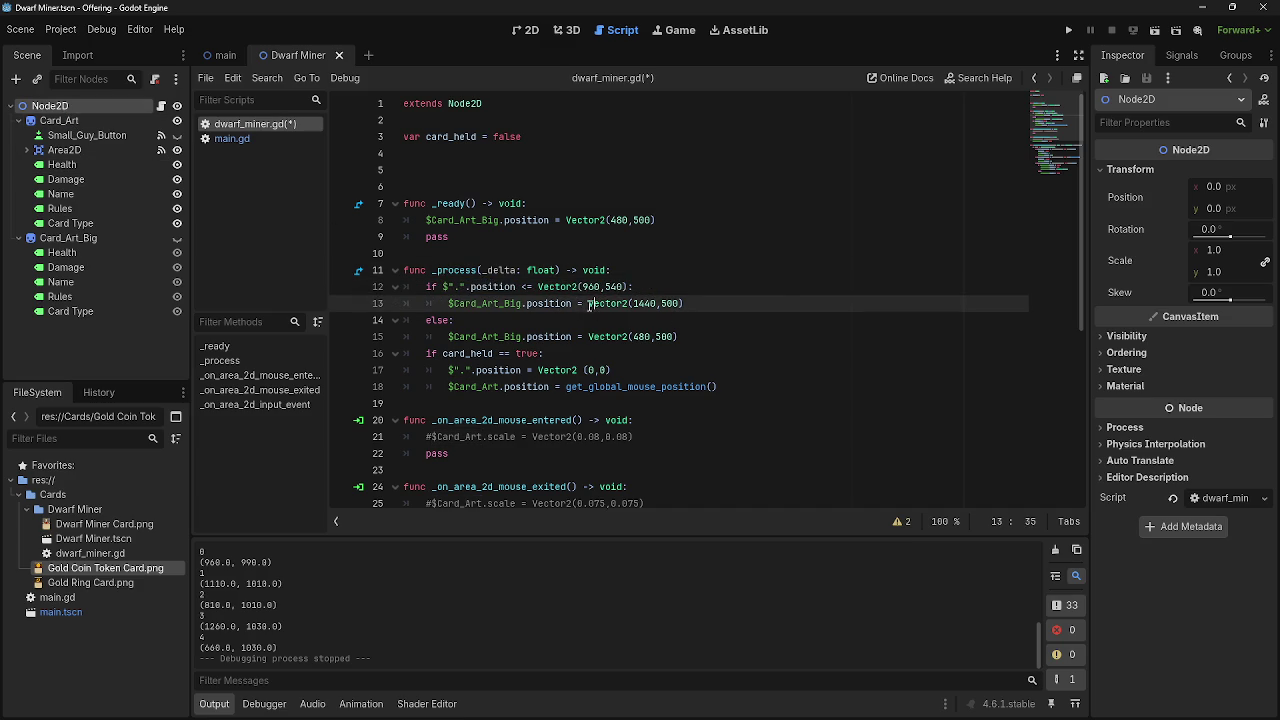
click(662, 293)
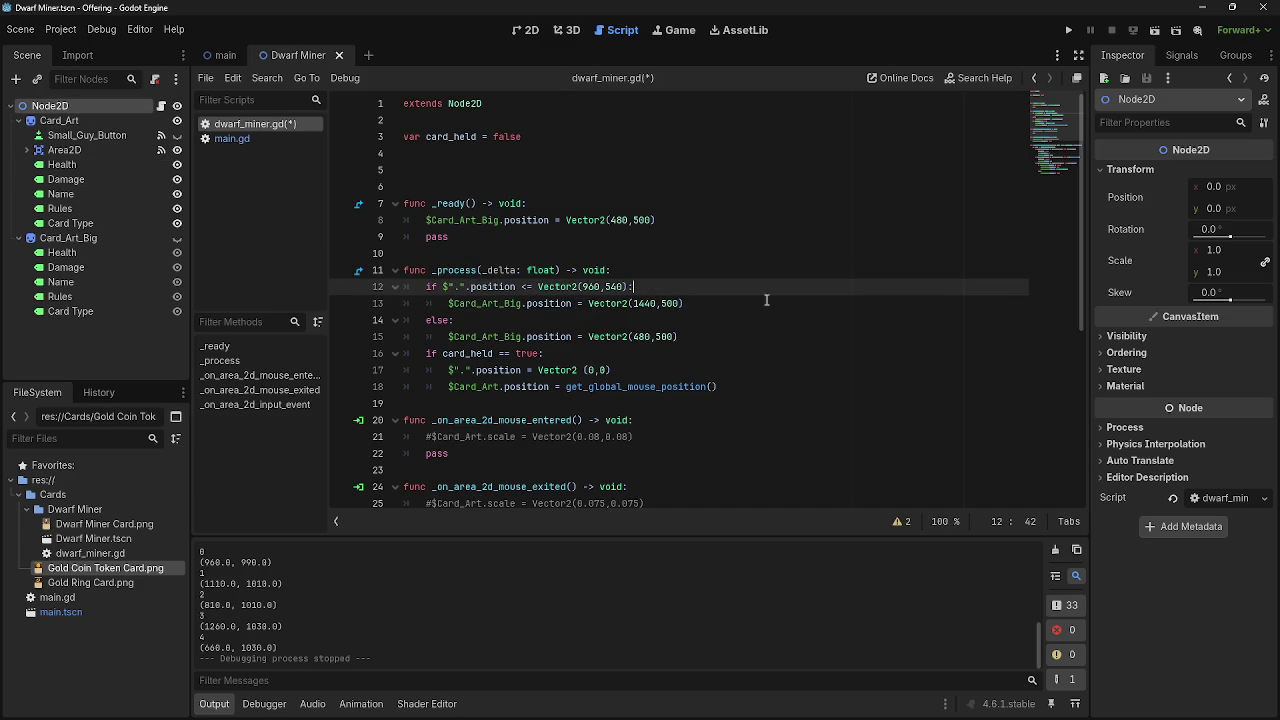
key(Return)
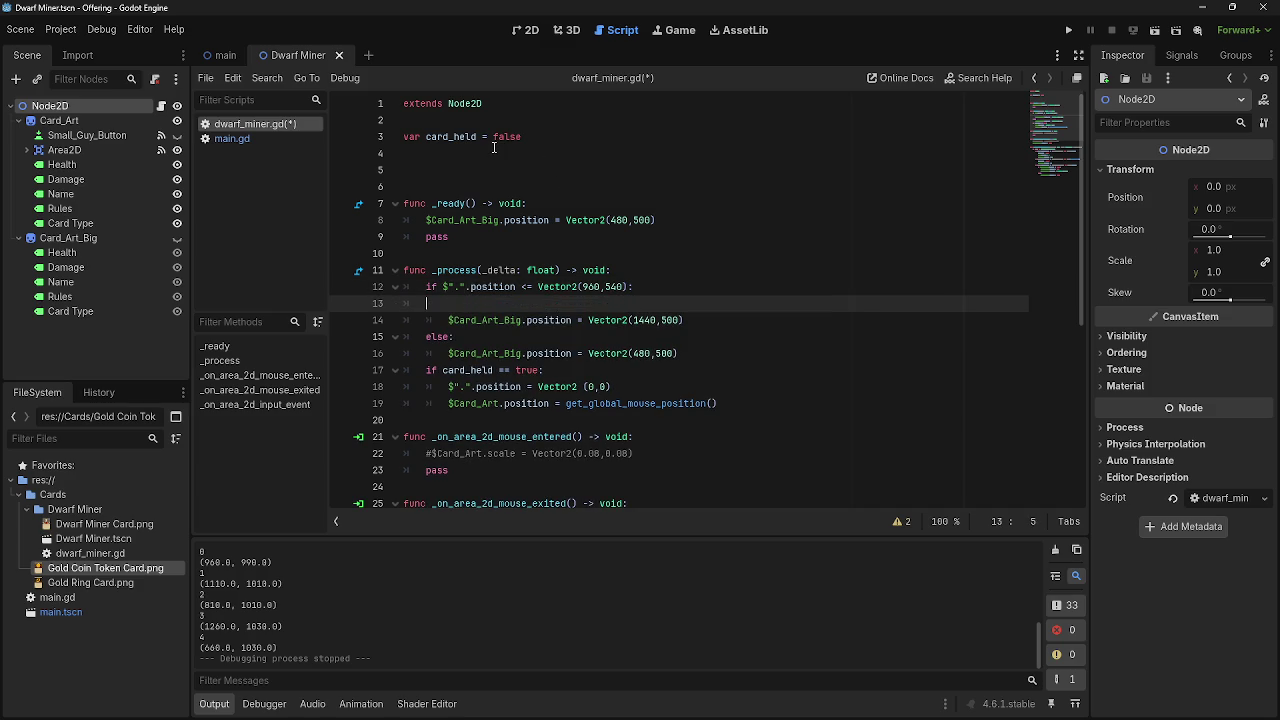
key(BackSpace)
key(BackSpace)
Declare var offset on empty line 4.
click(486, 152)
text(var offset)
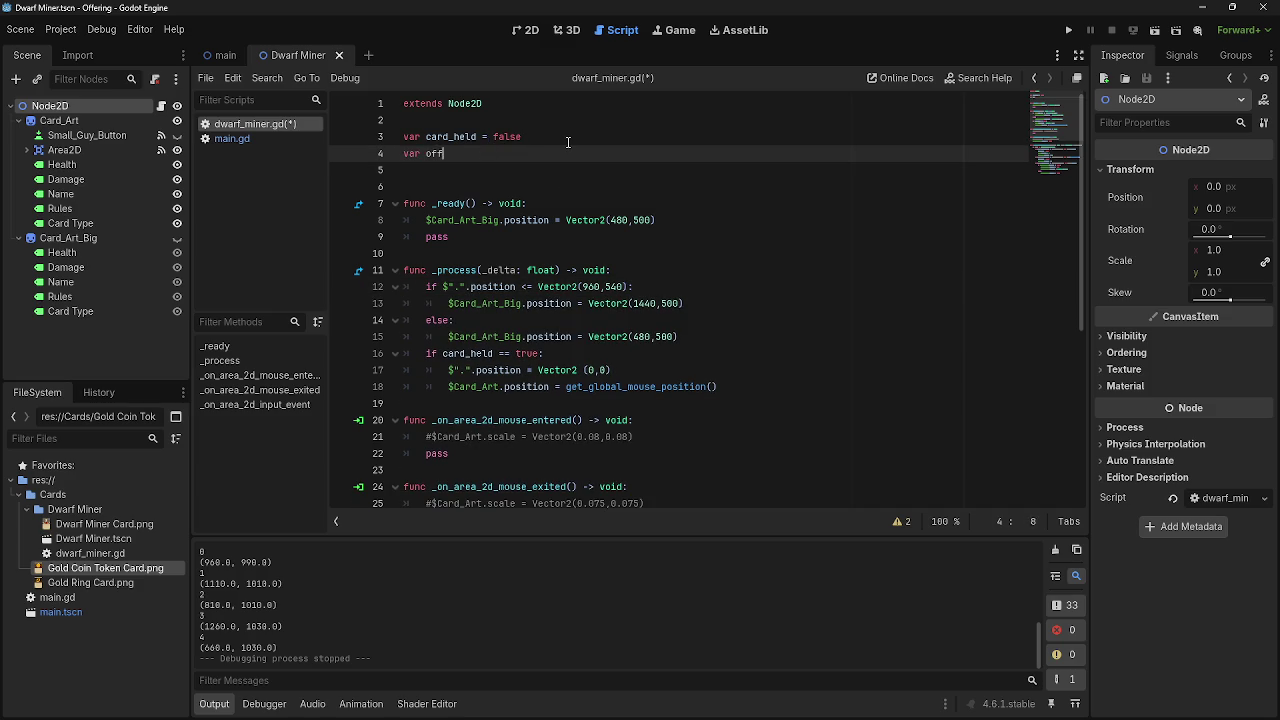
key(Return)
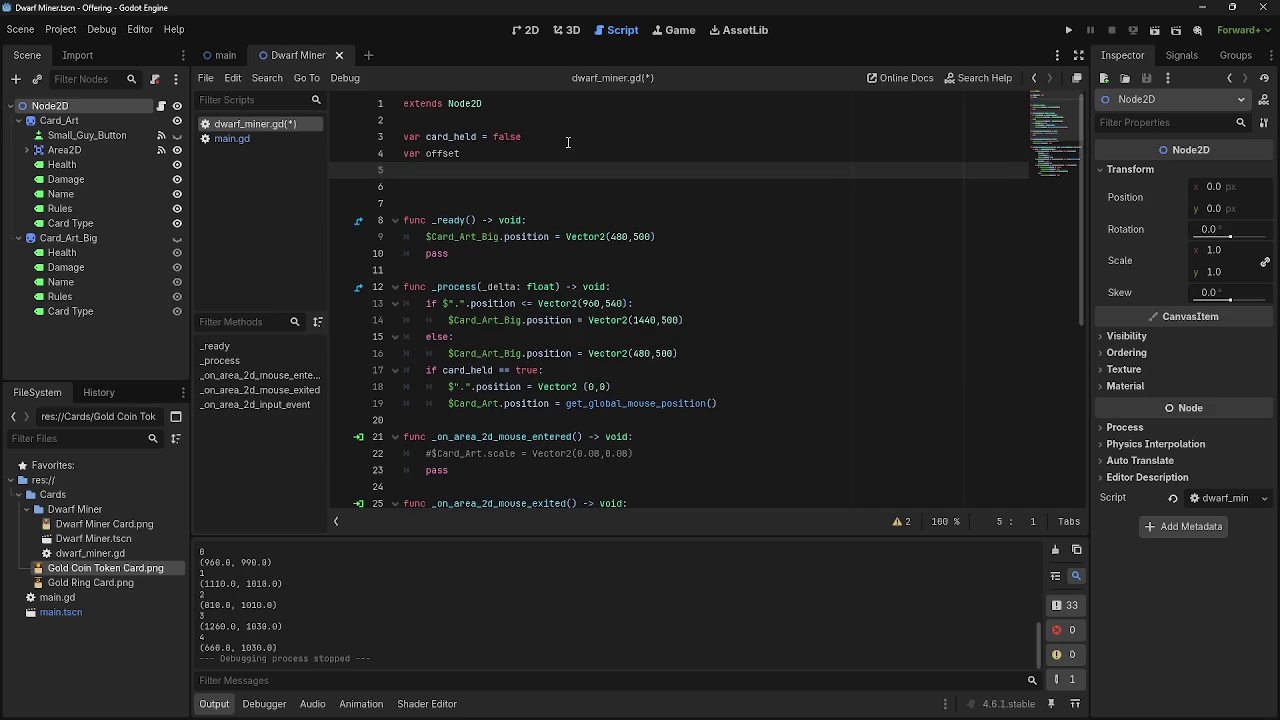
click(553, 157)
text(=)
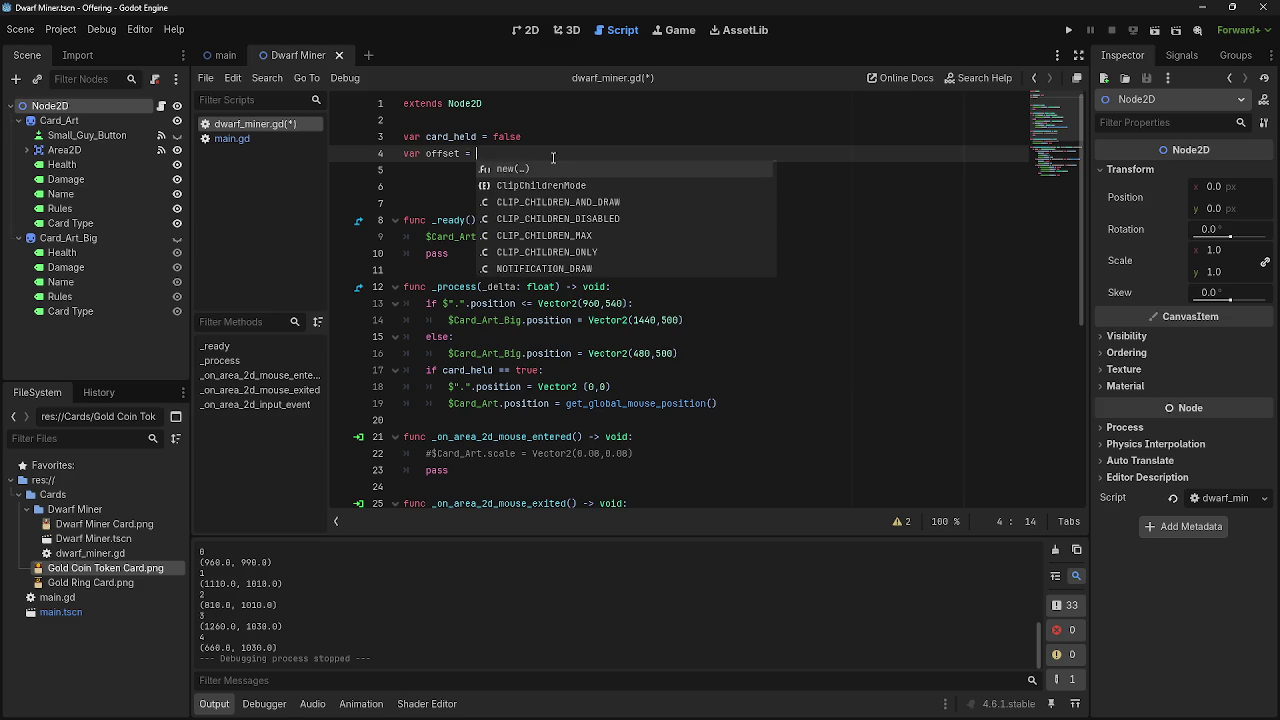
click(474, 153)
key(BackSpace)
key(BackSpace)
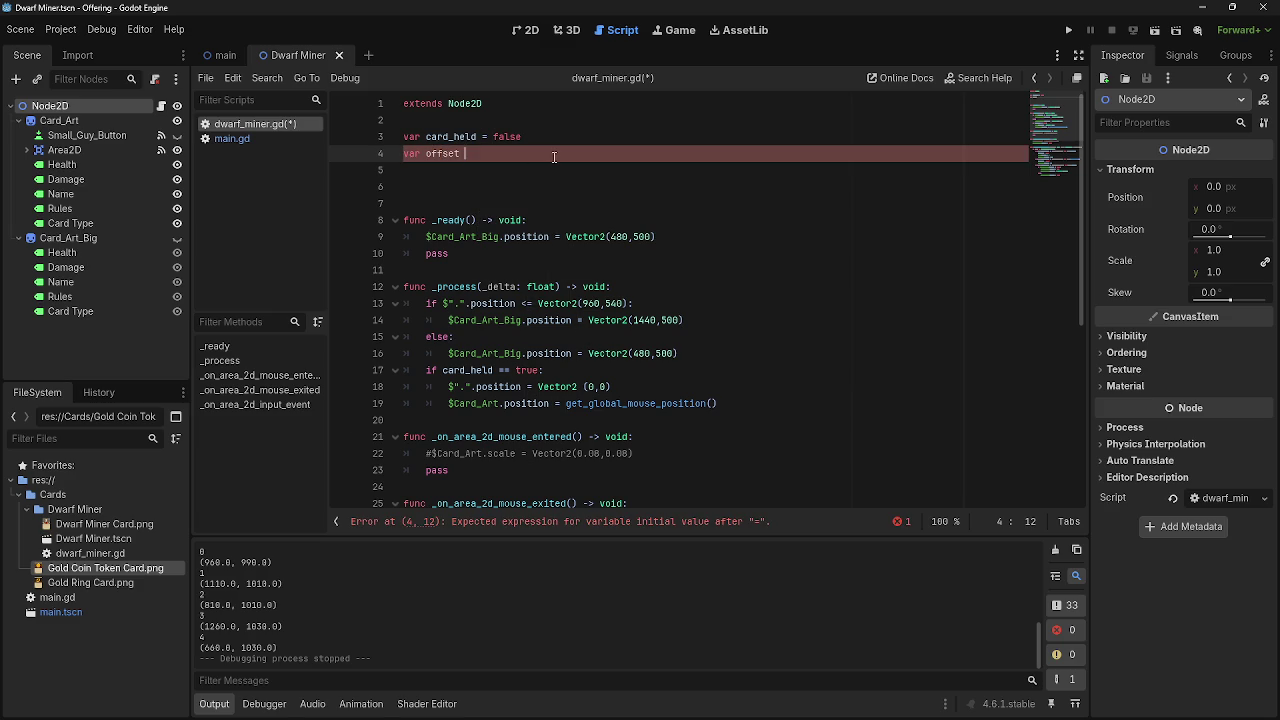
click(578, 176)
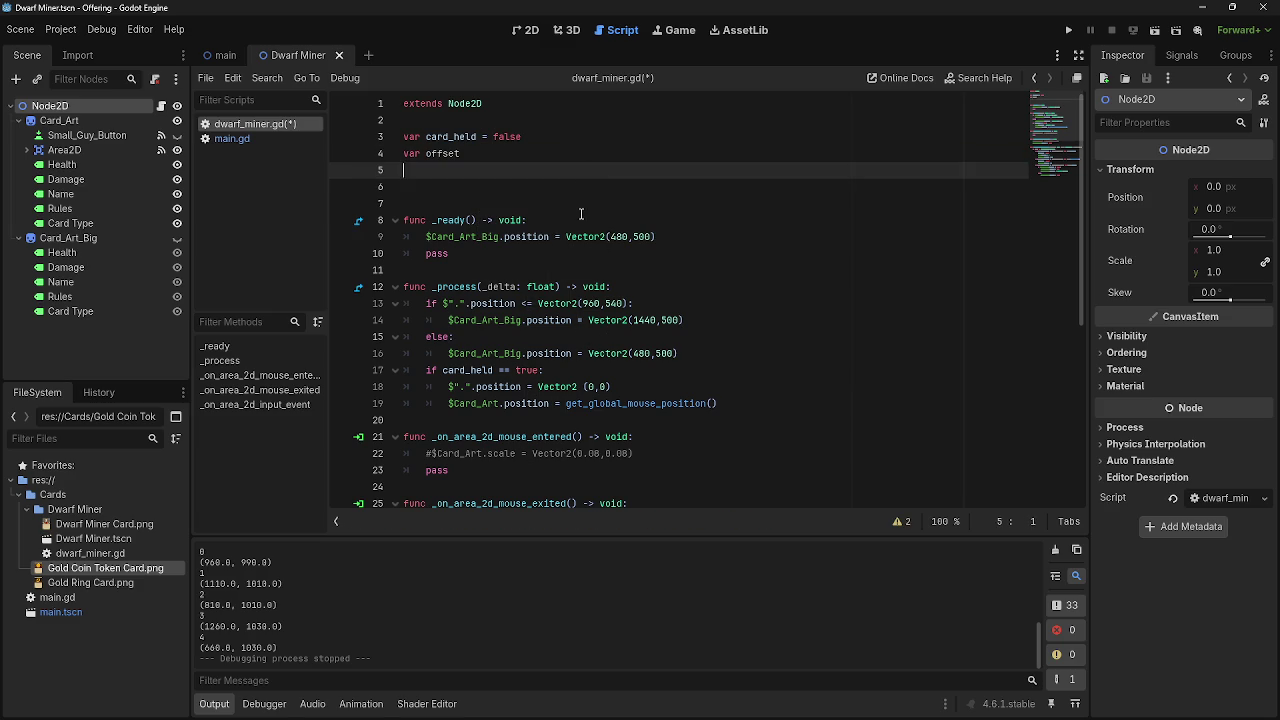
Inspect the mouse-following code on line 18.
scroll(580, 290, down, 2)
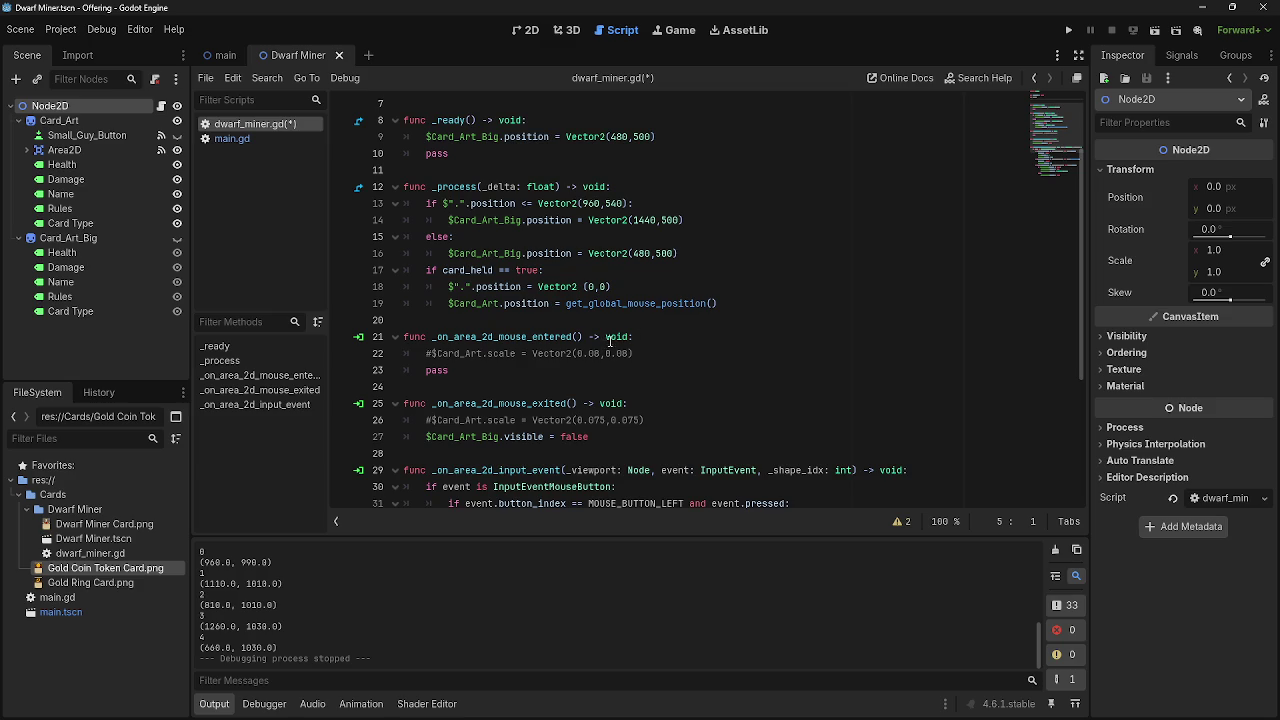
scroll(604, 343, up, 2)
scroll(715, 332, down, 1)
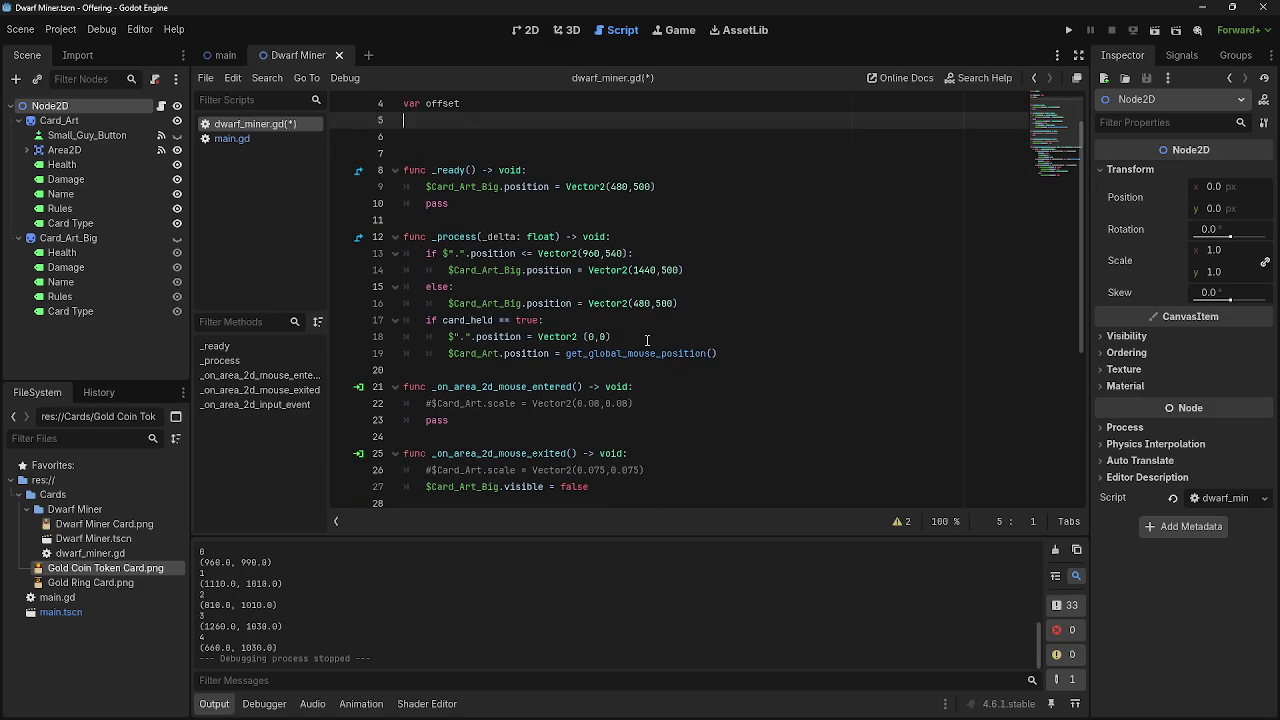
drag(450, 336, 612, 336)
key(Right)
drag(450, 336, 640, 337)
click(644, 336)
drag(451, 336, 612, 336)
click(614, 336)
scroll(543, 320, up, 1)
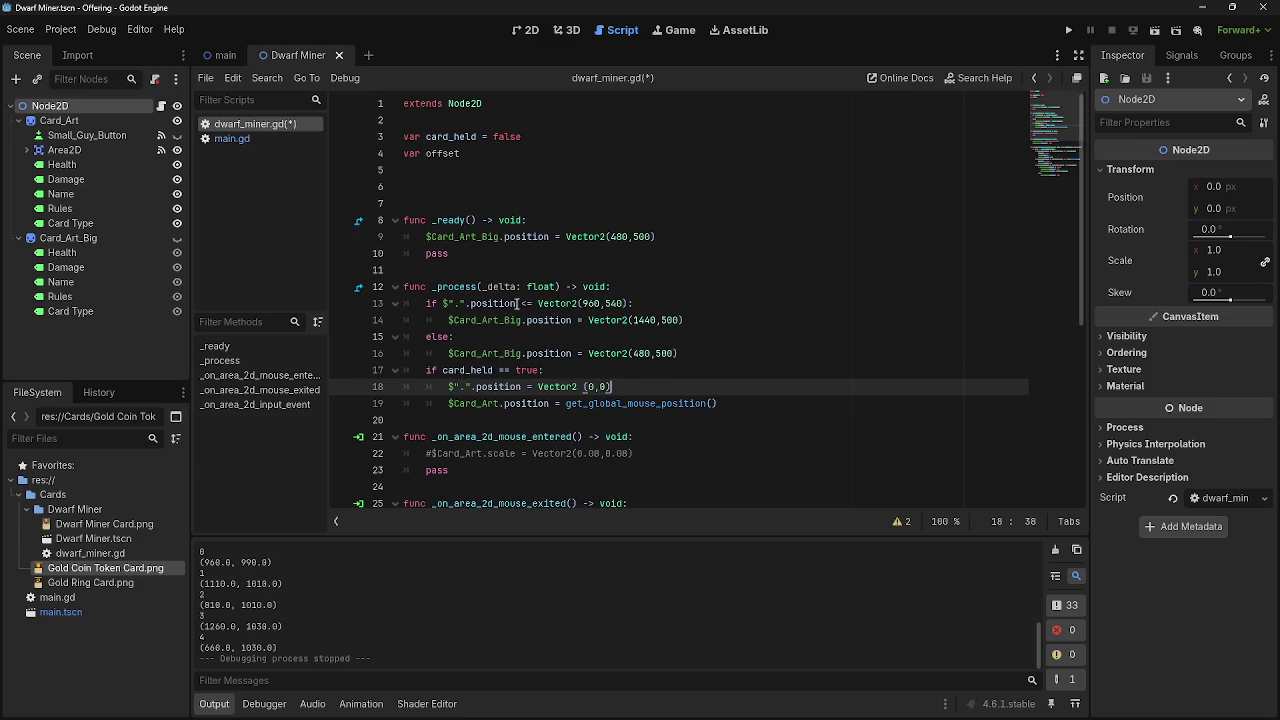
Undo var offset and the line 12 edit, restoring $Card_Art.position, and save dwarf_miner.gd.
key(ctrl+z)
key(ctrl+z)
key(ctrl+z)
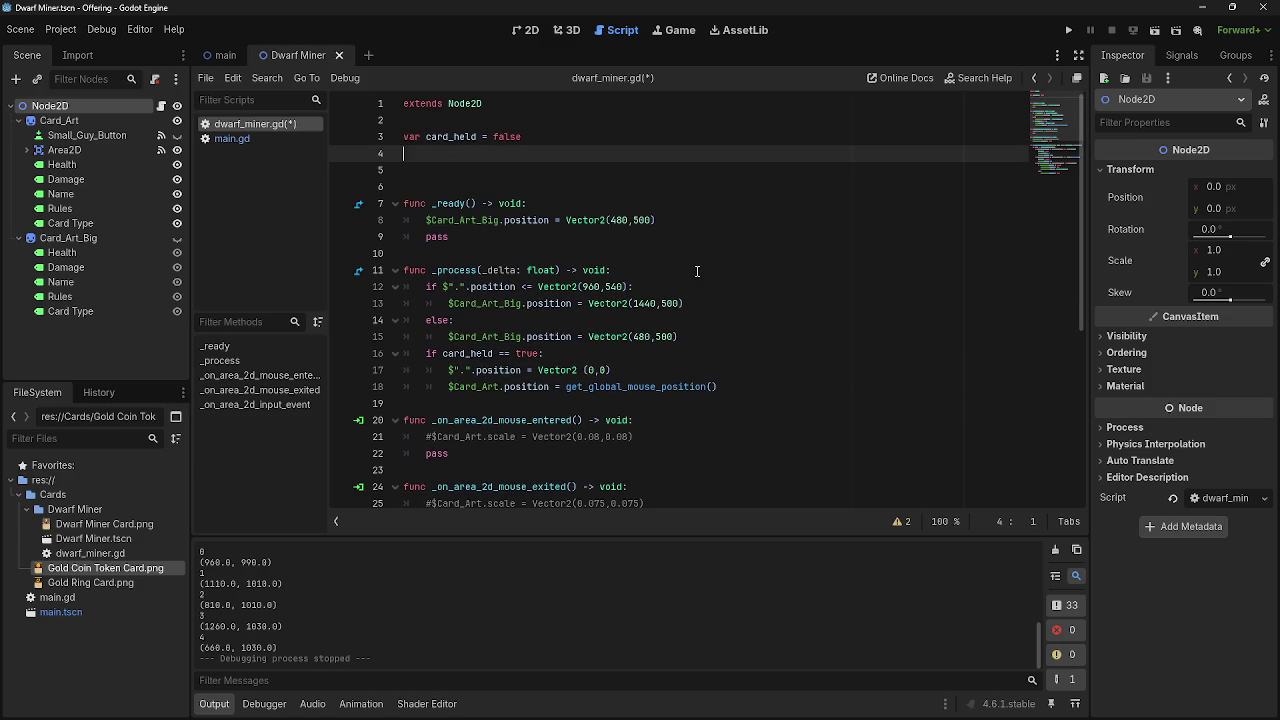
key(ctrl+z)
key(ctrl+z)
key(ctrl+z)
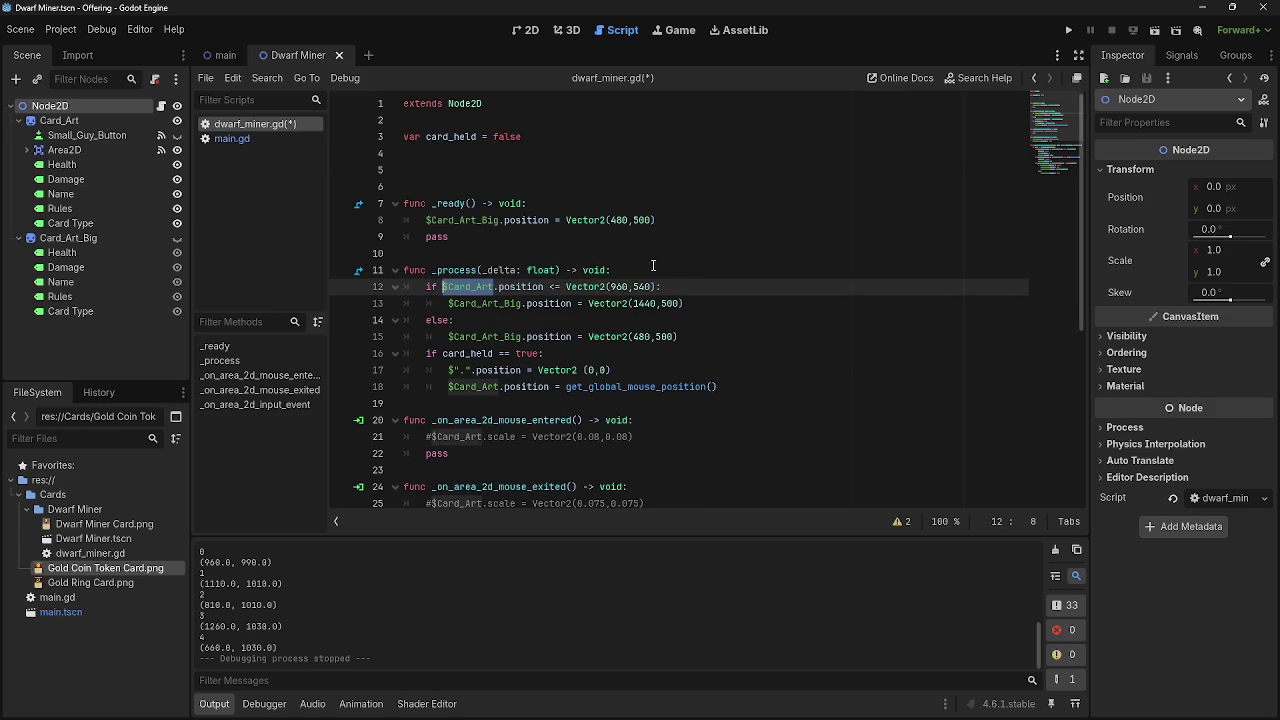
key(ctrl+s)
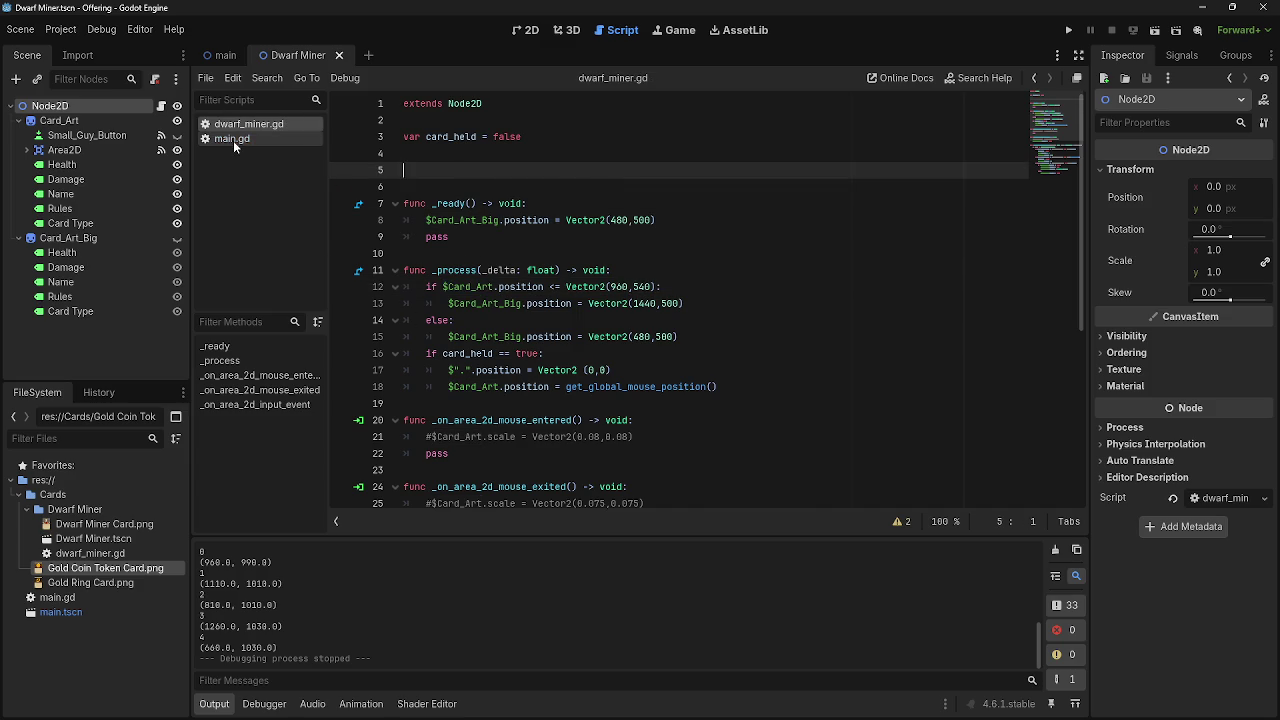
scroll(519, 291, down, 6)
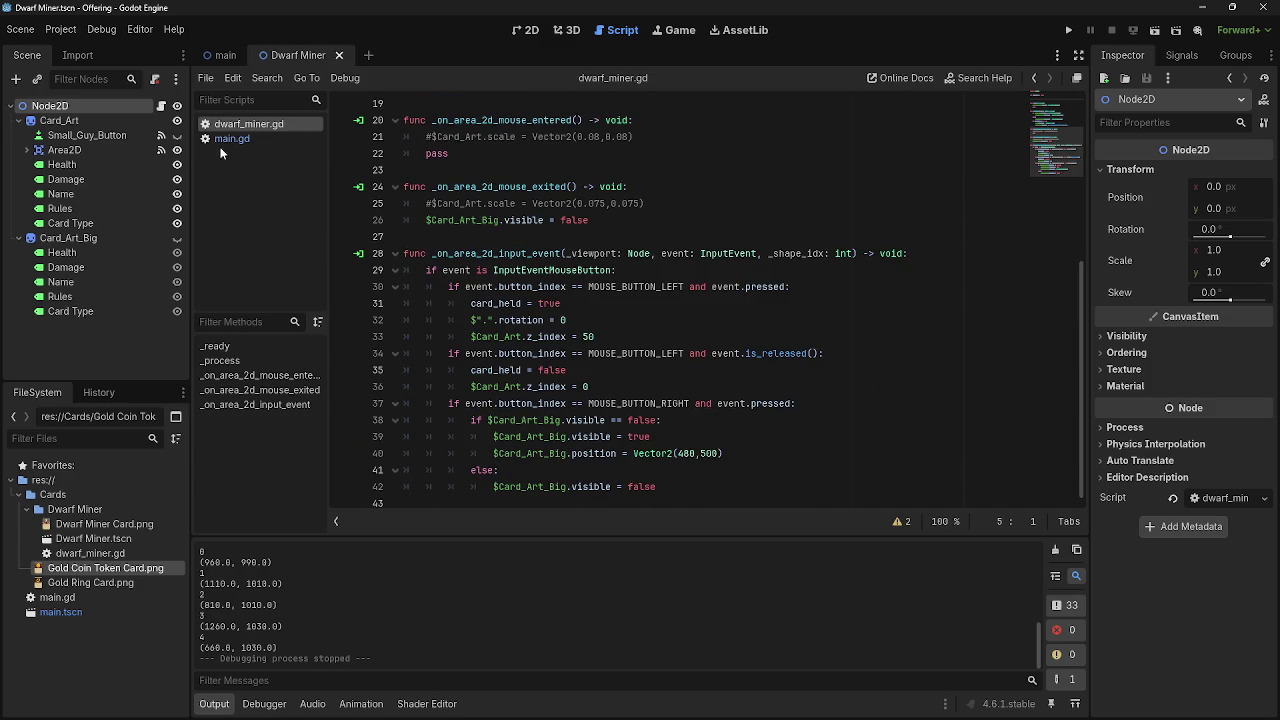
Run the game from main.gd, relaunch it with F5, and drag the Dwarf Miner card upper-left.
click(268, 140)
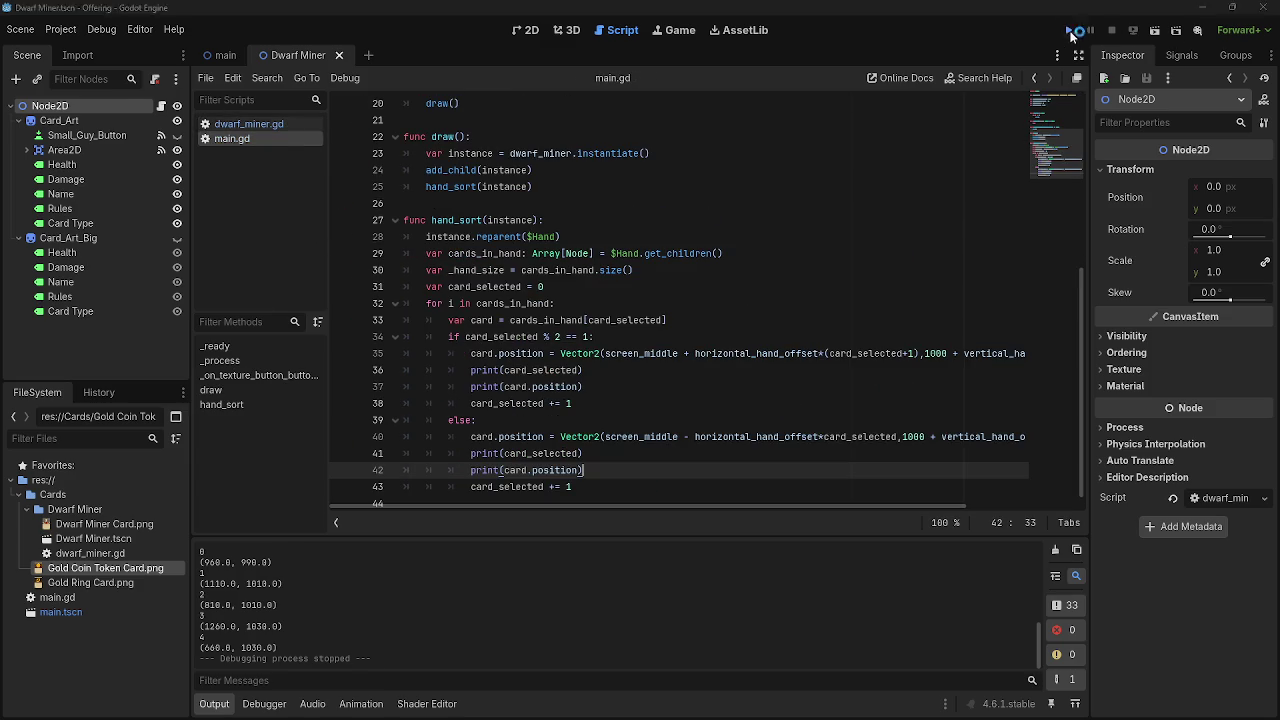
click(1069, 31)
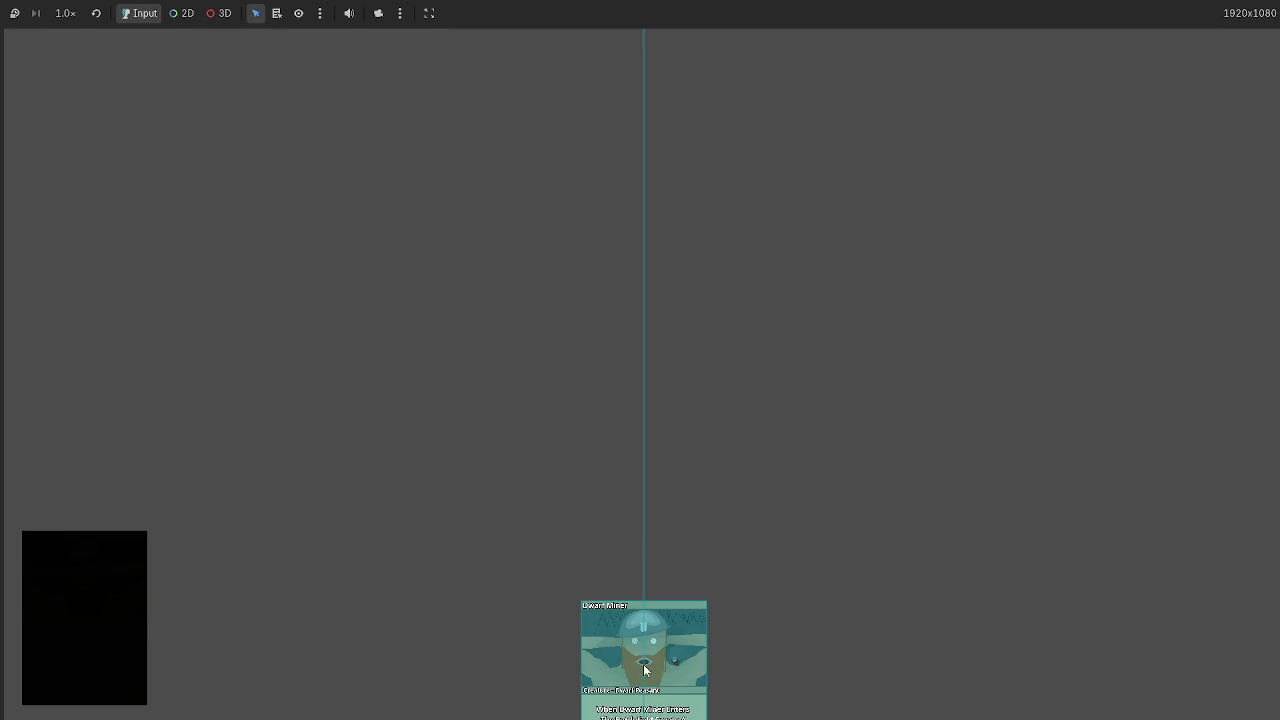
key(F8)
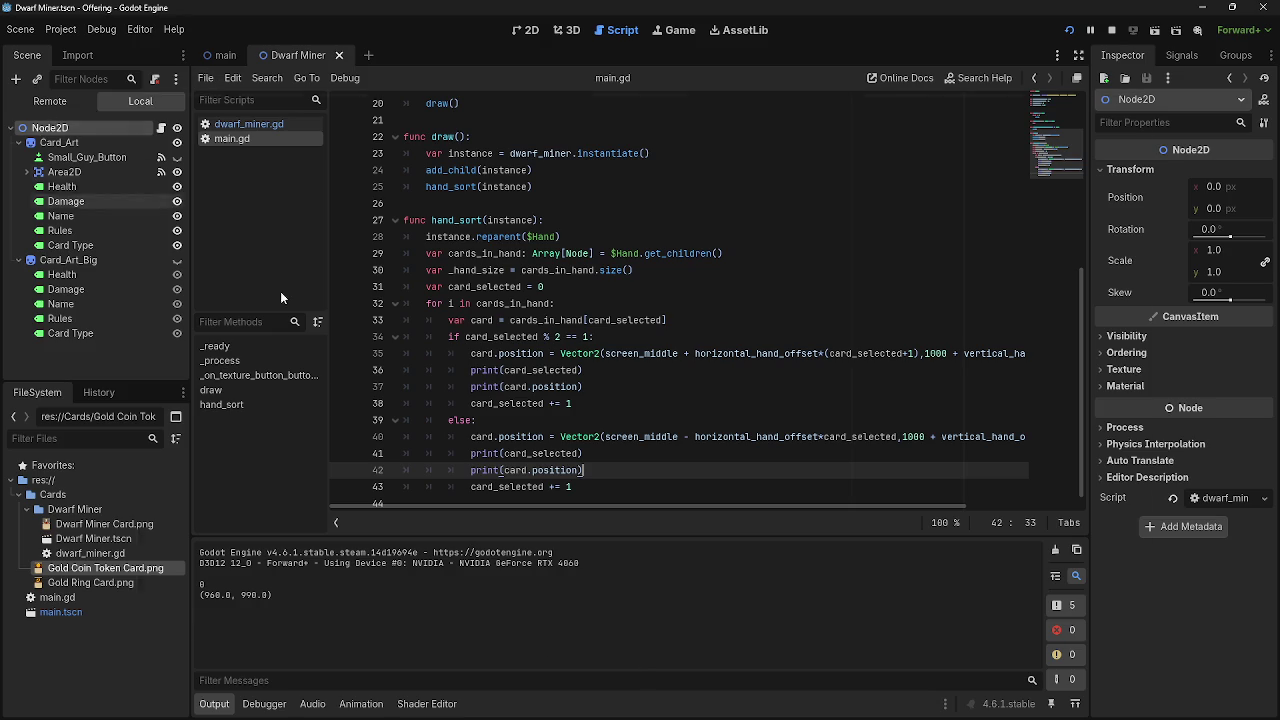
key(F5)
key(alt+Tab)
drag(645, 619, 174, 128)
key(F8)
Inspect line 18's get_global_mouse_position() code in dwarf_miner.gd.
scroll(585, 400, up, 4)
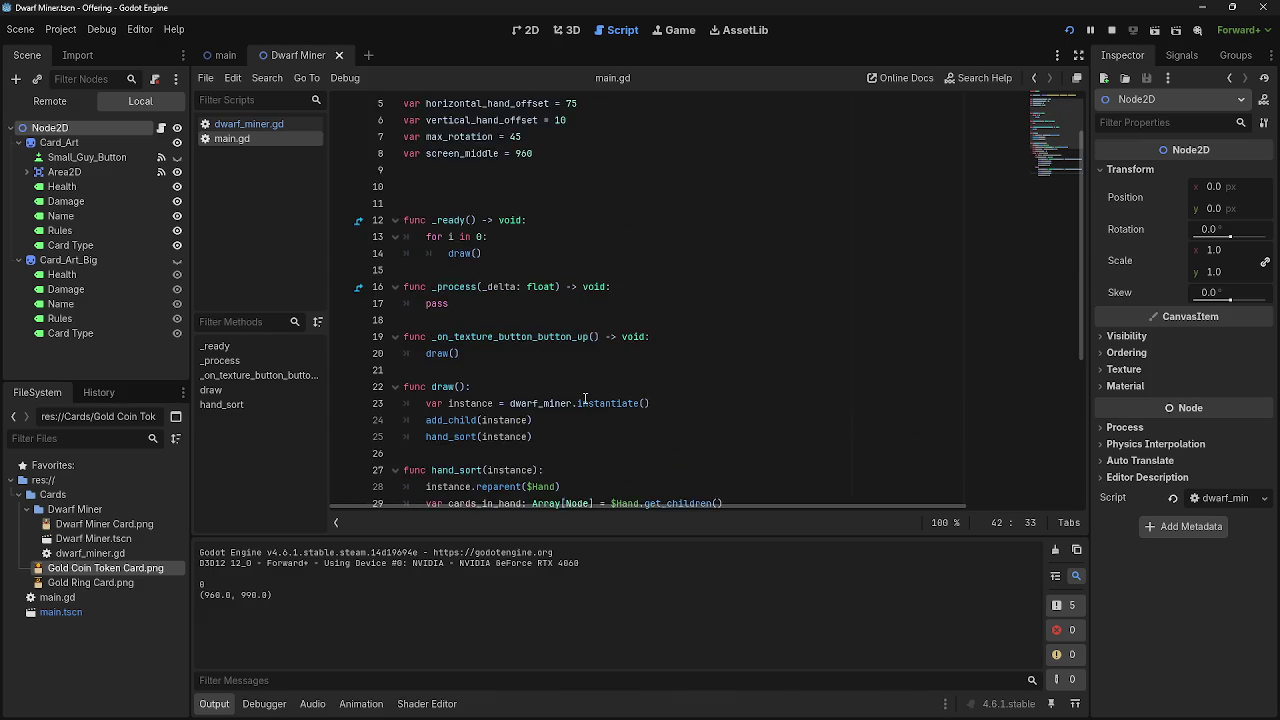
scroll(585, 400, down, 7)
click(248, 124)
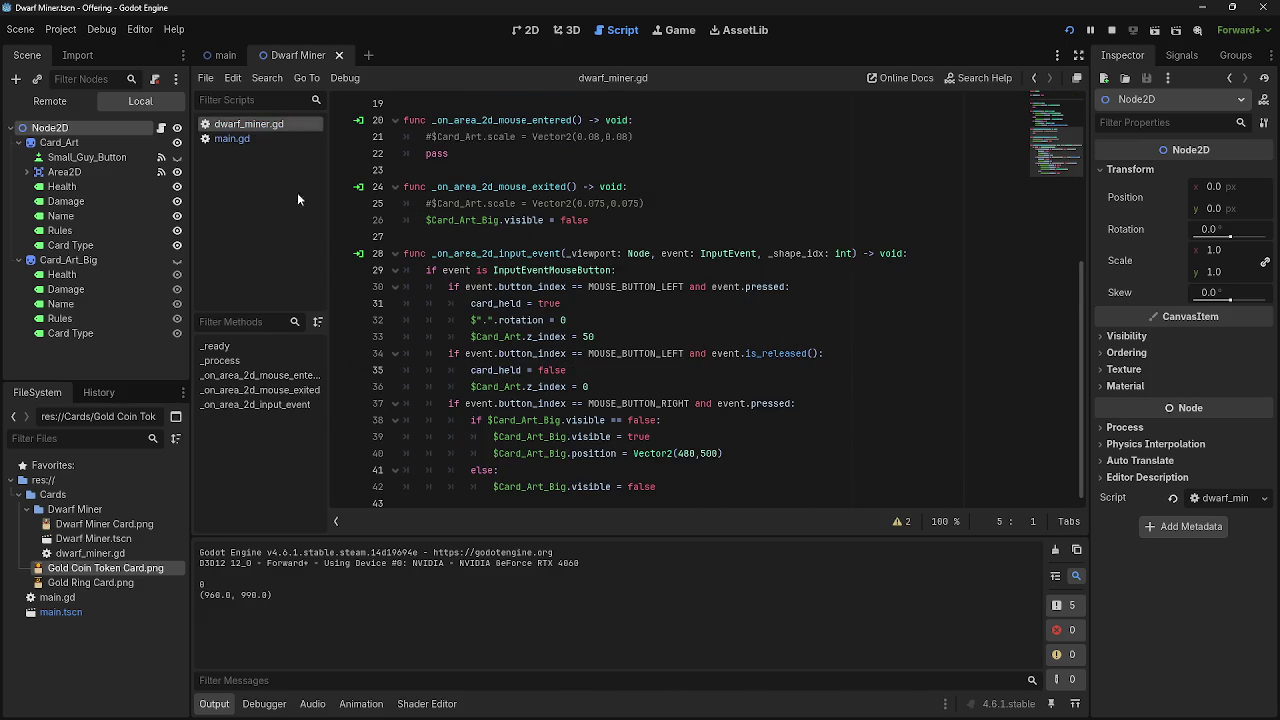
scroll(550, 441, up, 5)
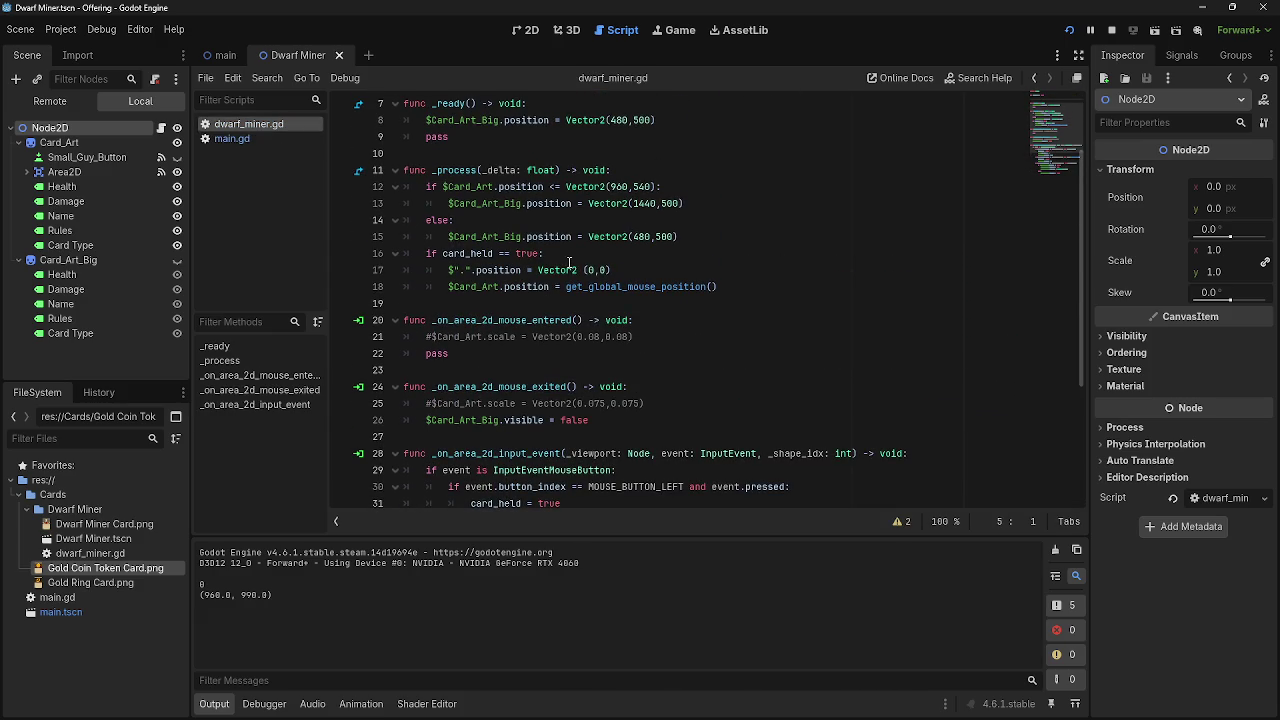
click(612, 270)
drag(564, 287, 763, 290)
click(763, 290)
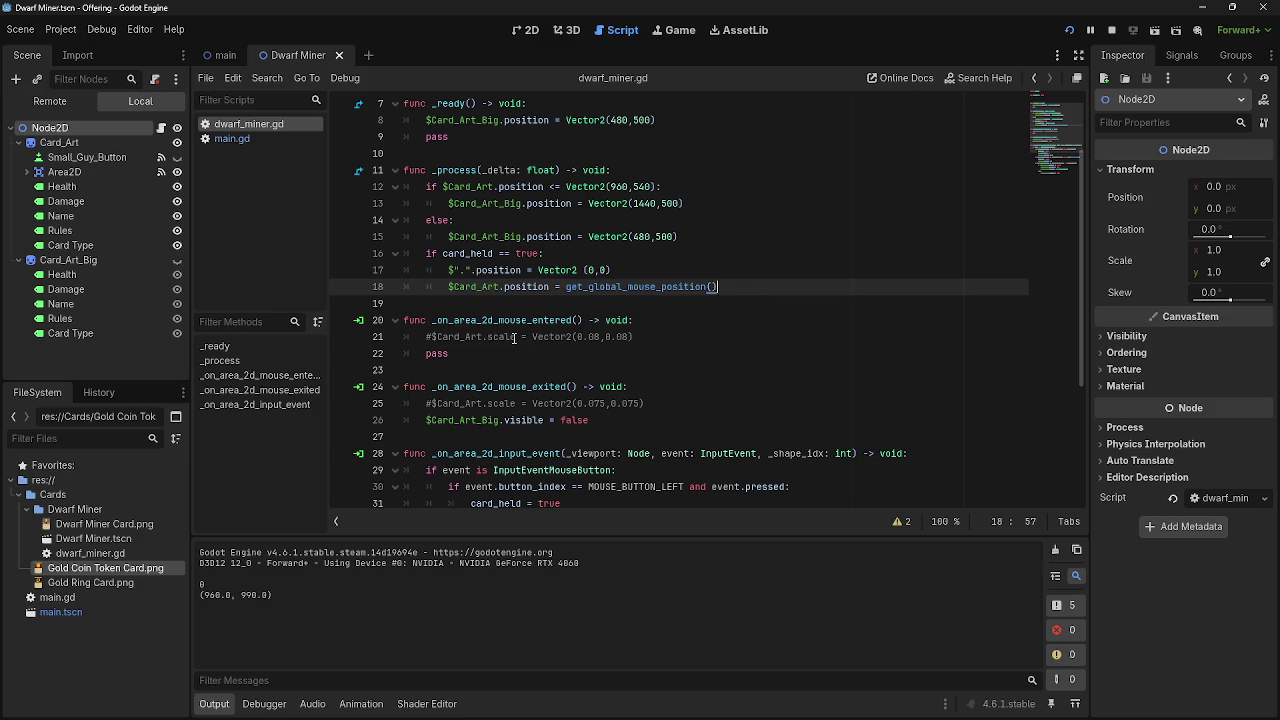
drag(448, 287, 778, 292)
click(778, 292)
drag(566, 287, 718, 288)
click(760, 294)
Drag the Dwarf Miner card, restart with F5, drag it up from bottom centre, then stop.
key(alt+Tab)
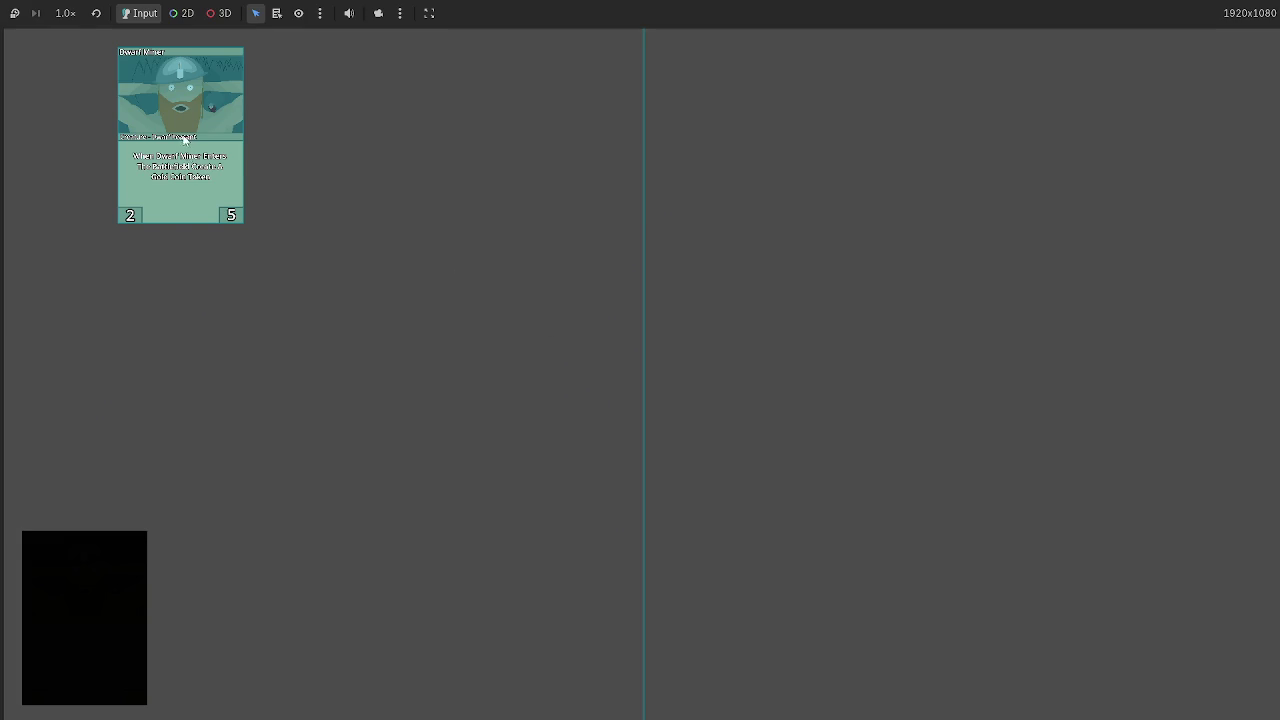
mouse_move(167, 125)
mouse_down()
mouse_move(400, 220)
mouse_move(451, 263)
mouse_move(486, 277)
mouse_move(495, 262)
mouse_move(400, 235)
mouse_move(241, 248)
mouse_move(63, 103)
mouse_move(59, 44)
mouse_up()
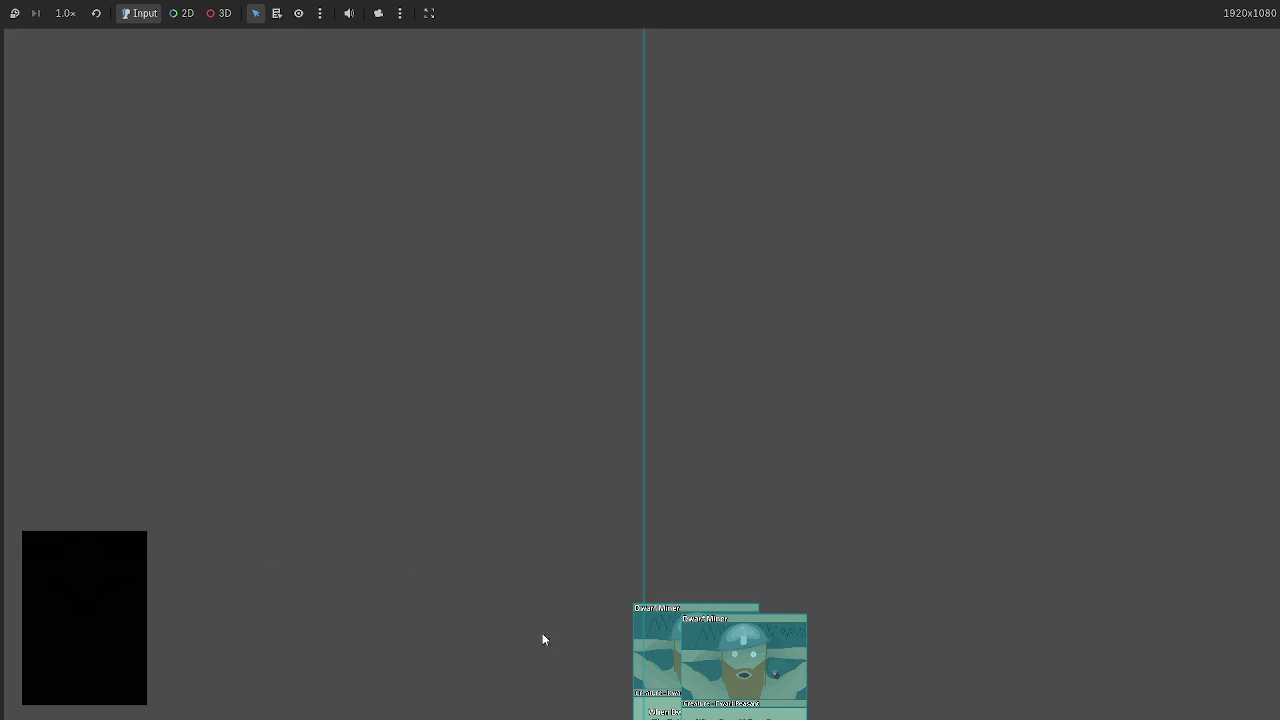
key(F5)
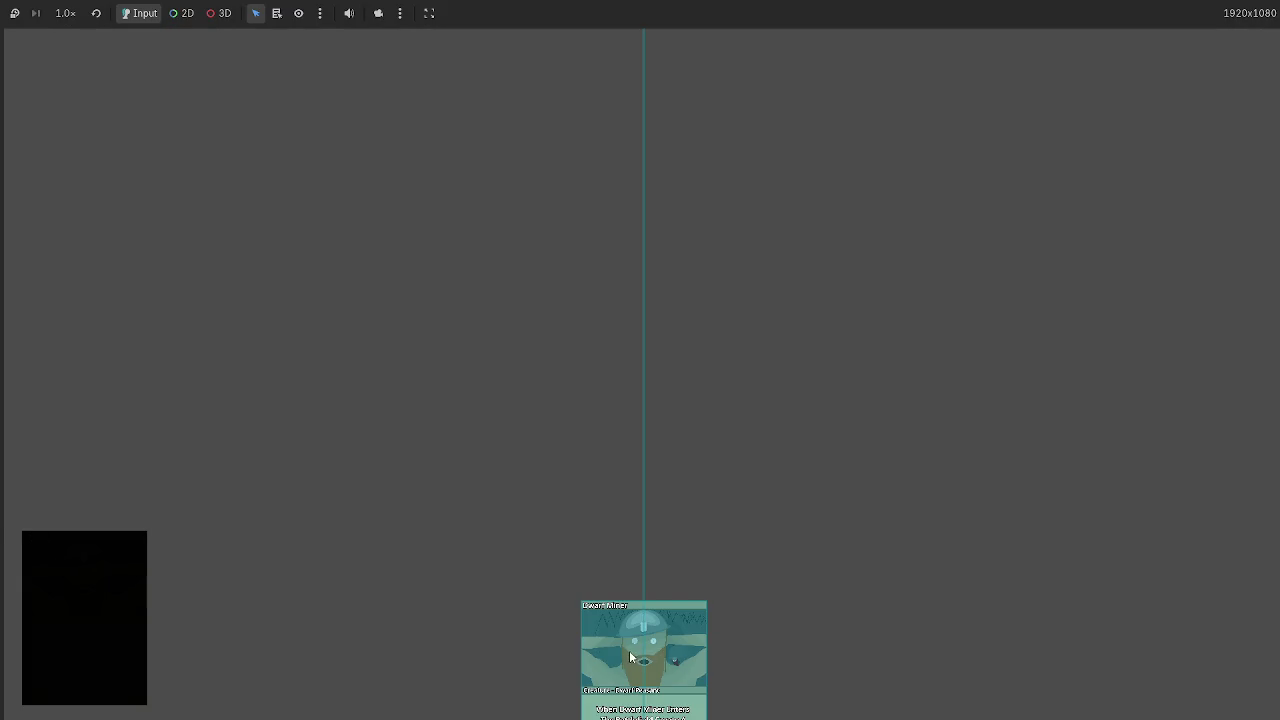
mouse_move(629, 655)
mouse_down()
mouse_move(600, 292)
mouse_move(537, 36)
mouse_move(62, 65)
mouse_move(470, 36)
mouse_up()
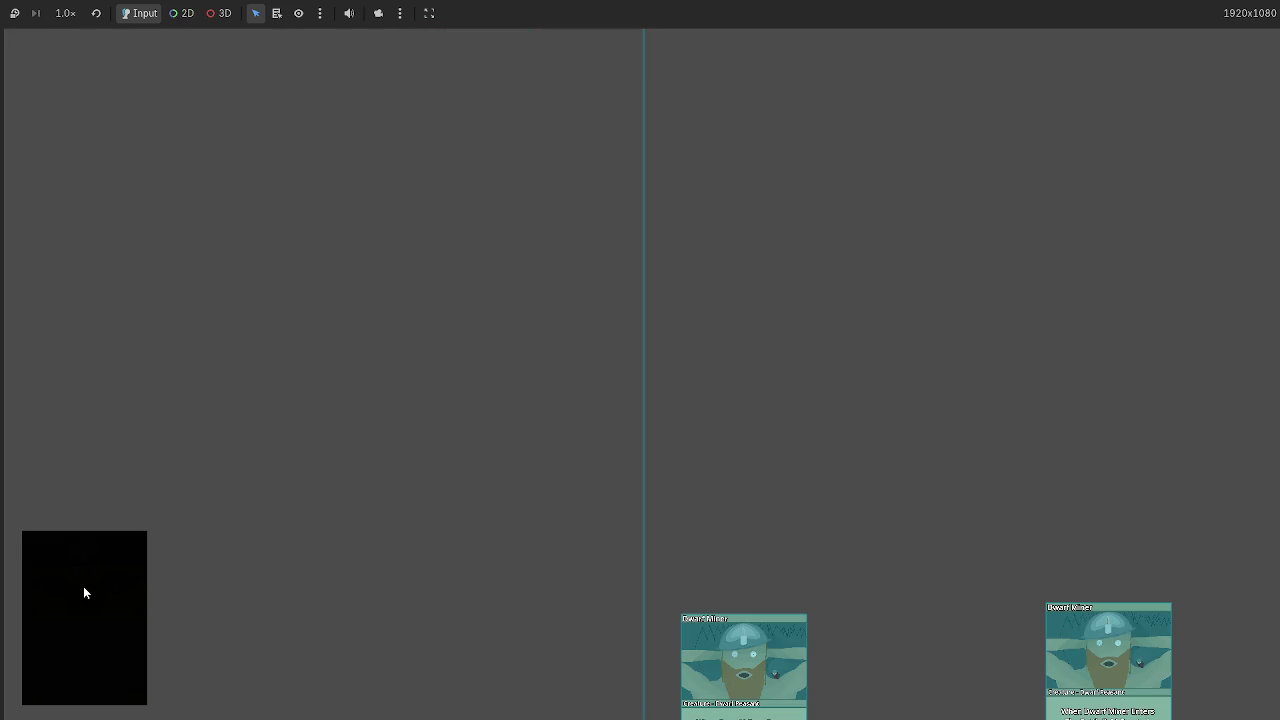
key(F8)
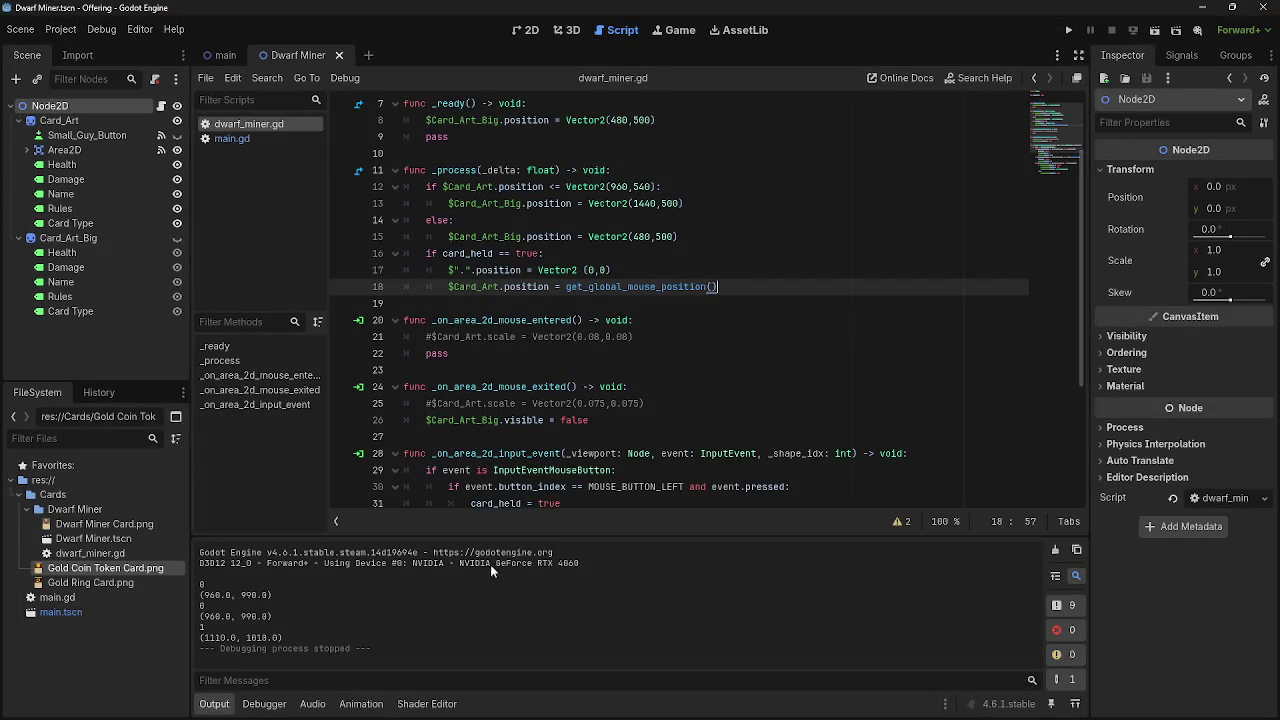
Review dwarf_miner.gd's code, including the big preview positioning on line 8.
drag(448, 270, 612, 270)
click(630, 270)
scroll(630, 370, up, 2)
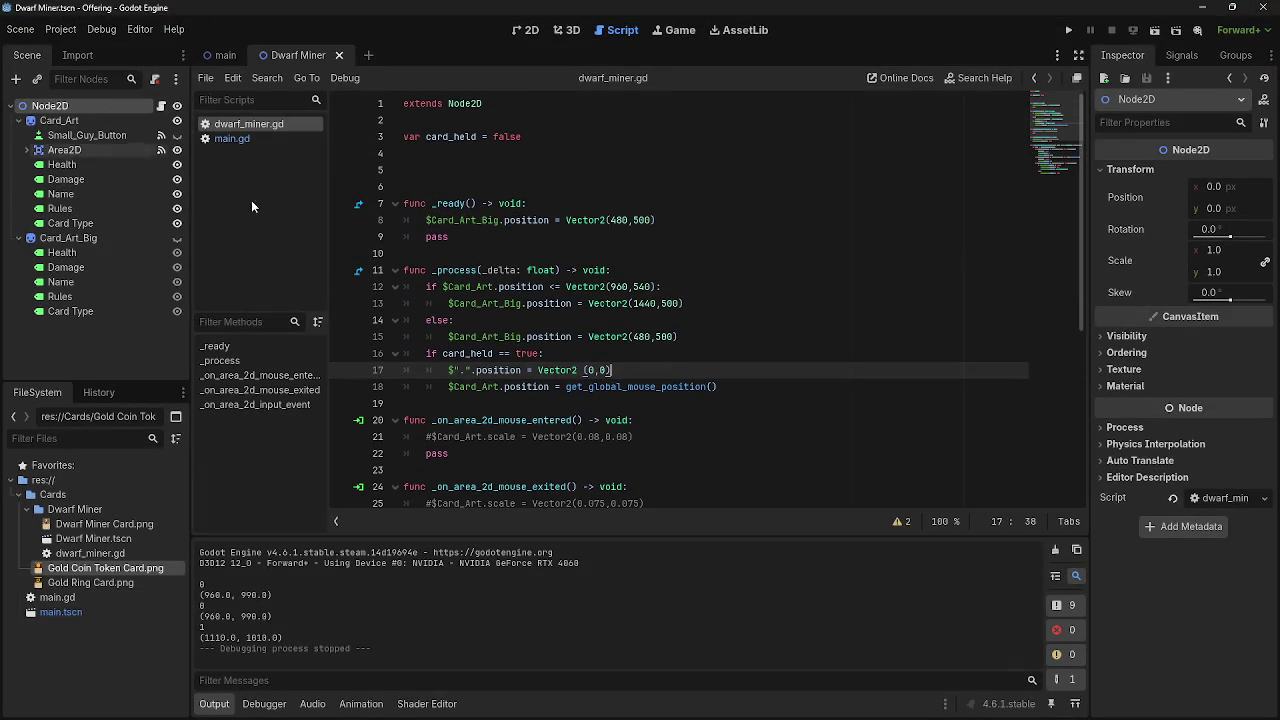
scroll(696, 413, down, 4)
scroll(696, 413, down, 2)
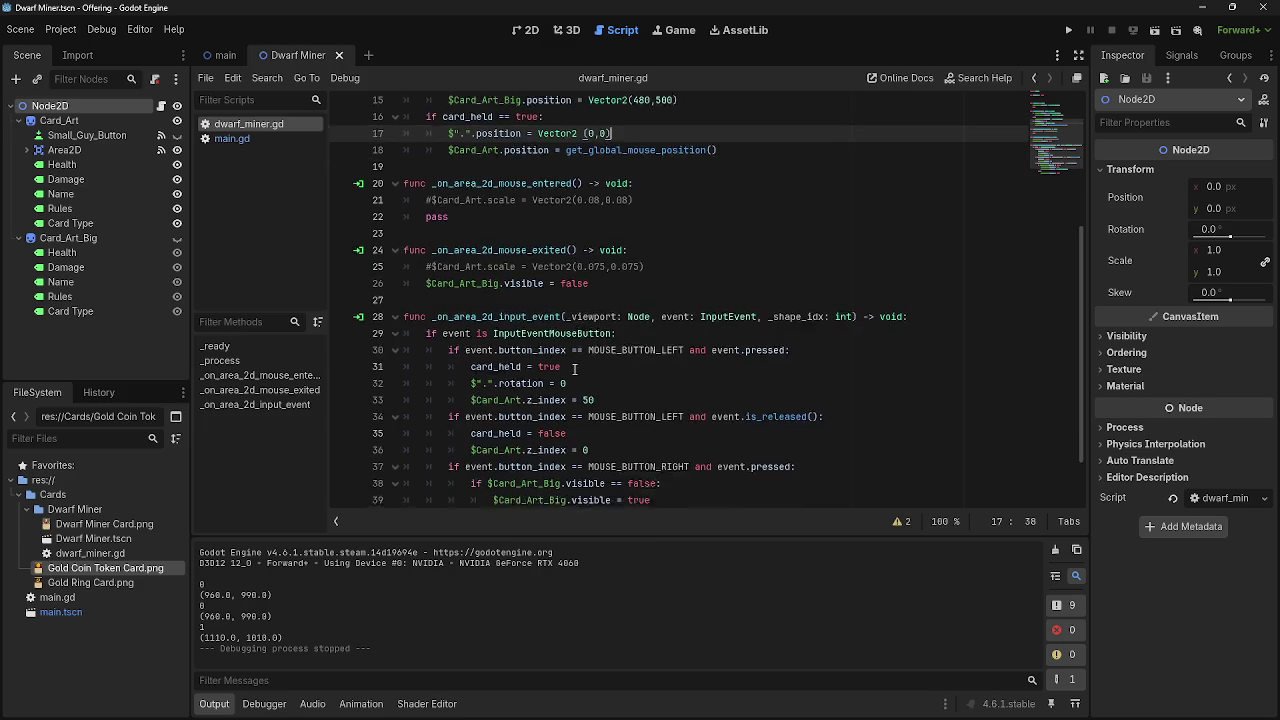
drag(527, 453, 722, 453)
scroll(668, 494, up, 5)
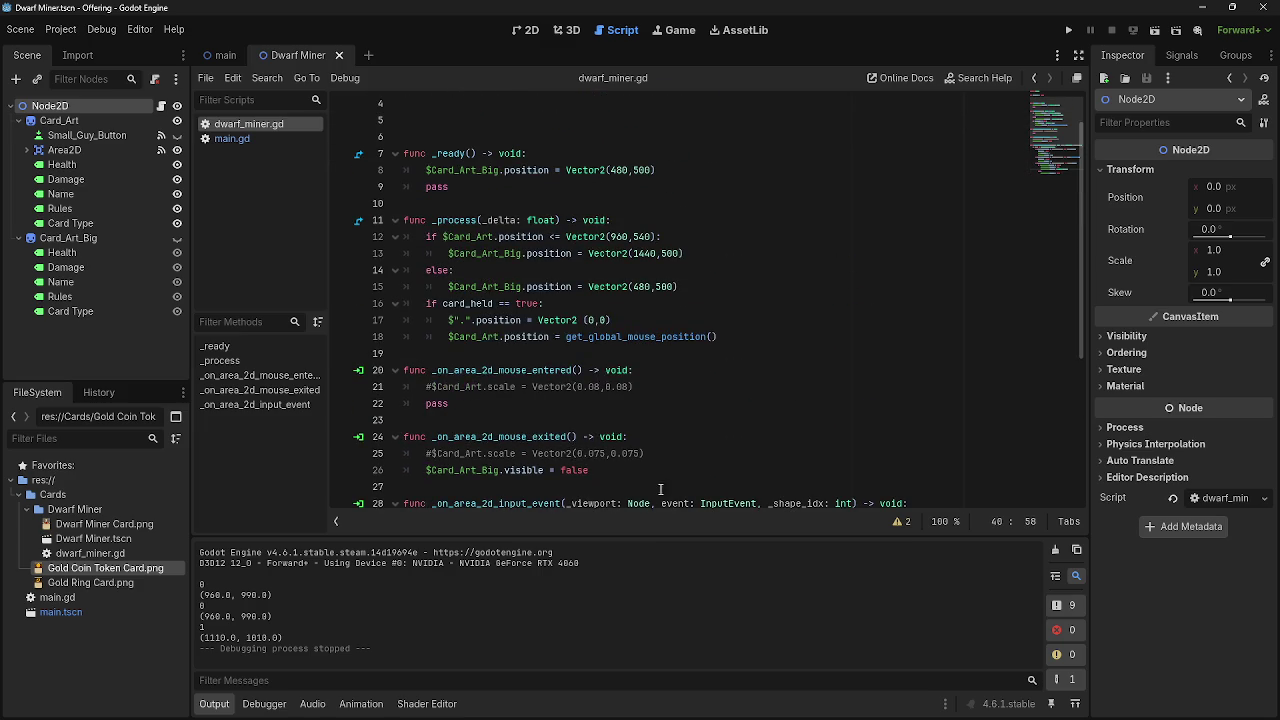
drag(427, 170, 734, 168)
click(734, 170)
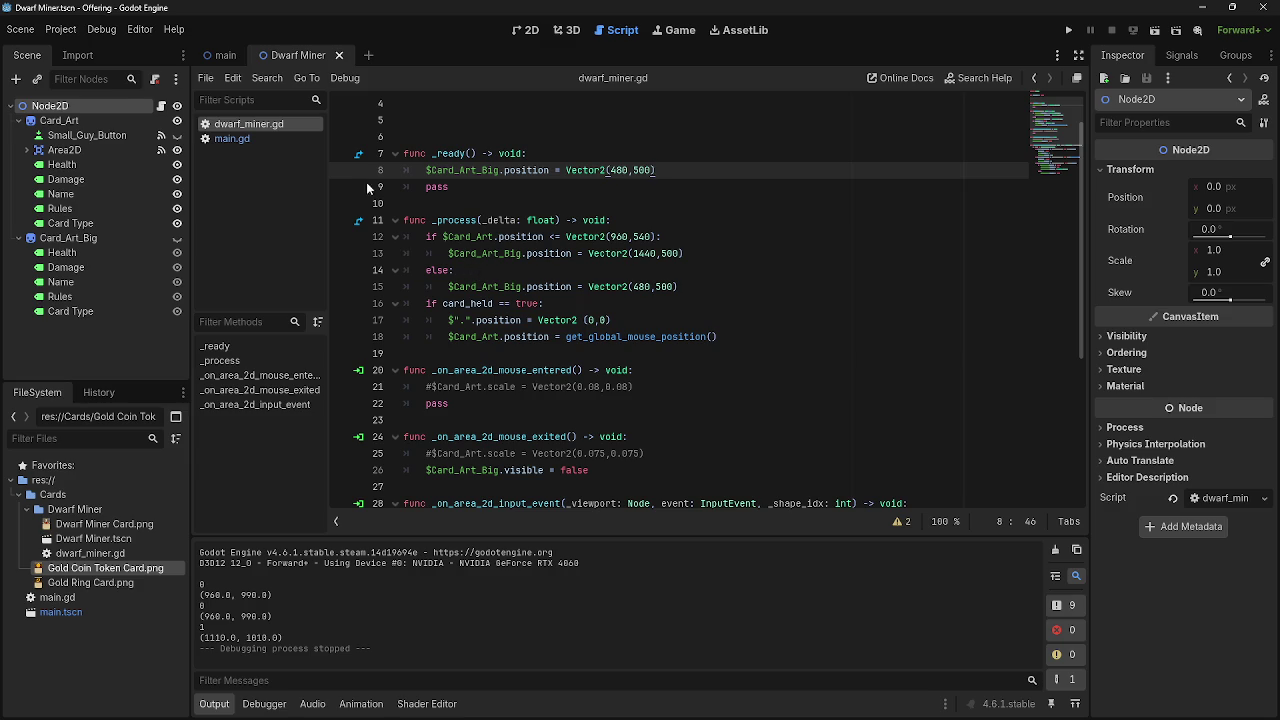
Switch between the main and Dwarf Miner scenes, reopen dwarf_miner.gd, and select $Card_Art on line 12.
click(217, 58)
click(292, 56)
click(253, 139)
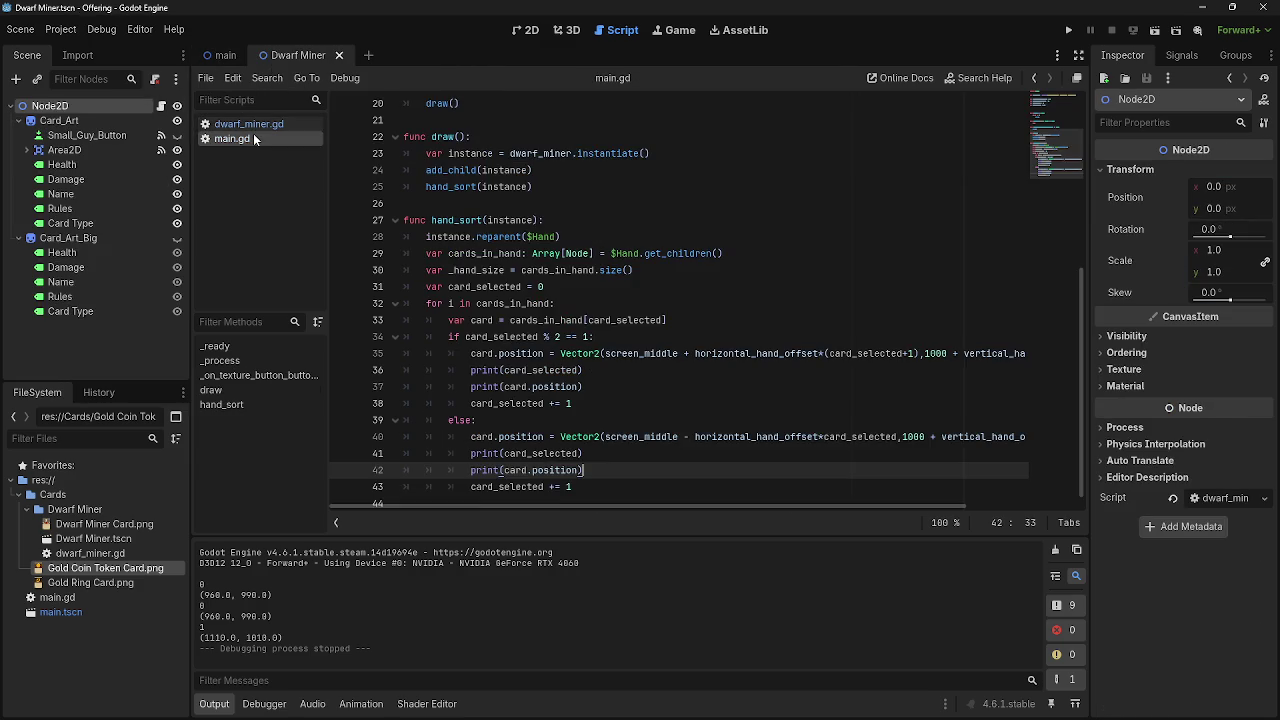
scroll(628, 372, down, 1)
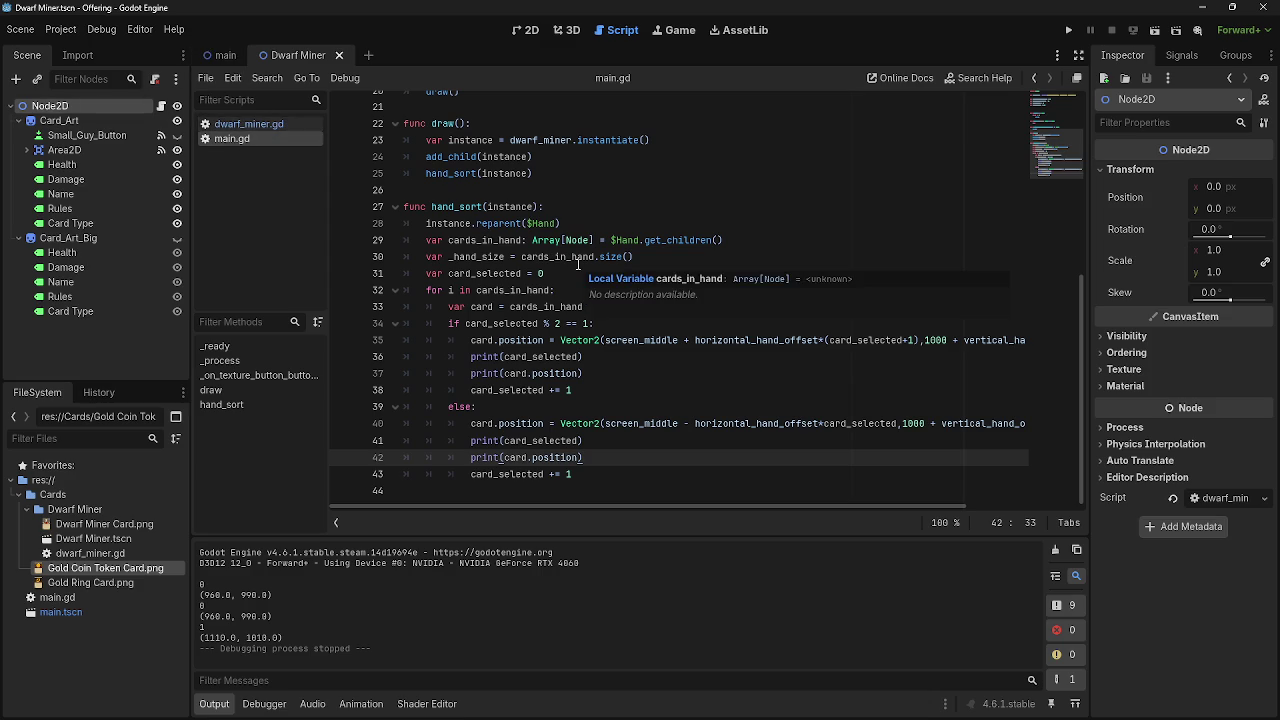
click(262, 124)
scroll(635, 327, down, 5)
scroll(635, 327, up, 6)
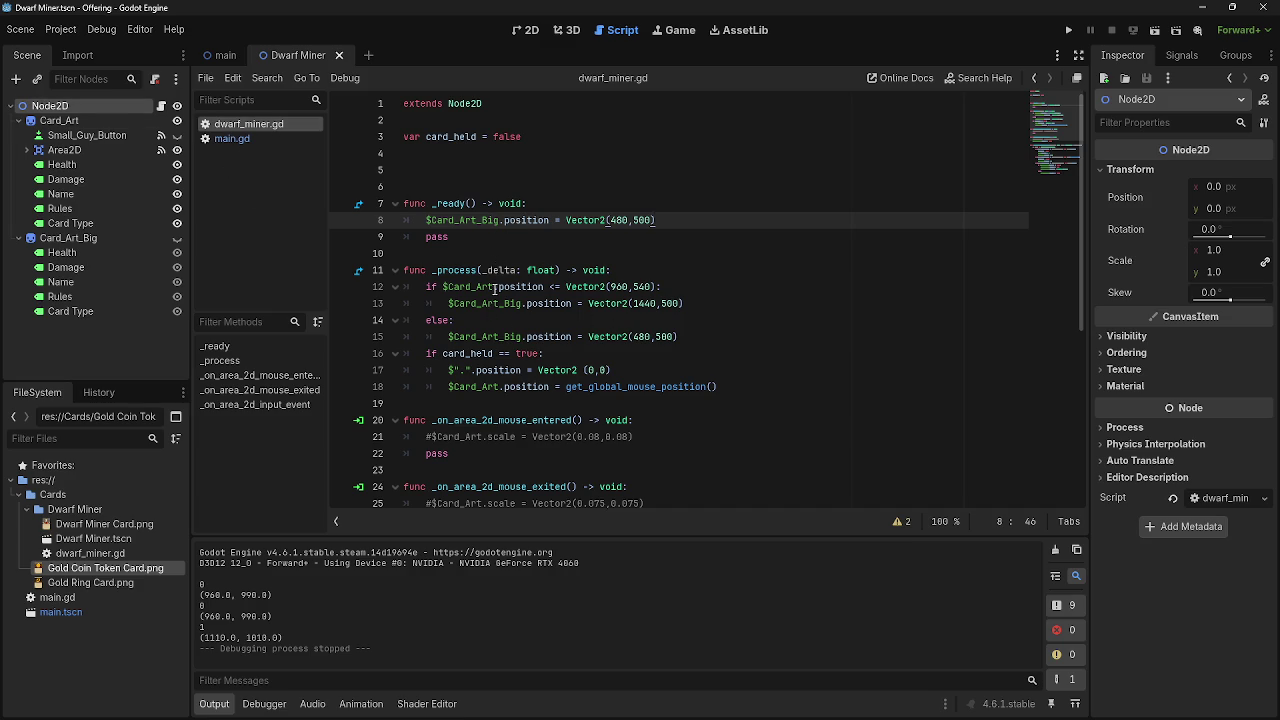
drag(494, 287, 443, 287)
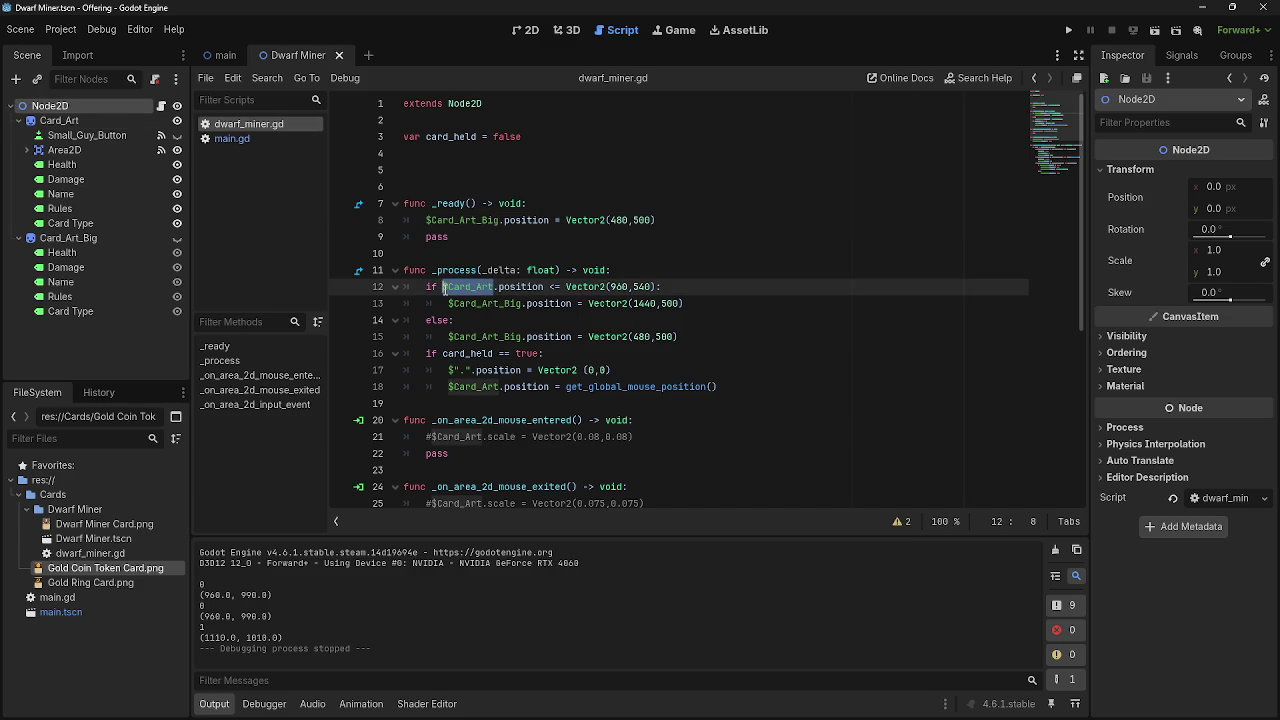
Change line 12 to check $".".position and append - $".".position to line 13's Card_Art_Big placement.
key(BackSpace)
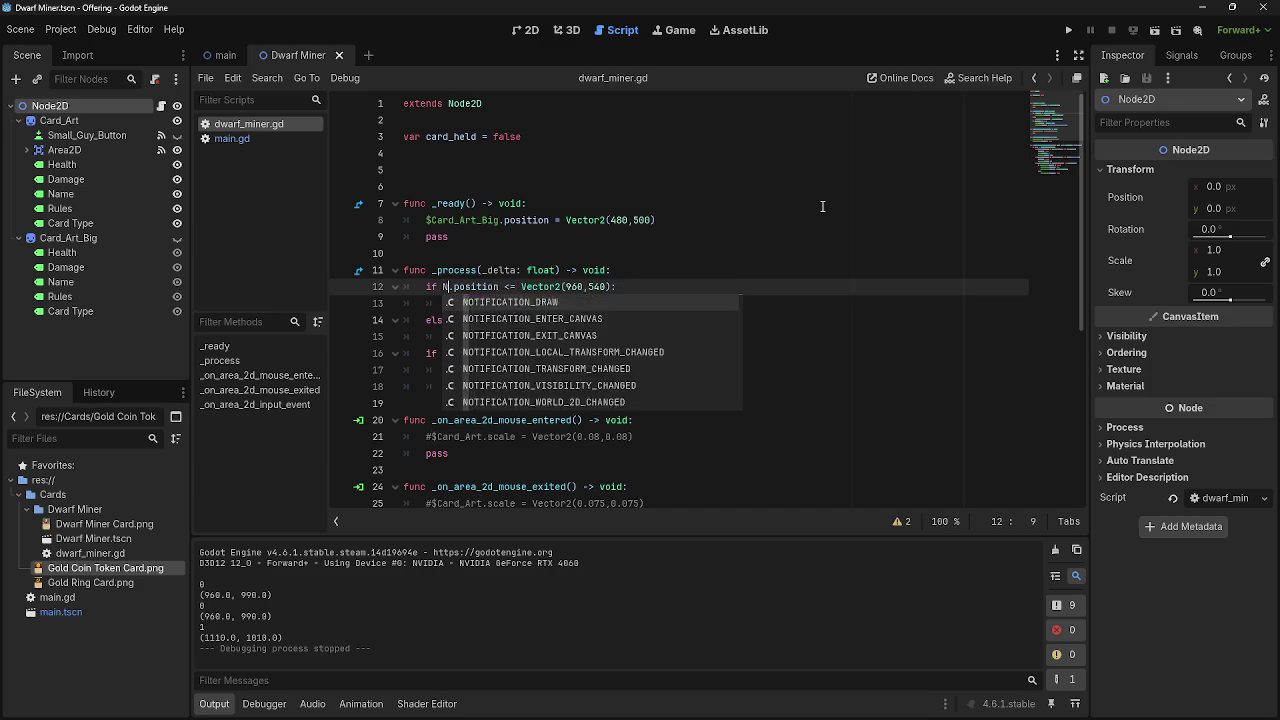
mouse_move(50, 105)
mouse_down()
mouse_move(88, 96)
mouse_move(445, 287)
mouse_up()
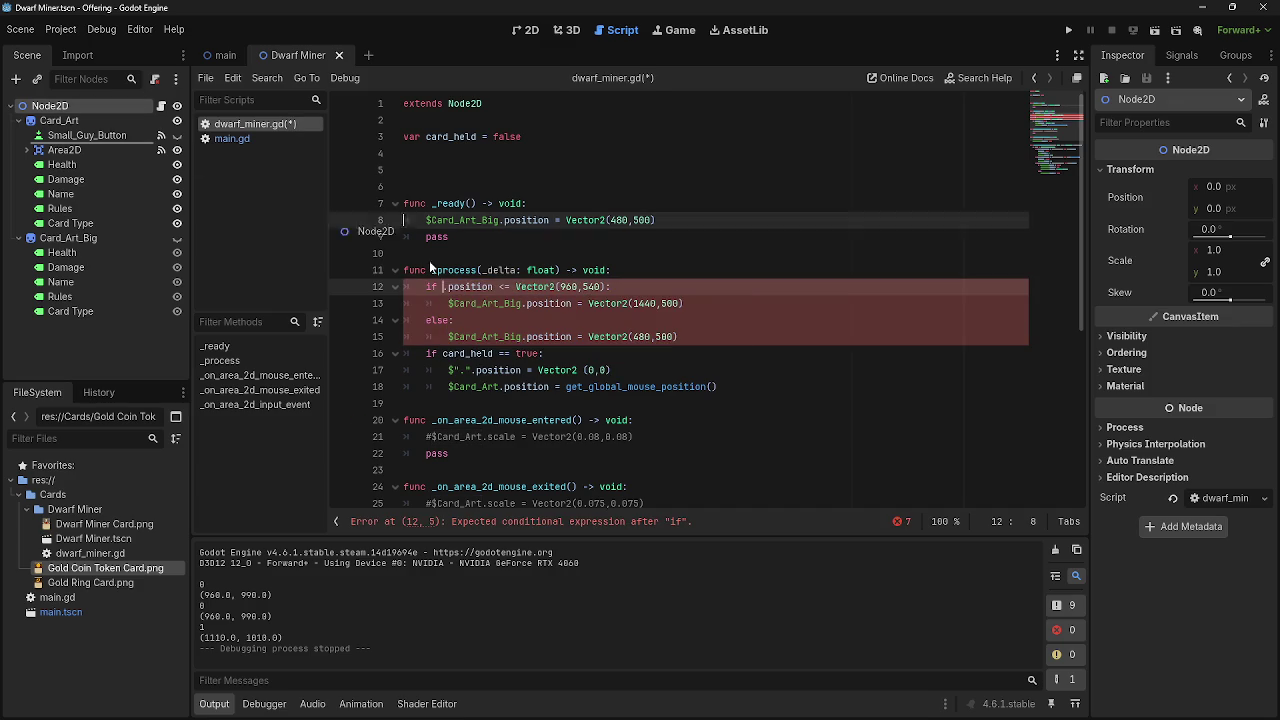
click(633, 288)
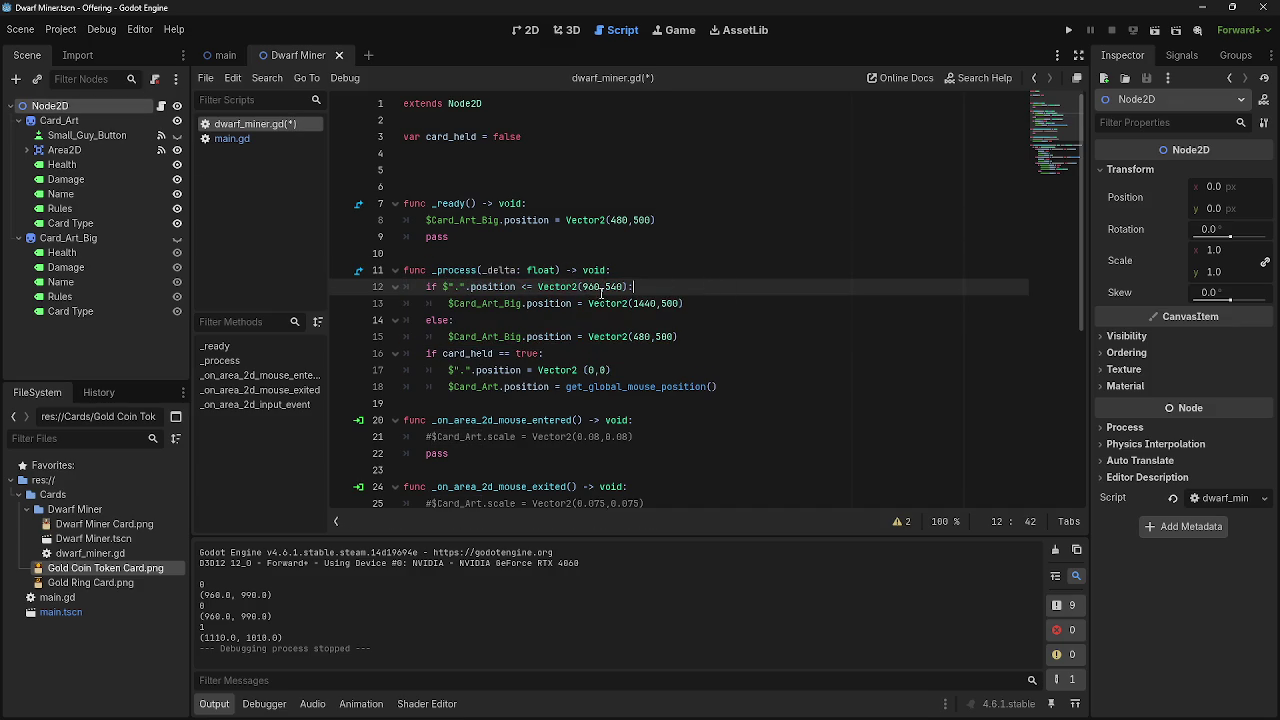
drag(448, 304, 728, 304)
click(677, 306)
text())
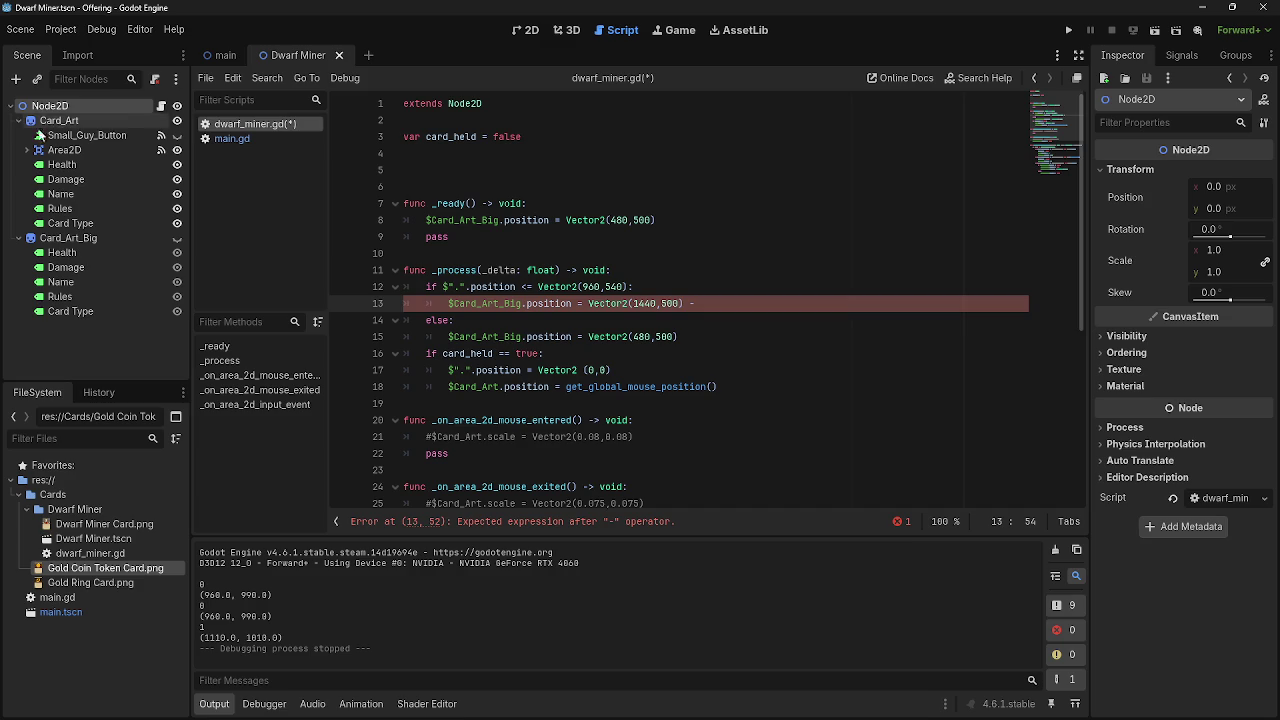
mouse_move(52, 106)
mouse_down()
mouse_move(705, 315)
mouse_move(720, 304)
mouse_up()
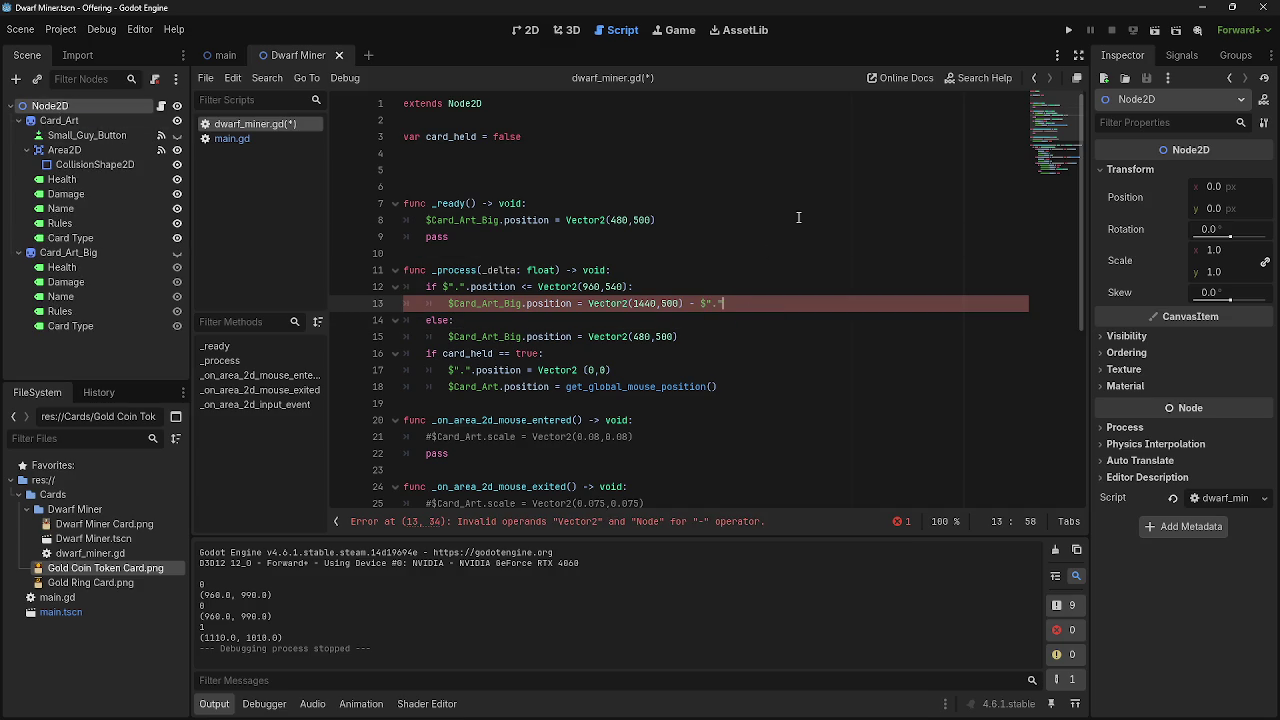
text(.position)
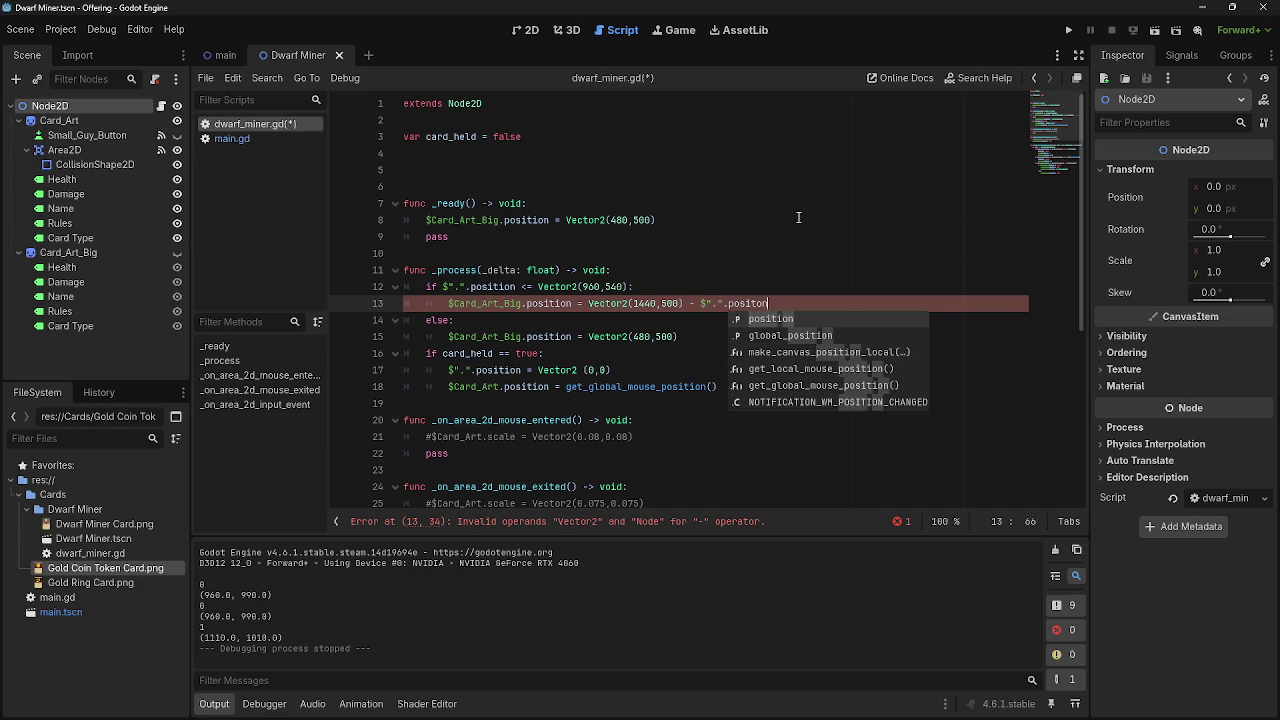
key(Escape)
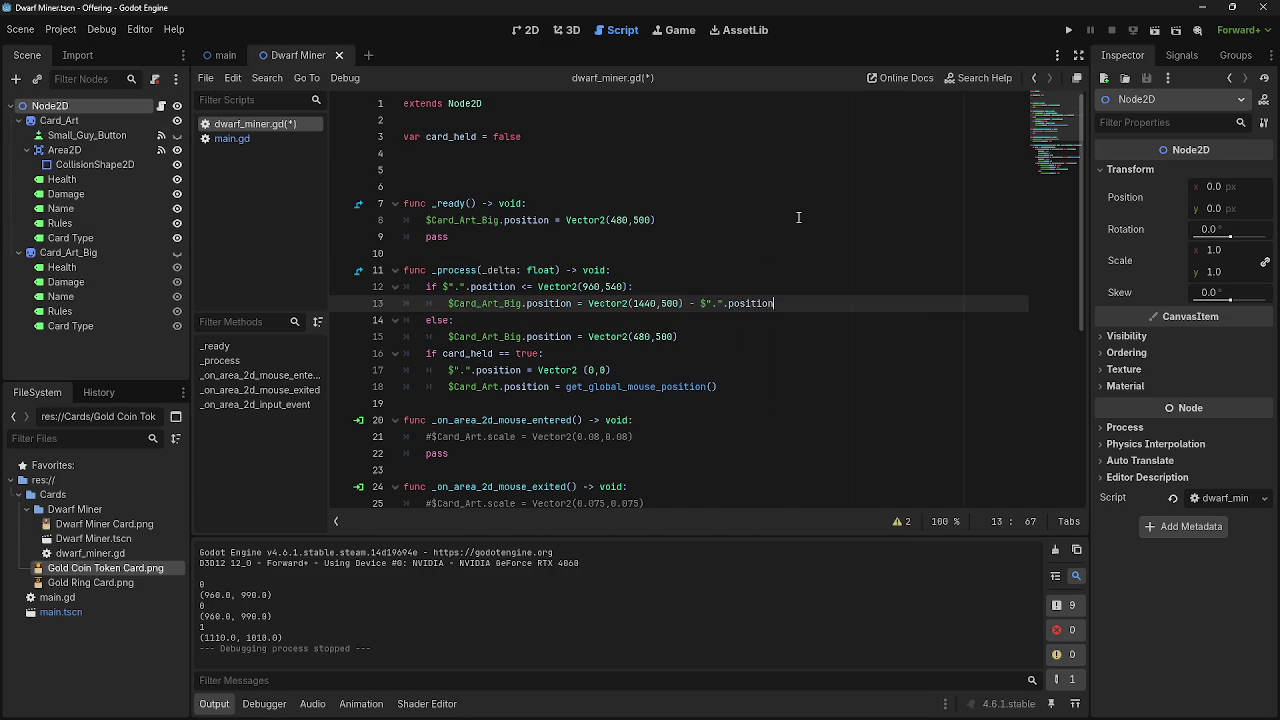
Test-run the game by dragging a card across the board, then stop it.
click(1068, 30)
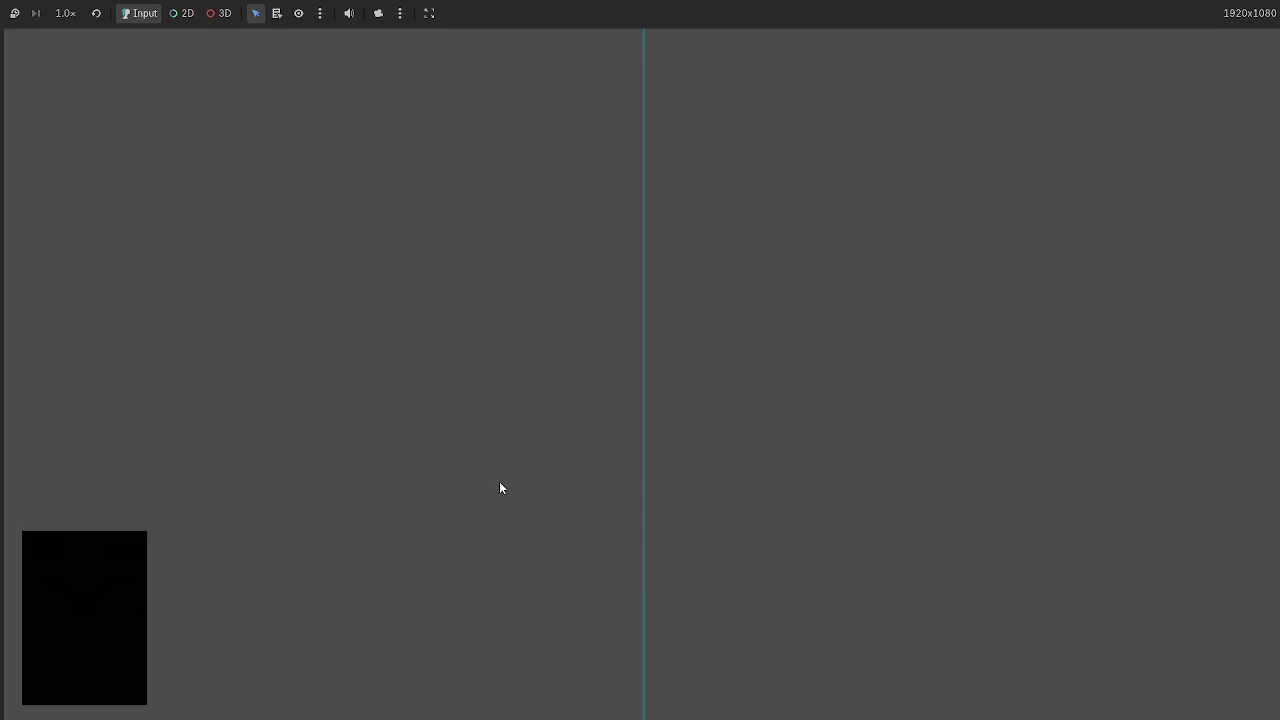
mouse_move(600, 560)
mouse_down()
mouse_move(420, 340)
mouse_move(554, 489)
mouse_move(898, 448)
mouse_move(391, 417)
mouse_up()
key(F8)
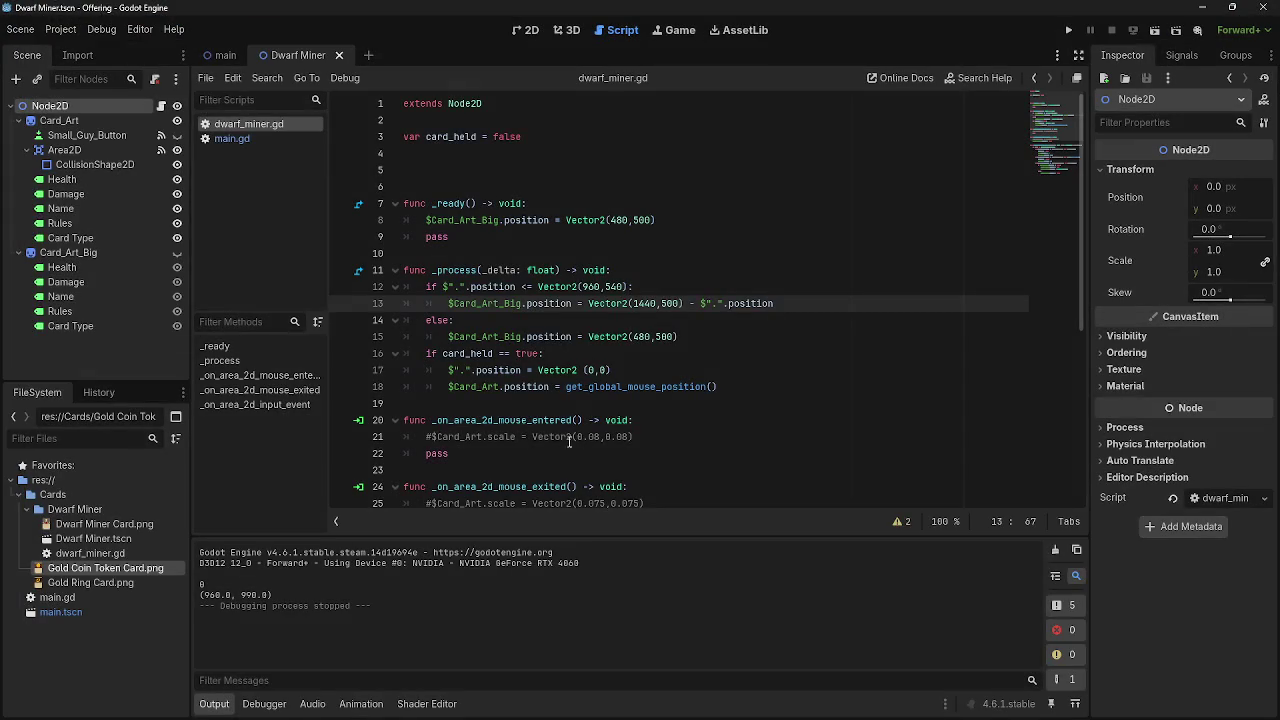
drag(778, 303, 684, 303)
Append - $".".position to line 15 and close the Vector2 parenthesis on line 17.
key(ctrl+c)
click(711, 340)
key(ctrl+v)
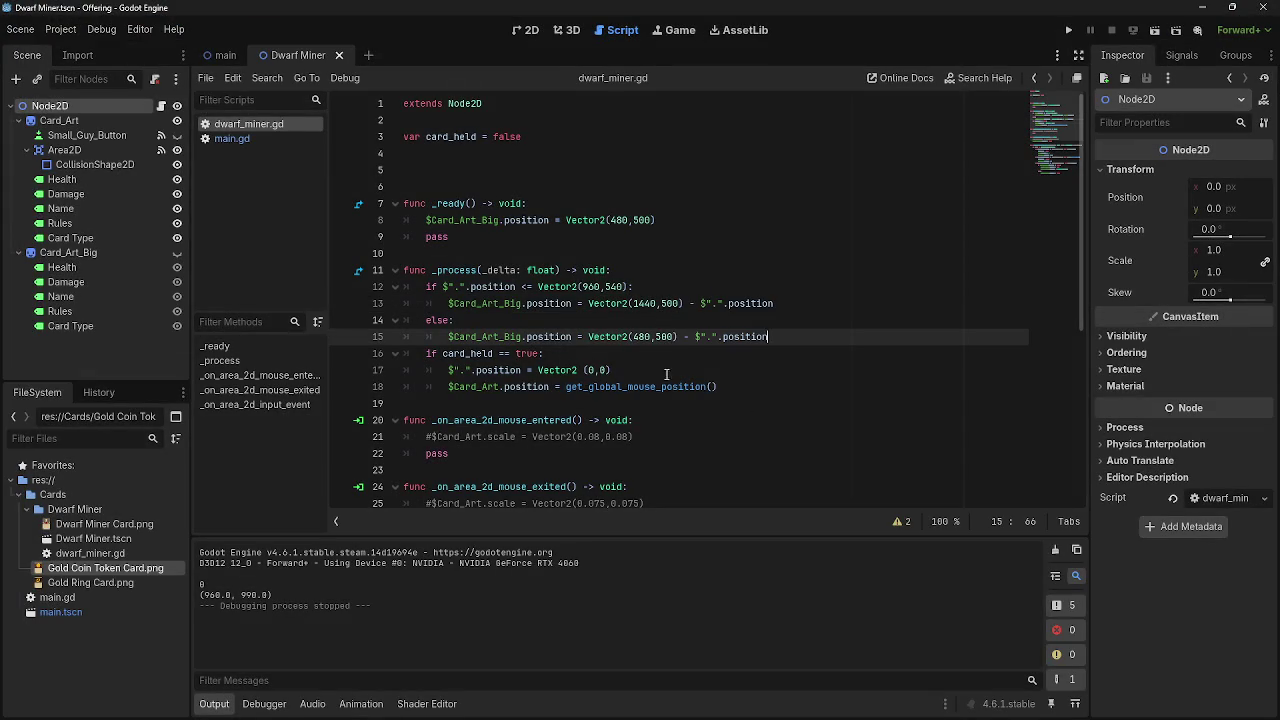
click(667, 376)
text())
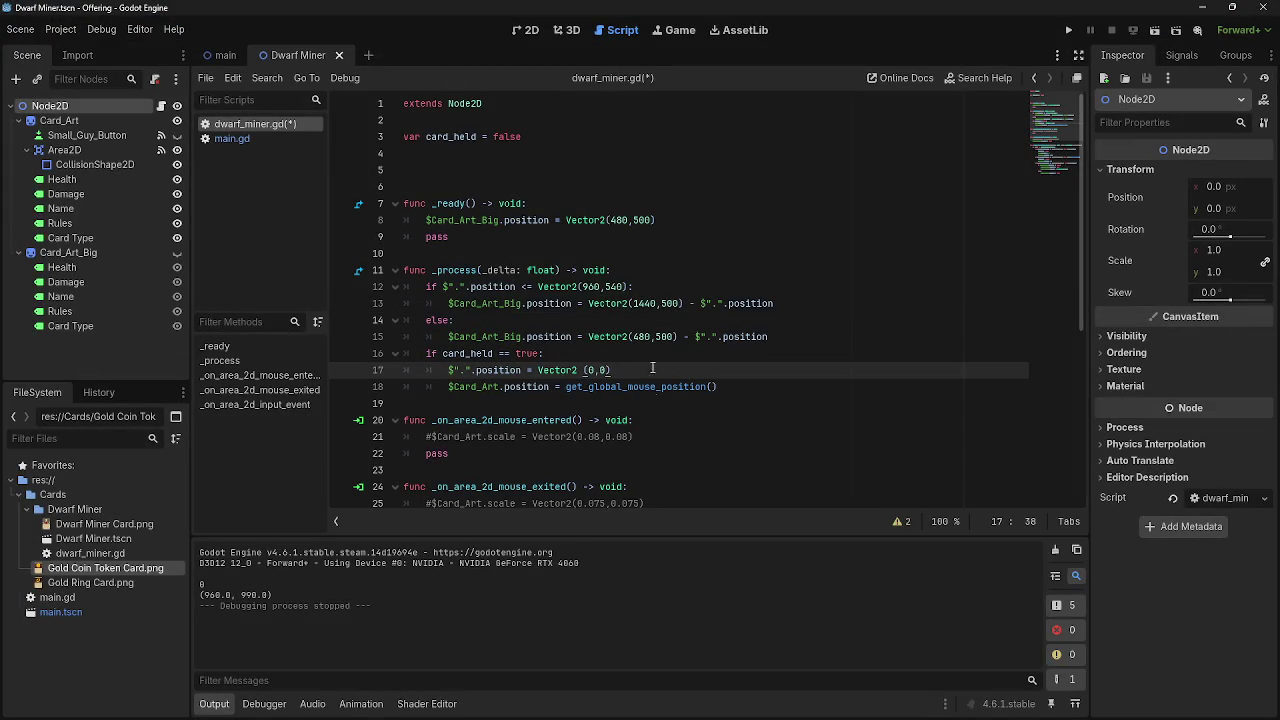
Paste the position offset onto line 8, then delete it again.
click(701, 226)
key(ctrl+v)
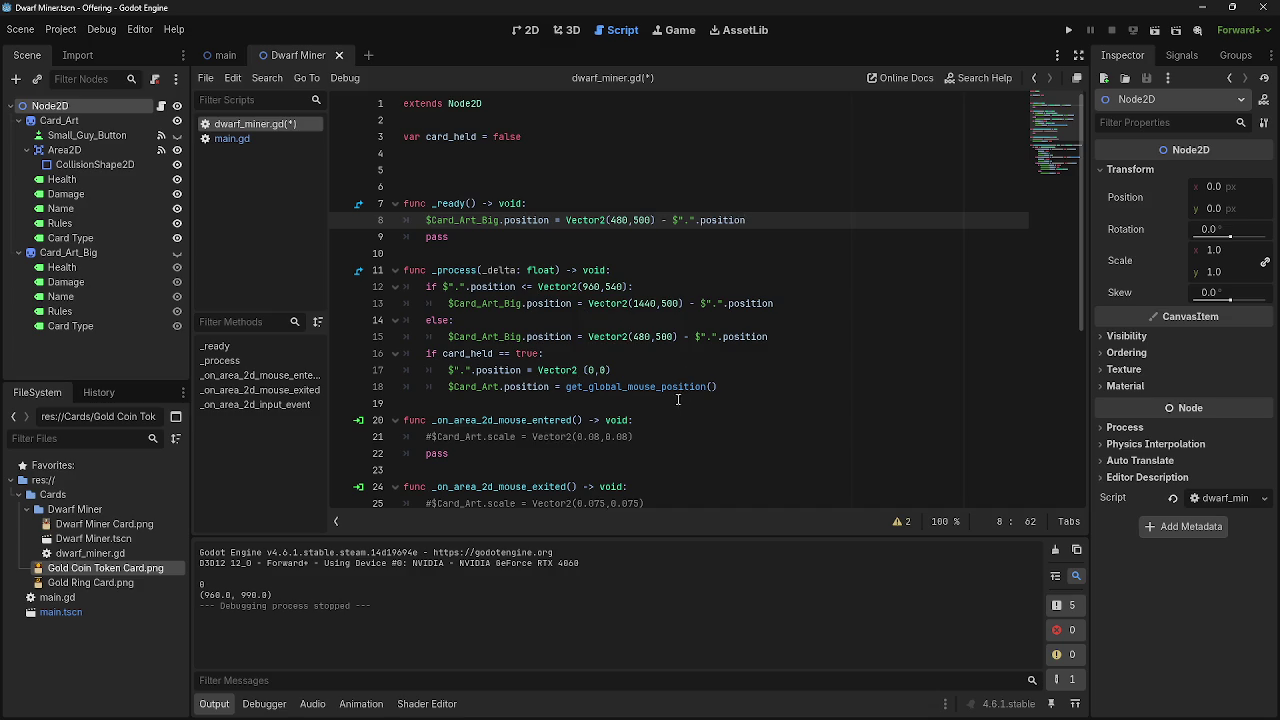
drag(746, 220, 660, 222)
key(BackSpace)
key(BackSpace)
key(BackSpace)
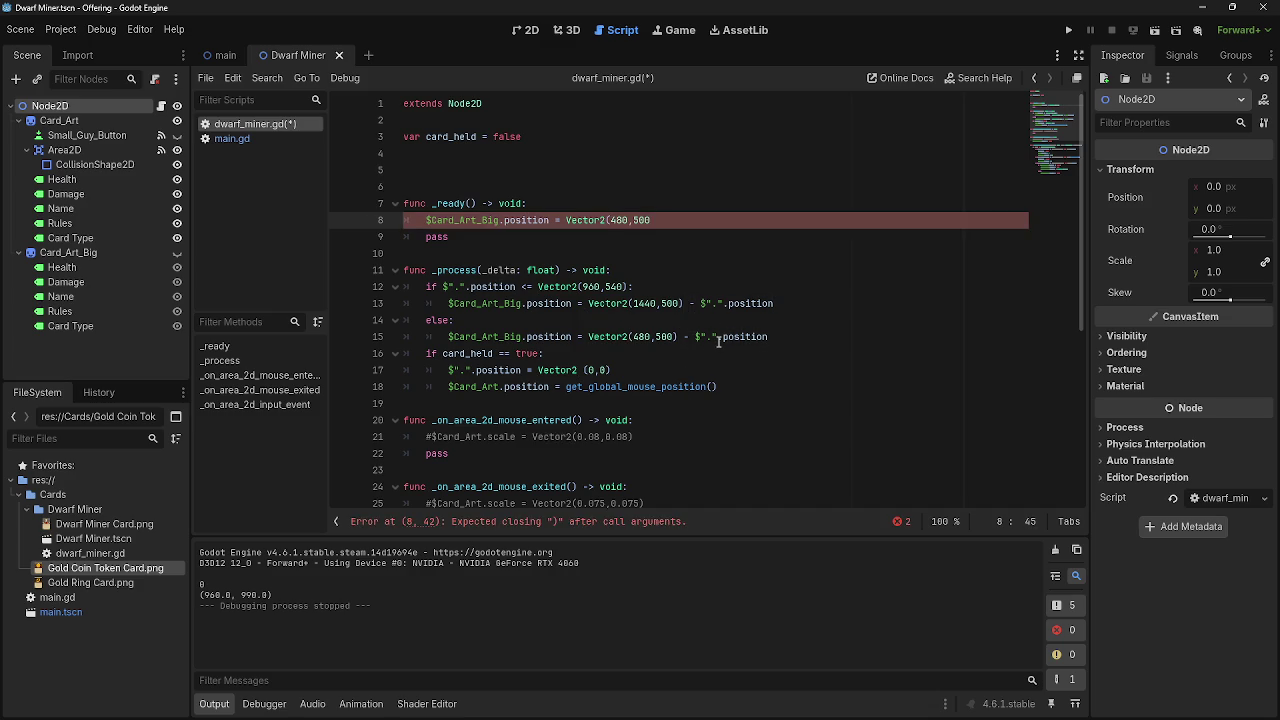
text())
Subtract $".".position from the big card's right-click position on line 40 and run the game.
scroll(718, 341, down, 6)
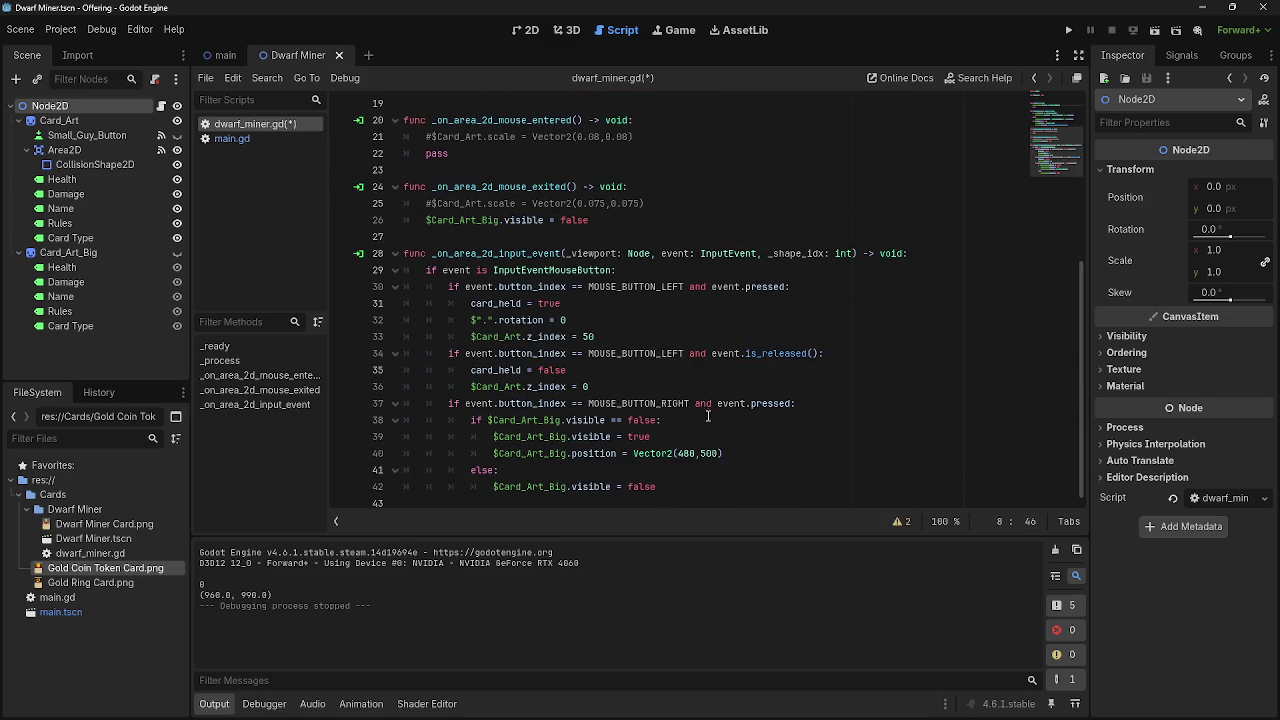
click(754, 437)
key(Return)
key(ctrl+v)
text(- $".".position)
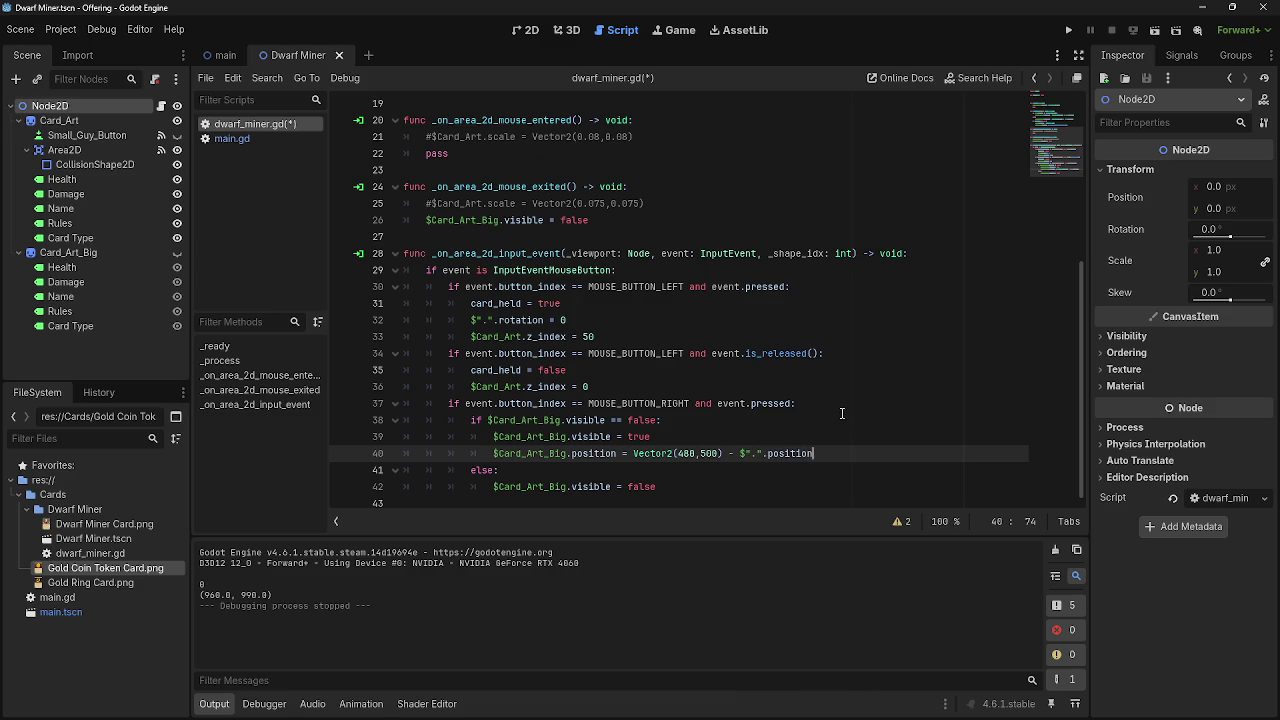
click(1068, 30)
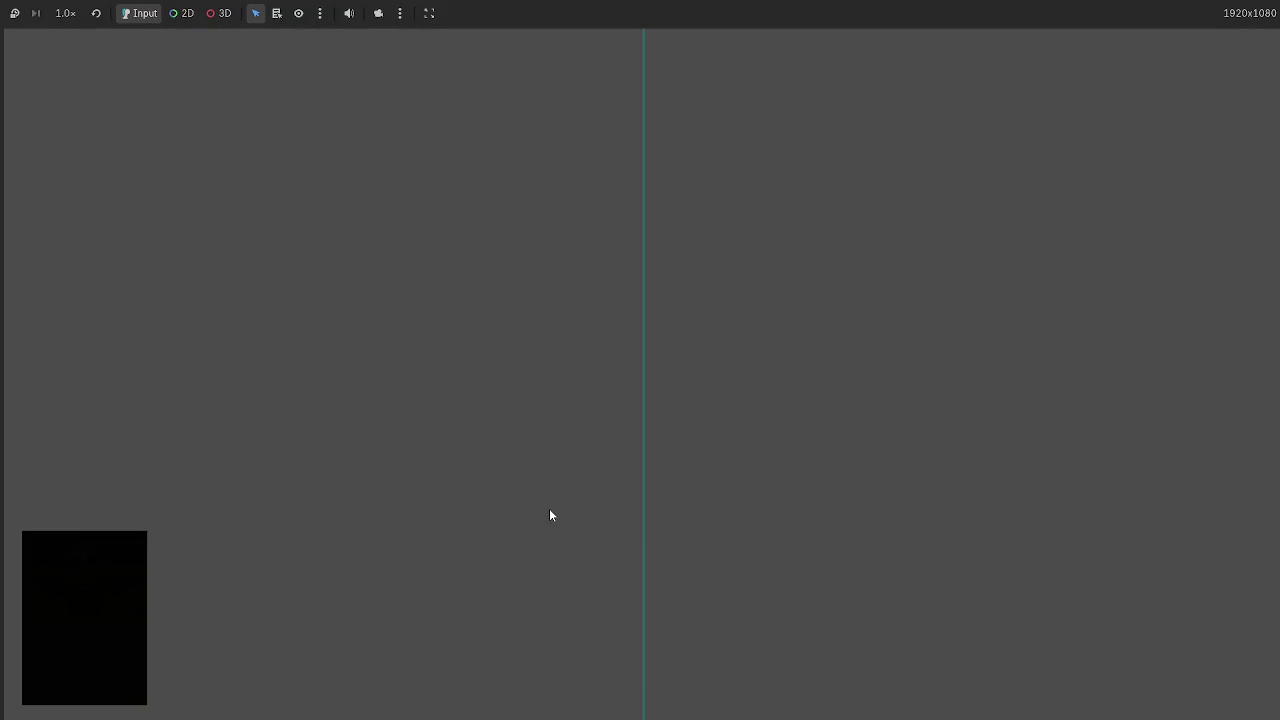
Show the big Dwarf Miner preview, drag the card across the centre, then stop the game with F8.
right_click(679, 711)
mouse_move(636, 674)
mouse_down()
mouse_move(460, 545)
mouse_move(826, 523)
mouse_move(566, 514)
mouse_up()
key(F8)
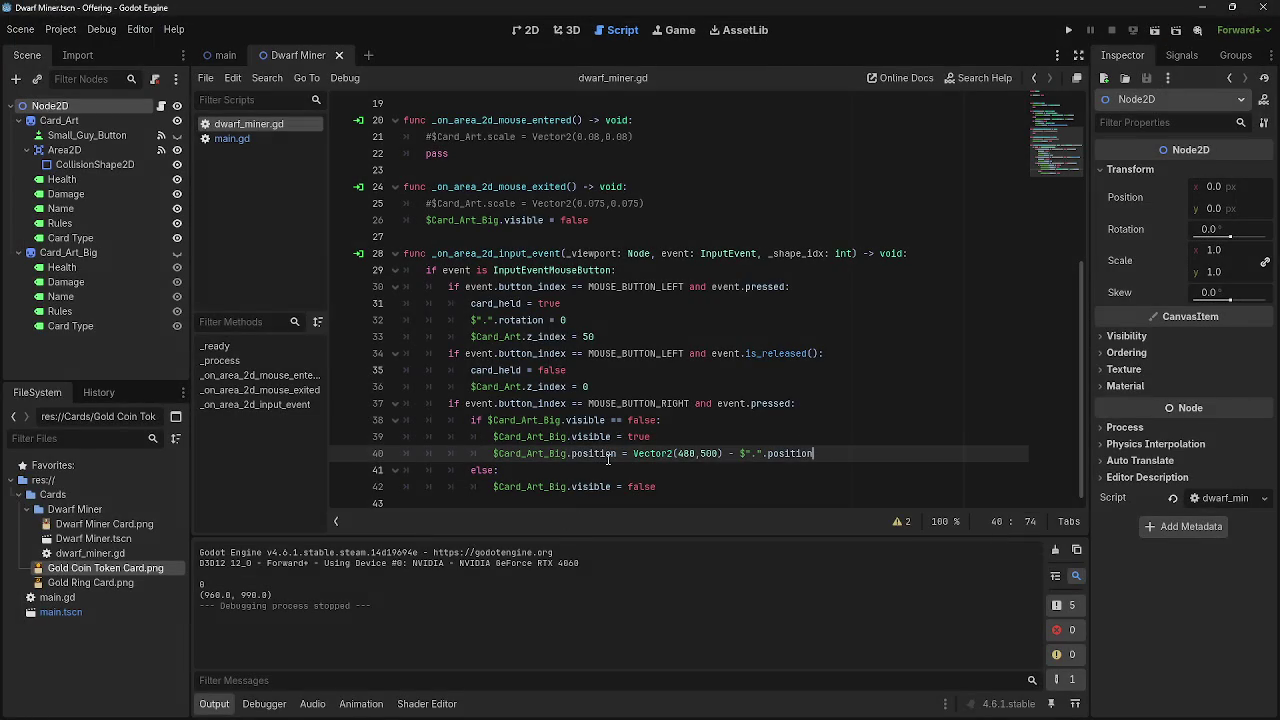
Review the position check on line 12 and the Card_Art reference on line 18.
scroll(610, 458, up, 4)
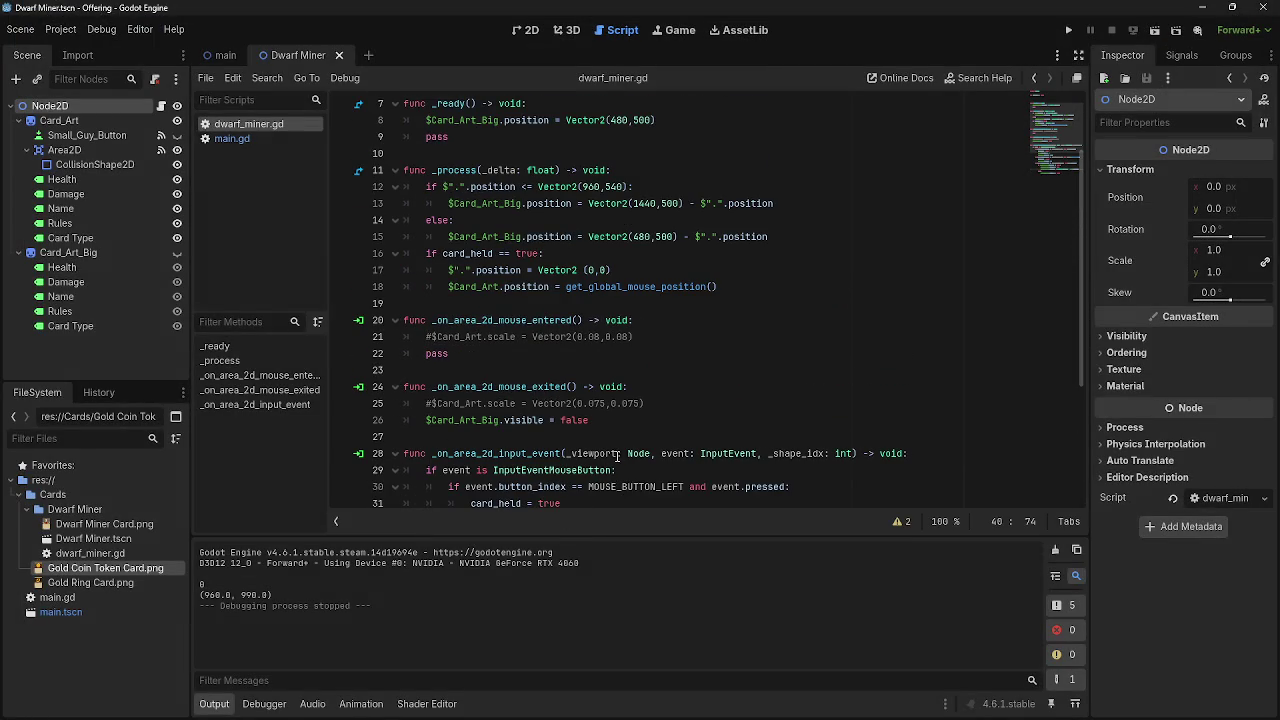
scroll(617, 456, up, 1)
drag(490, 243, 636, 243)
click(687, 244)
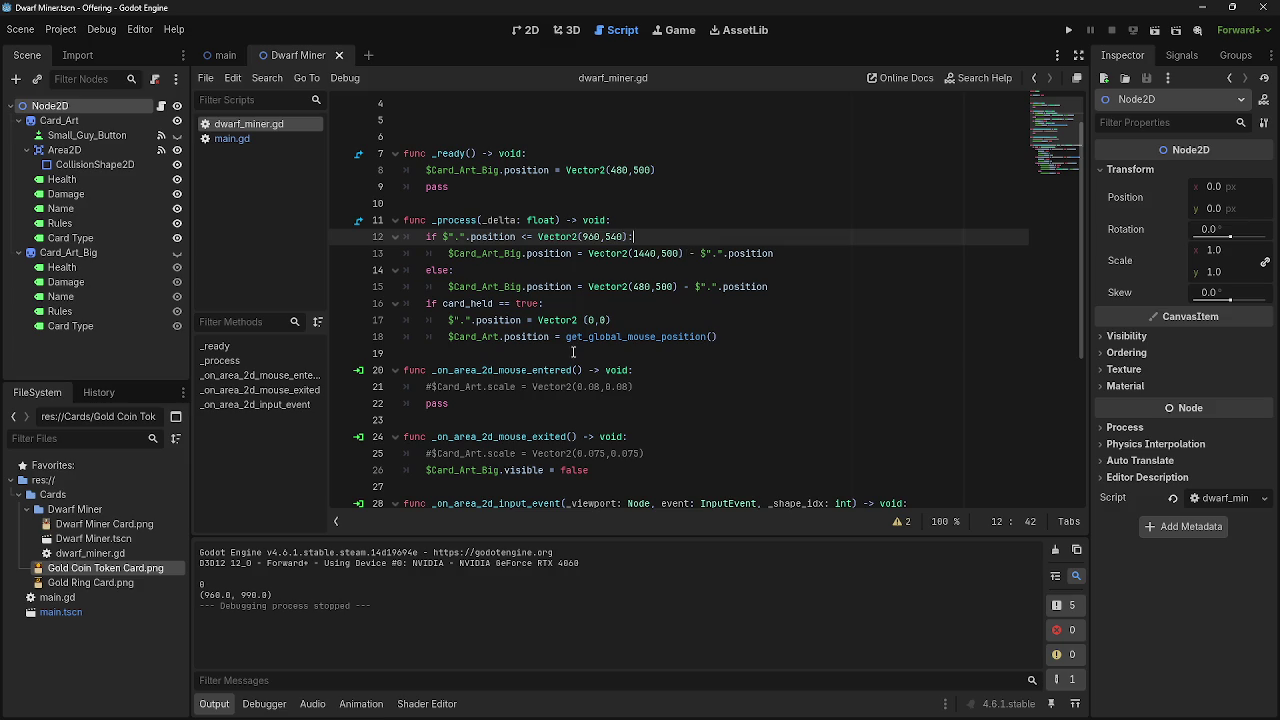
scroll(527, 346, down, 5)
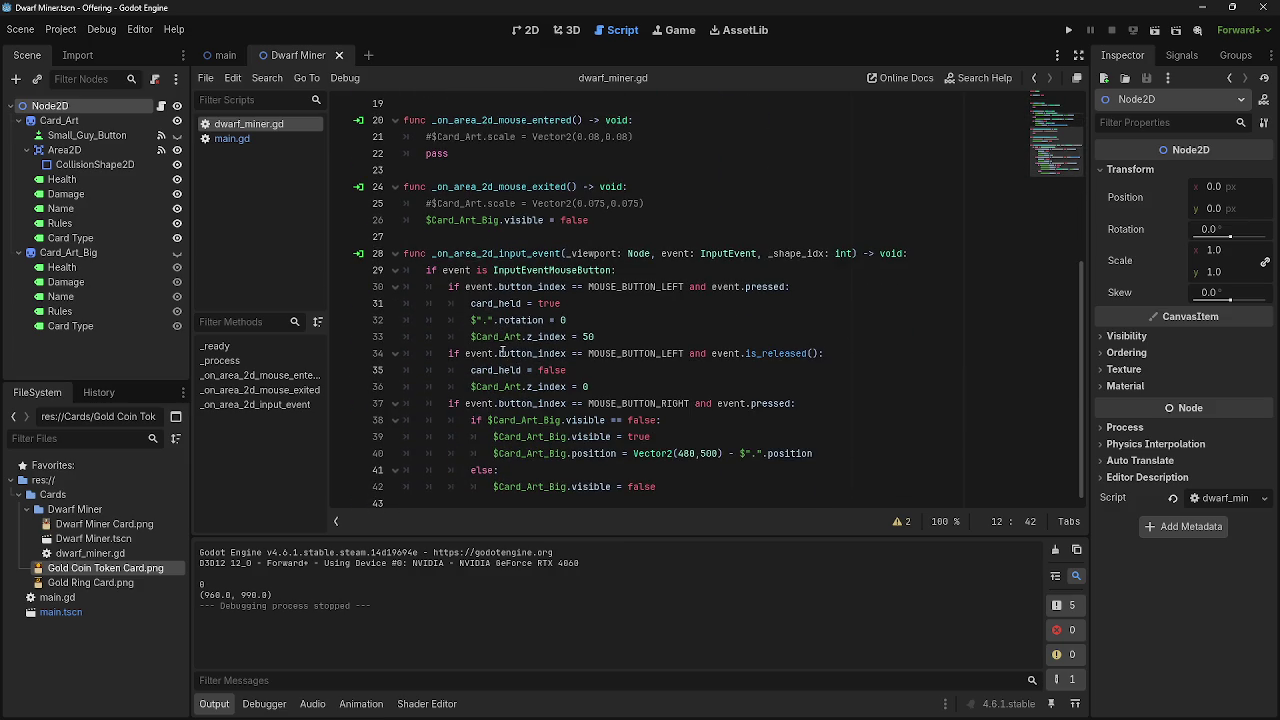
scroll(535, 445, up, 4)
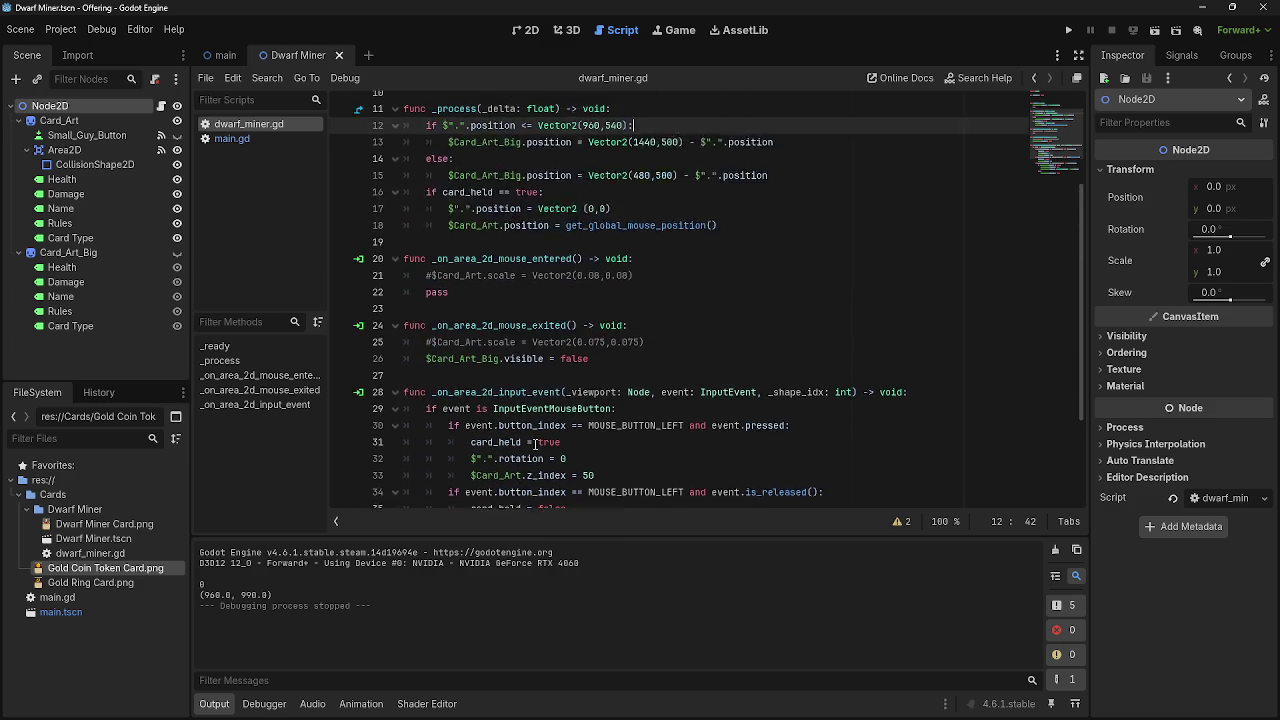
scroll(511, 416, up, 1)
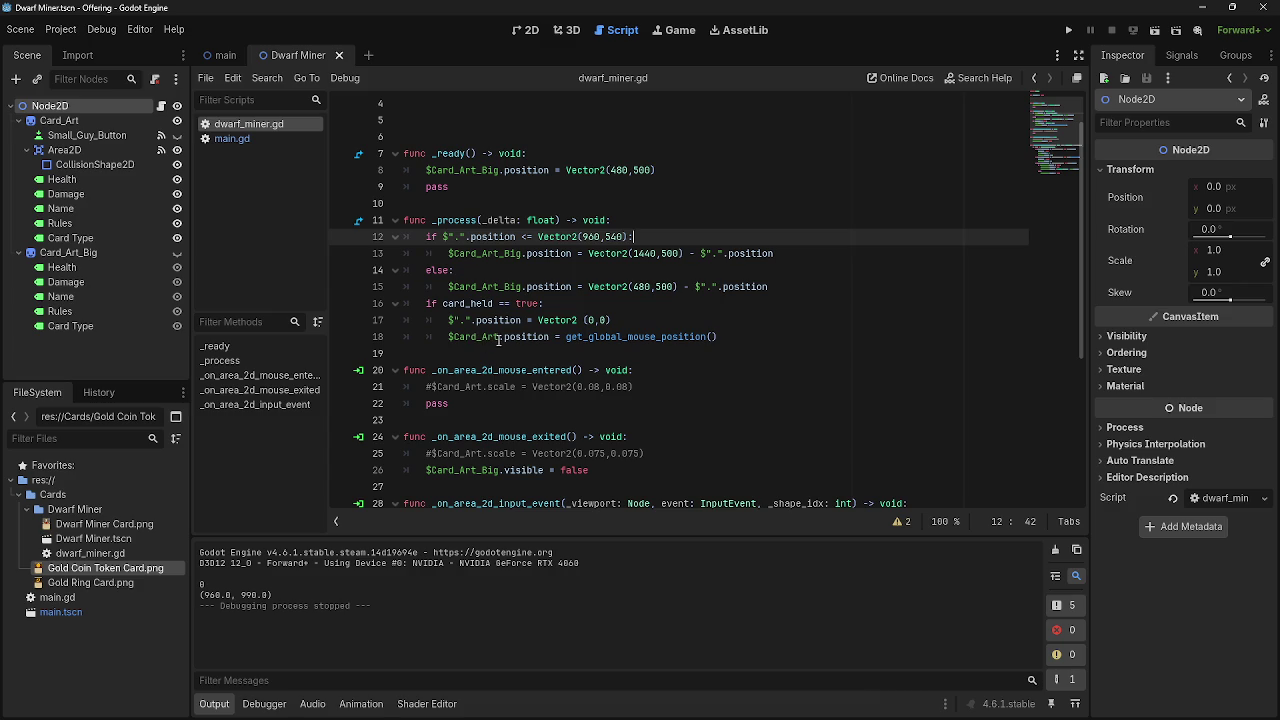
click(498, 338)
Replace $Card_Art with $"." on line 18 so the whole node follows the mouse.
key(Home)
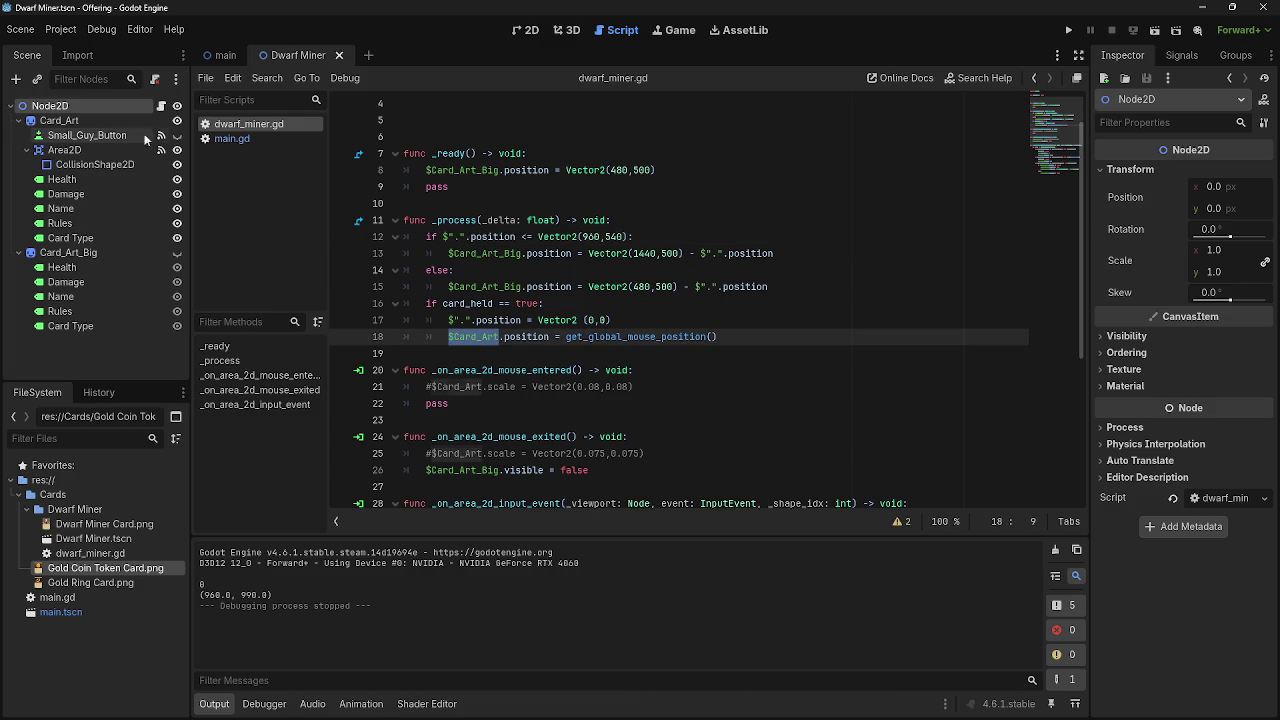
key(Right)
key(ctrl+Delete)
text(".")
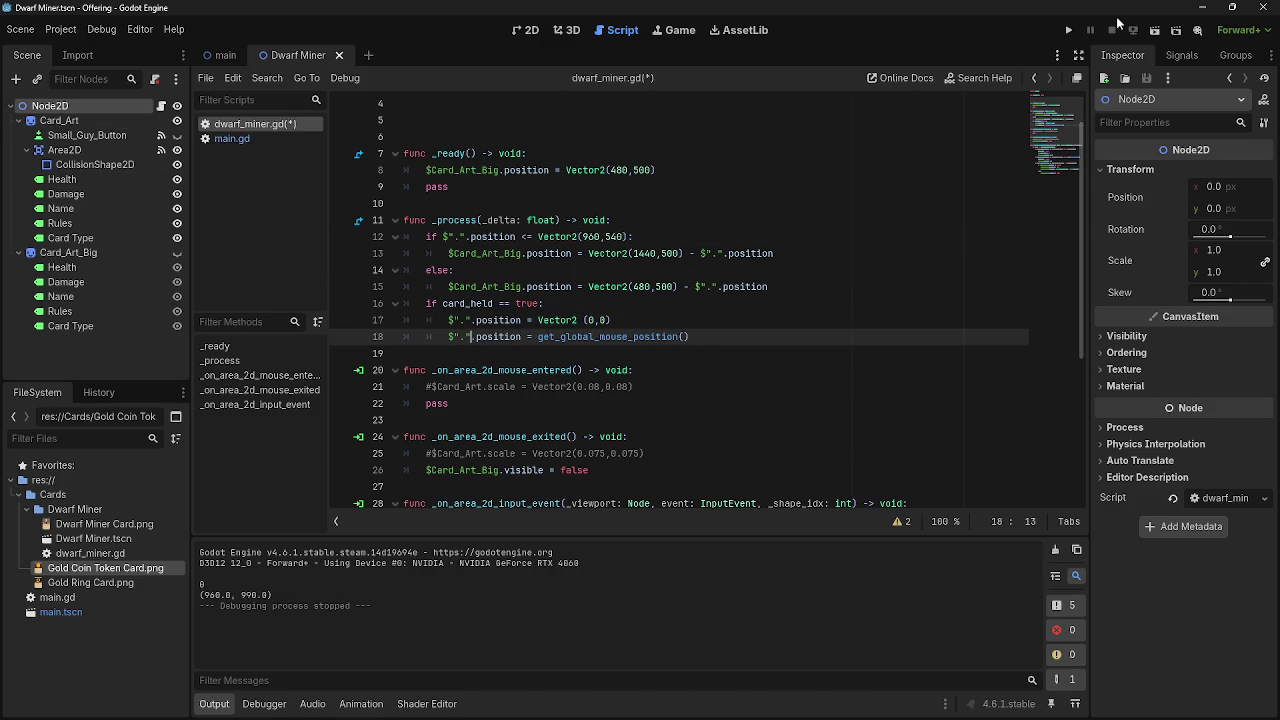
Run the game, drag the card to the other half and around the board, then stop it.
click(1074, 32)
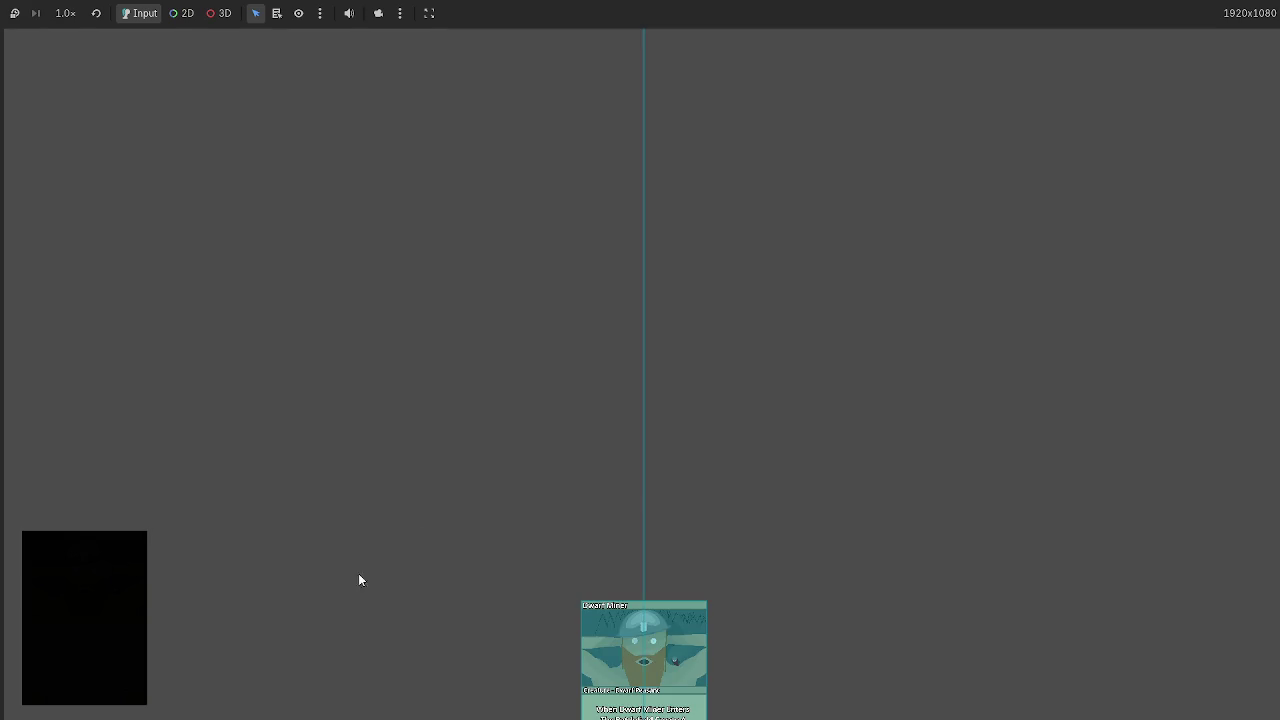
mouse_move(640, 642)
mouse_move(640, 642)
mouse_down()
mouse_move(660, 540)
mouse_move(628, 486)
mouse_move(767, 484)
mouse_move(474, 546)
mouse_move(583, 380)
mouse_move(940, 520)
mouse_move(474, 522)
mouse_up()
mouse_move(447, 479)
mouse_down()
mouse_move(332, 482)
mouse_move(418, 402)
mouse_move(441, 468)
mouse_move(451, 323)
mouse_move(438, 160)
mouse_move(470, 638)
mouse_move(460, 443)
mouse_move(391, 496)
mouse_move(477, 489)
mouse_move(397, 409)
mouse_move(871, 397)
mouse_move(969, 414)
mouse_move(440, 346)
mouse_move(405, 400)
mouse_move(425, 358)
mouse_move(423, 488)
mouse_move(417, 311)
mouse_move(760, 380)
mouse_move(490, 467)
mouse_move(601, 302)
mouse_move(867, 514)
mouse_move(466, 452)
mouse_move(584, 304)
mouse_move(833, 483)
mouse_move(413, 489)
mouse_move(537, 357)
mouse_move(840, 540)
mouse_move(571, 560)
mouse_move(455, 413)
mouse_move(869, 487)
mouse_move(323, 380)
mouse_up()
key(F8)
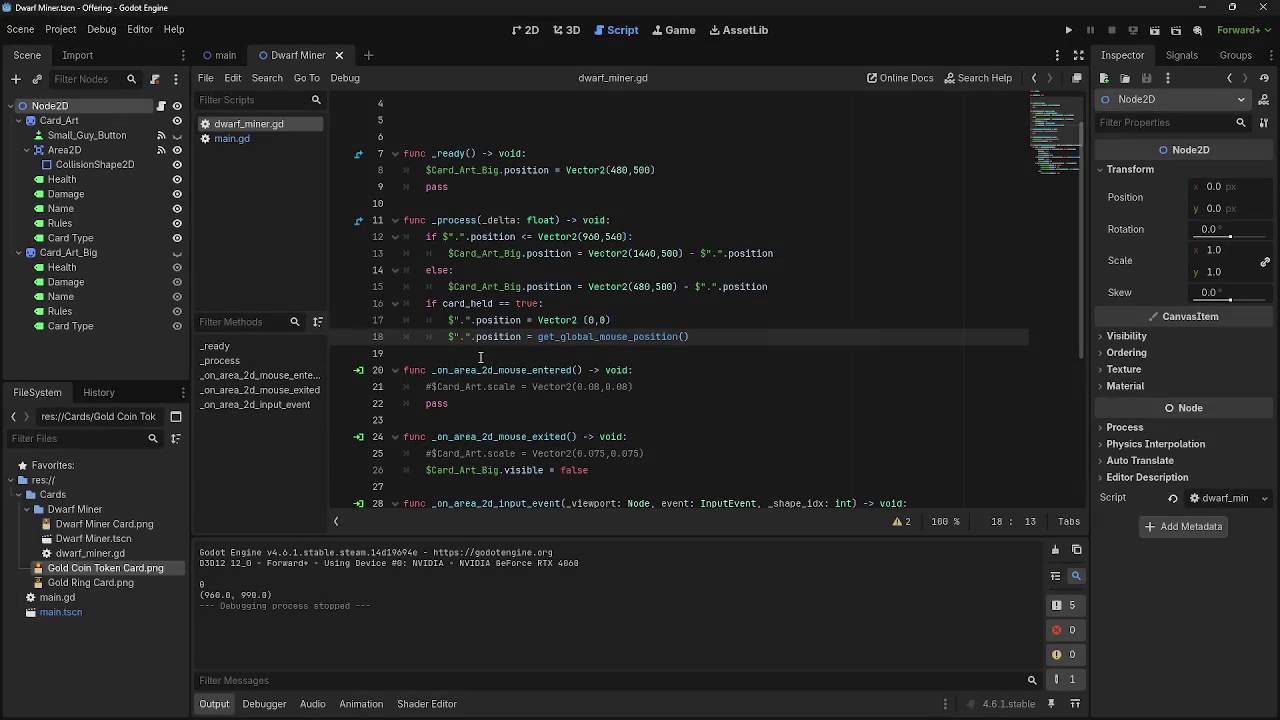
Revert line 18 back to $Card_Art and look over lines 16 and 17.
key(ctrl+z)
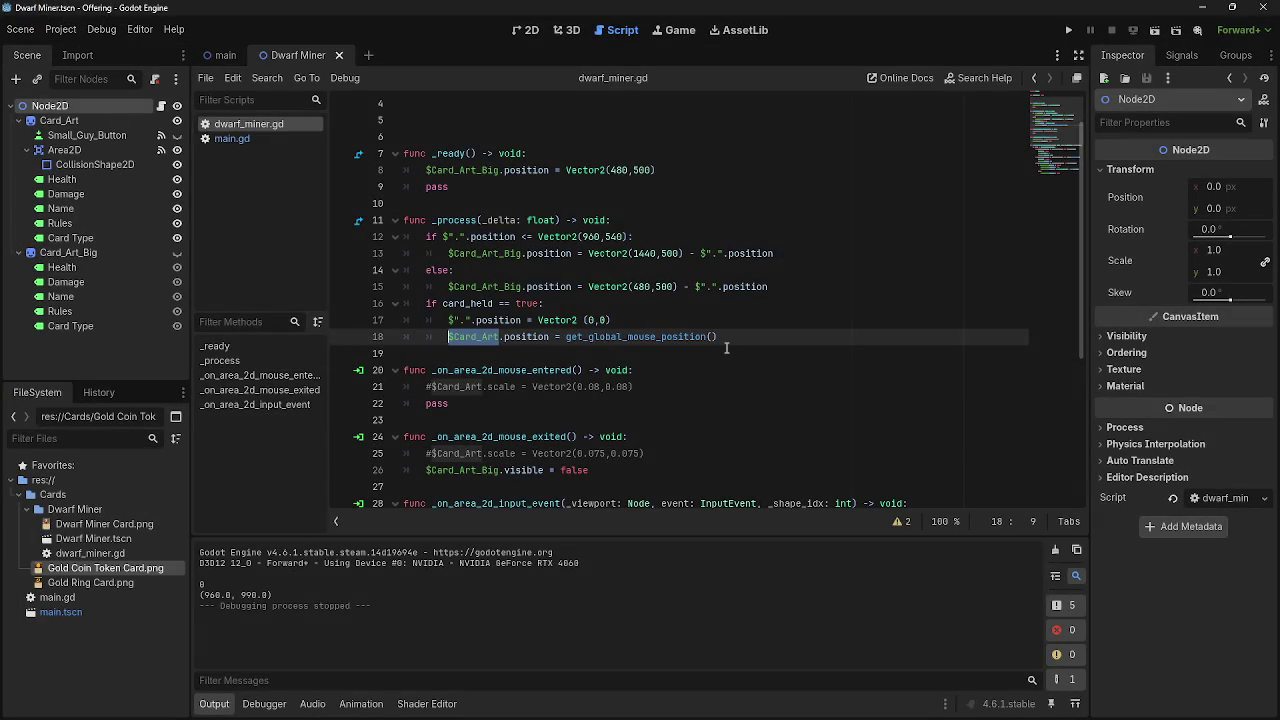
click(720, 318)
click(730, 304)
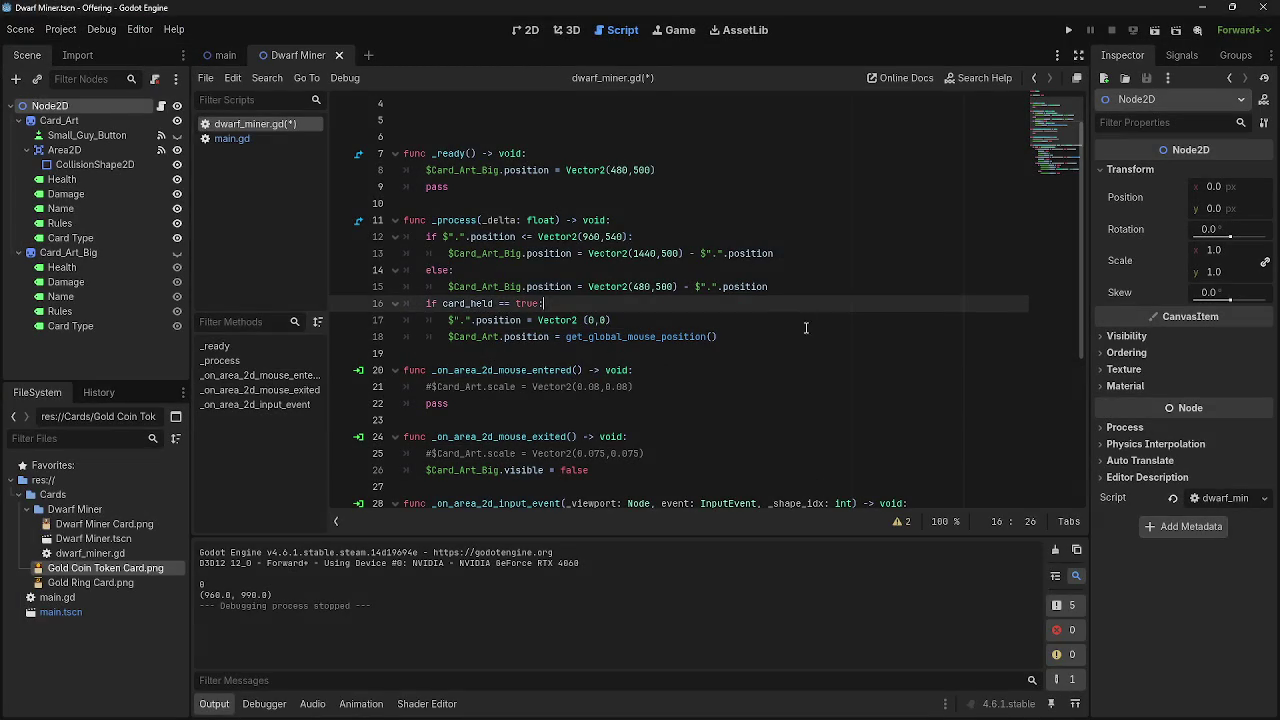
click(782, 321)
key(Down)
key(Up)
key(Down)
key(Up)
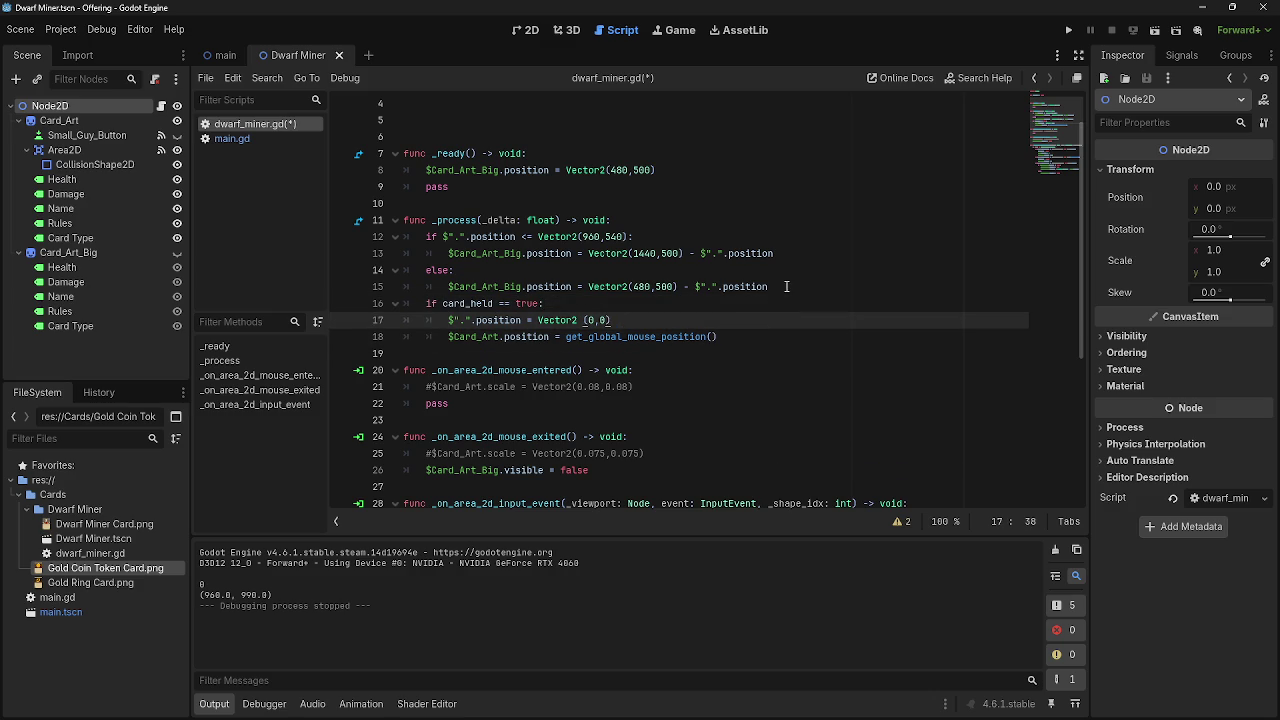
scroll(787, 287, up, 2)
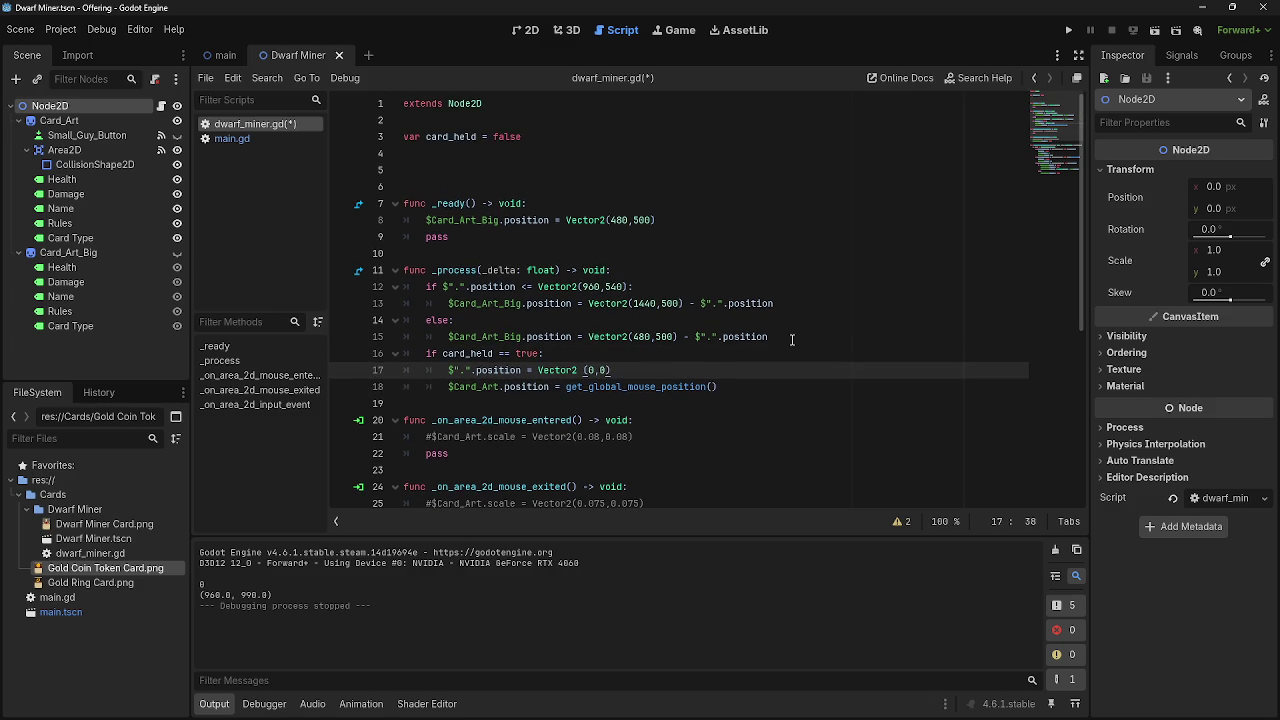
Inspect the $".".position terms on lines 12, 13 and 15.
click(699, 336)
drag(697, 336, 768, 336)
click(768, 336)
drag(696, 303, 729, 303)
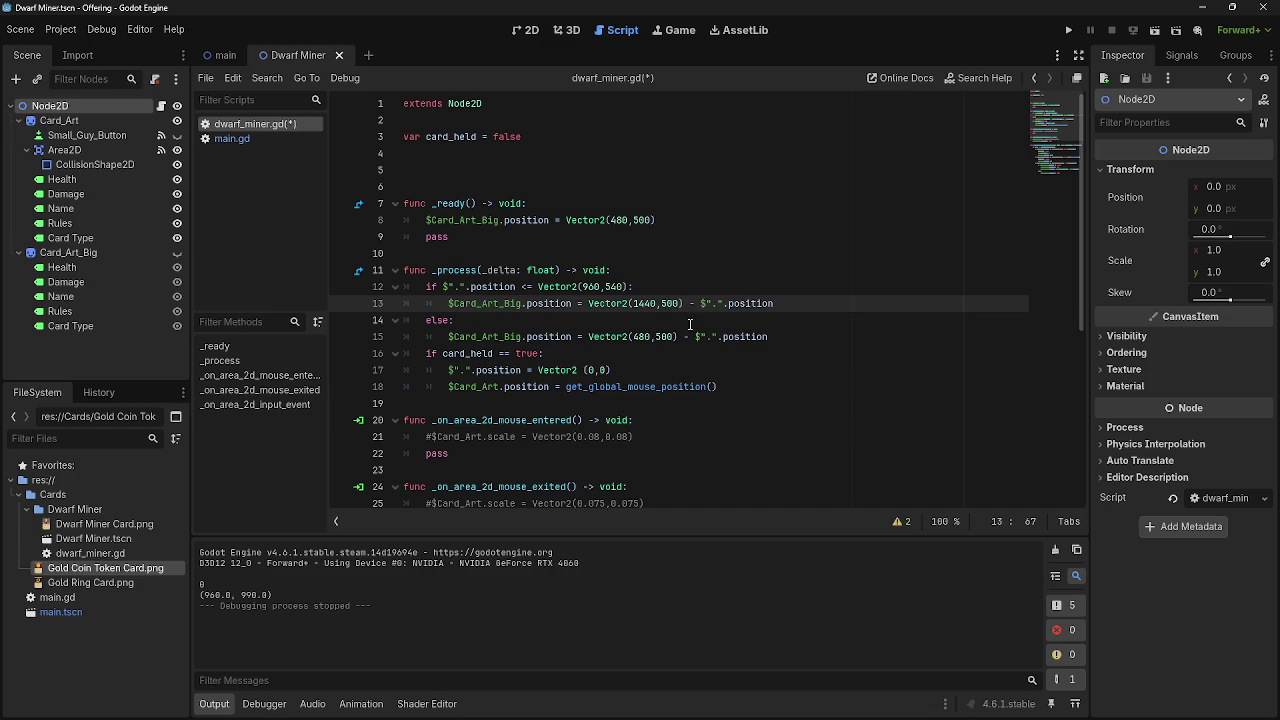
drag(443, 288, 457, 289)
click(462, 288)
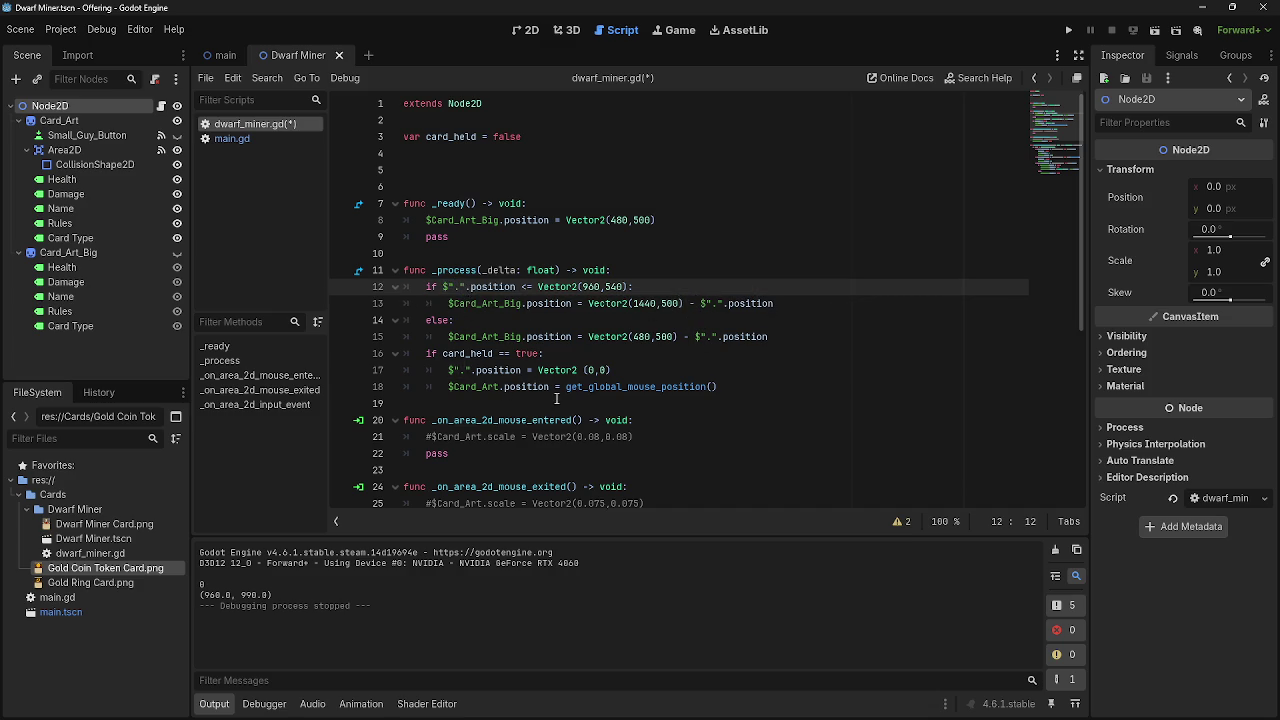
scroll(556, 398, down, 5)
scroll(558, 398, down, 1)
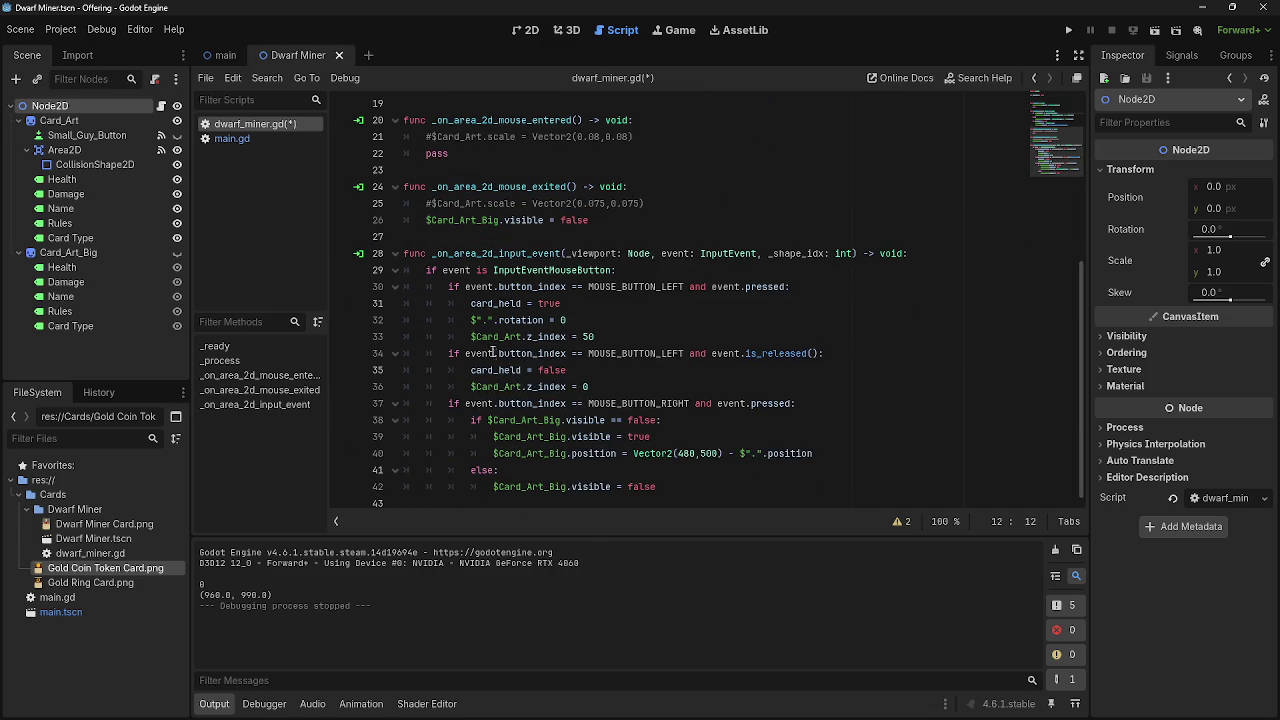
Change rotation to rotation_degrees in line 32's reset to 0 via autocomplete.
drag(465, 319, 638, 324)
key(shift+Home)
key(shift+Home)
key(End)
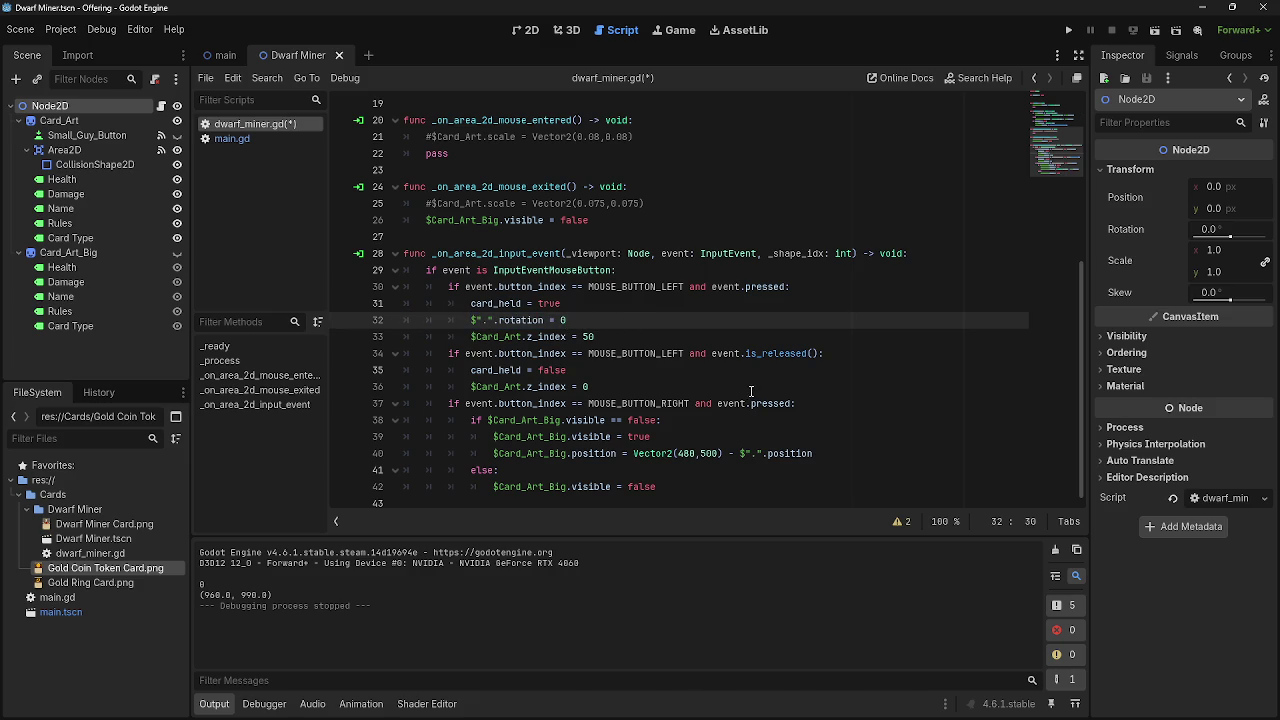
click(608, 323)
click(545, 321)
mouse_move(545, 321)
drag(545, 321, 527, 321)
text(e)
key(Down)
key(Down)
key(Up)
key(Return)
key(End)
click(652, 437)
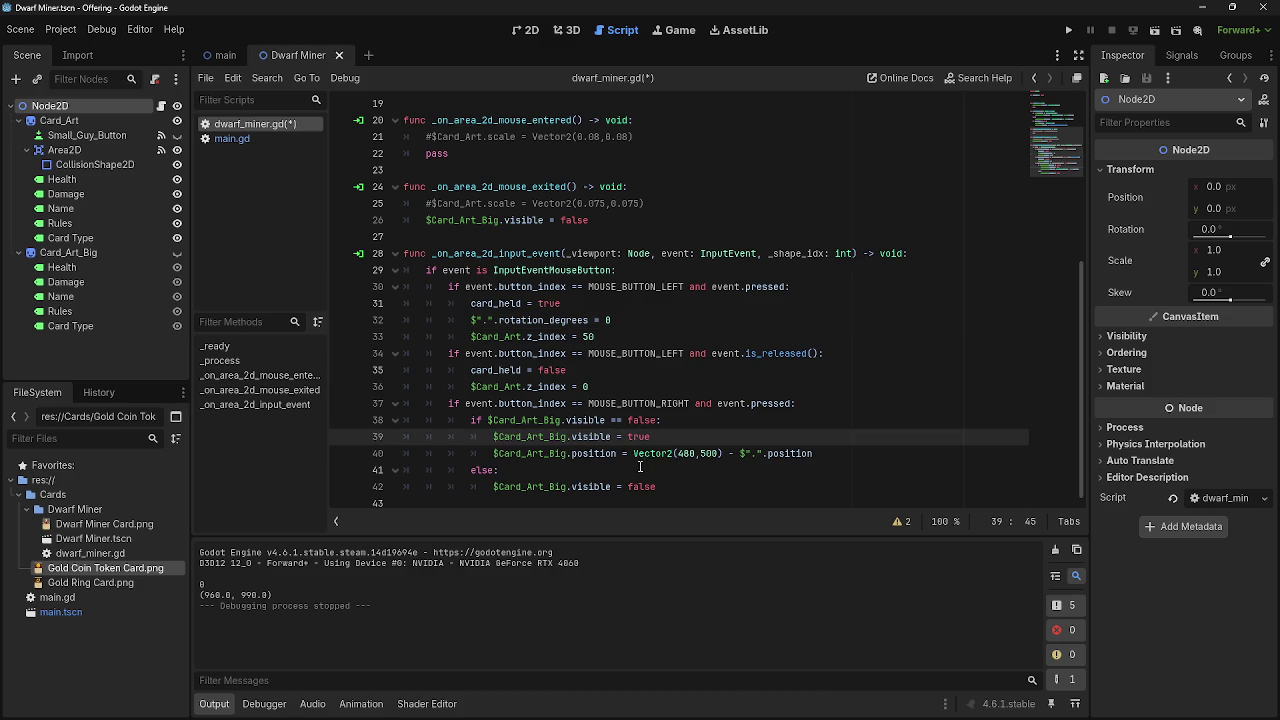
Look over the Vector2(480,500) placement on line 40 and the preview position on line 13.
click(718, 454)
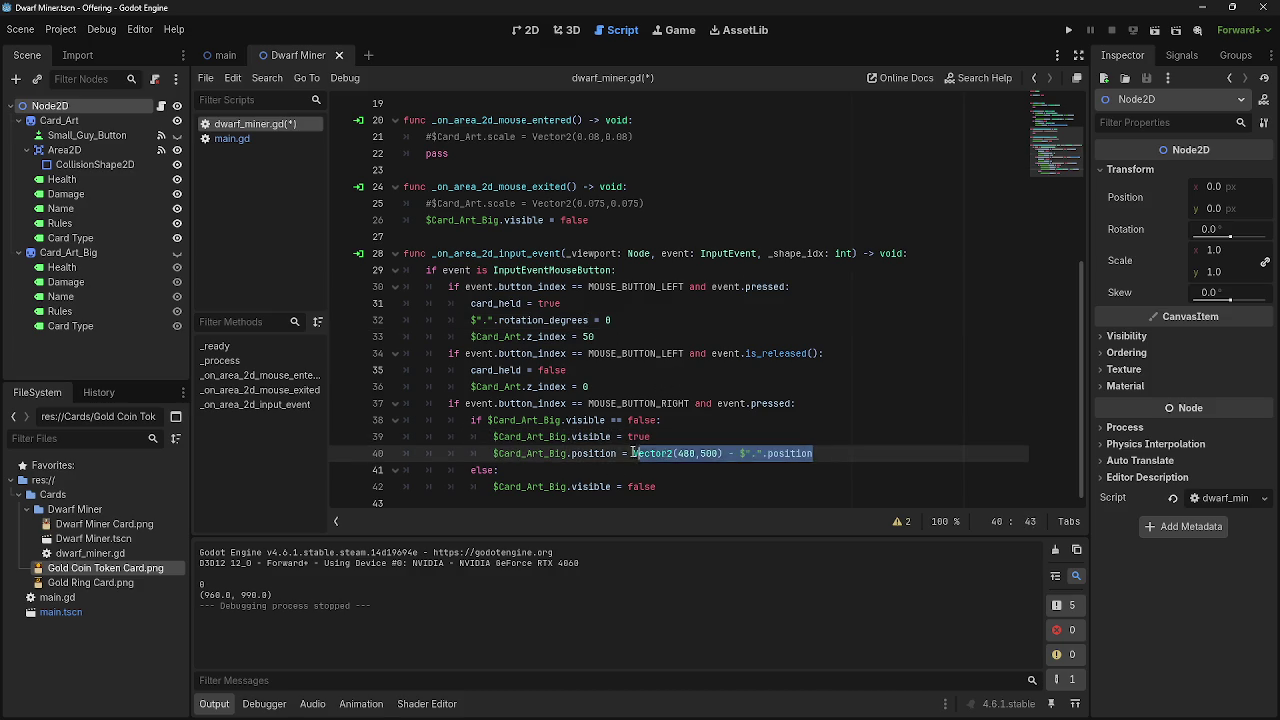
drag(718, 454, 858, 455)
click(858, 455)
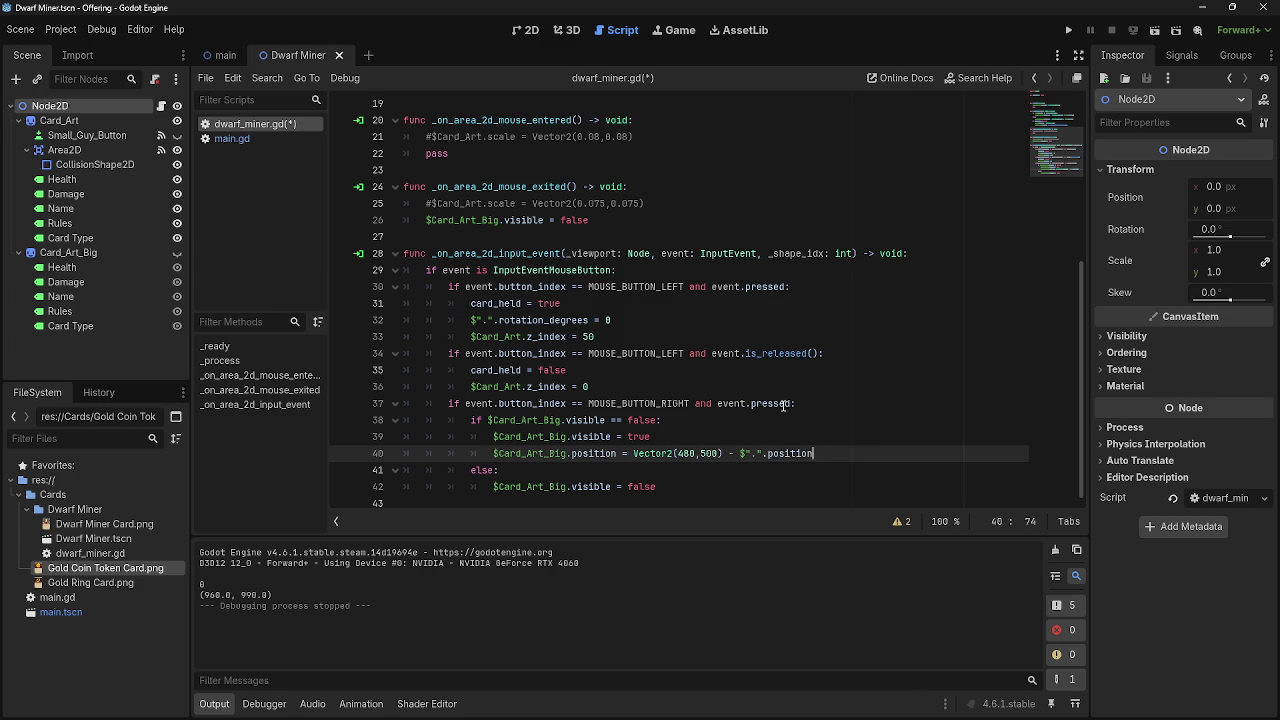
scroll(780, 407, up, 4)
scroll(780, 407, up, 2)
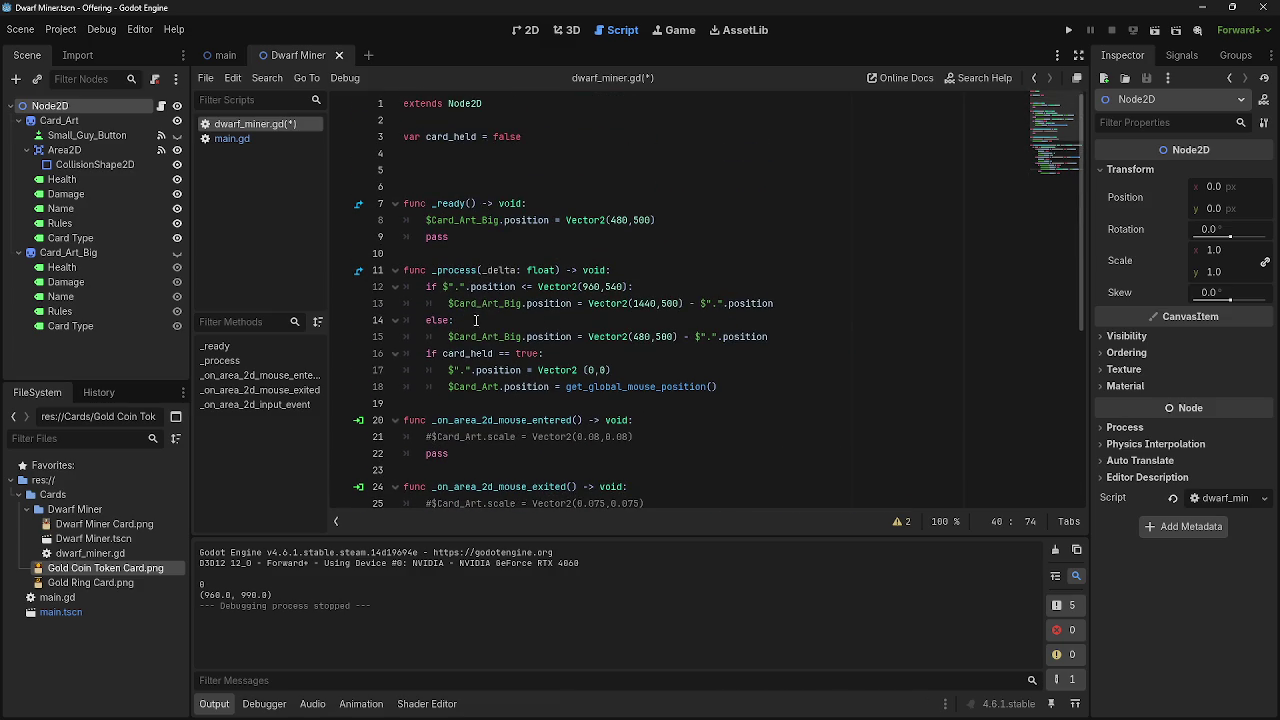
click(450, 304)
drag(458, 308, 775, 305)
click(816, 318)
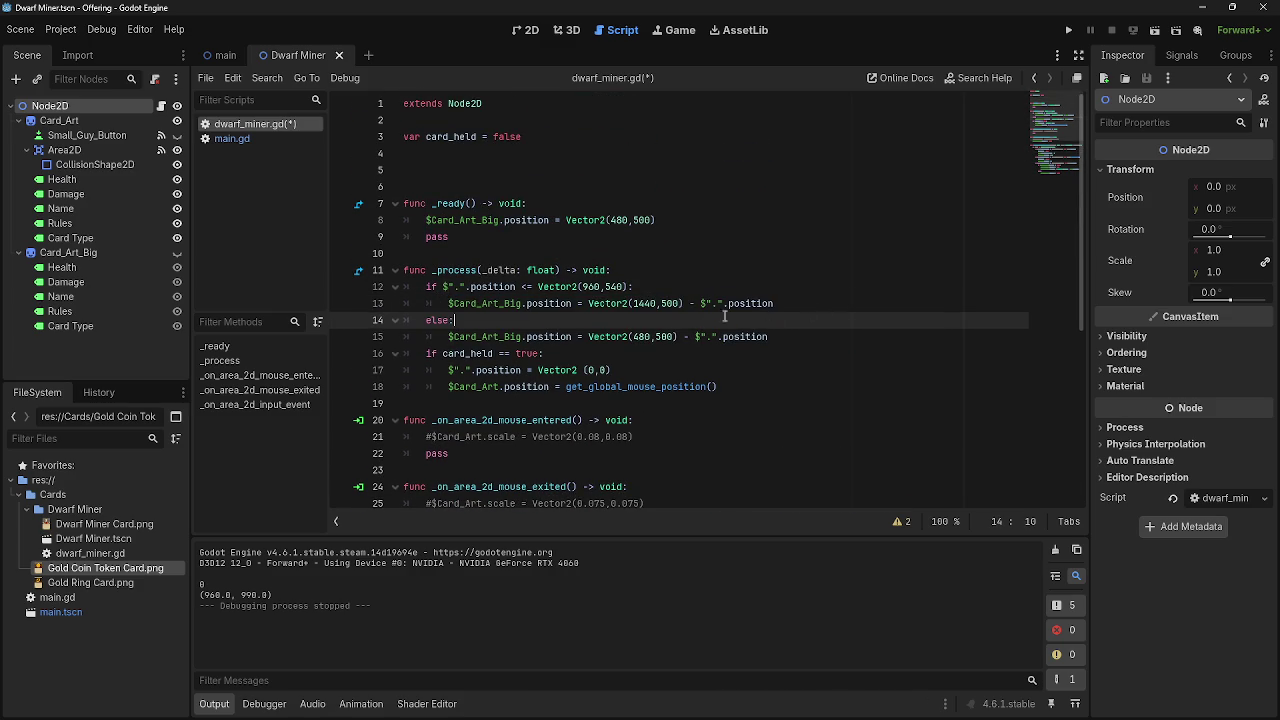
Run the game, play the Dwarf Miner card onto the play area, then stop with F8.
click(1068, 30)
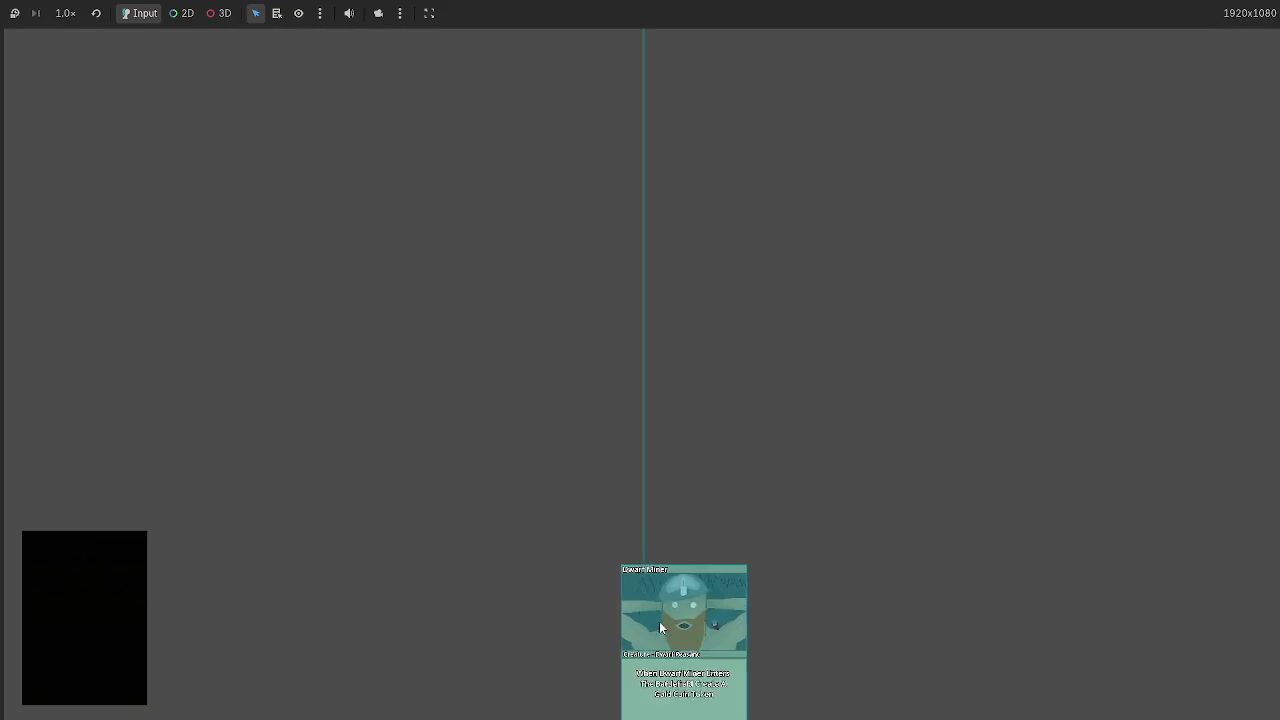
mouse_move(659, 621)
mouse_down()
mouse_move(421, 469)
mouse_move(505, 420)
mouse_move(466, 308)
mouse_move(890, 300)
mouse_move(332, 328)
mouse_move(651, 377)
mouse_move(478, 358)
mouse_up()
key(F8)
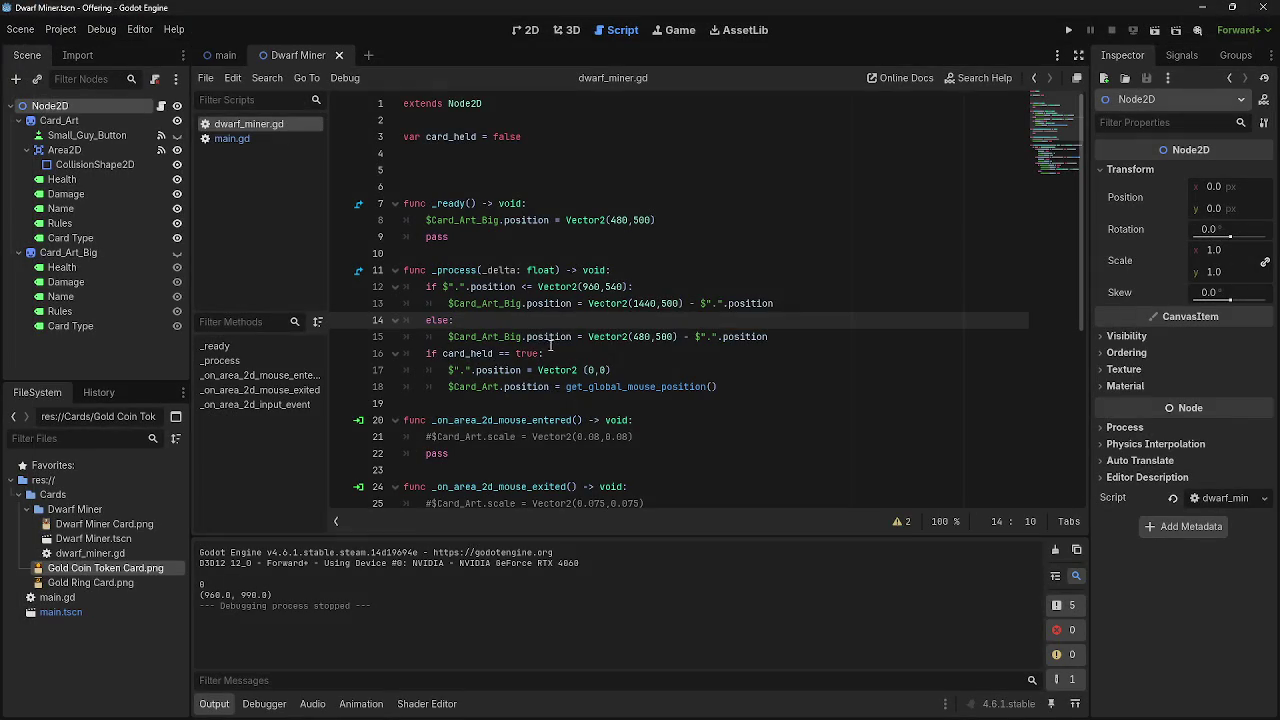
Review the card_held check on line 16 and the $"." references on lines 8 and 17.
click(714, 288)
click(719, 357)
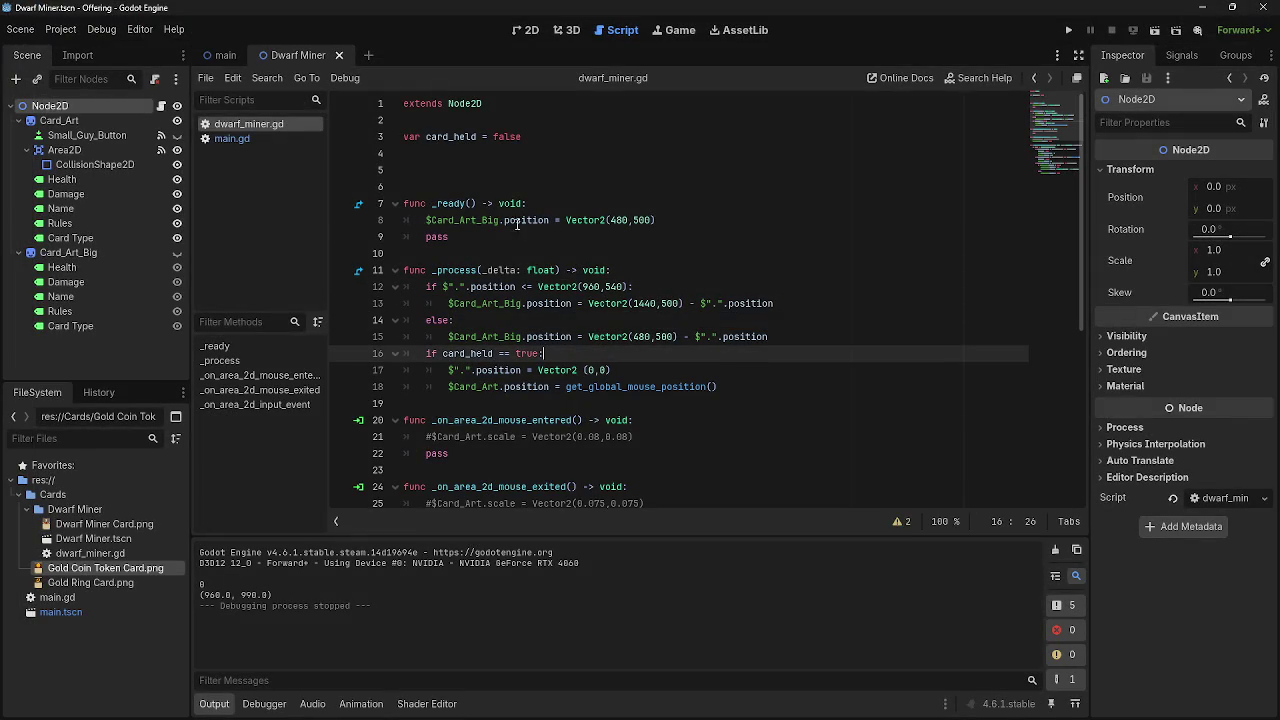
click(662, 222)
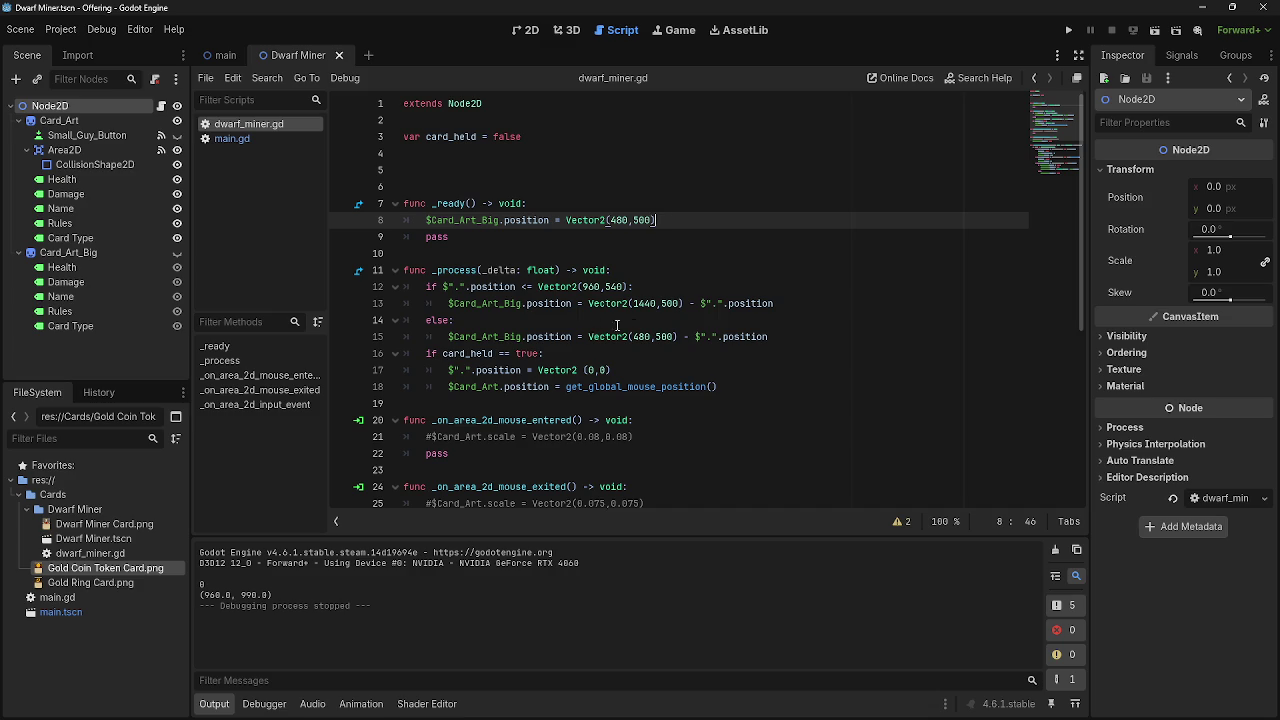
scroll(468, 370, down, 1)
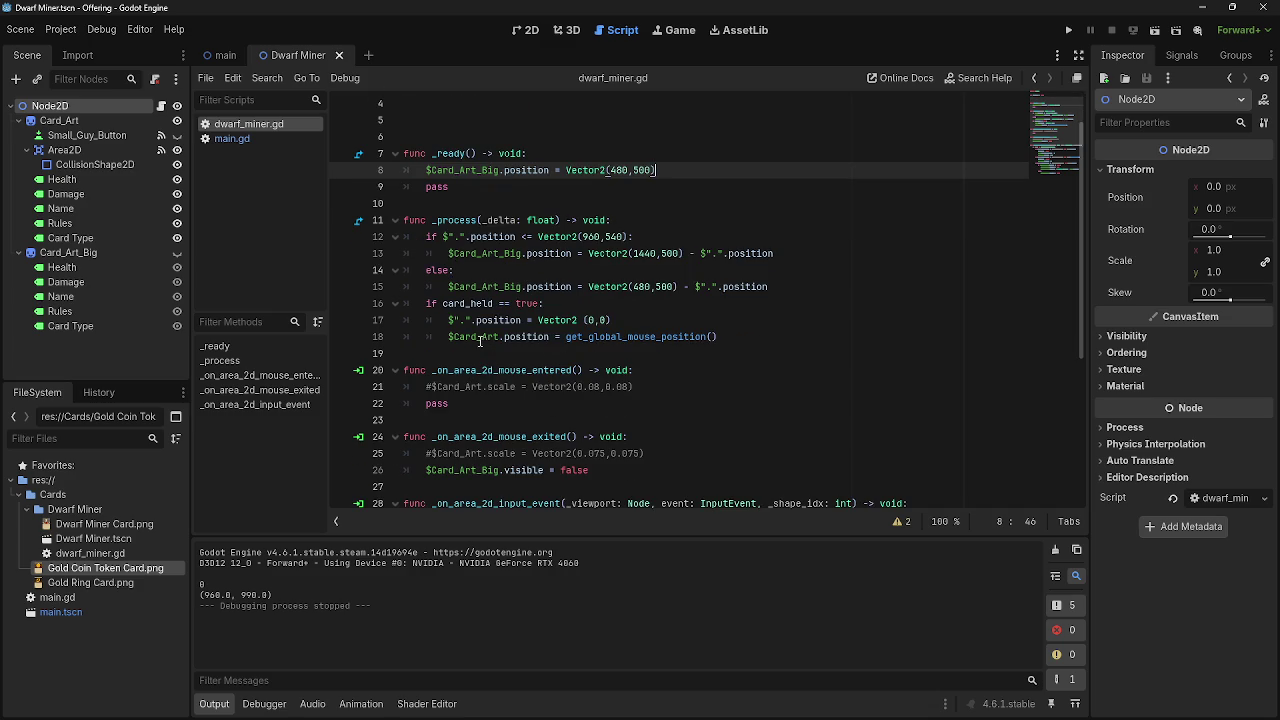
drag(448, 338, 502, 338)
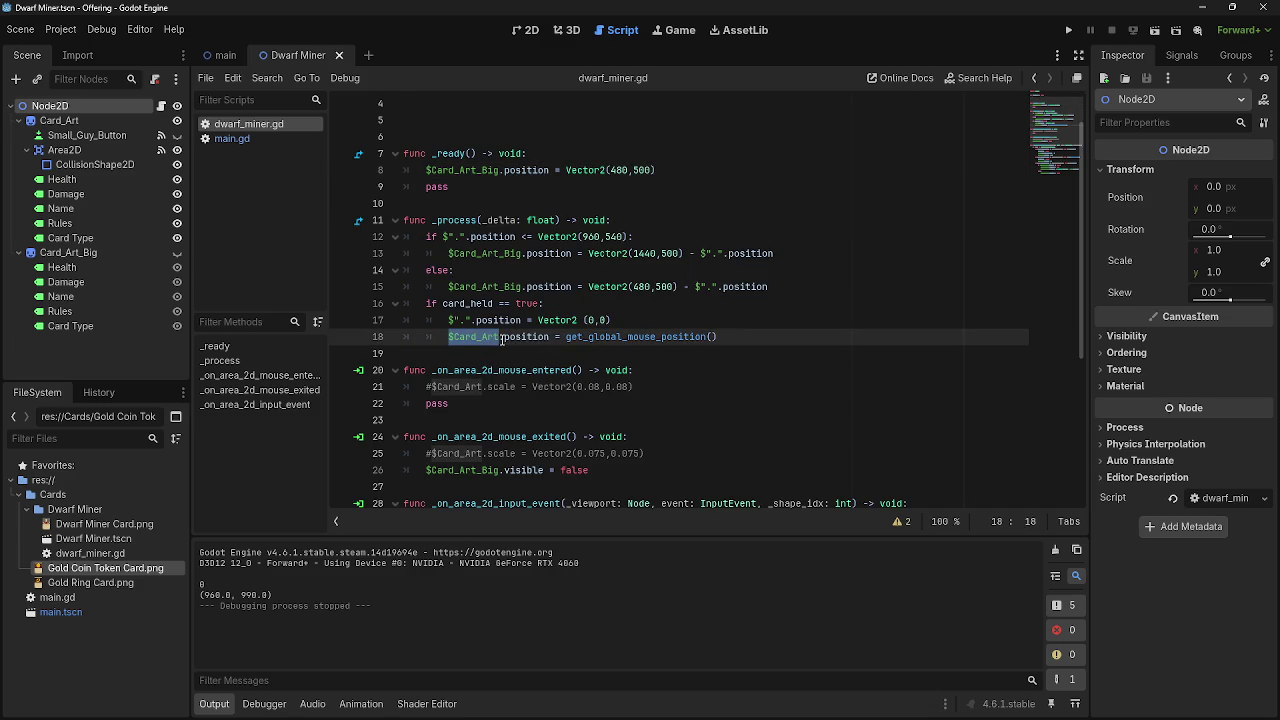
click(470, 320)
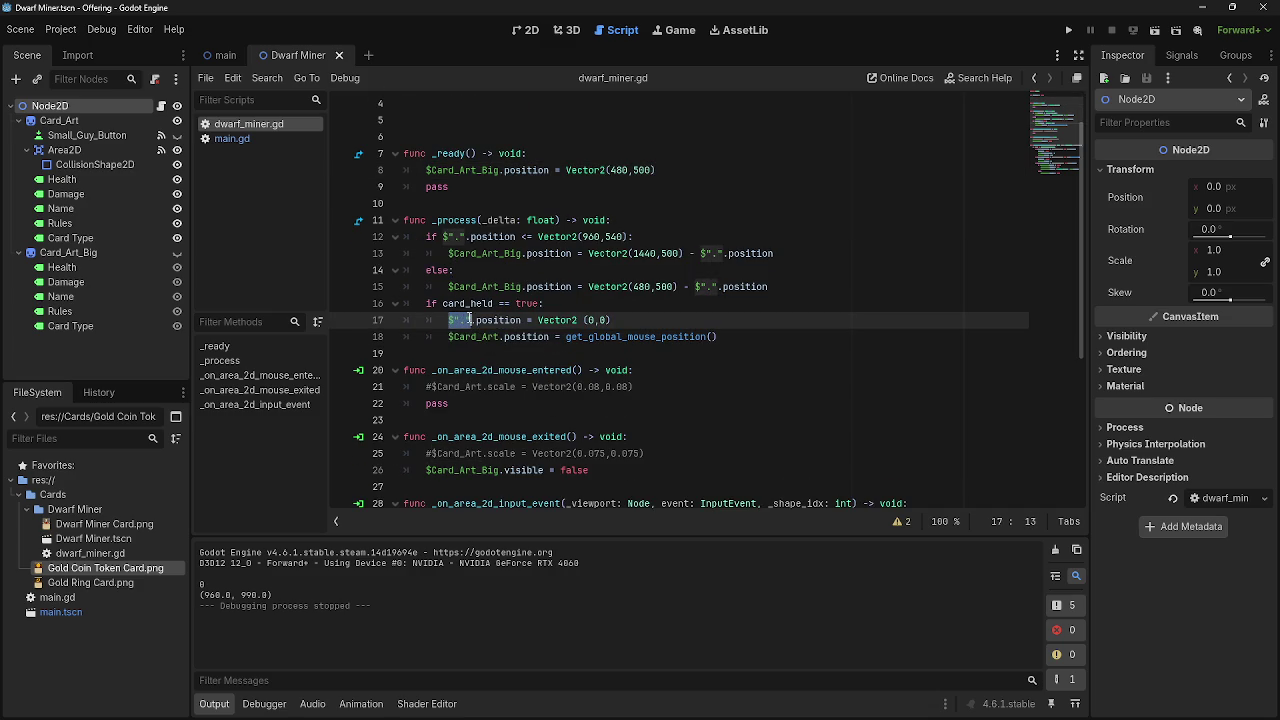
click(767, 334)
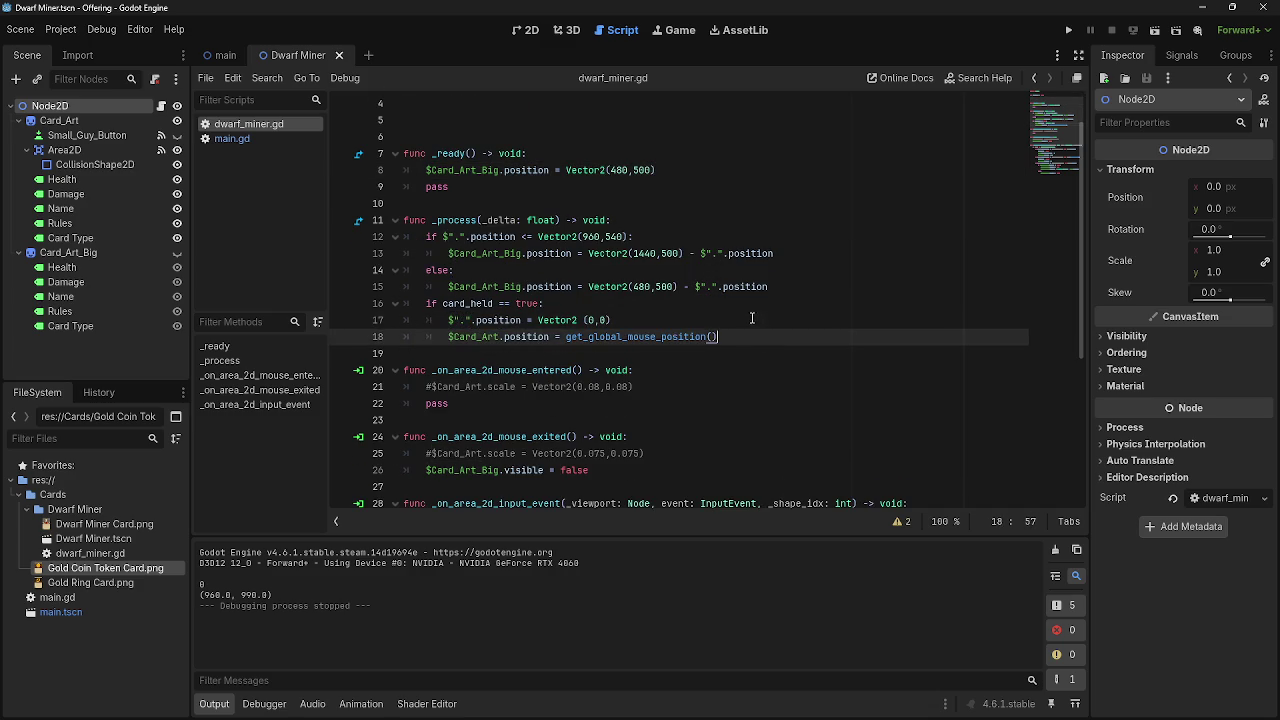
Add a blank line under the card_held check and delete the position offset from lines 15 and 13.
key(Up)
key(Up)
key(Return)
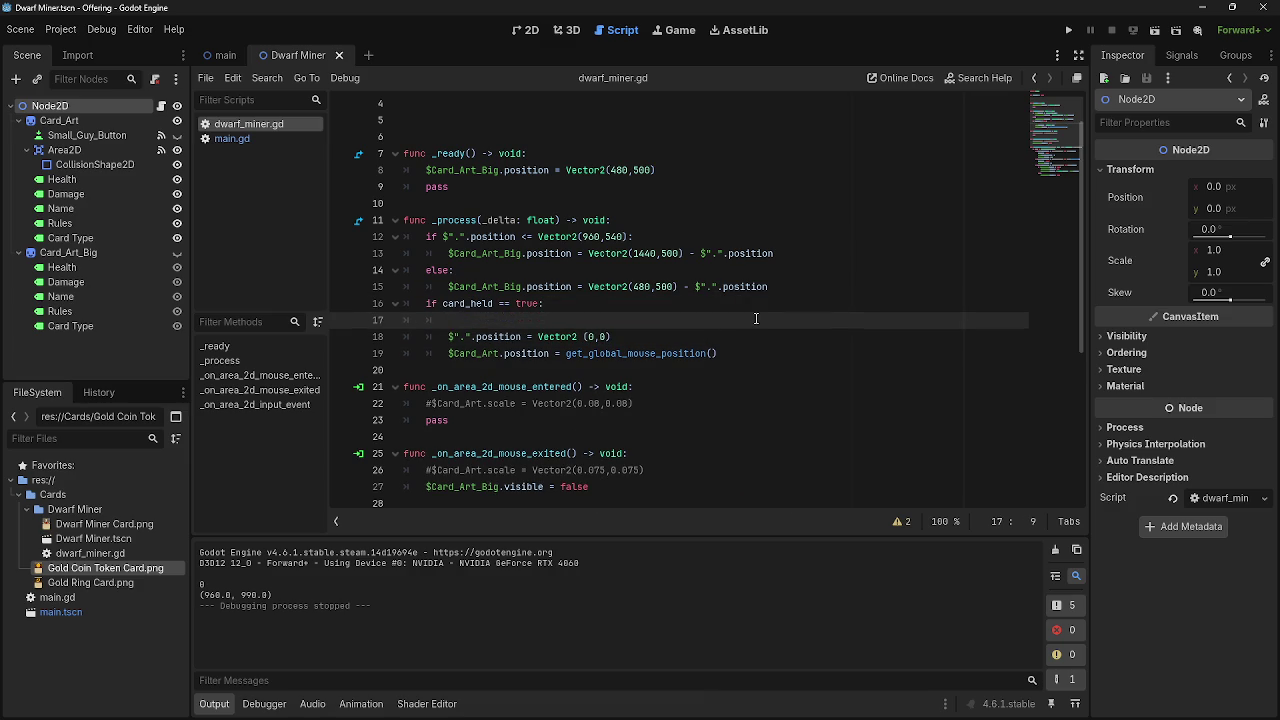
drag(777, 286, 679, 286)
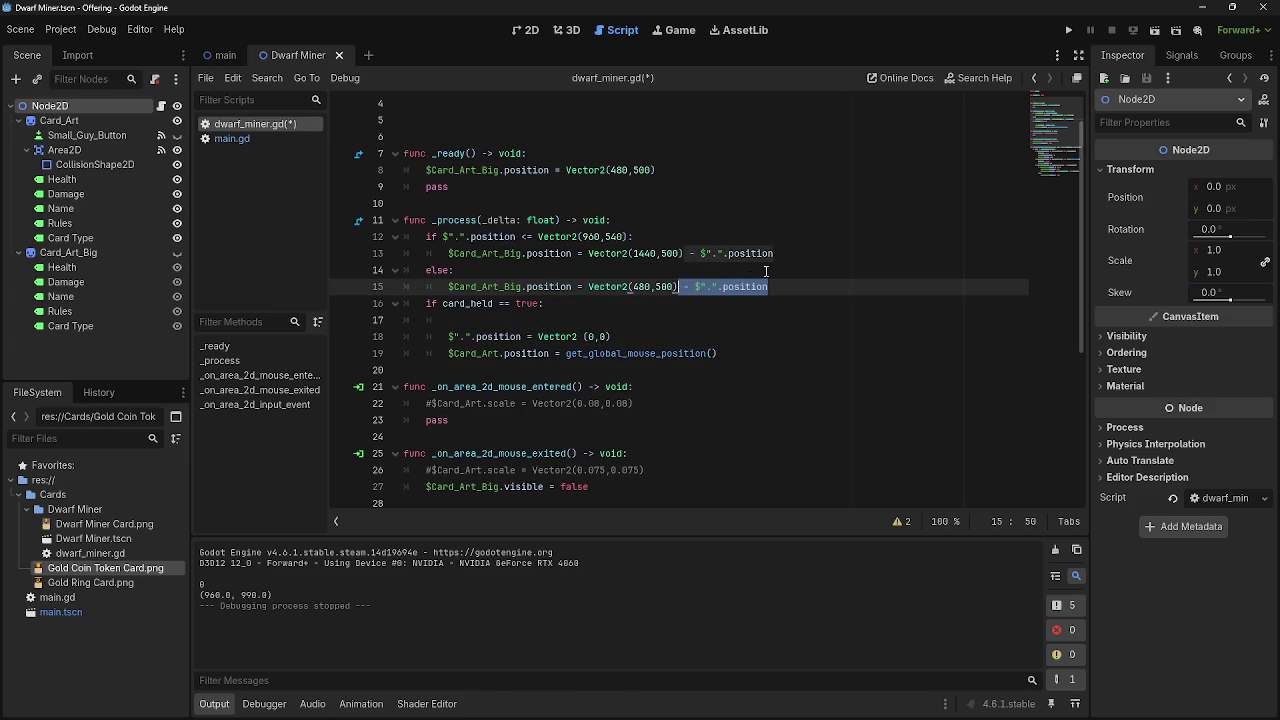
key(BackSpace)
click(776, 253)
drag(776, 253, 684, 253)
key(BackSpace)
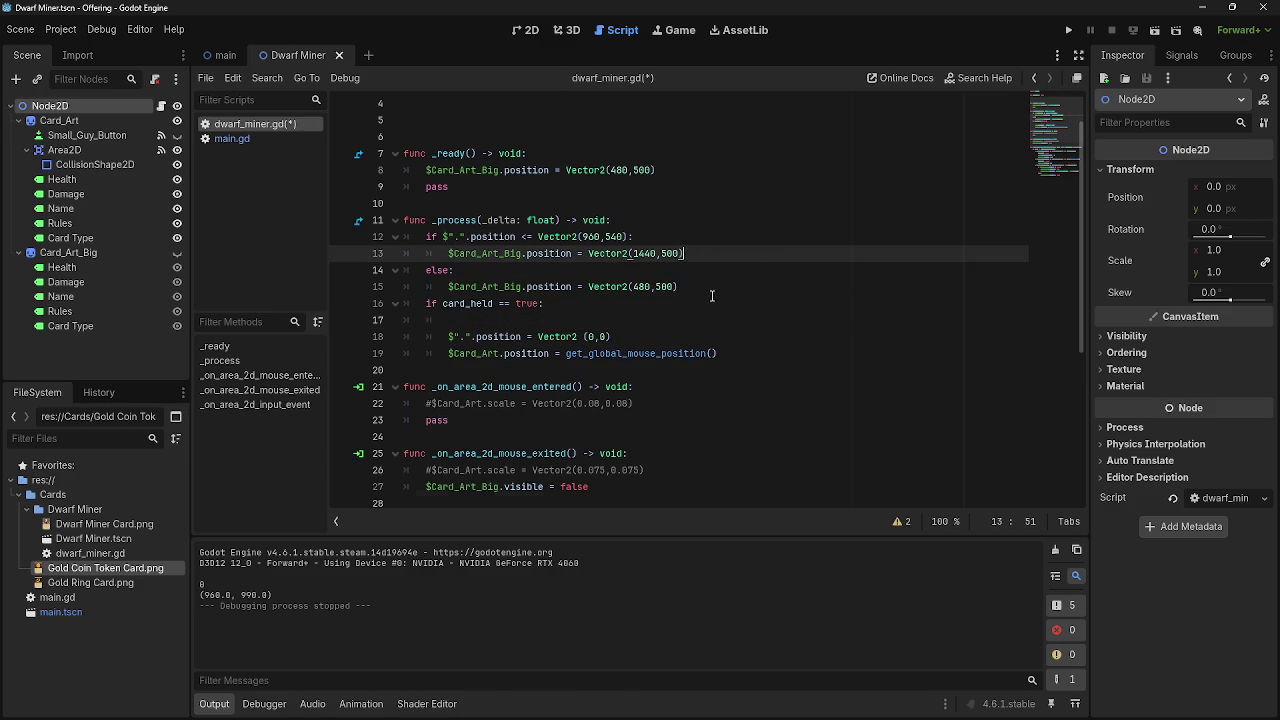
Delete the - $".".position offset from line 41.
scroll(712, 296, up, 1)
scroll(712, 296, down, 6)
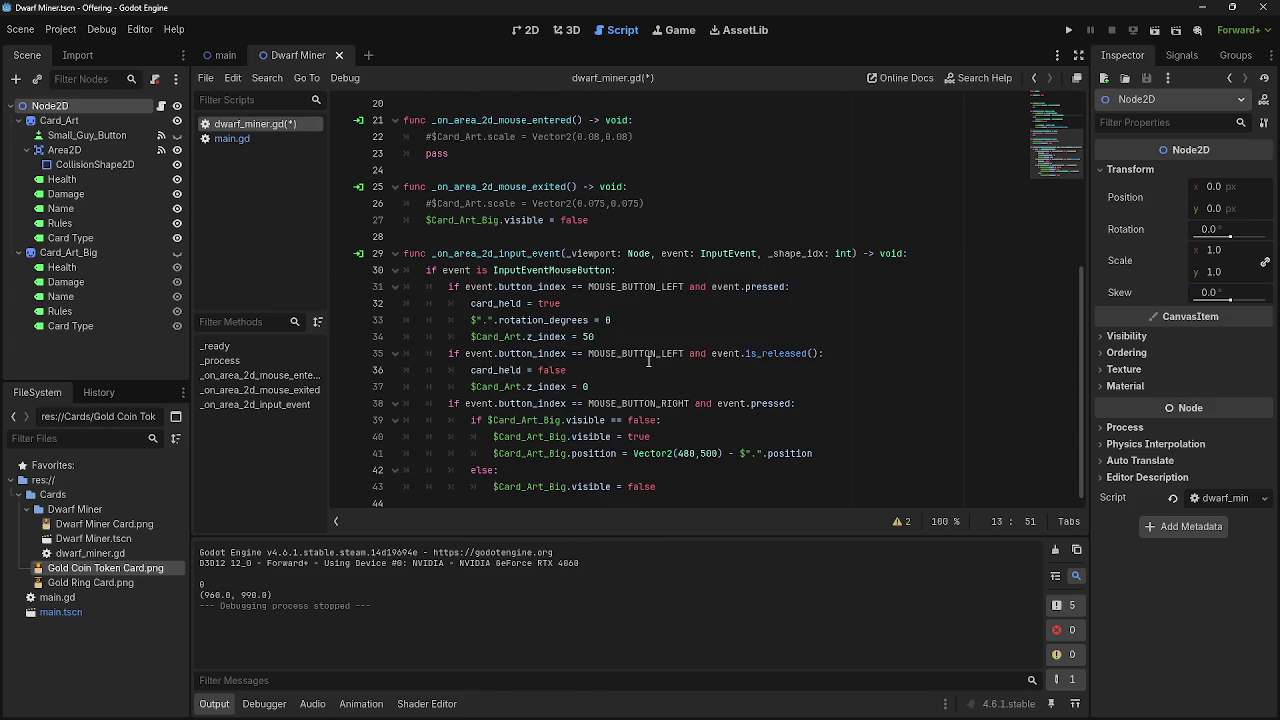
drag(813, 453, 718, 453)
key(BackSpace)
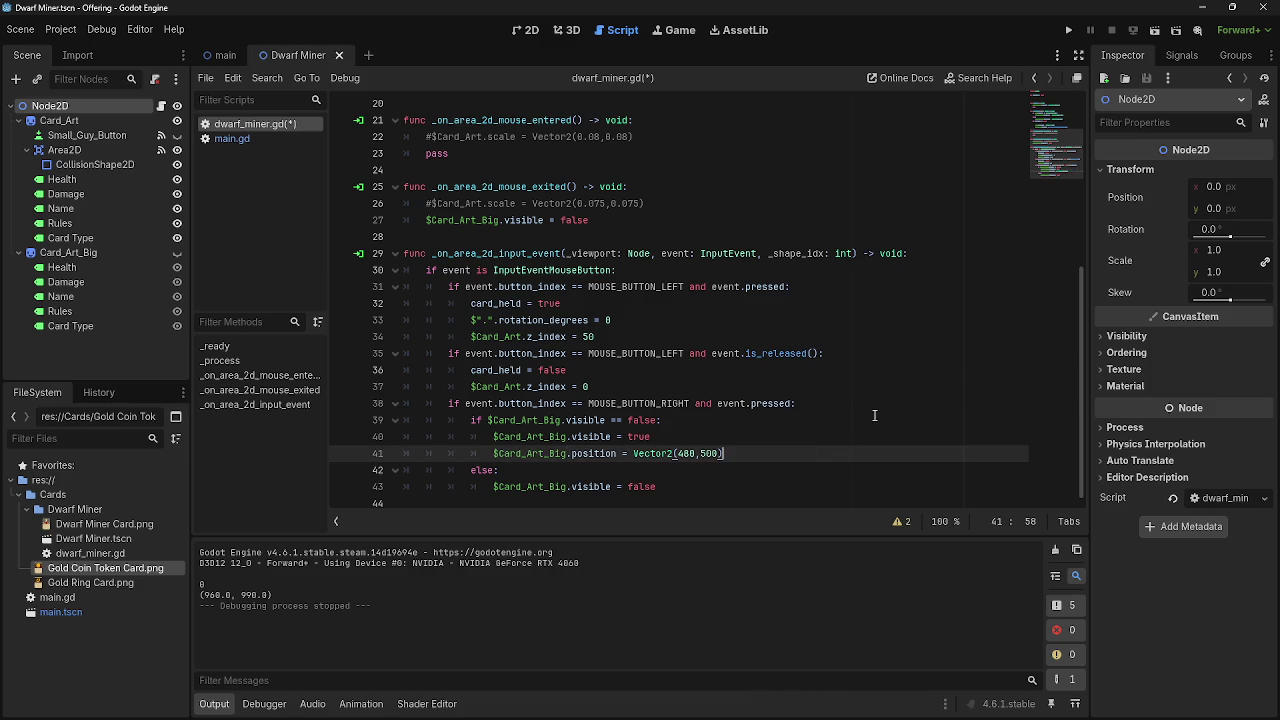
Remove $"." from line 12 and drag in a Card_Art node reference instead.
scroll(874, 415, up, 2)
scroll(874, 415, up, 4)
click(663, 353)
scroll(663, 353, up, 1)
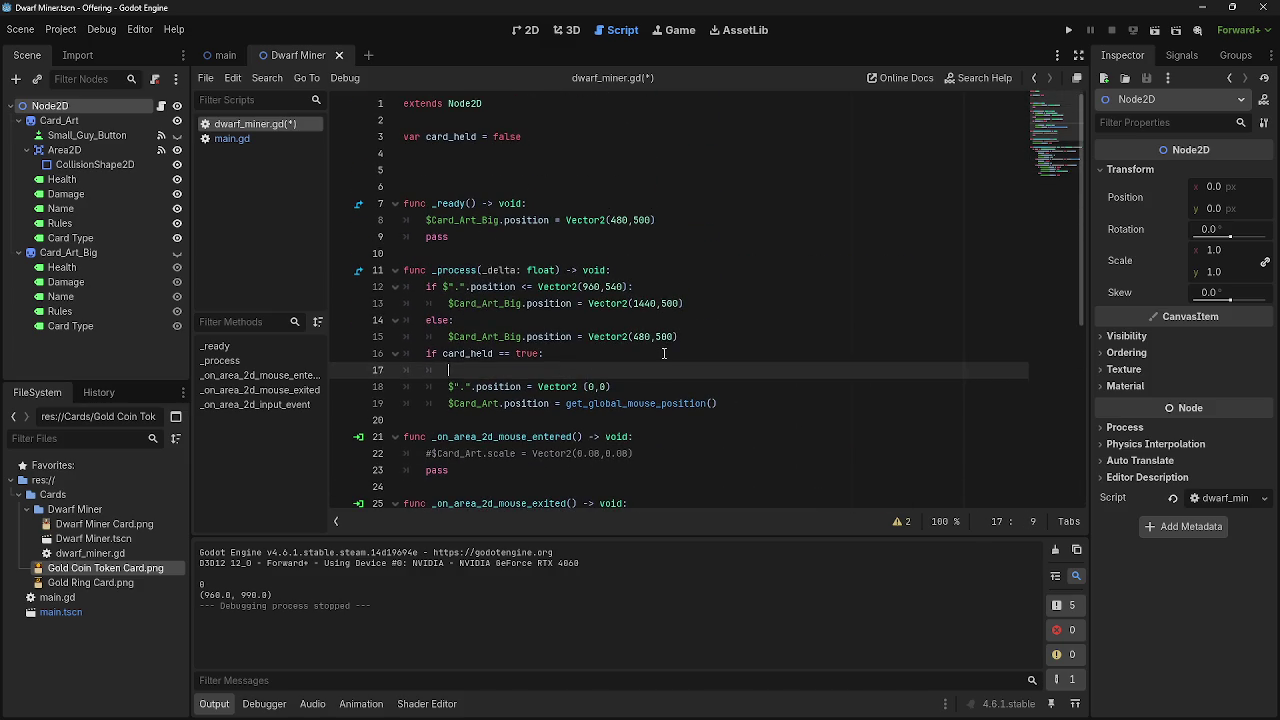
click(561, 160)
scroll(613, 300, down, 2)
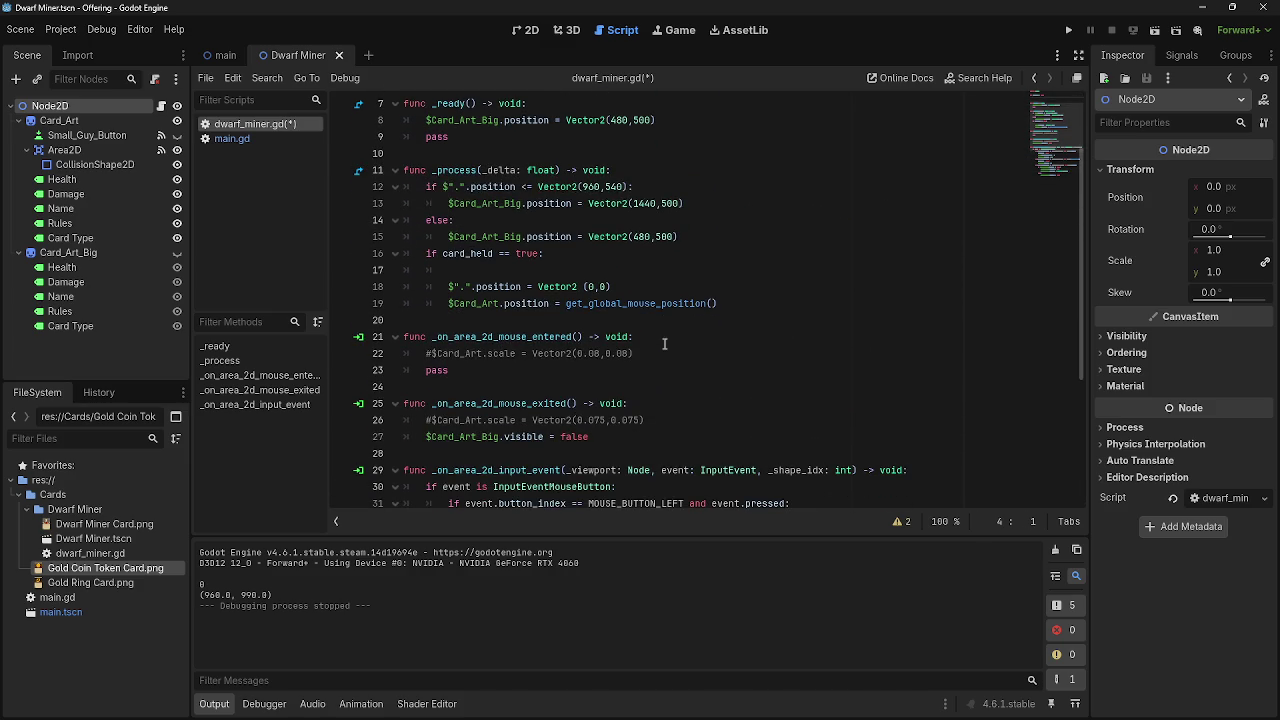
drag(463, 188, 442, 188)
key(BackSpace)
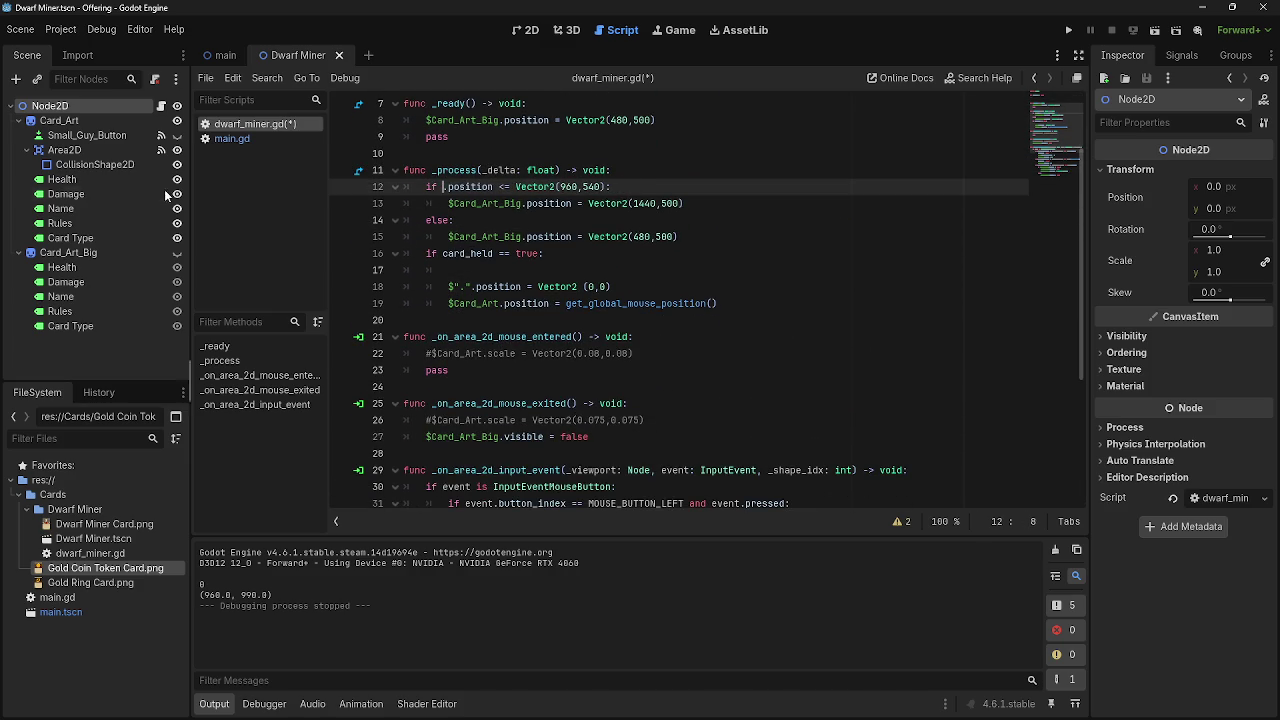
mouse_move(60, 120)
mouse_down()
mouse_move(395, 209)
mouse_move(441, 184)
mouse_up()
Drop the Card_Art node reference into line 12.
click(443, 270)
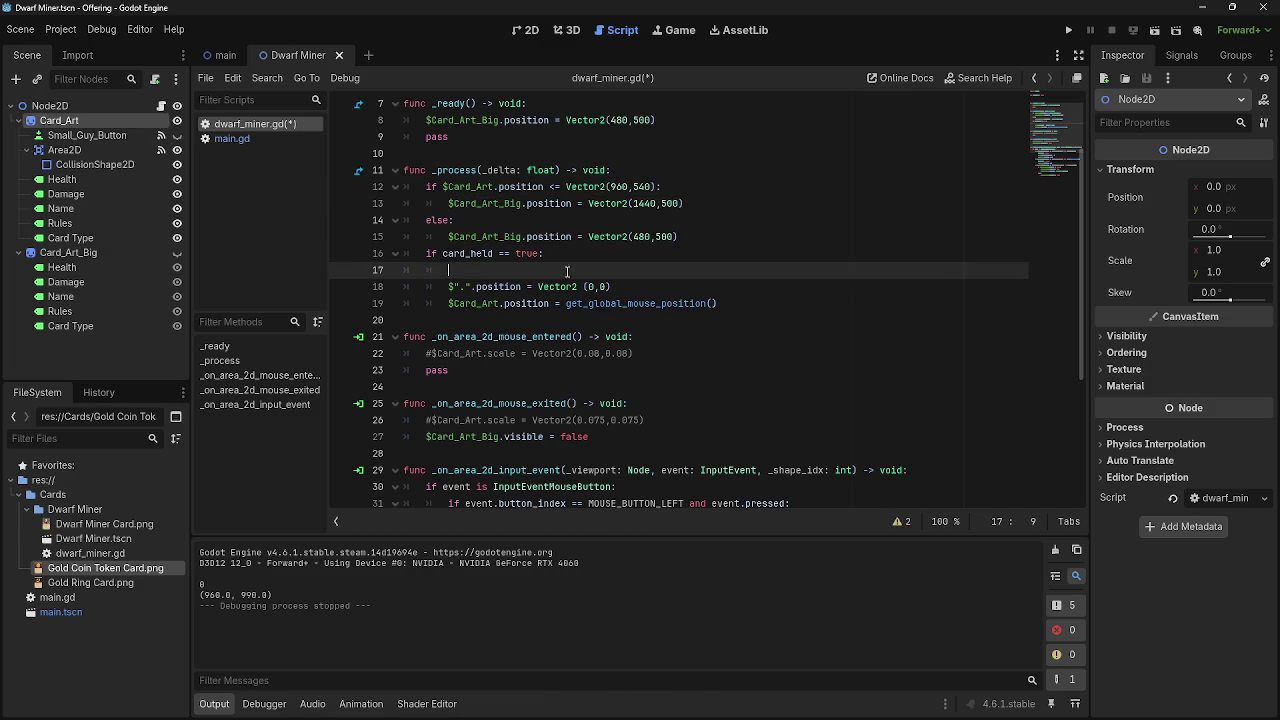
click(443, 288)
drag(447, 287, 520, 287)
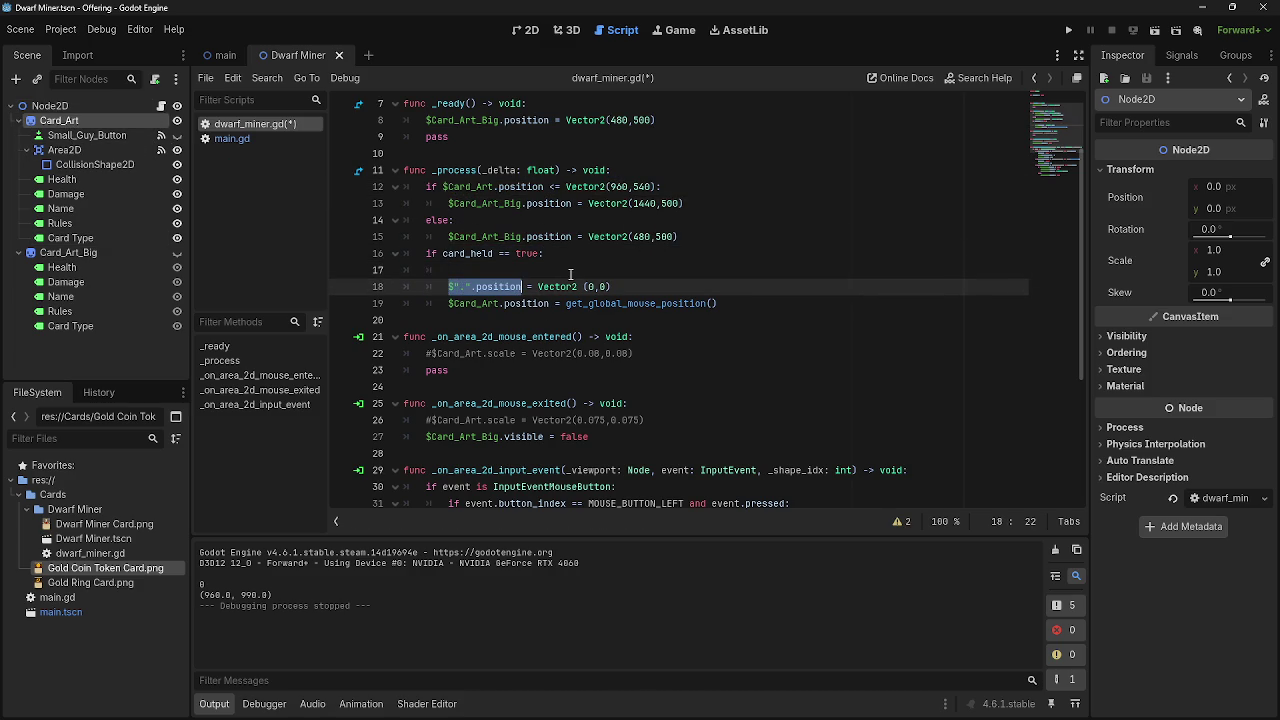
Type main_node_position = $".".position on the blank line 17.
click(602, 270)
text(c)
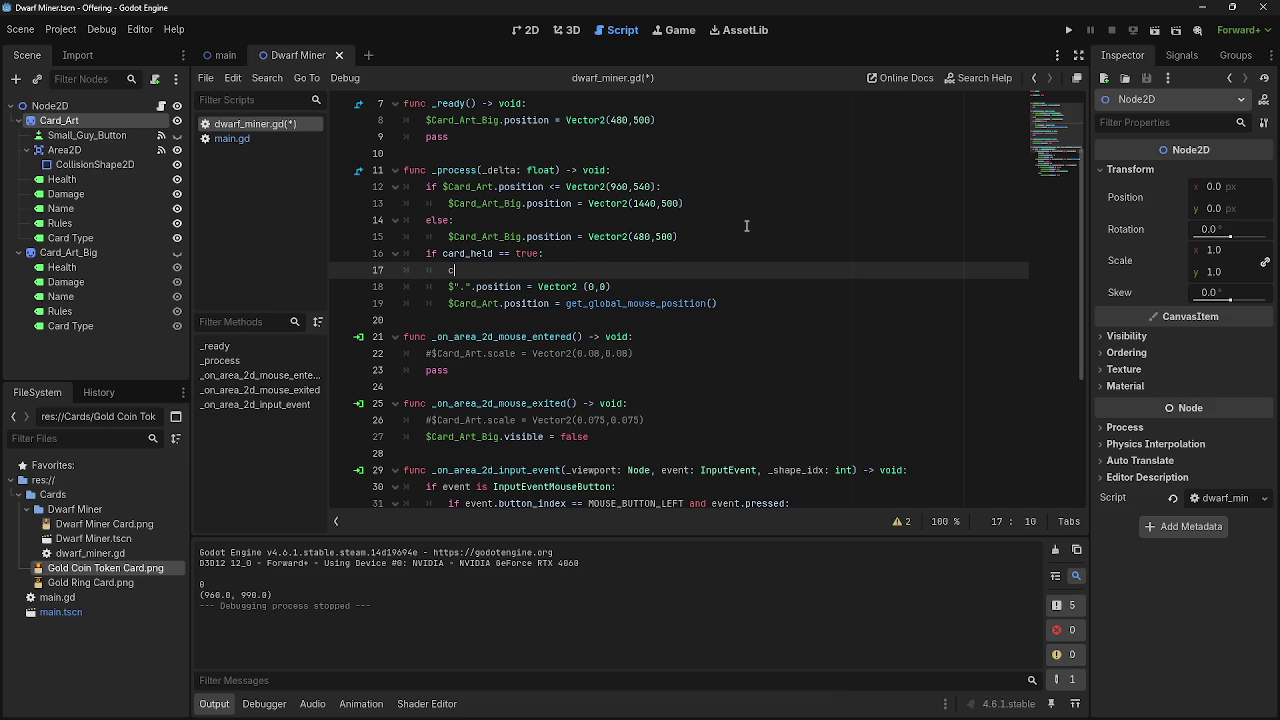
key(BackSpace)
key(BackSpace)
key(BackSpace)
text(no)
key(BackSpace)
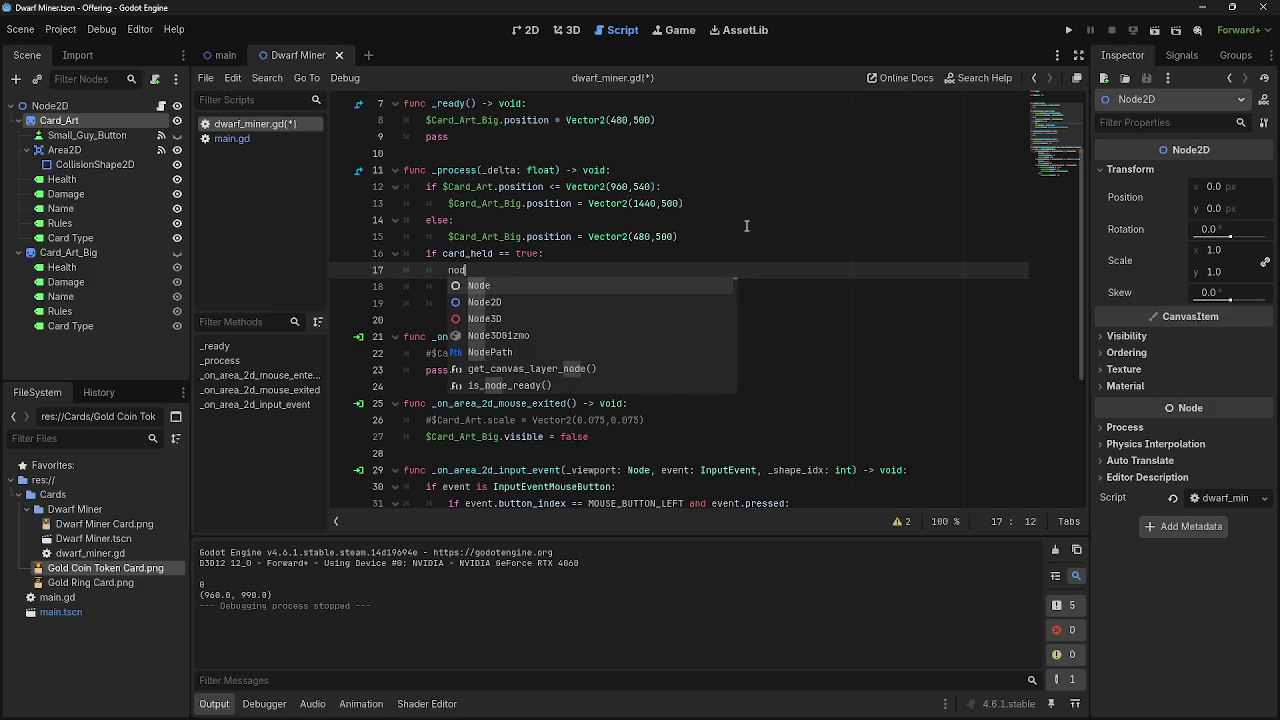
key(BackSpace)
text(main-)
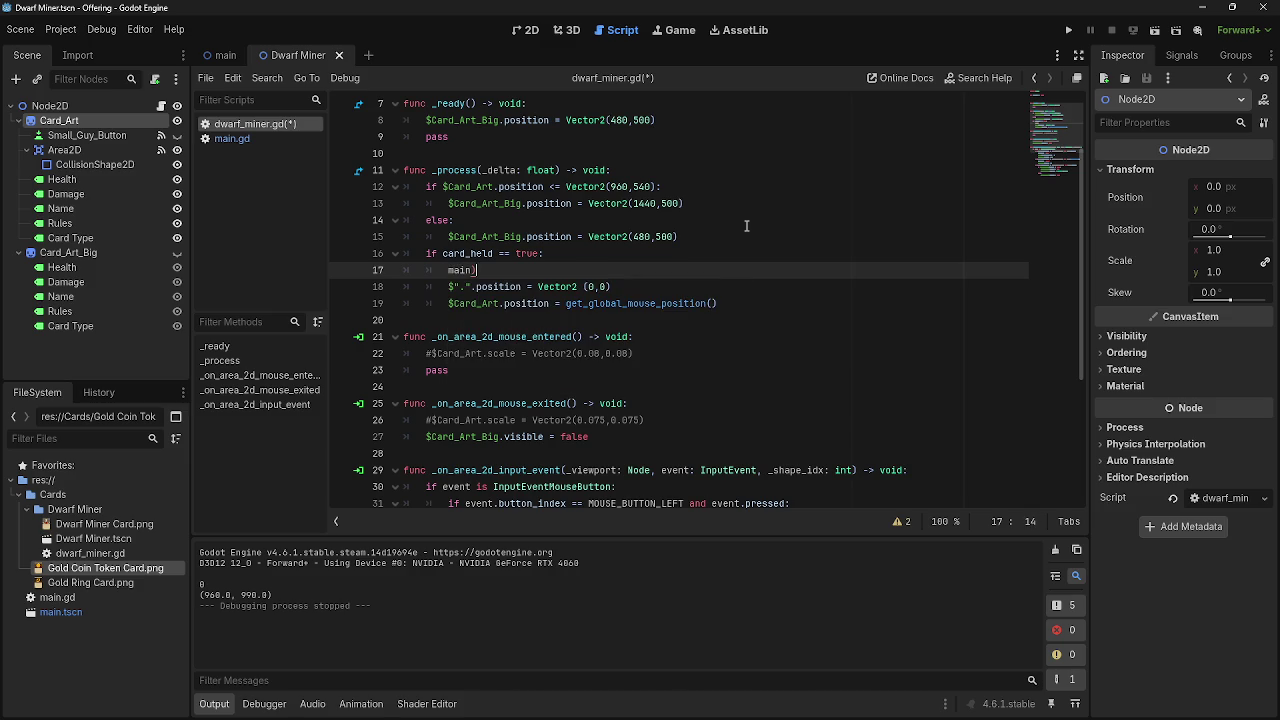
text(_node)
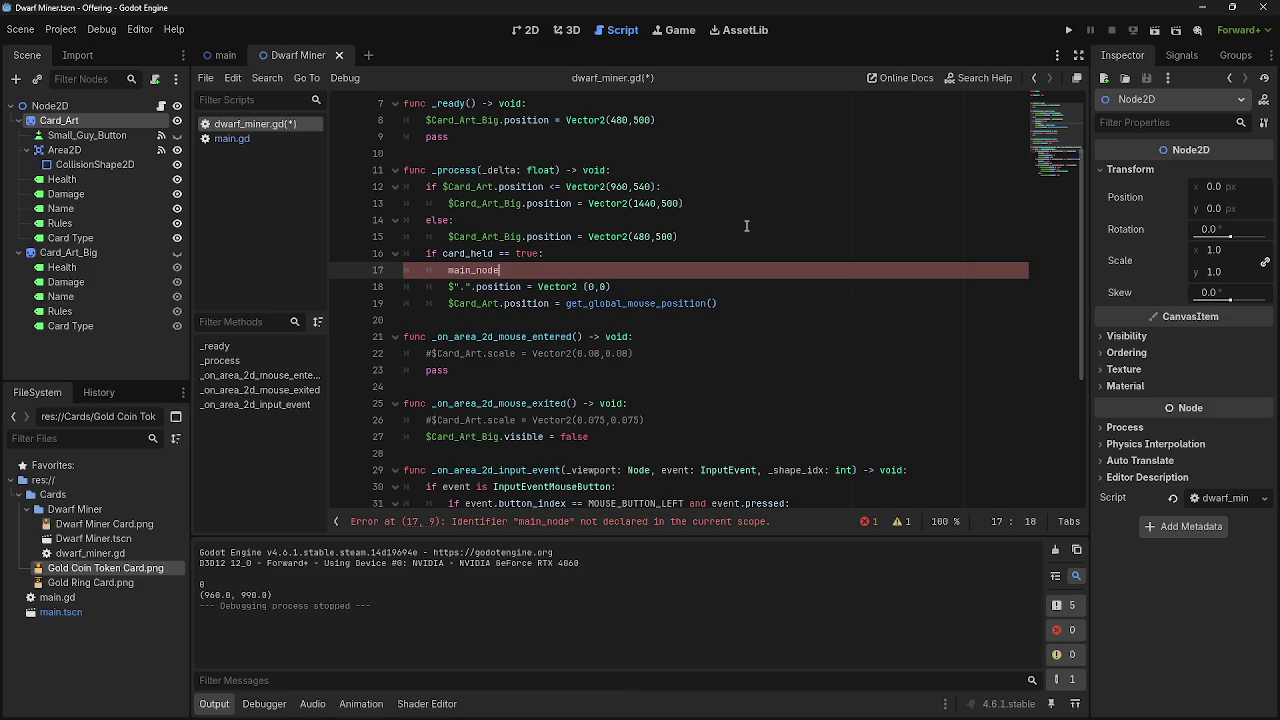
text(_position )
text(= $".".position)
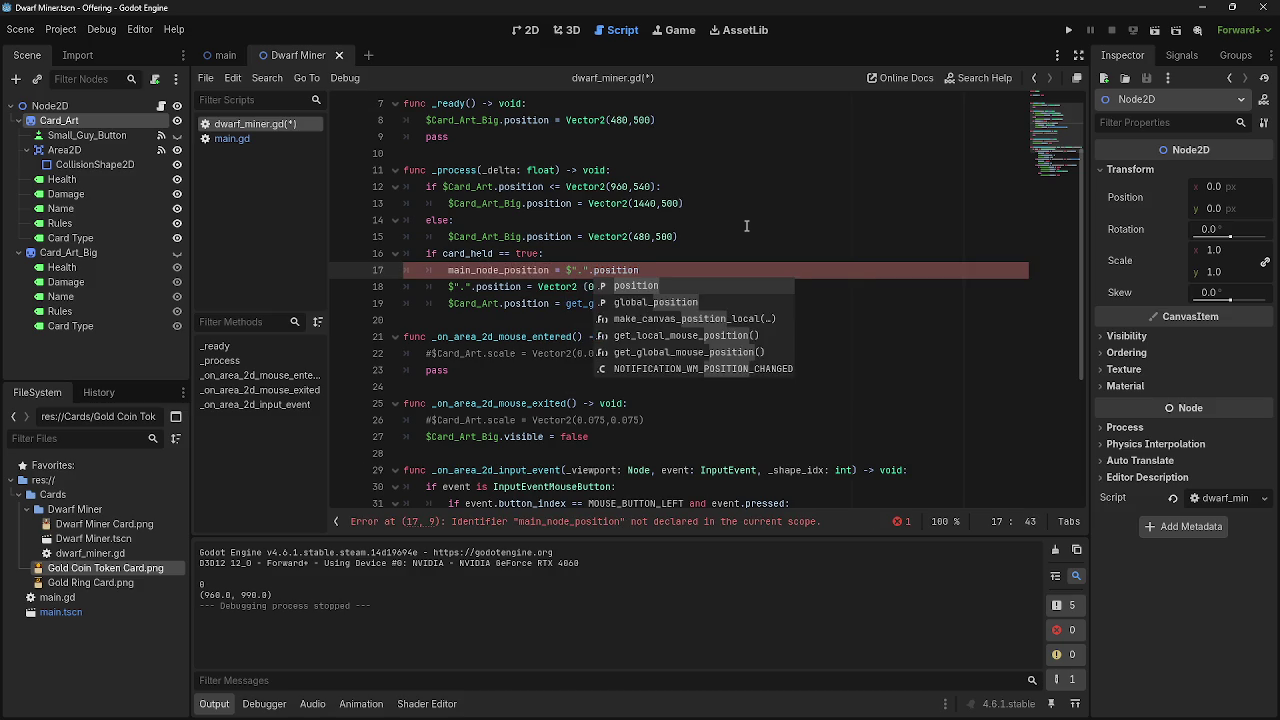
key(Escape)
Rework line 17 into var main_node_position = Vector2() == $".".position.
key(Home)
text(Vactor)
text(2)
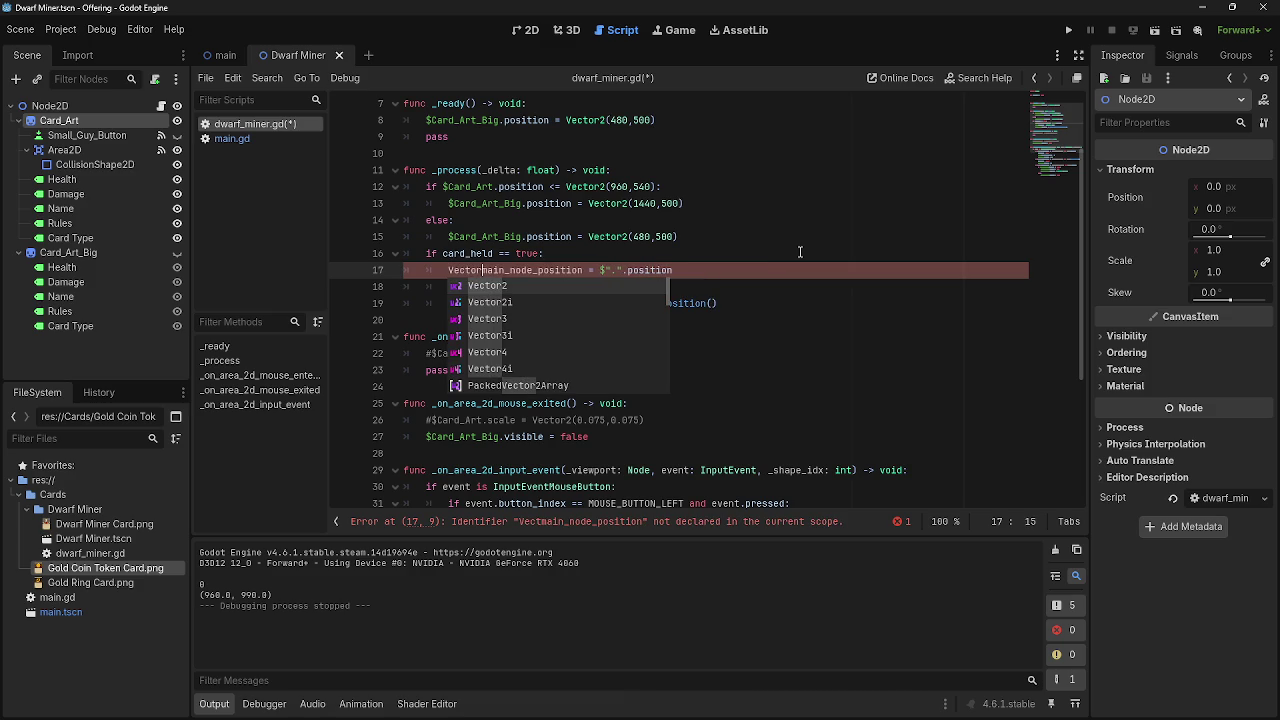
key(Tab)
key(ctrl+z)
key(ctrl+z)
key(ctrl+z)
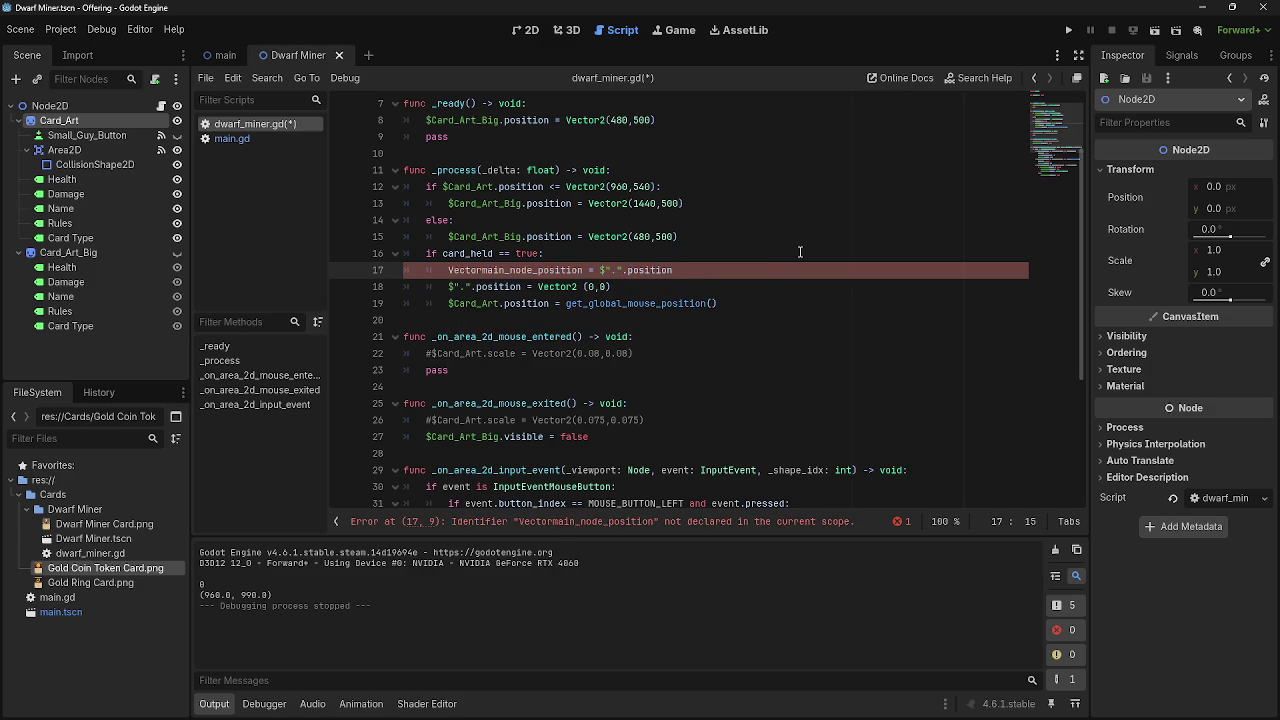
key(Right)
key(Right)
key(Right)
key(Right)
text(Vector2)
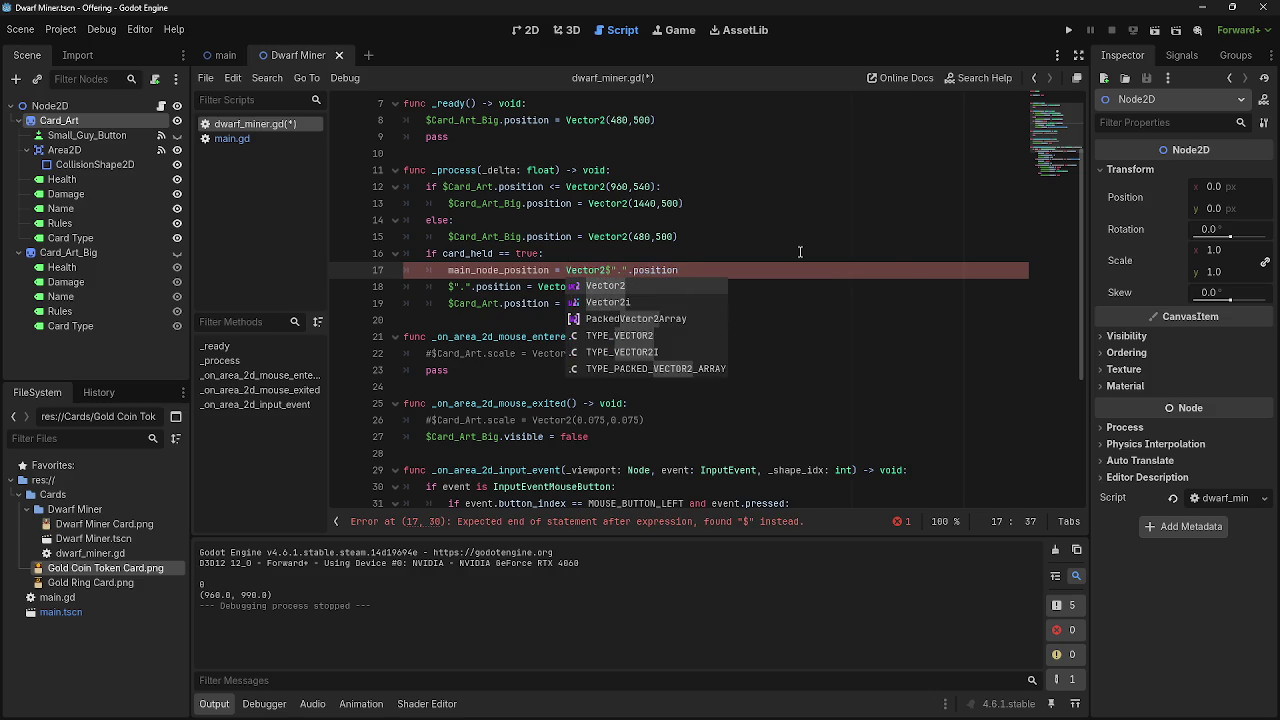
text(() =)
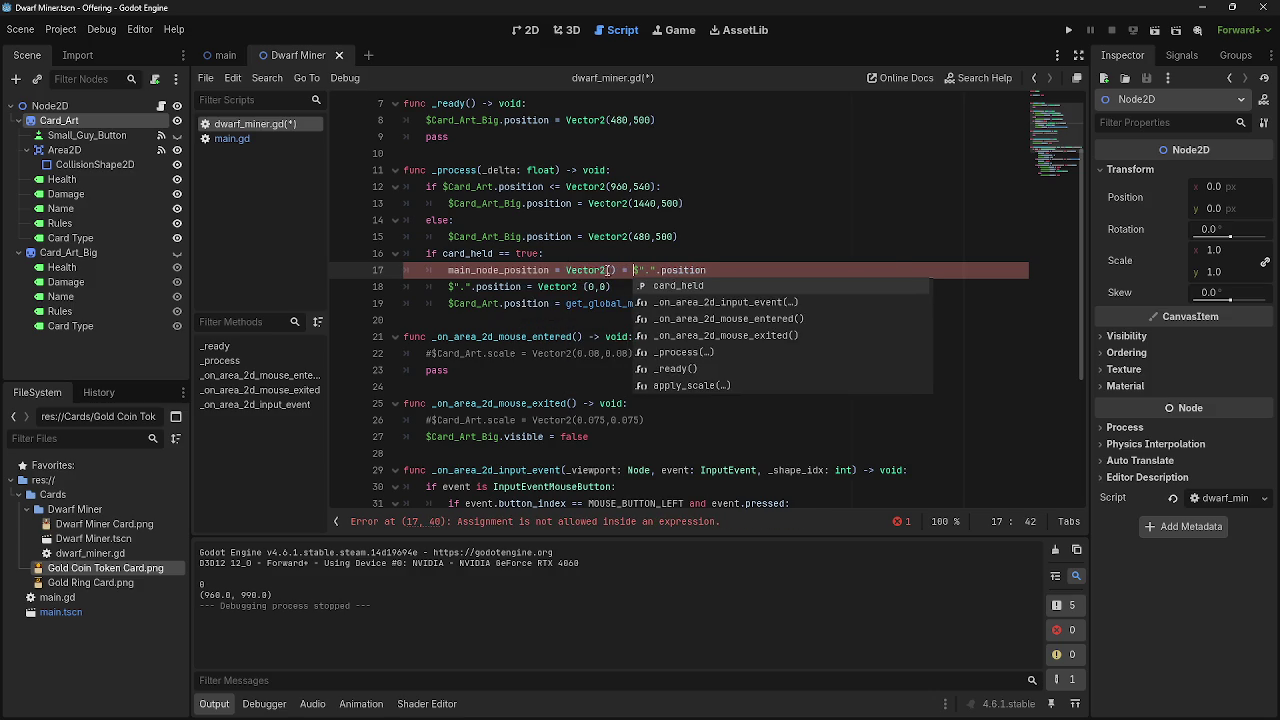
click(630, 270)
text(=)
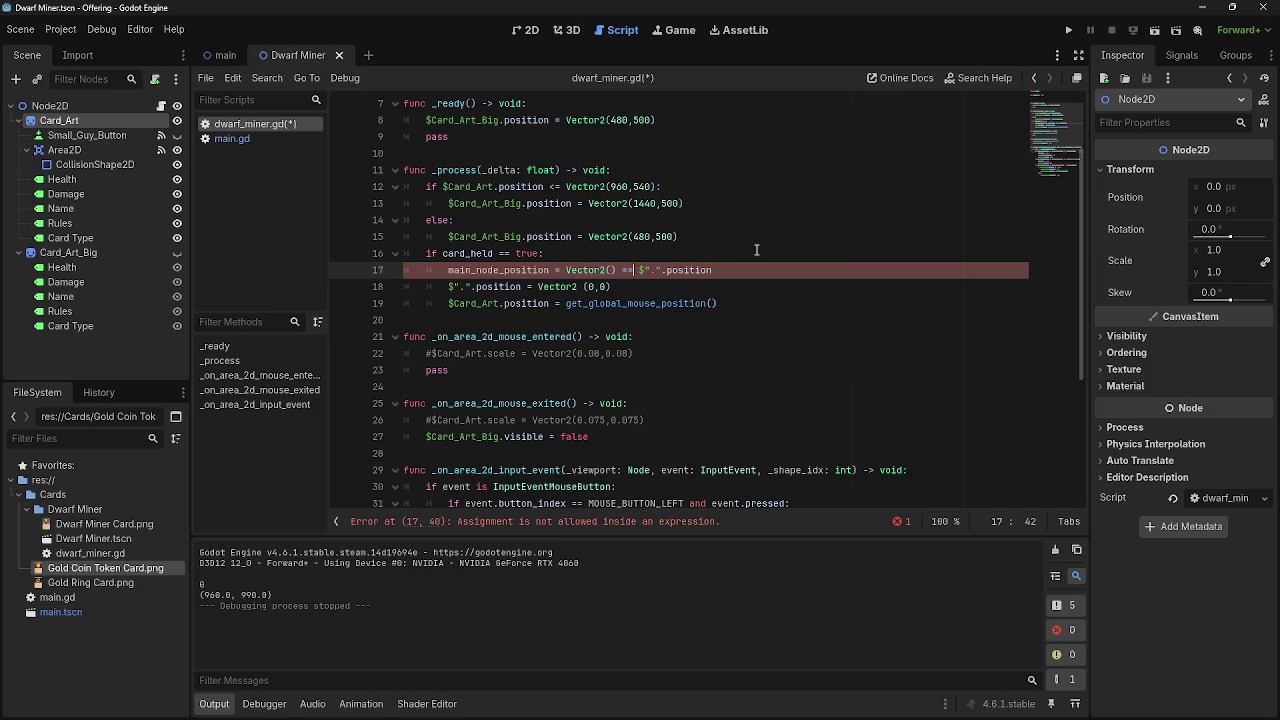
key(BackSpace)
key(Home)
text(var)
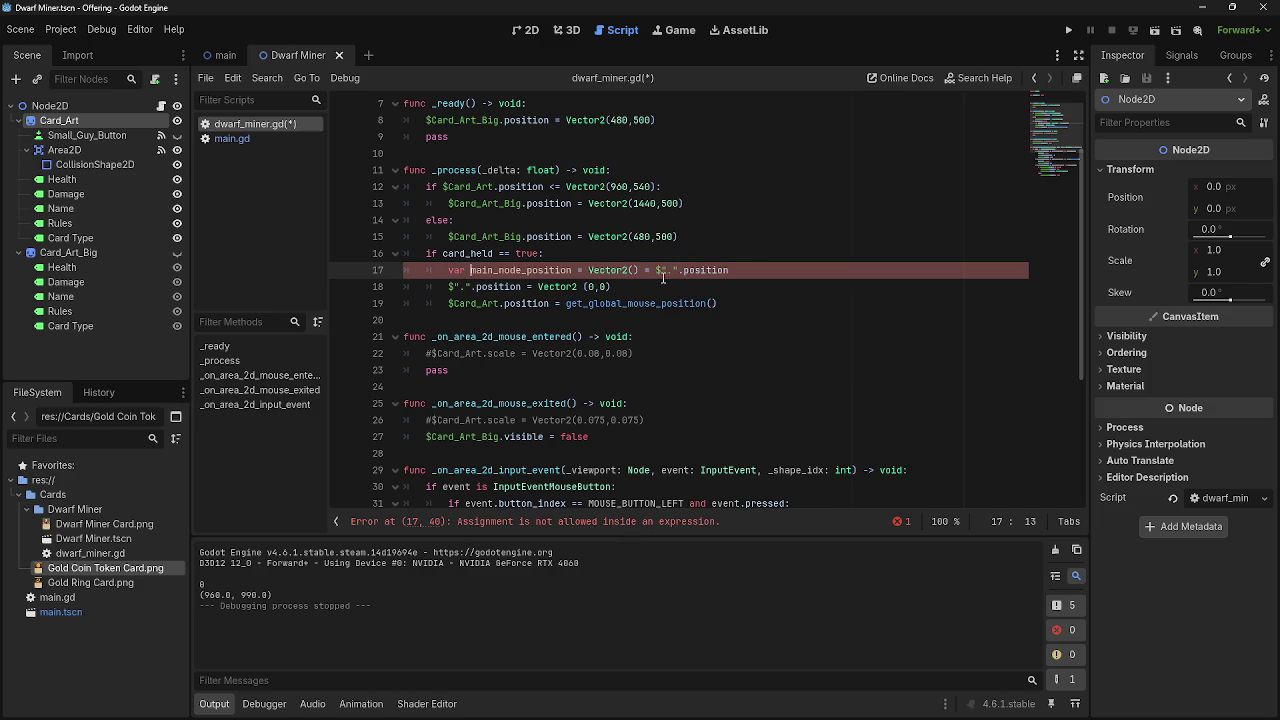
click(652, 270)
text(=)
Add an empty line below line 19.
click(765, 270)
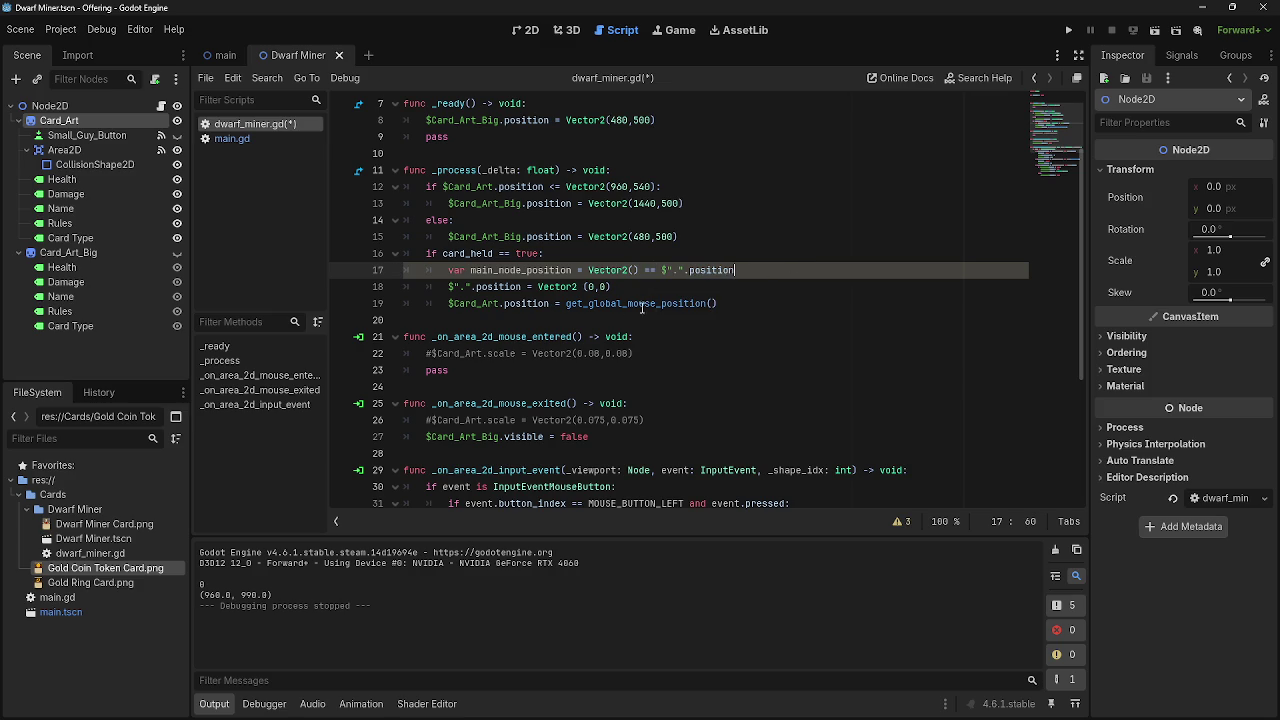
click(772, 303)
key(Return)
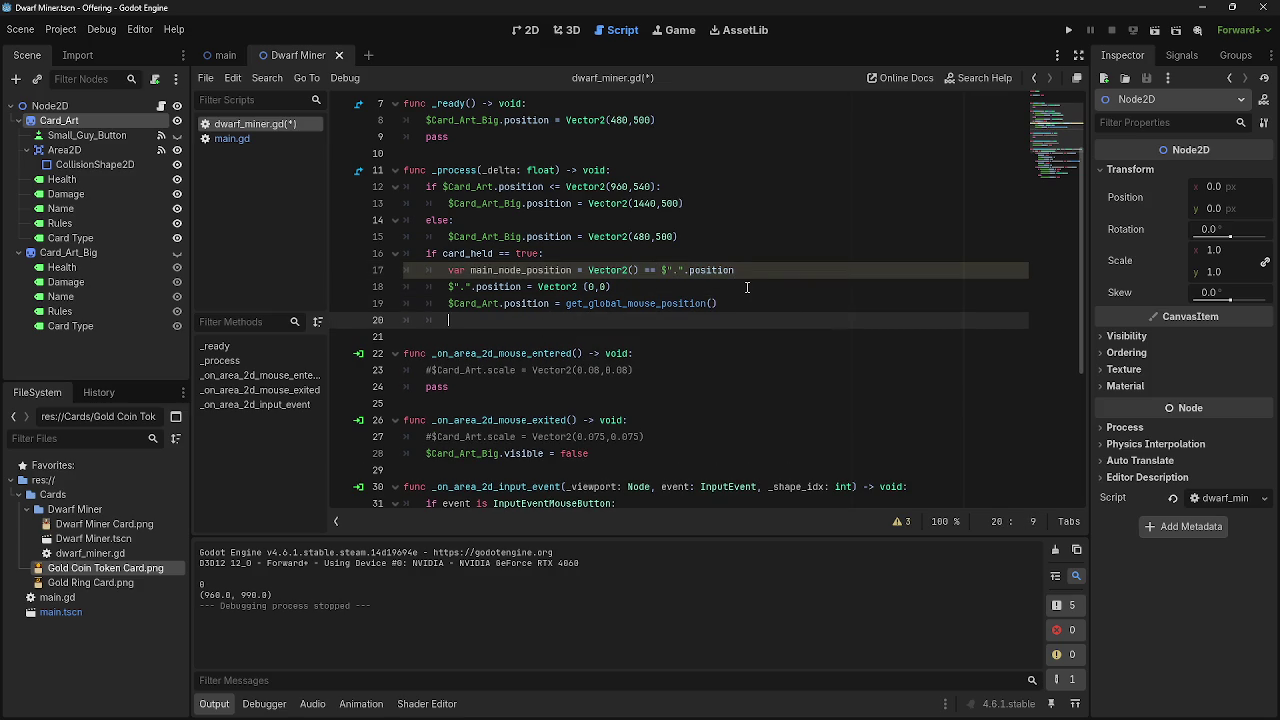
Duplicate line 19 onto line 20 and change its right side to Vector2(0,0).
text(i)
key(BackSpace)
mouse_move(448, 303)
mouse_down()
mouse_move(664, 303)
mouse_move(753, 318)
mouse_up()
key(ctrl+c)
click(734, 319)
key(ctrl+v)
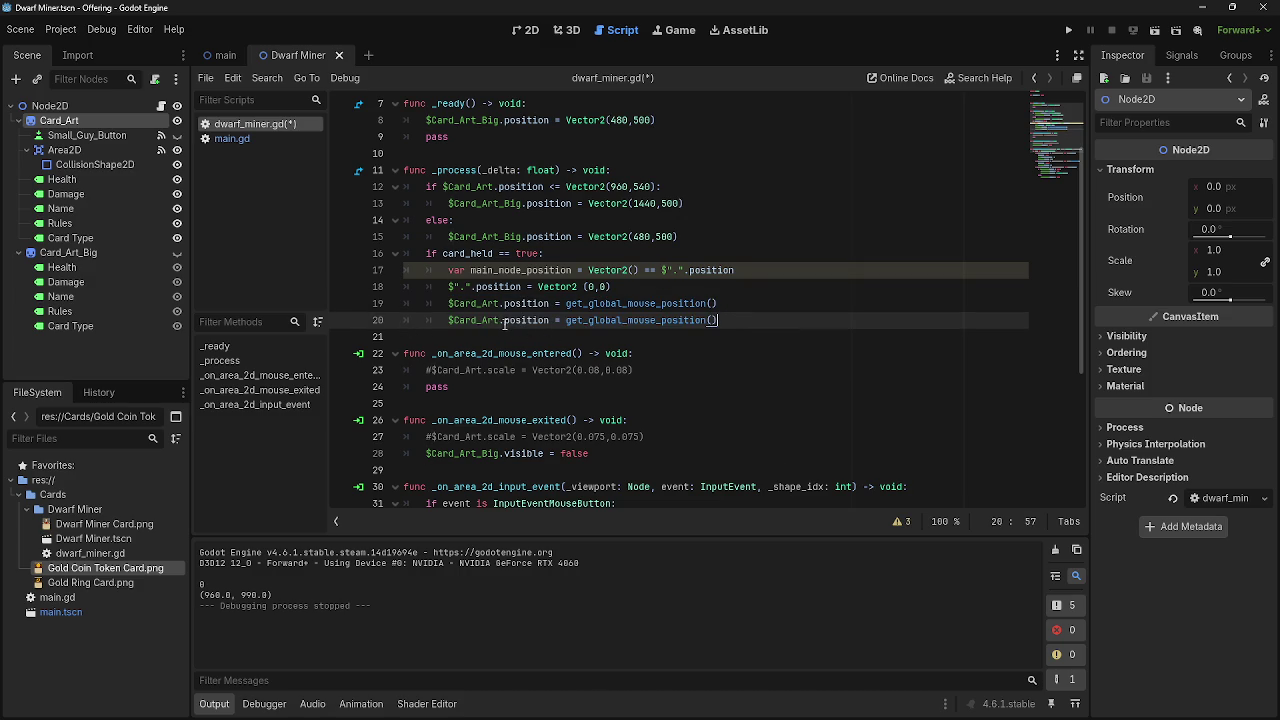
drag(780, 321, 566, 323)
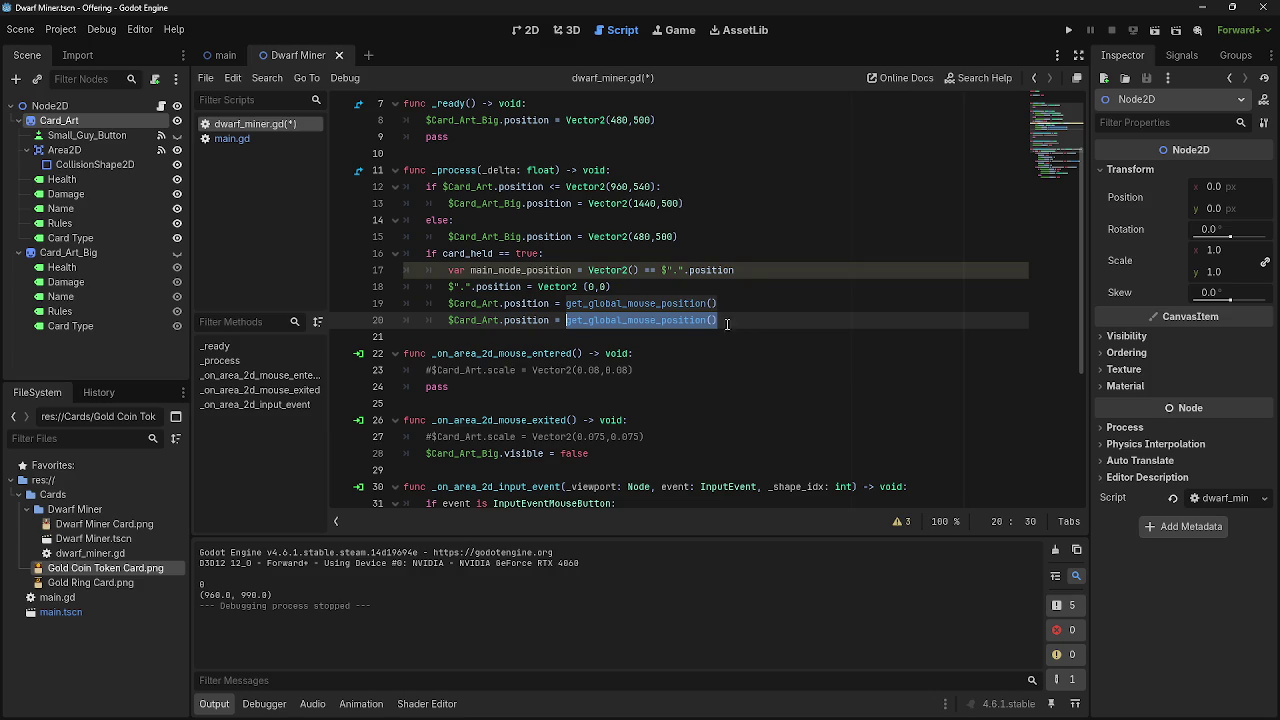
key(ctrl+x)
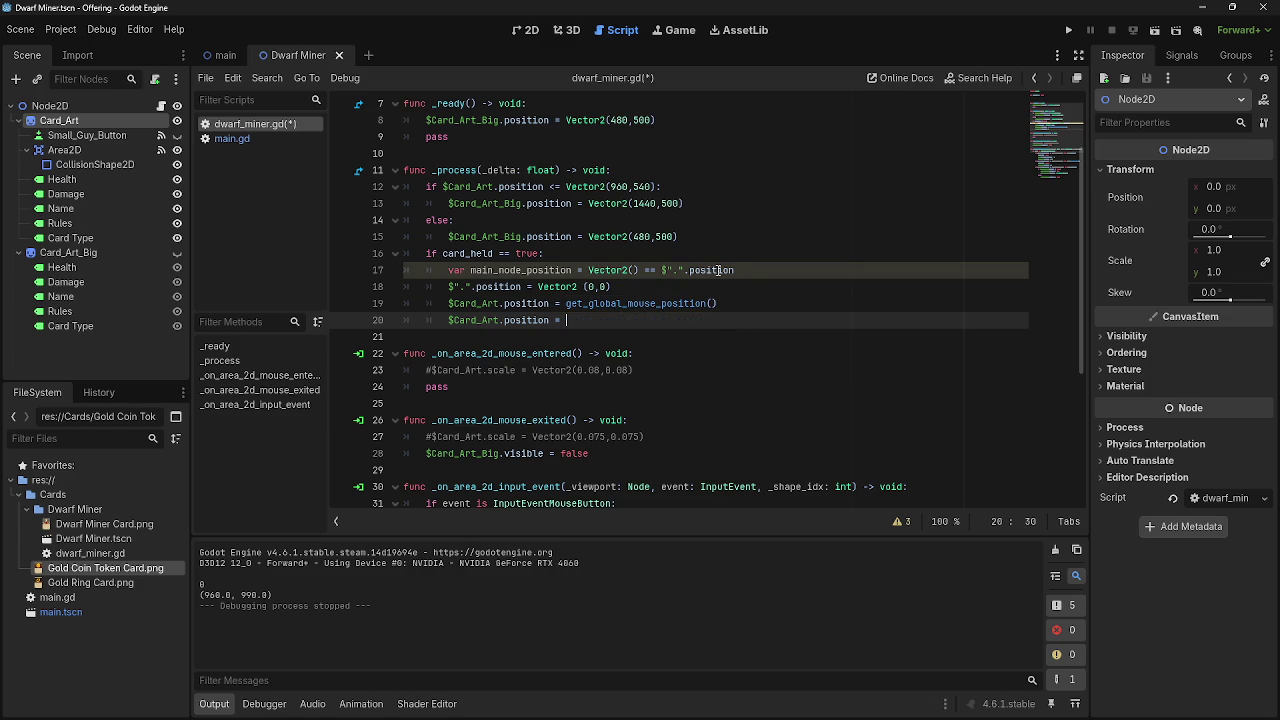
text(Vec)
key(Return)
text((0)
text(,0)
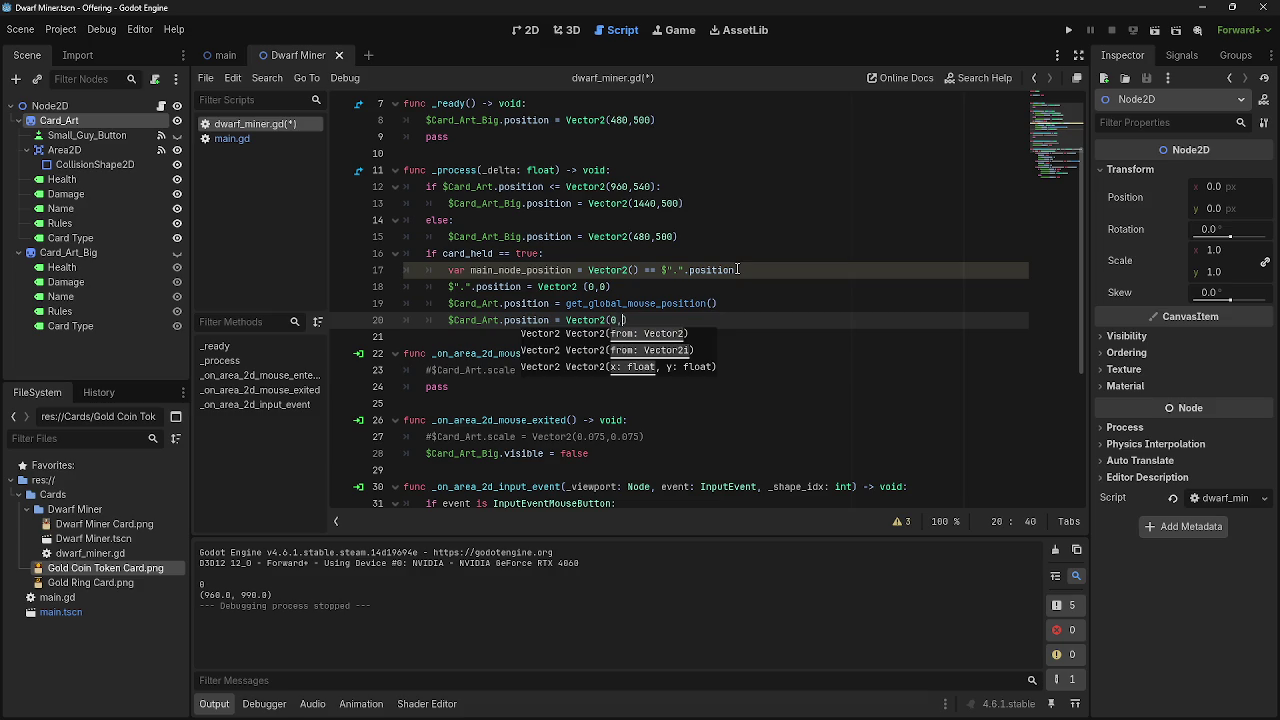
key(End)
key(Return)
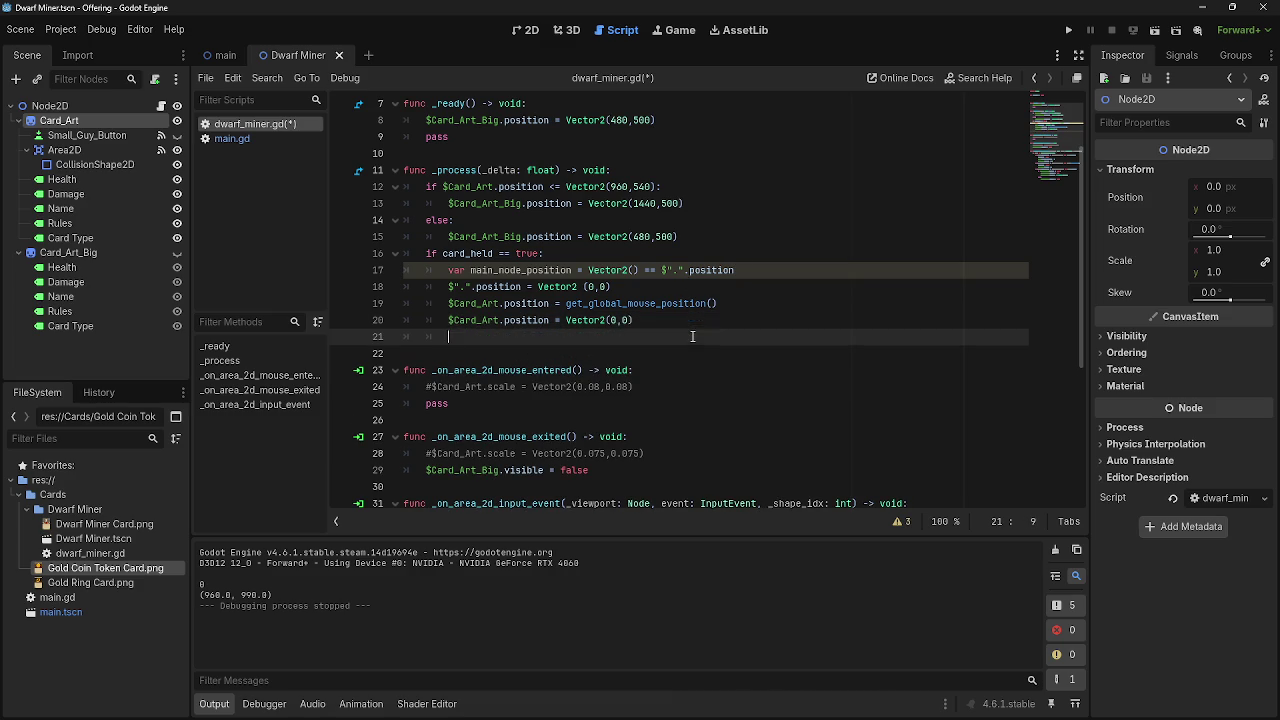
Delete the var main_node_position line and leftover blank lines, then save and run with F5.
drag(451, 286, 612, 287)
click(621, 287)
drag(738, 270, 448, 270)
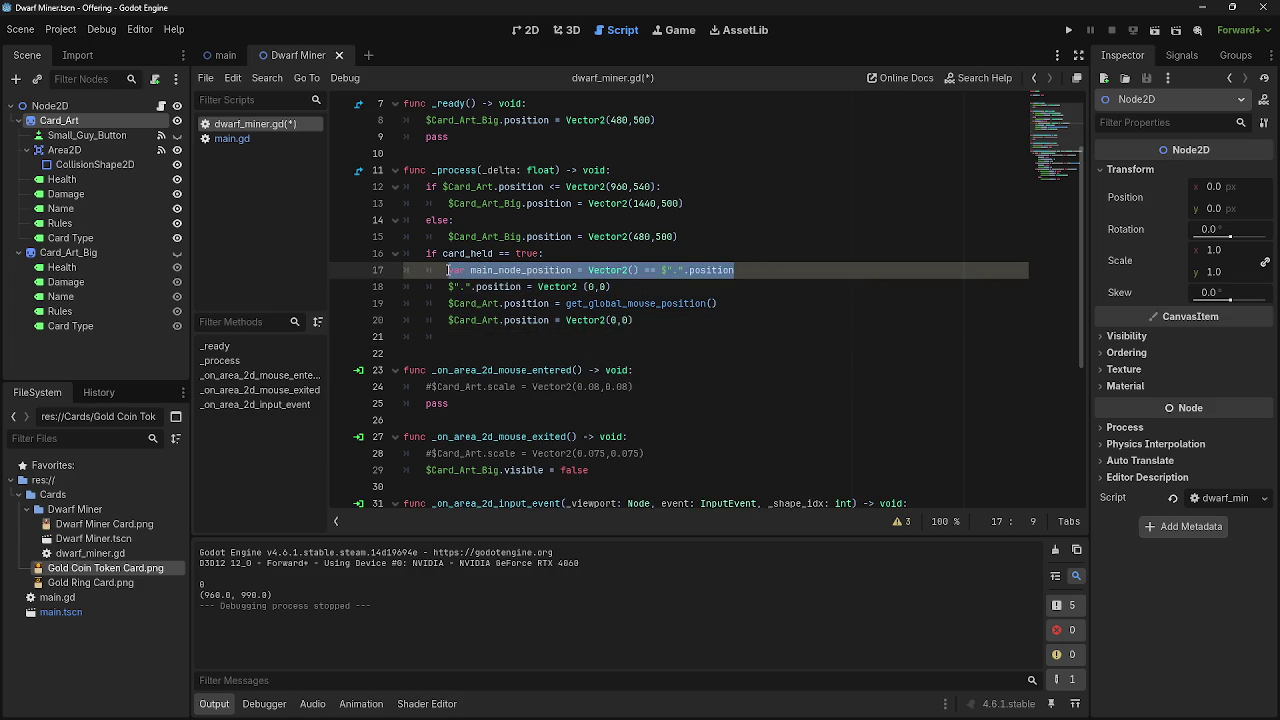
key(shift+Home)
key(BackSpace)
key(BackSpace)
click(492, 318)
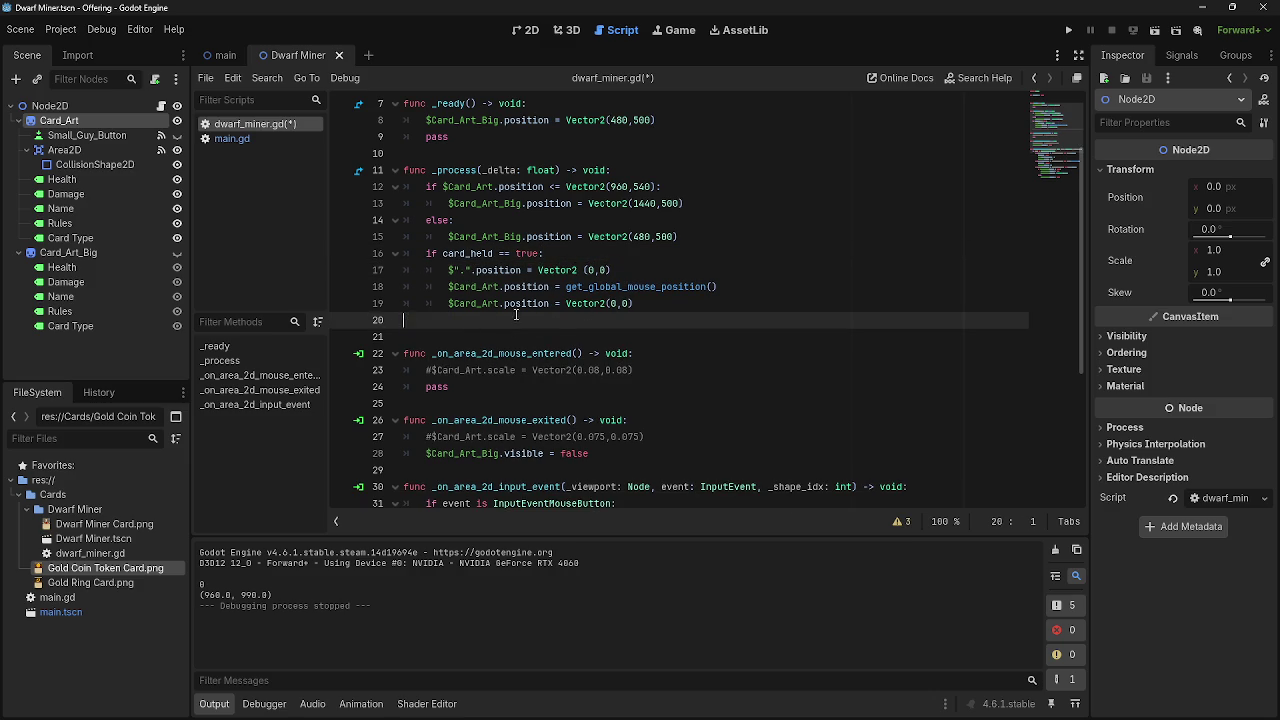
key(BackSpace)
key(BackSpace)
key(BackSpace)
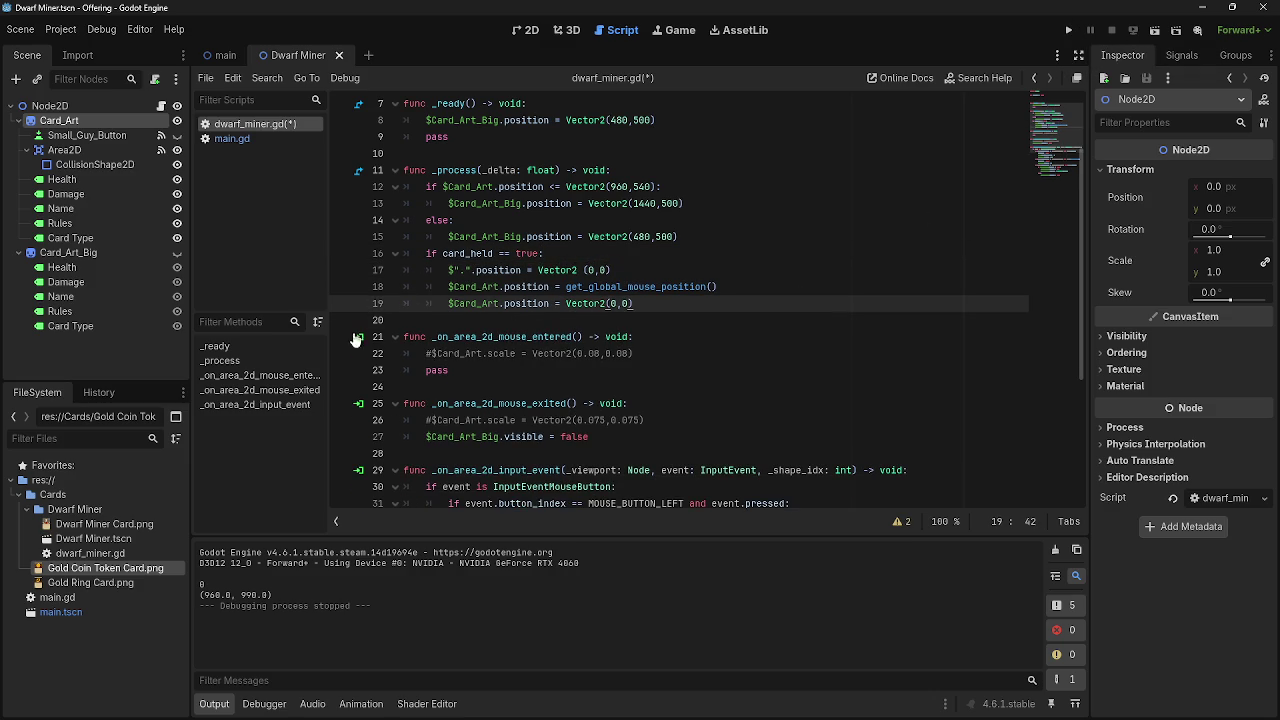
click(676, 286)
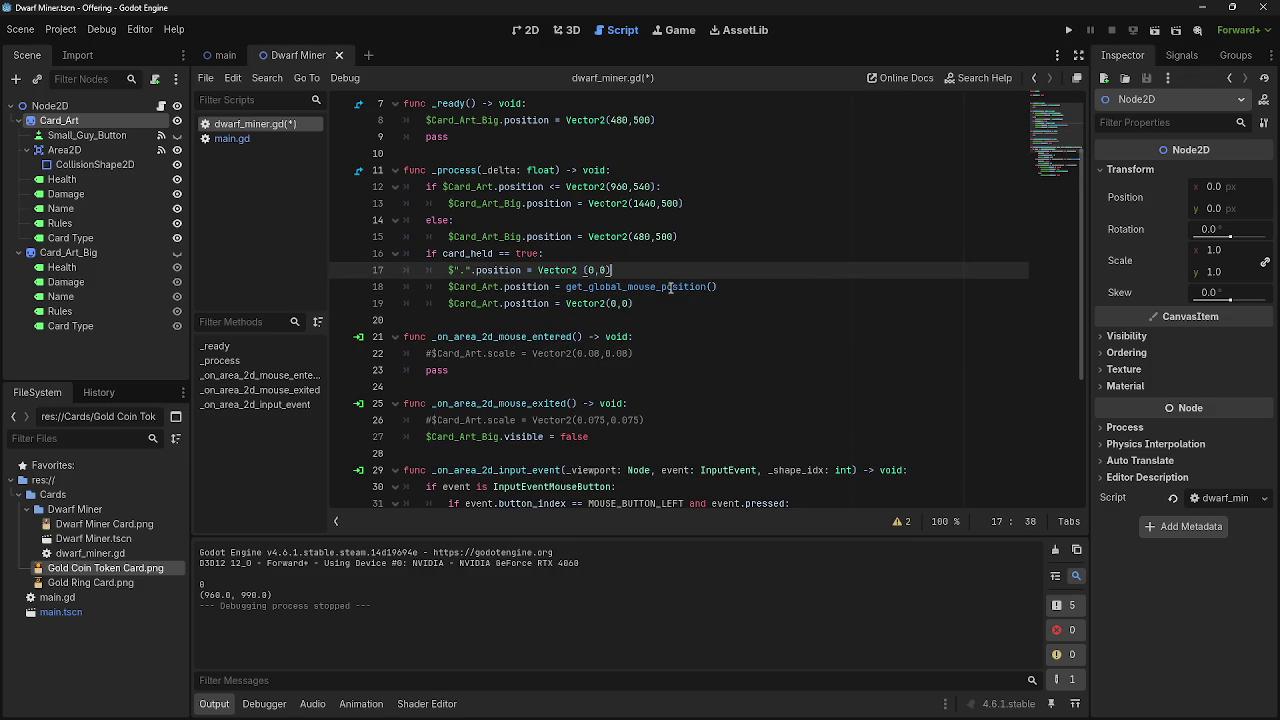
key(F5)
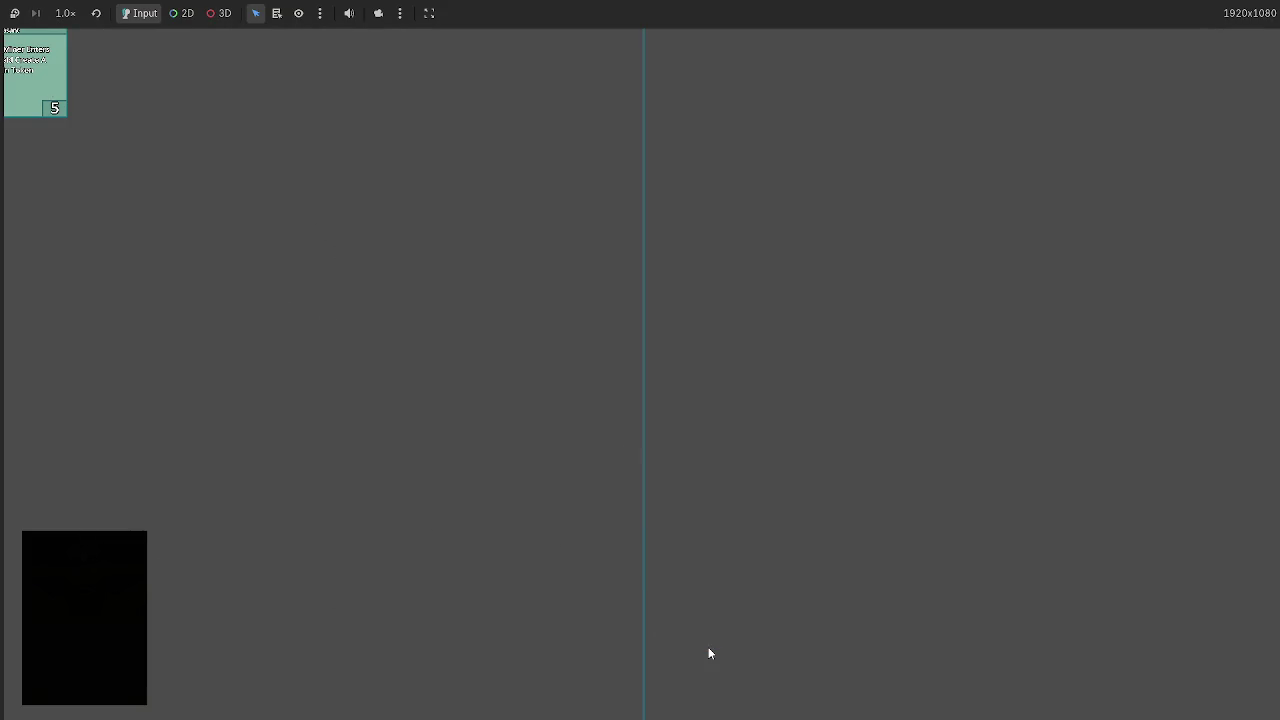
Close the test game and select the Vector2(0,0) reset code on line 19.
key(super)
key(alt+F4)
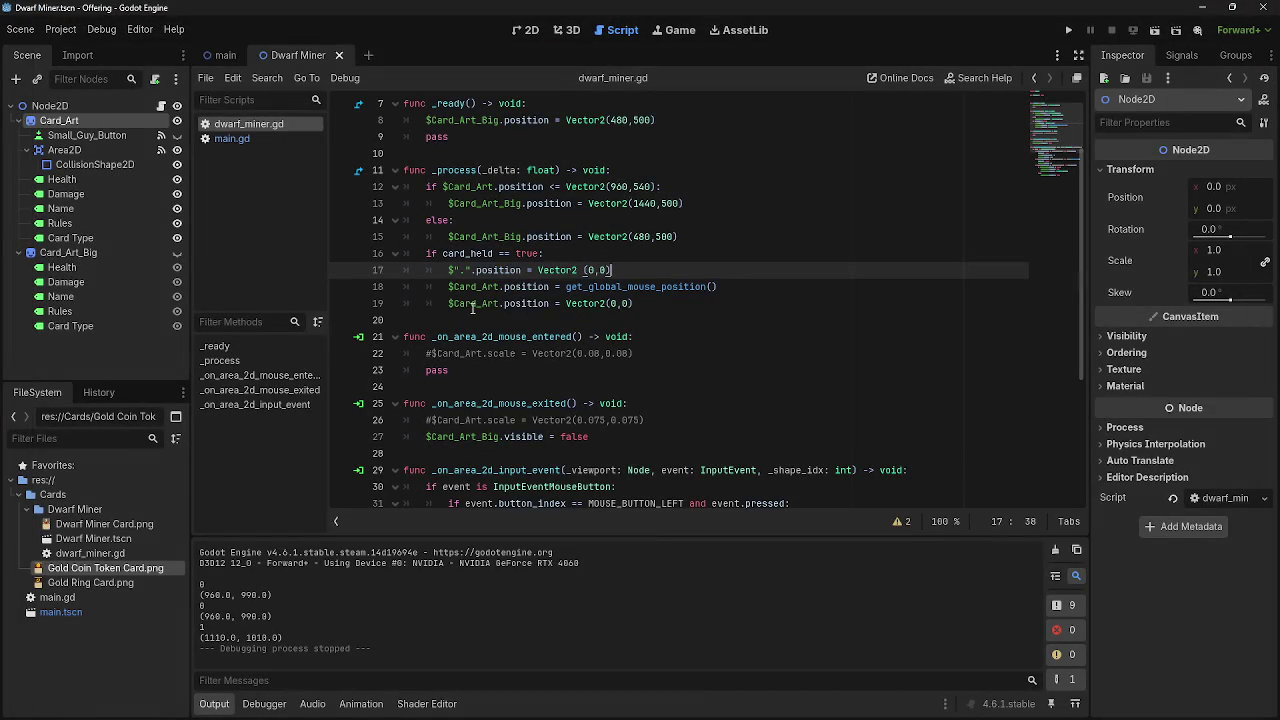
drag(447, 304, 640, 304)
click(707, 309)
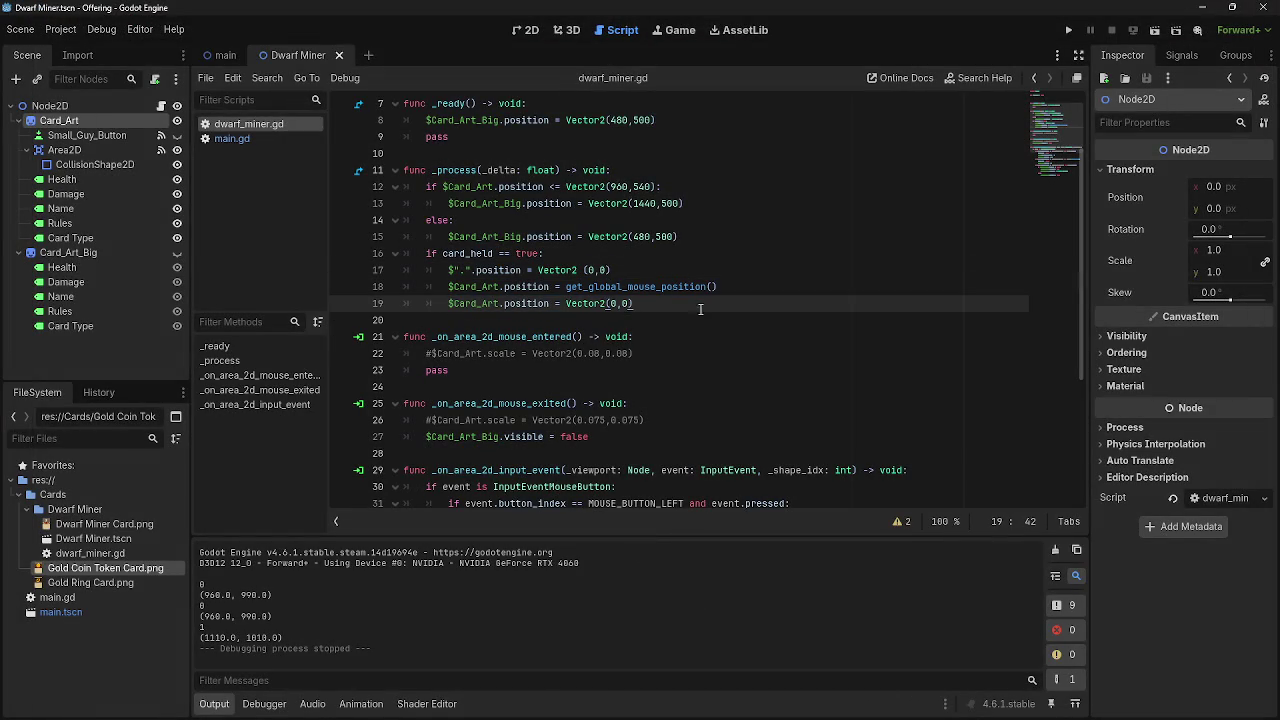
key(shift+Home)
Delete the Vector2(0,0) reset line from _process and find the release branch's z_index reset.
key(BackSpace)
key(BackSpace)
key(BackSpace)
scroll(680, 340, down, 4)
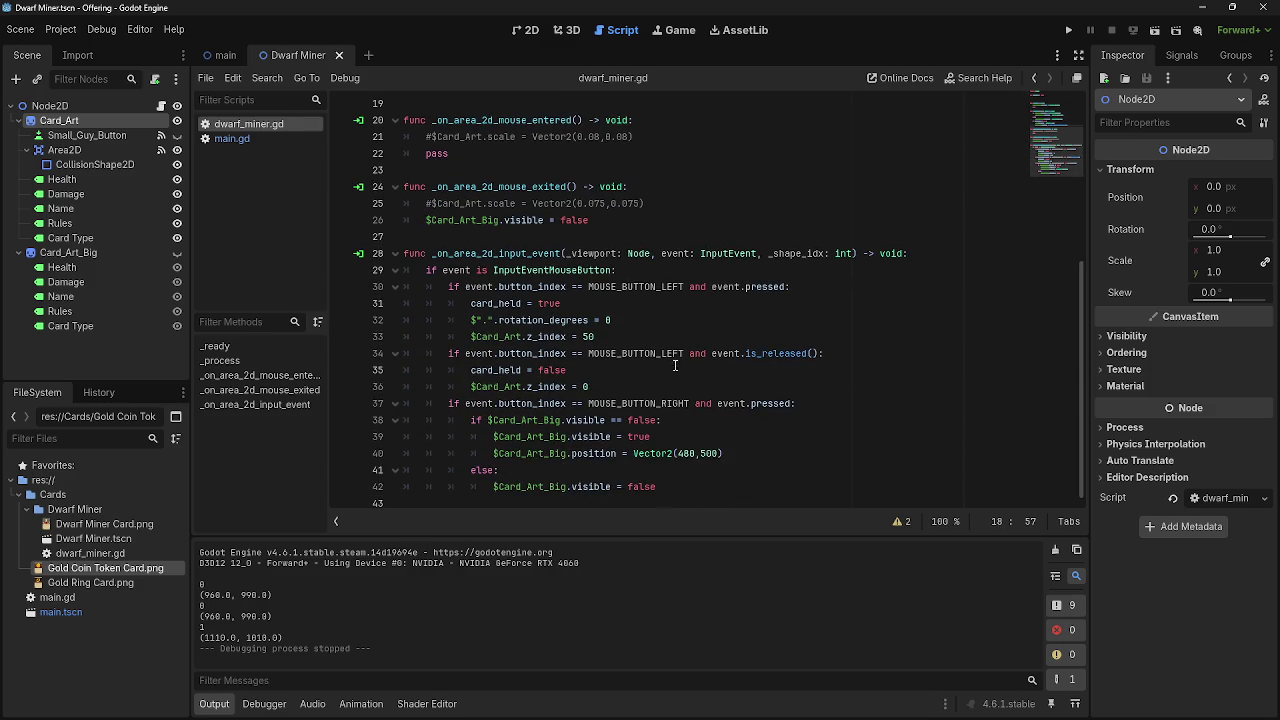
click(658, 387)
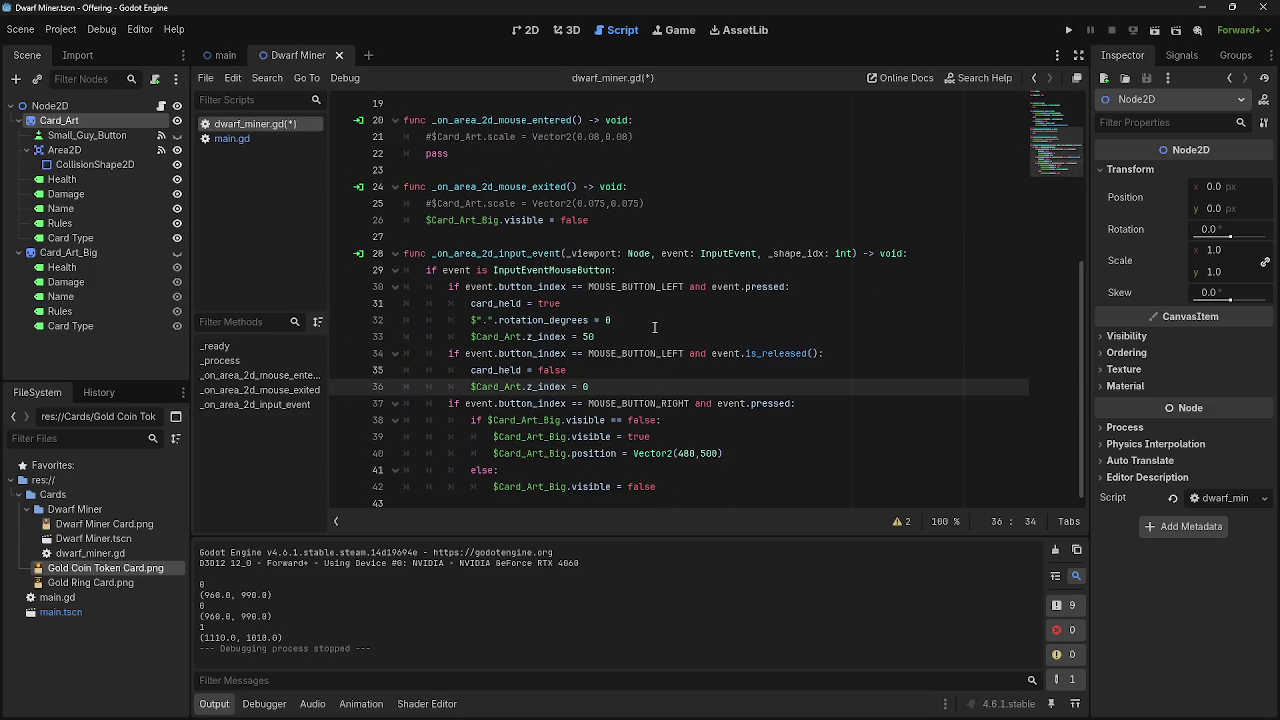
scroll(653, 335, up, 3)
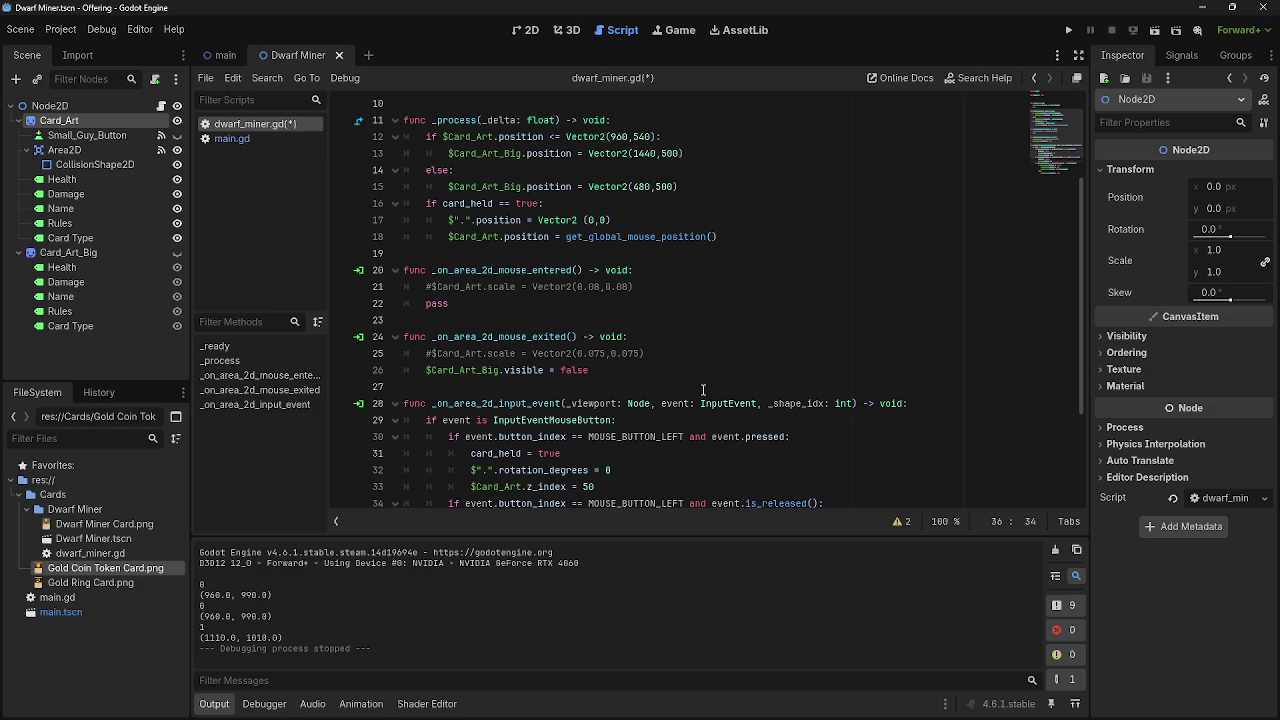
scroll(695, 385, down, 2)
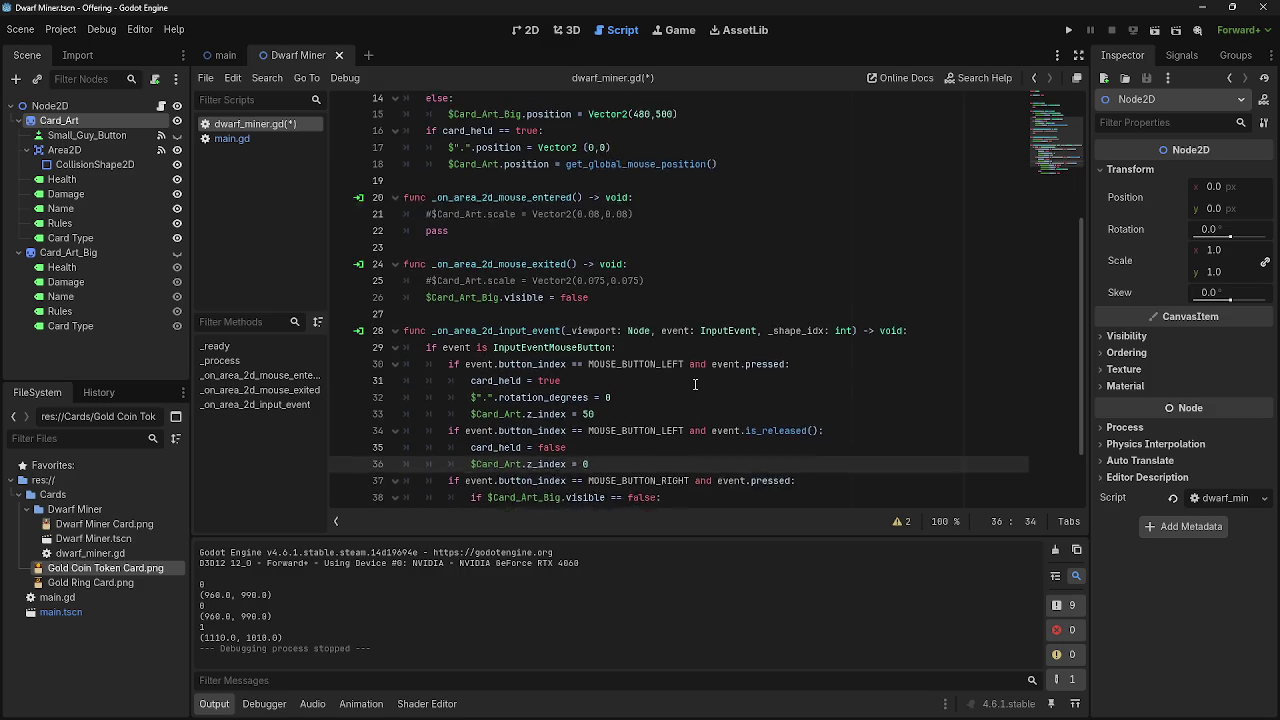
scroll(695, 385, down, 1)
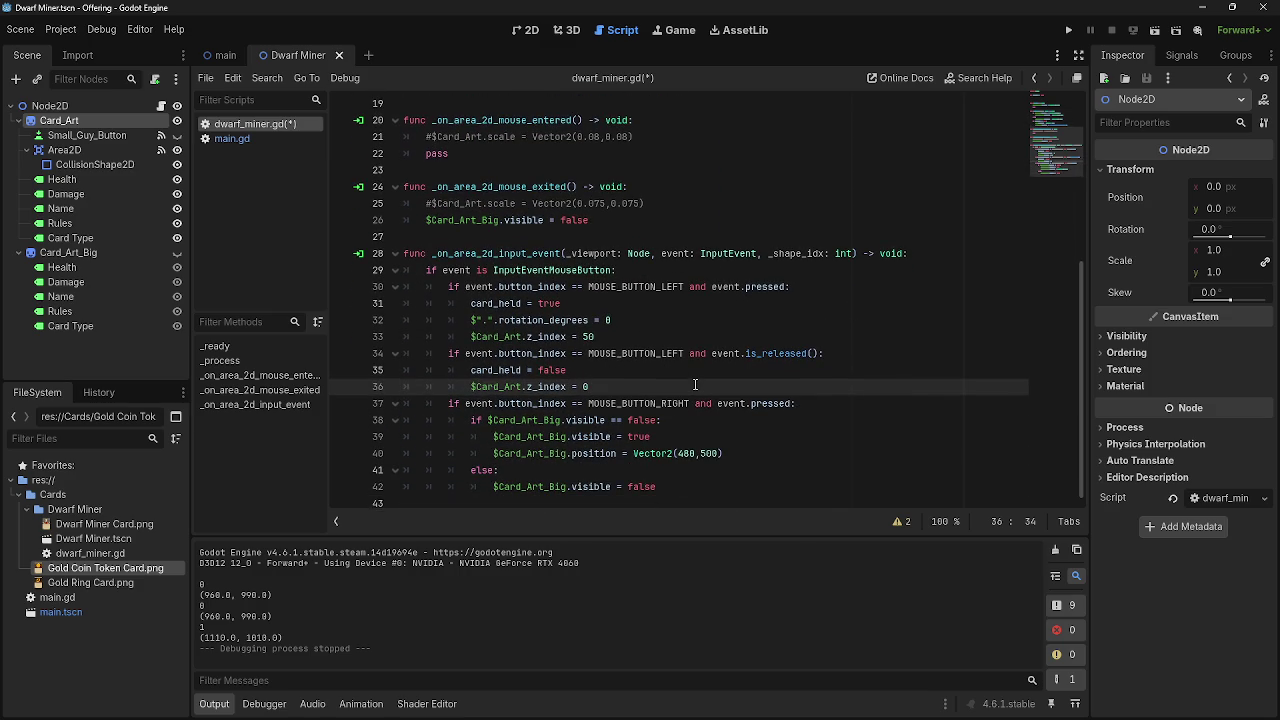
click(228, 138)
click(250, 124)
Add $Card_Art.position = Vector2(0,0) after z_index = 0 and run the game.
key(Return)
text($Card_Art.position = Vector2(0,0))
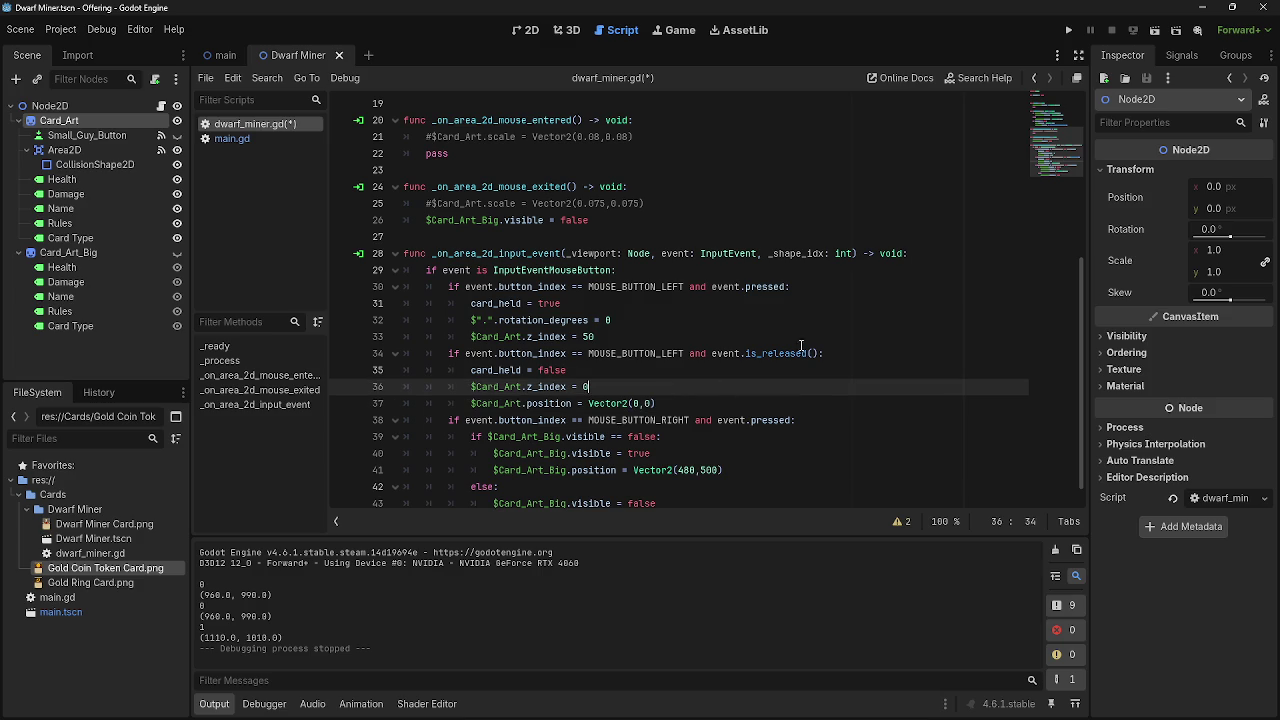
click(1068, 30)
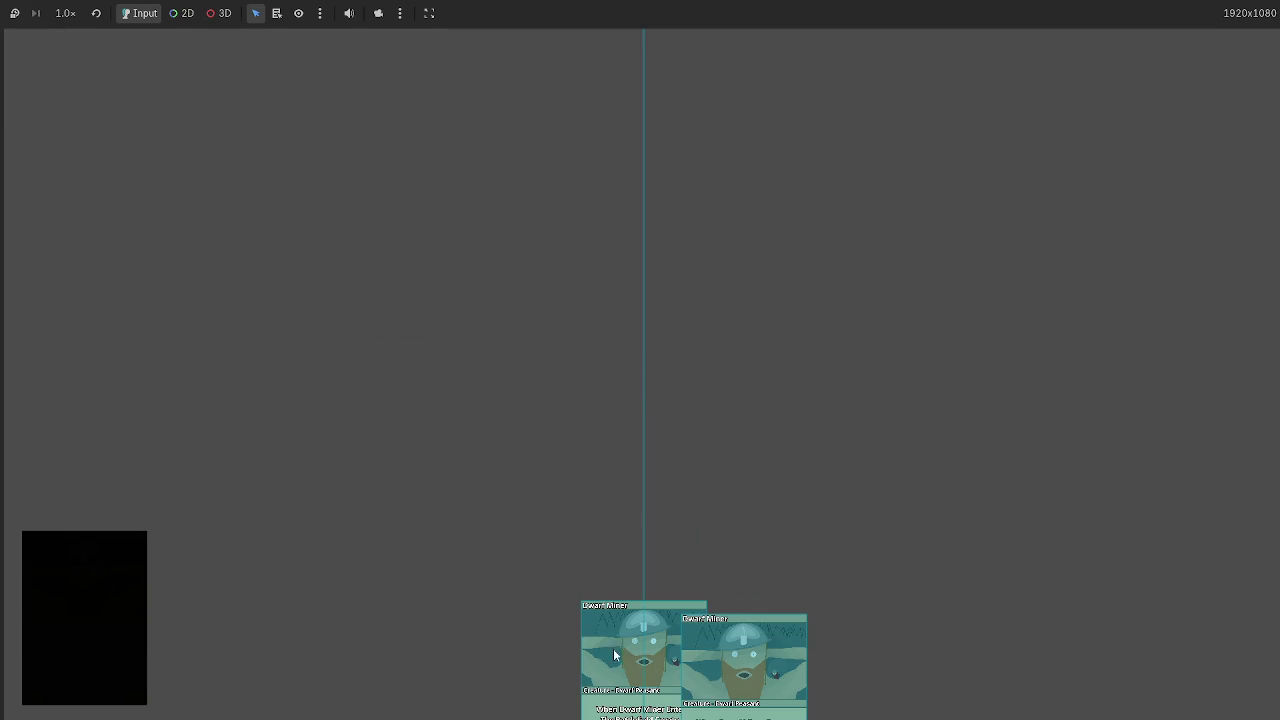
Drag two Dwarf Miner cards from the hand onto the board, then stop the game with F8.
mouse_move(655, 660)
mouse_down()
mouse_move(772, 497)
mouse_move(938, 320)
mouse_up()
mouse_move(740, 650)
mouse_down()
mouse_move(746, 348)
mouse_move(962, 338)
mouse_up()
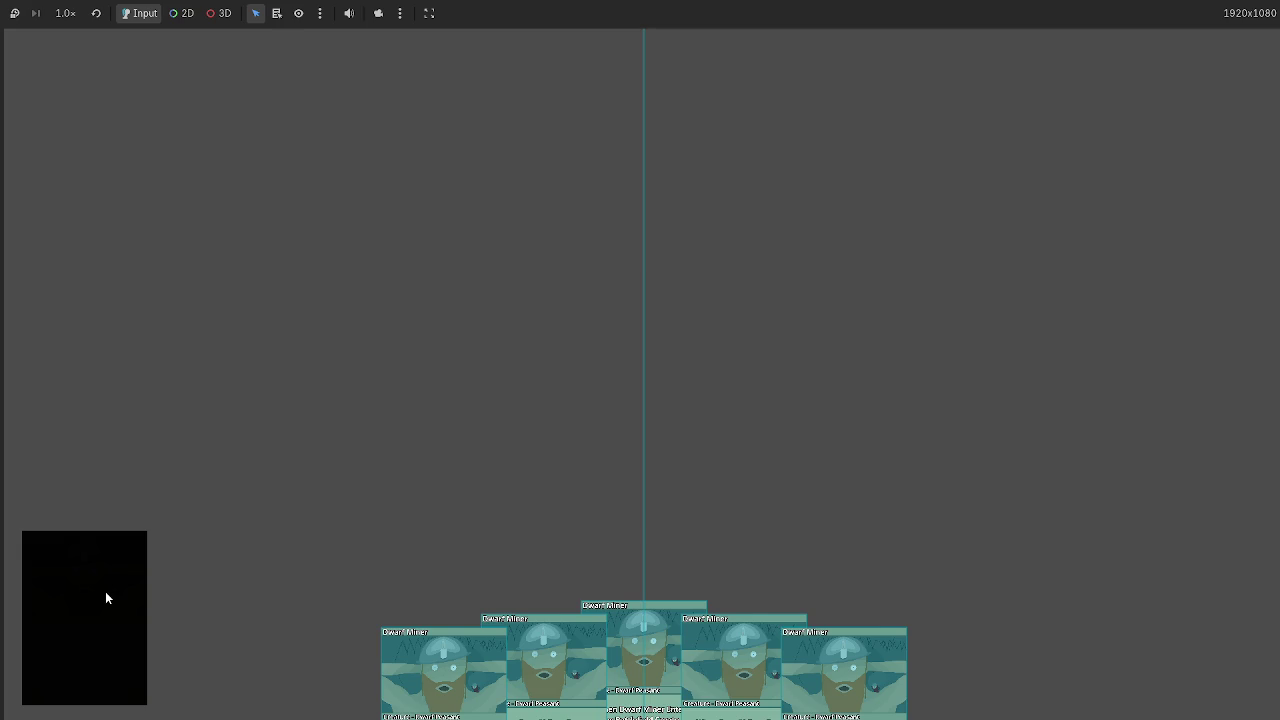
key(F8)
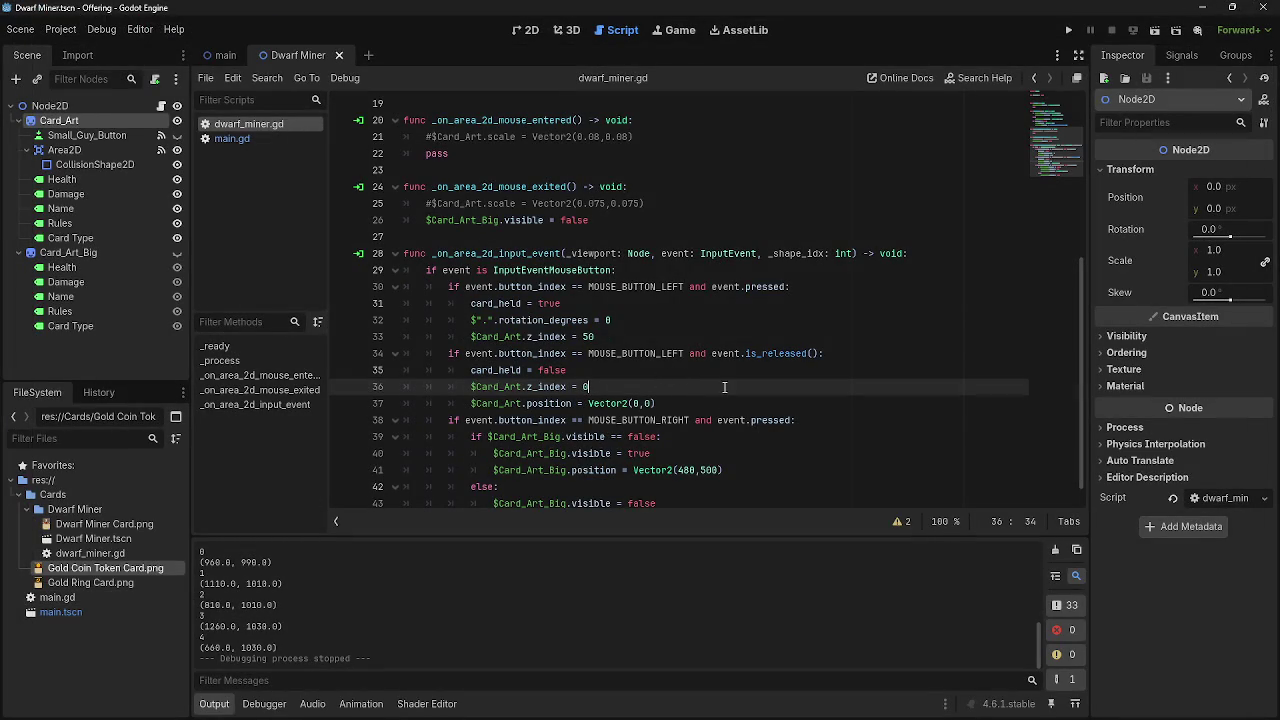
Scroll through dwarf_miner.gd and place the caret on blank line 27.
scroll(725, 400, up, 5)
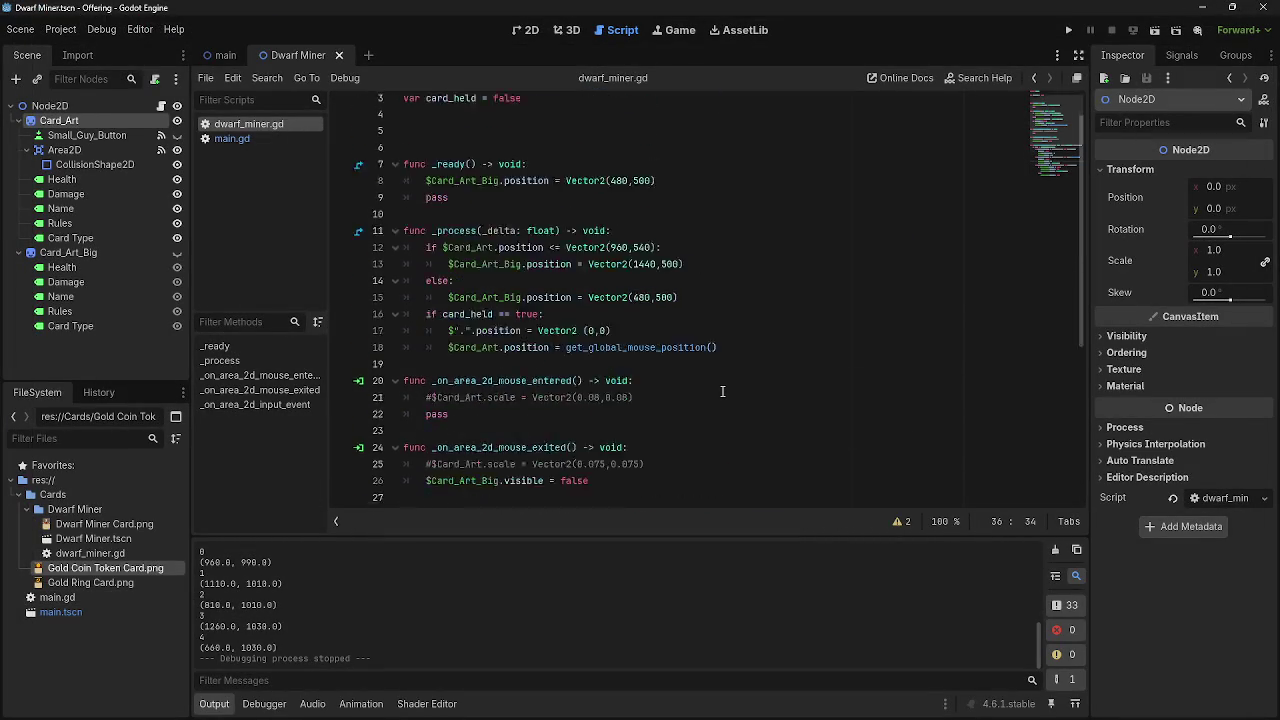
scroll(722, 390, down, 5)
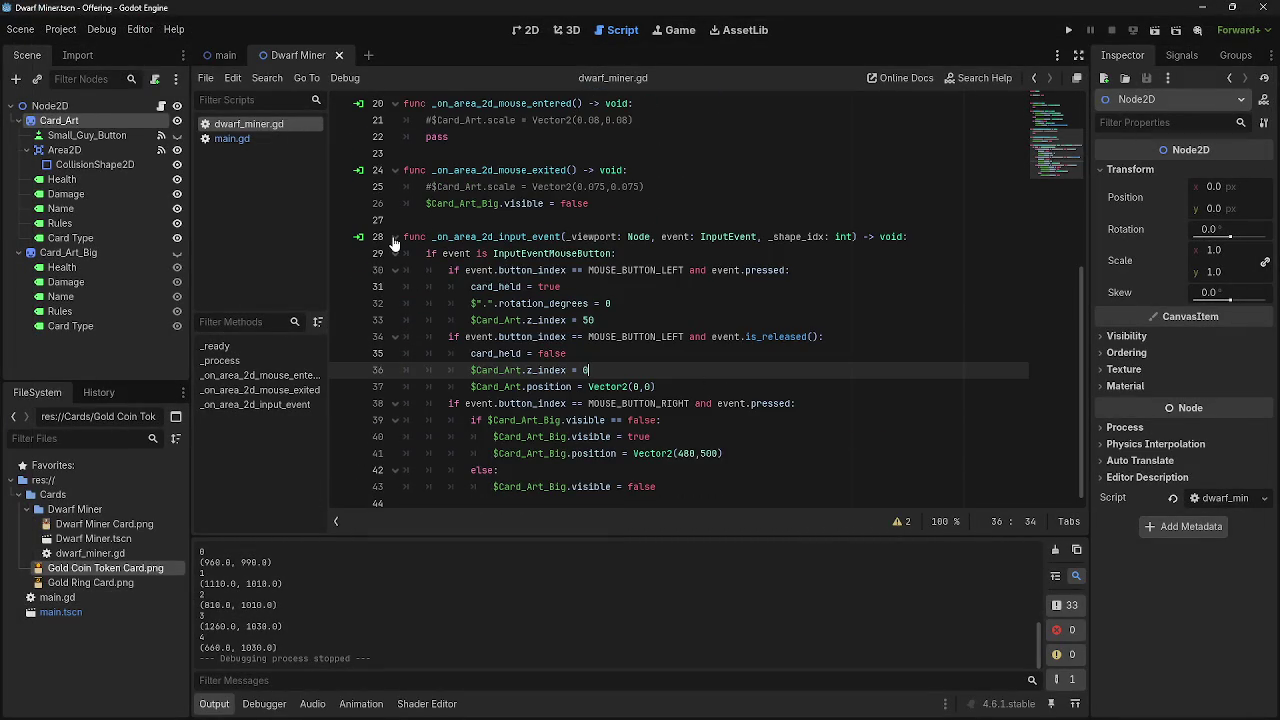
scroll(393, 243, up, 6)
scroll(393, 243, down, 6)
click(746, 218)
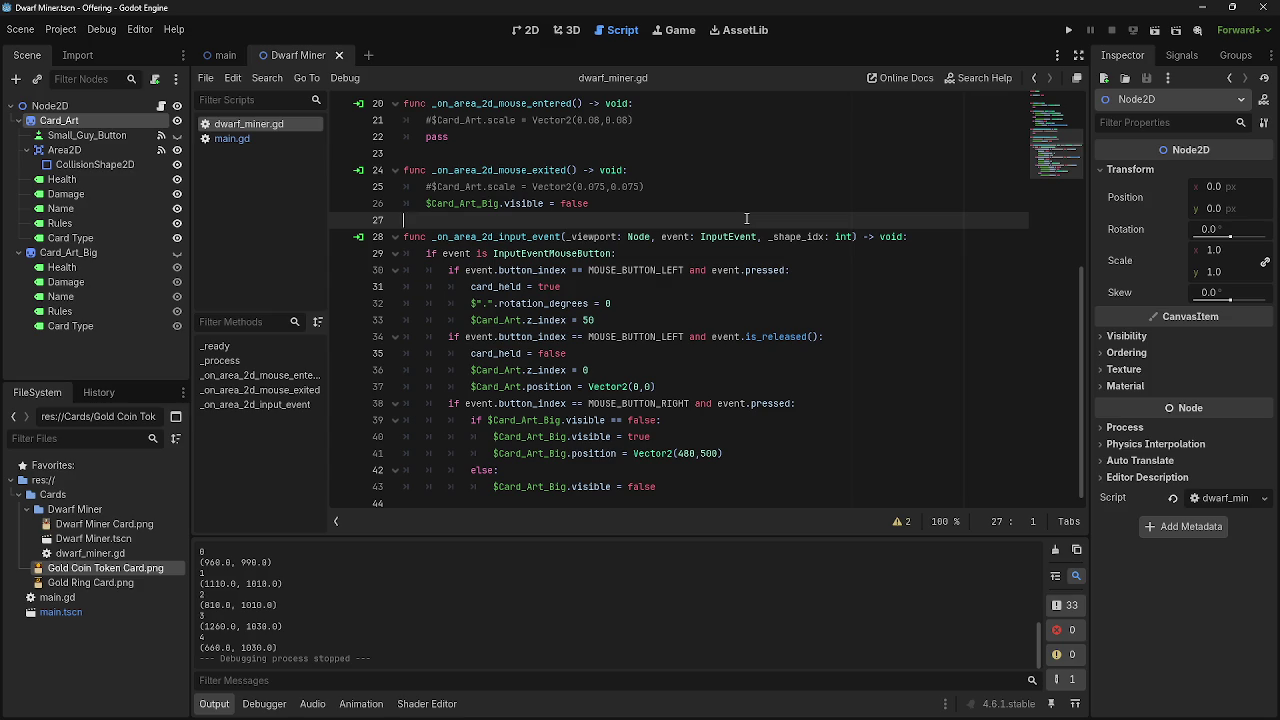
click(1072, 30)
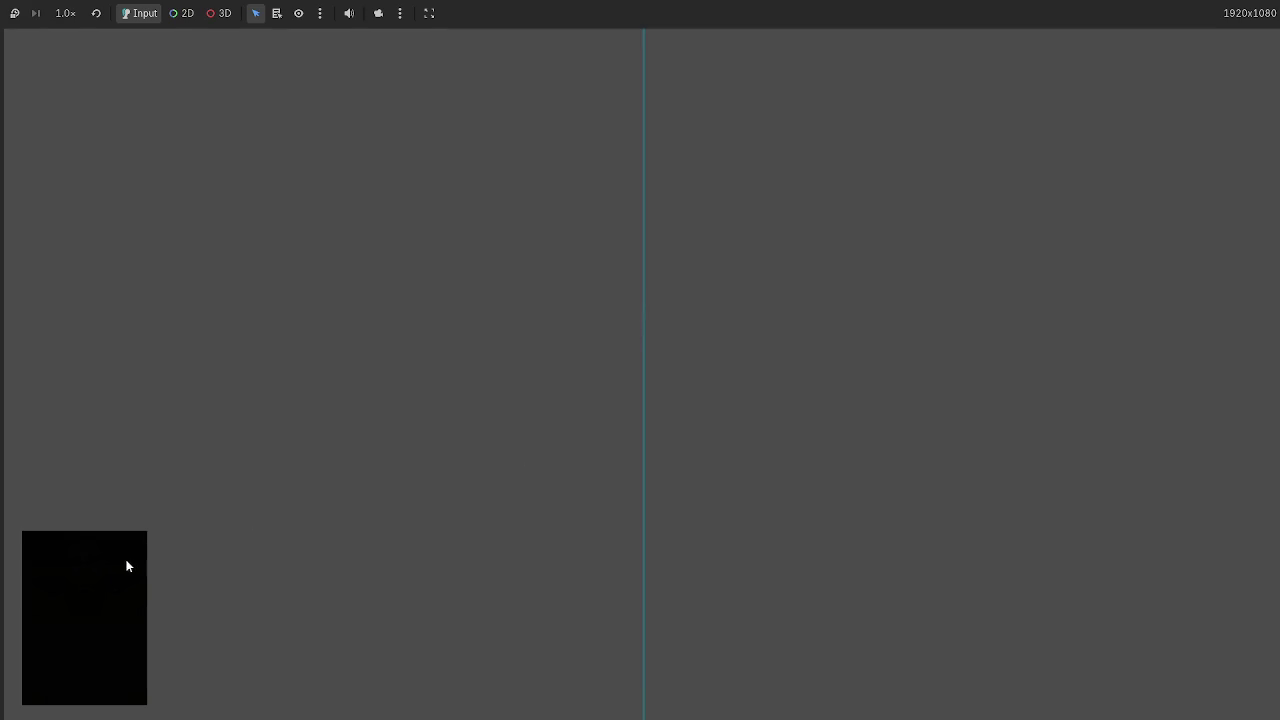
click(126, 563)
mouse_move(700, 655)
mouse_down()
mouse_move(410, 320)
mouse_move(784, 358)
mouse_up()
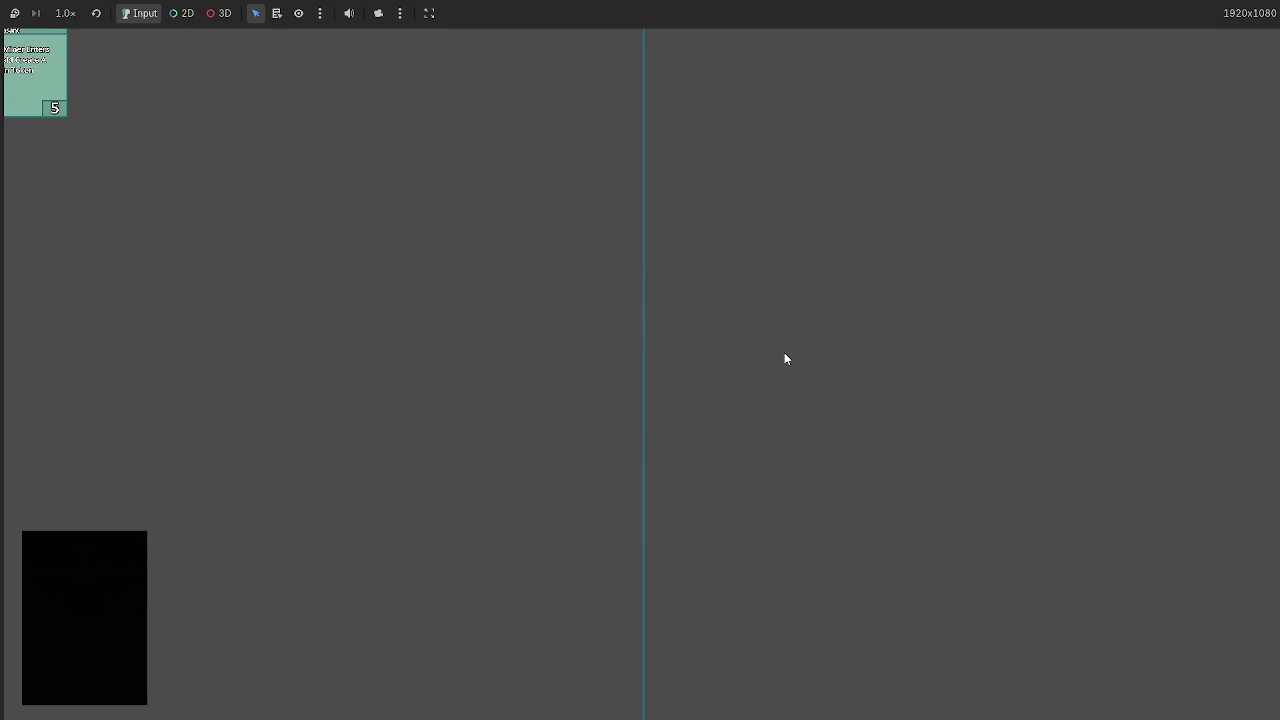
key(alt+F4)
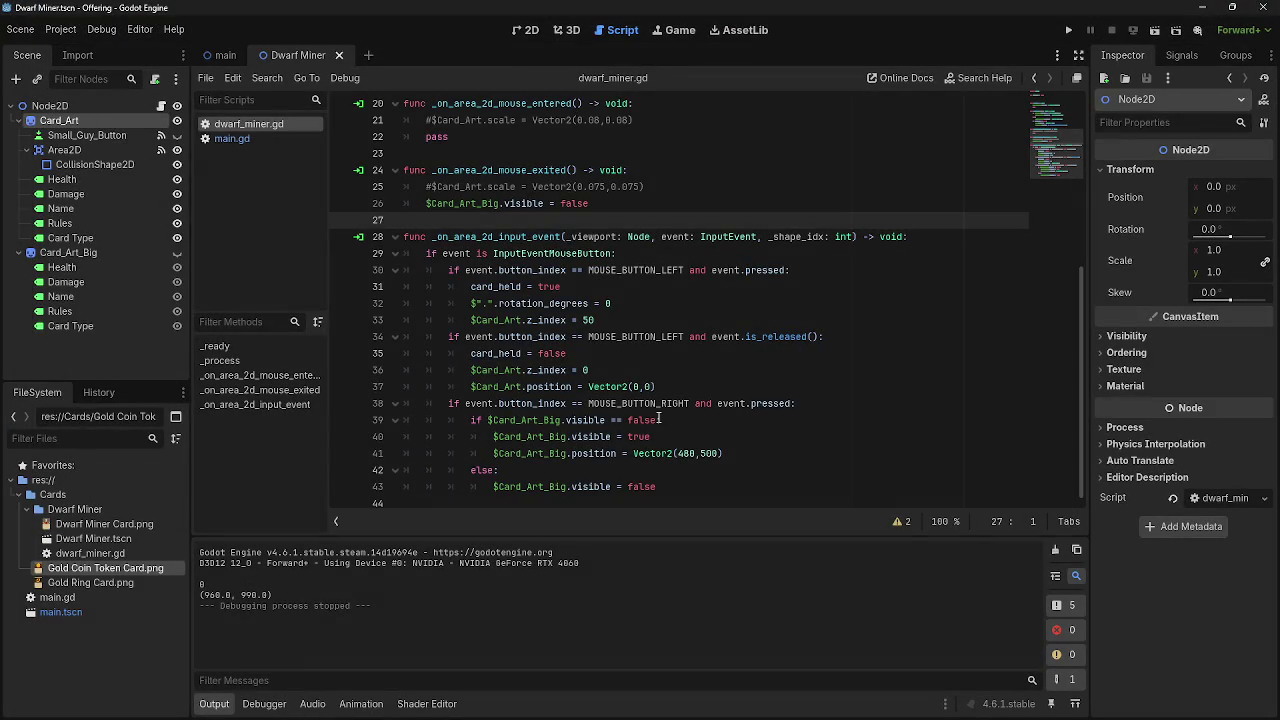
Add line 37 assigning $Card_Art.position to the root Node2D reference.
click(692, 370)
key(Return)
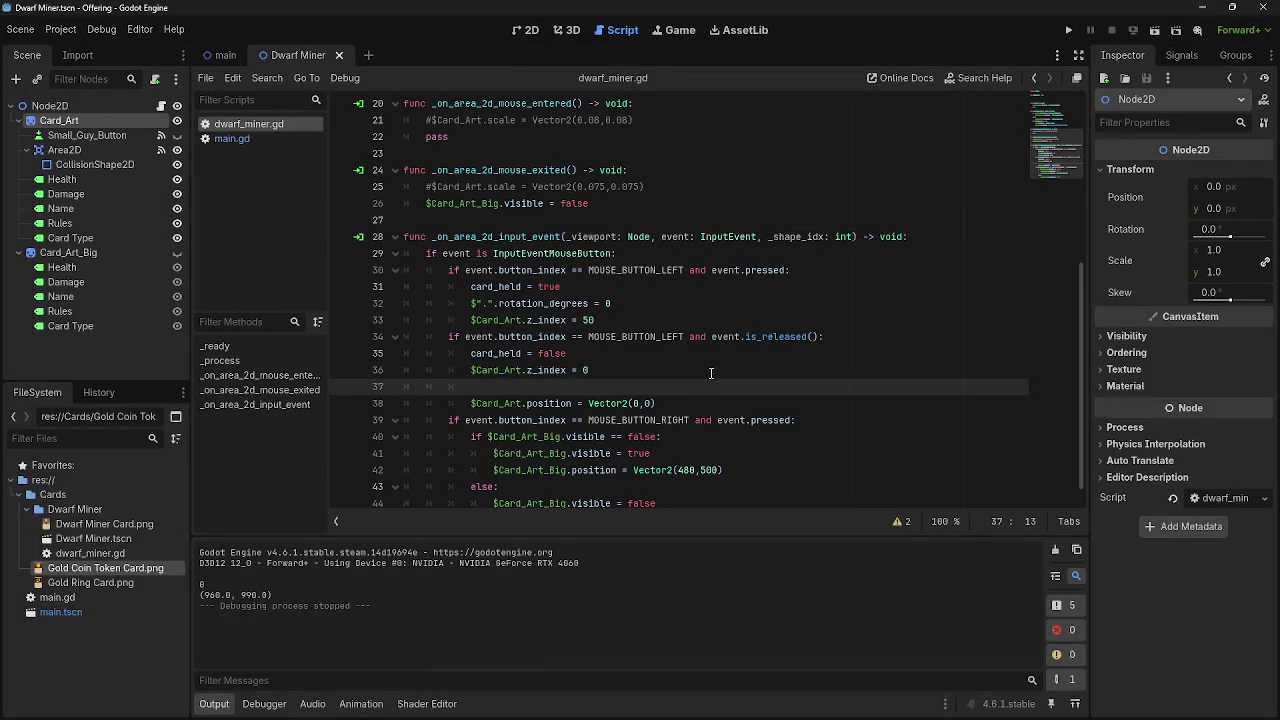
drag(68, 106, 540, 386)
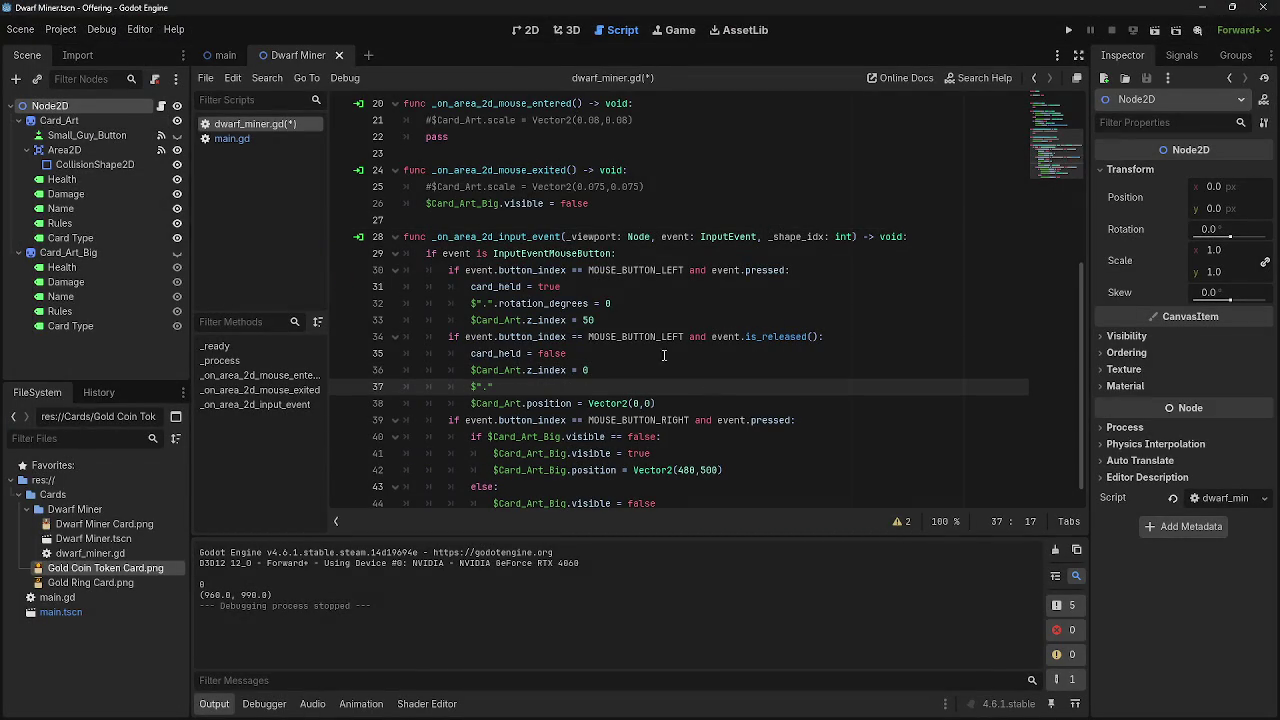
text( =)
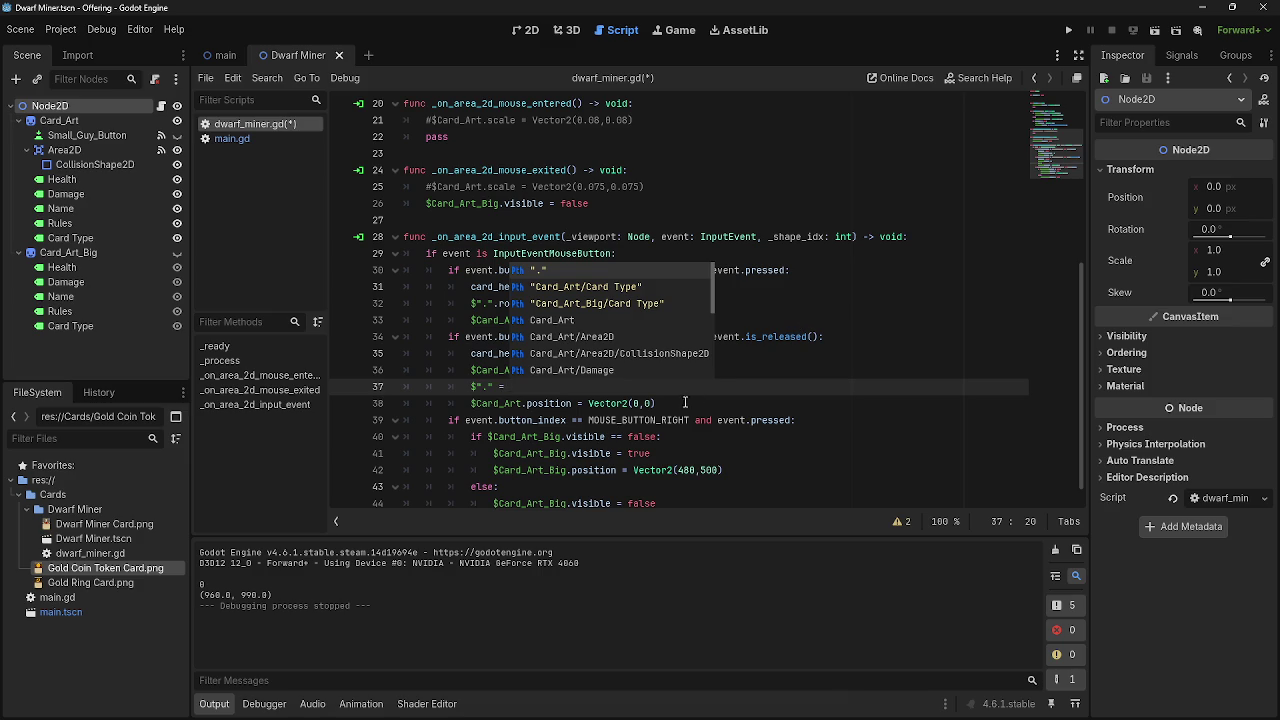
mouse_move(656, 403)
mouse_down()
mouse_move(480, 403)
mouse_move(576, 403)
mouse_up()
key(ctrl+c)
click(590, 390)
key(ctrl+v)
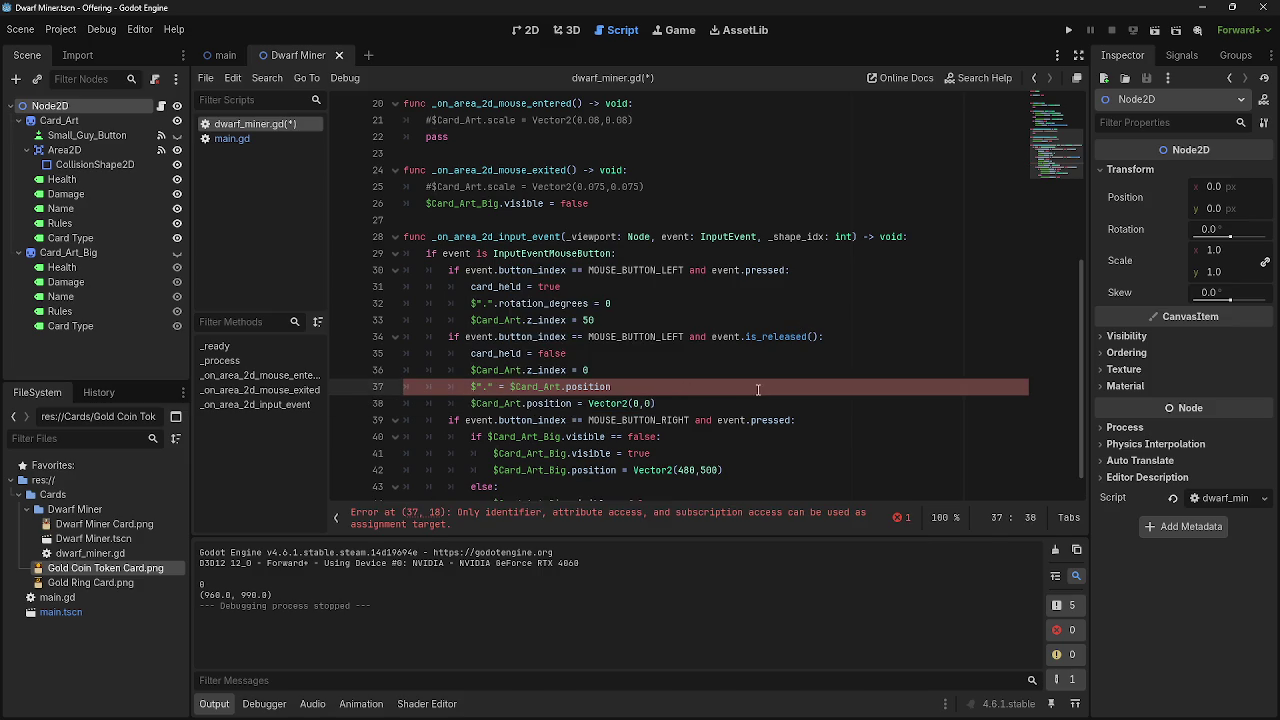
click(510, 387)
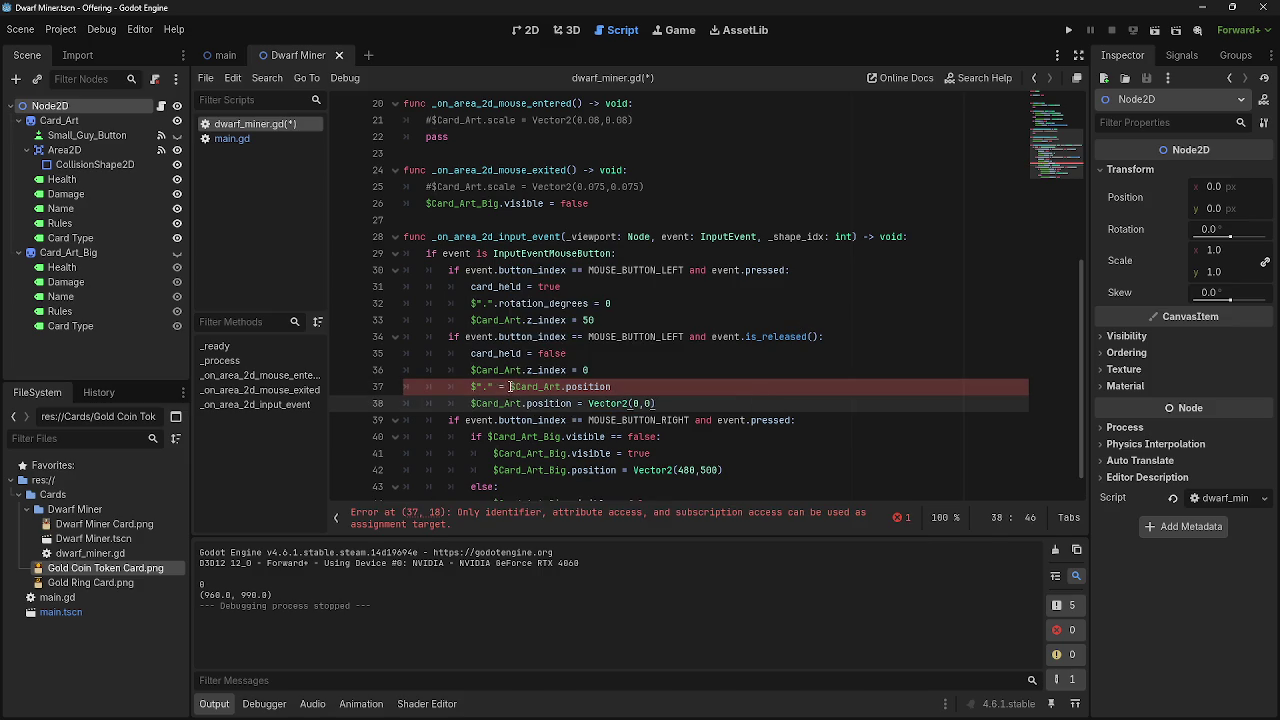
Fix line 37 to $".".position = $Card_Art.position and launch the game.
click(586, 517)
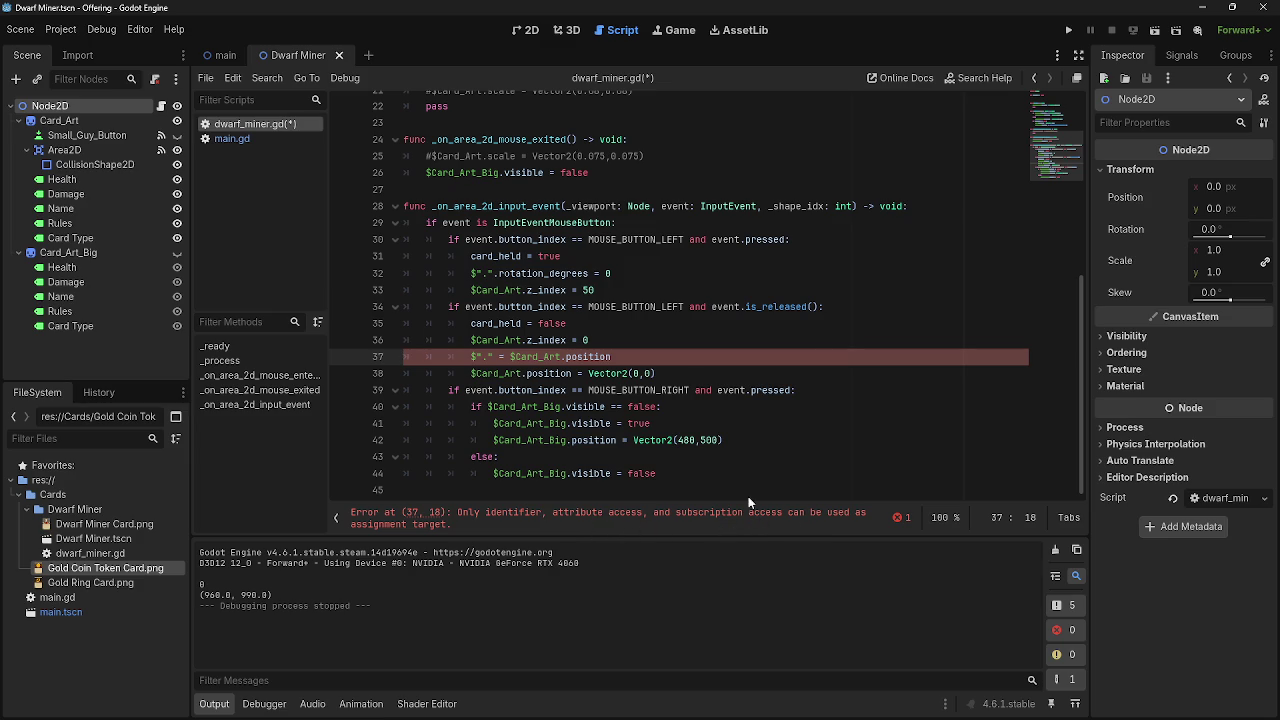
click(491, 357)
text(.position)
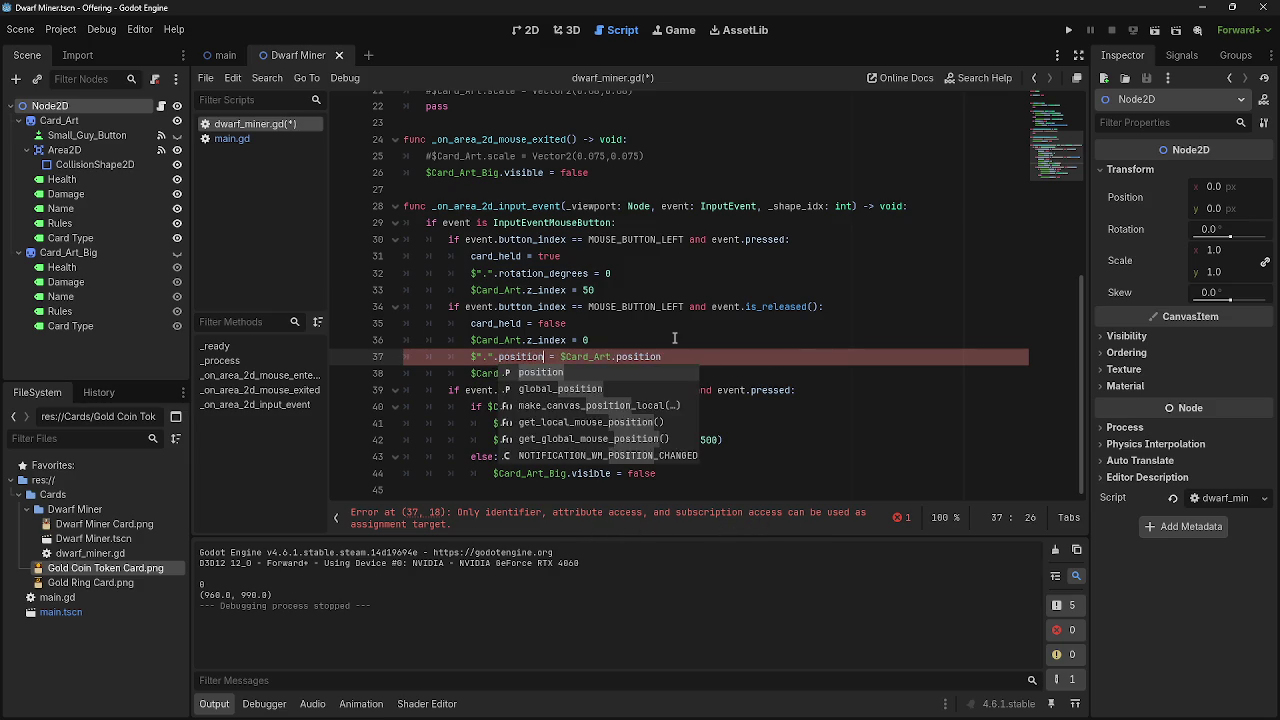
click(766, 372)
click(1068, 32)
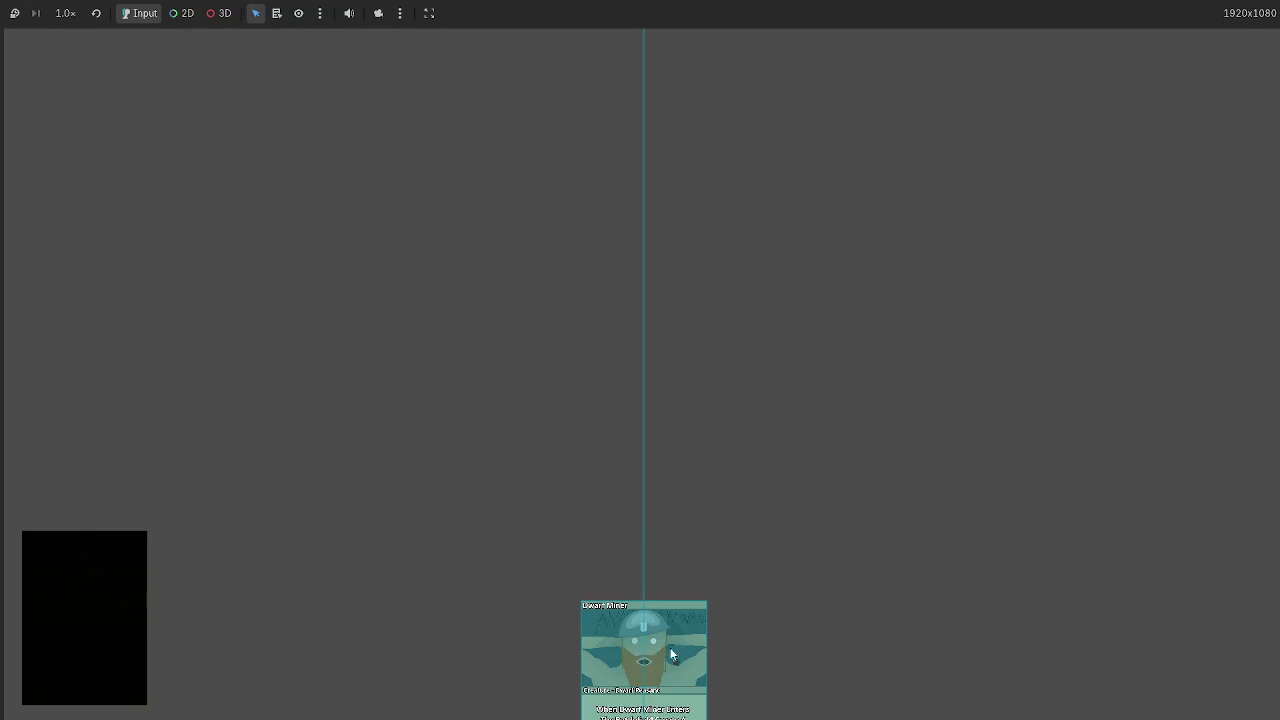
Drag the Dwarf Miner card toward the upper left of the game, then stop it with F8.
drag(640, 660, 410, 290)
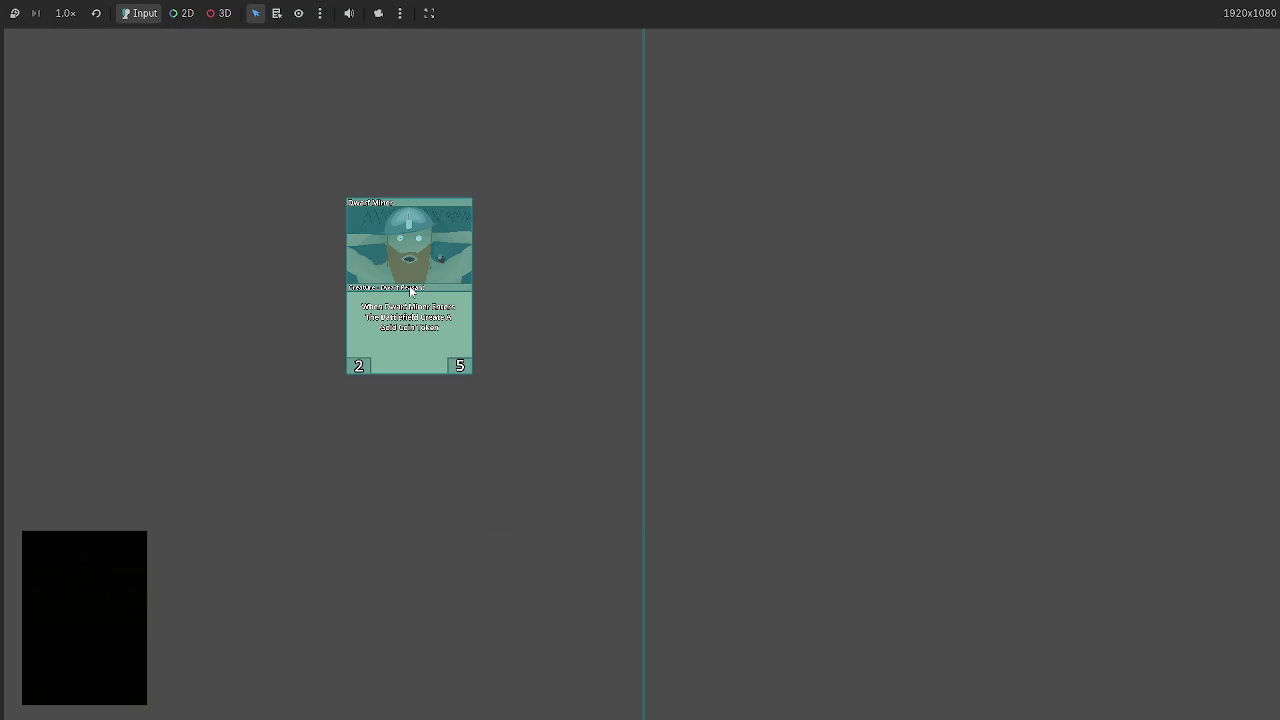
mouse_move(388, 318)
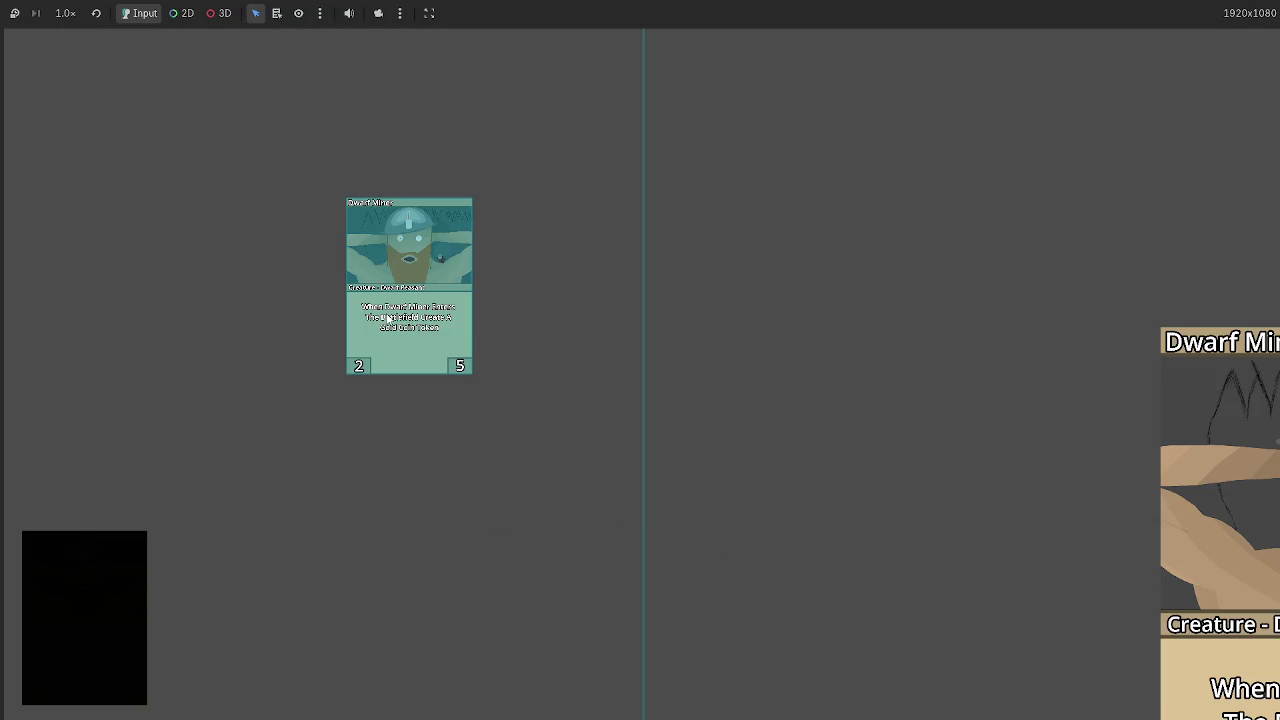
mouse_move(388, 318)
mouse_down()
mouse_move(196, 223)
mouse_move(325, 254)
mouse_move(282, 305)
mouse_move(178, 271)
mouse_up()
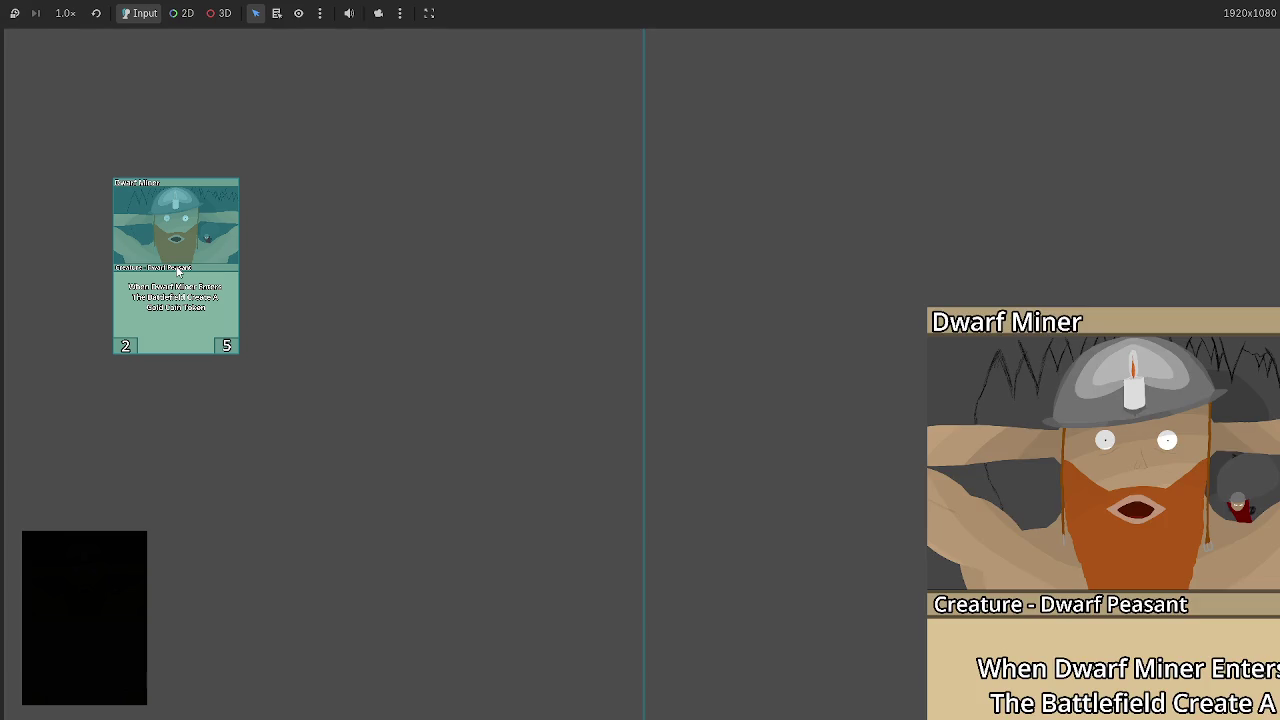
key(F8)
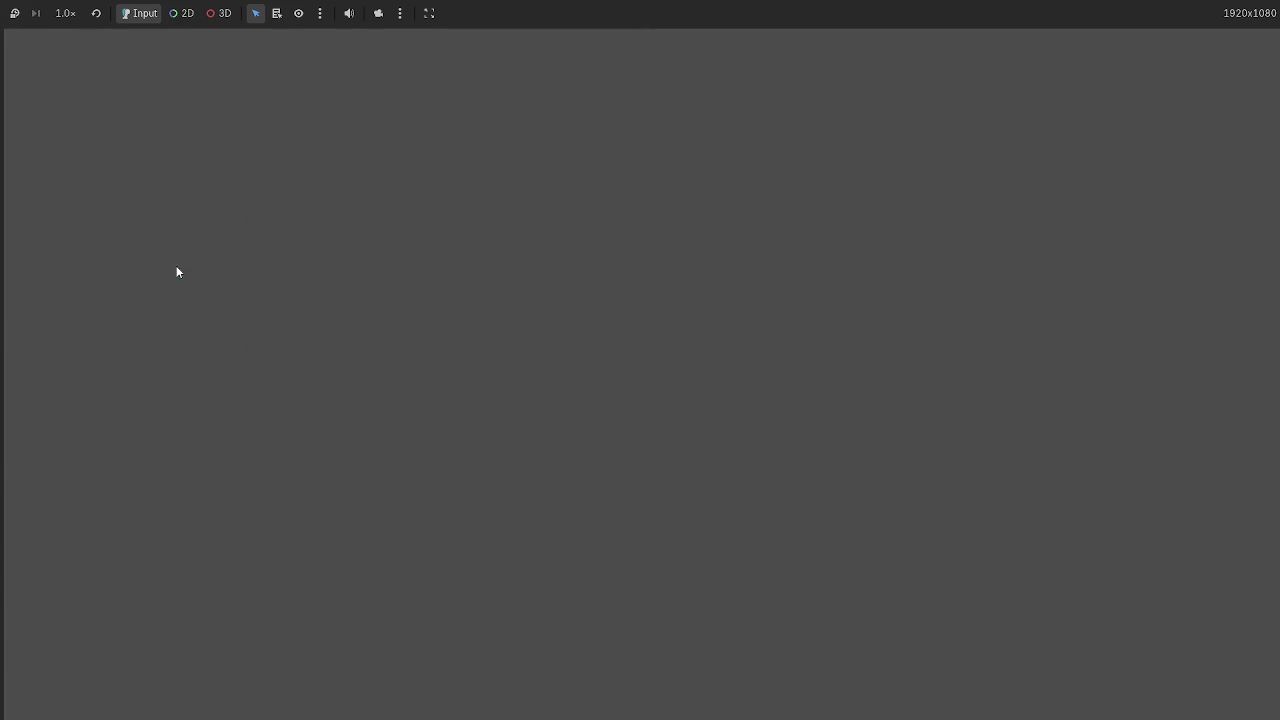
Subtract $".".position from the Vector2(480,500) big-preview position on line 42.
click(737, 453)
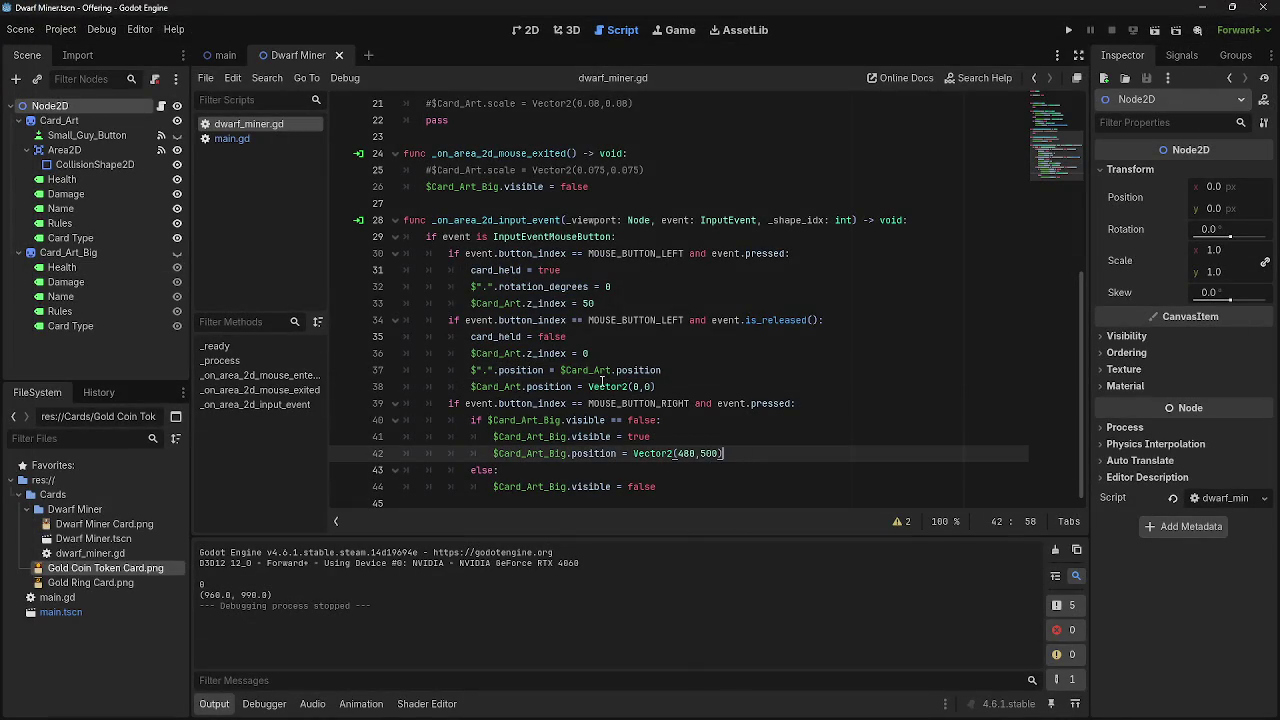
drag(548, 370, 464, 371)
key(ctrl+c)
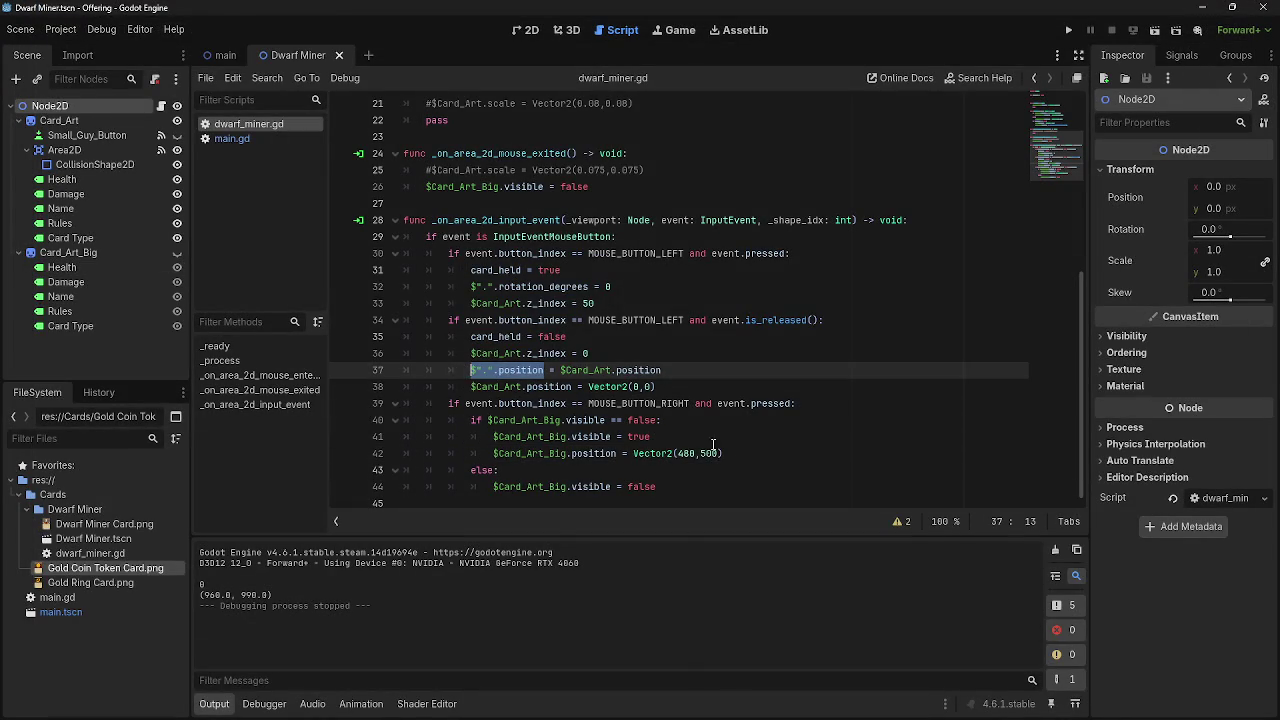
click(754, 455)
text(-)
key(ctrl+v)
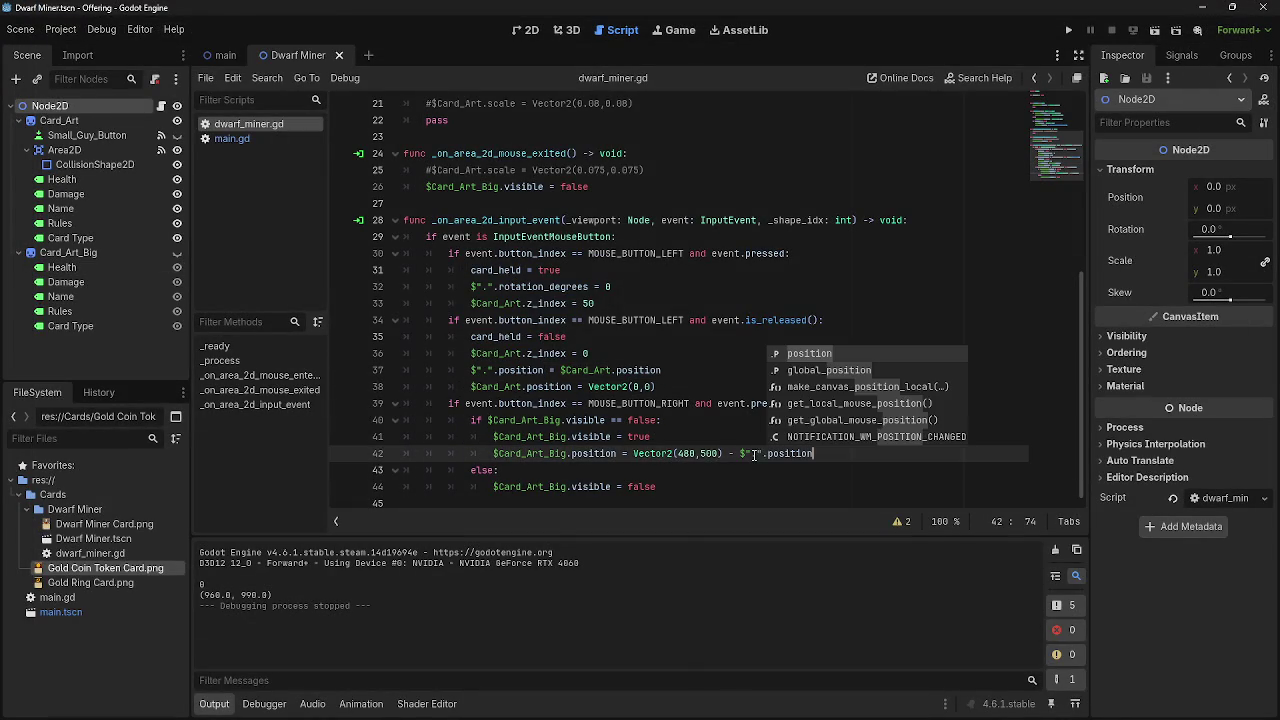
drag(723, 455, 821, 456)
key(ctrl+c)
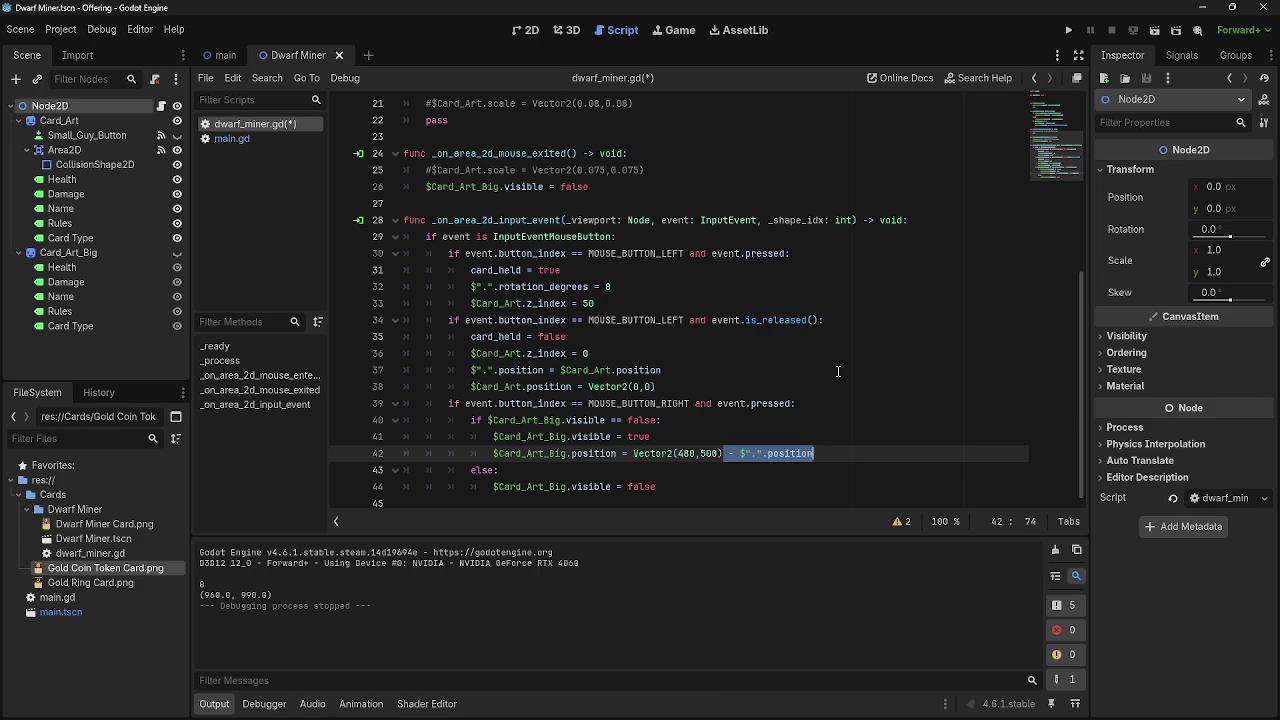
scroll(836, 405, up, 7)
click(723, 307)
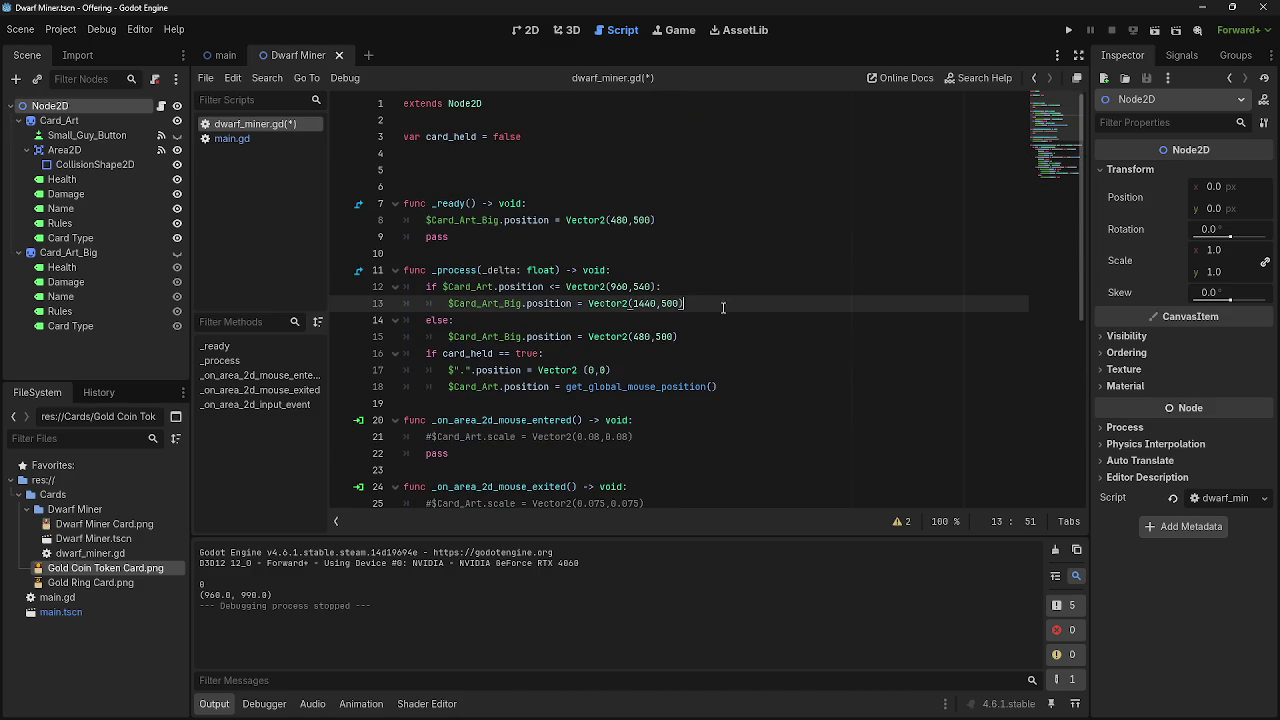
key(ctrl+v)
click(729, 338)
key(ctrl+v)
scroll(848, 407, down, 2)
key(ctrl+z)
click(963, 196)
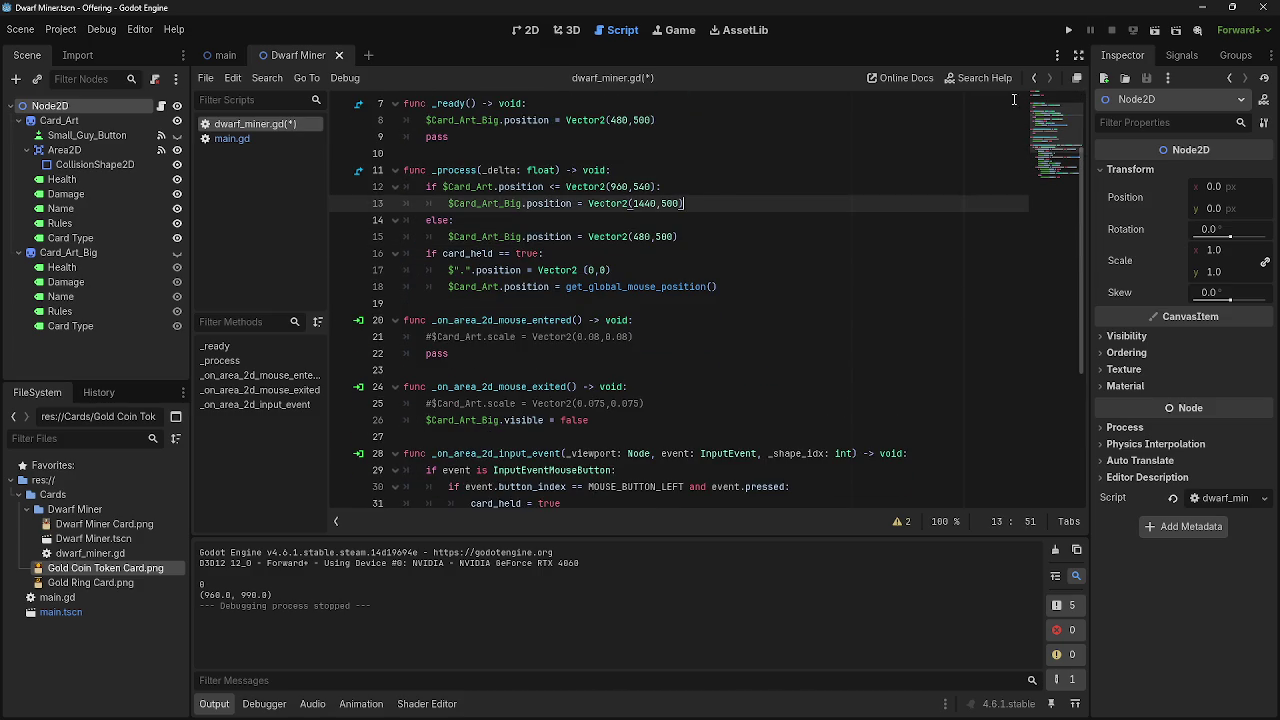
Run the game, drag the Dwarf Miner card across the table, then stop it.
click(1069, 31)
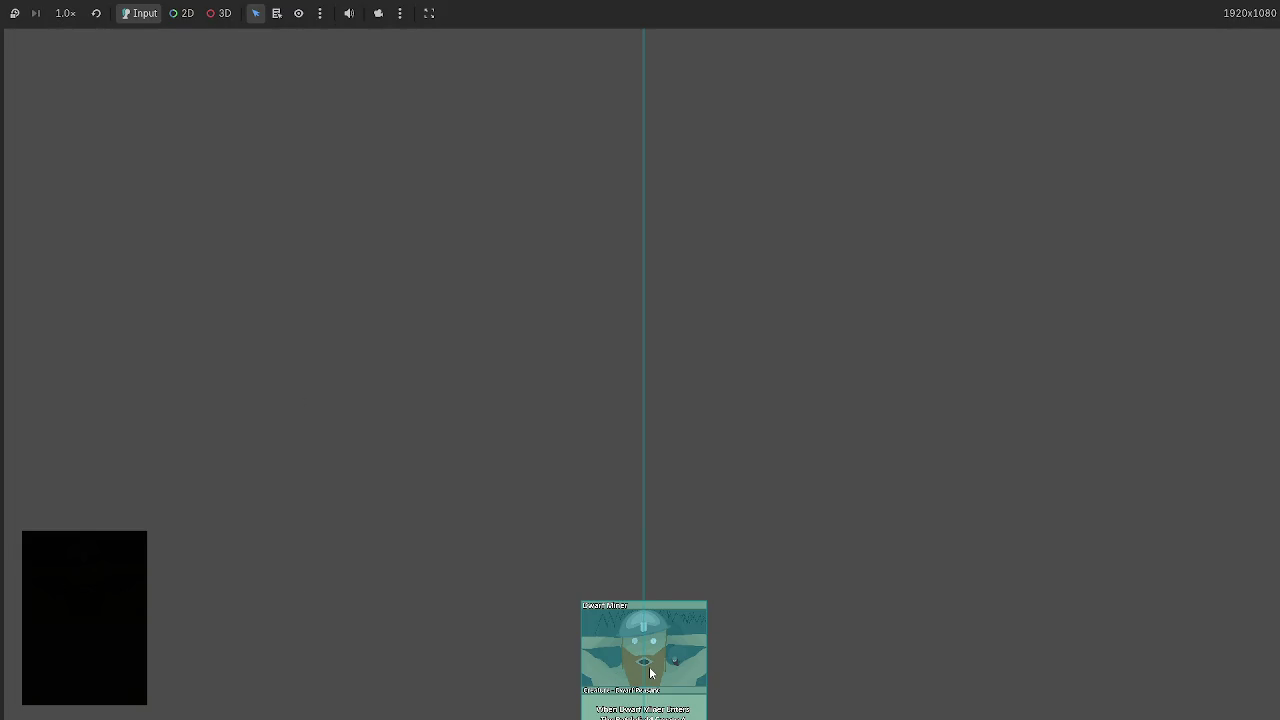
mouse_move(650, 673)
mouse_down()
mouse_move(560, 520)
mouse_move(830, 540)
mouse_move(483, 520)
mouse_up()
key(F8)
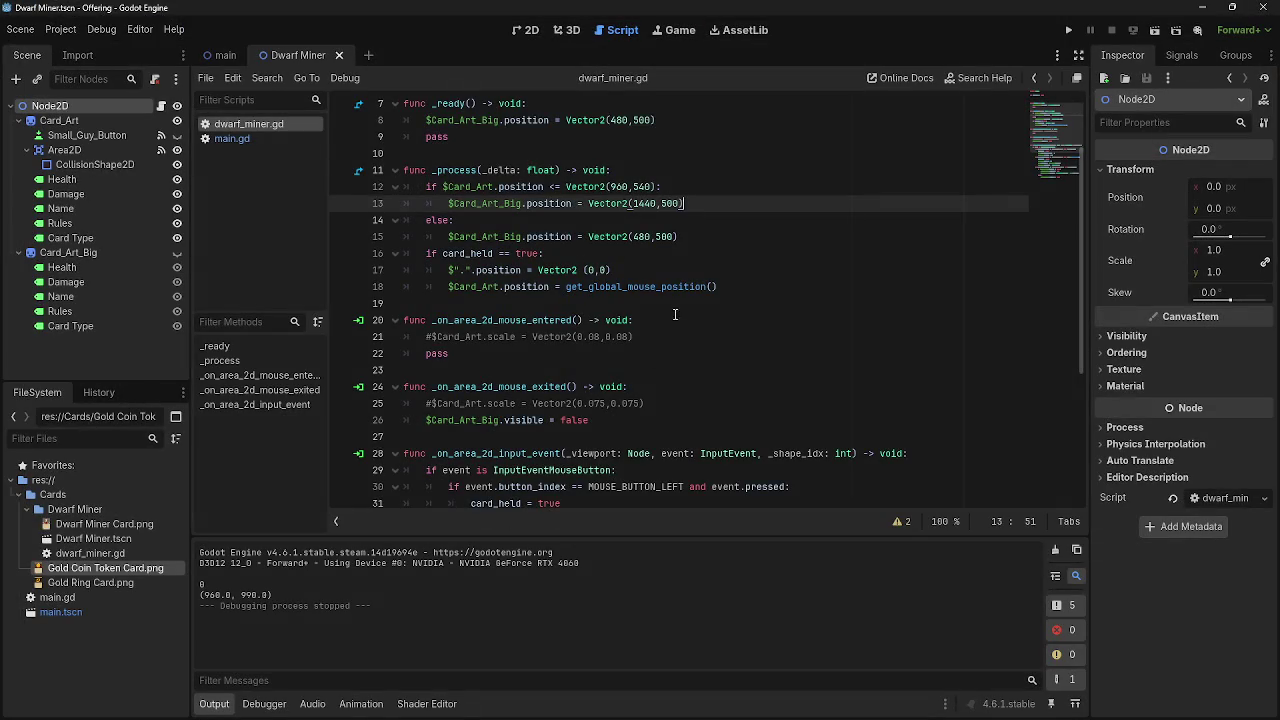
Review the big-preview position code on lines 13 and 42, then run the project again.
scroll(672, 318, up, 2)
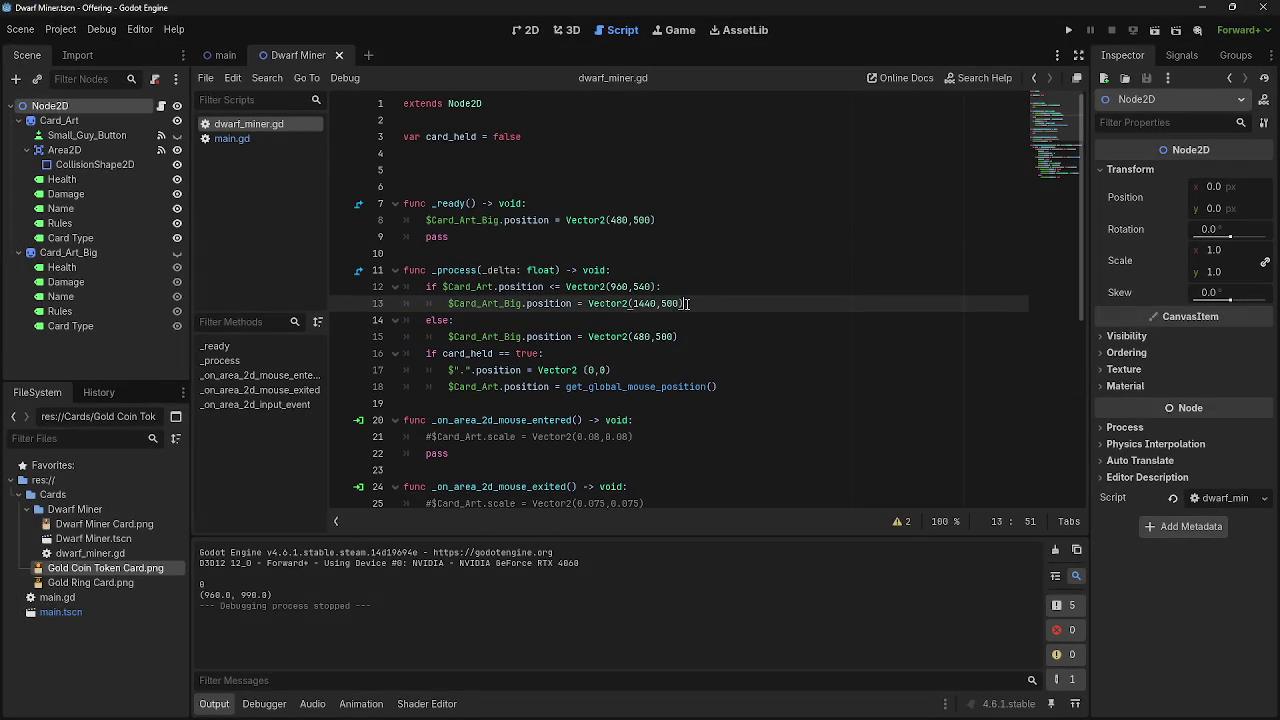
scroll(706, 350, down, 6)
scroll(706, 354, up, 5)
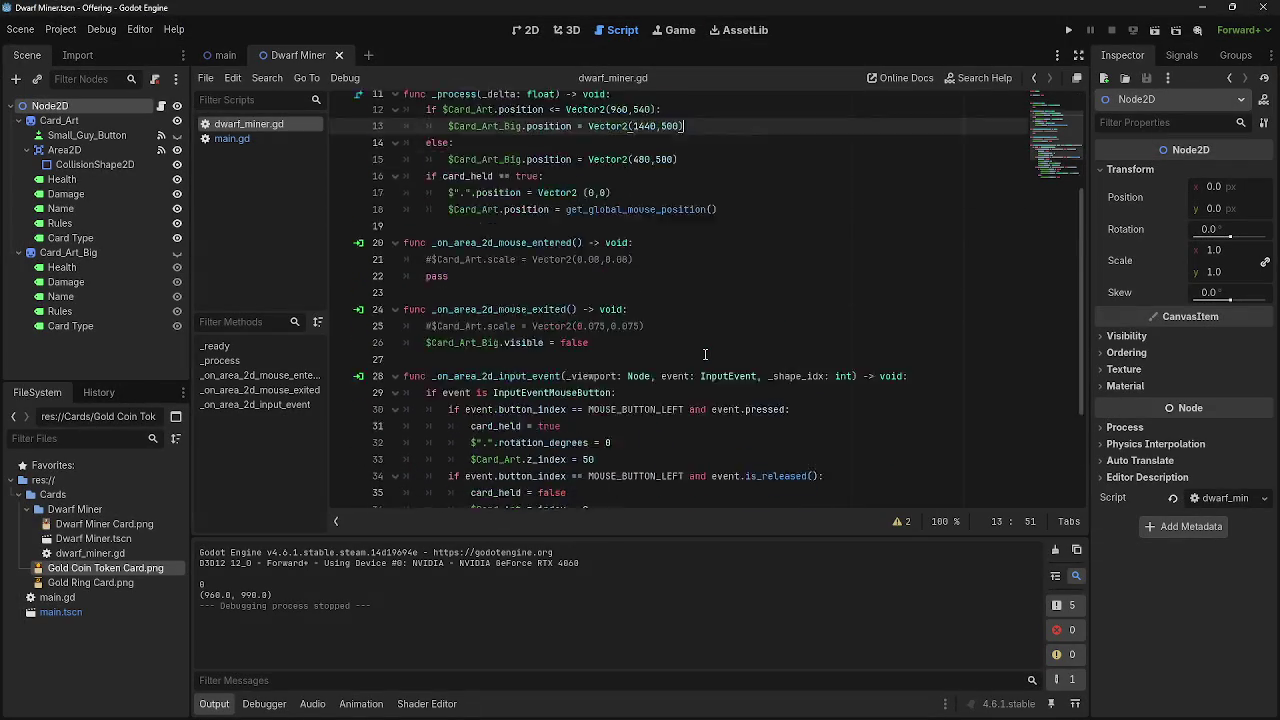
key(Up)
key(Up)
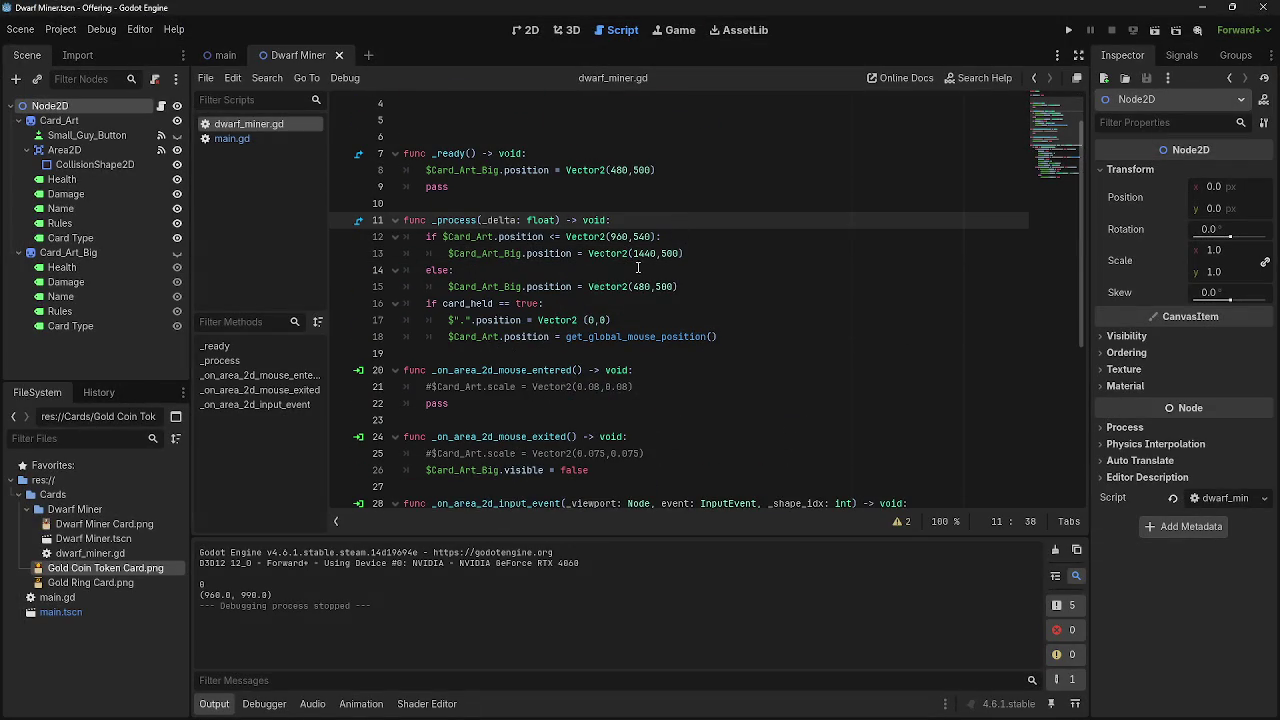
click(740, 254)
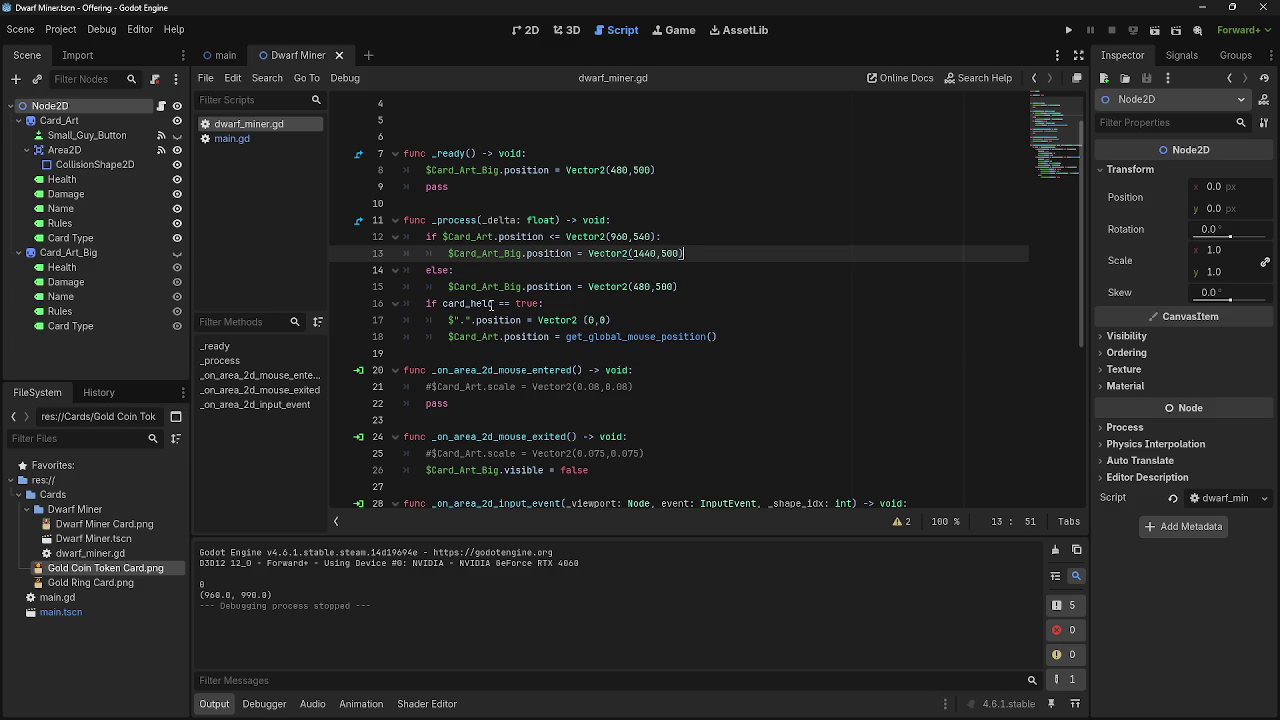
click(696, 370)
scroll(696, 368, down, 5)
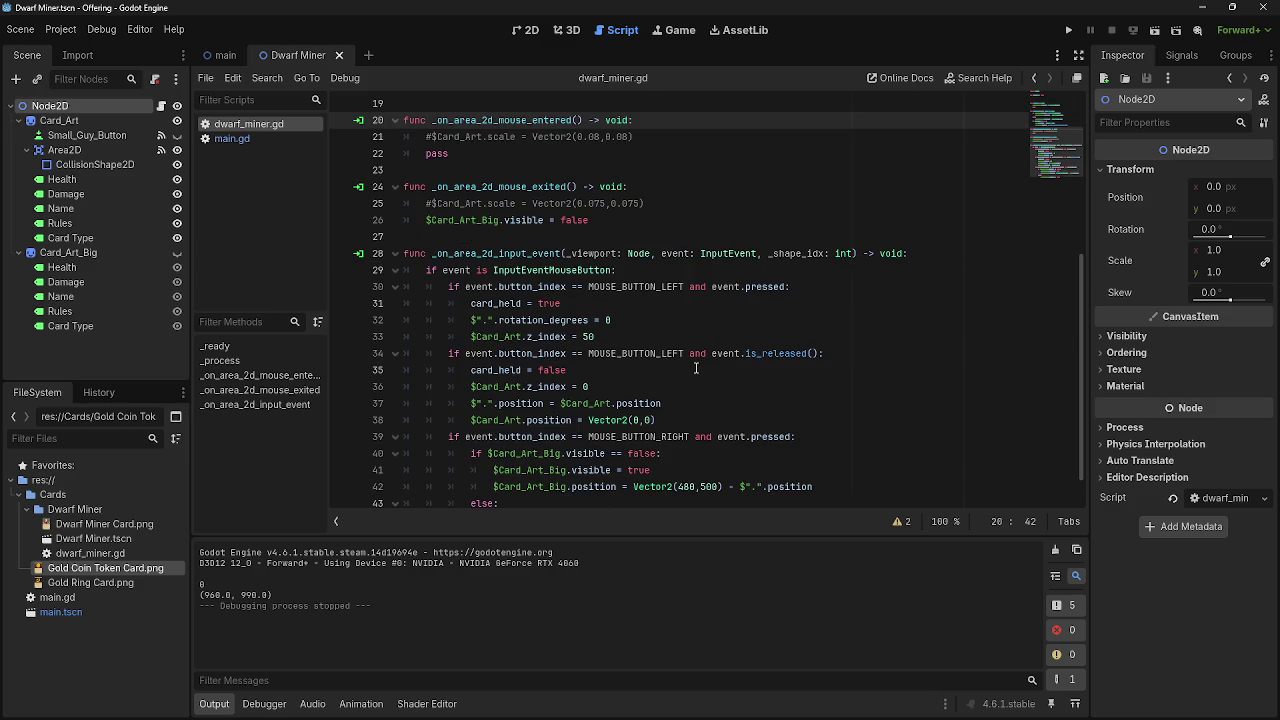
scroll(696, 368, down, 1)
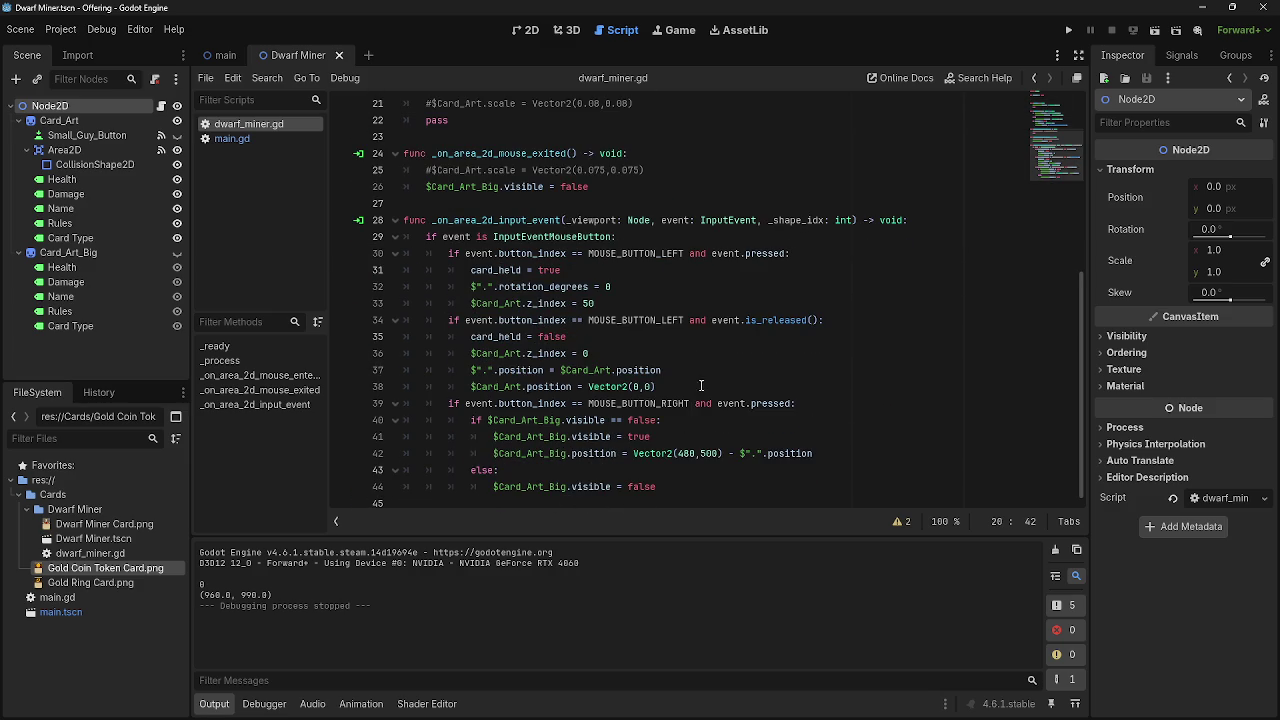
click(484, 437)
drag(470, 453, 814, 453)
click(722, 453)
click(865, 453)
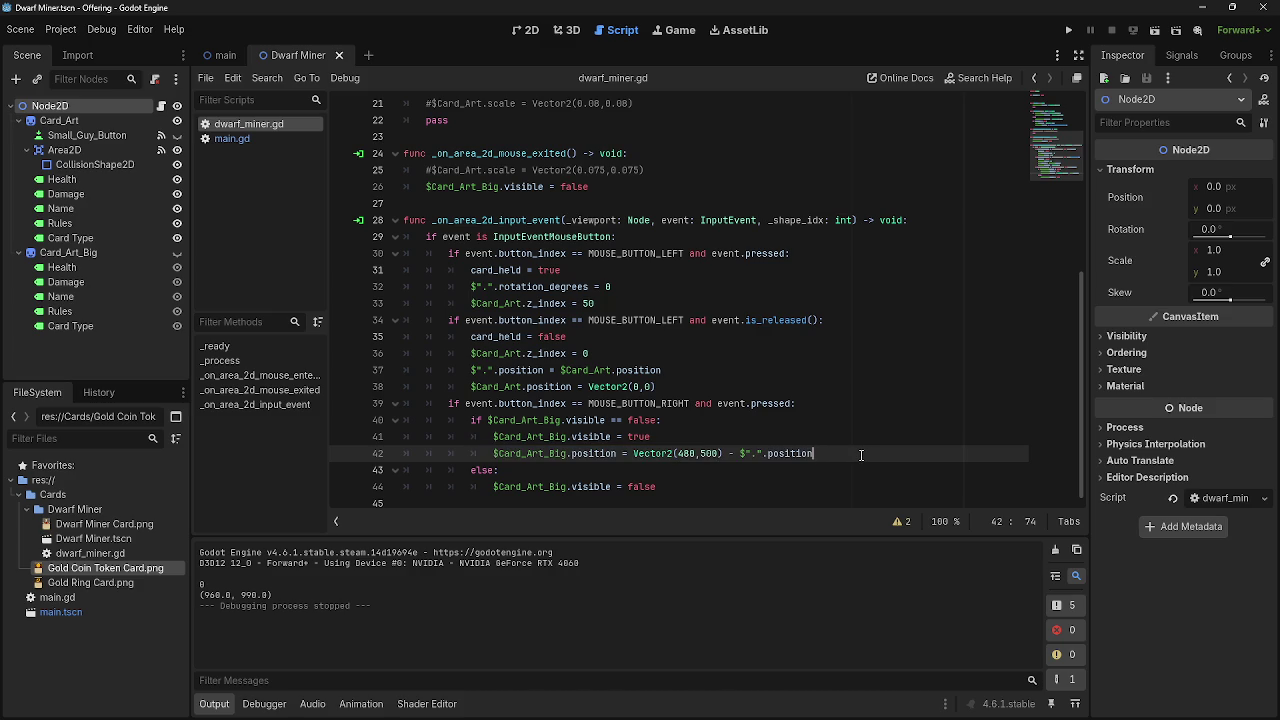
click(1068, 30)
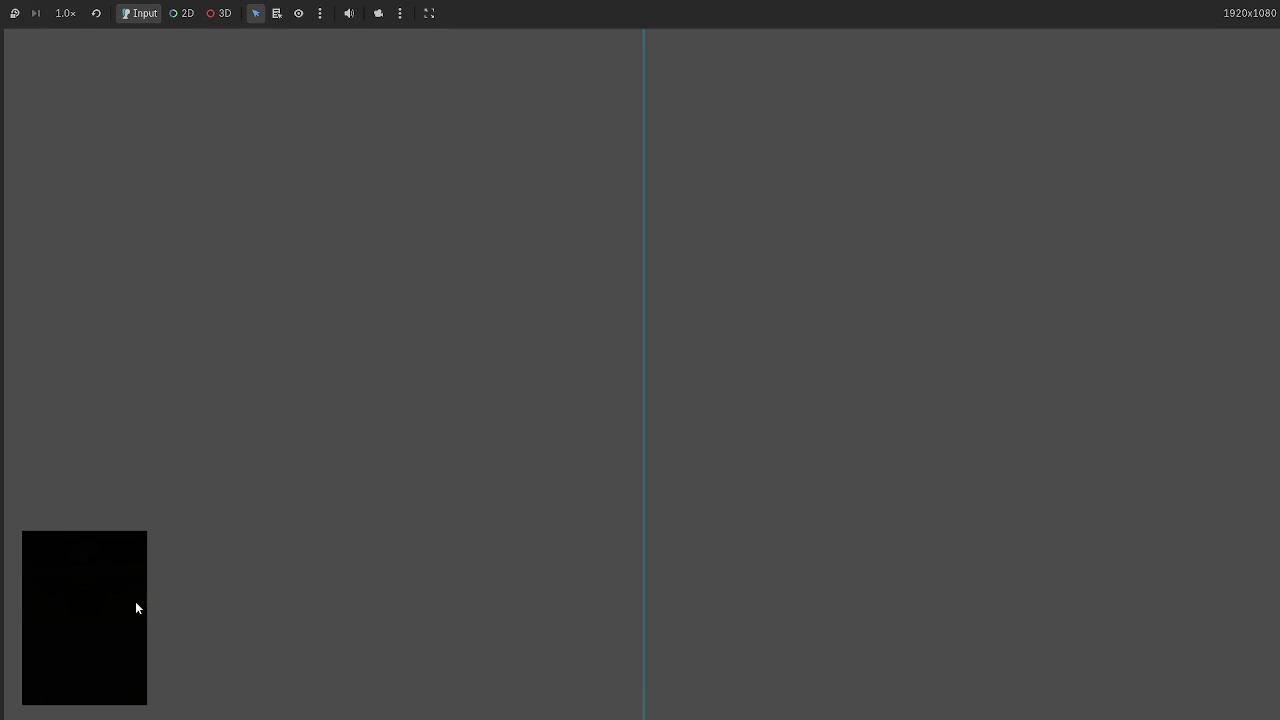
Draw a Dwarf Miner card from the deck, drag it around the board, and stop the game.
click(137, 607)
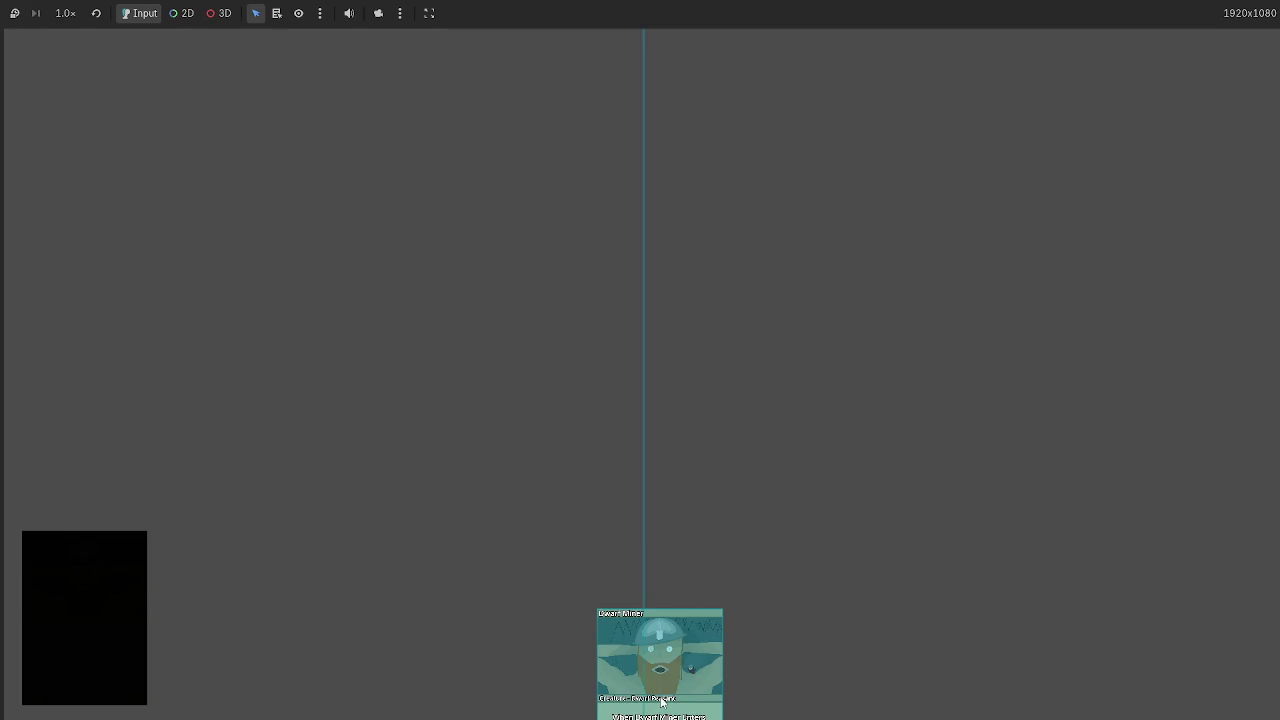
mouse_move(650, 678)
mouse_down()
mouse_move(315, 505)
mouse_move(772, 545)
mouse_move(497, 536)
mouse_move(789, 585)
mouse_move(660, 695)
mouse_move(530, 690)
mouse_move(790, 690)
mouse_move(523, 659)
mouse_move(569, 608)
mouse_move(686, 608)
mouse_move(513, 579)
mouse_move(349, 475)
mouse_move(242, 385)
mouse_move(97, 164)
mouse_up()
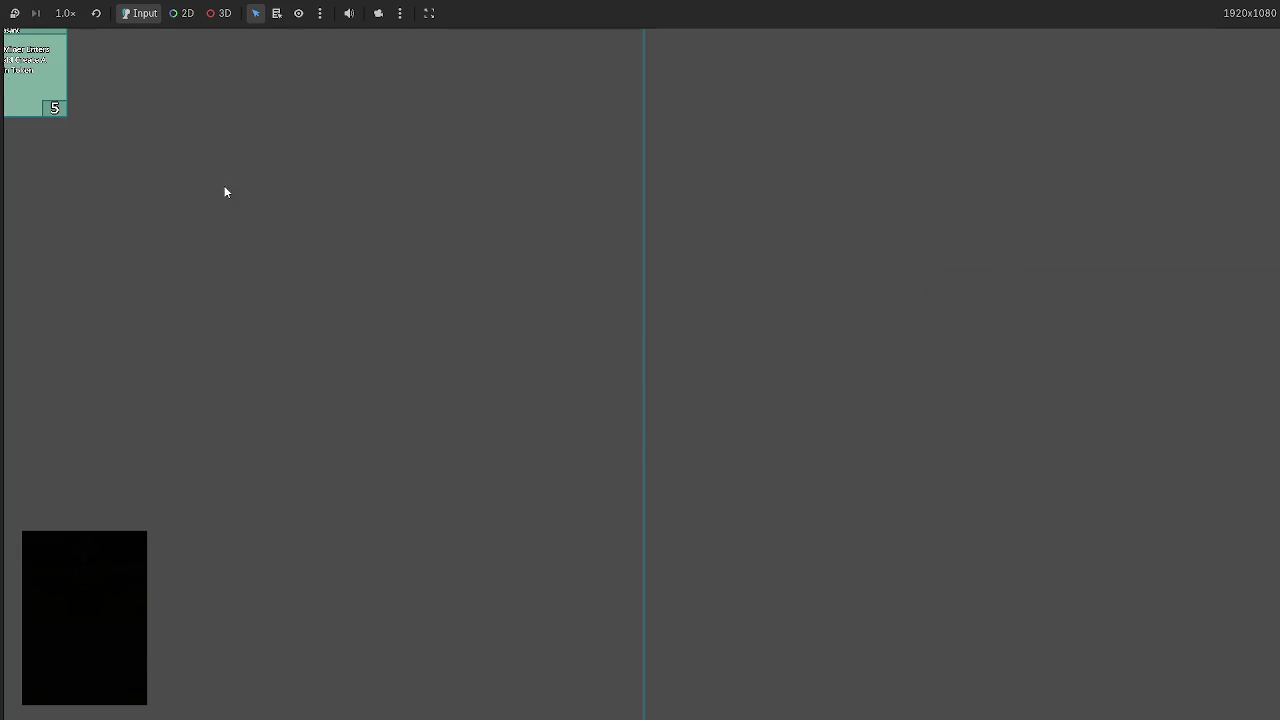
mouse_move(60, 89)
mouse_down()
mouse_move(163, 334)
mouse_move(276, 334)
mouse_move(263, 280)
mouse_move(82, 141)
mouse_move(458, 107)
mouse_move(527, 118)
mouse_move(114, 274)
mouse_move(163, 277)
mouse_up()
key(F8)
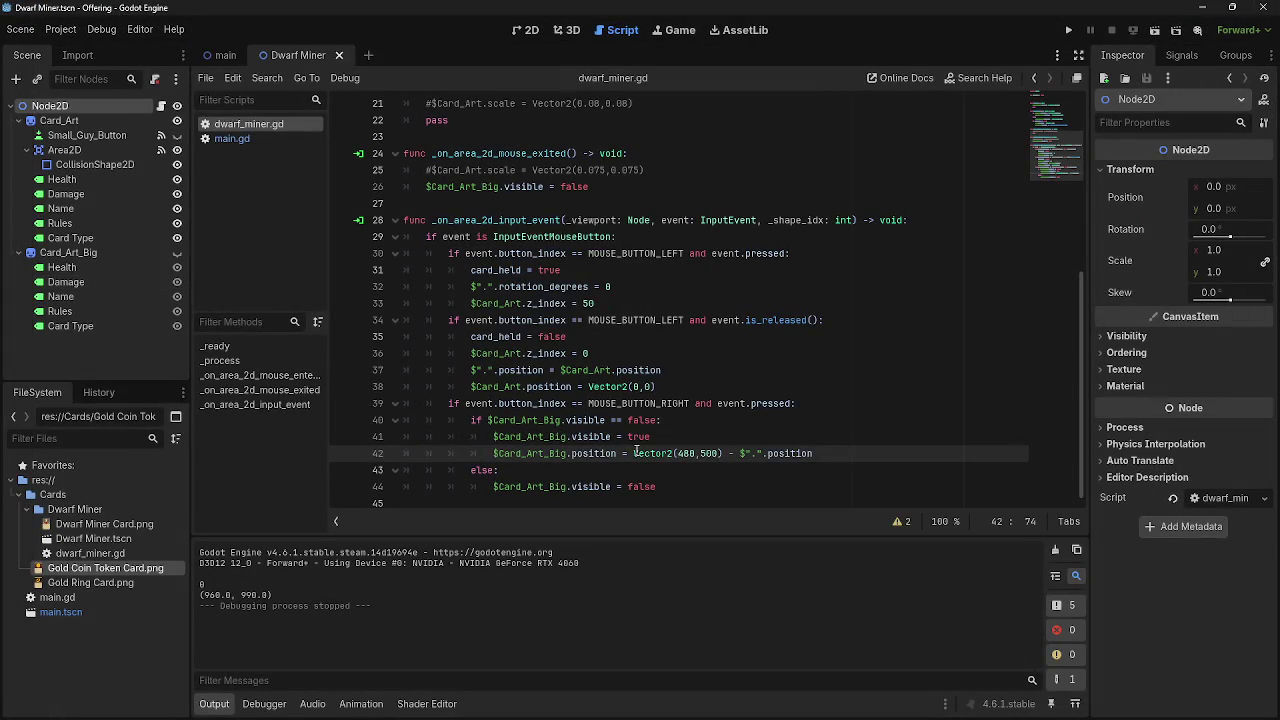
Copy the Card_Art_Big offset line 43 into a new release-branch line 39, then run.
click(655, 440)
click(665, 370)
click(690, 386)
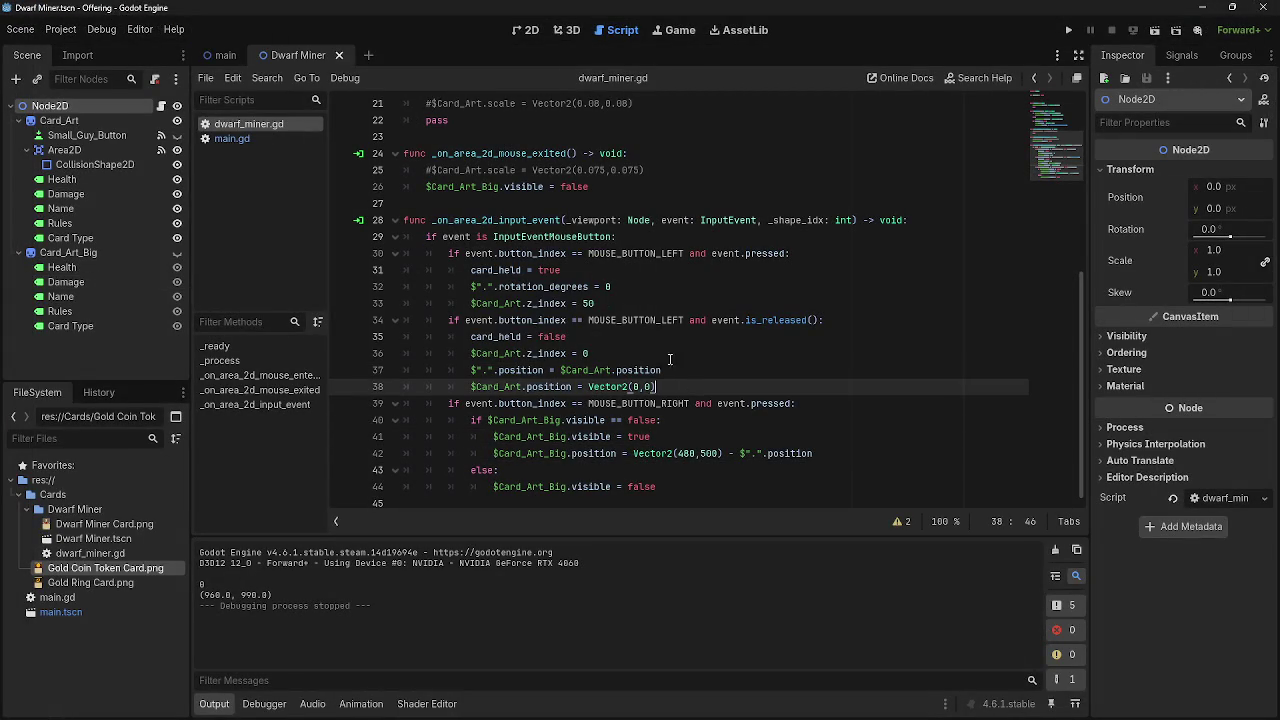
click(690, 353)
click(704, 388)
key(Return)
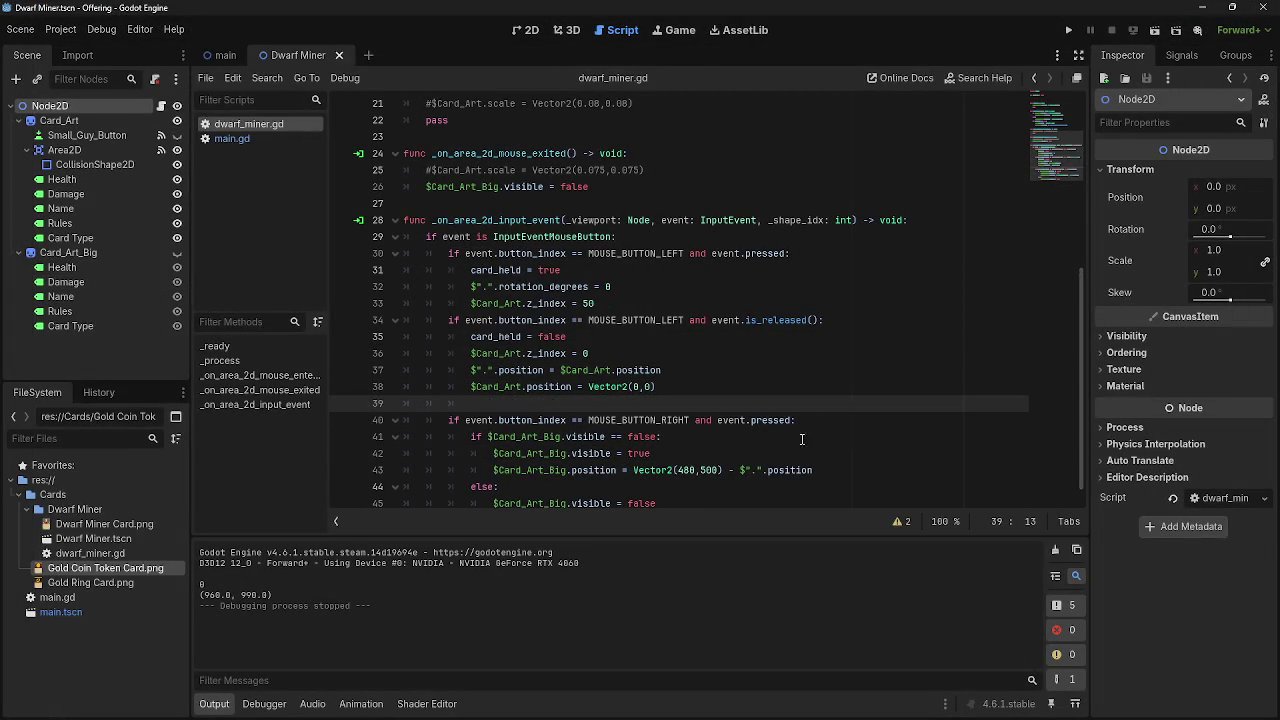
drag(838, 468, 486, 470)
key(ctrl+c)
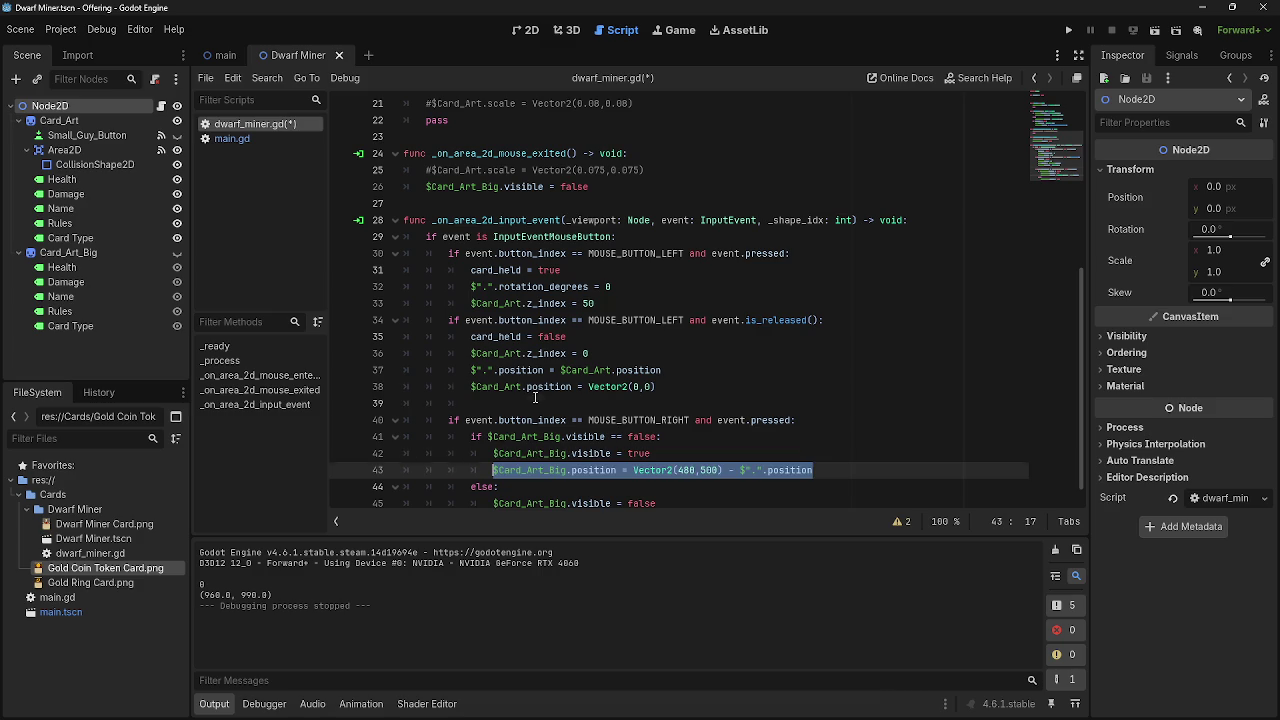
click(535, 397)
key(ctrl+v)
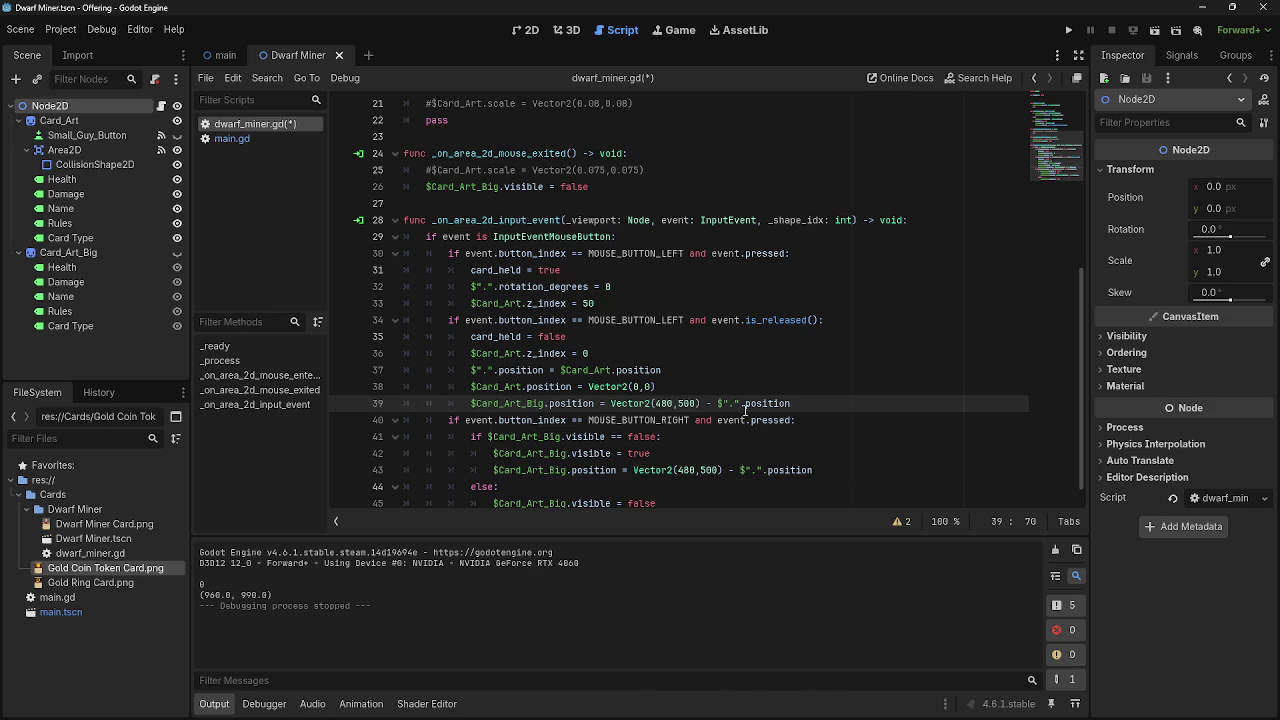
click(1069, 30)
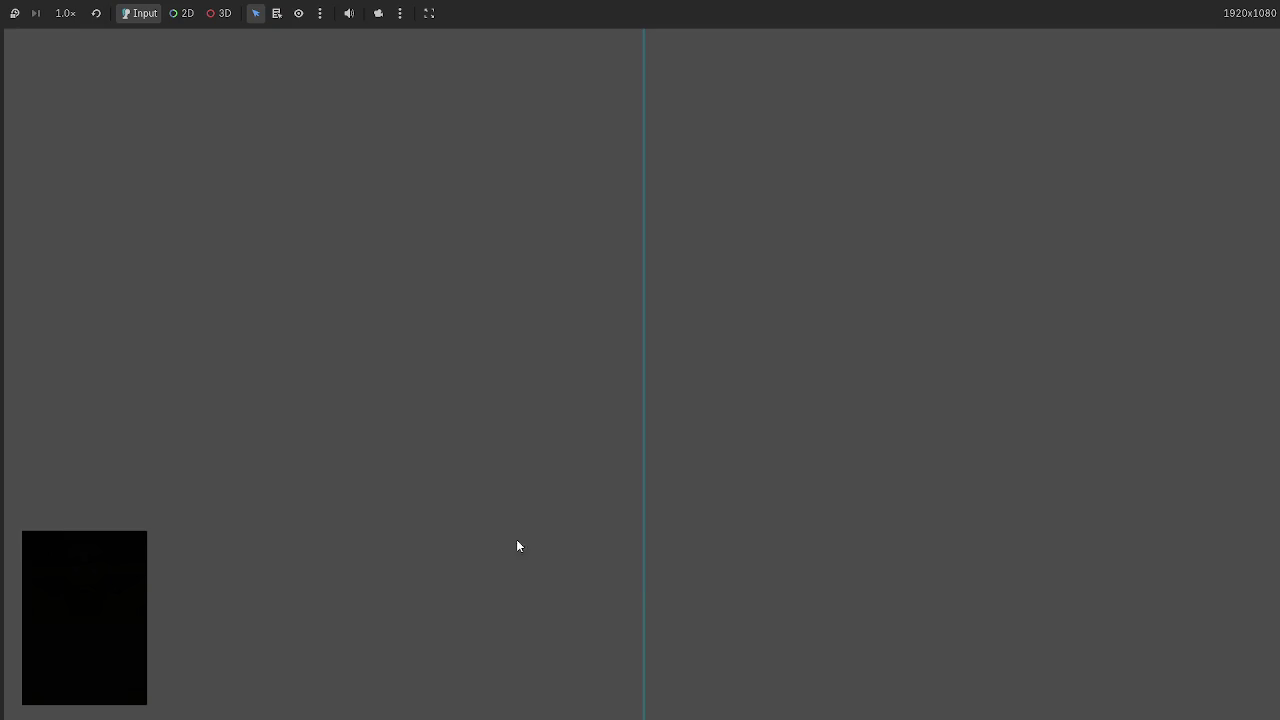
Carry the Dwarf Miner card to the board's middle, stop the game, and select line 39's node-position term.
mouse_move(636, 656)
mouse_down()
mouse_move(484, 557)
mouse_move(320, 360)
mouse_move(246, 294)
mouse_up()
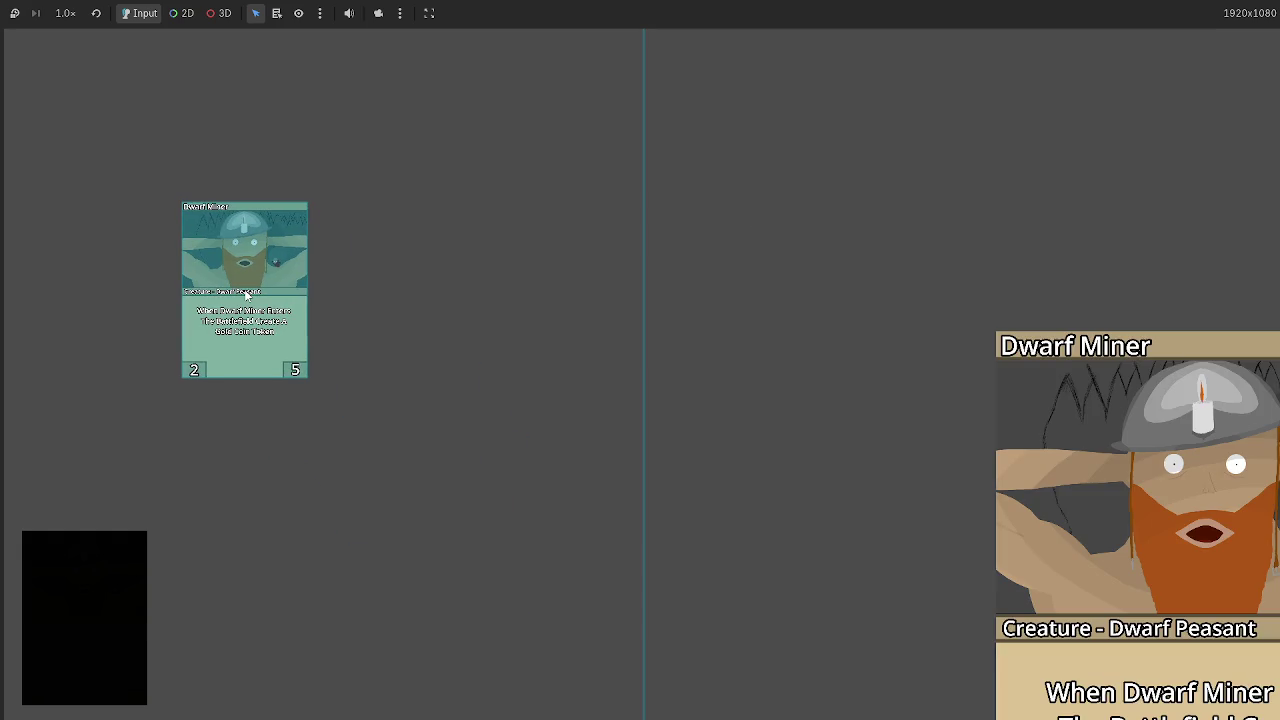
key(F8)
drag(791, 403, 718, 403)
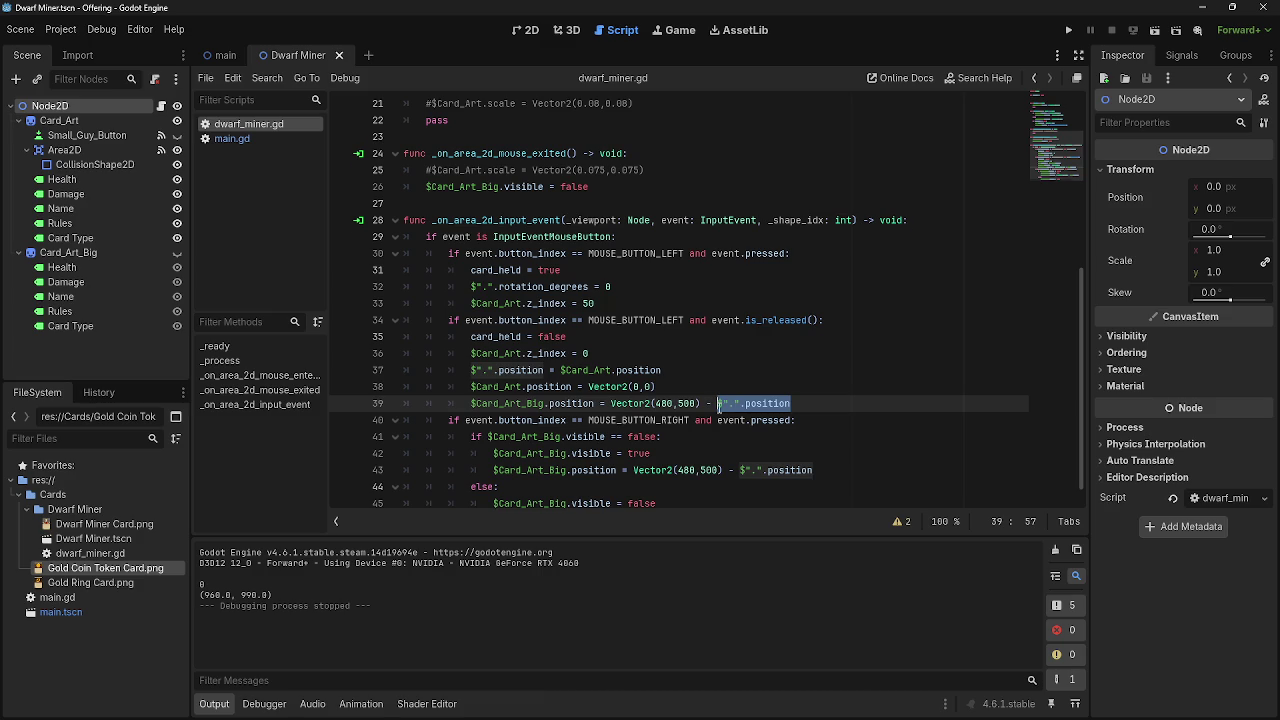
Review the Card_Art position assignment on line 37 of dwarf_miner.gd.
scroll(718, 405, up, 3)
scroll(572, 340, down, 3)
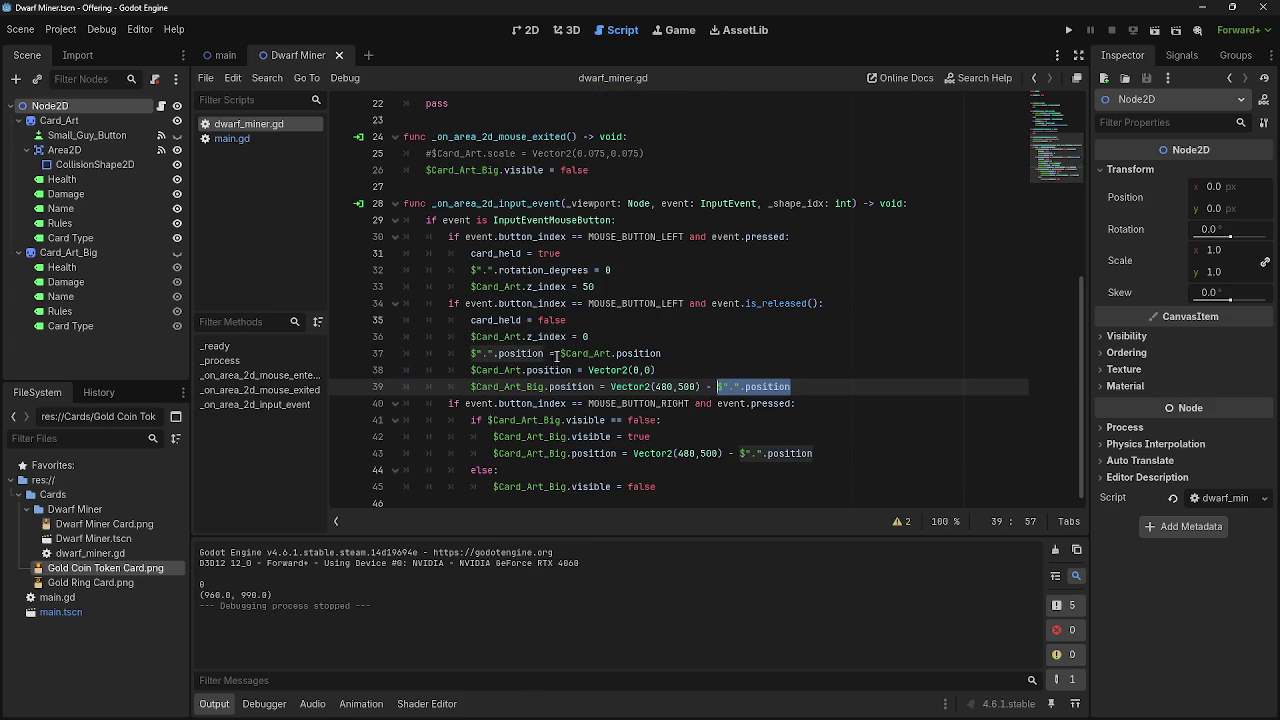
click(557, 353)
click(684, 353)
key(ctrl+shift+Left)
key(ctrl+shift+Left)
key(ctrl+shift+Left)
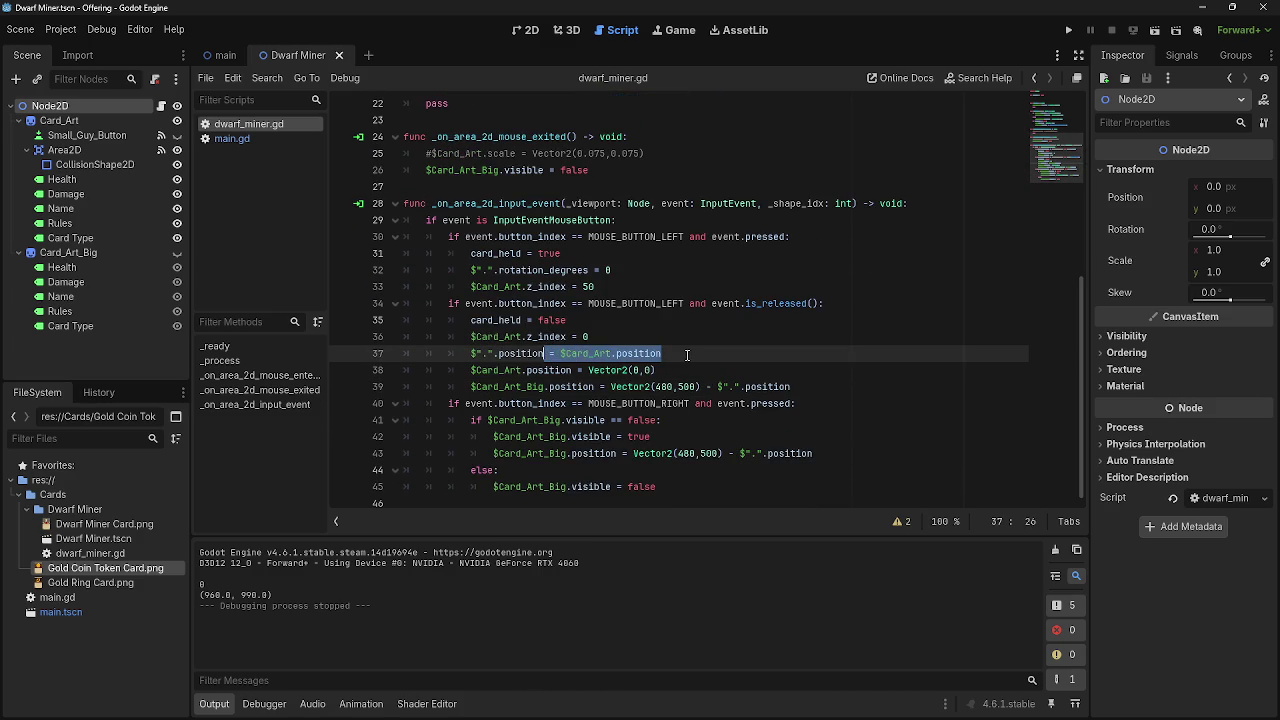
click(687, 353)
Look over line 17 of dwarf_miner.gd.
scroll(609, 483, up, 5)
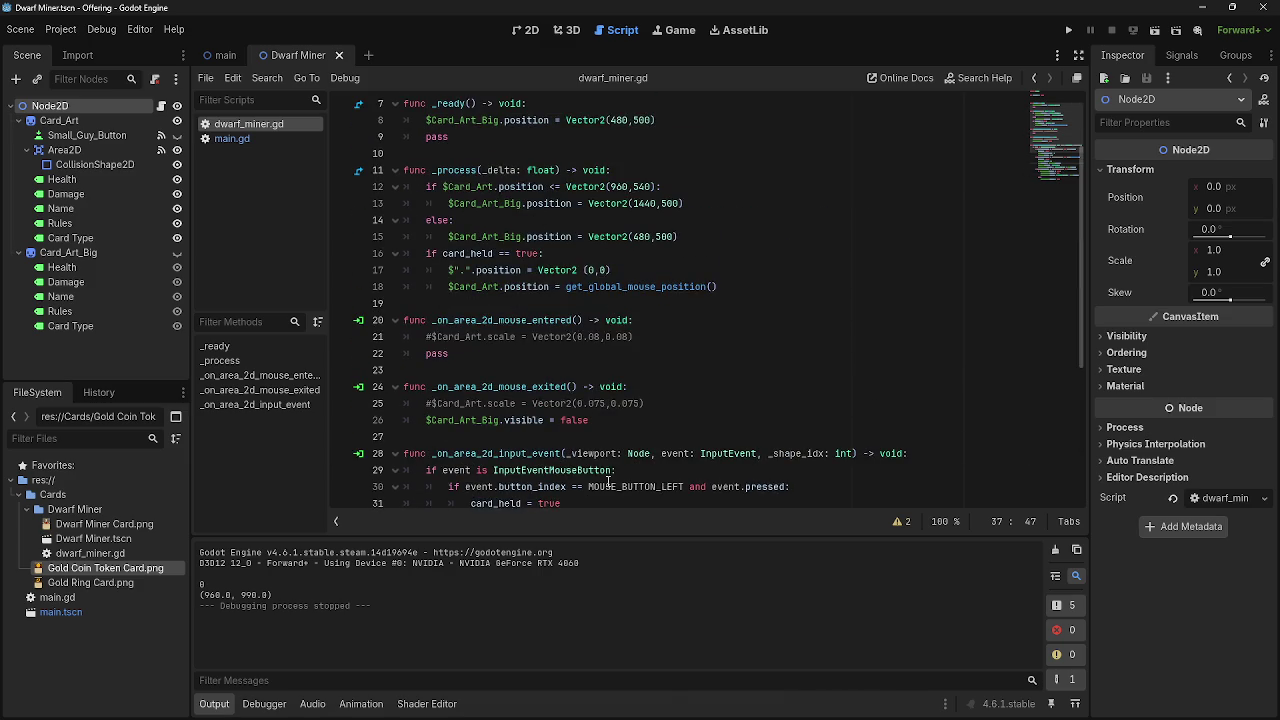
scroll(606, 475, up, 1)
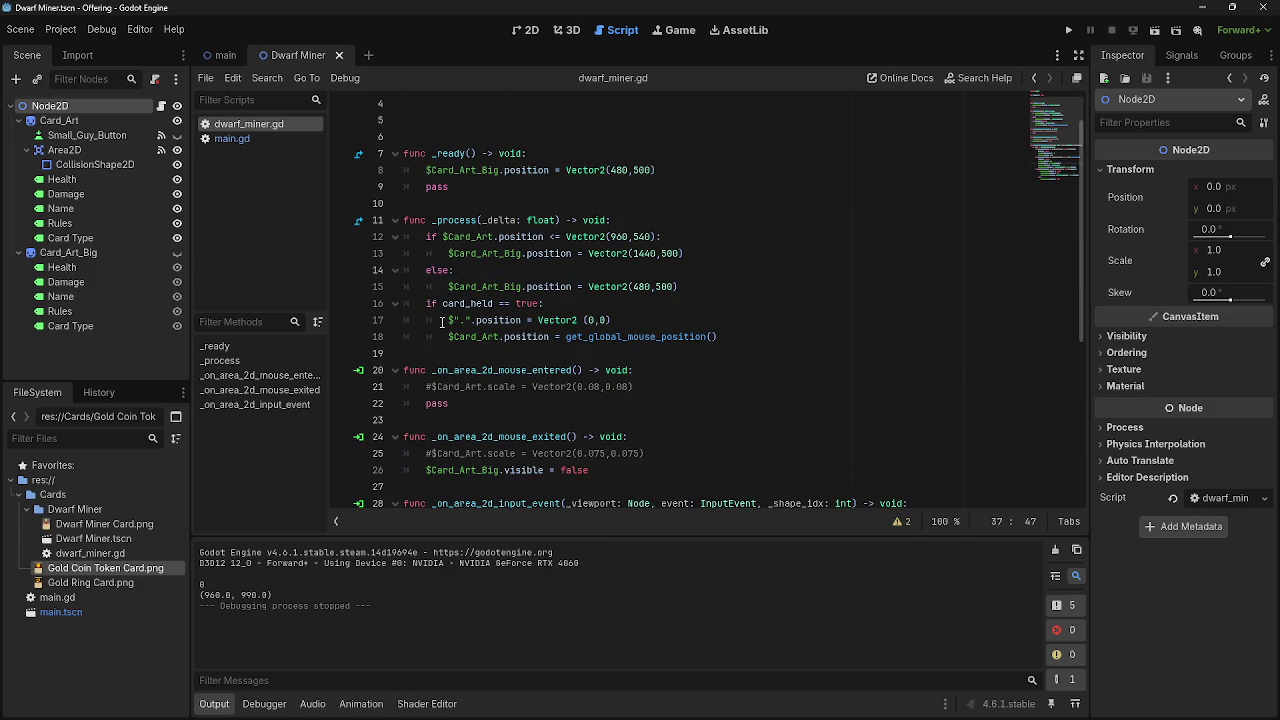
drag(440, 321, 680, 328)
click(680, 328)
scroll(703, 453, down, 6)
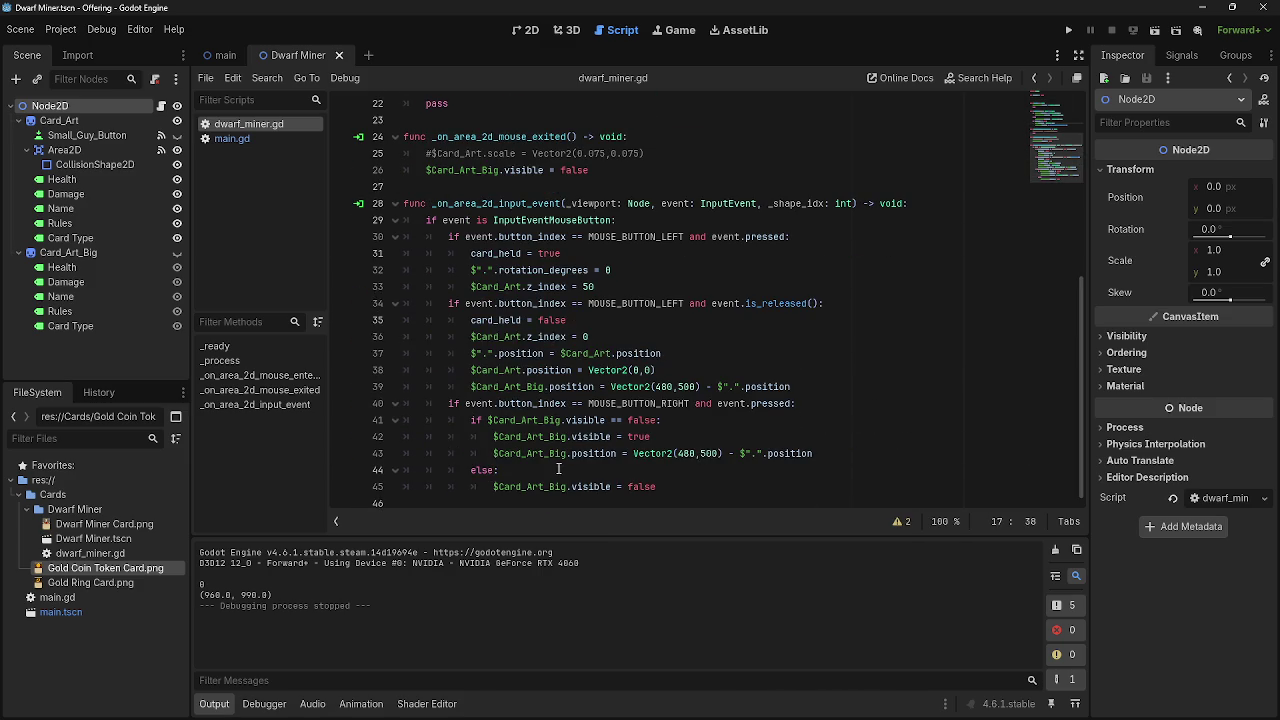
scroll(654, 468, up, 5)
scroll(654, 468, down, 5)
Check the line 43 offset assignment, then run the project again to retest the preview.
drag(494, 455, 853, 453)
click(822, 455)
click(853, 453)
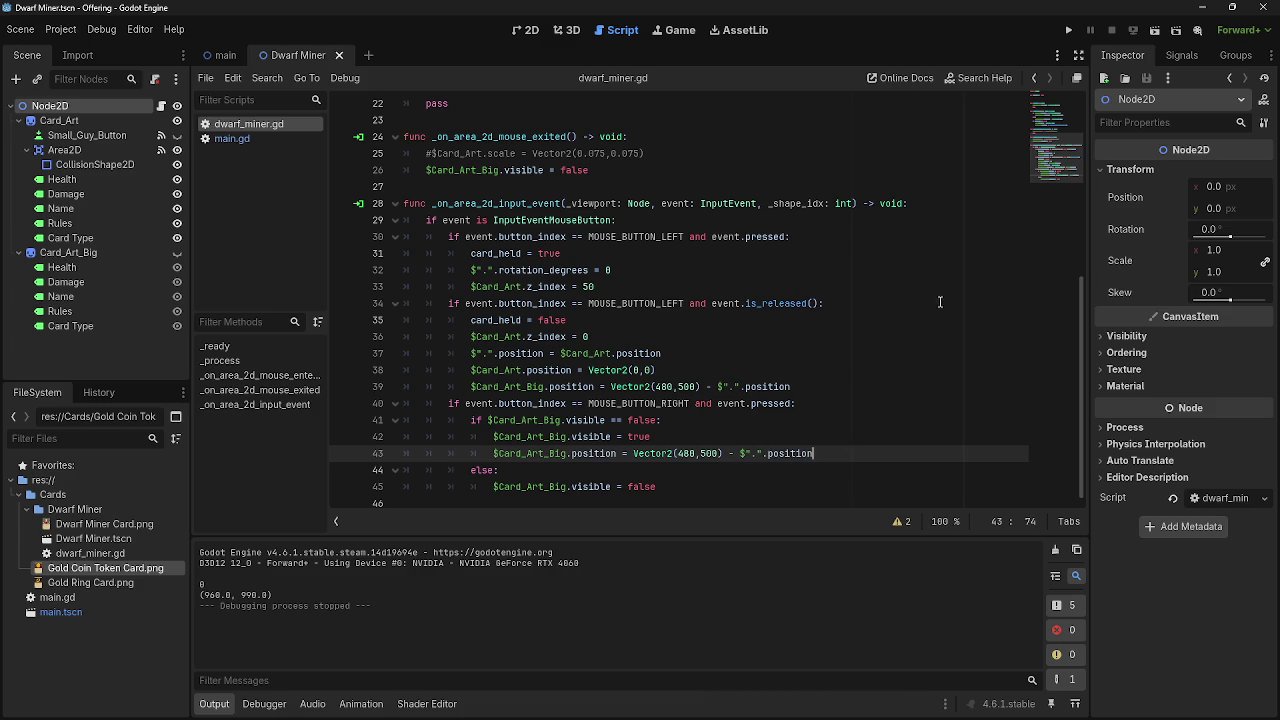
click(1068, 30)
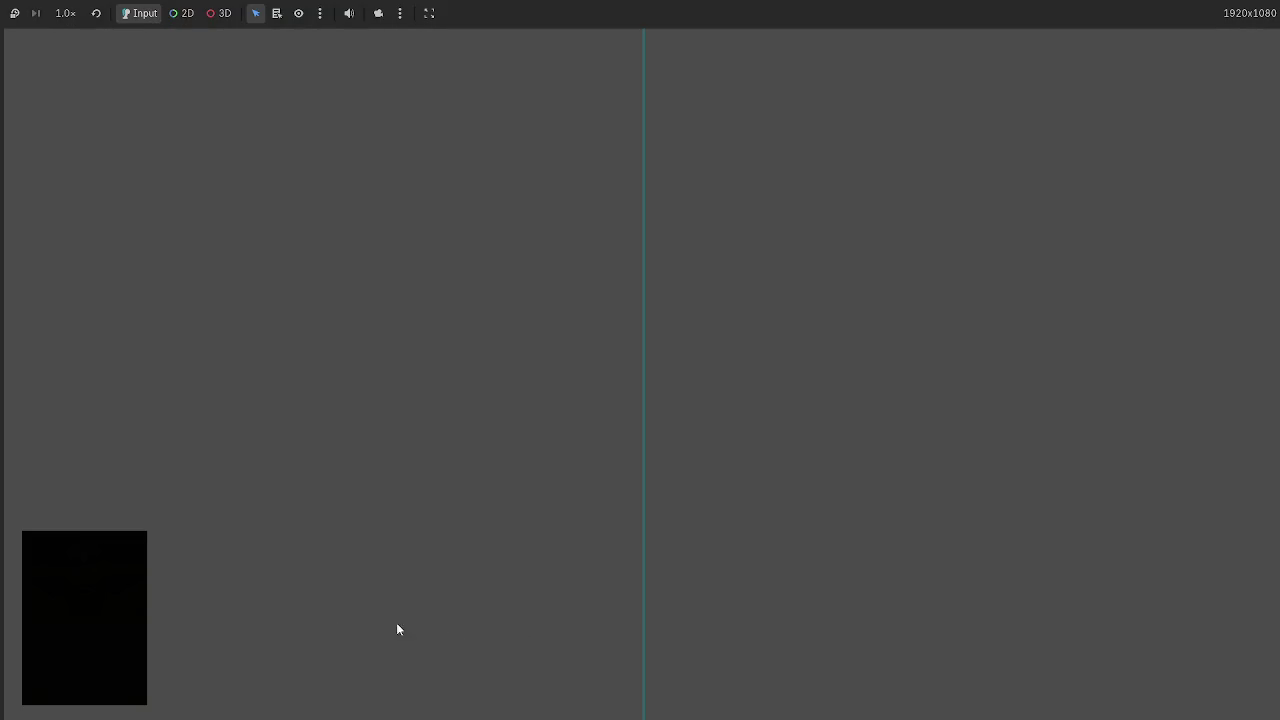
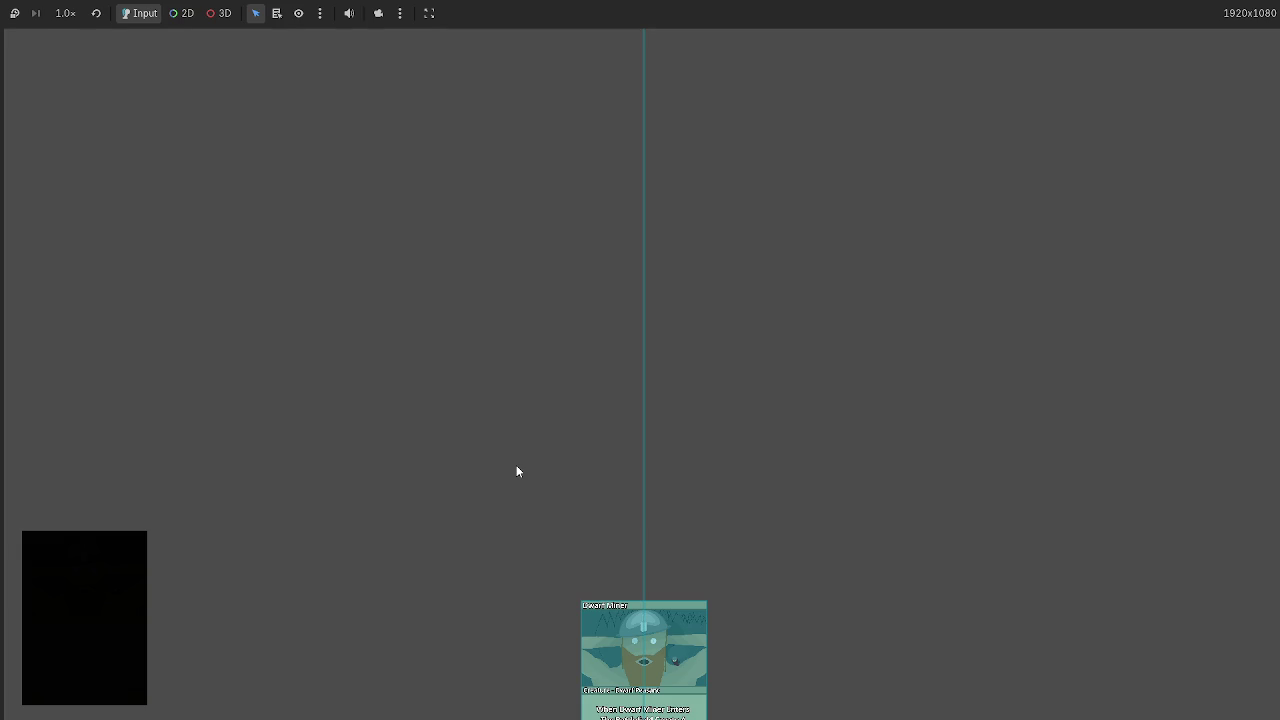
Drag the Dwarf Miner card out of the hand to view its enlarged preview, then stop the game.
mouse_move(623, 662)
mouse_down()
mouse_move(608, 635)
mouse_move(352, 492)
mouse_move(27, 9)
mouse_move(112, 174)
mouse_move(88, 128)
mouse_move(328, 228)
mouse_move(118, 180)
mouse_move(515, 525)
mouse_move(612, 640)
mouse_move(430, 420)
mouse_move(527, 498)
mouse_move(578, 515)
mouse_move(514, 489)
mouse_up()
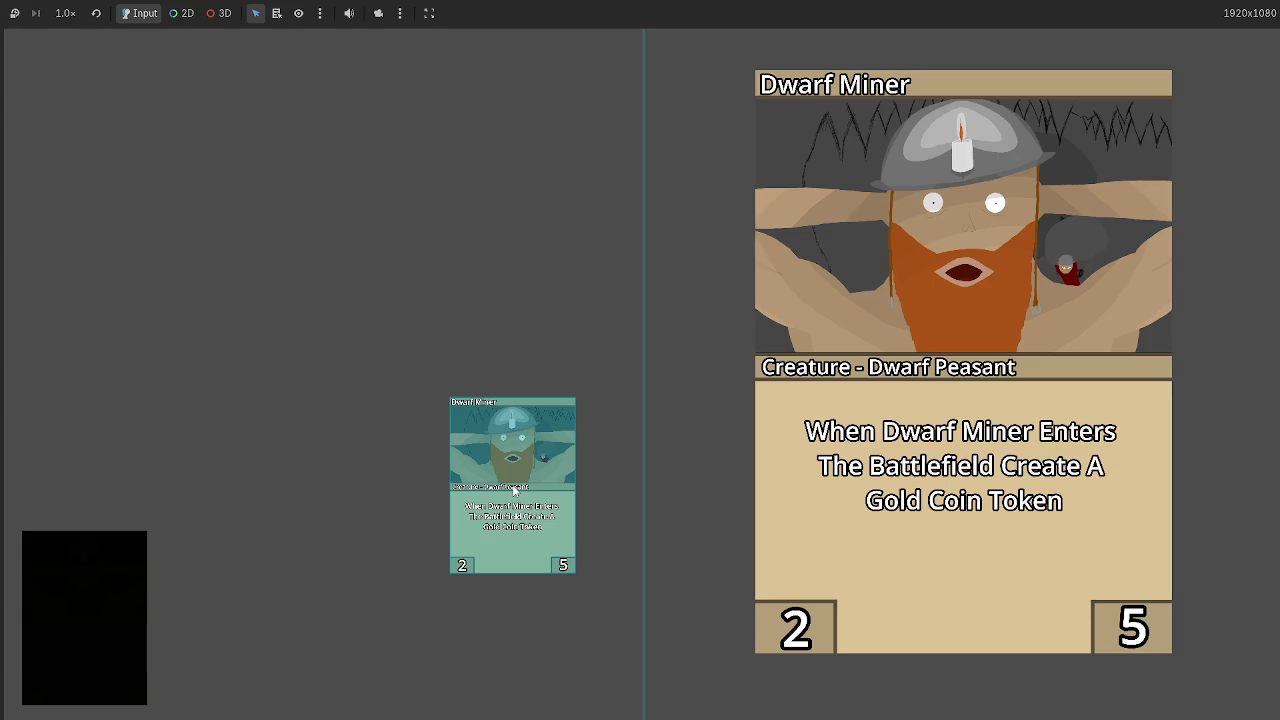
key(F8)
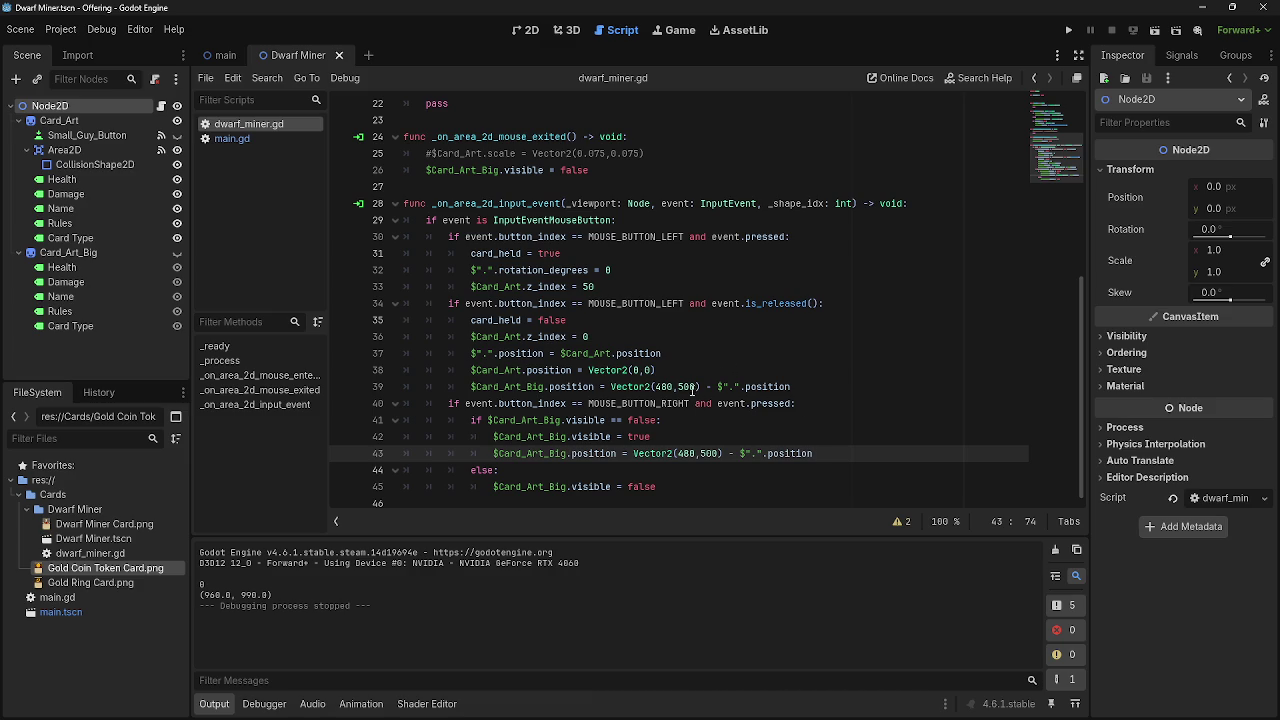
Review the position statement and the right-click branch on lines 40–43.
drag(820, 453, 490, 455)
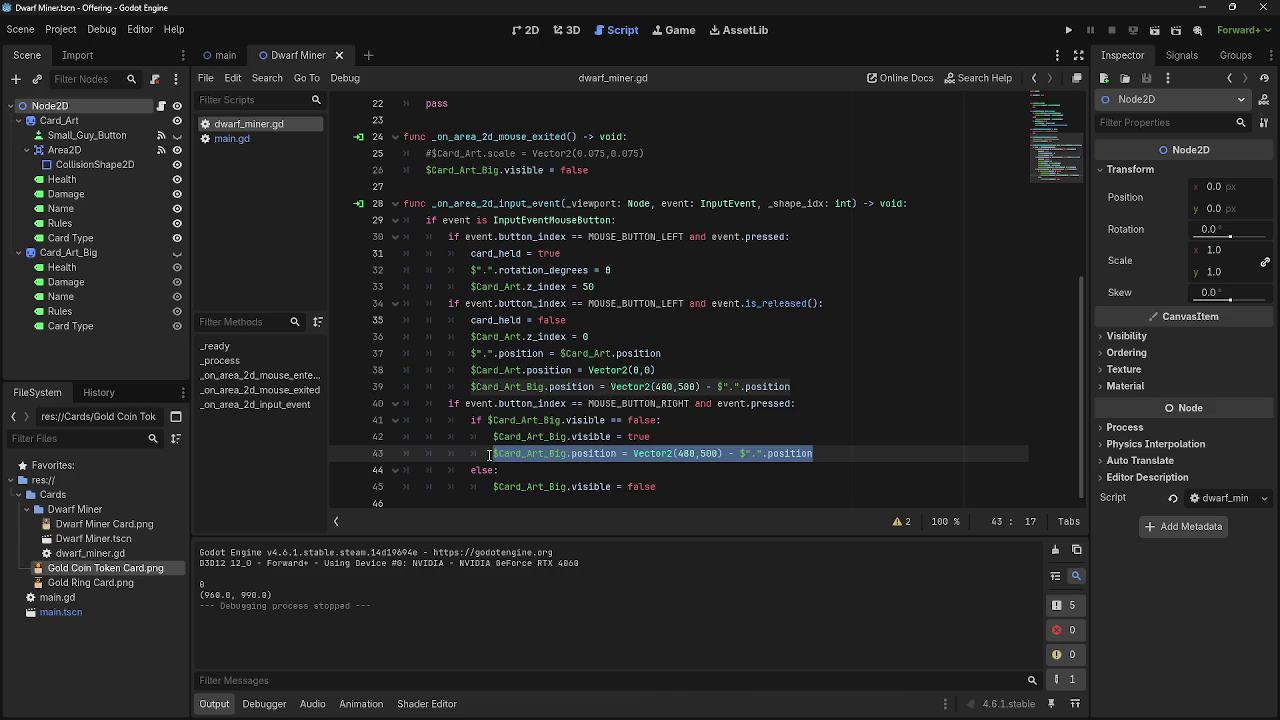
drag(878, 455, 400, 458)
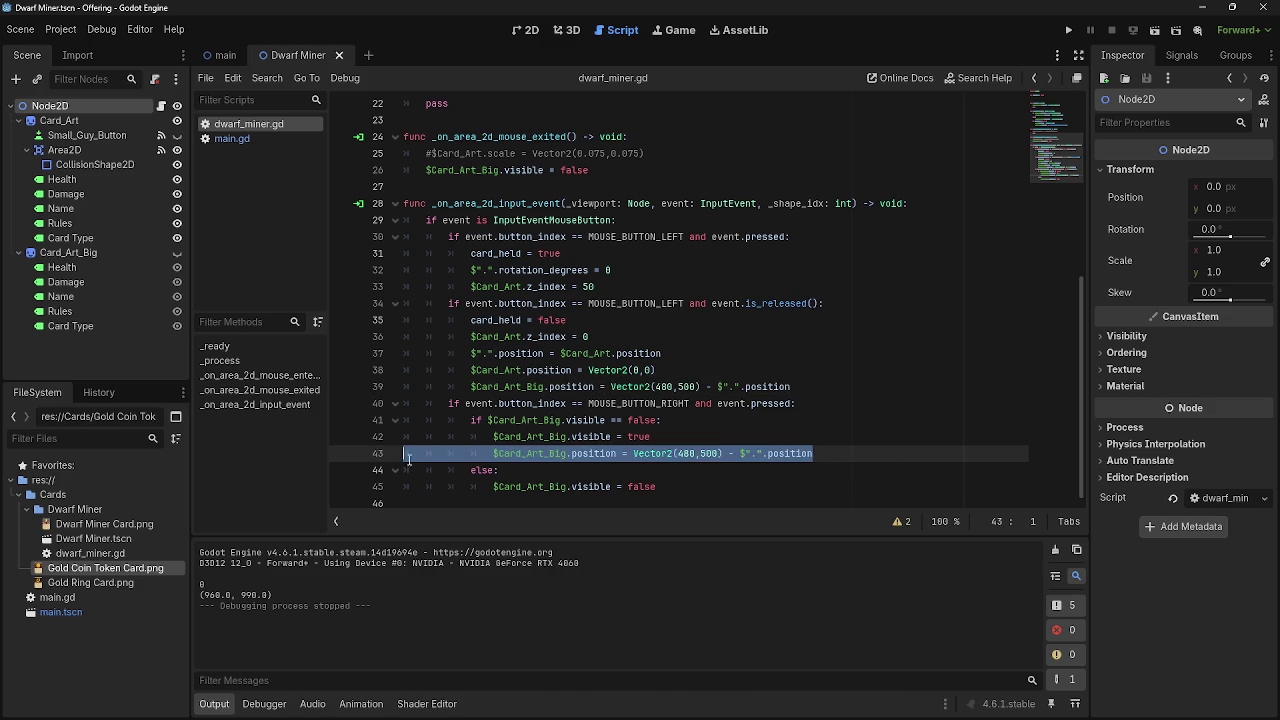
click(868, 455)
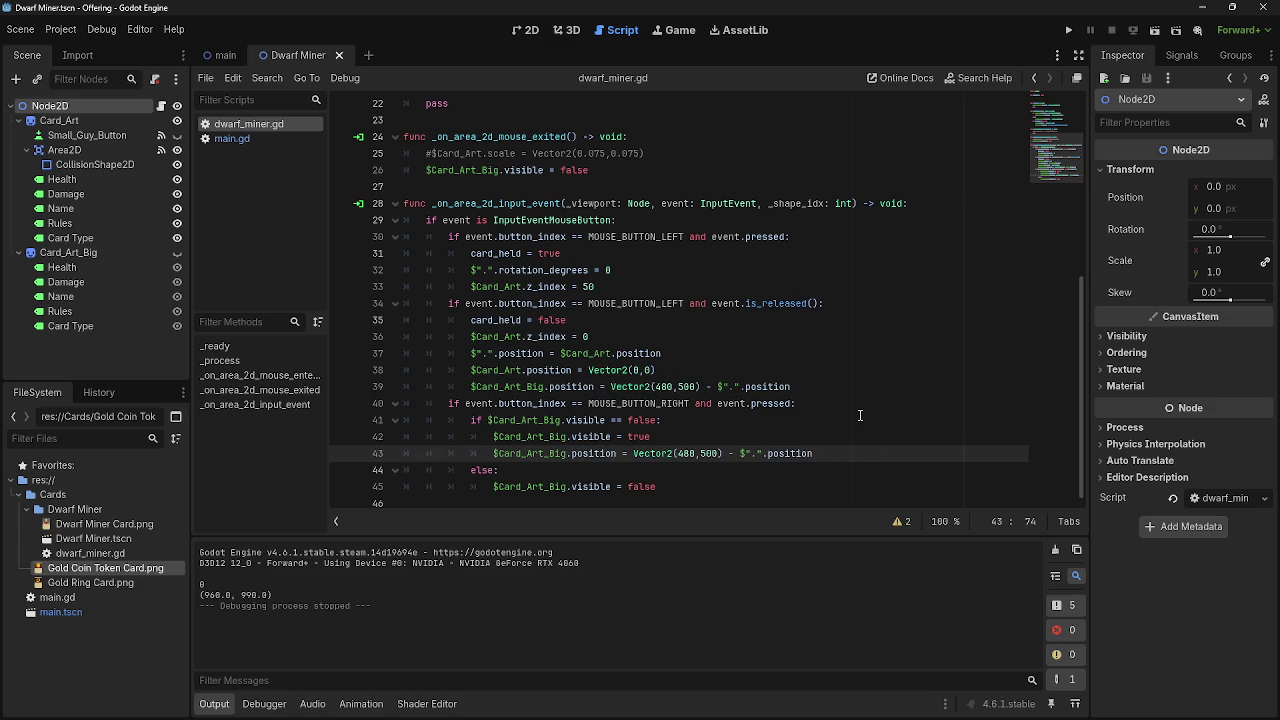
scroll(860, 415, up, 6)
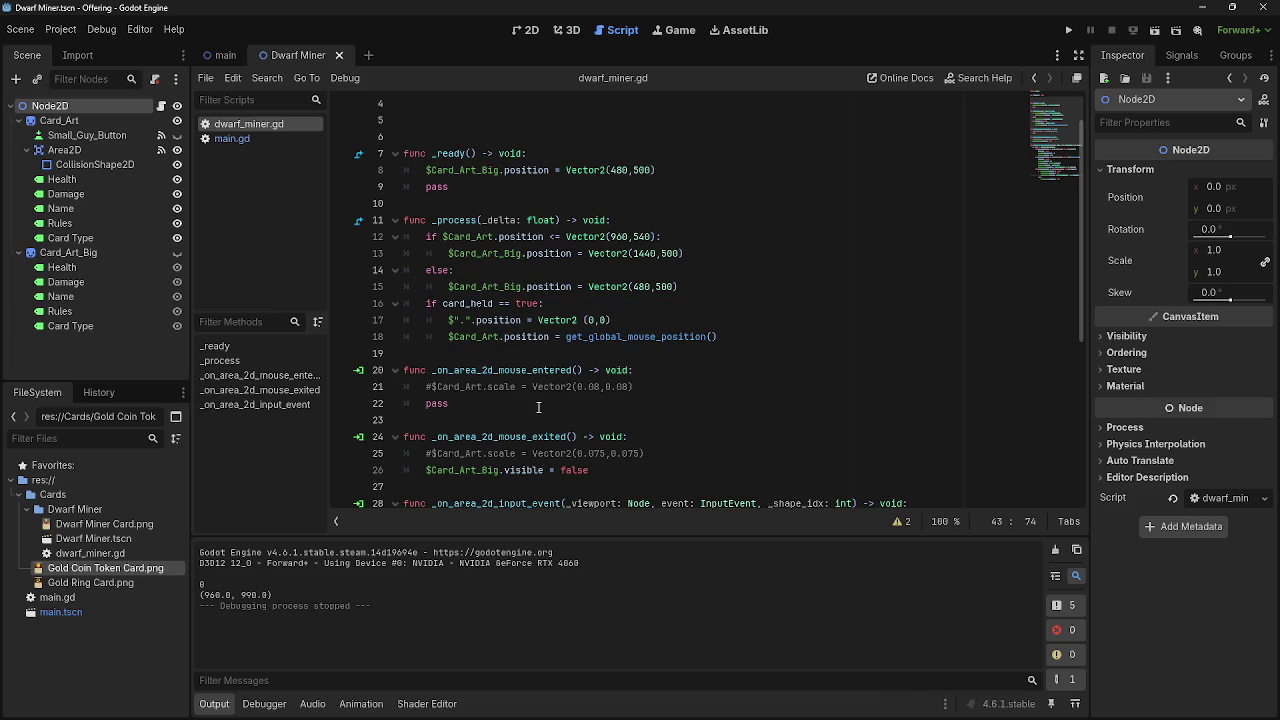
scroll(538, 407, down, 6)
click(449, 403)
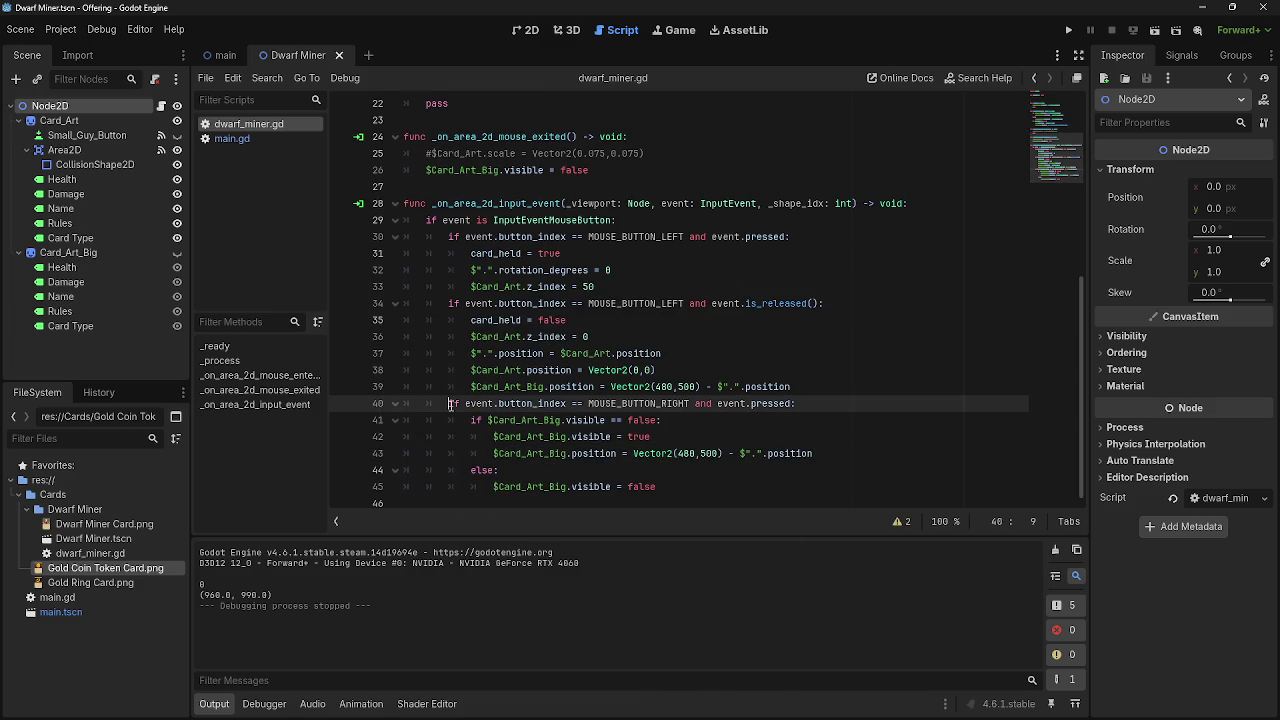
mouse_move(463, 403)
mouse_down()
mouse_move(630, 420)
mouse_move(655, 436)
mouse_up()
click(655, 436)
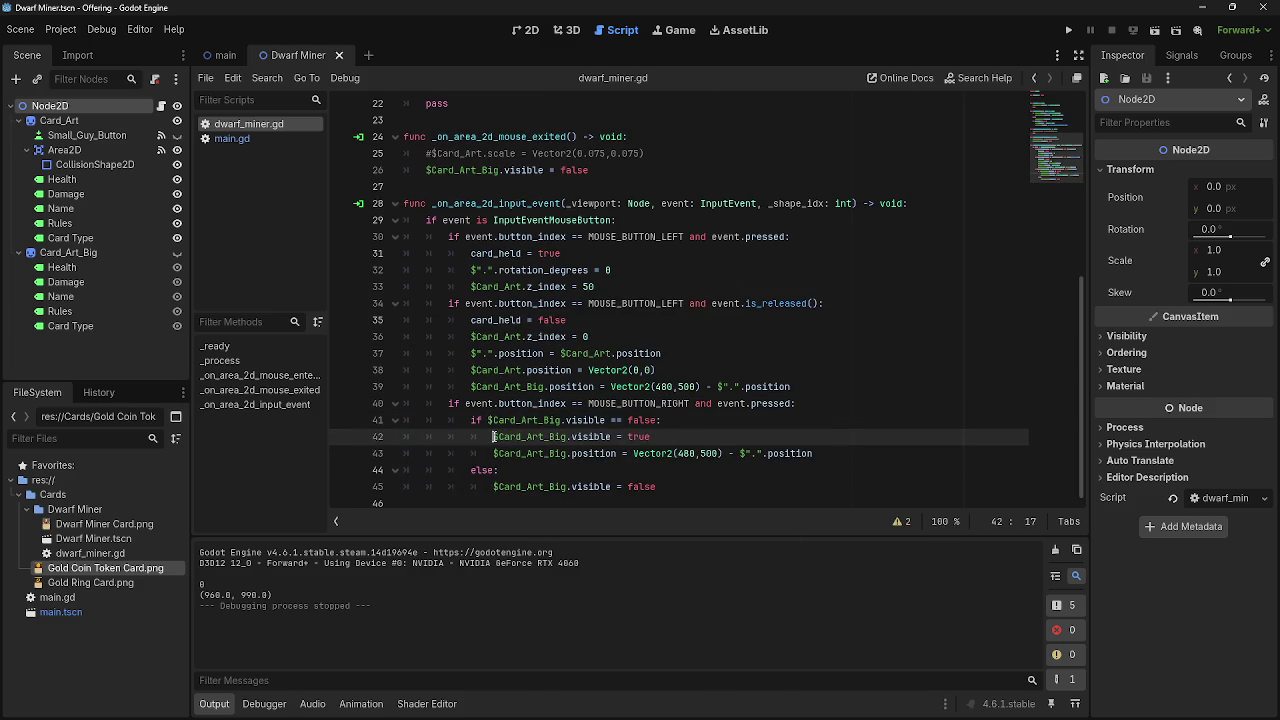
Move the Card_Art_Big.position statement above the visible = true line.
drag(494, 437, 677, 436)
click(695, 420)
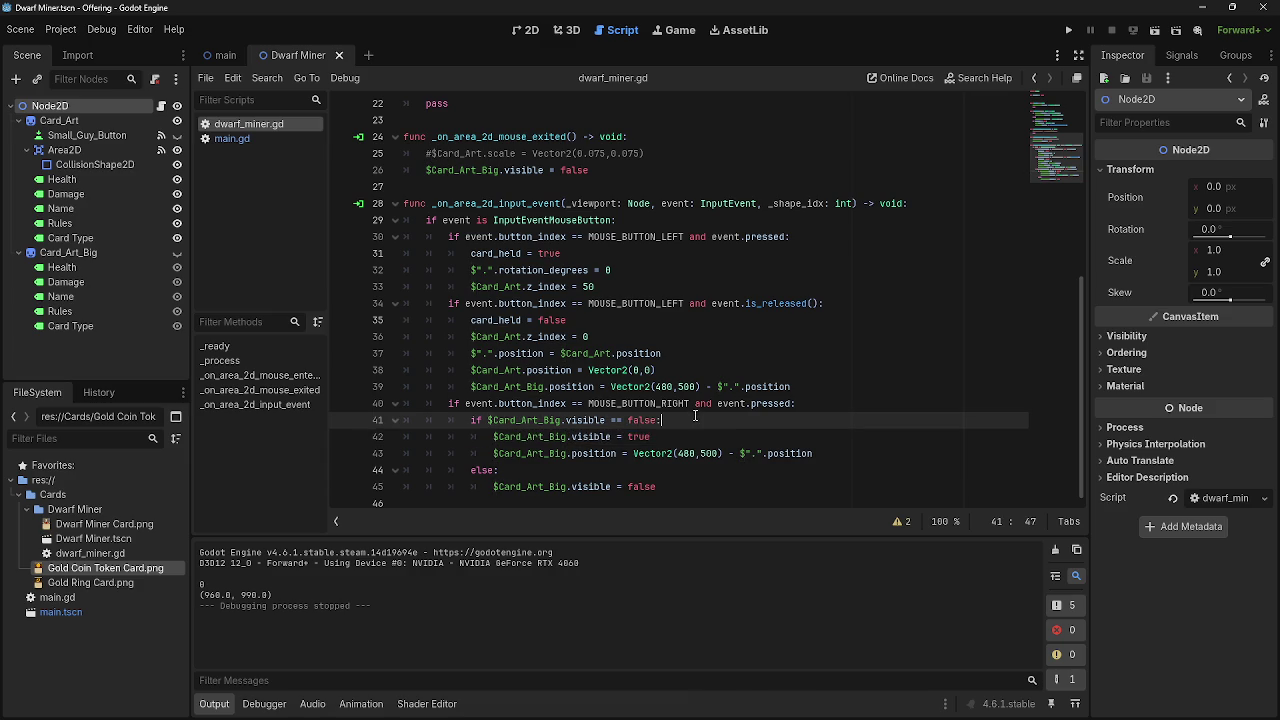
key(Return)
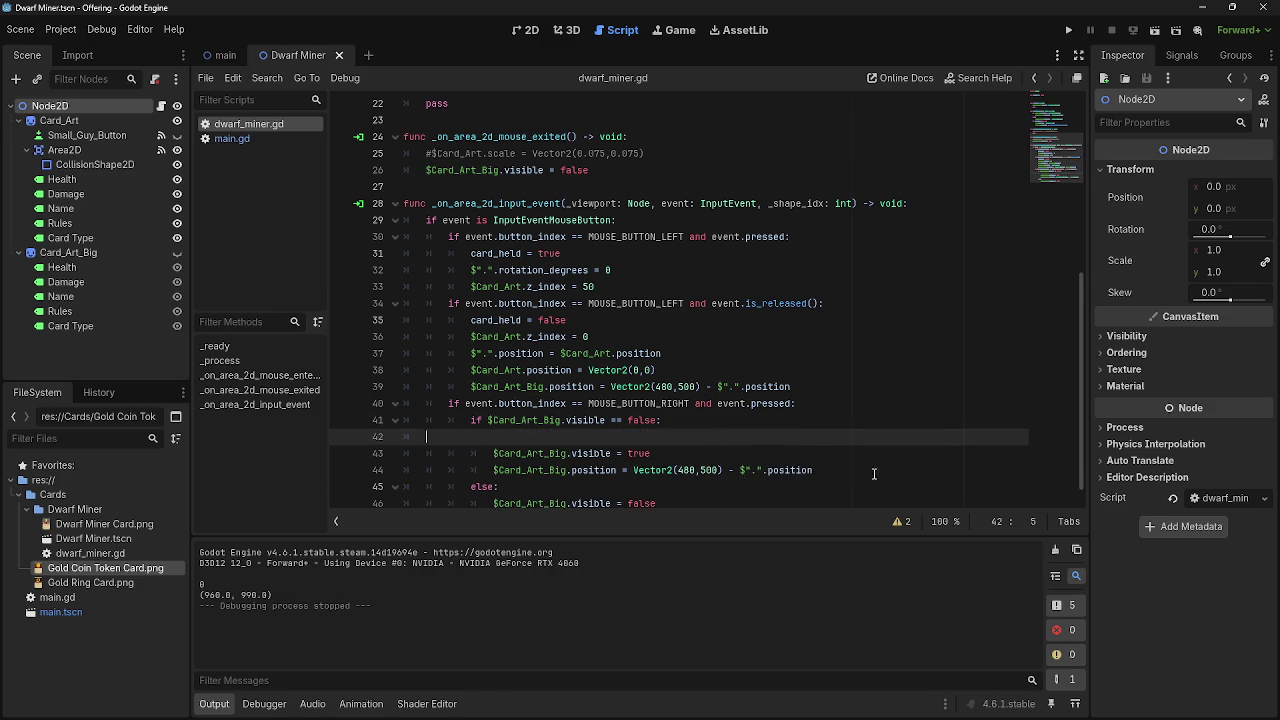
drag(850, 469, 509, 469)
mouse_move(600, 469)
mouse_down()
mouse_move(430, 450)
mouse_move(494, 437)
mouse_up()
click(668, 453)
click(815, 437)
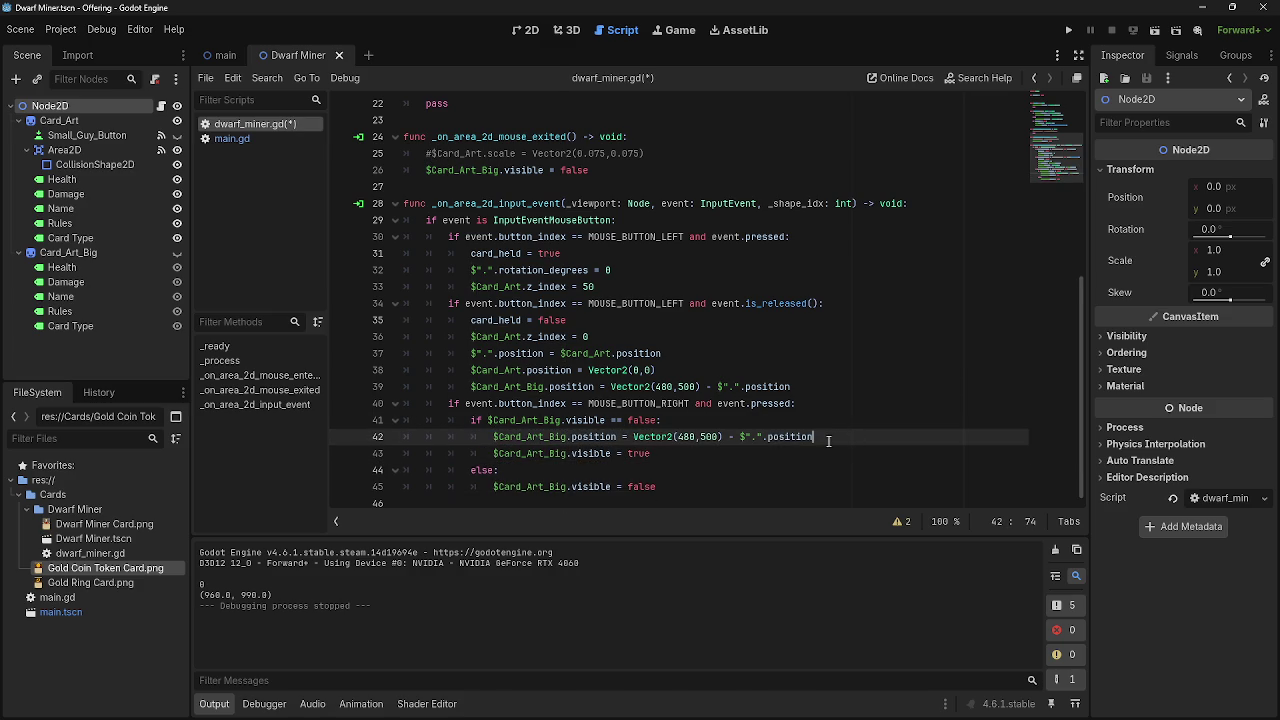
Run the game and right-click to show the enlarged card preview, then stop.
click(1066, 31)
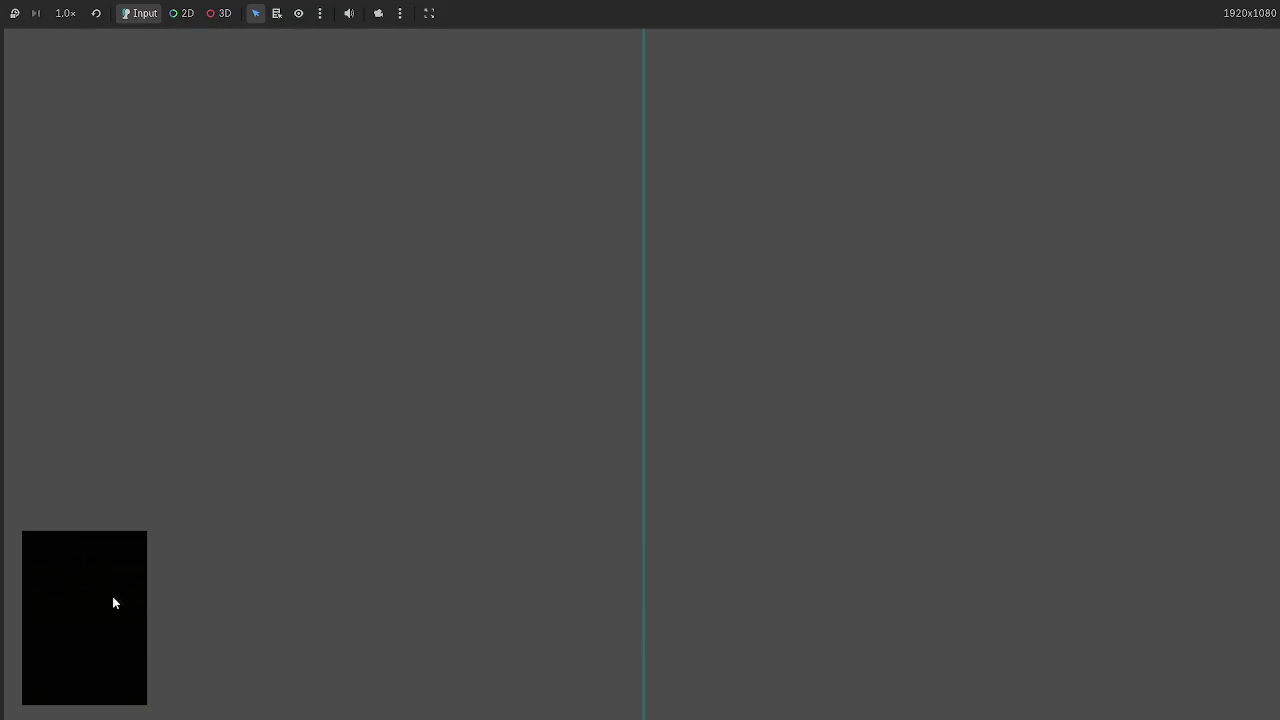
right_click(148, 612)
key(F8)
Review $".".position on line 42 and the node position reset on line 17.
drag(740, 437, 815, 437)
click(916, 437)
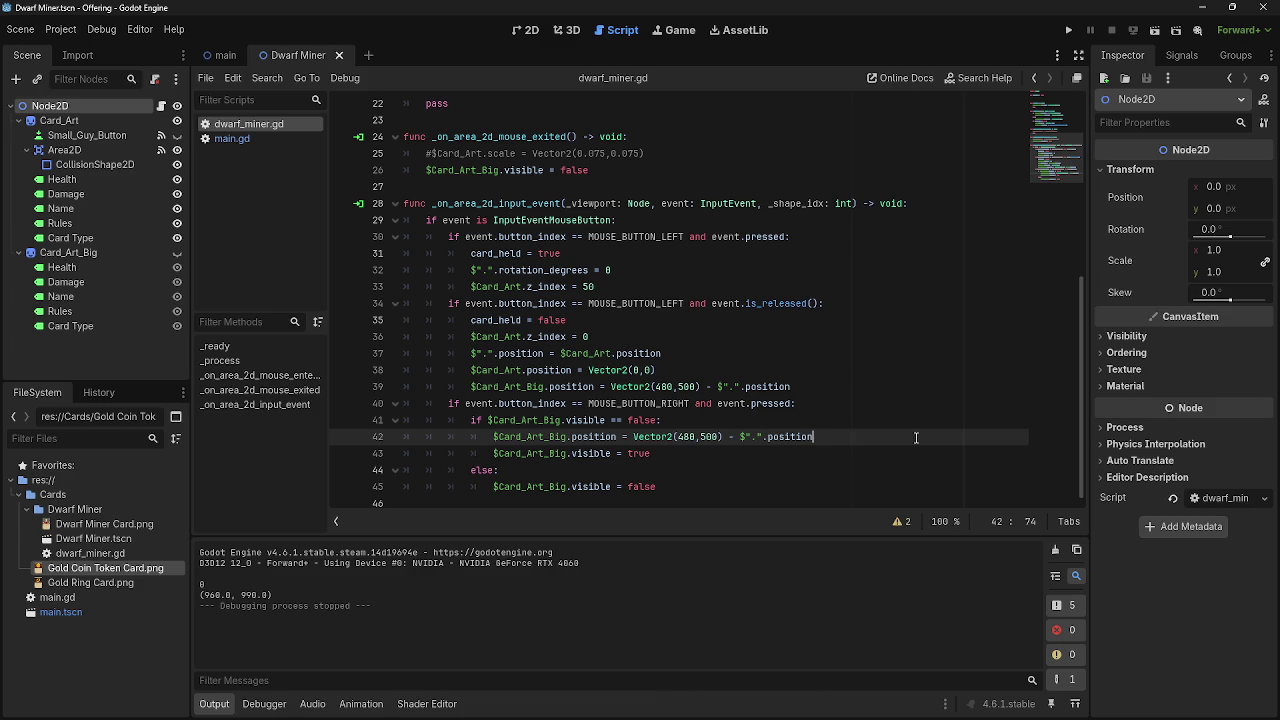
scroll(734, 387, up, 5)
scroll(734, 387, down, 4)
scroll(690, 398, down, 1)
scroll(650, 400, up, 5)
drag(448, 270, 688, 268)
click(690, 268)
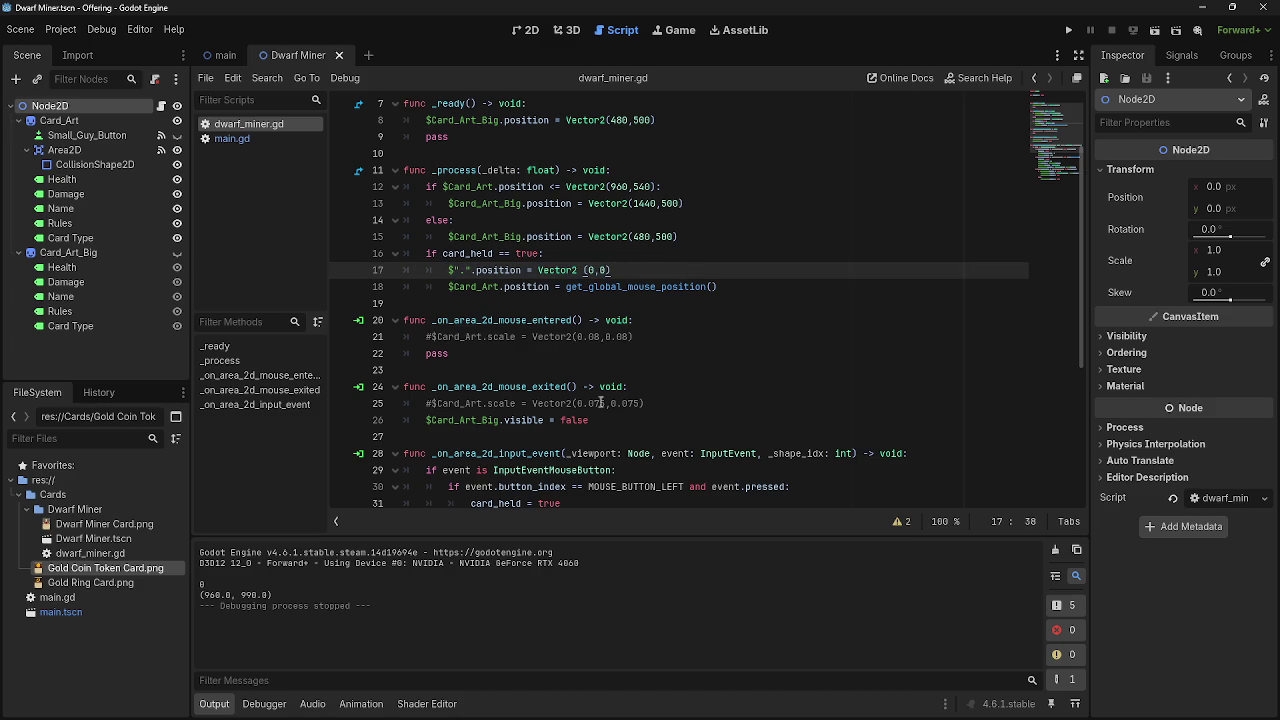
scroll(589, 400, down, 5)
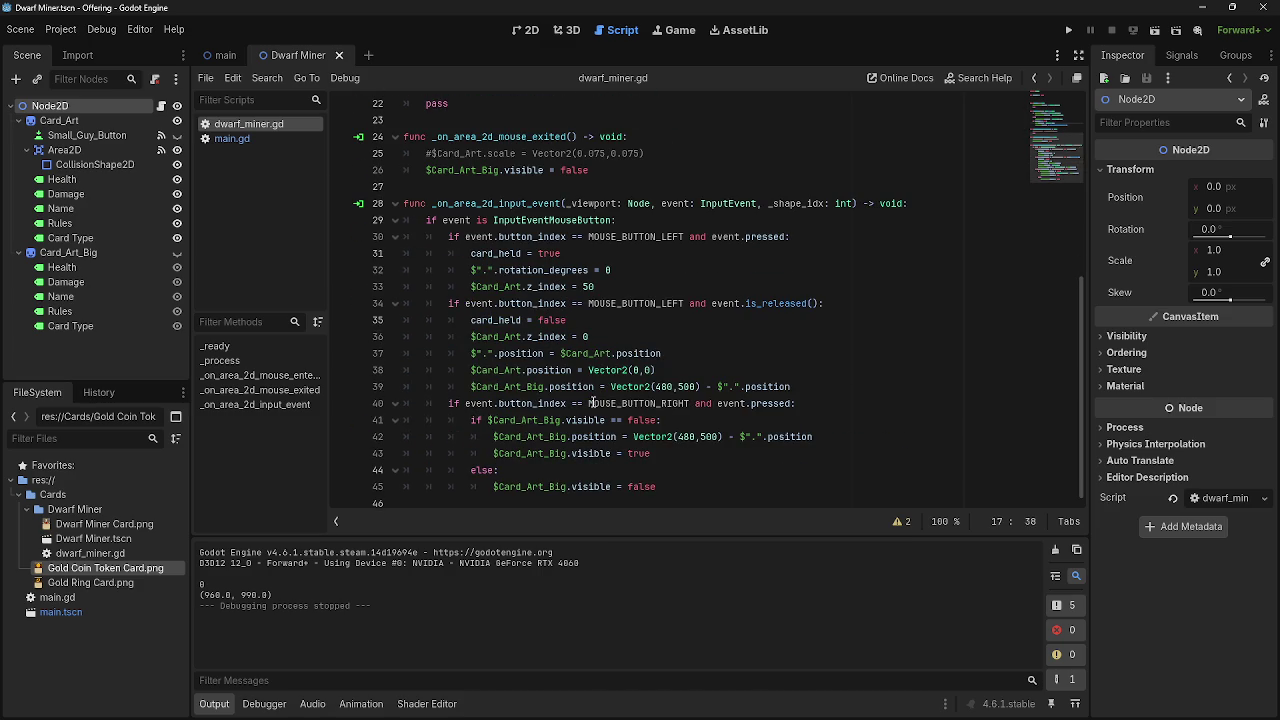
Wrap $".".position in Vector2() on line 42 and run the project.
click(736, 440)
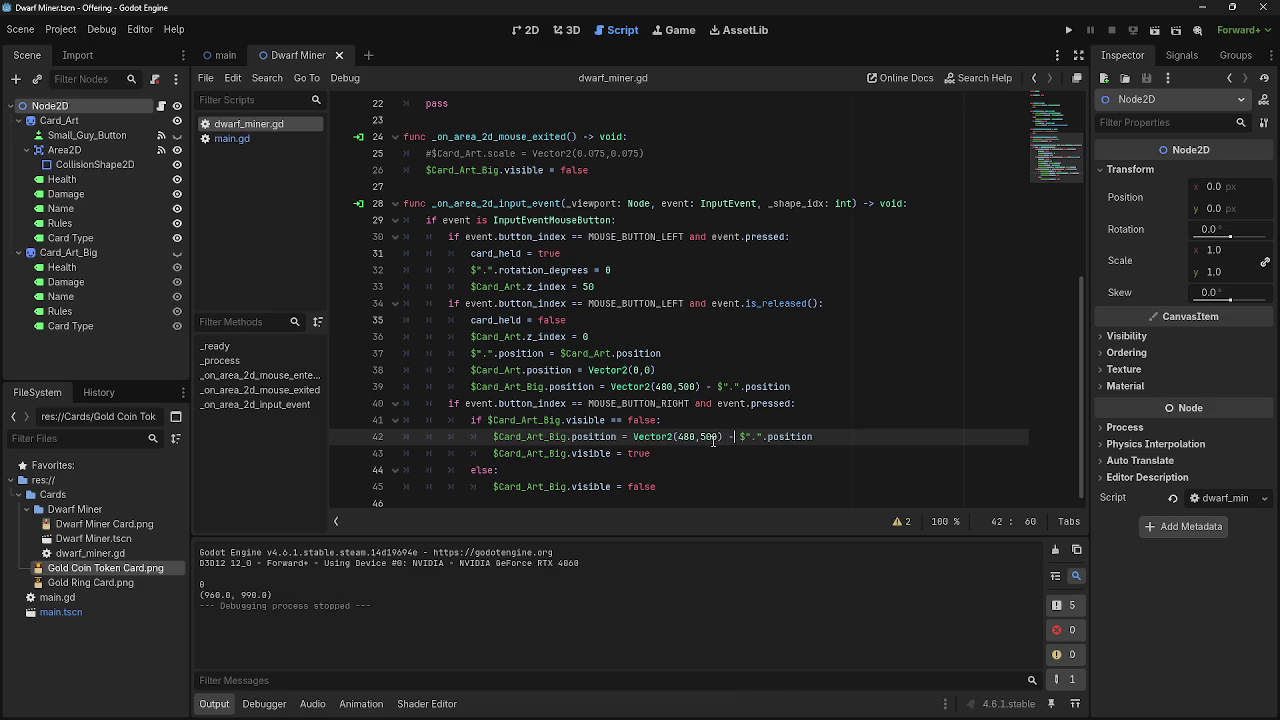
click(718, 440)
click(739, 440)
text(Vector2)
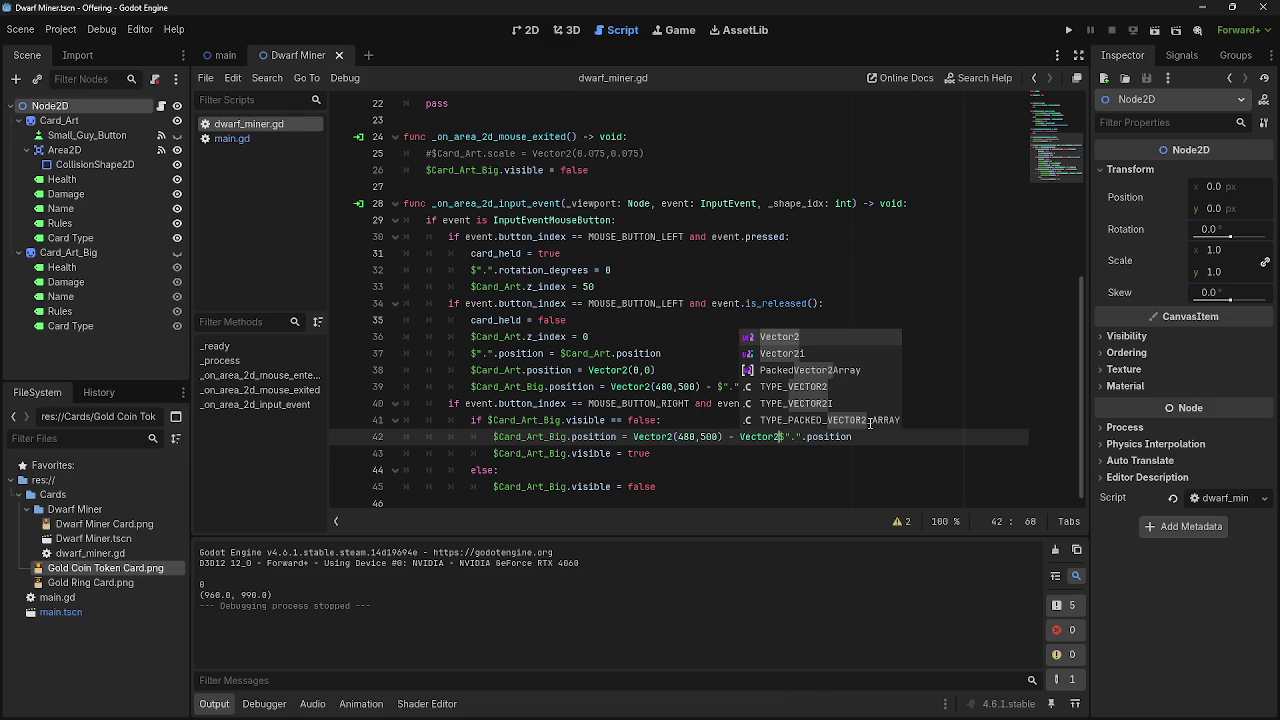
text(()
drag(864, 437, 789, 437)
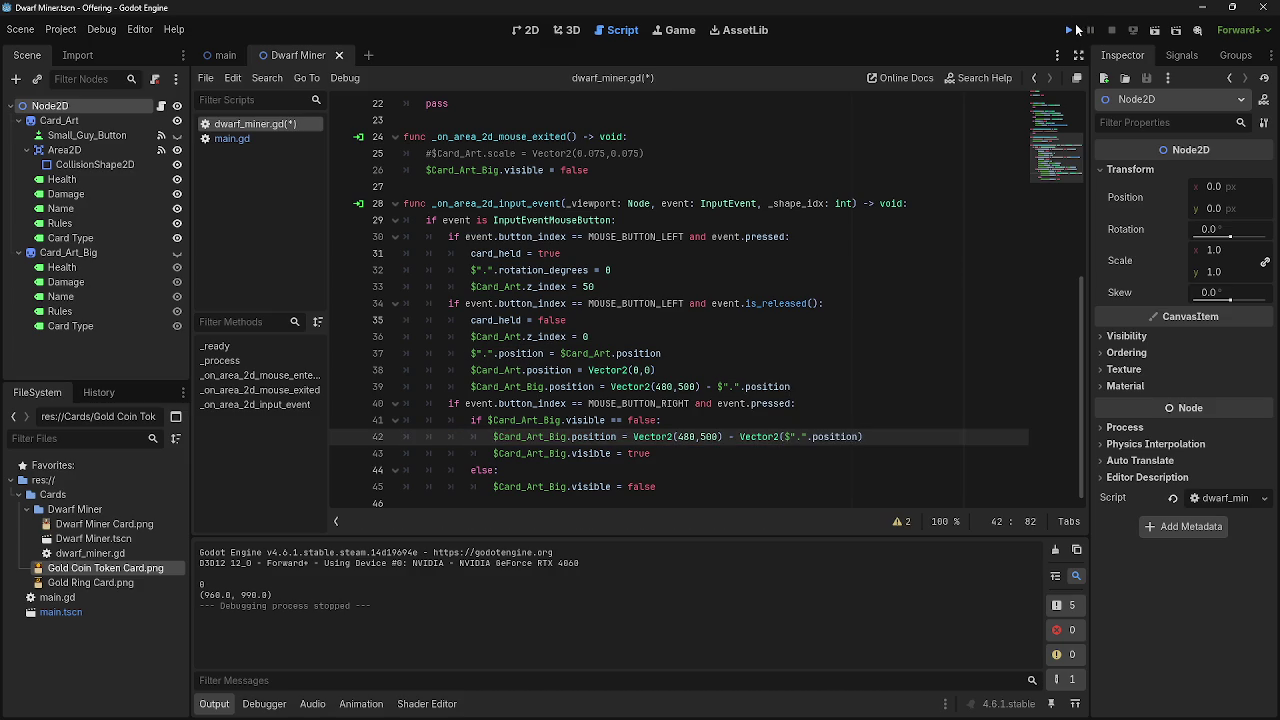
click(1070, 30)
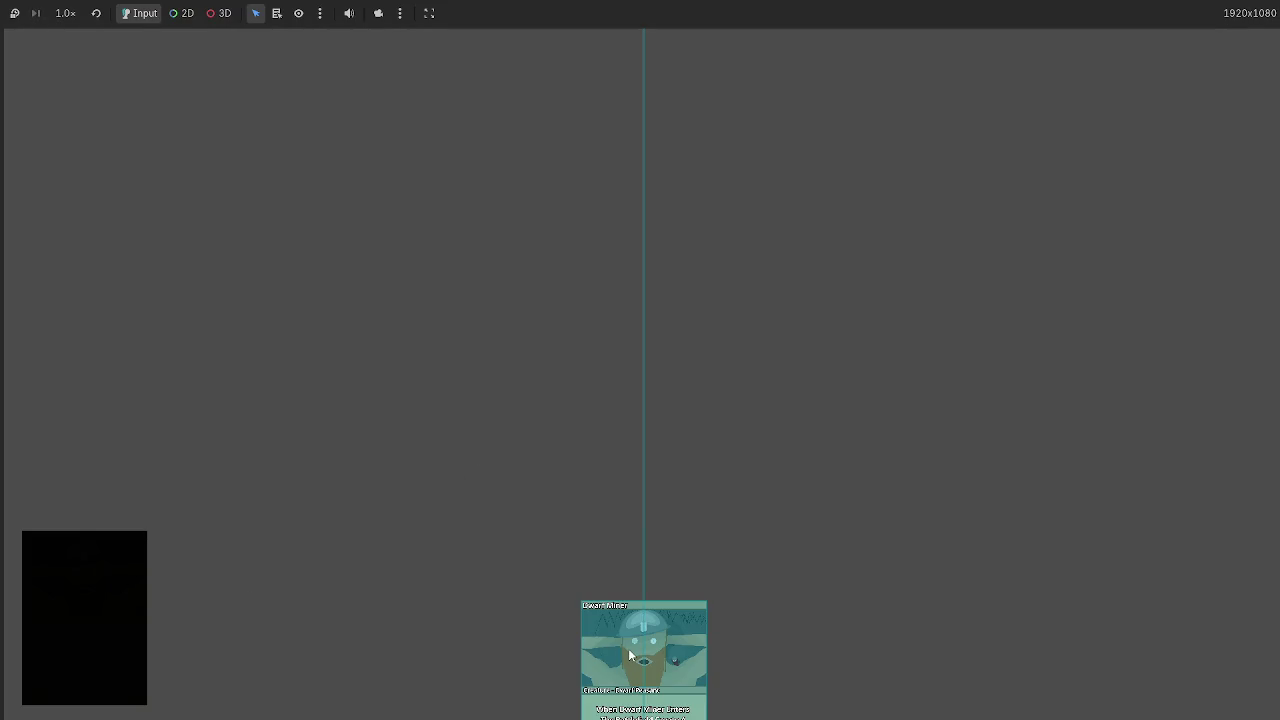
Drag the Dwarf Miner card up and further up-left to see where the preview appears, then stop.
mouse_move(630, 655)
mouse_down()
mouse_move(397, 514)
mouse_move(247, 343)
mouse_move(401, 394)
mouse_up()
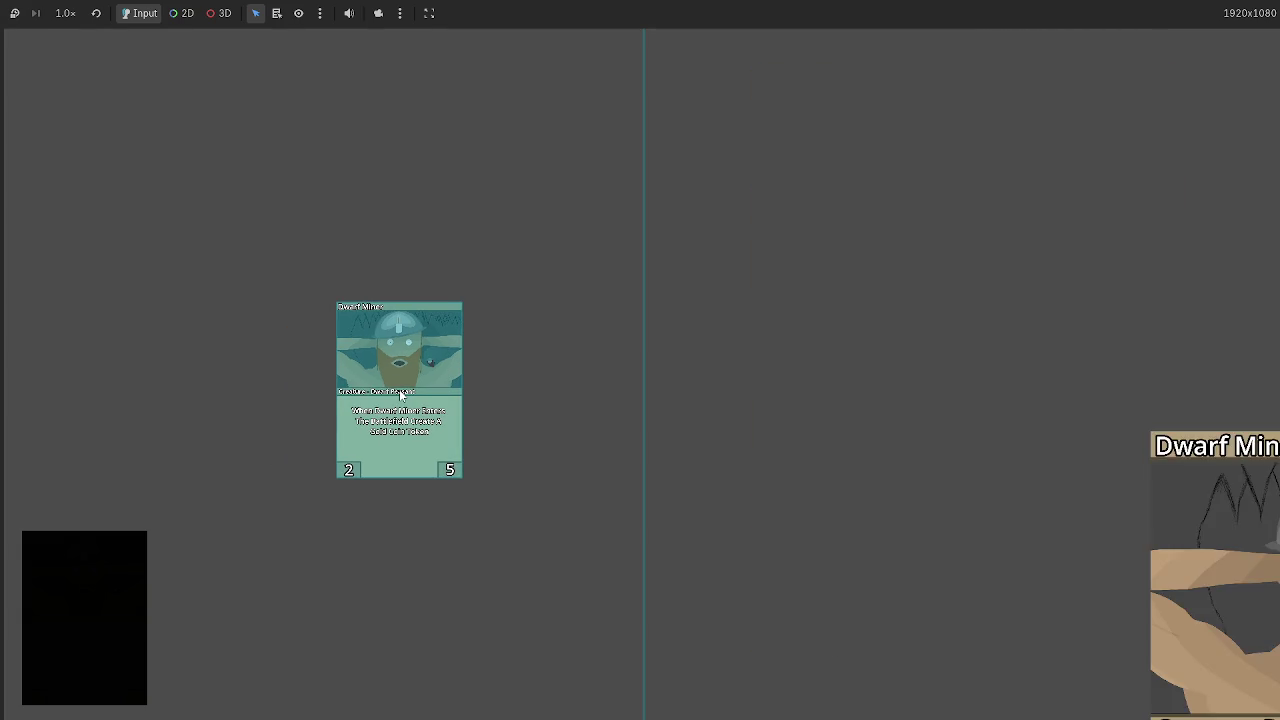
mouse_move(400, 394)
mouse_down()
mouse_move(185, 202)
mouse_move(419, 297)
mouse_up()
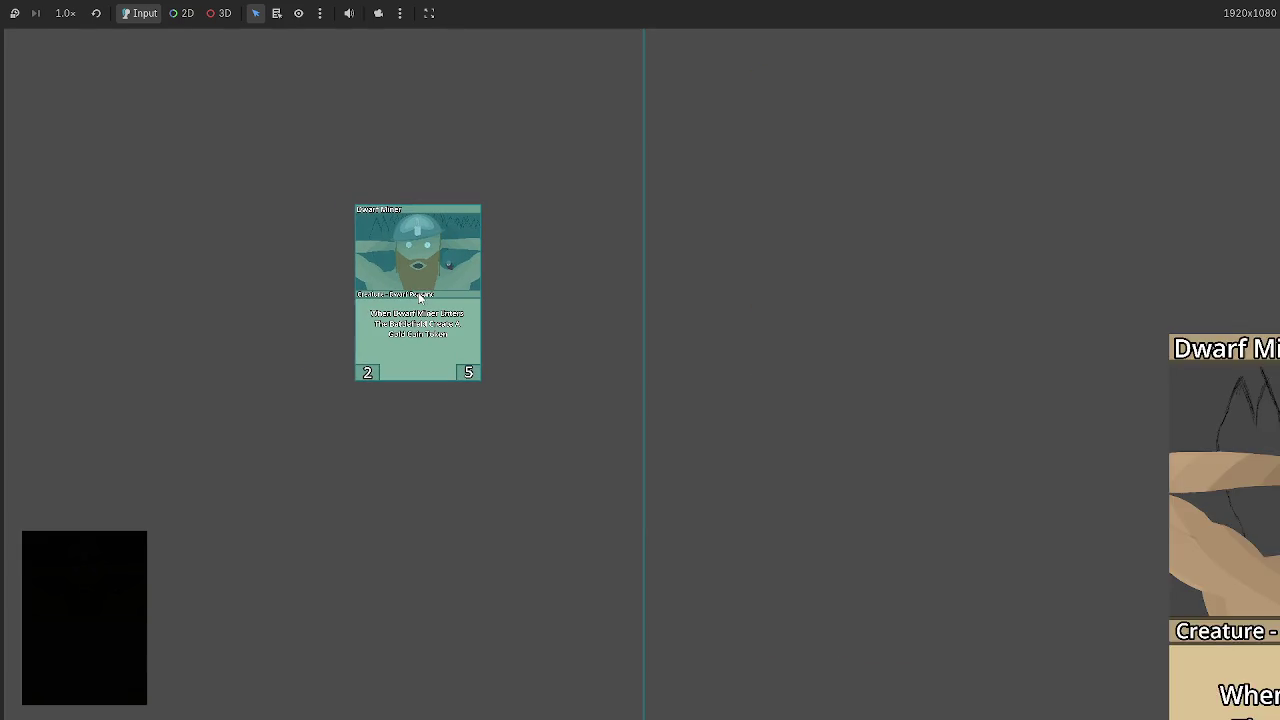
key(F8)
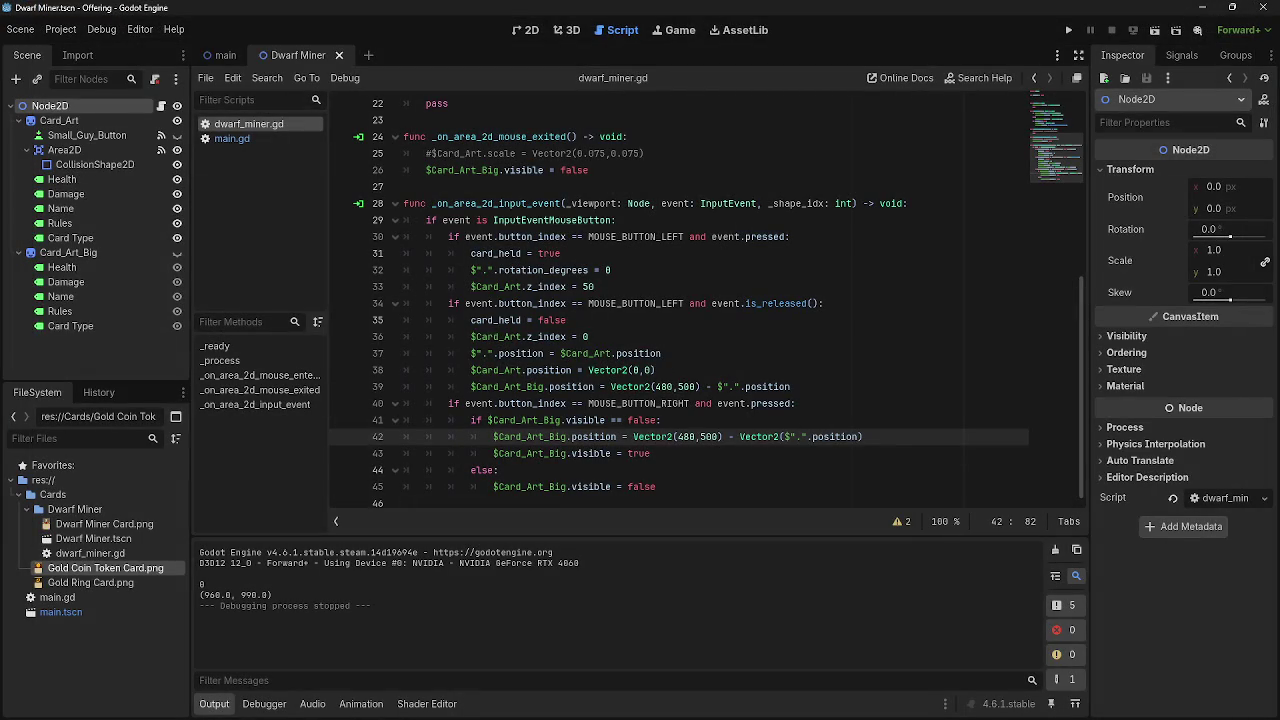
Add print($".".position) at the start of _process in dwarf_miner.gd.
key(alt+Tab)
key(Tab)
key(Escape)
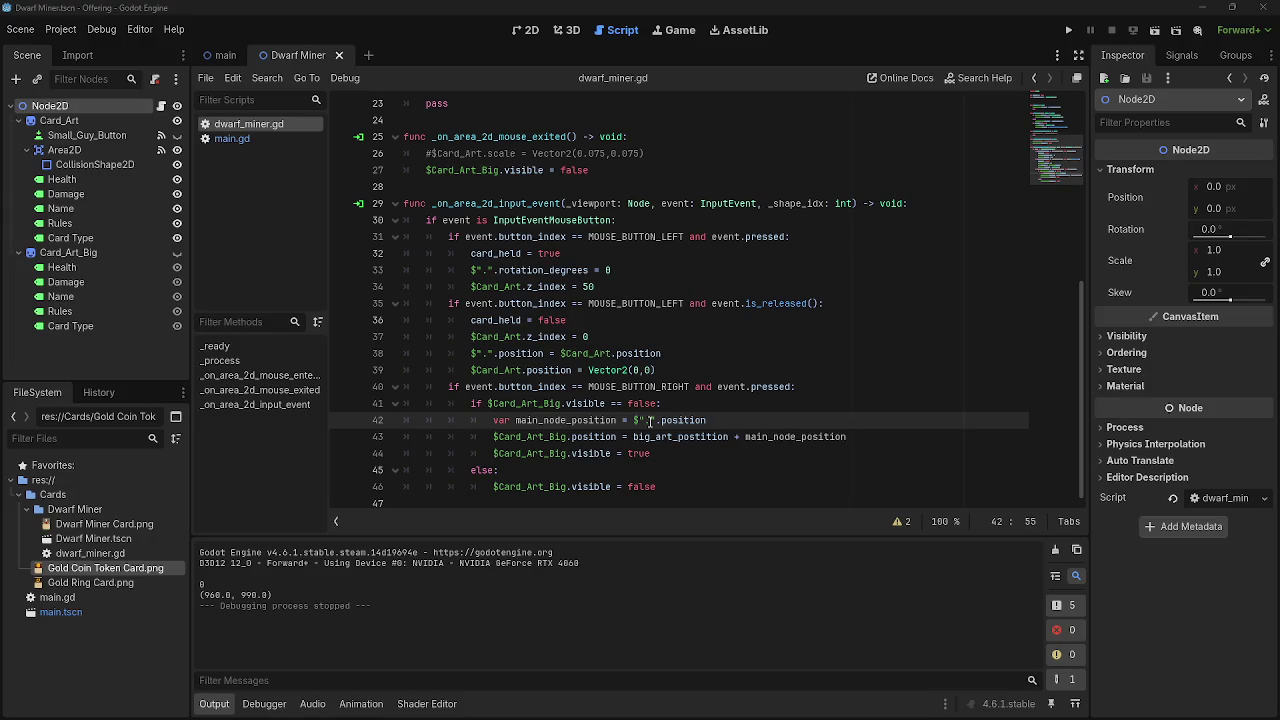
scroll(772, 426, up, 1)
scroll(772, 426, up, 7)
click(724, 290)
key(Return)
text(pri)
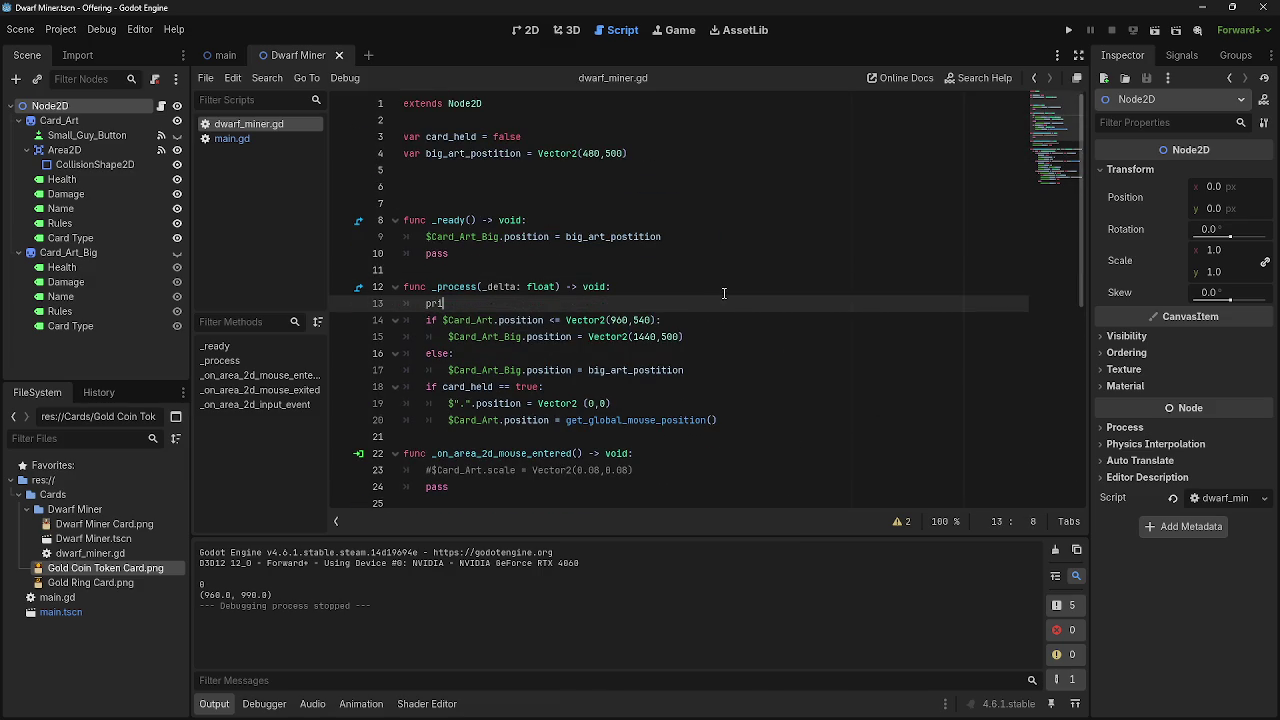
text(nt()
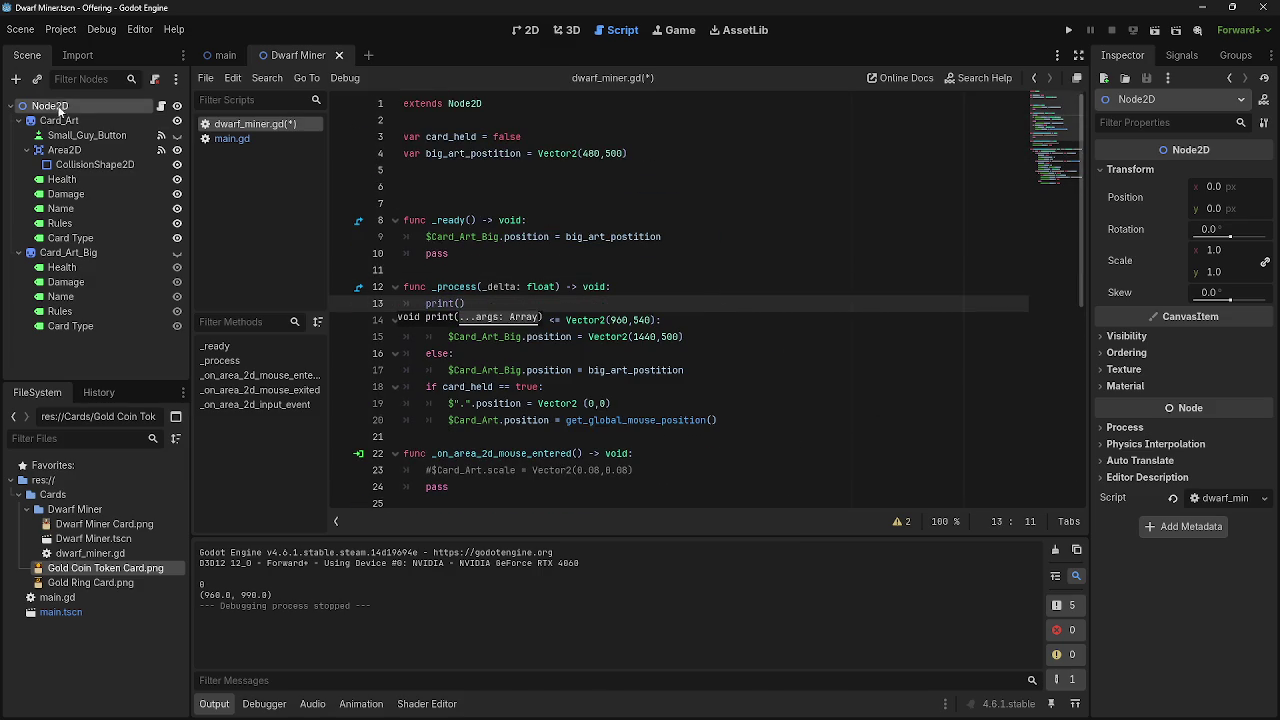
mouse_move(58, 106)
mouse_down()
mouse_move(236, 178)
mouse_move(457, 303)
mouse_up()
text(.position)
key(Escape)
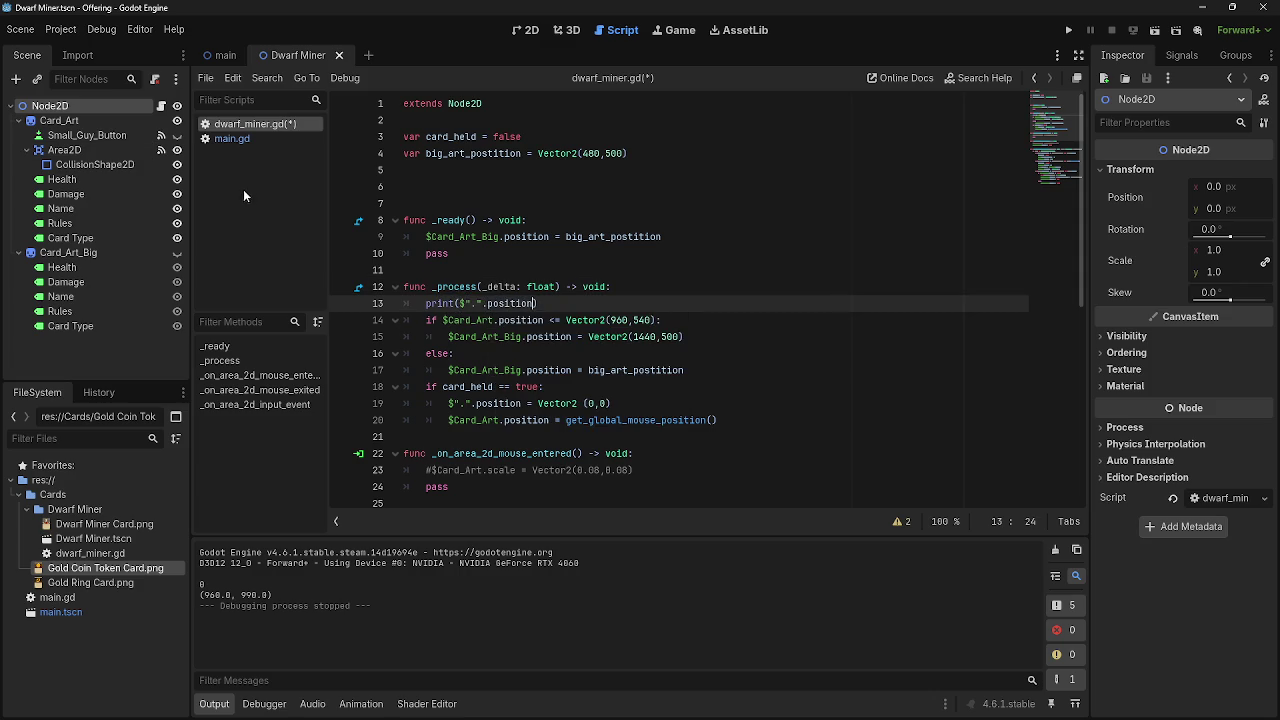
Delete the debug print lines from both branches in main.gd and run the project.
click(232, 139)
scroll(596, 453, down, 1)
mouse_move(596, 453)
mouse_down()
mouse_move(425, 457)
mouse_move(398, 442)
mouse_up()
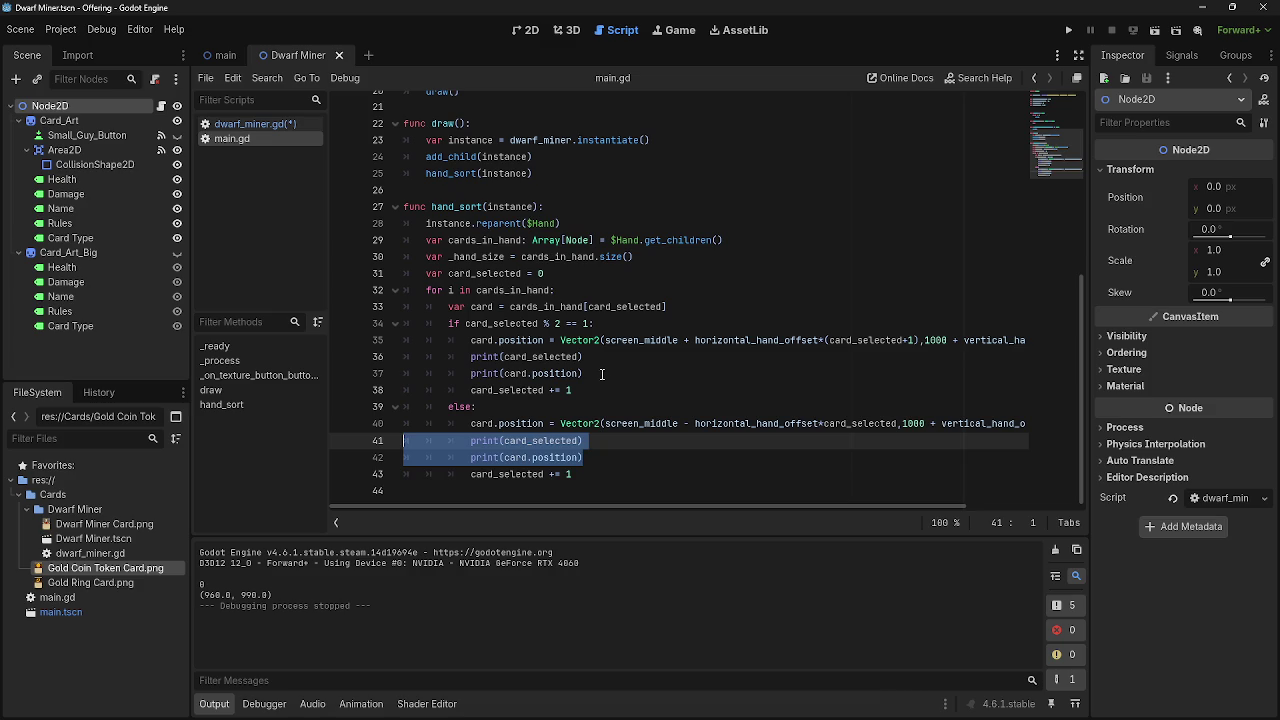
key(BackSpace)
key(BackSpace)
mouse_move(478, 396)
mouse_down()
mouse_move(440, 356)
mouse_move(398, 373)
mouse_up()
key(BackSpace)
key(BackSpace)
click(1070, 30)
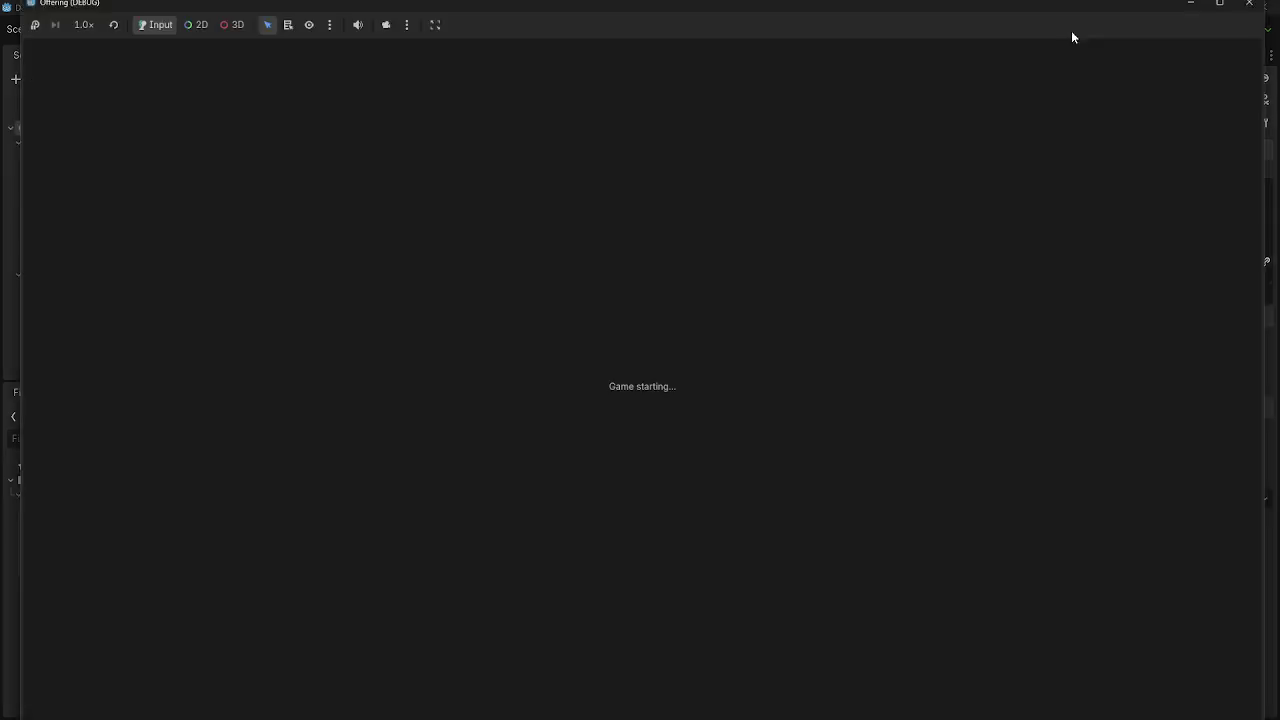
Read the printed (960.0, 990.0) positions, stop the game, and reopen dwarf_miner.gd.
key(alt+Tab)
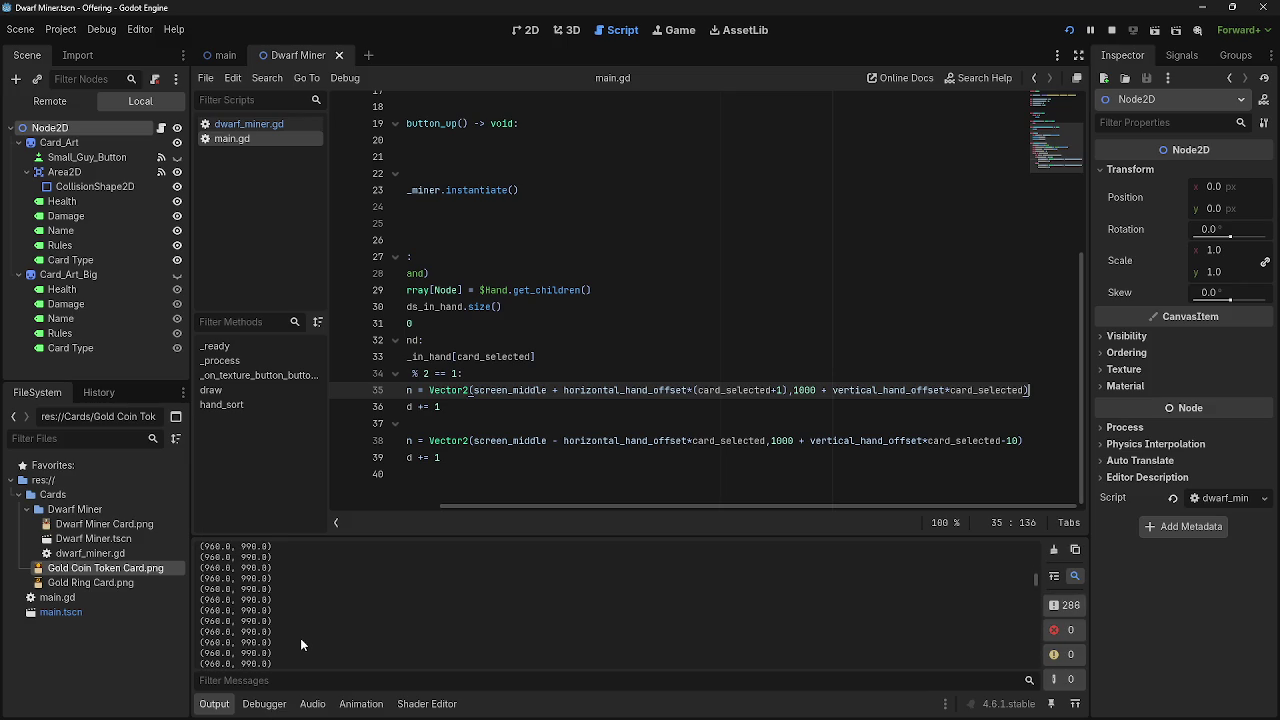
key(F8)
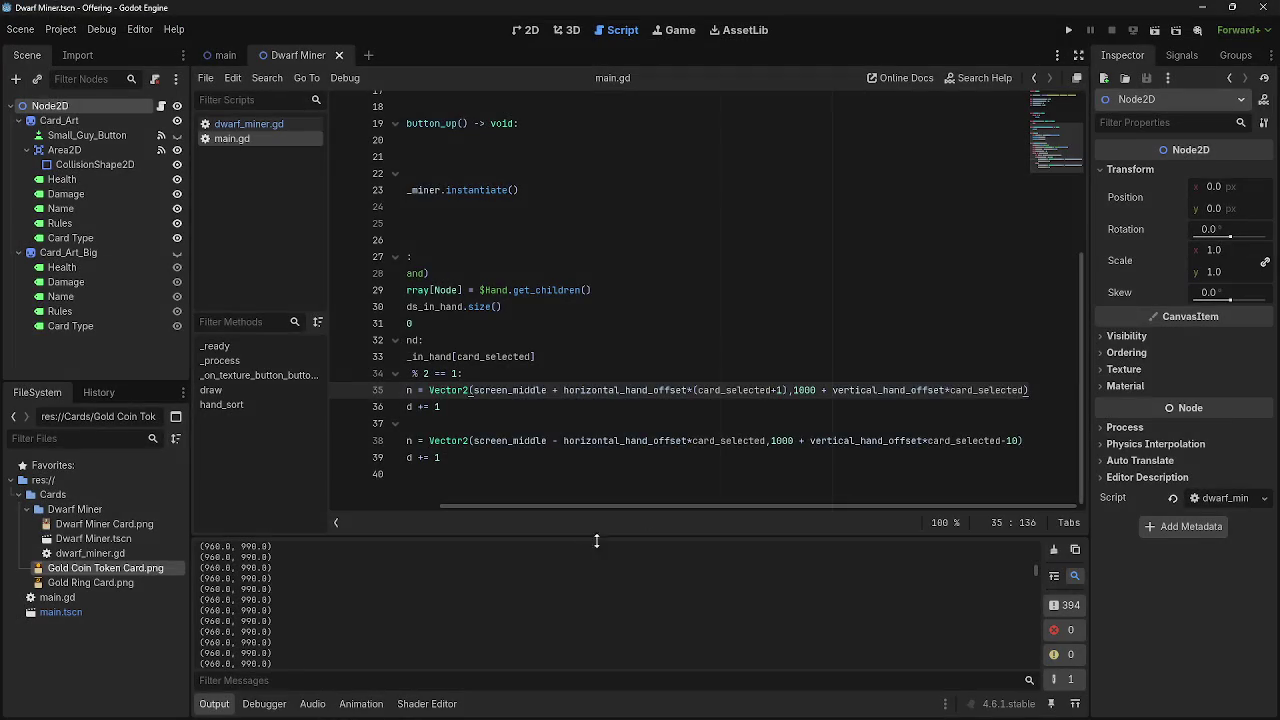
click(248, 123)
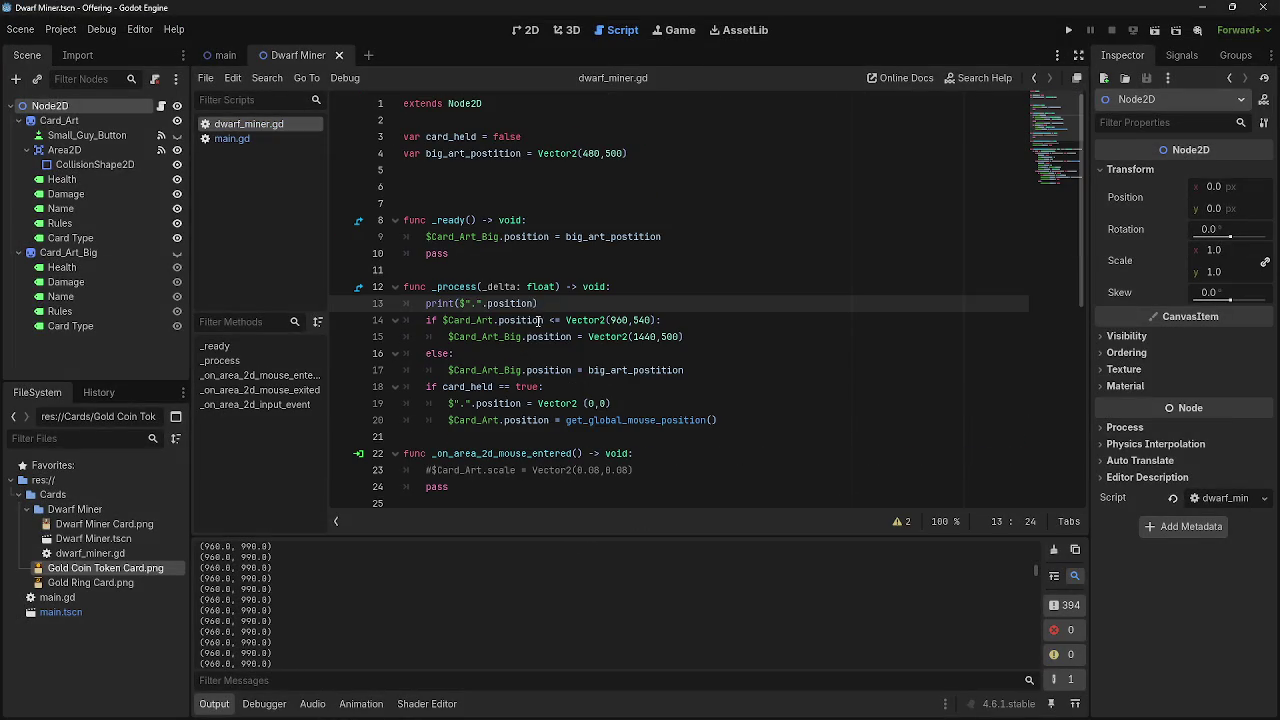
Delete the debug print line and change + to - after big_art_postition on line 43.
triple_click(512, 302)
key(BackSpace)
key(BackSpace)
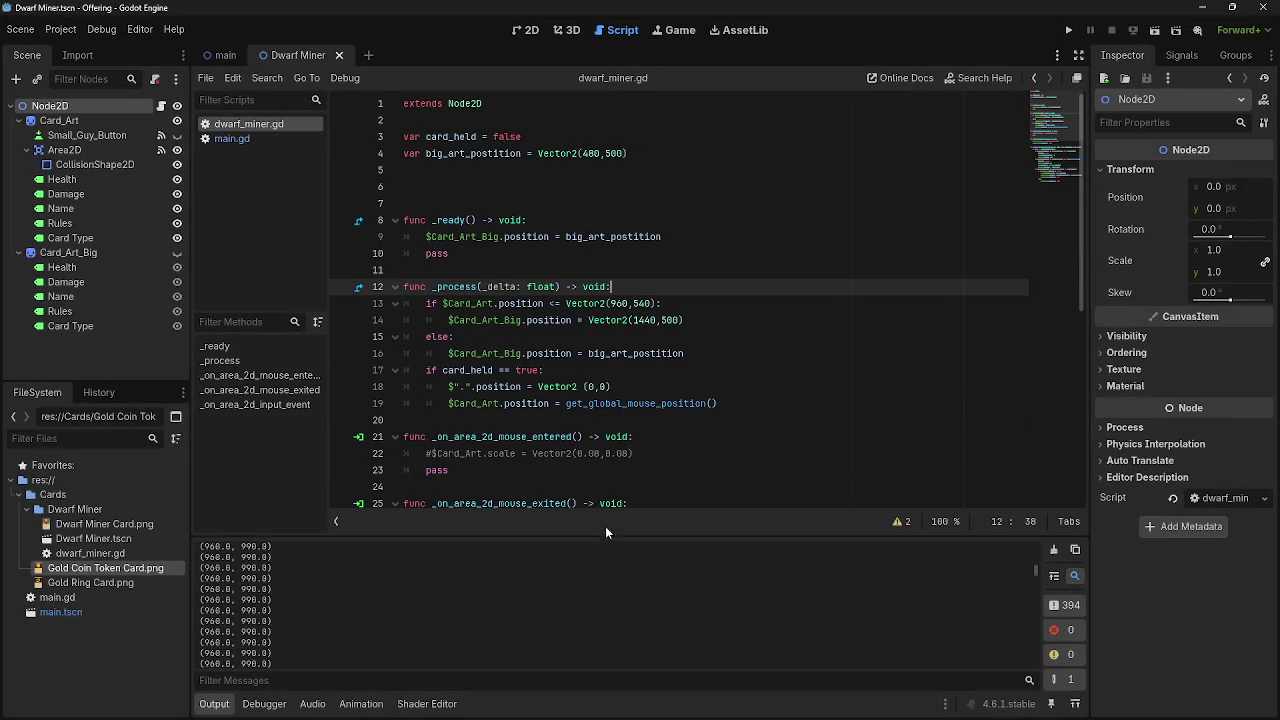
scroll(610, 400, down, 4)
scroll(610, 484, down, 3)
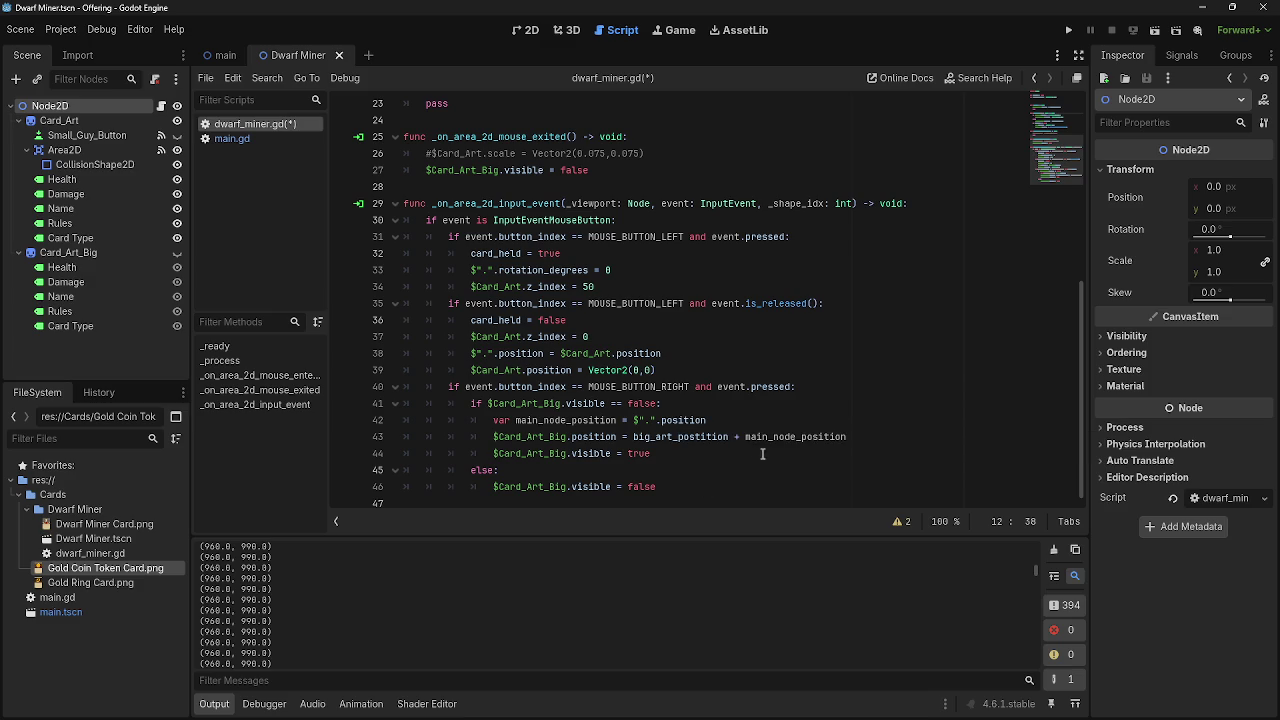
click(735, 437)
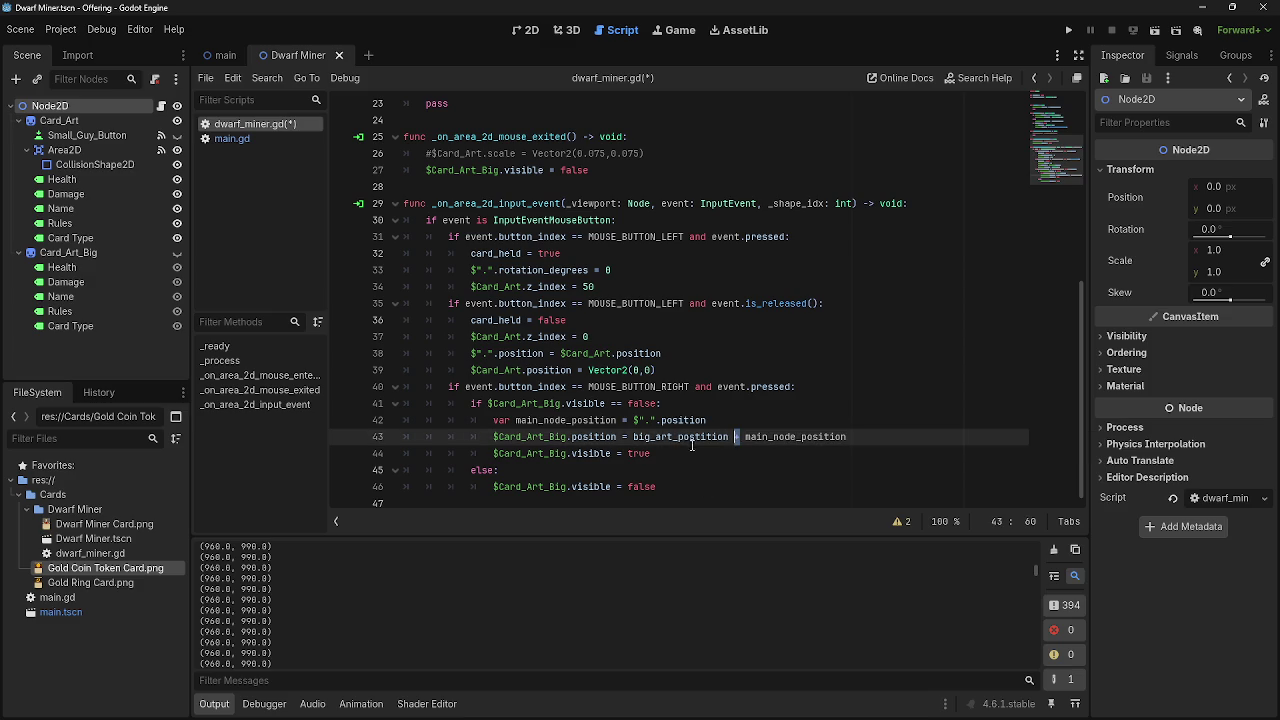
double_click(727, 440)
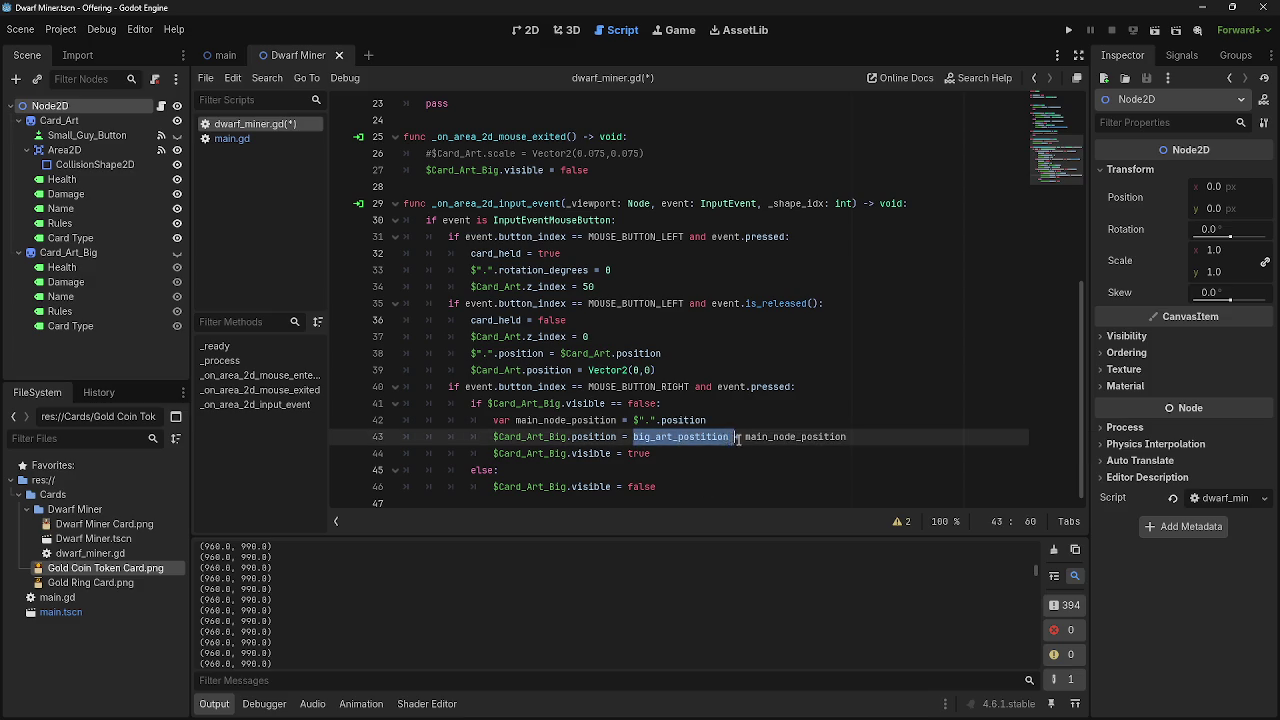
click(737, 437)
key(Delete)
text(-)
click(848, 437)
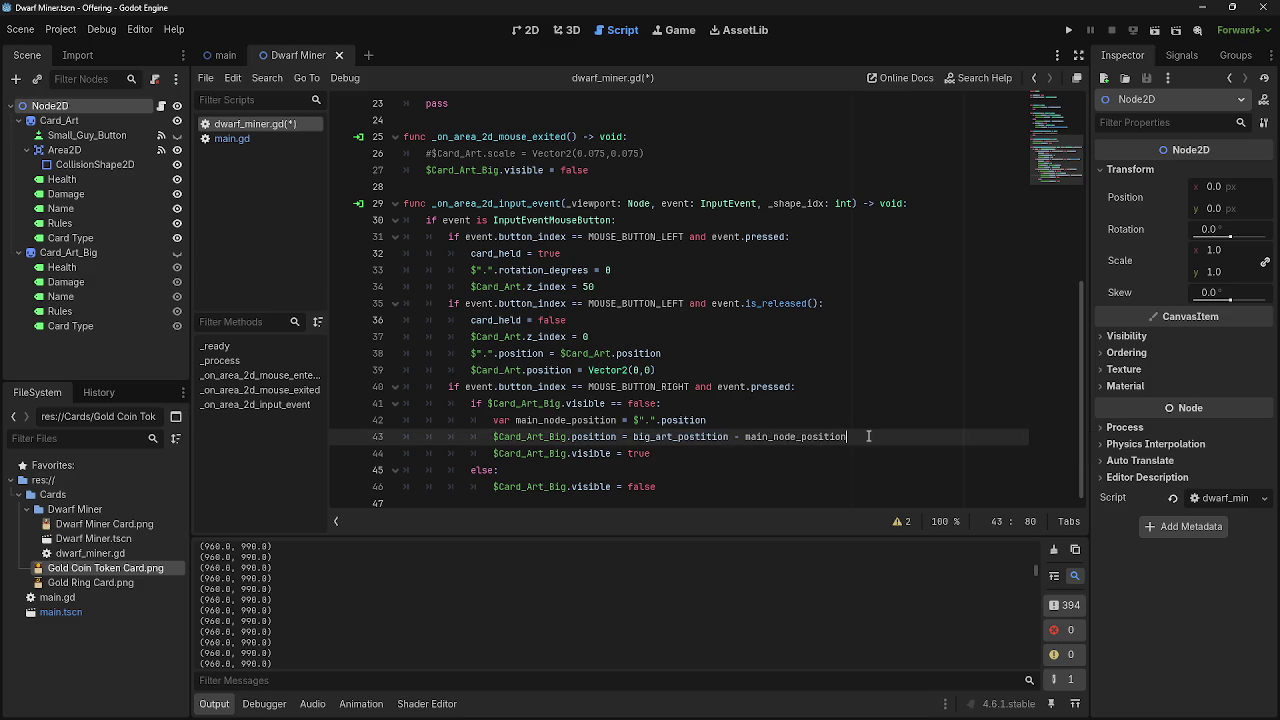
Move $".".position into line 43 in place of main_node_position and delete that variable line.
click(738, 426)
click(745, 440)
mouse_move(634, 421)
mouse_down()
mouse_move(720, 421)
mouse_move(747, 440)
mouse_move(848, 437)
mouse_up()
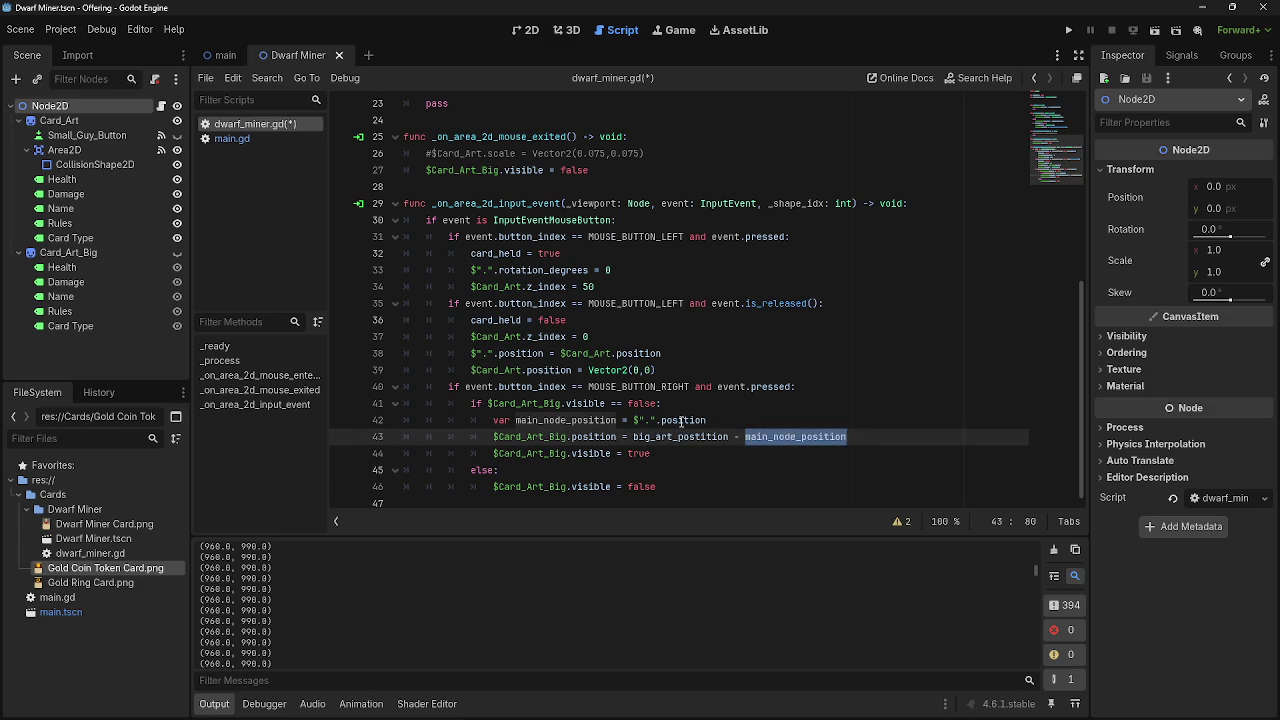
key(BackSpace)
drag(634, 421, 796, 440)
drag(668, 437, 600, 427)
click(629, 424)
key(shift+Home)
key(shift+Home)
key(BackSpace)
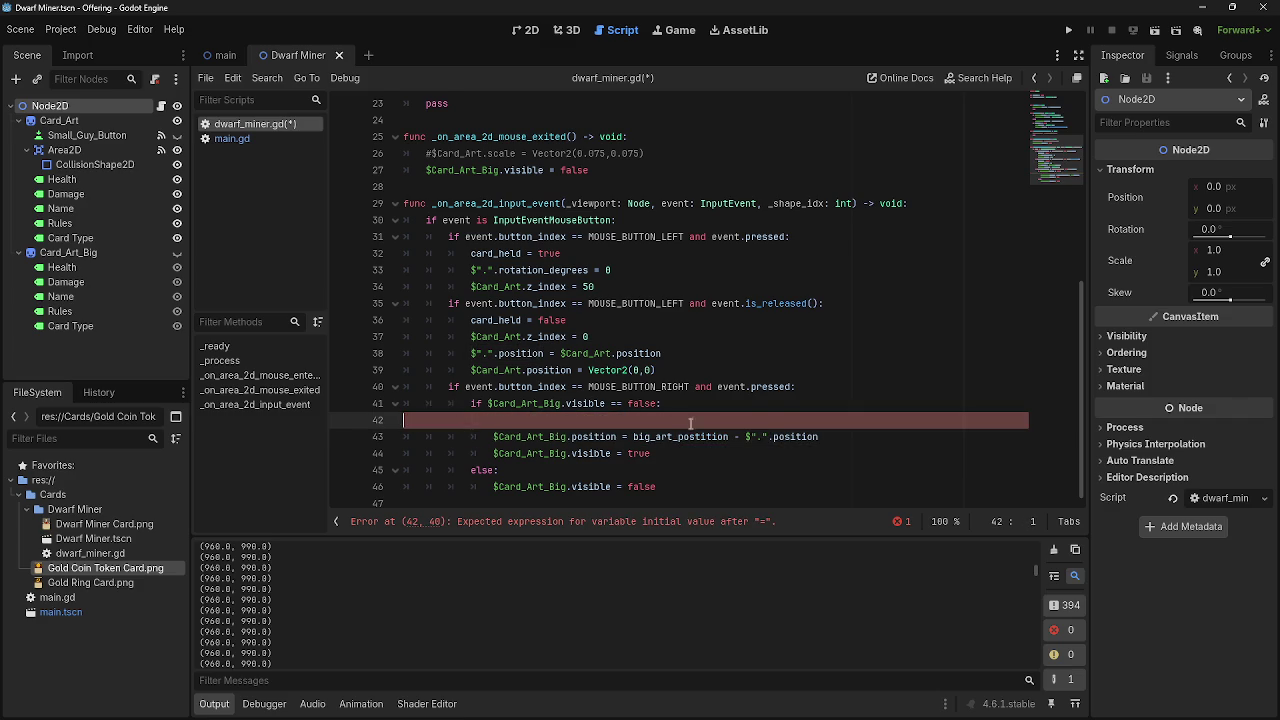
key(BackSpace)
Run the project to test the subtraction, then stop it.
click(1068, 30)
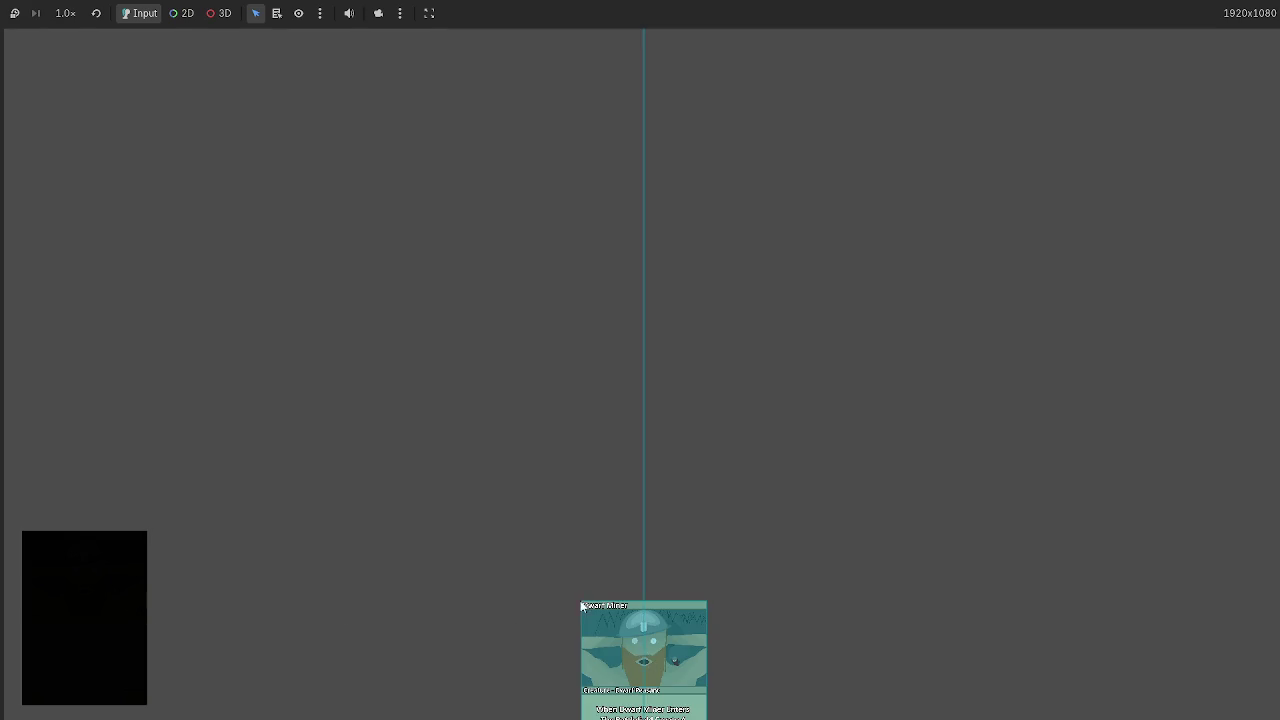
key(F8)
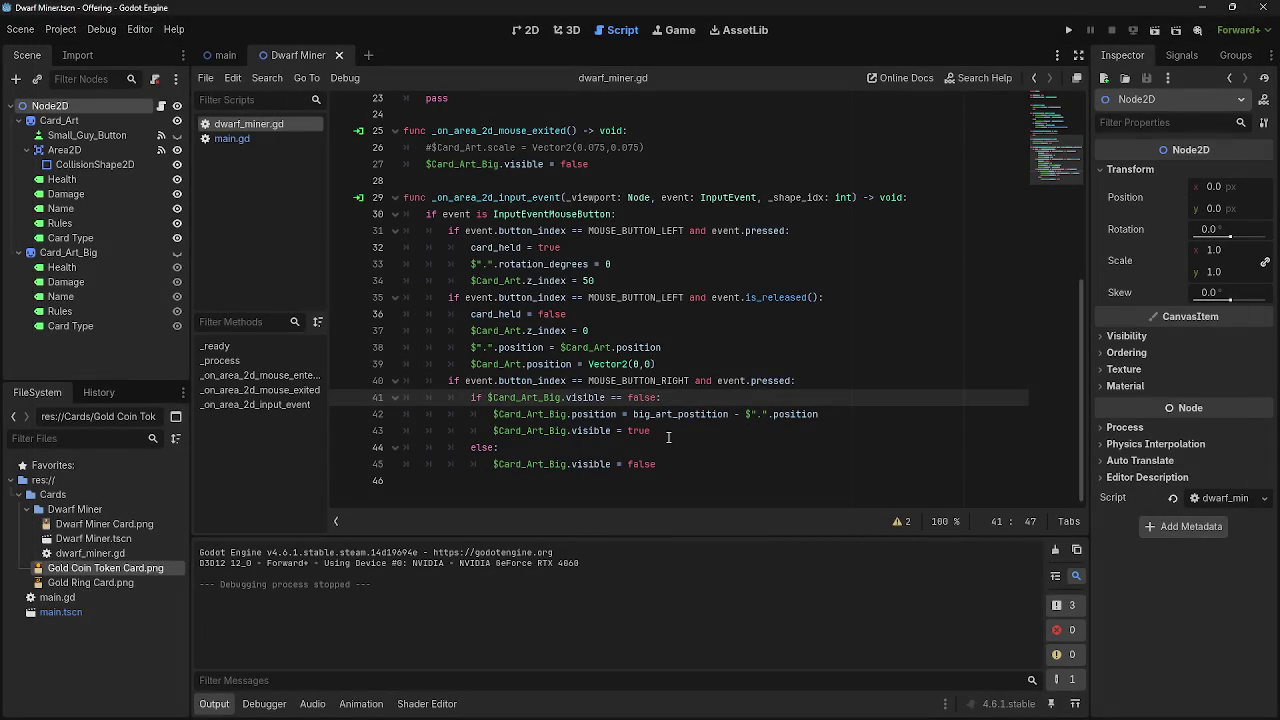
triple_click(475, 414)
key(End)
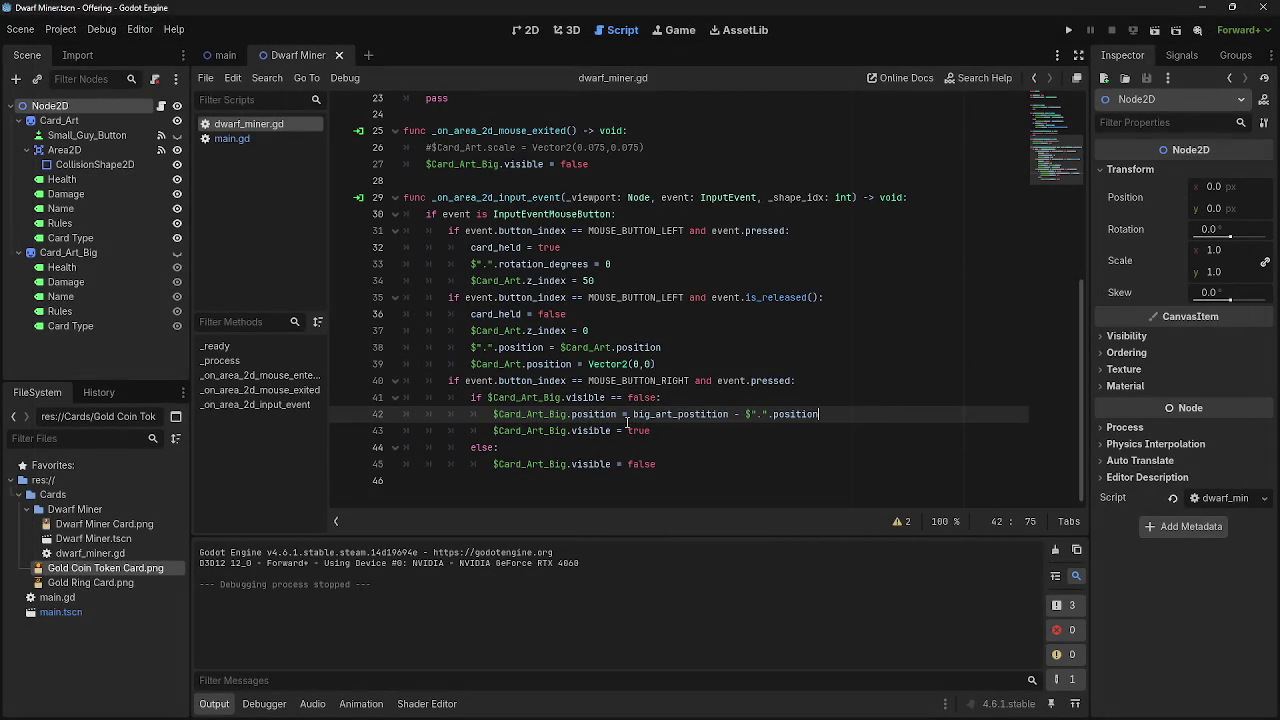
Change line 42 to (big_art_postition + $".".position).
drag(633, 414, 739, 414)
click(738, 414)
drag(734, 414, 792, 414)
double_click(737, 414)
text(+)
click(634, 414)
text(()
click(840, 414)
text())
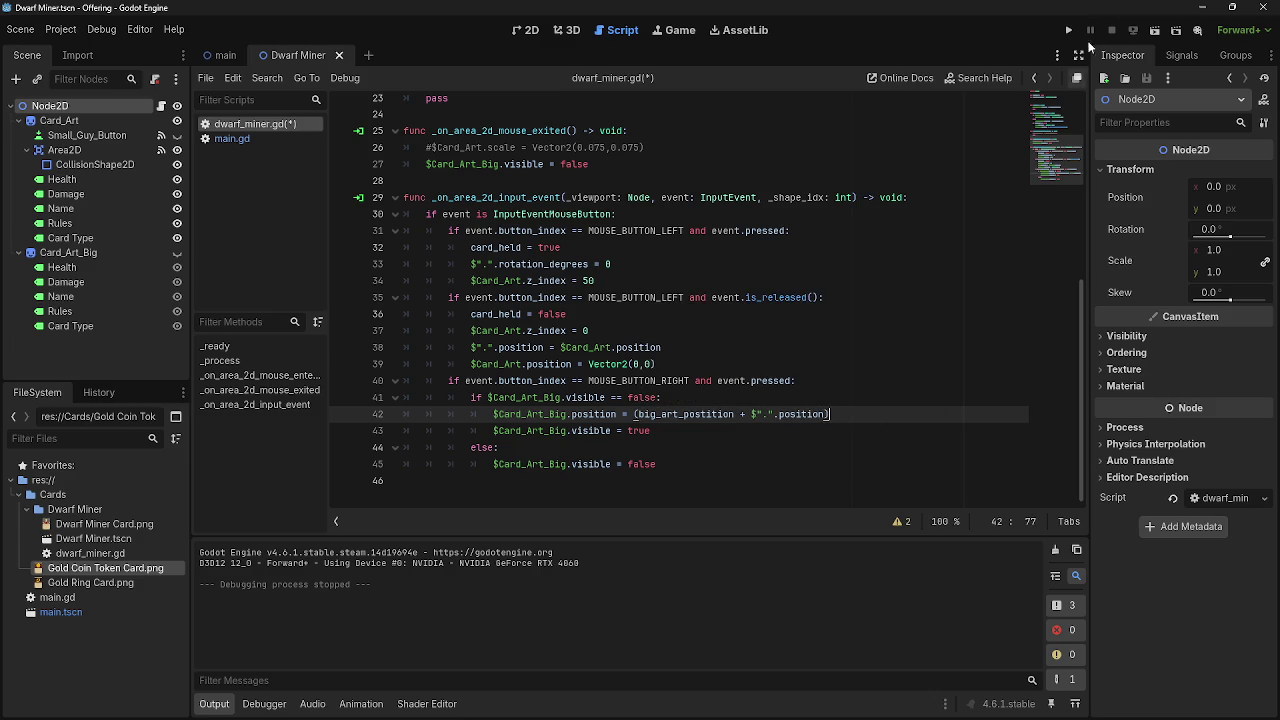
Run the game, right-click the card to show the enlarged preview, then stop.
click(1068, 30)
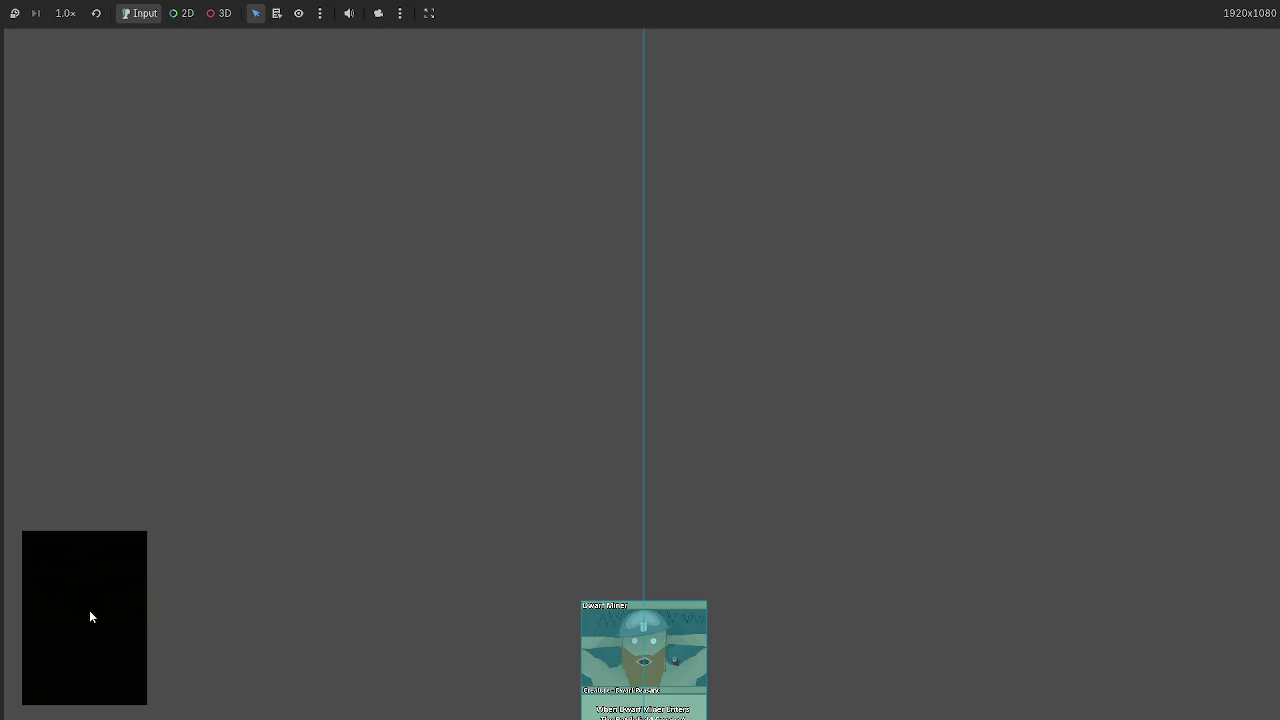
right_click(626, 651)
key(F8)
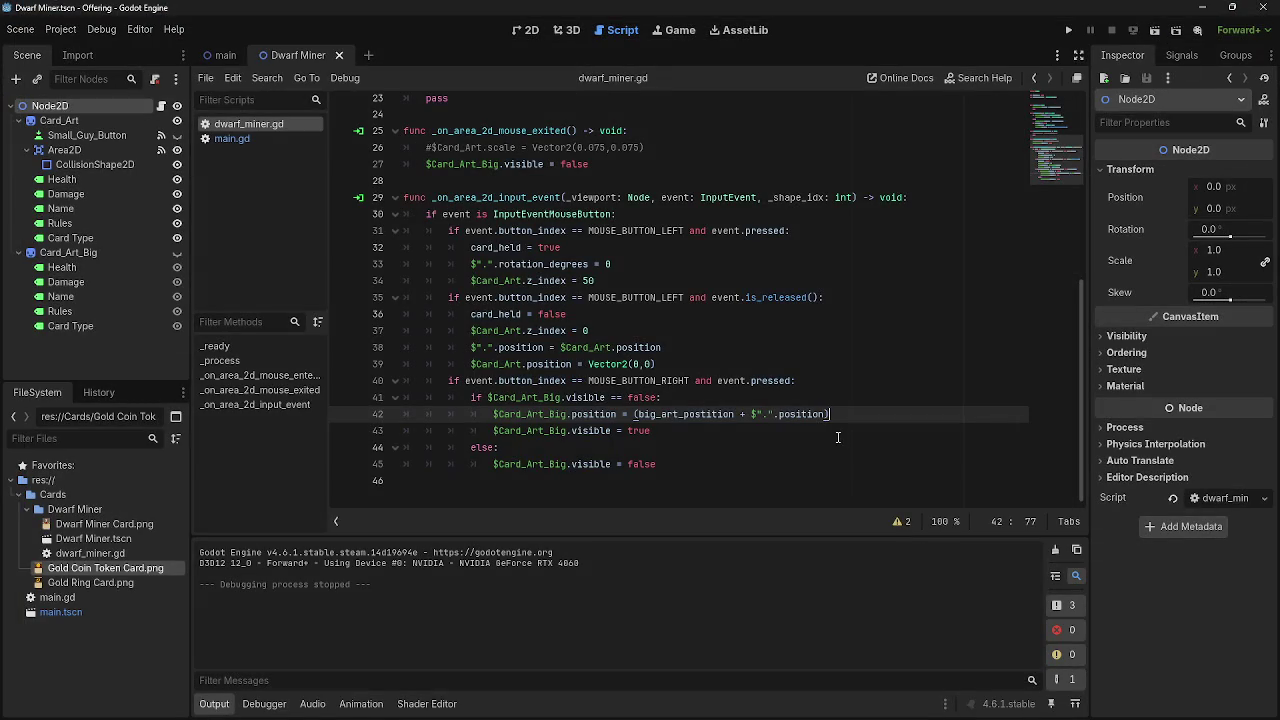
Remove the opening parenthesis and retype the plus sign on line 42.
click(641, 416)
key(BackSpace)
click(744, 415)
key(BackSpace)
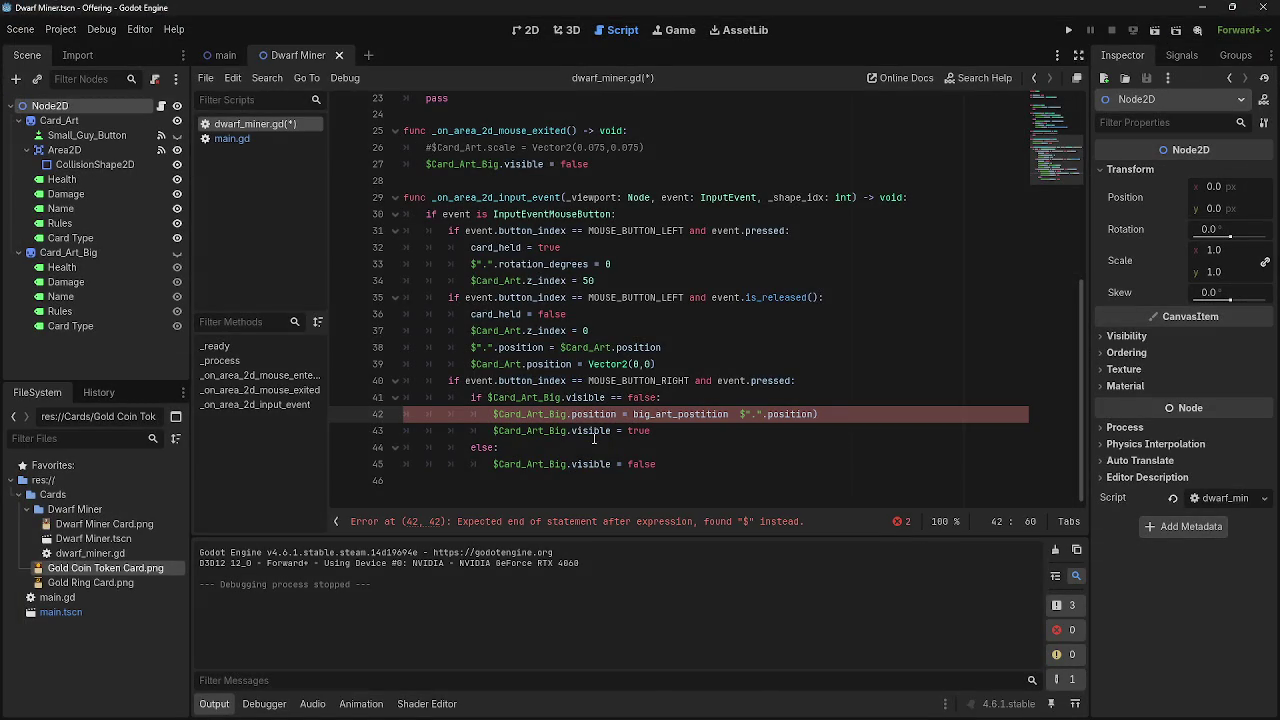
text(+)
Paste $Card_Art_Big.position onto a new line and drop the closing parenthesis below.
click(779, 397)
key(Return)
drag(493, 431, 627, 431)
key(ctrl+c)
click(638, 413)
key(ctrl+v)
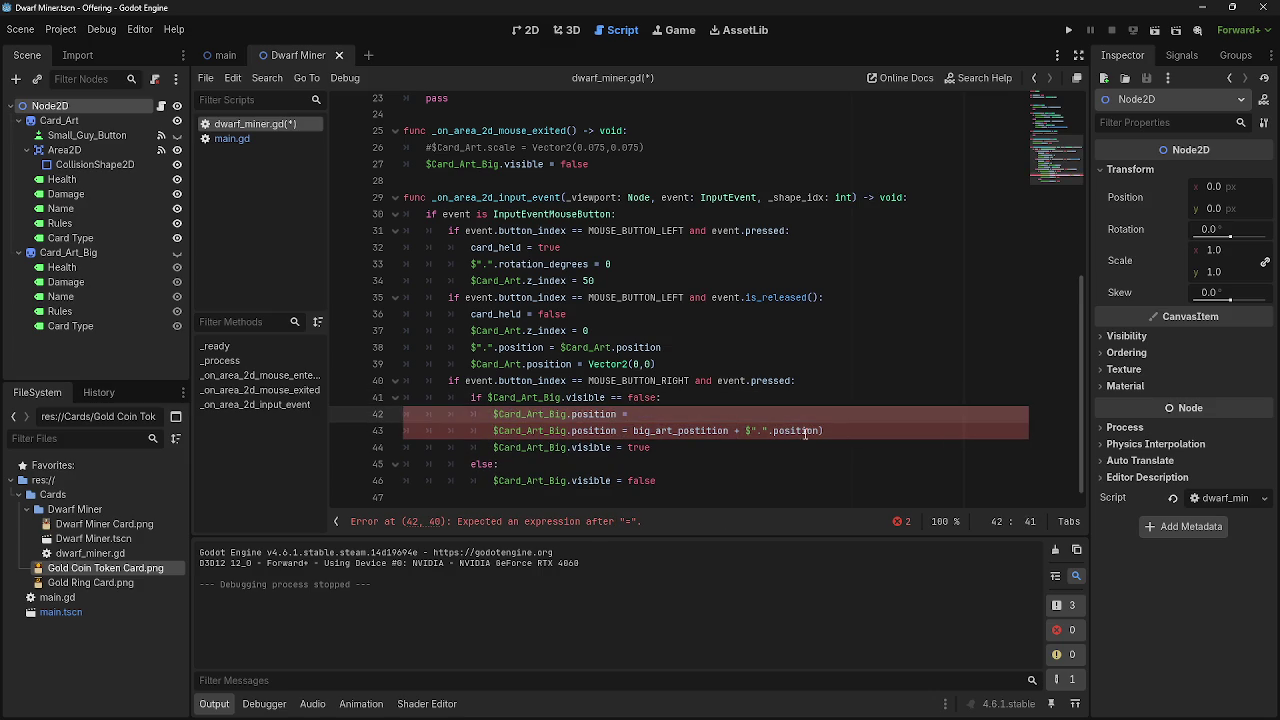
click(830, 431)
key(BackSpace)
drag(830, 431, 744, 431)
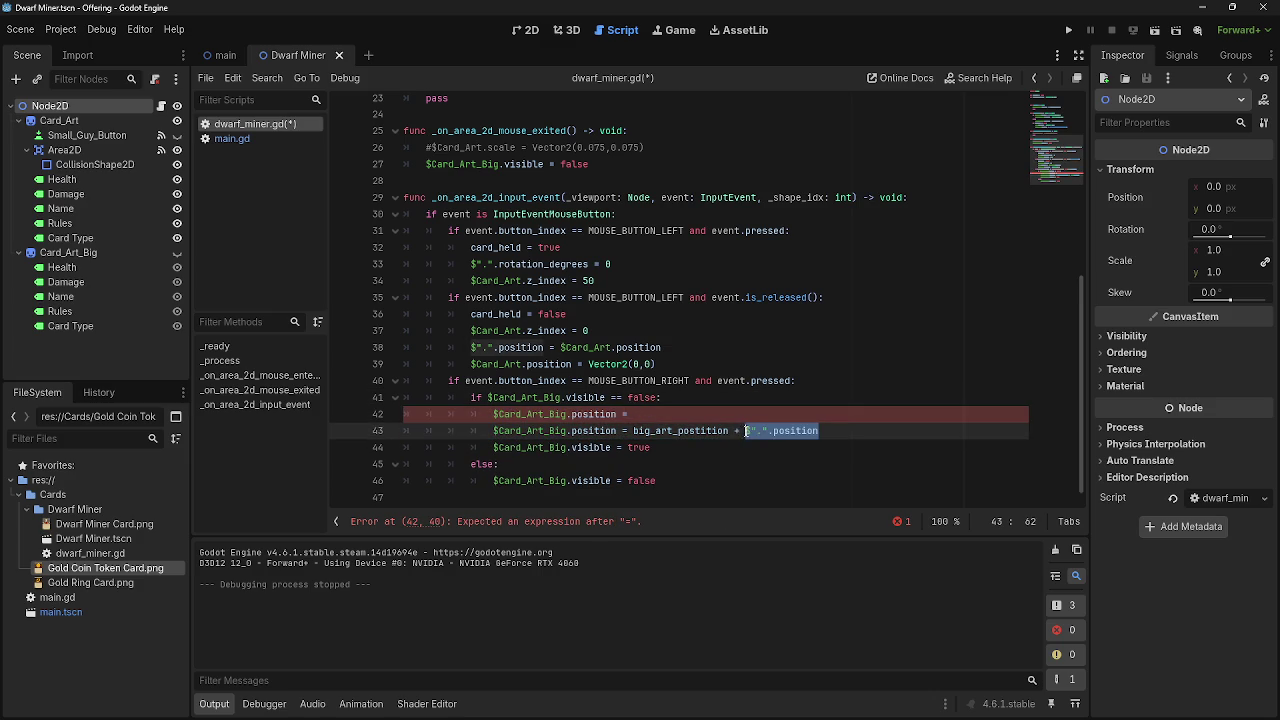
Append $".".position to the new line, then remove that extra line and the trailing parenthesis.
click(707, 414)
text($".".position)
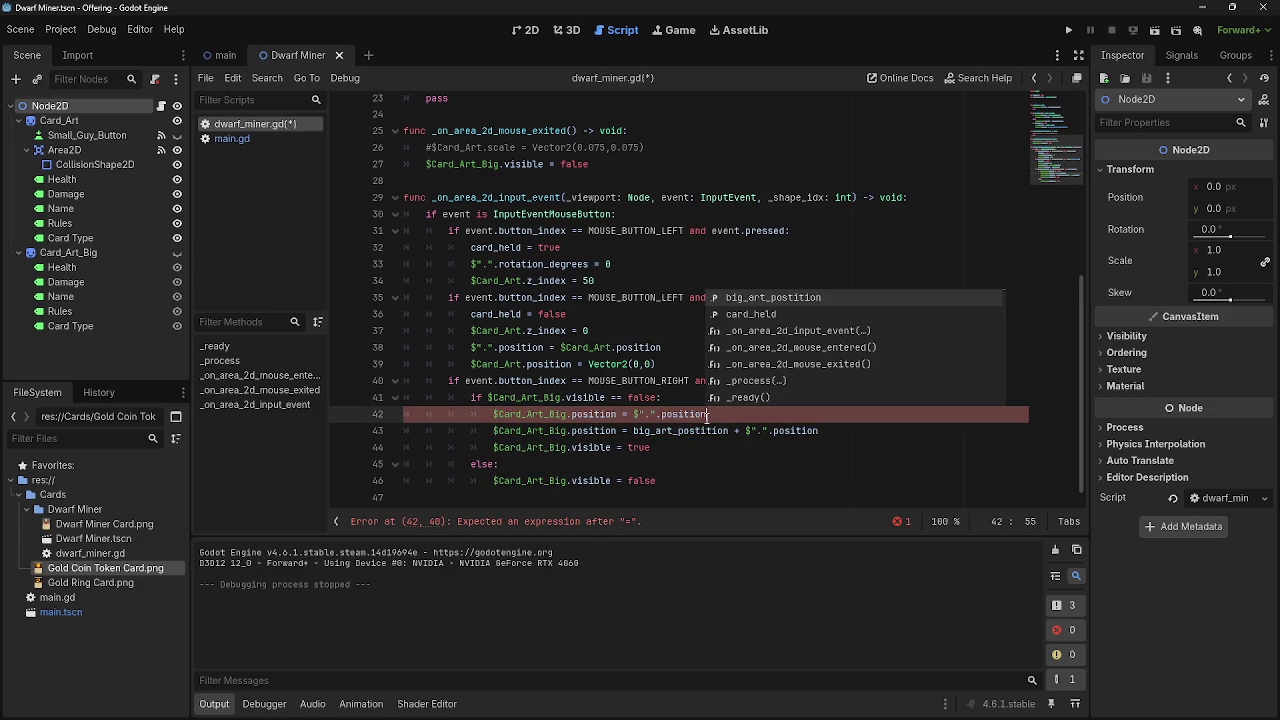
key(Down)
key(End)
click(744, 431)
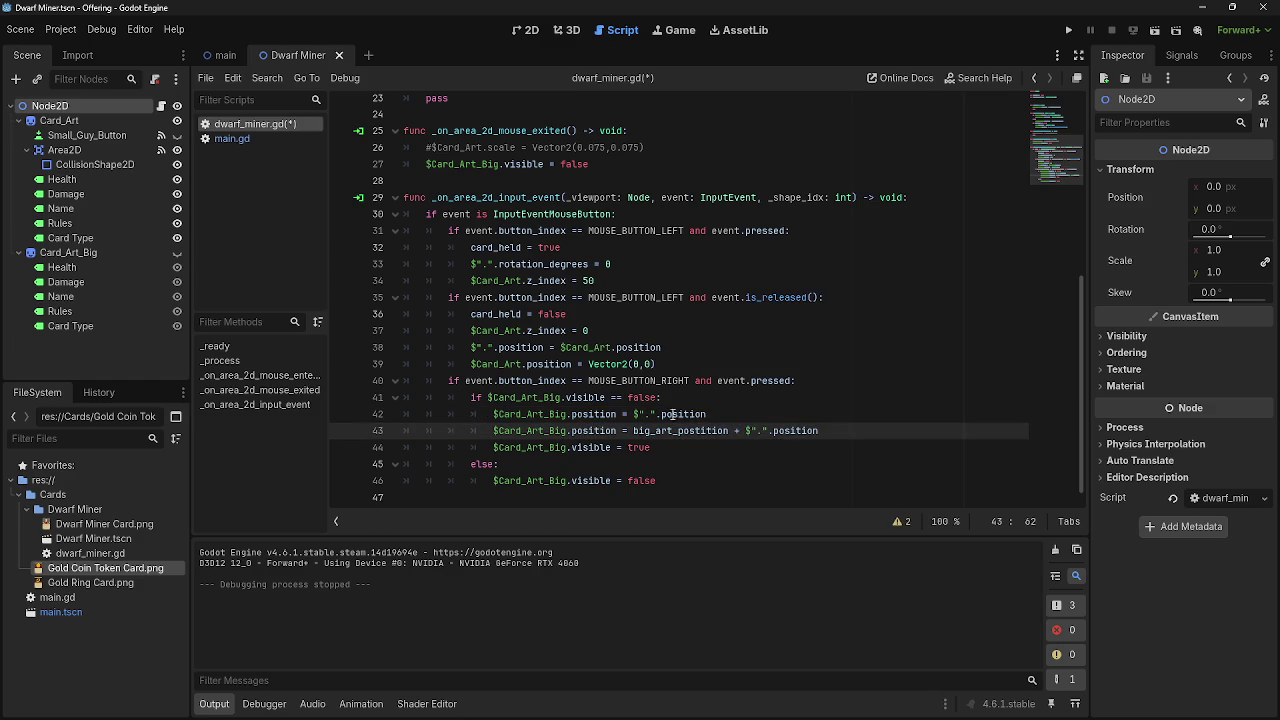
click(623, 414)
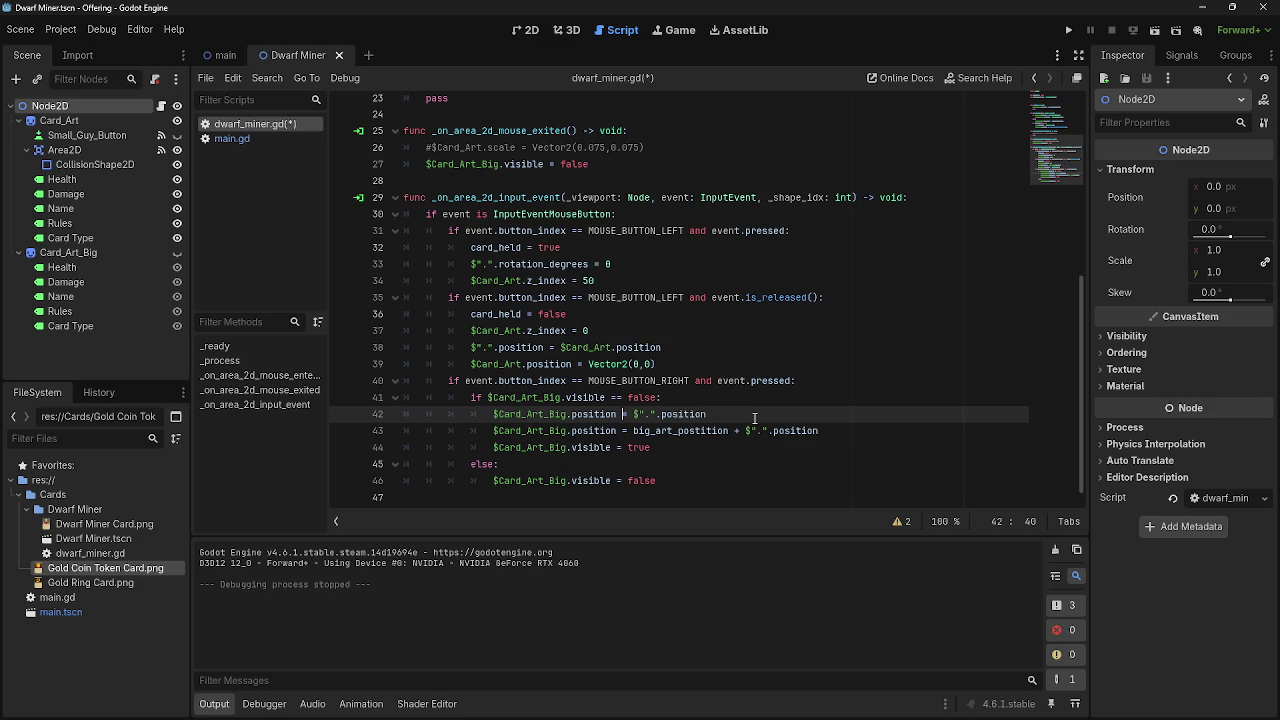
key(ctrl+BackSpace)
key(ctrl+BackSpace)
key(ctrl+BackSpace)
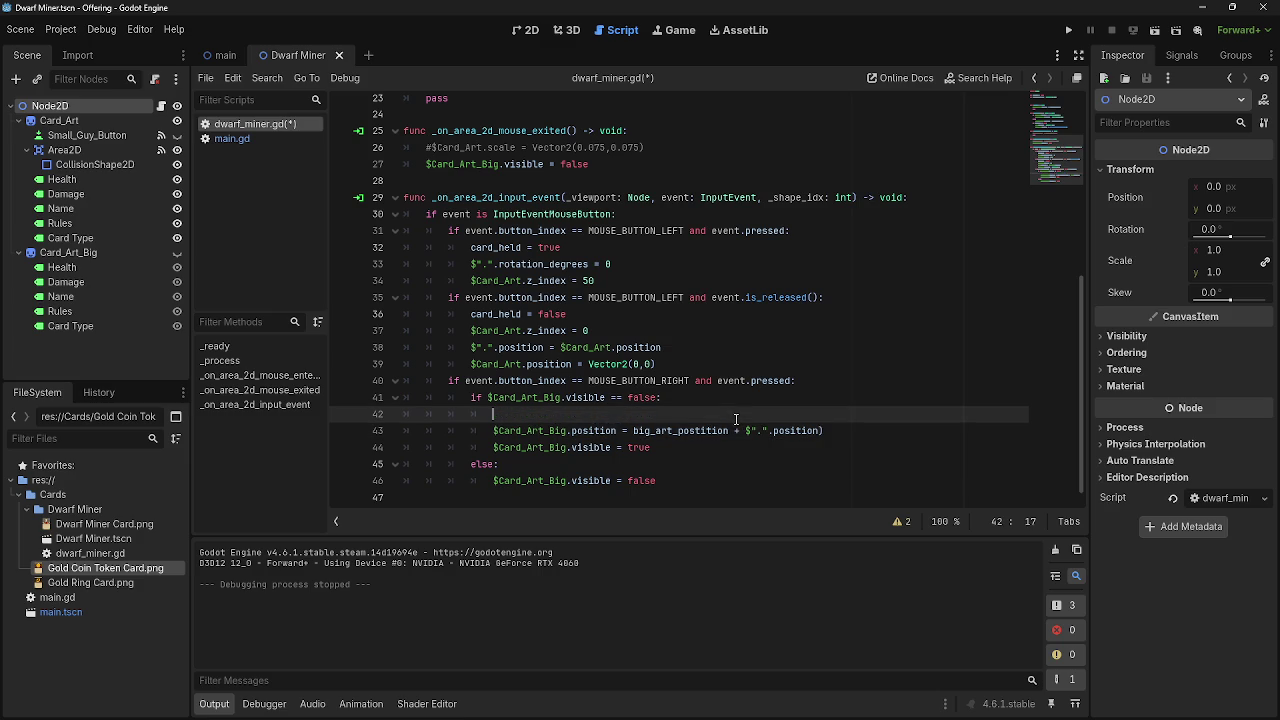
key(BackSpace)
key(BackSpace)
click(845, 415)
key(BackSpace)
Add line 43 with $Card_Art_Big.position followed by the pasted card position.
key(Return)
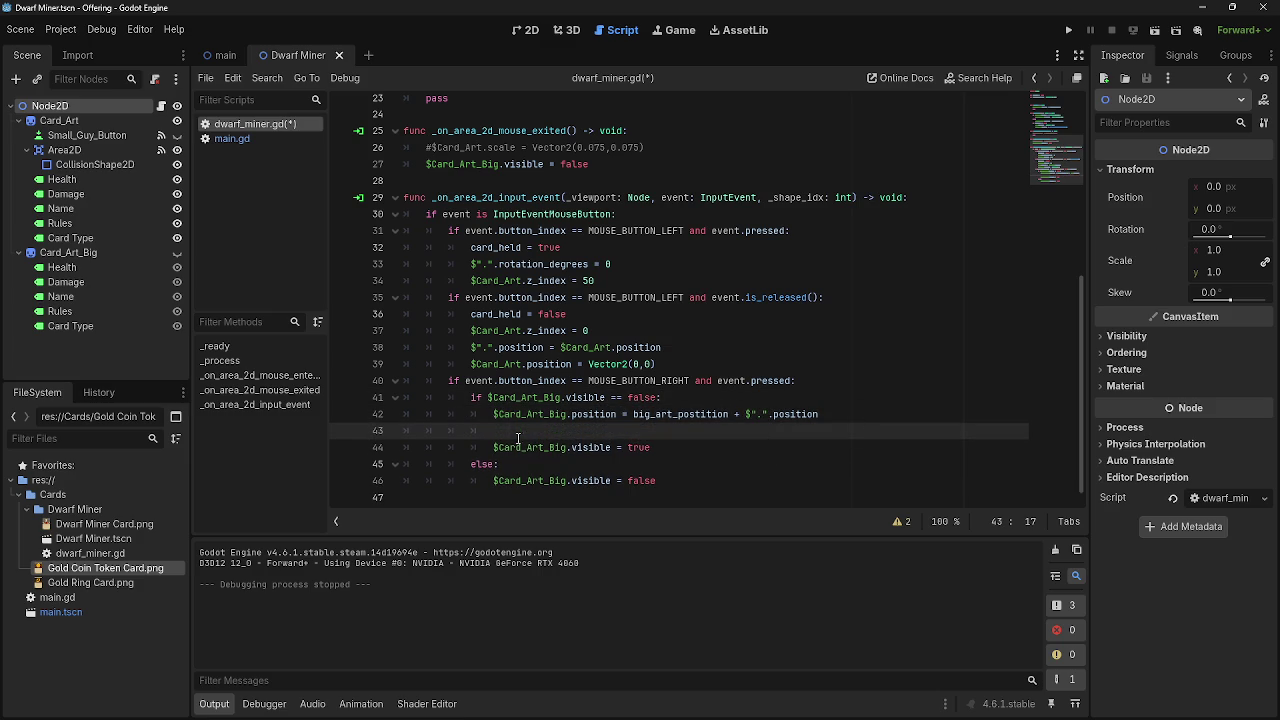
drag(494, 414, 627, 420)
key(ctrl+c)
click(624, 430)
key(ctrl+v)
drag(818, 414, 665, 432)
key(ctrl+z)
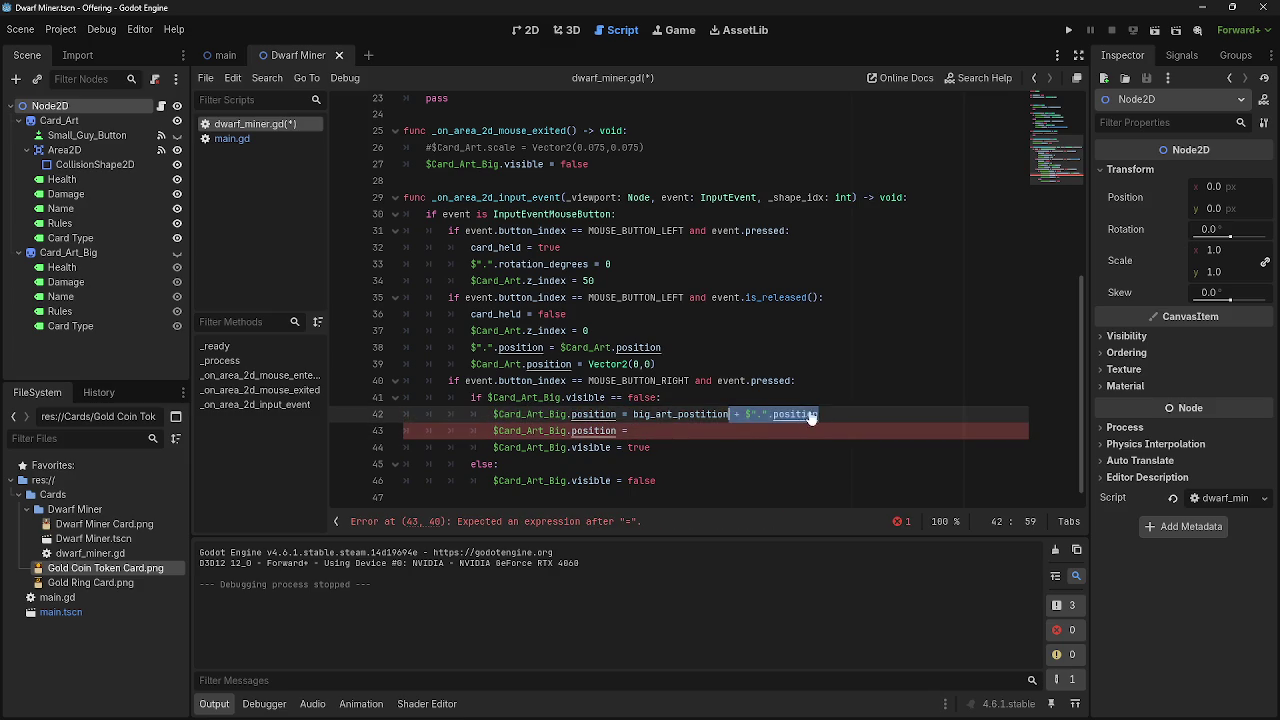
key(ctrl+c)
click(628, 430)
key(ctrl+v)
Make line 43 $Card_Art_Big.position += $".".position and run the project.
click(642, 432)
key(BackSpace)
key(BackSpace)
click(622, 430)
text(+)
click(1068, 30)
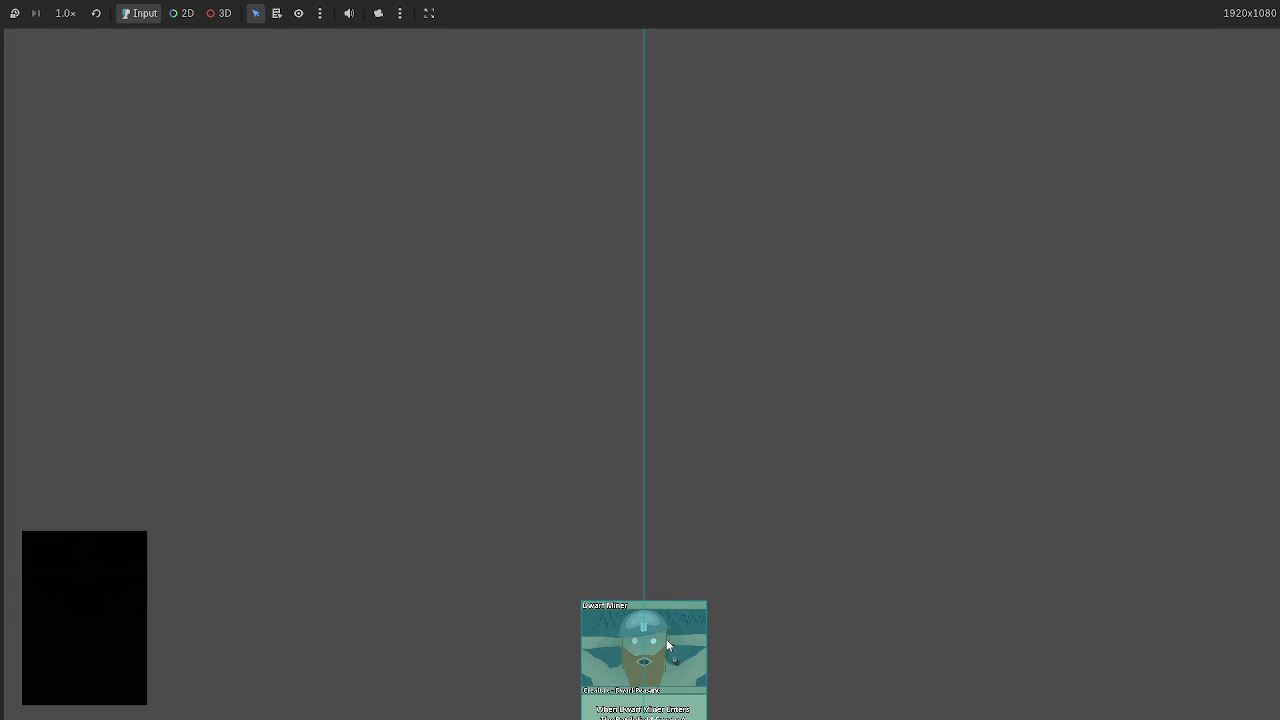
mouse_move(669, 641)
mouse_down()
mouse_move(385, 315)
mouse_move(401, 324)
mouse_move(262, 305)
mouse_move(375, 395)
mouse_move(307, 375)
mouse_move(160, 265)
mouse_move(138, 222)
mouse_move(178, 172)
mouse_move(348, 115)
mouse_move(261, 397)
mouse_up()
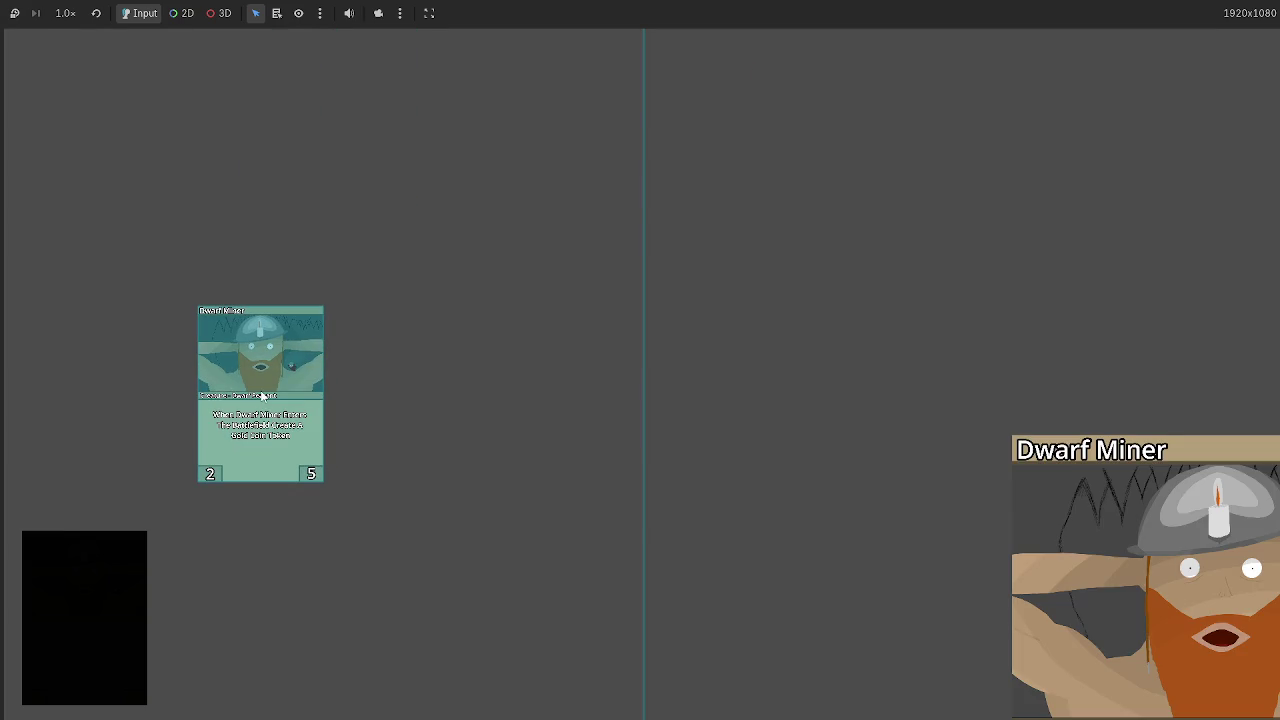
key(F8)
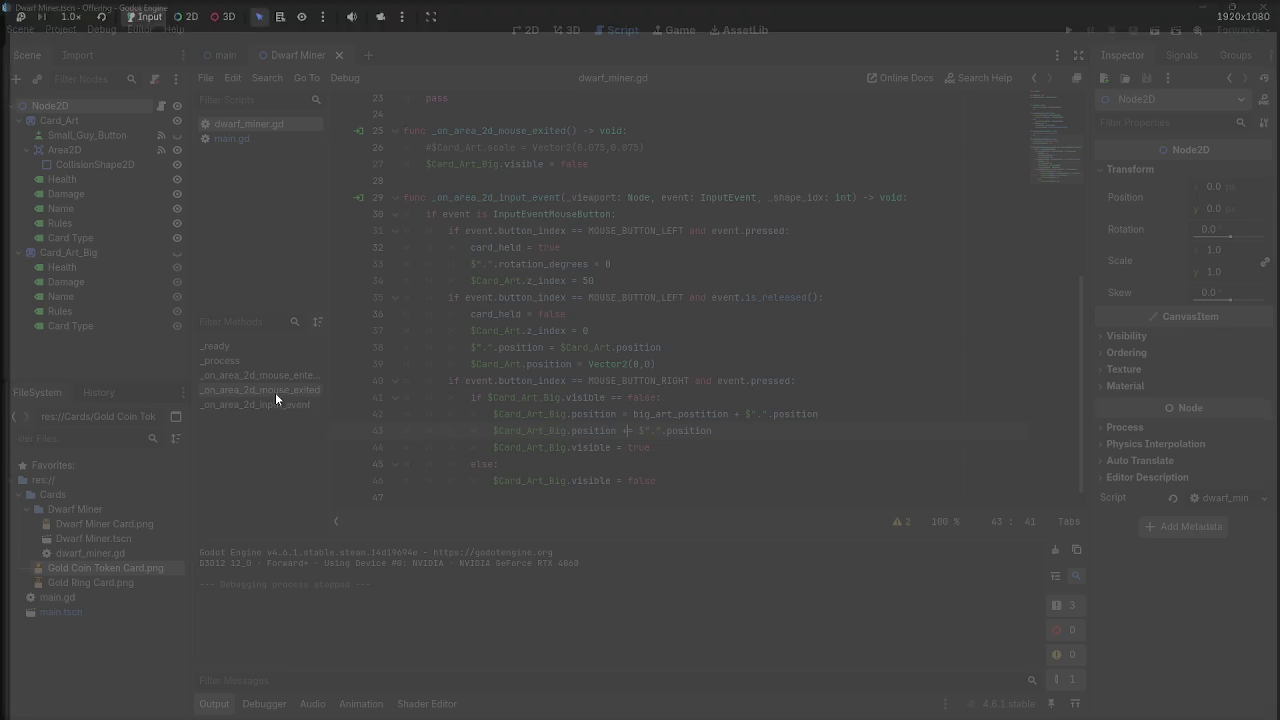
scroll(590, 417, up, 5)
scroll(590, 417, down, 6)
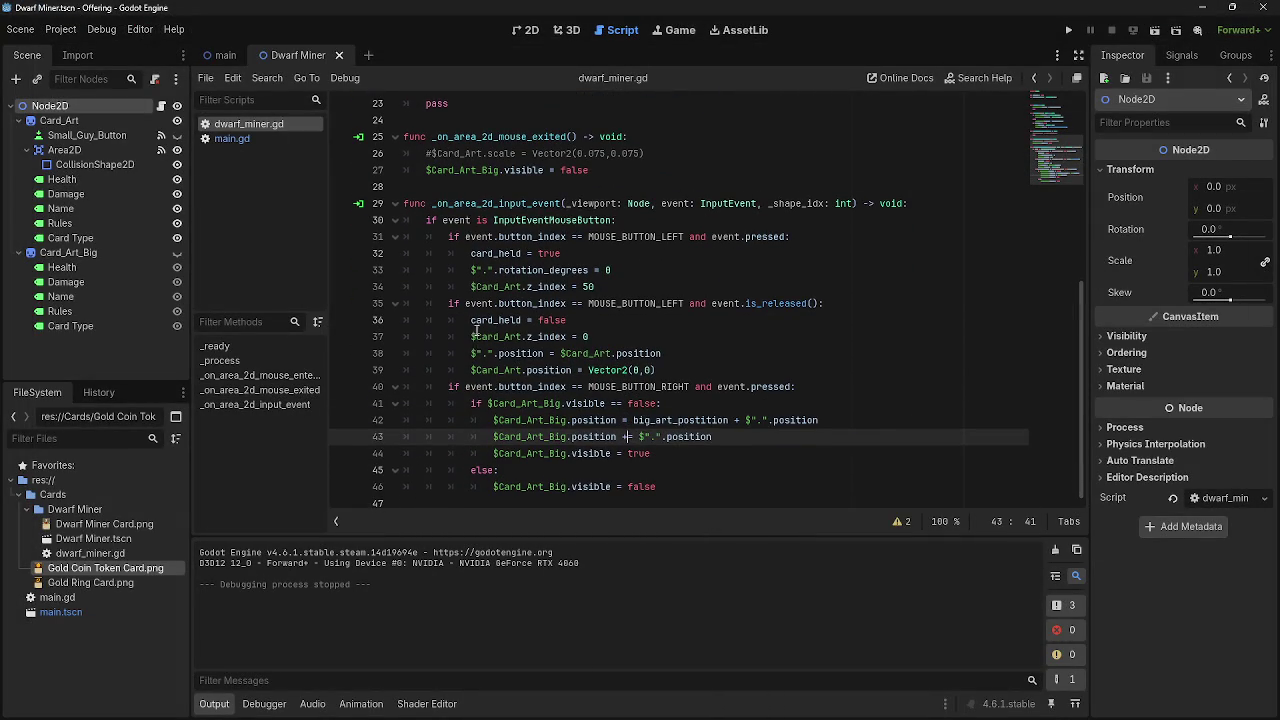
click(474, 354)
drag(474, 354, 662, 354)
click(697, 360)
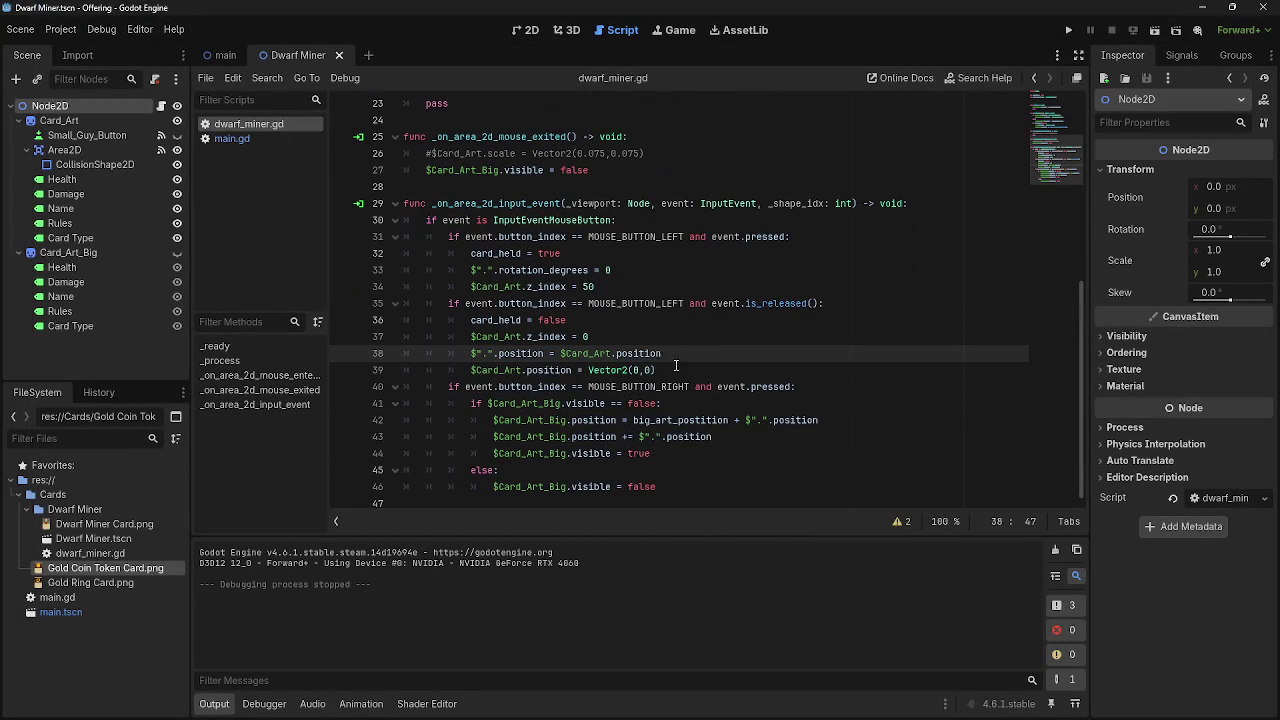
click(722, 370)
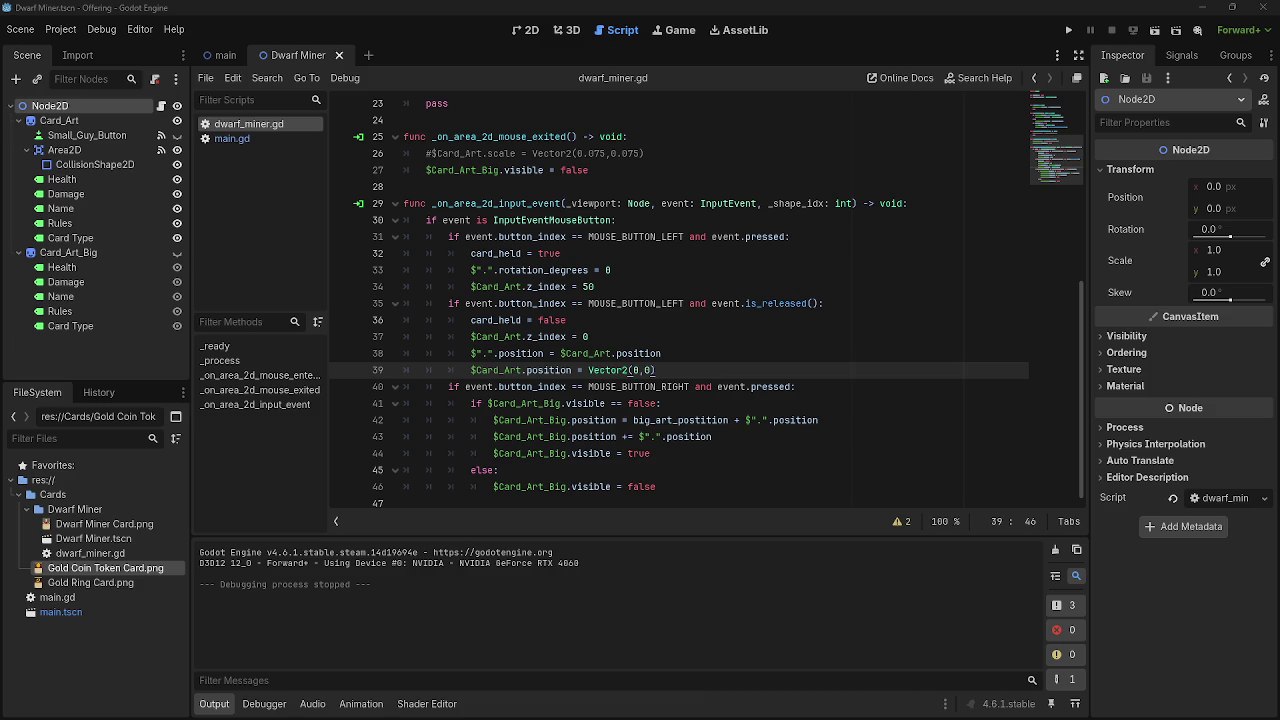
key(alt+Tab)
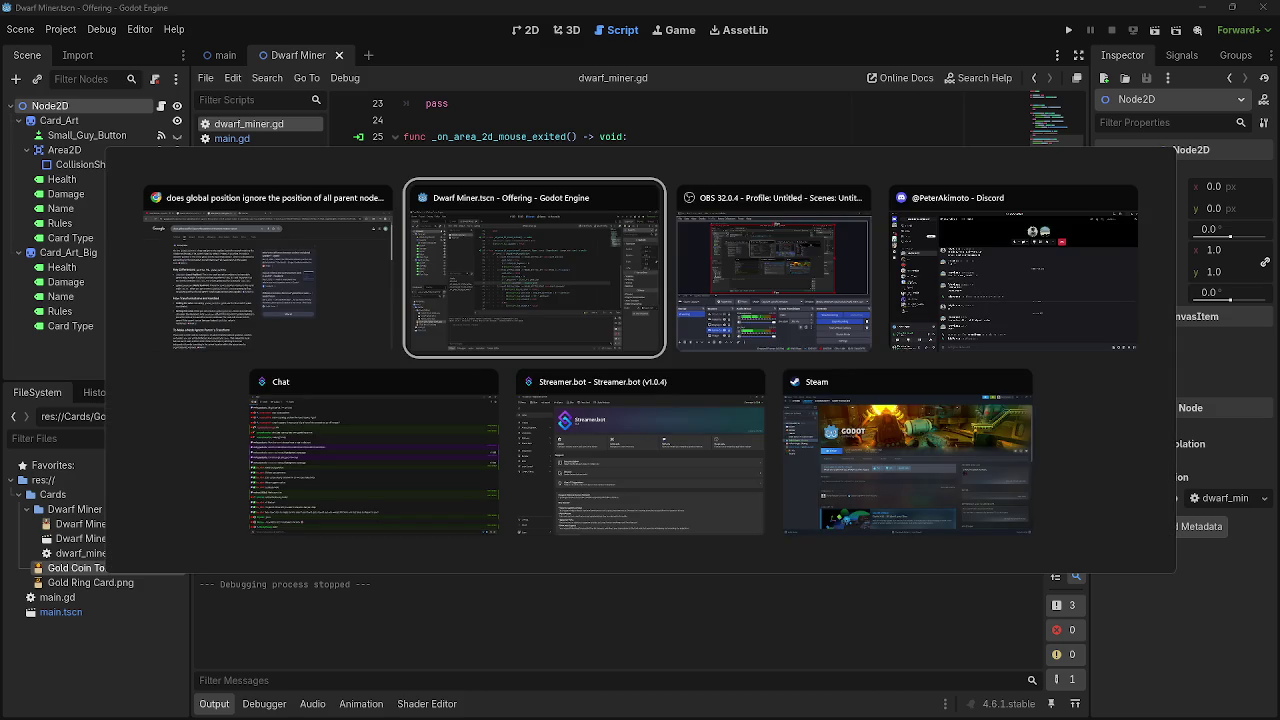
key(alt+Tab)
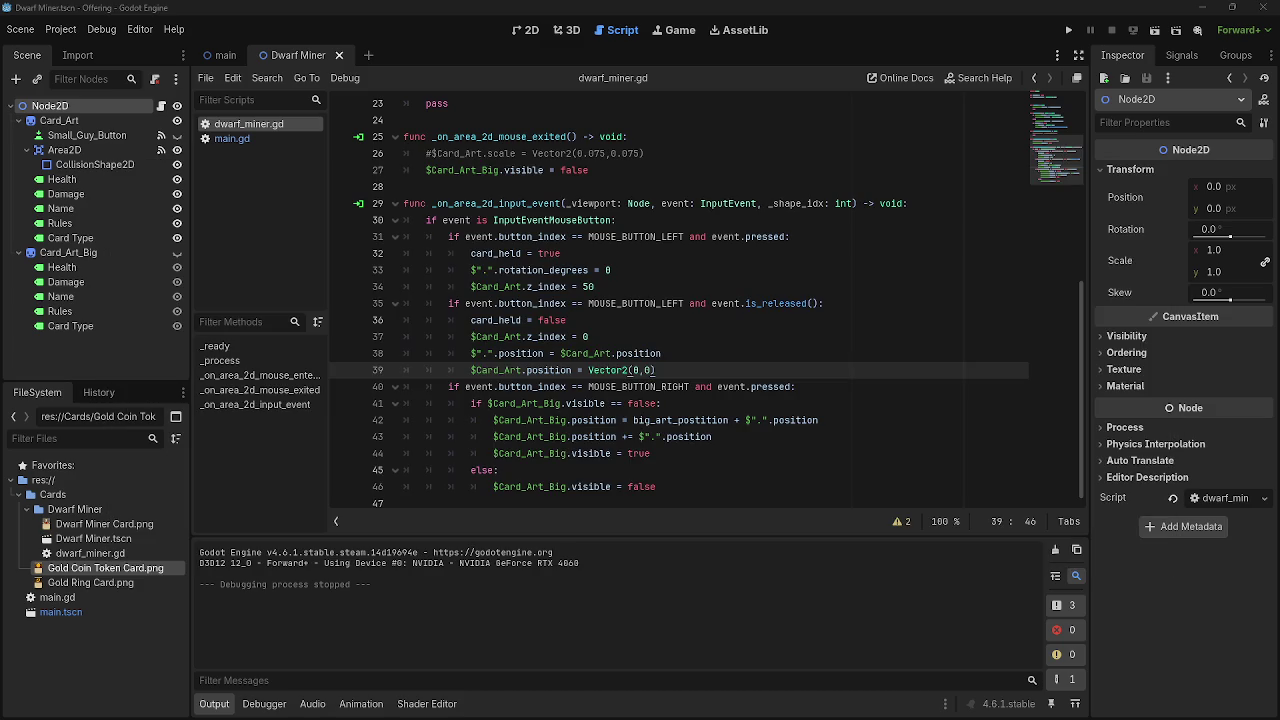
key(alt+Tab)
click(66, 253)
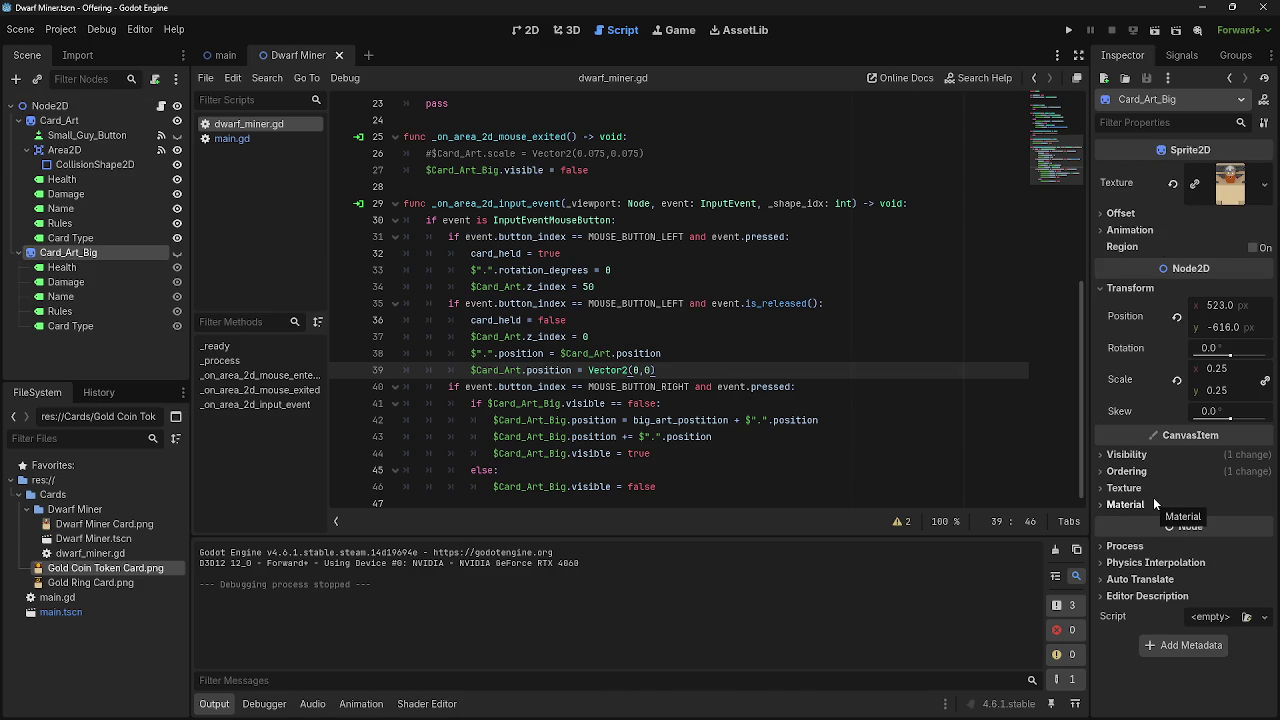
Inspect Card_Art_Big's Offset, Ordering (Z Index 1) and Texture sections in the Inspector.
click(1109, 213)
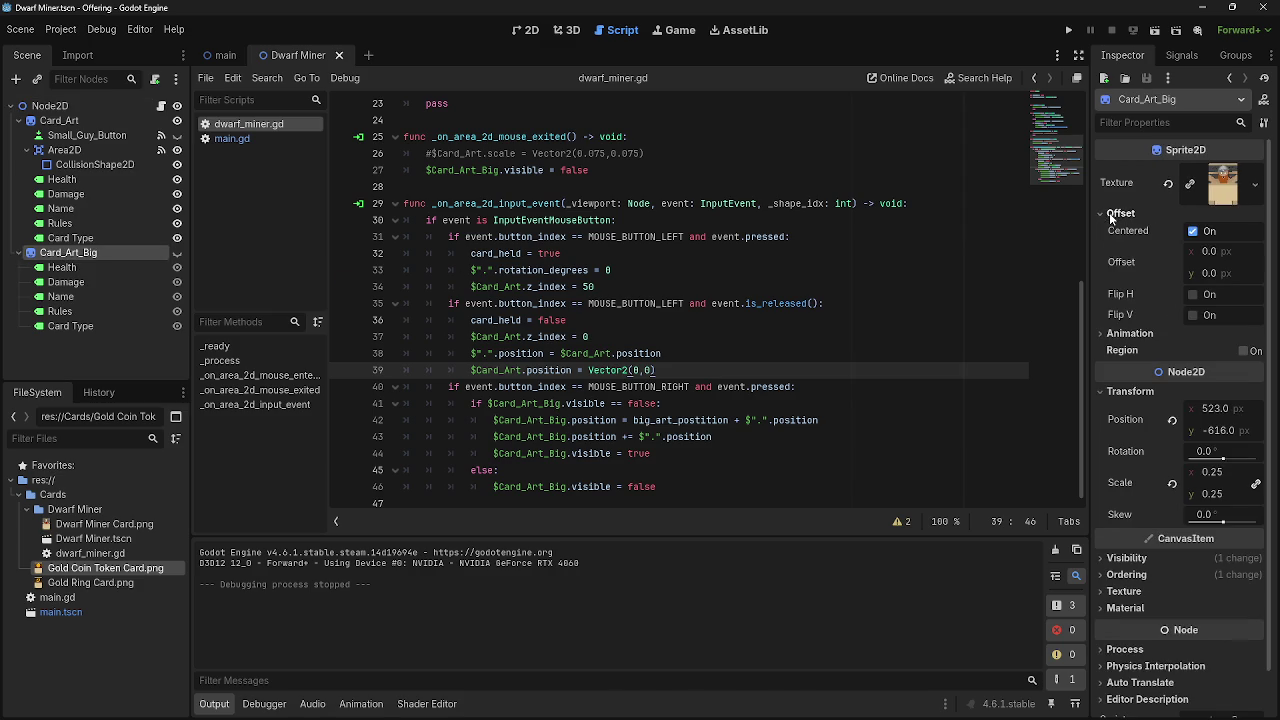
click(1109, 213)
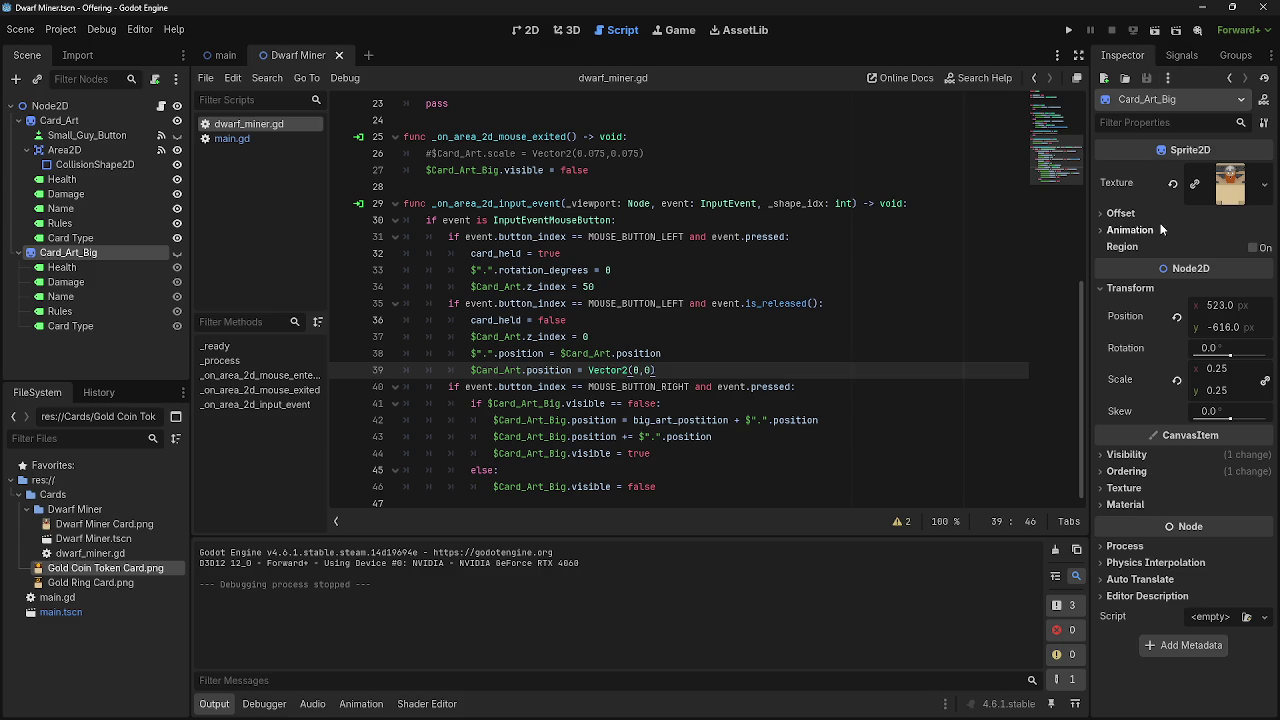
click(1155, 468)
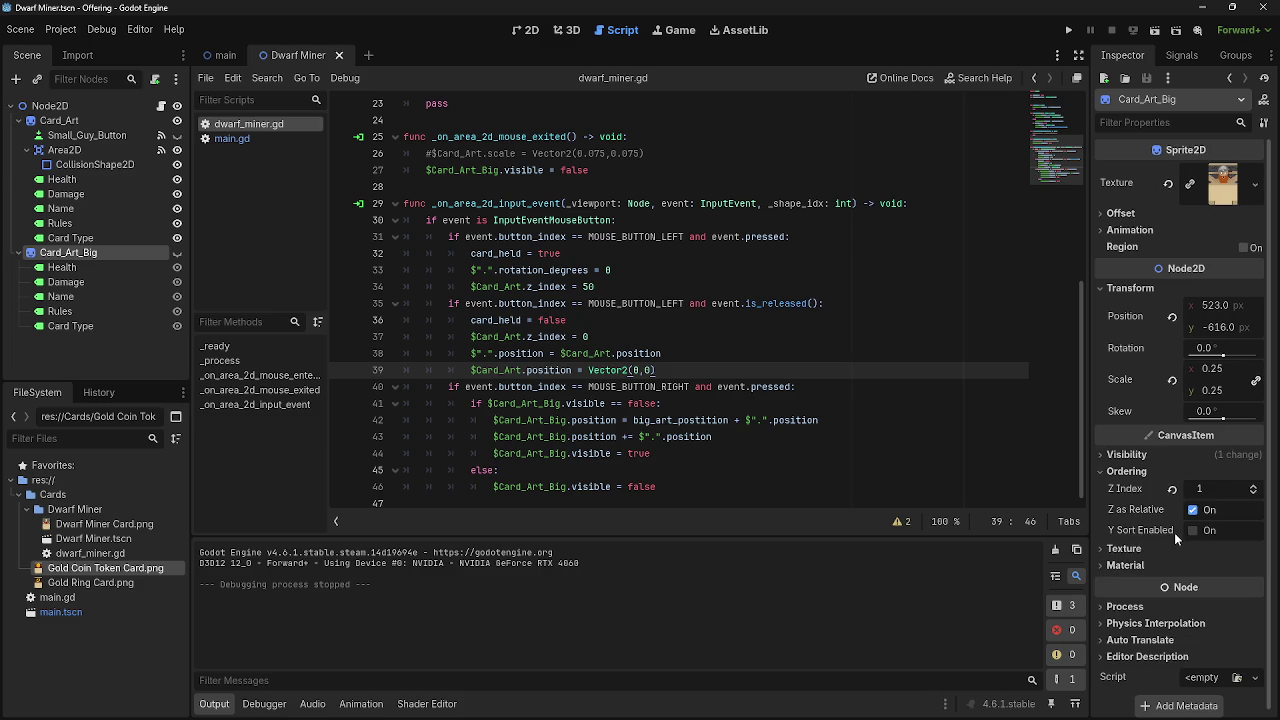
mouse_move(1166, 530)
click(1125, 547)
click(1125, 547)
click(1125, 548)
click(1125, 548)
click(1125, 565)
click(1125, 565)
Fold and unfold the root node's children and begin moving Card_Art_Big in the scene tree.
click(10, 105)
click(10, 105)
mouse_move(62, 252)
mouse_down()
mouse_move(33, 103)
mouse_move(17, 352)
mouse_move(40, 370)
mouse_move(35, 285)
mouse_move(58, 331)
mouse_up()
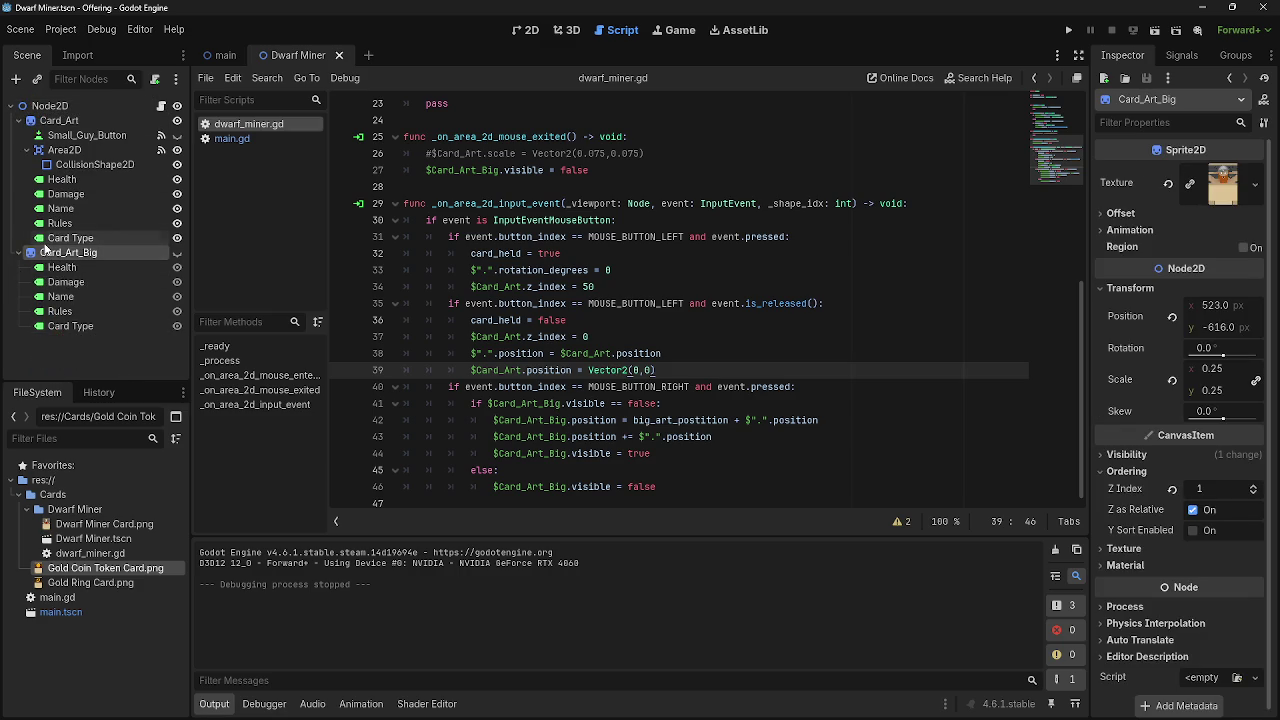
click(19, 253)
Move Card_Art_Big above Card_Art and back below it, then expand both nodes.
click(19, 120)
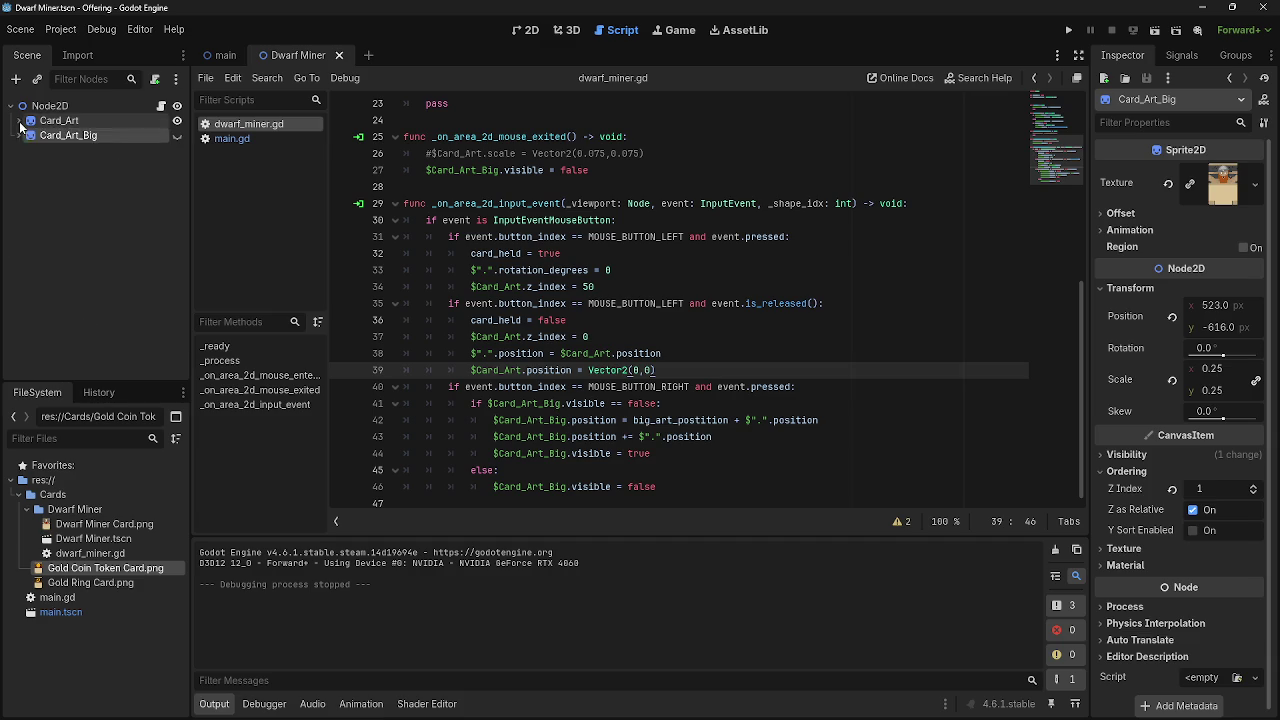
mouse_move(44, 139)
mouse_down()
mouse_move(45, 116)
mouse_move(46, 141)
mouse_up()
click(19, 120)
click(19, 120)
click(19, 135)
click(19, 120)
click(19, 120)
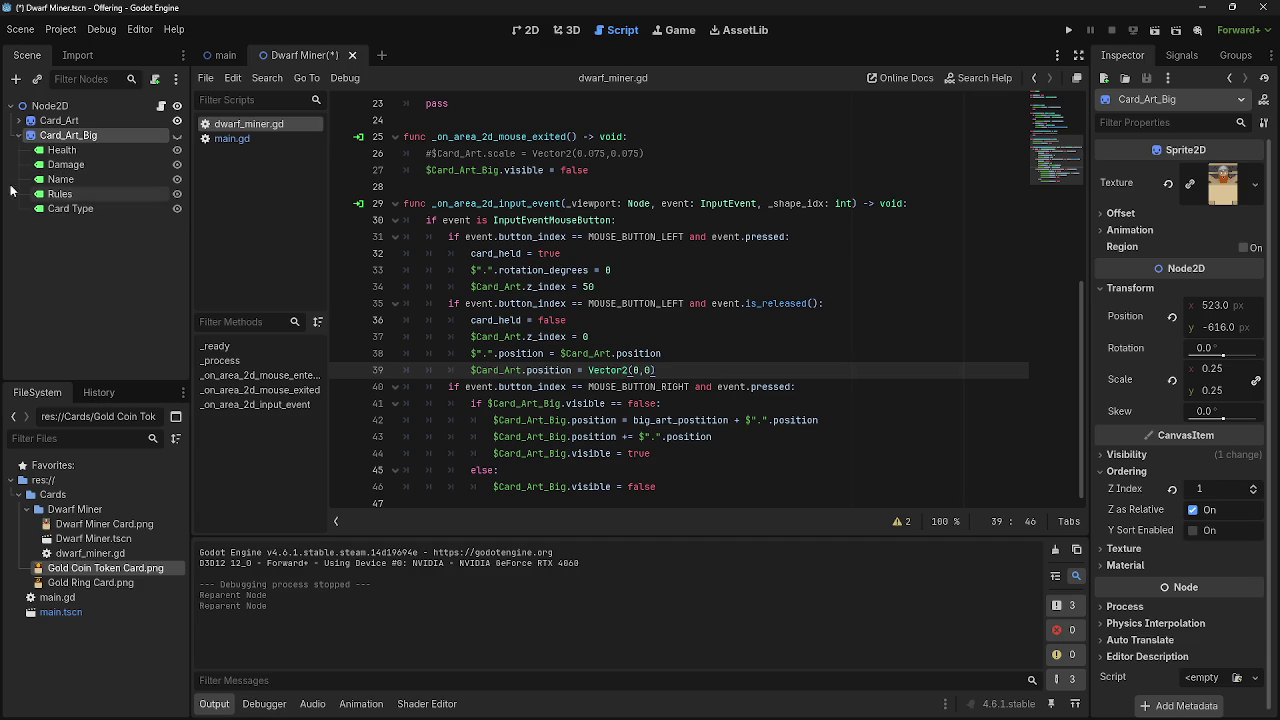
click(19, 121)
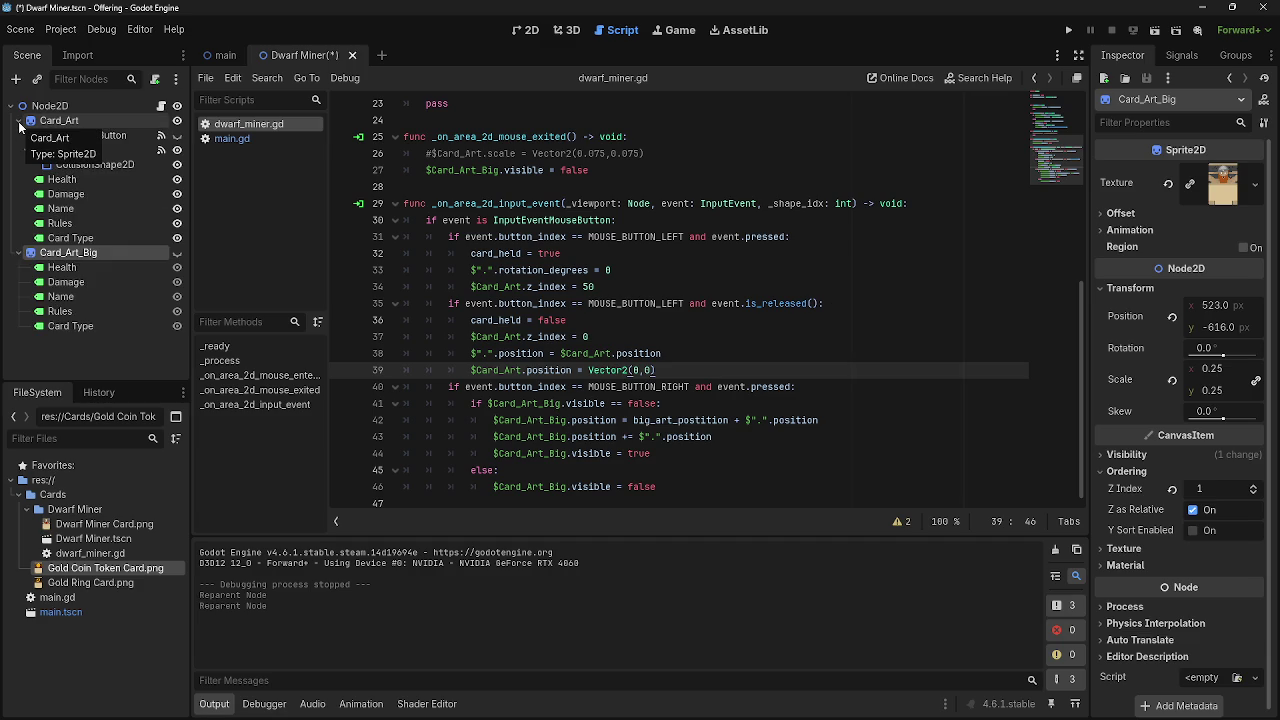
Run the game, draw several cards from the deck, drag hand cards around, then stop it with F8.
click(1068, 30)
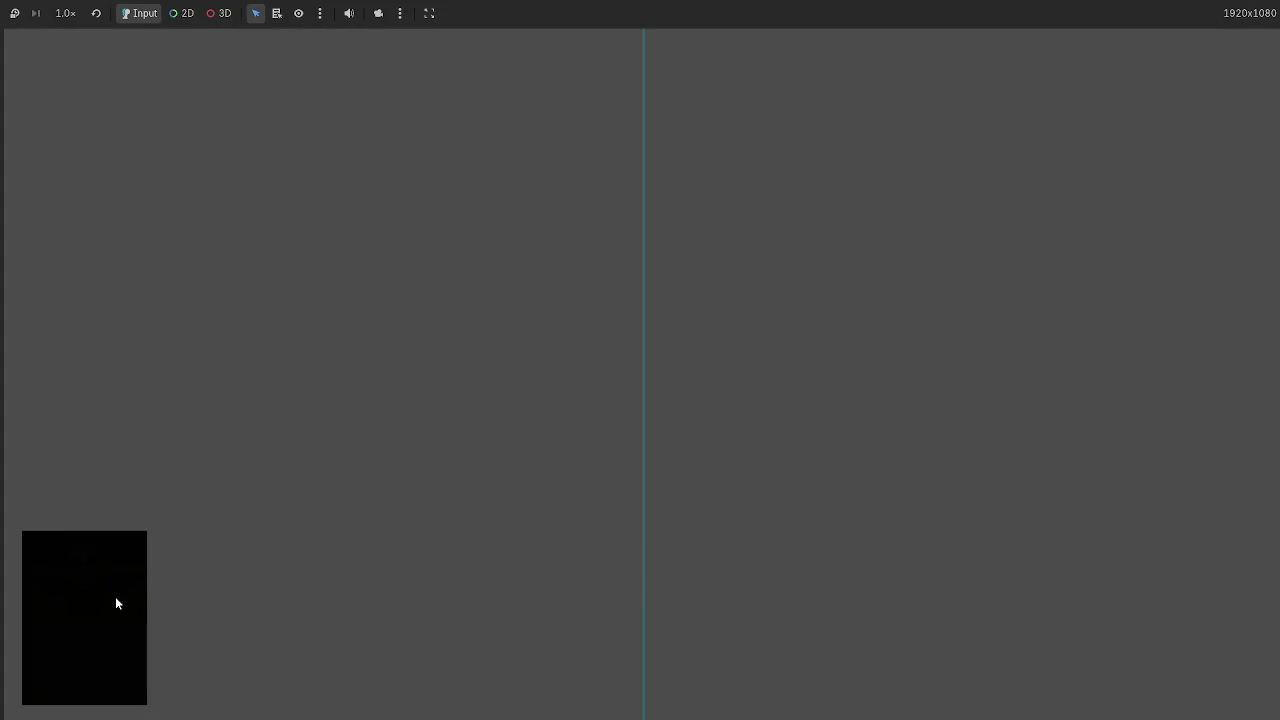
click(115, 600)
click(120, 554)
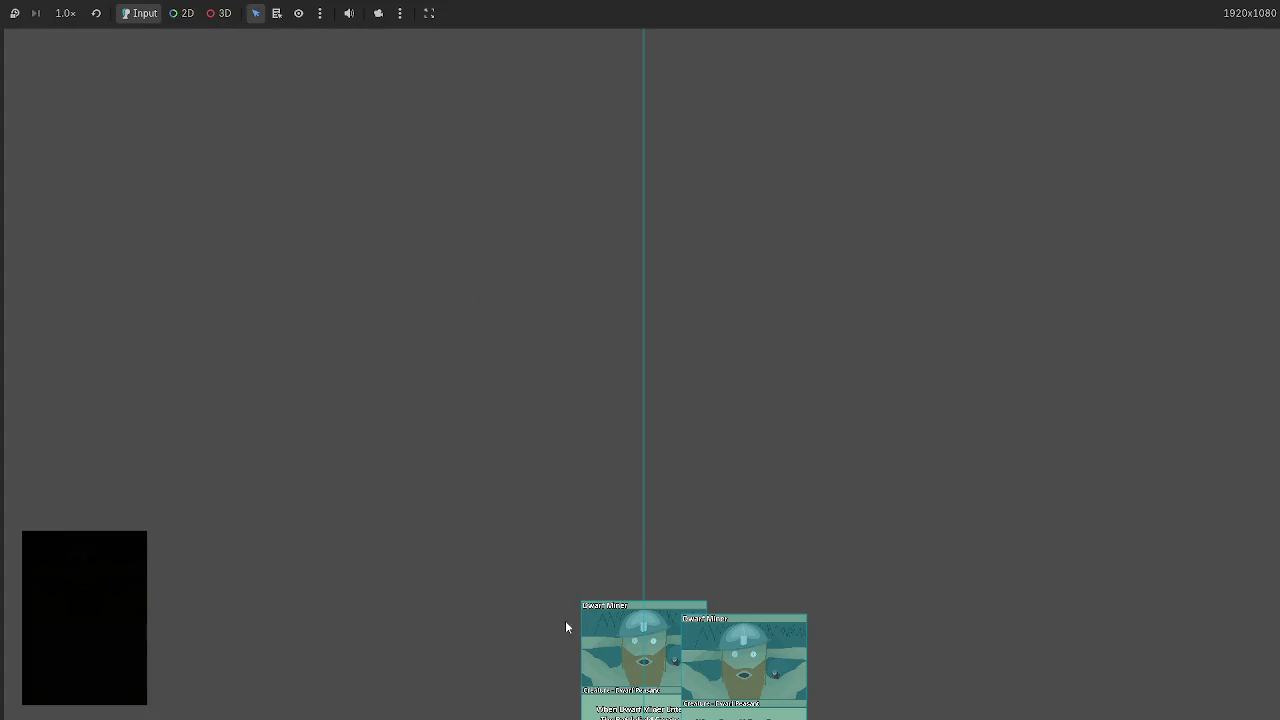
drag(640, 620, 136, 288)
click(117, 560)
mouse_move(628, 660)
mouse_down()
mouse_move(287, 359)
mouse_move(236, 594)
mouse_up()
mouse_move(560, 650)
mouse_down()
mouse_move(491, 429)
mouse_move(195, 300)
mouse_up()
click(81, 600)
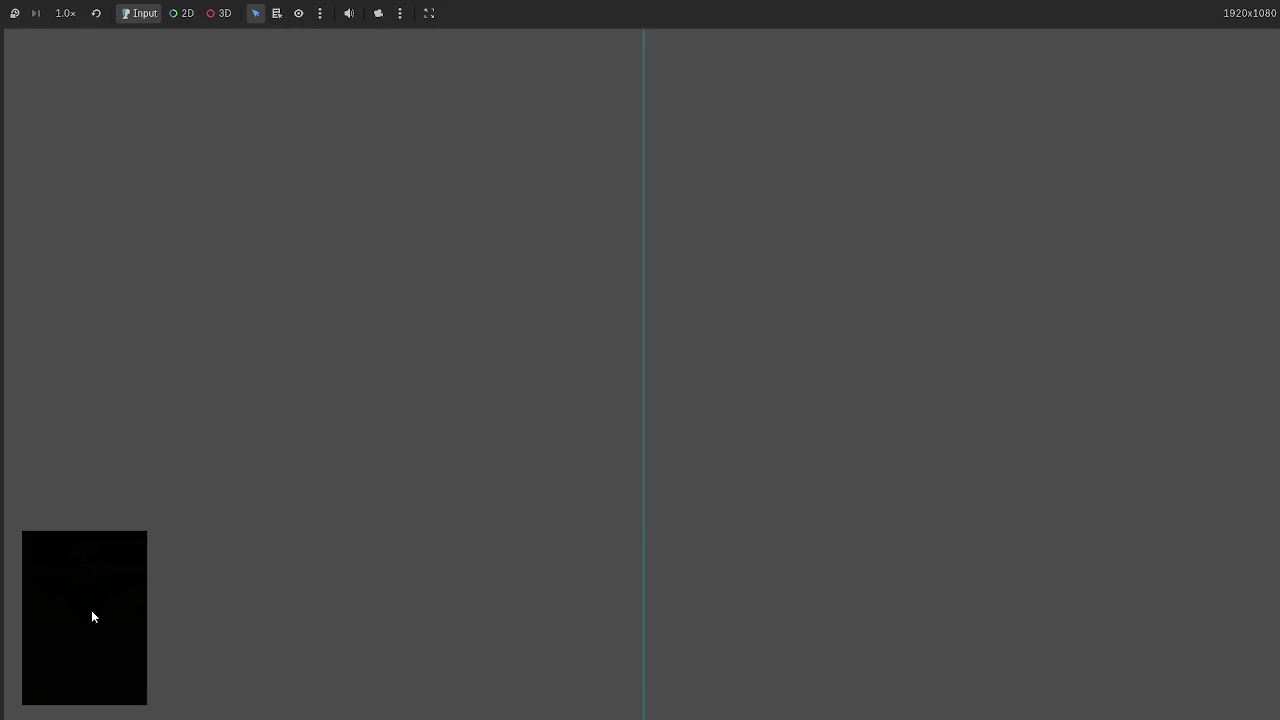
click(91, 612)
click(91, 612)
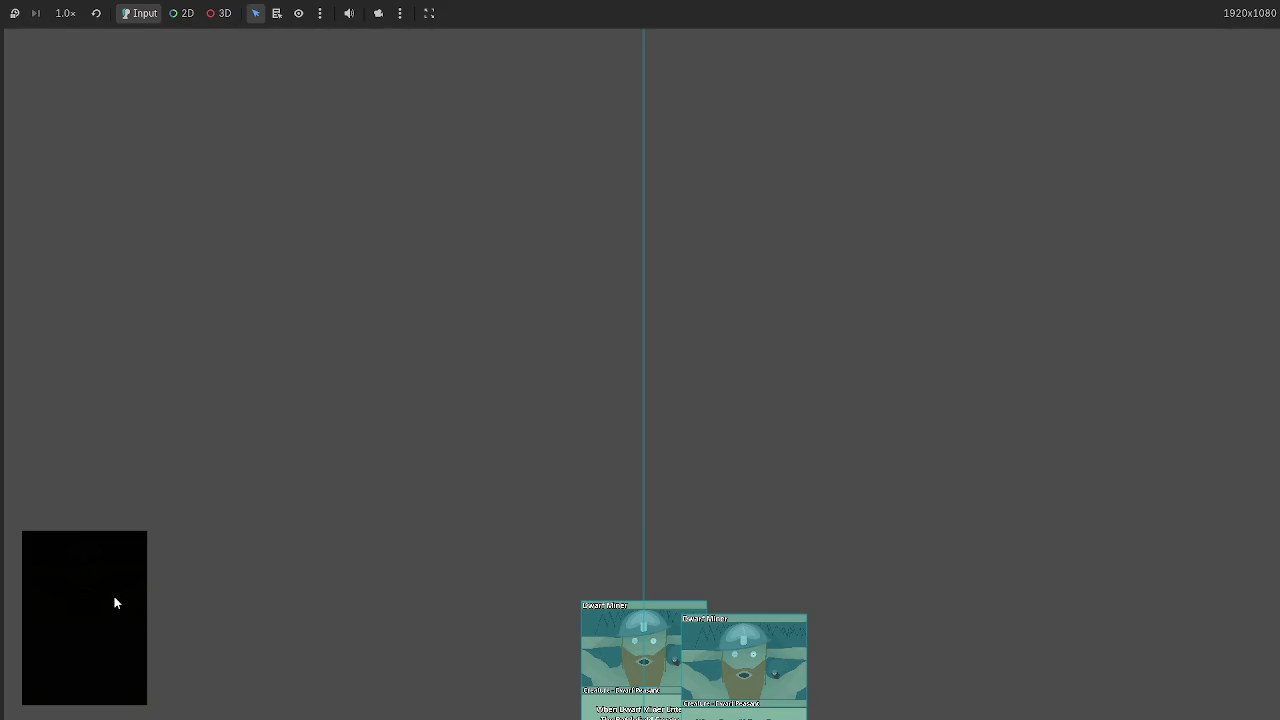
key(F8)
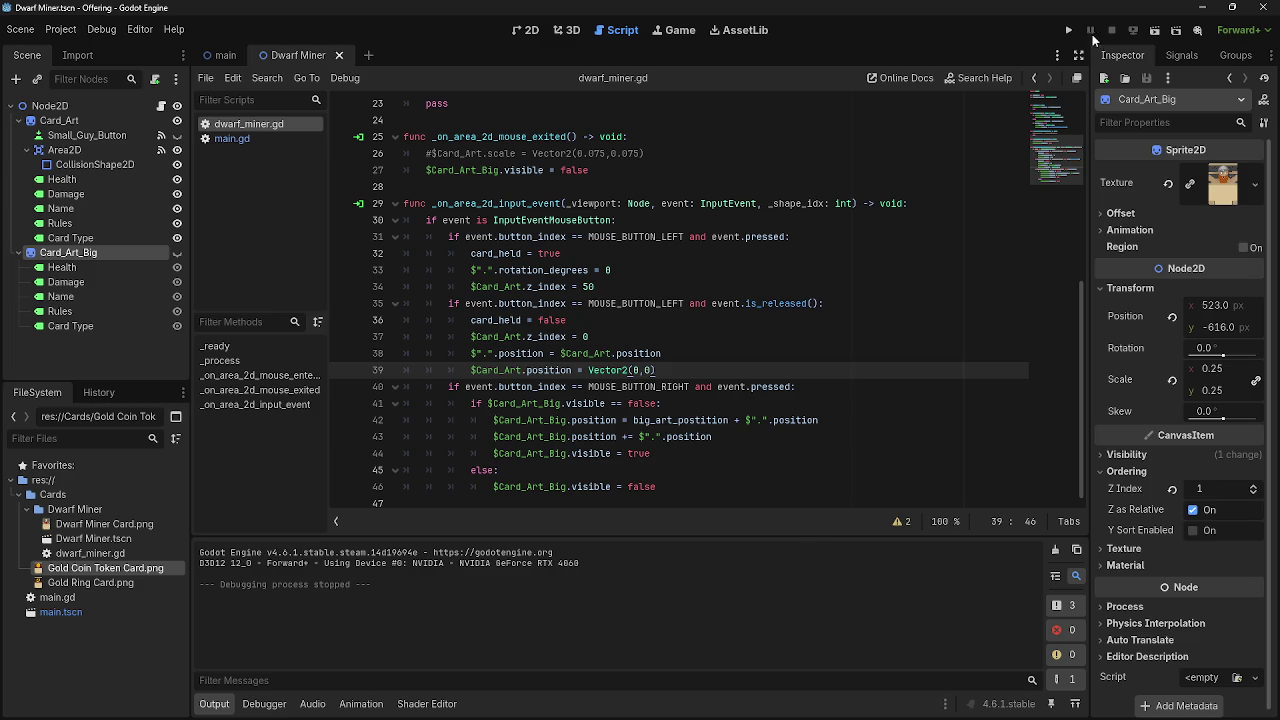
scroll(783, 185, up, 3)
scroll(783, 185, down, 3)
click(1066, 30)
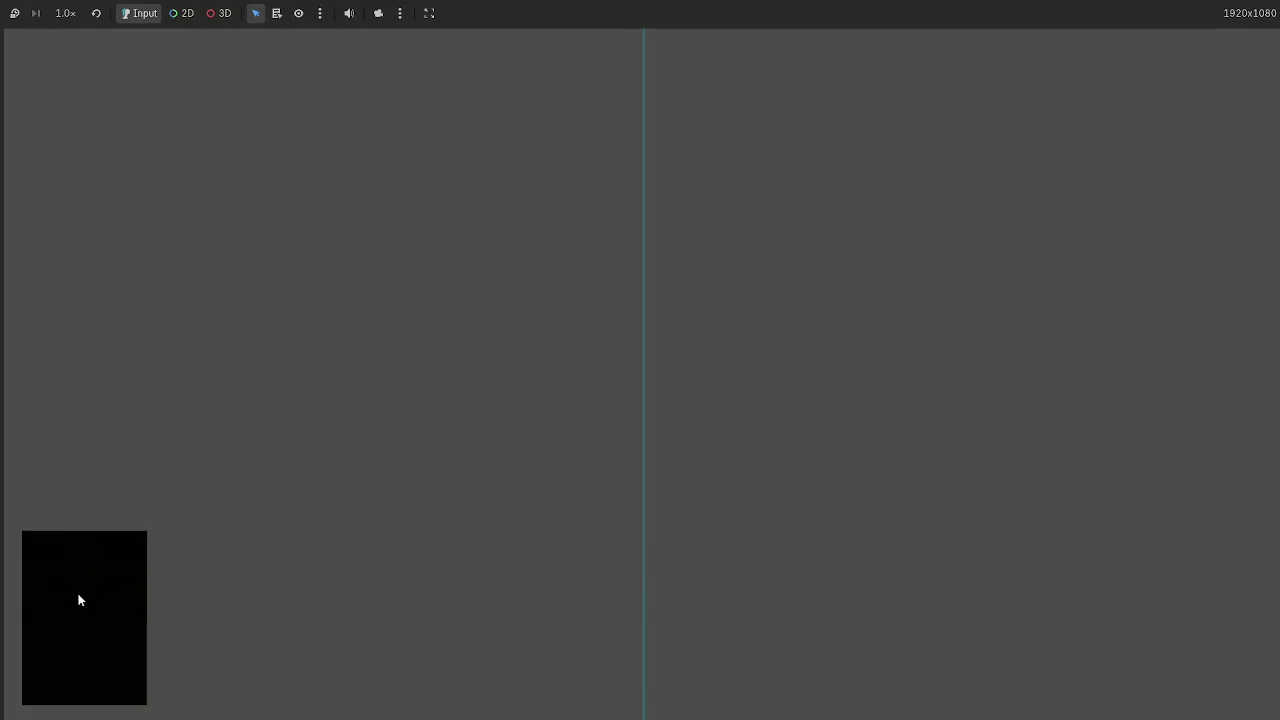
mouse_move(707, 613)
mouse_down()
mouse_move(506, 380)
mouse_move(317, 286)
mouse_move(326, 360)
mouse_move(408, 386)
mouse_move(385, 369)
mouse_move(362, 377)
mouse_move(390, 358)
mouse_move(417, 371)
mouse_move(147, 166)
mouse_move(148, 151)
mouse_move(371, 320)
mouse_move(440, 350)
mouse_move(516, 130)
mouse_move(575, 122)
mouse_move(294, 251)
mouse_move(25, 125)
mouse_up()
mouse_move(71, 163)
mouse_down()
mouse_move(591, 191)
mouse_move(500, 163)
mouse_move(297, 147)
mouse_move(217, 194)
mouse_move(72, 160)
mouse_move(366, 175)
mouse_move(211, 143)
mouse_move(425, 144)
mouse_up()
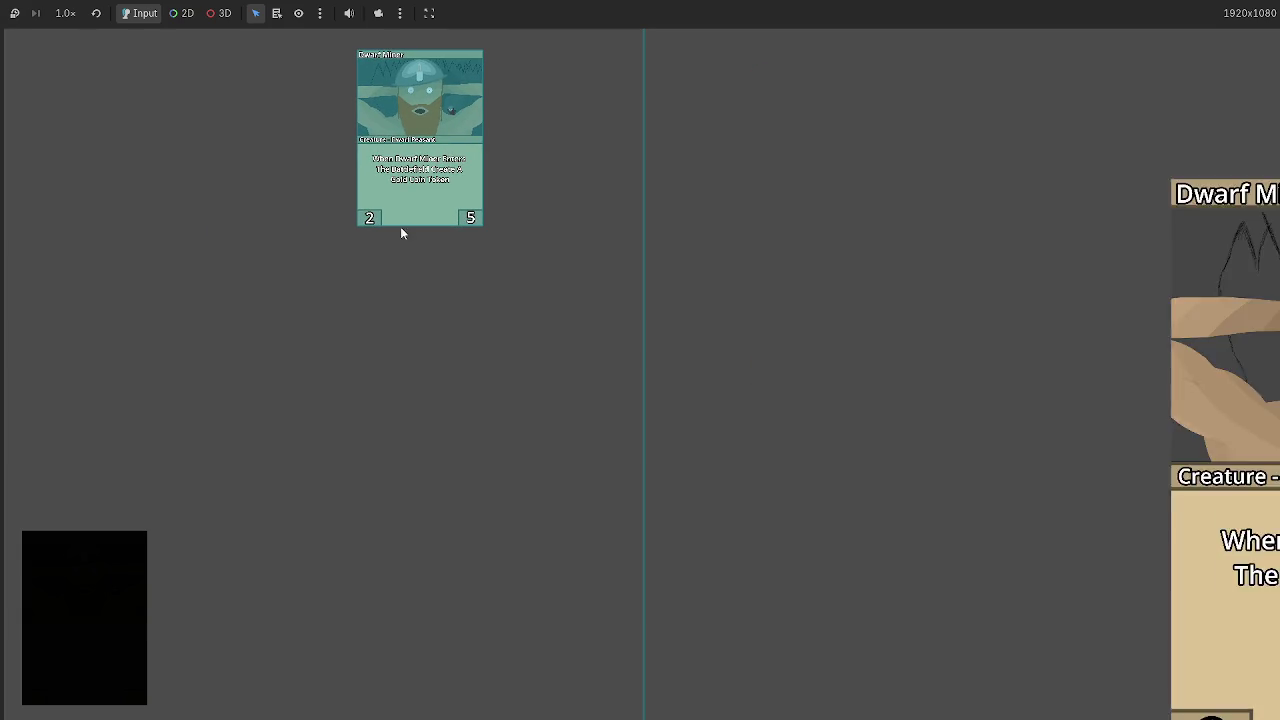
click(128, 579)
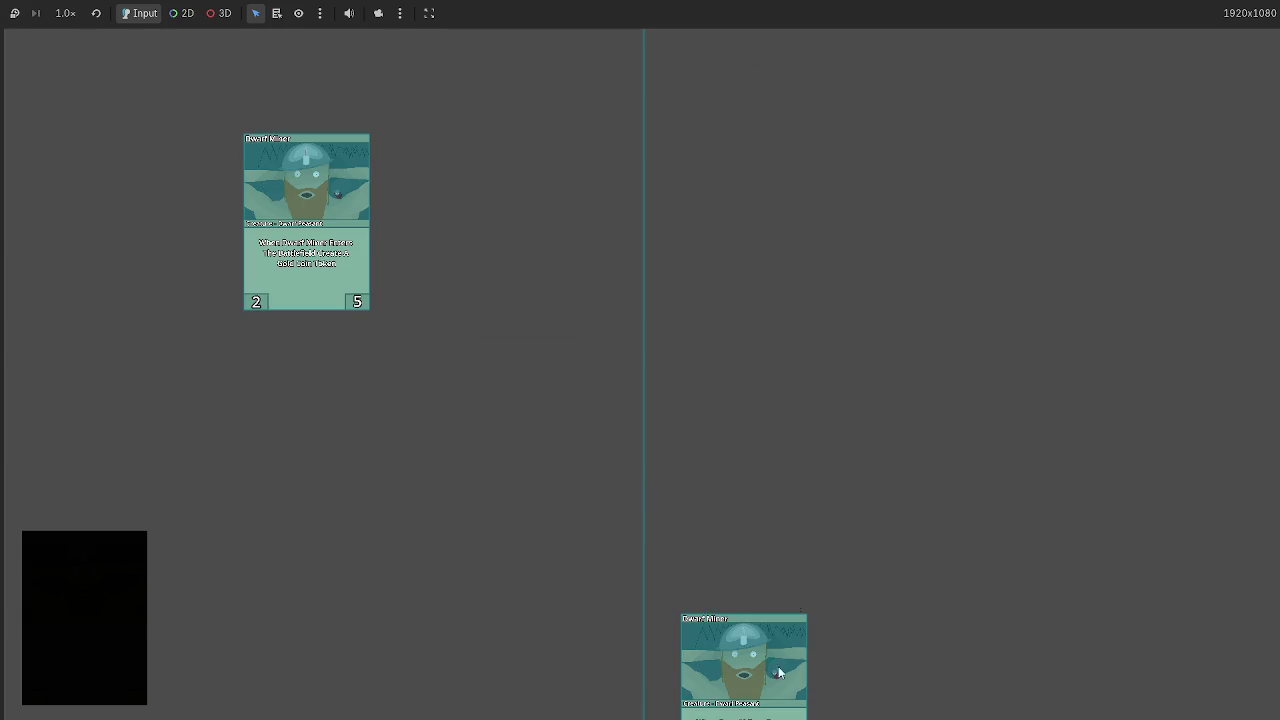
click(98, 607)
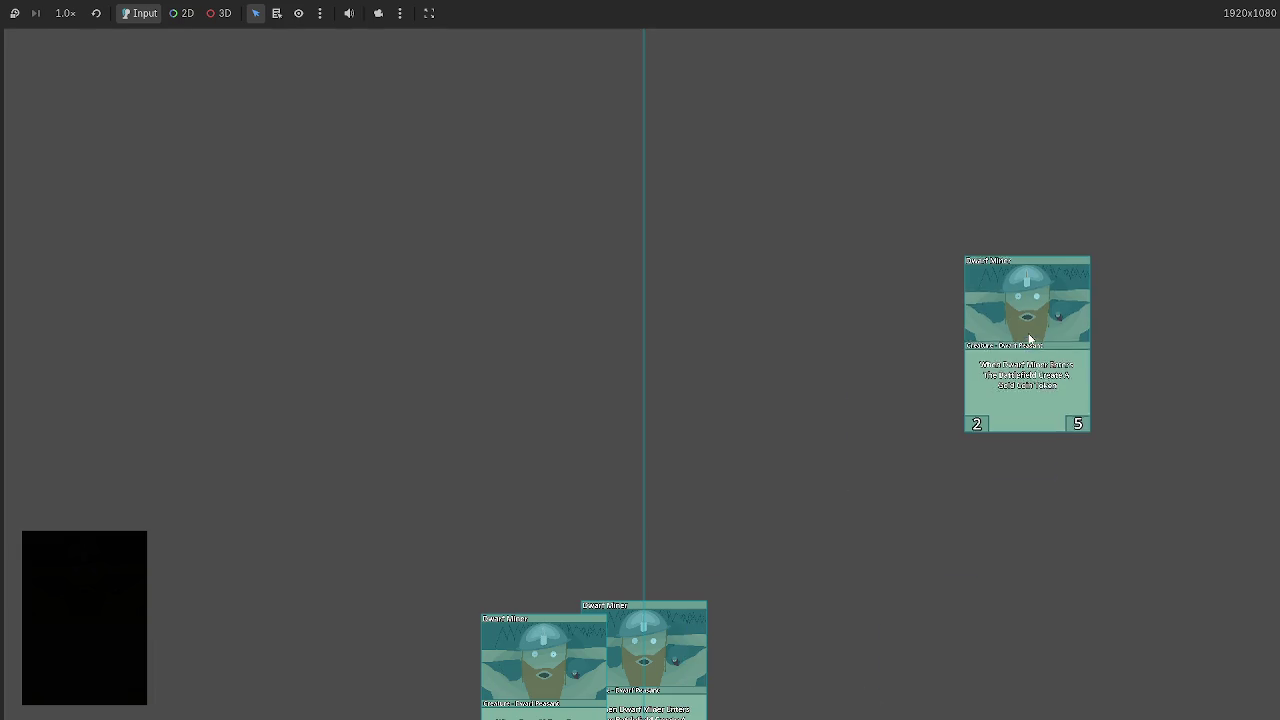
click(74, 643)
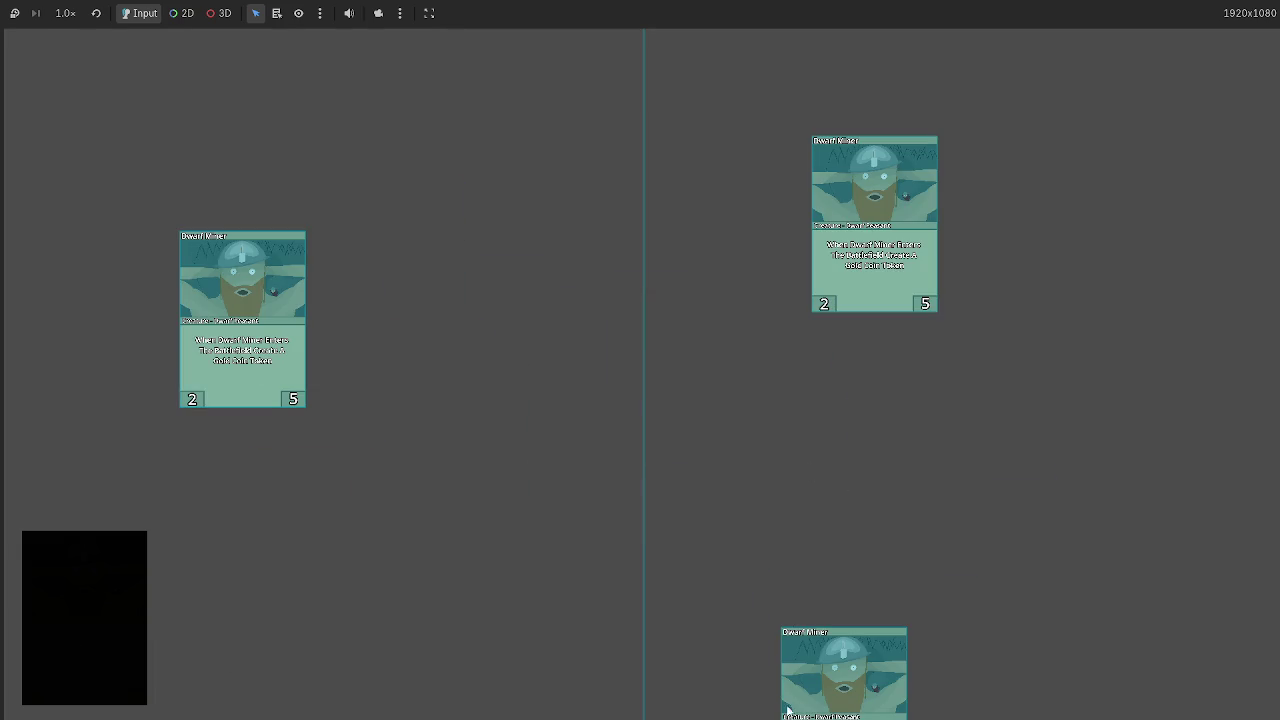
click(97, 563)
click(651, 659)
click(587, 653)
click(660, 550)
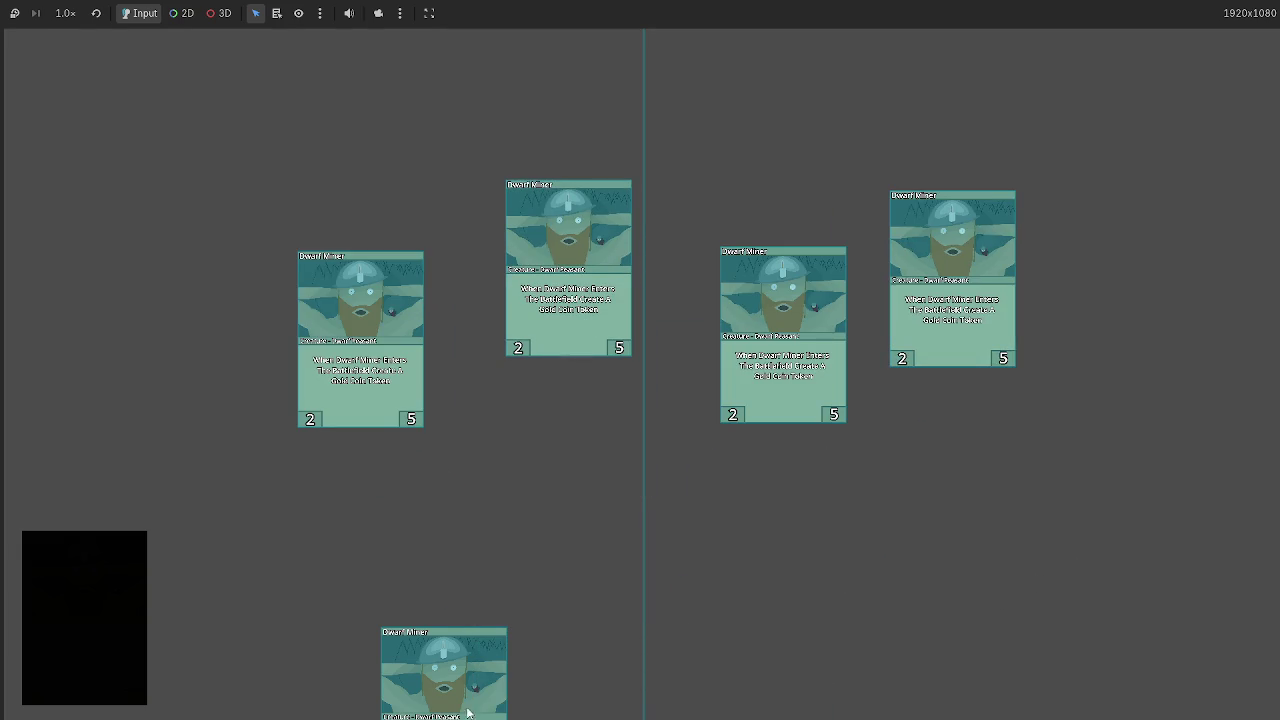
click(143, 572)
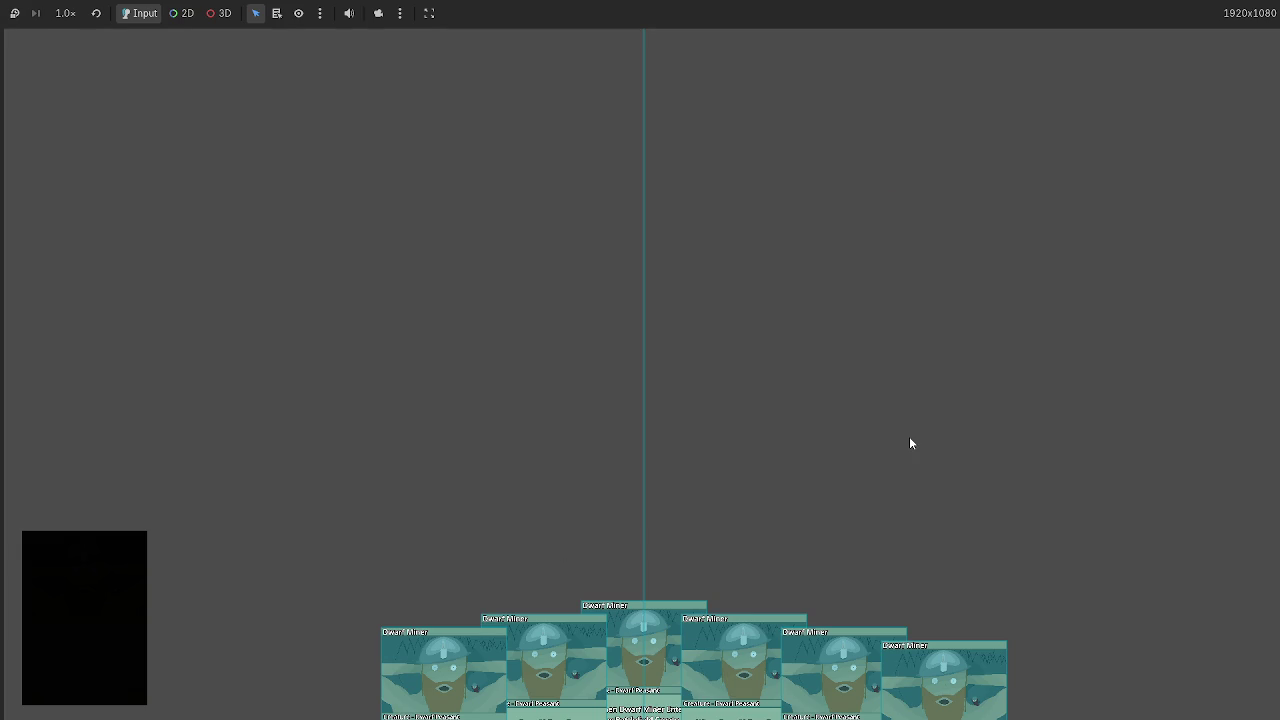
key(F8)
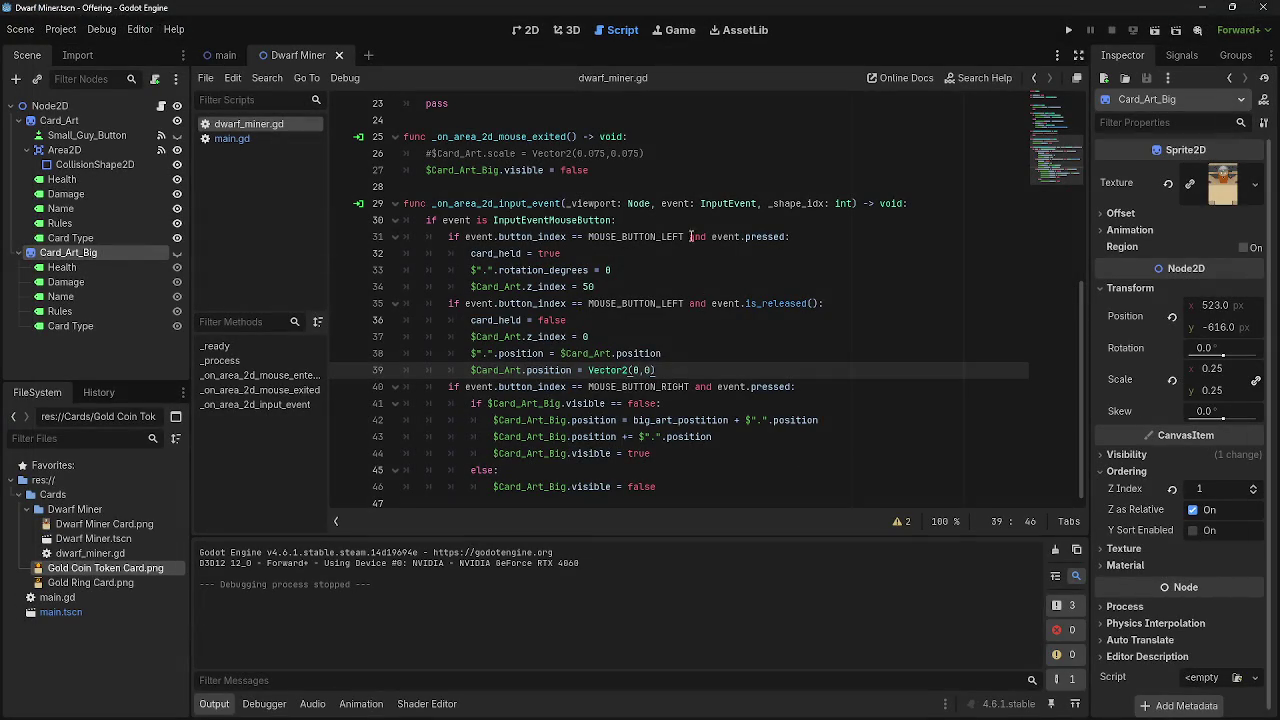
click(691, 371)
click(687, 354)
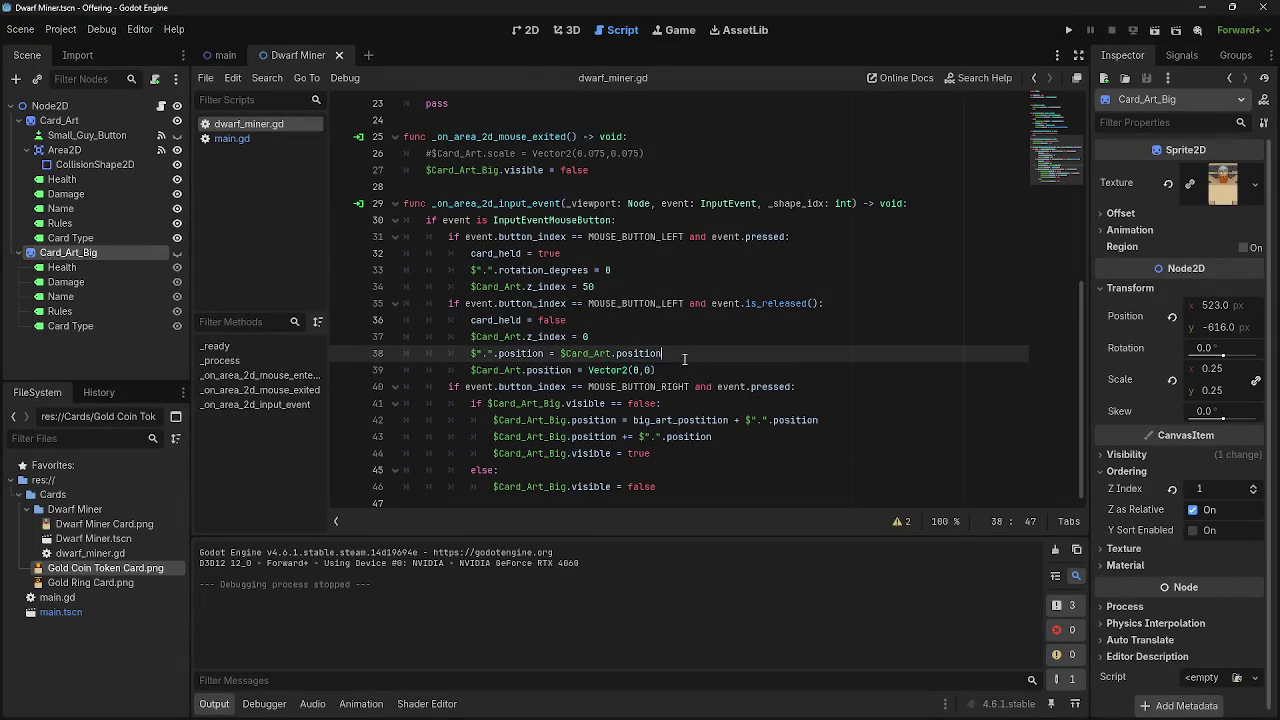
click(686, 374)
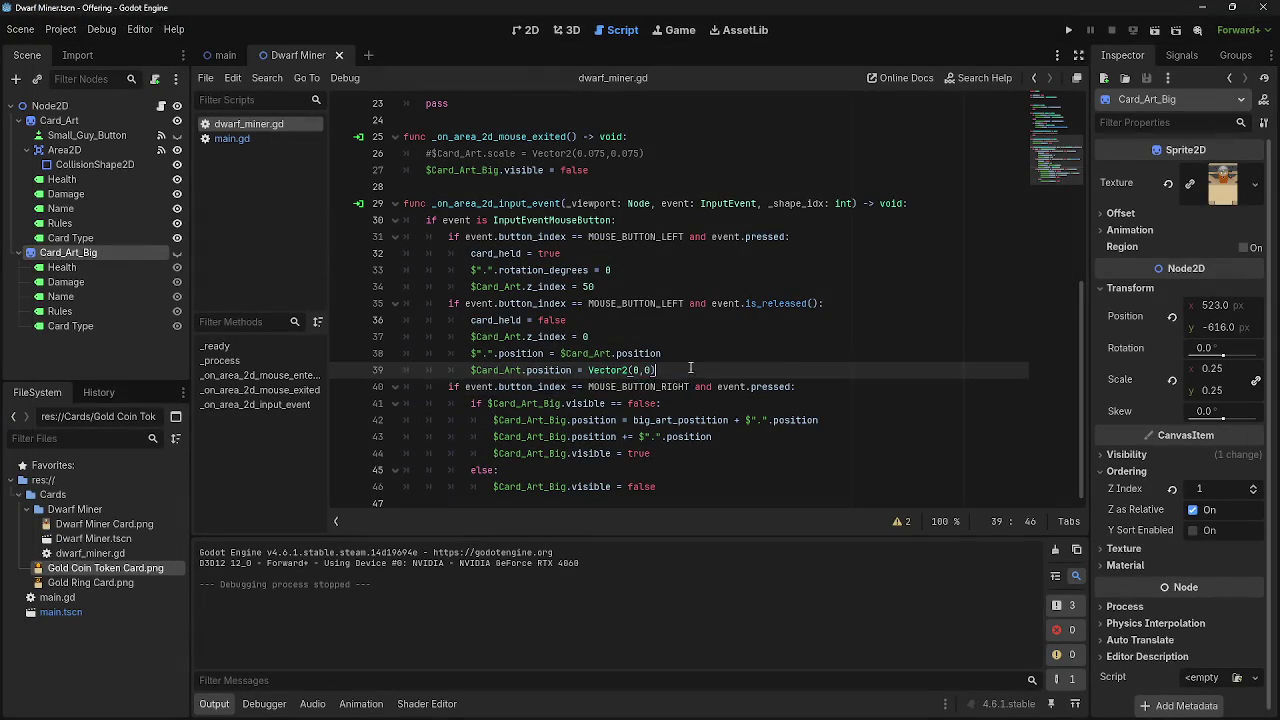
click(681, 356)
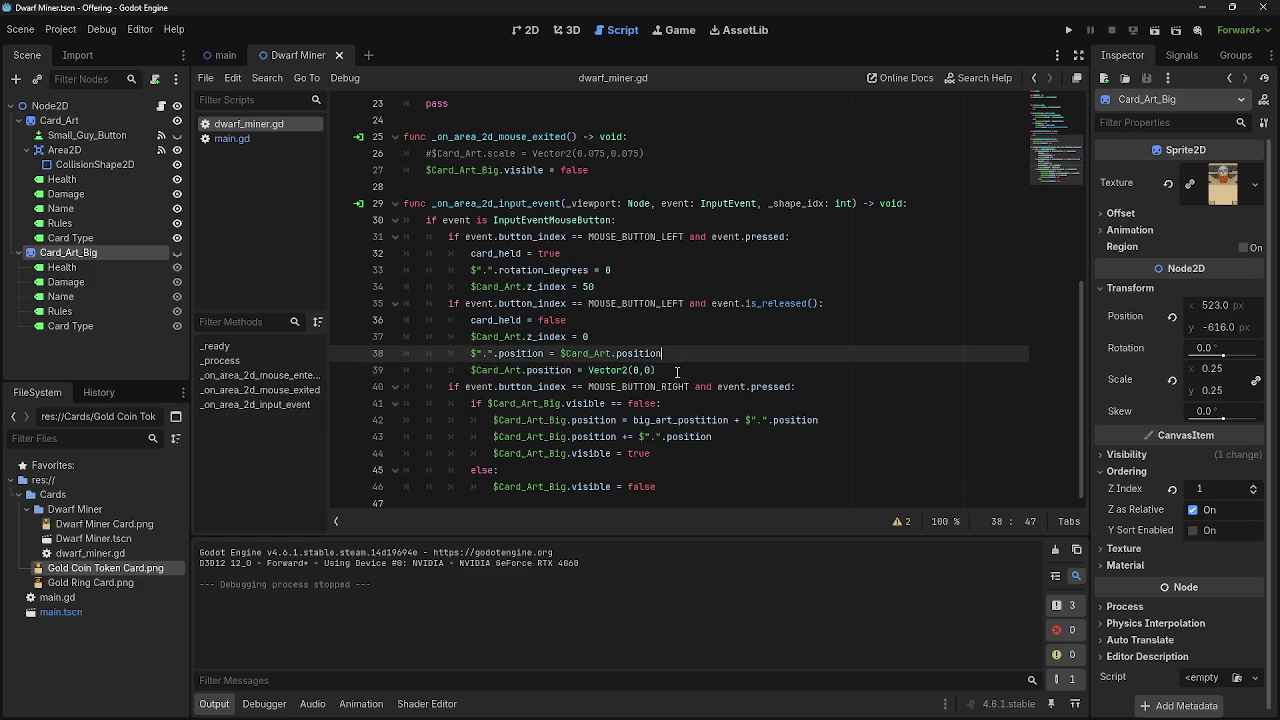
click(684, 370)
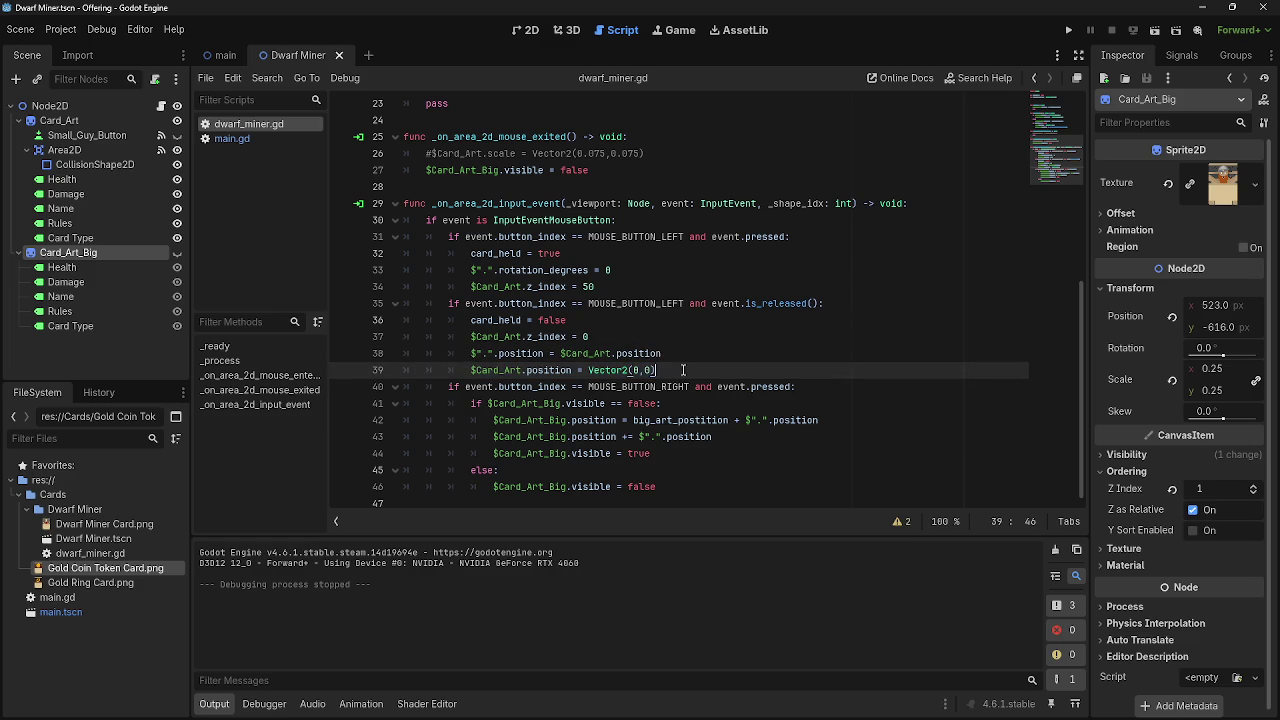
mouse_move(687, 421)
click(224, 138)
click(240, 124)
click(526, 33)
click(612, 32)
Switch from main.tscn to the Dwarf Miner scene and its dwarf_miner.gd script.
click(214, 60)
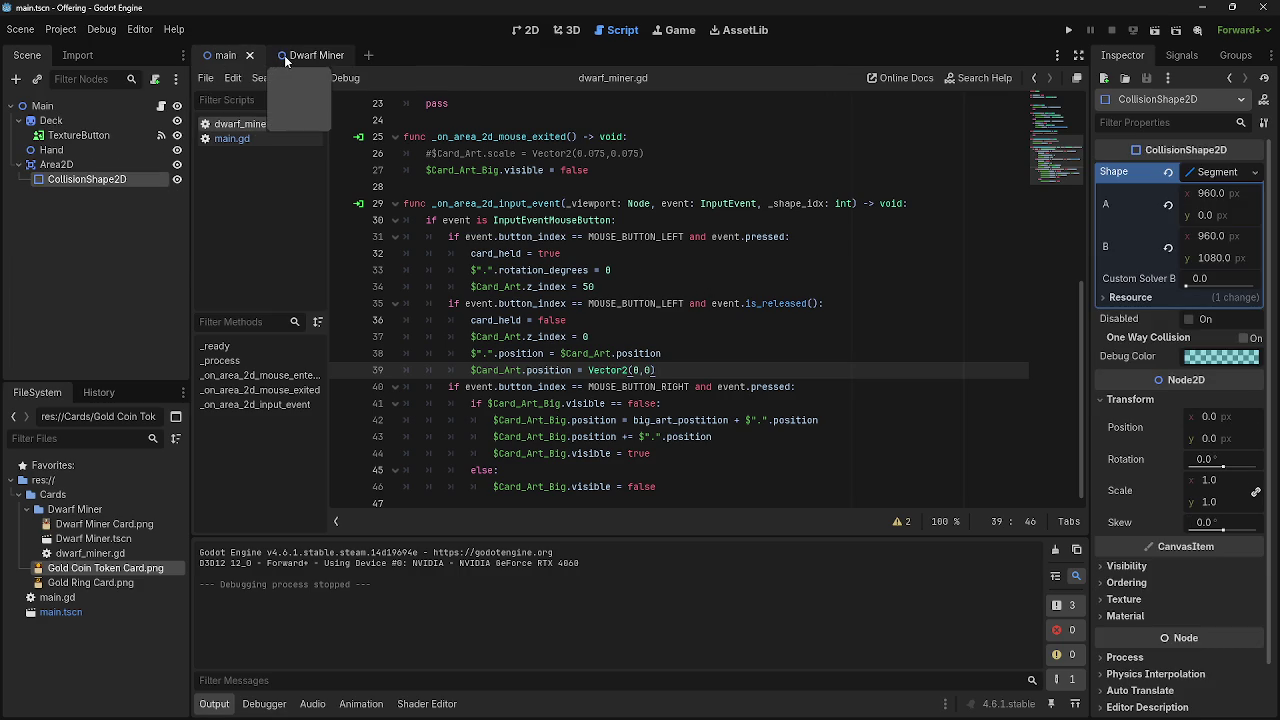
click(284, 55)
click(225, 55)
click(280, 55)
click(249, 139)
click(252, 126)
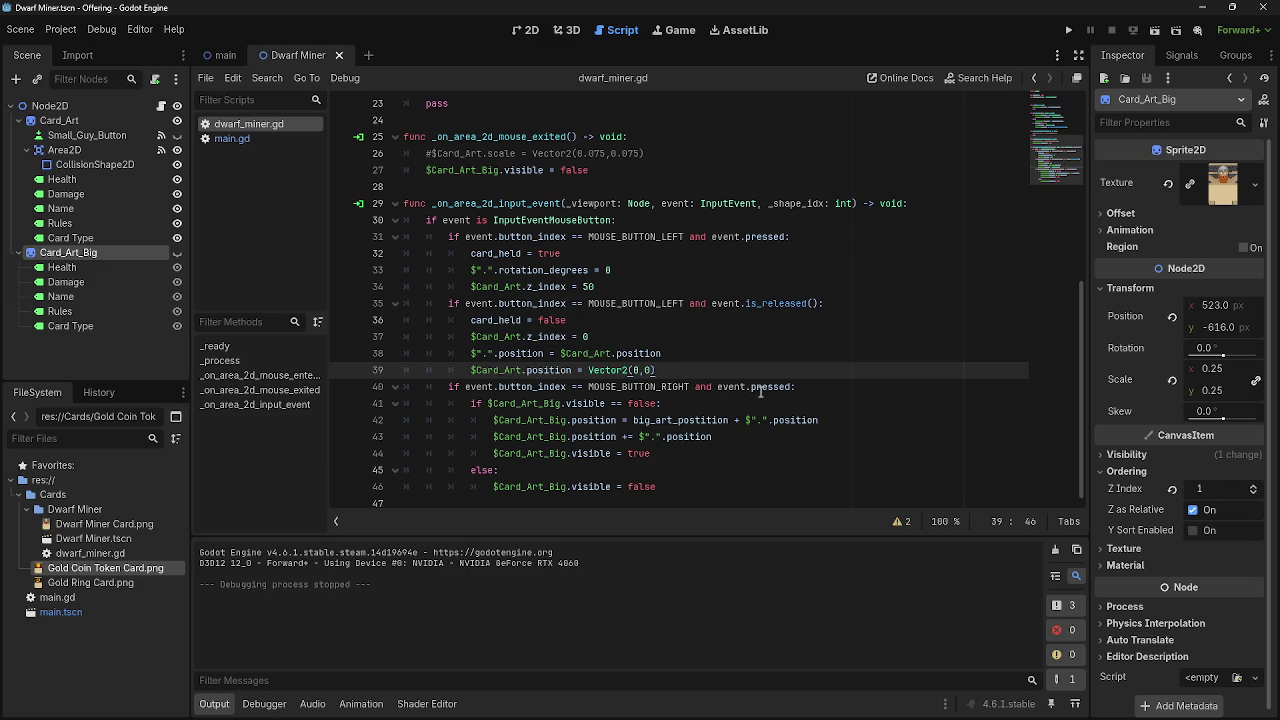
Review the right-button pressed block on lines 40–46 of dwarf_miner.gd.
click(761, 392)
click(448, 391)
shift+click(712, 488)
click(712, 488)
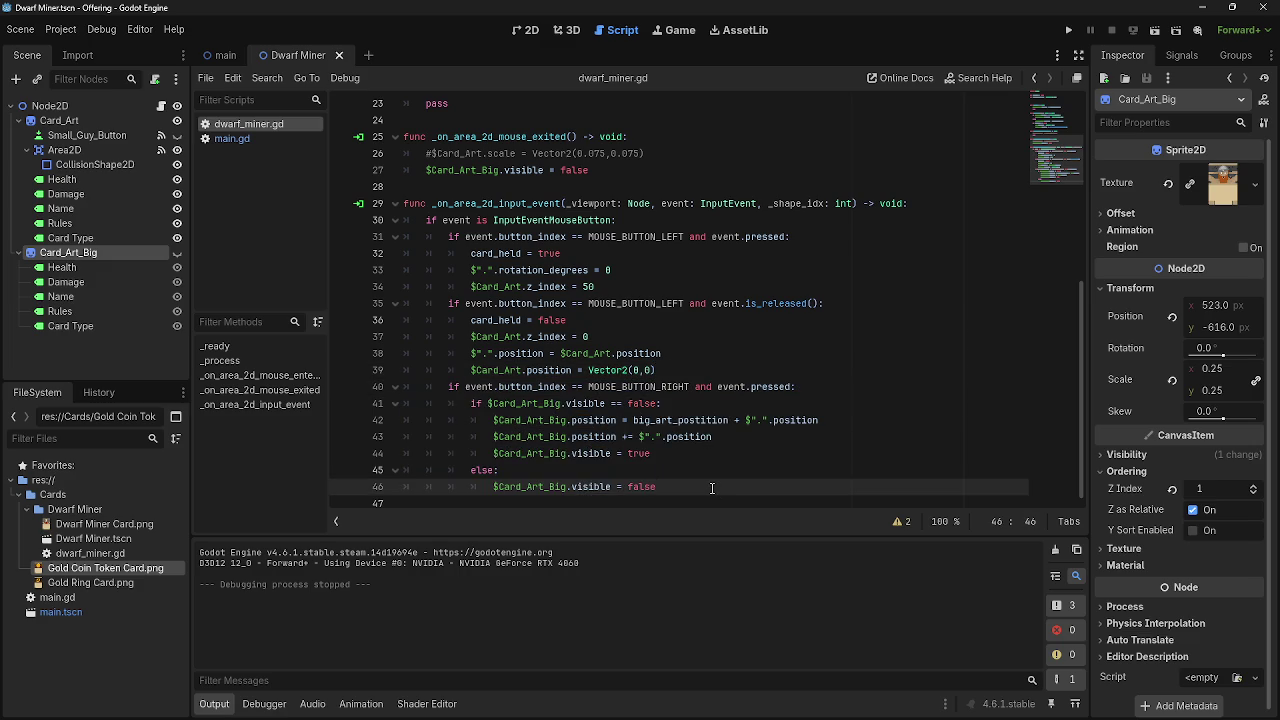
click(778, 471)
click(827, 453)
click(797, 464)
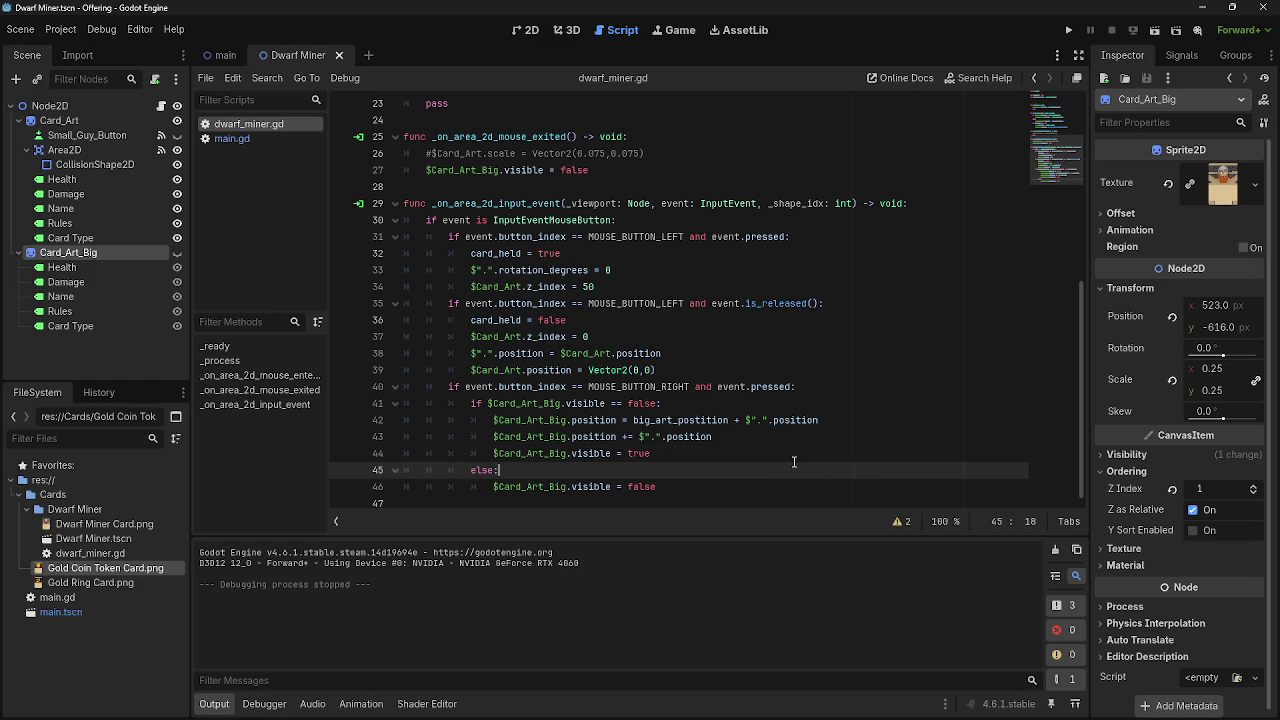
scroll(794, 462, up, 7)
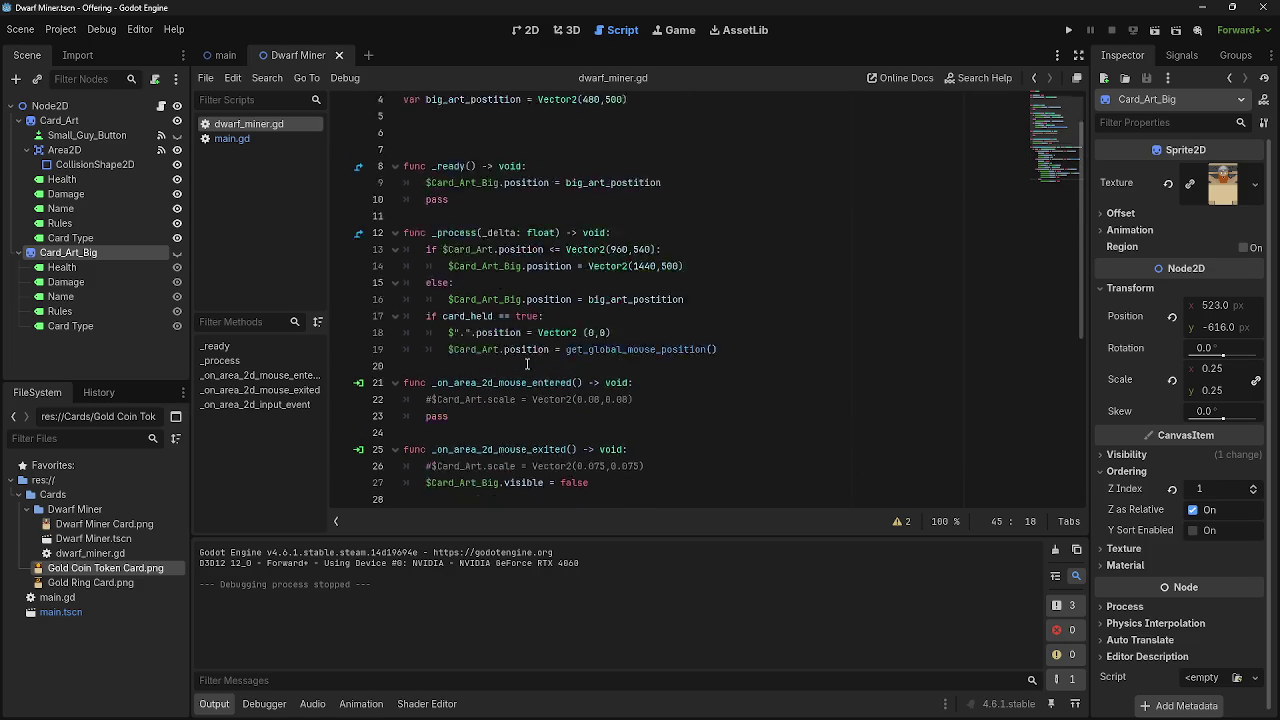
scroll(527, 362, down, 7)
scroll(701, 347, up, 1)
scroll(701, 347, up, 5)
scroll(701, 347, down, 6)
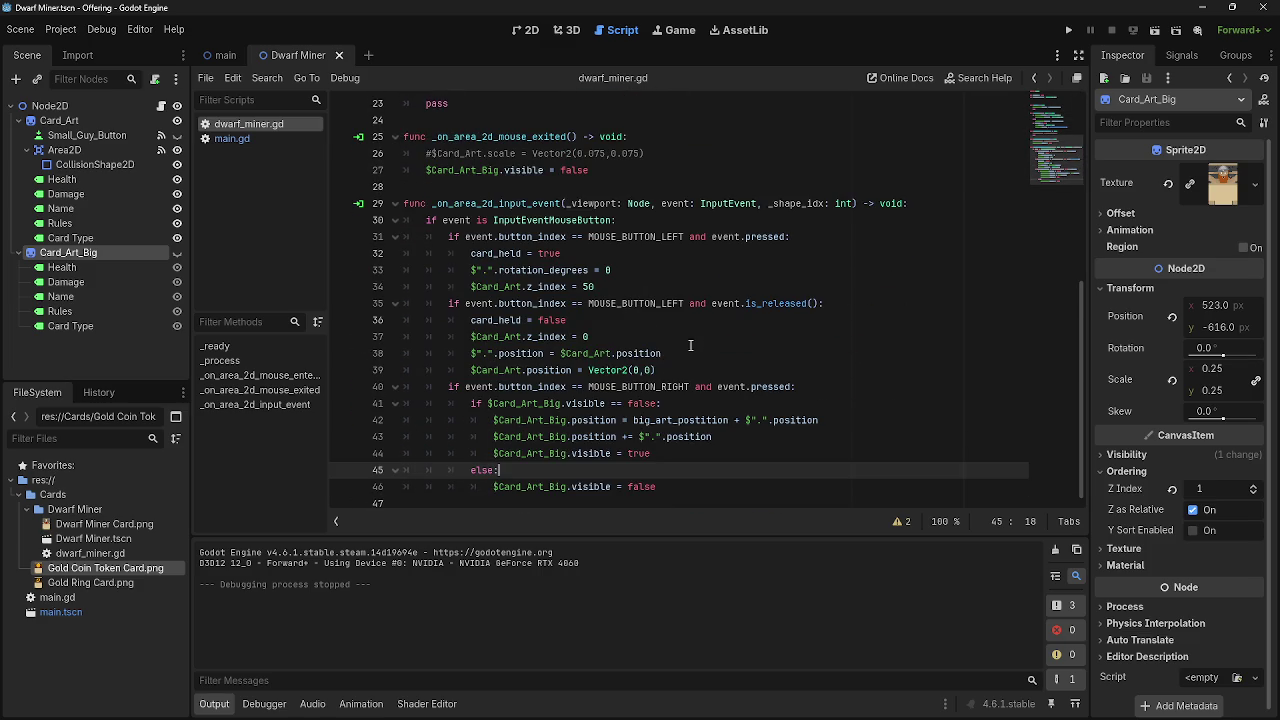
Glance at main.gd, return to dwarf_miner.gd, check the left-release block, and select line 42.
click(228, 139)
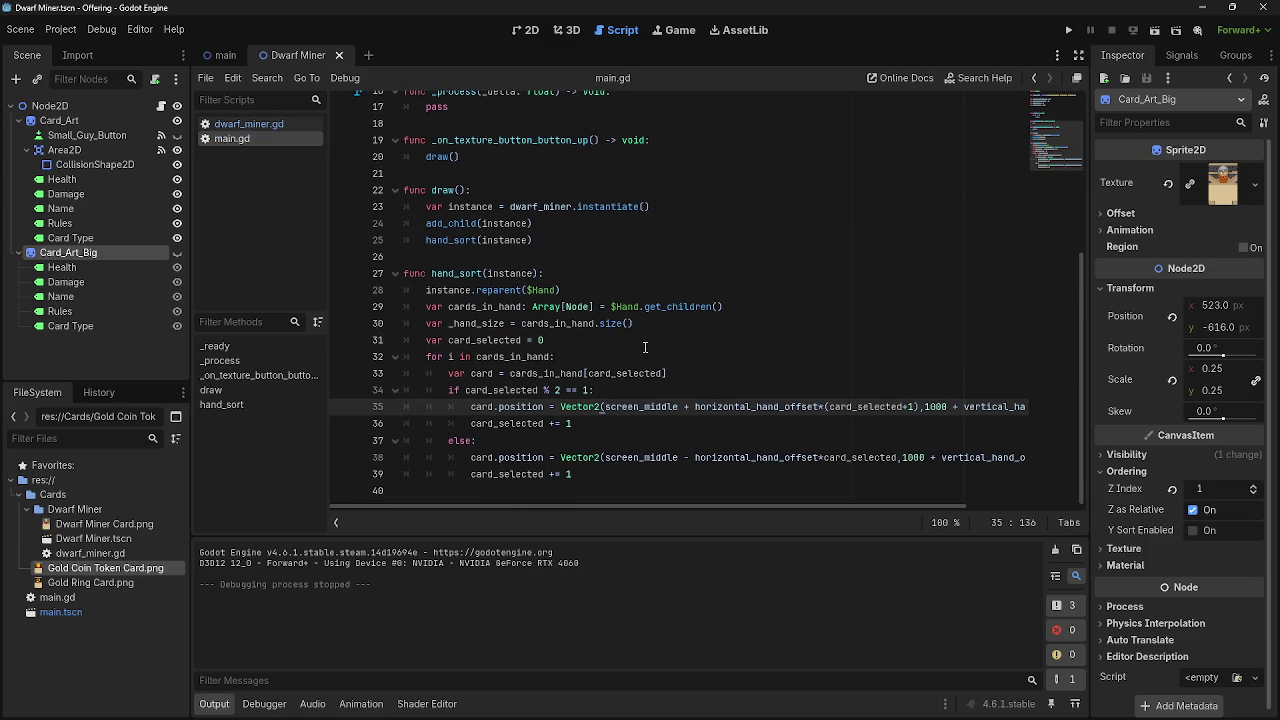
click(248, 124)
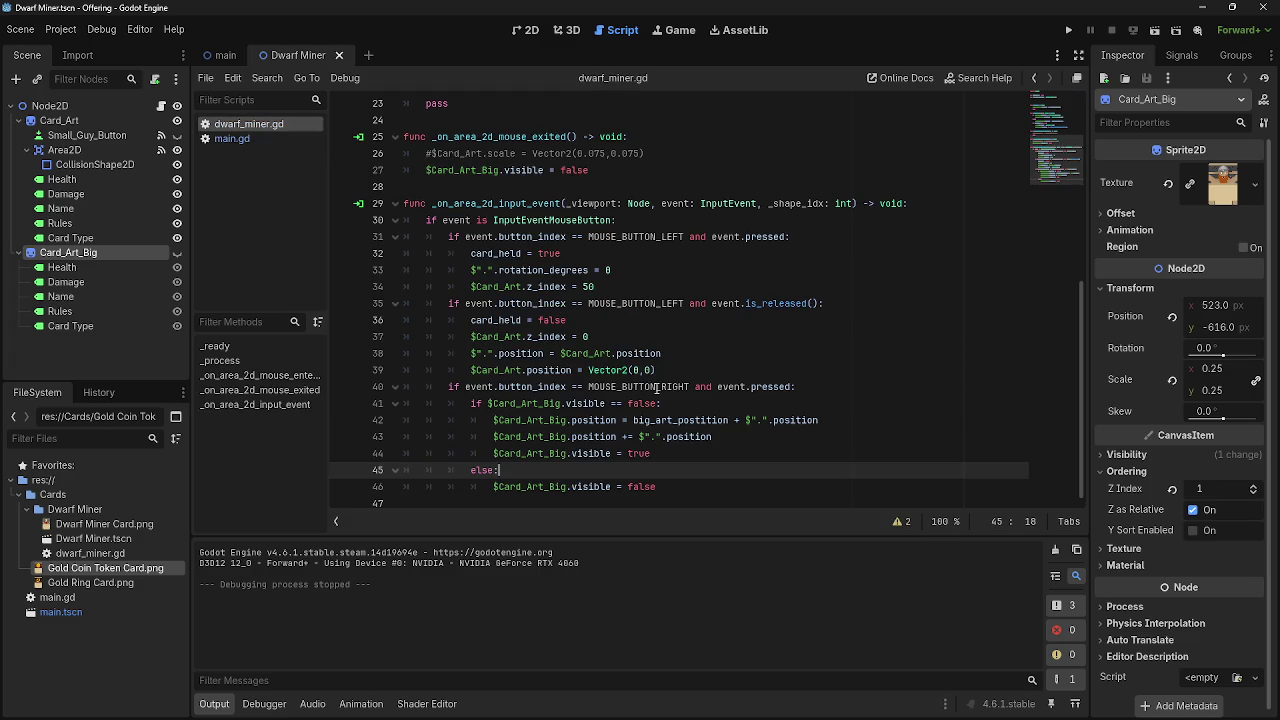
click(664, 336)
key(Up)
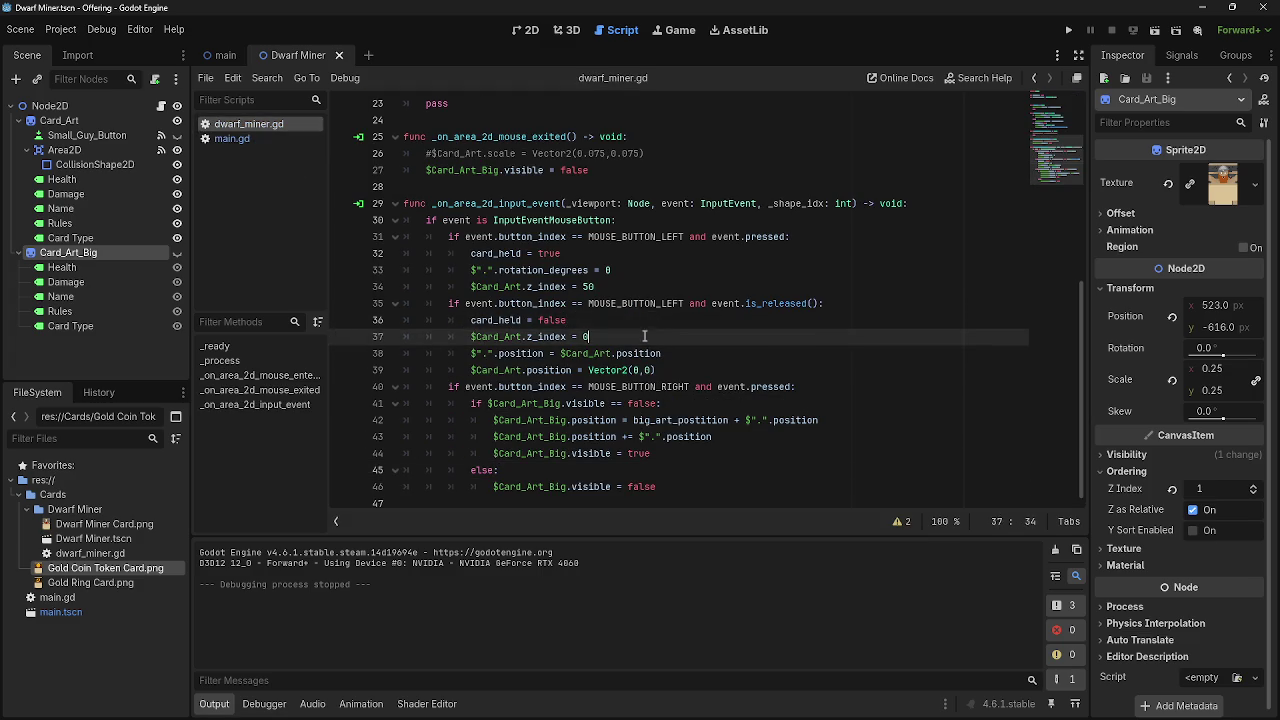
key(Down)
key(Down)
key(Up)
key(Up)
click(655, 336)
drag(822, 420, 371, 418)
Remove the '+= $".".position' offset line, leaving line 42 assigning big_art_postition.
key(BackSpace)
key(BackSpace)
click(632, 418)
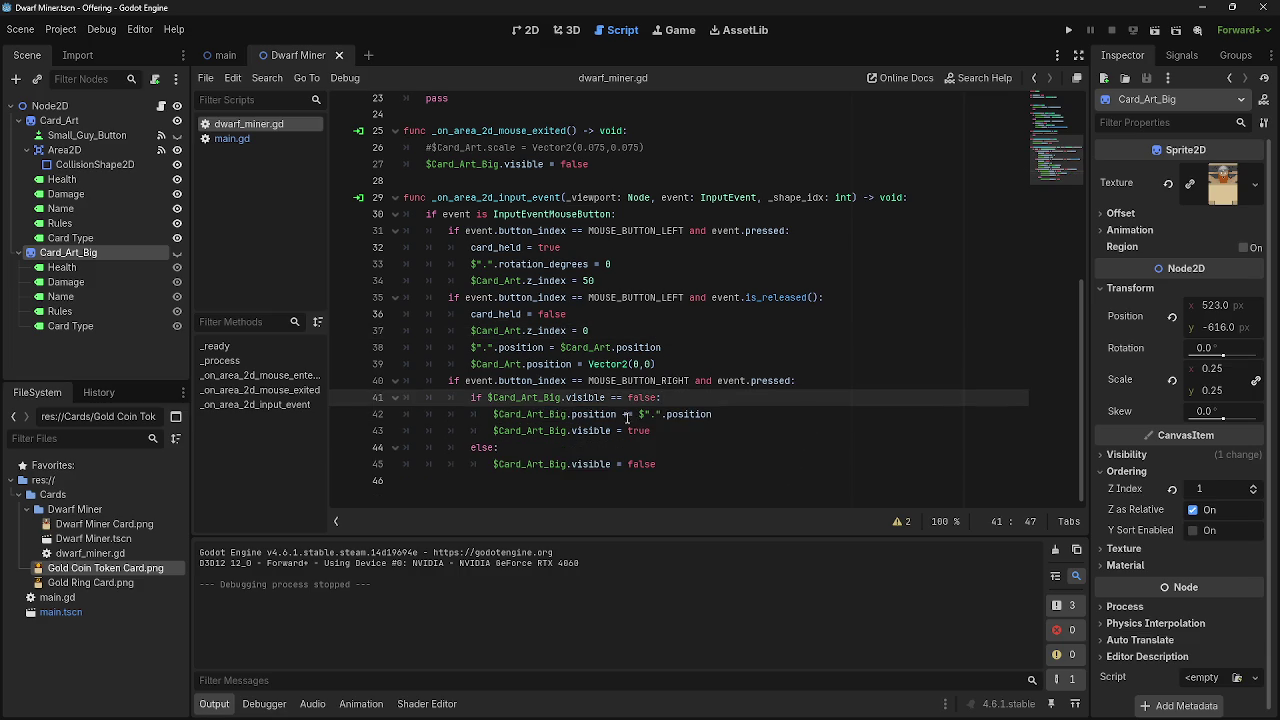
key(BackSpace)
key(ctrl+z)
key(ctrl+z)
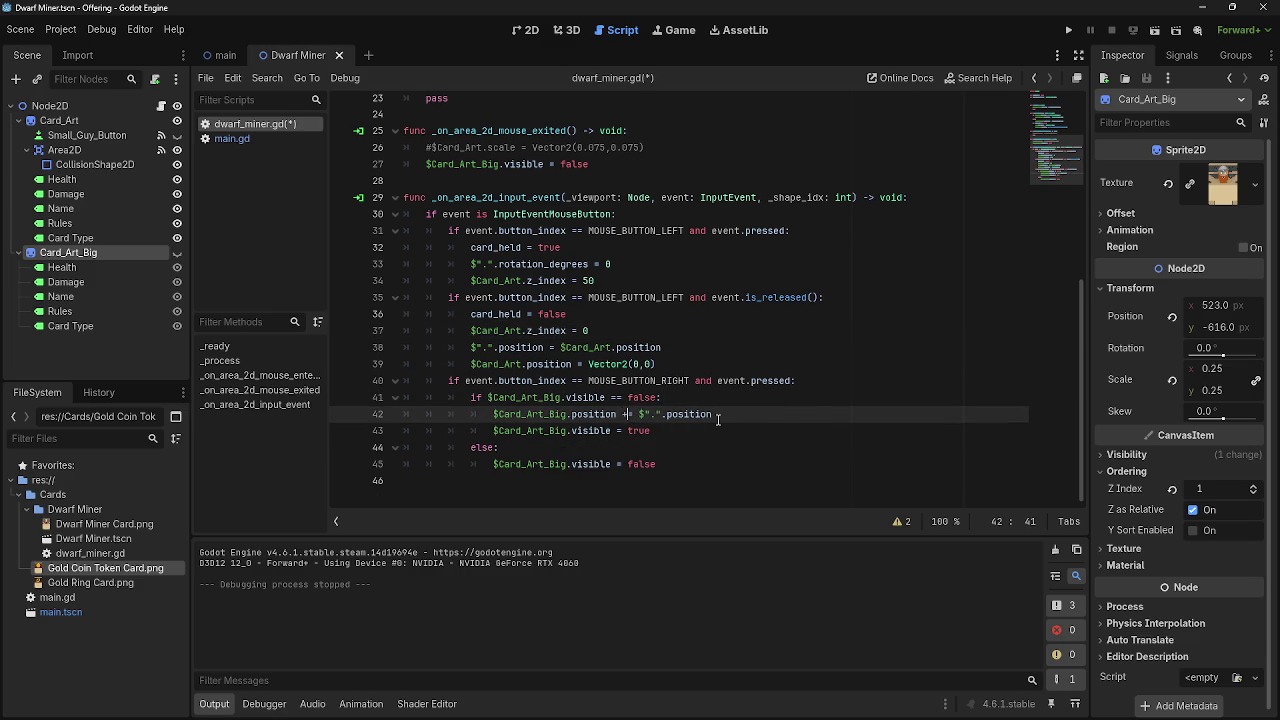
key(ctrl+z)
key(ctrl+z)
key(ctrl+z)
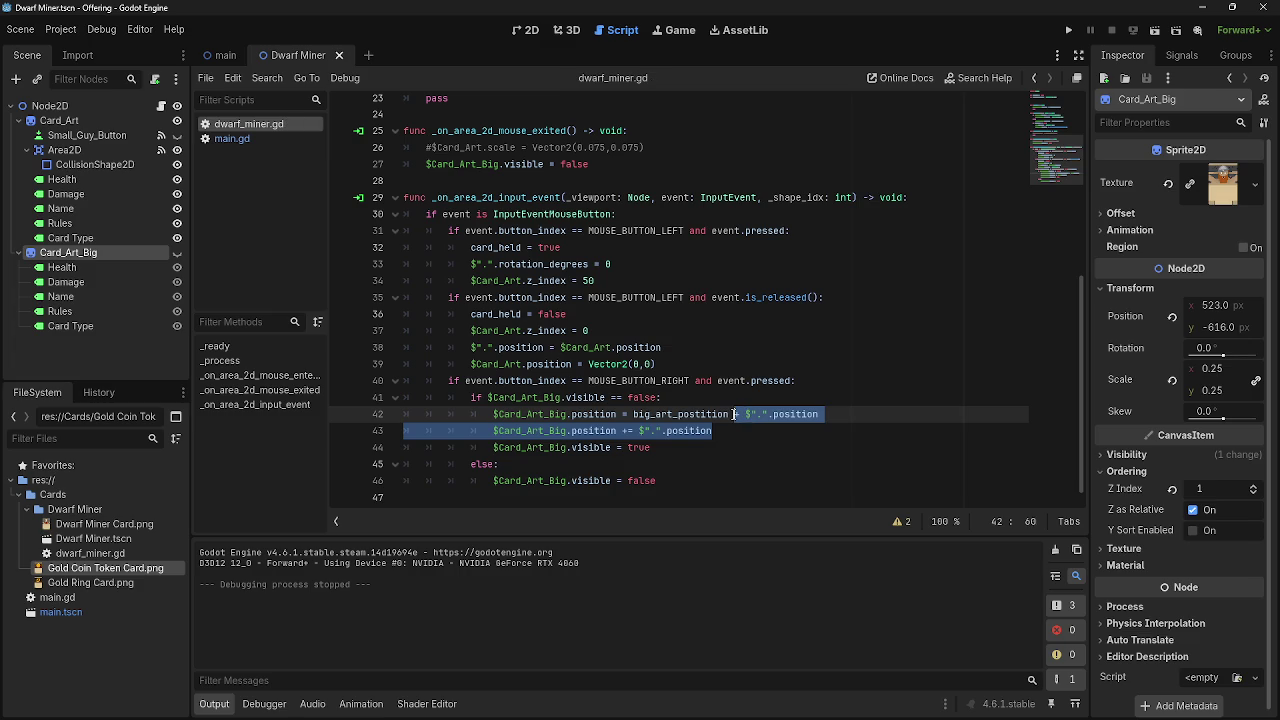
Change line 42 to '$Card_Art_Big.global_position = big_art_postition' and run the project.
key(BackSpace)
click(571, 414)
text(glob)
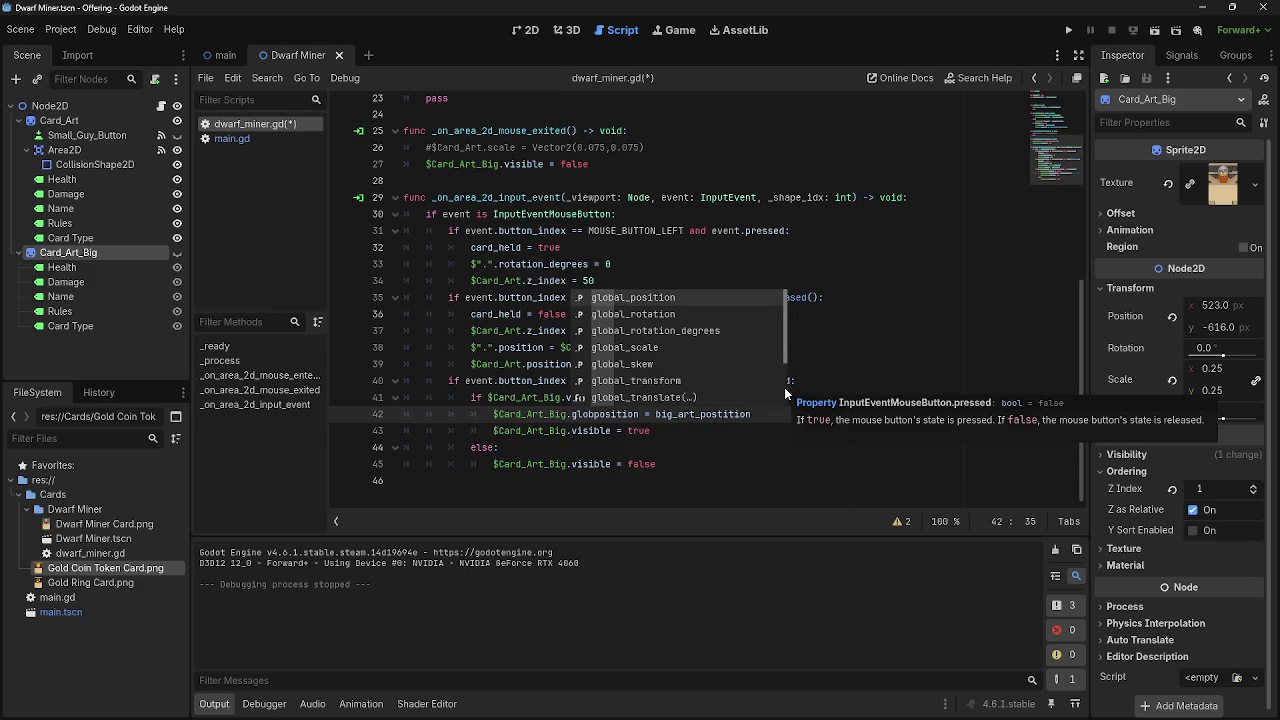
text(al_c)
key(BackSpace)
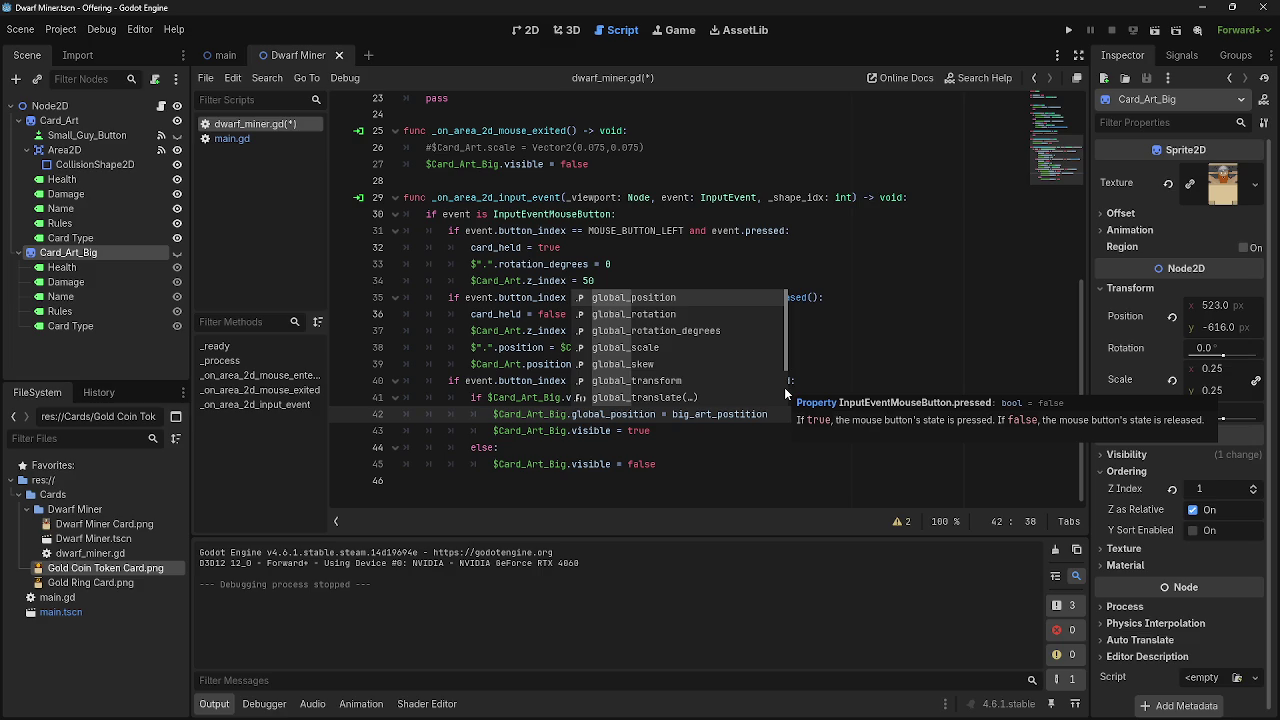
key(Right)
key(Right)
key(Right)
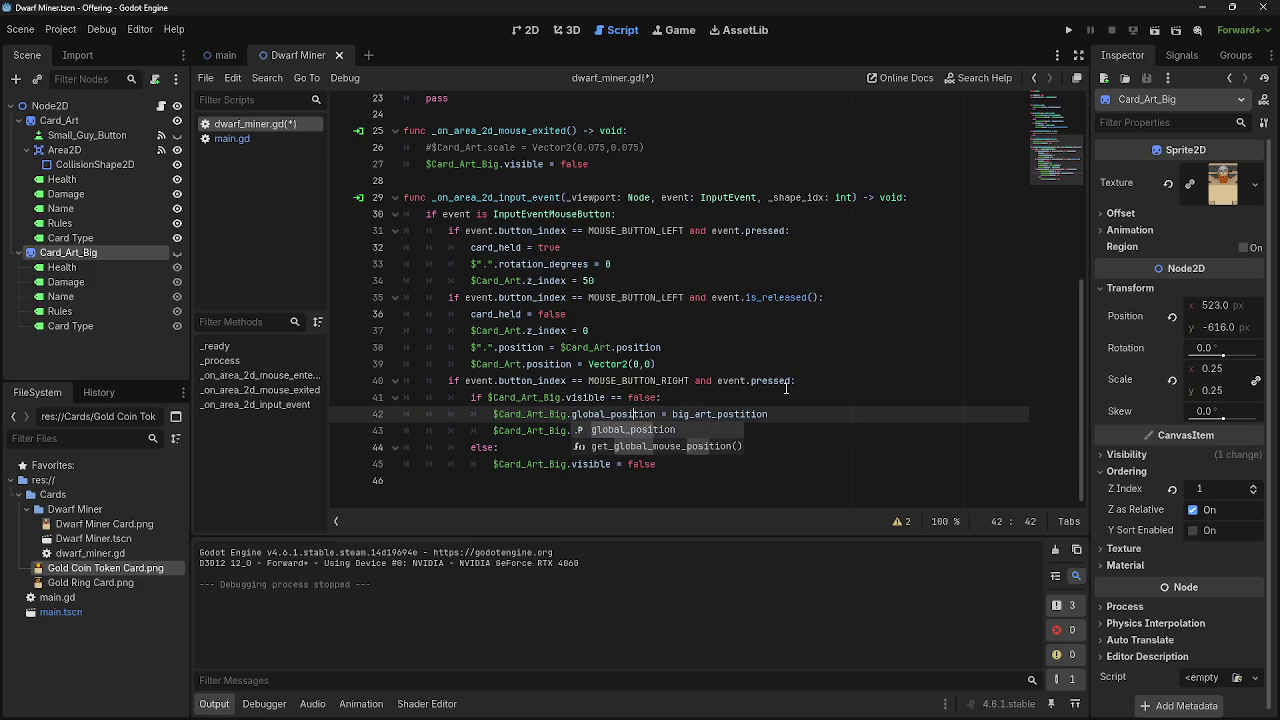
key(Right)
key(Right)
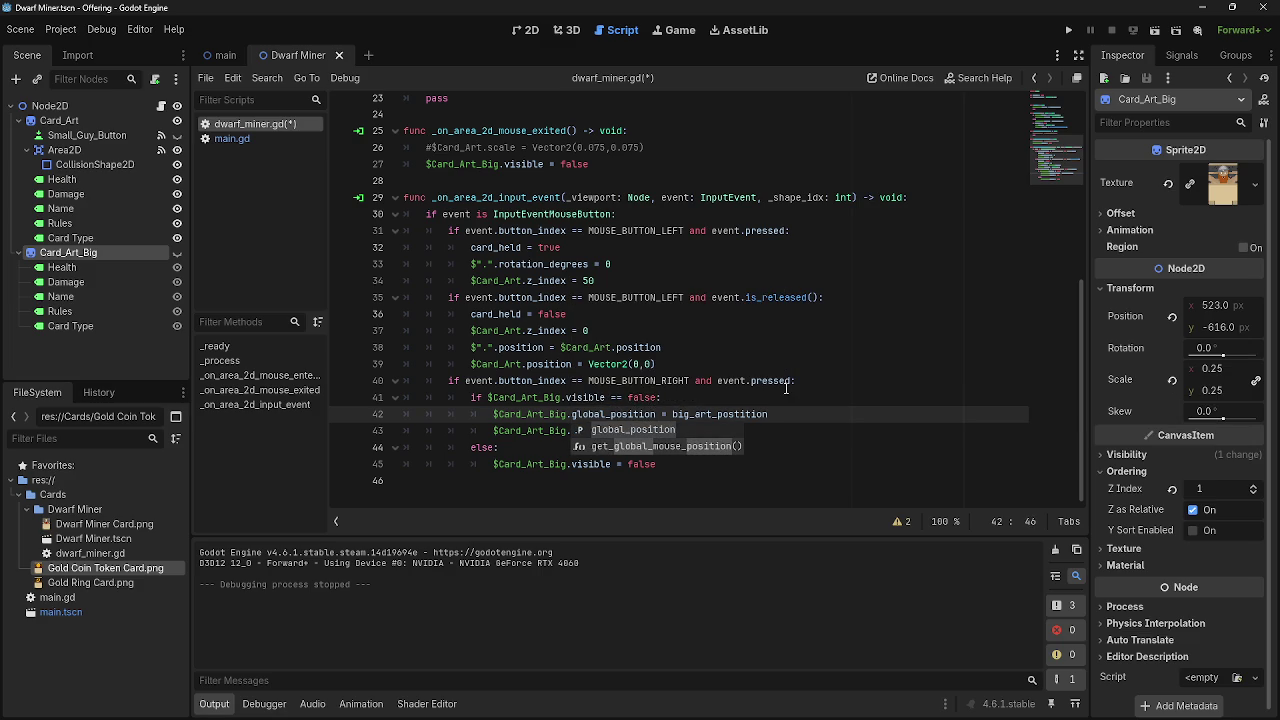
key(Escape)
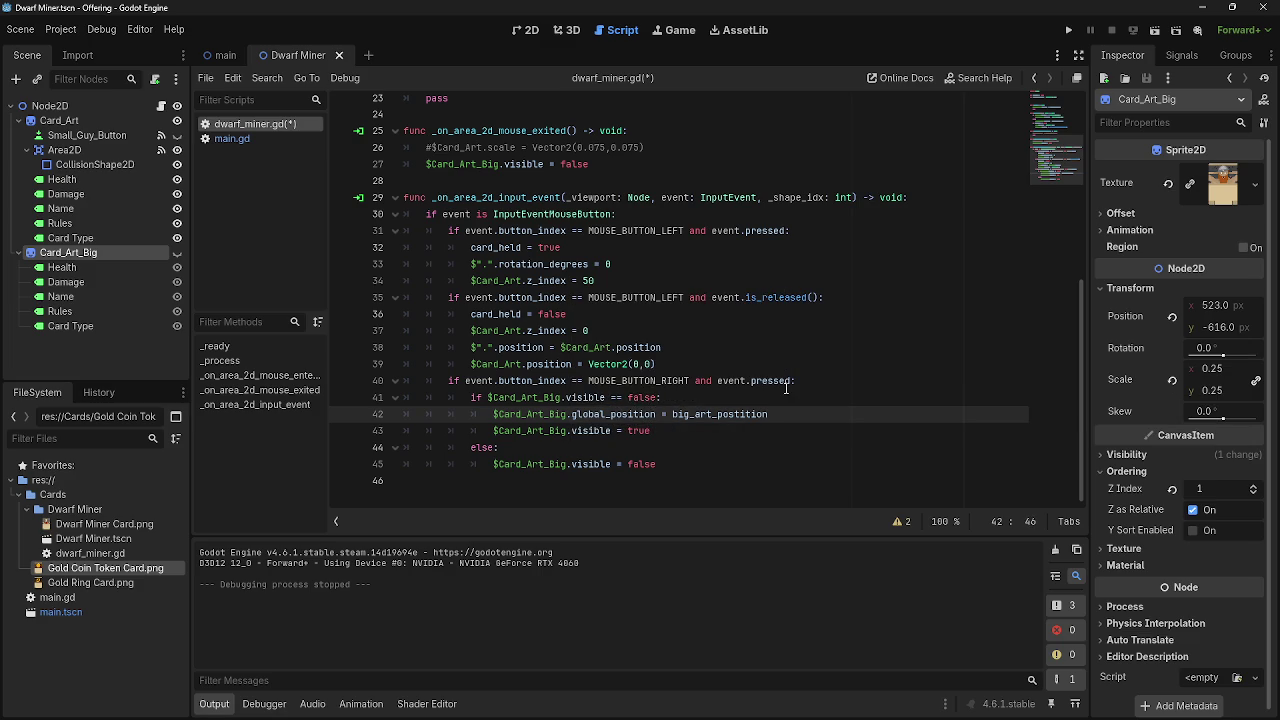
click(1068, 30)
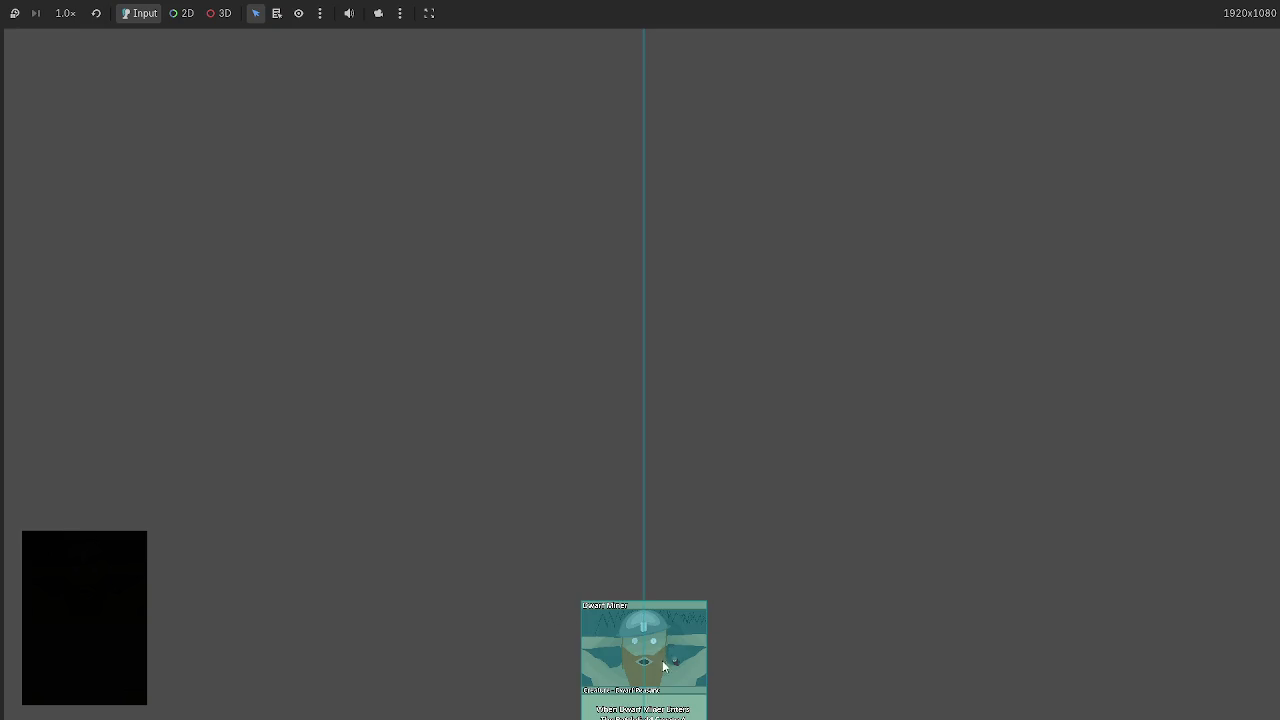
Play a Dwarf Miner card onto the board, stop the game, review lines 42–43, and relaunch.
mouse_move(664, 662)
mouse_down()
mouse_move(347, 495)
mouse_move(286, 372)
mouse_move(840, 450)
mouse_move(500, 468)
mouse_move(666, 477)
mouse_move(422, 465)
mouse_move(195, 253)
mouse_up()
key(F8)
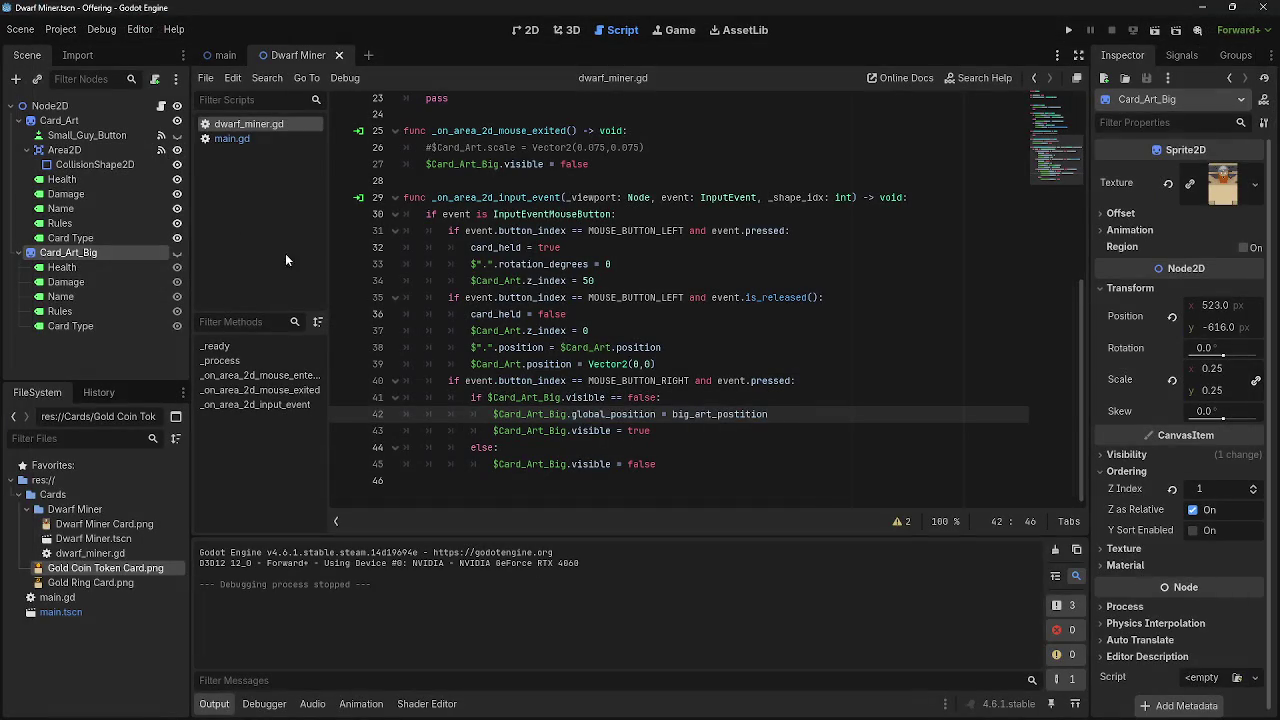
click(786, 433)
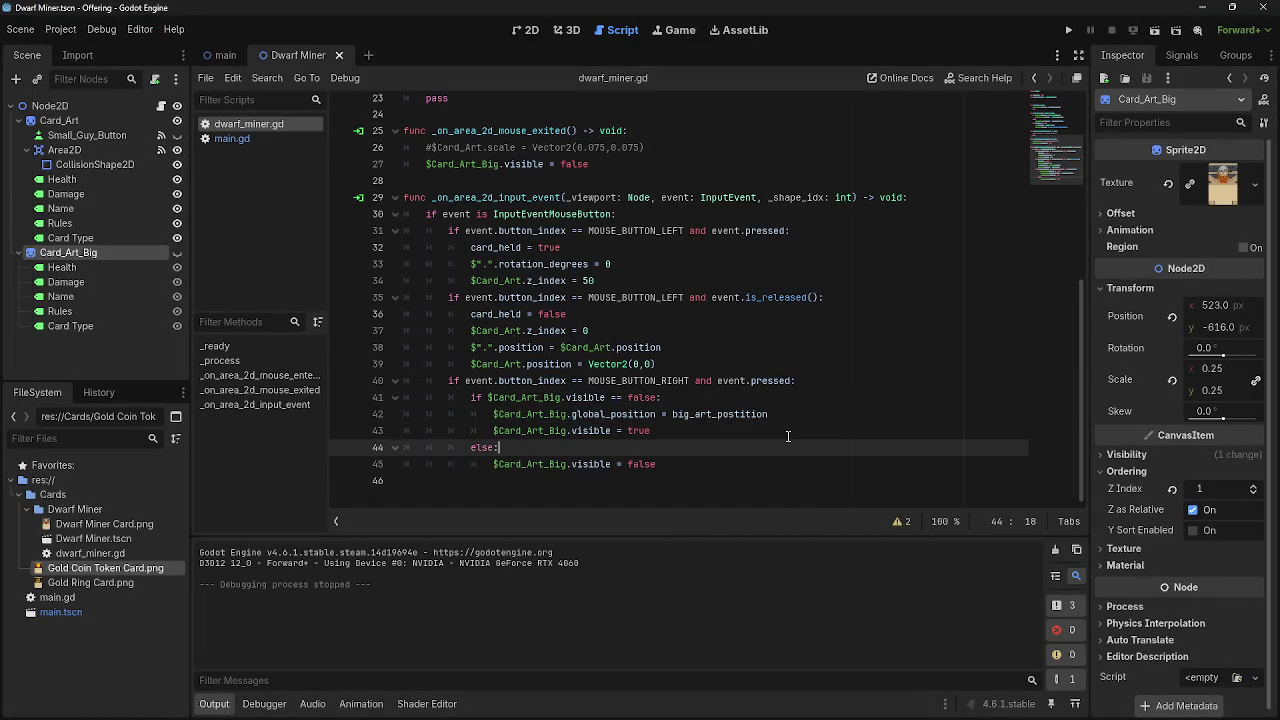
click(815, 420)
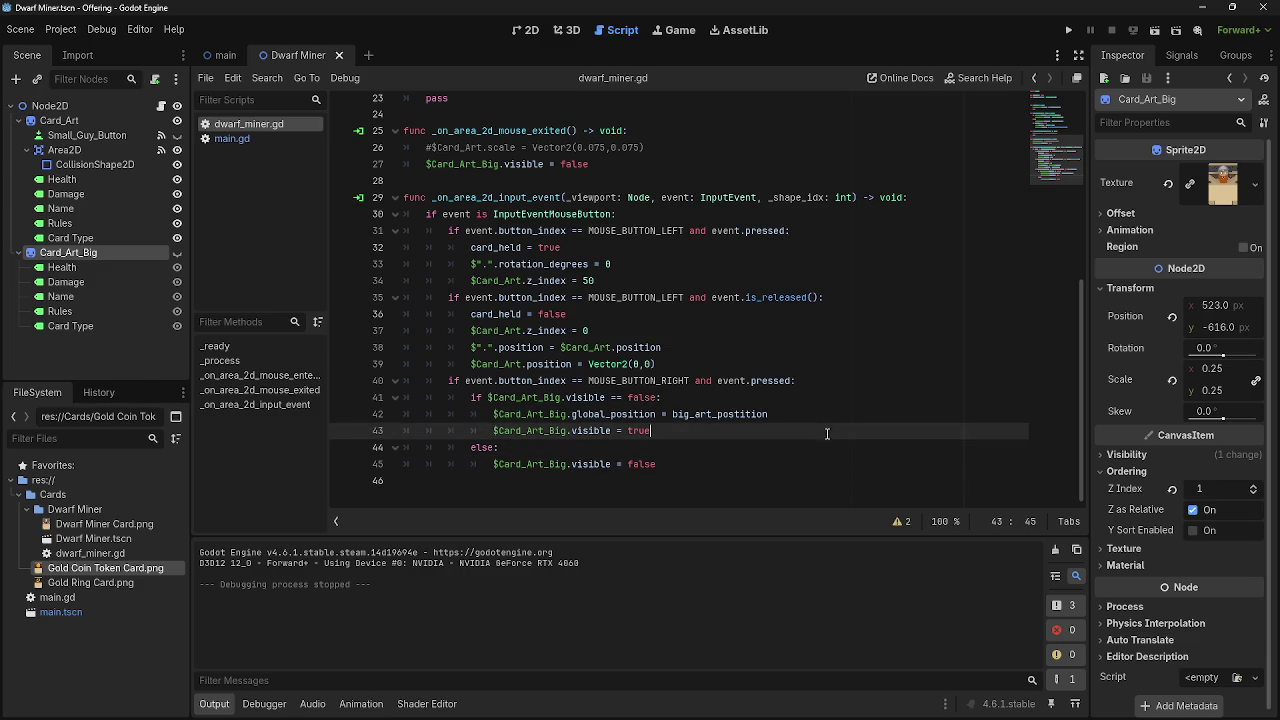
click(835, 433)
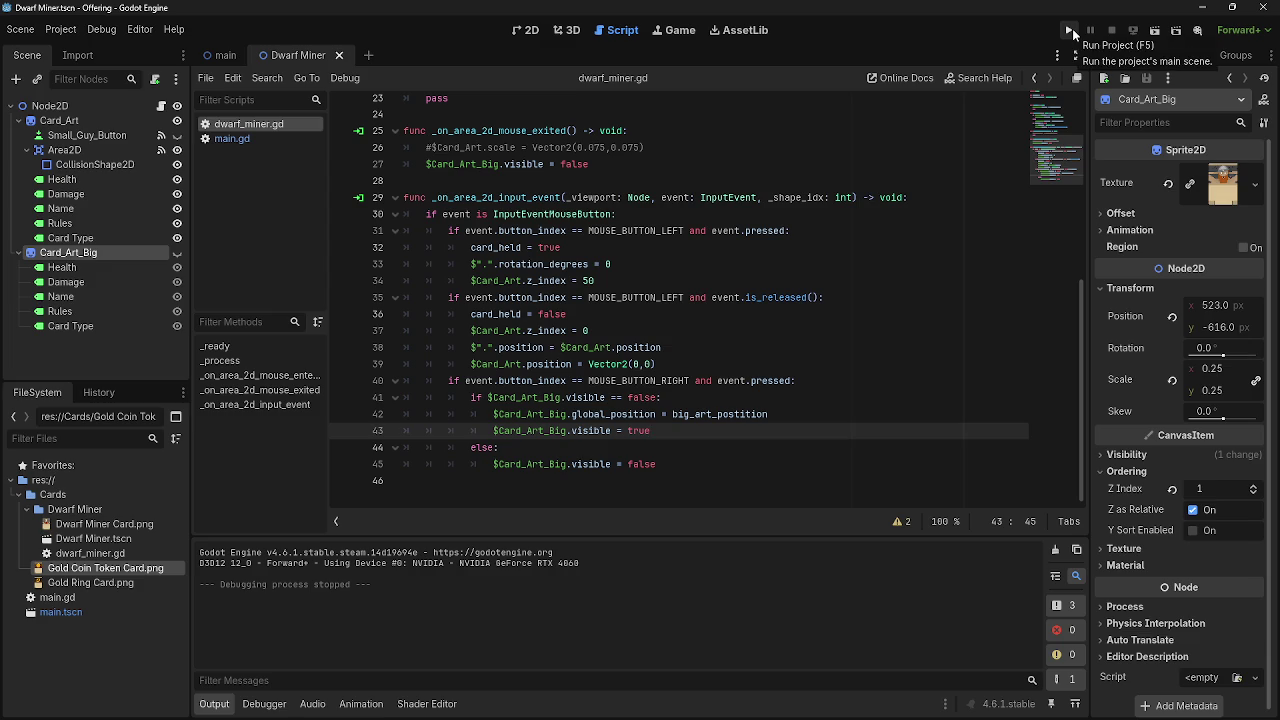
click(1070, 31)
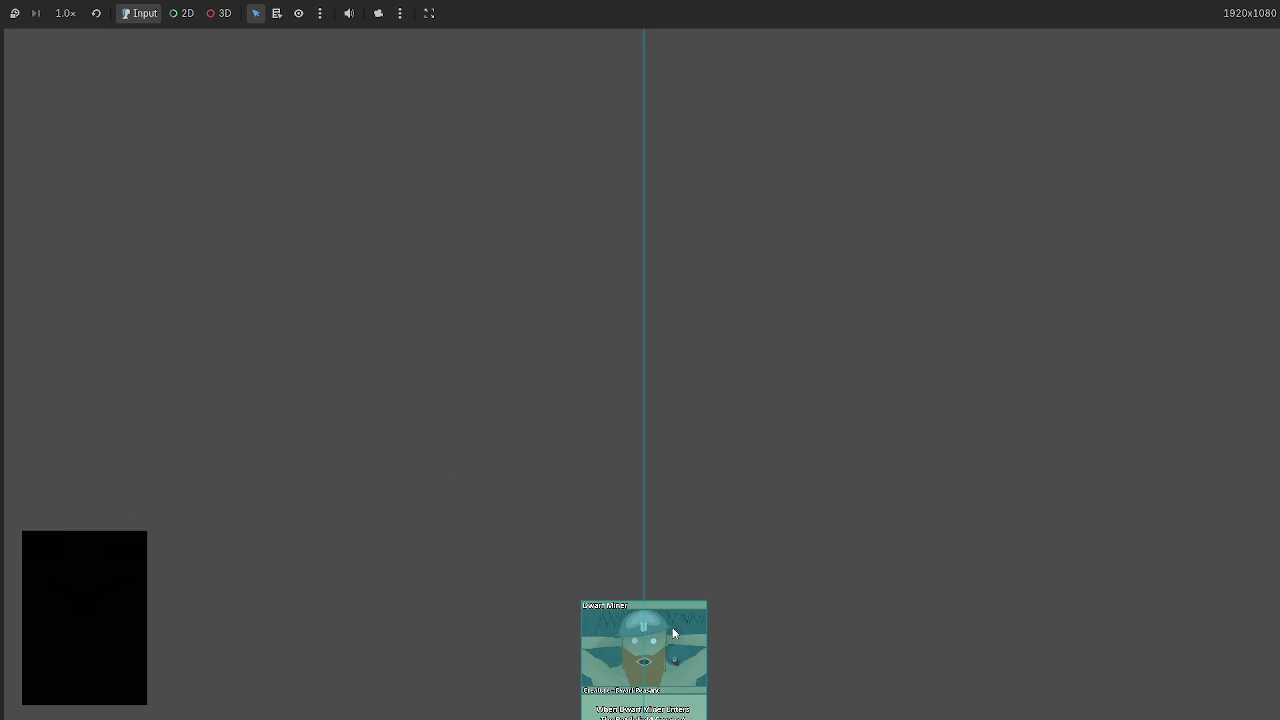
Draw cards from the deck and right-click left, centre and right hand cards for enlarged previews, then stop the game.
click(92, 582)
click(646, 688)
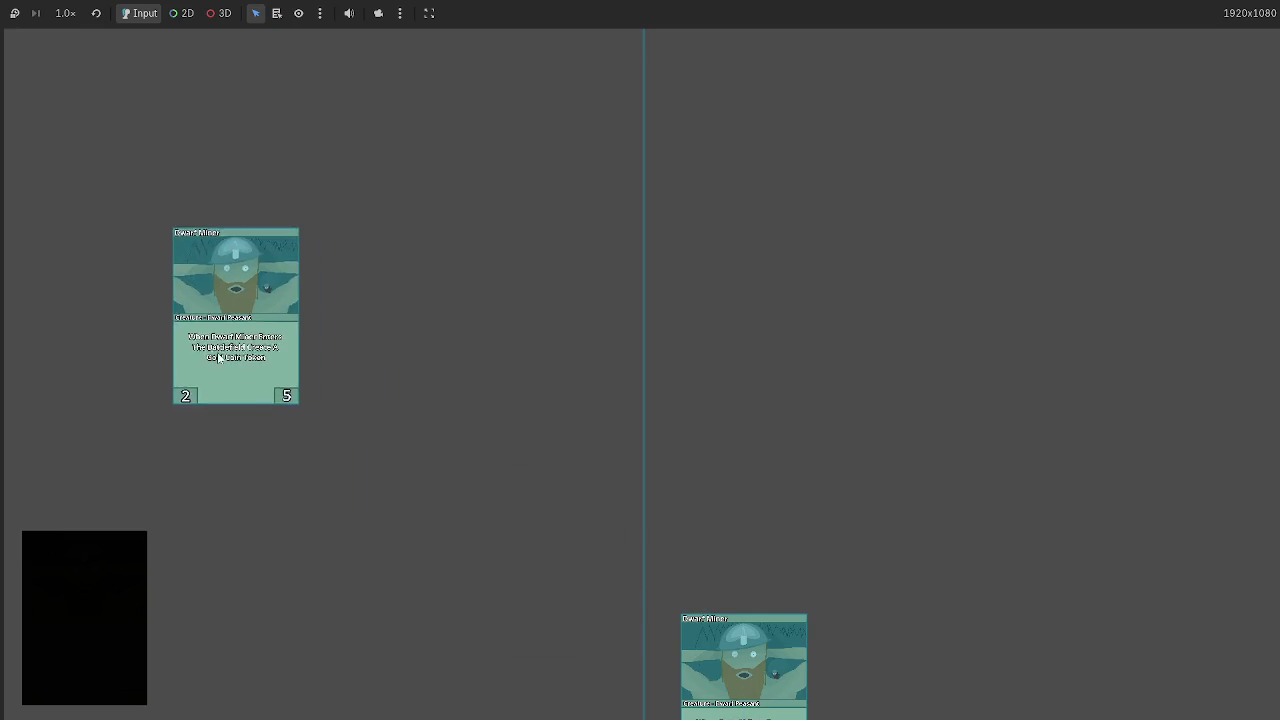
click(96, 617)
click(644, 643)
click(502, 637)
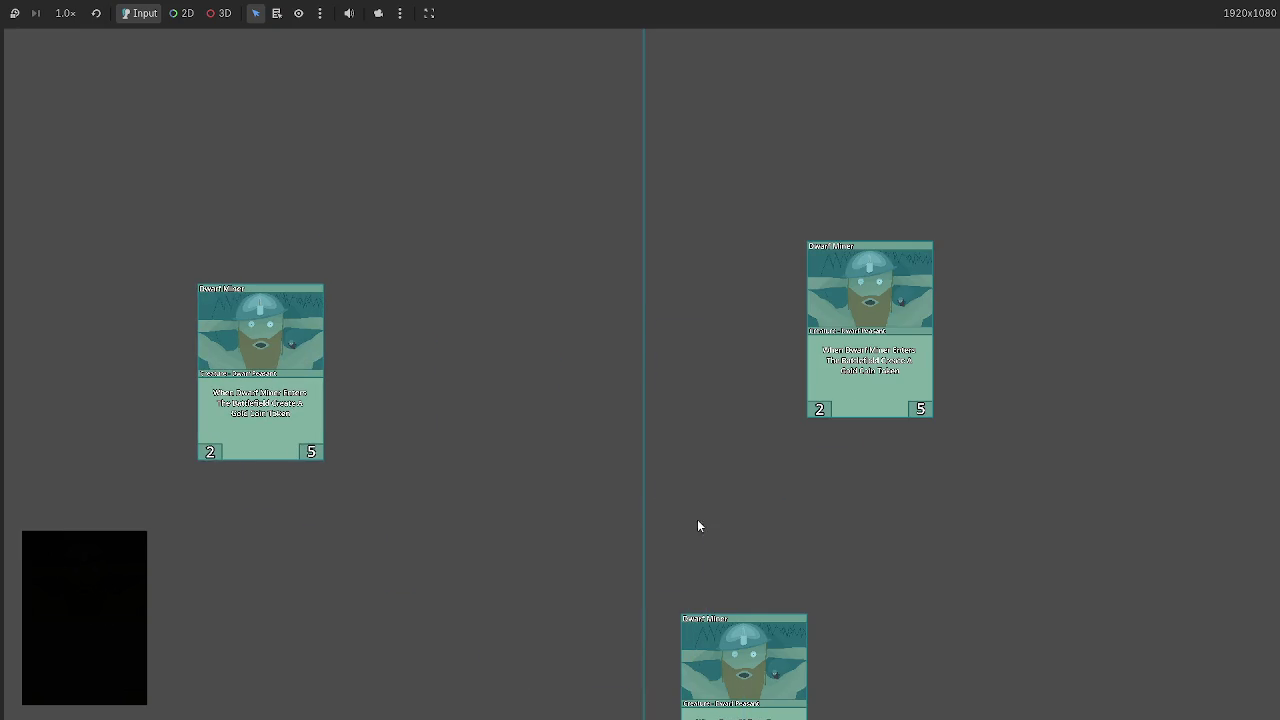
click(28, 580)
click(625, 590)
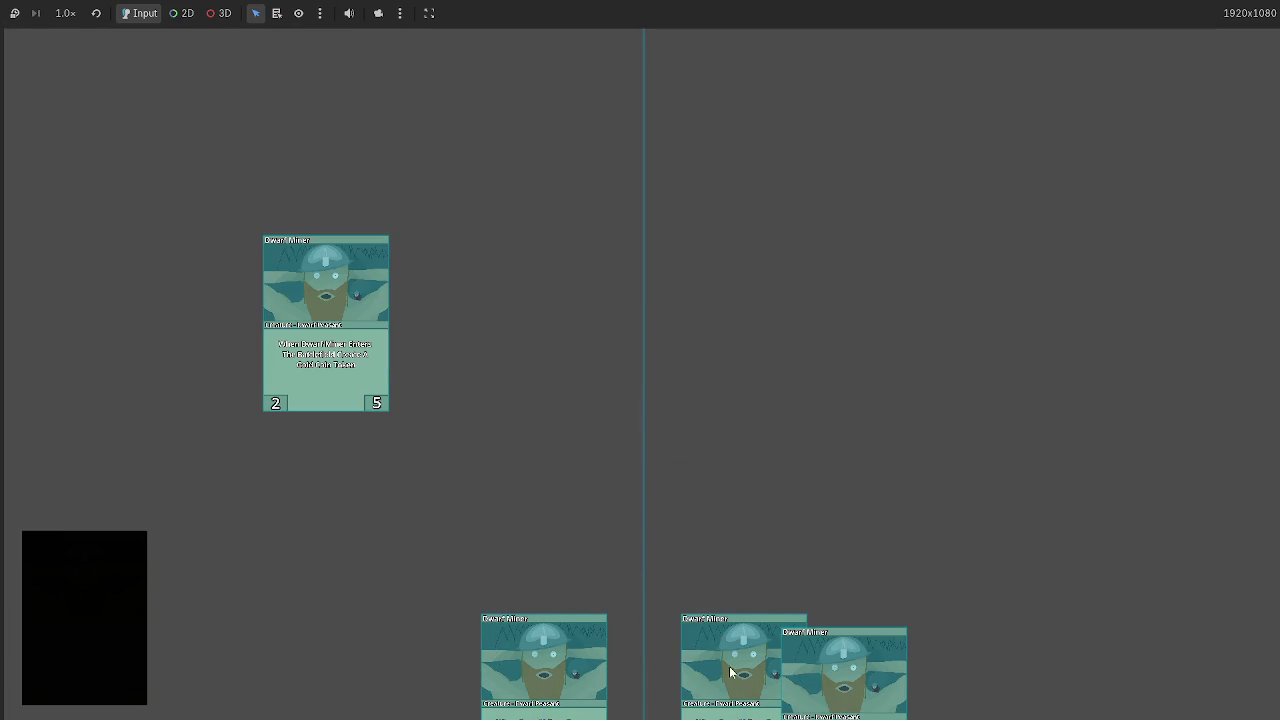
click(742, 665)
click(69, 618)
click(551, 639)
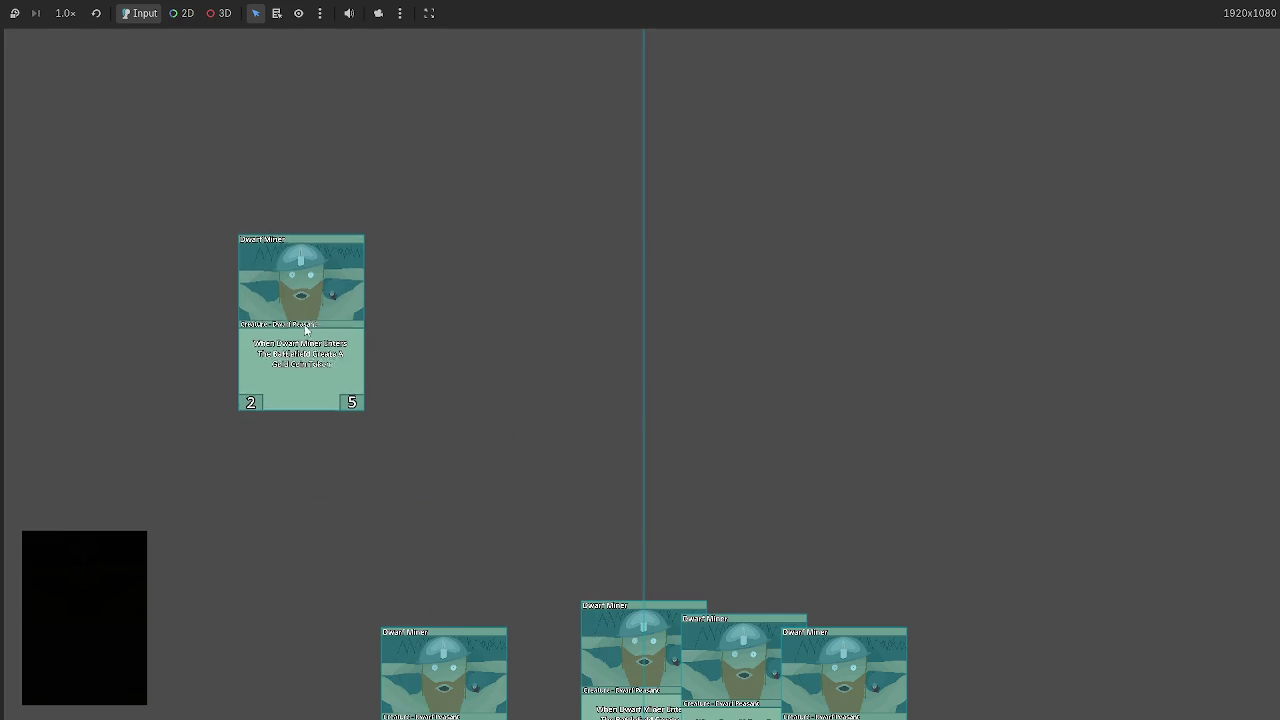
click(633, 642)
click(697, 593)
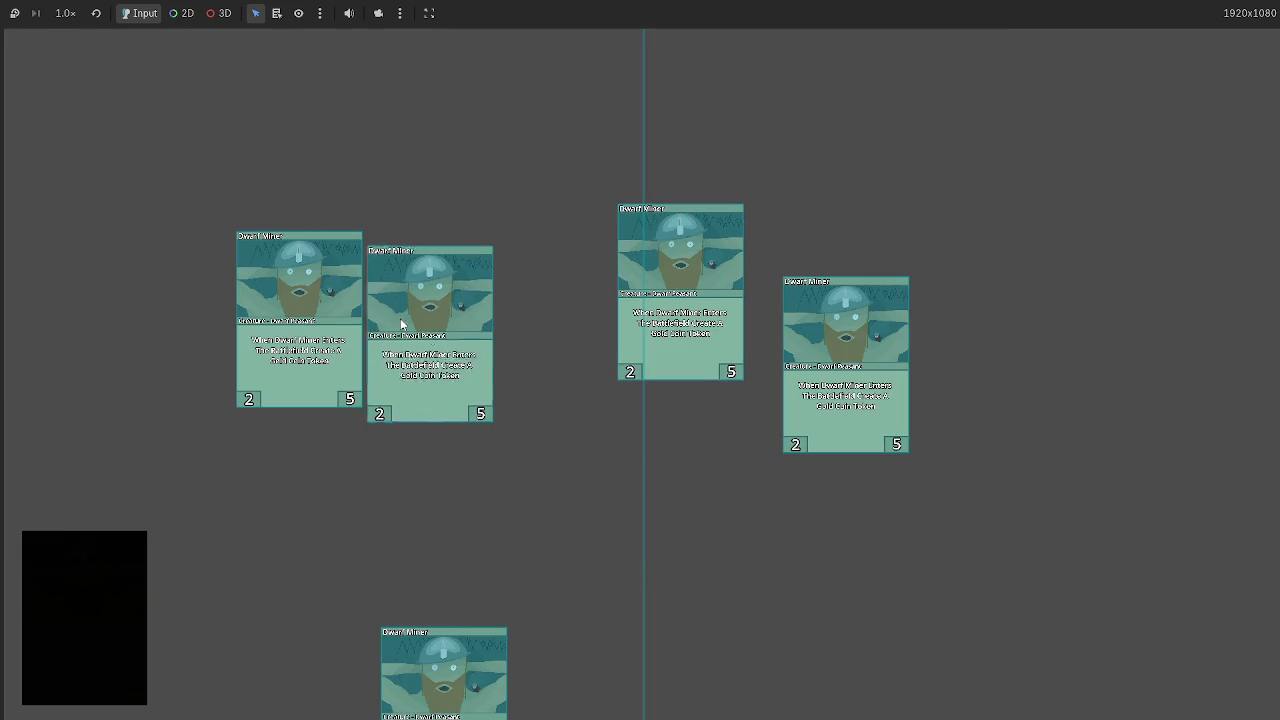
click(142, 550)
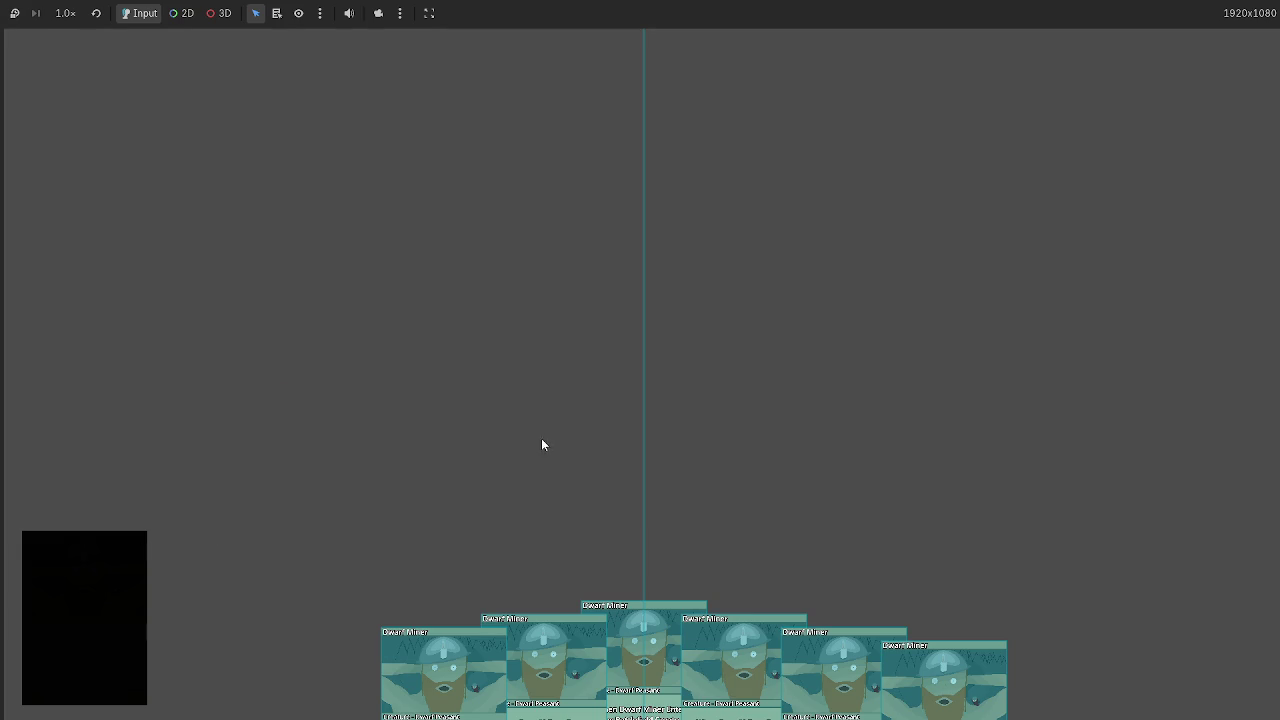
key(F8)
scroll(650, 475, up, 3)
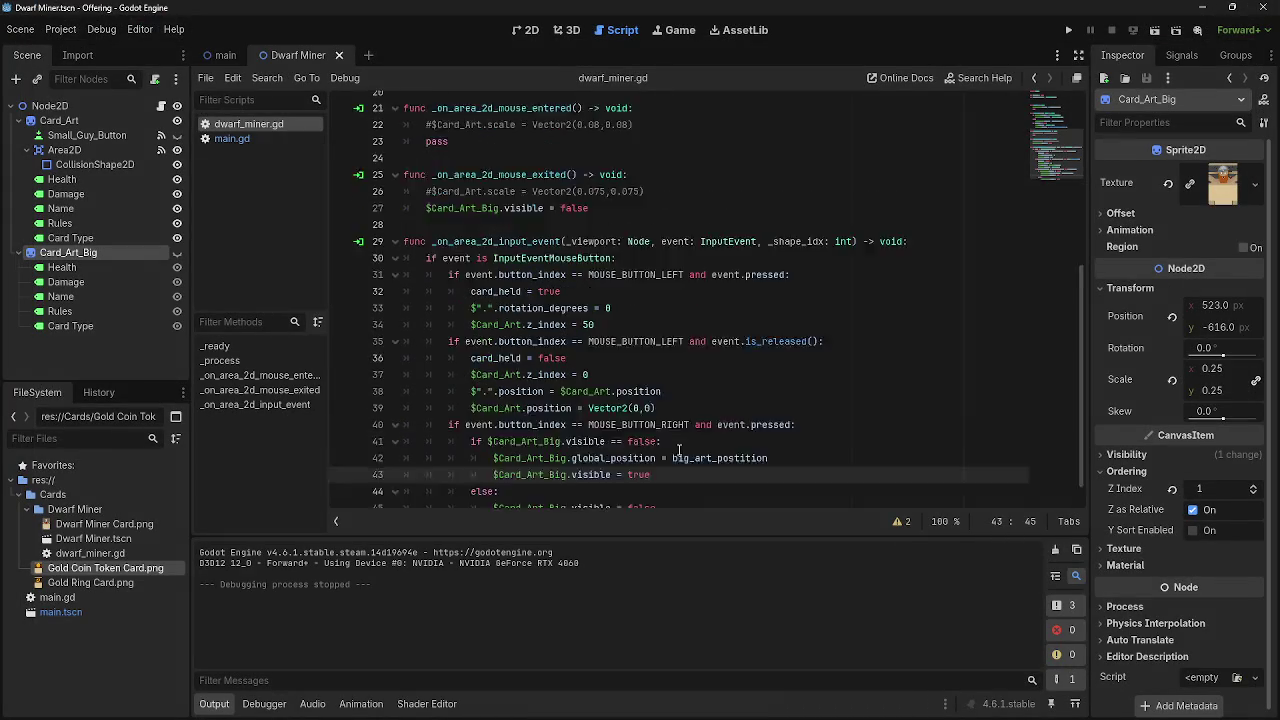
Show the Dwarf Miner scene in the 2D editor and zoom the viewport to locate the card sprite.
scroll(700, 460, down, 2)
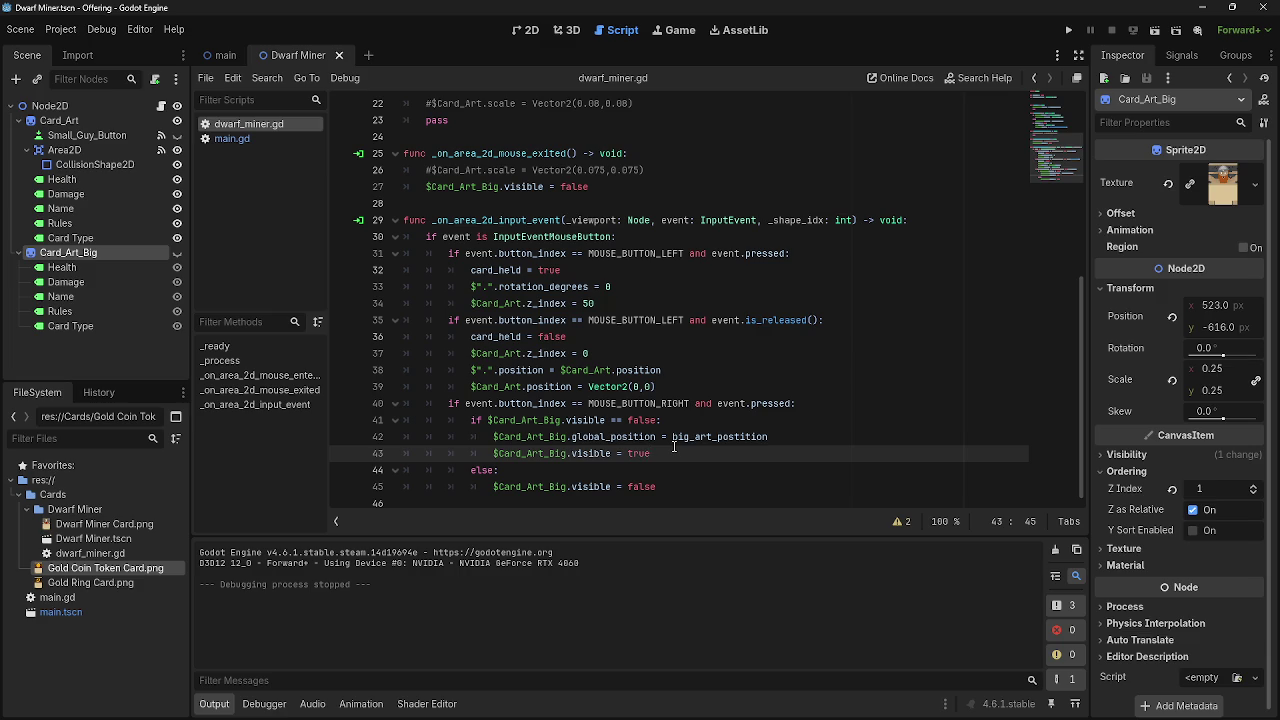
click(533, 31)
click(566, 31)
click(525, 31)
click(222, 55)
click(297, 57)
scroll(504, 367, down, 8)
scroll(510, 455, up, 10)
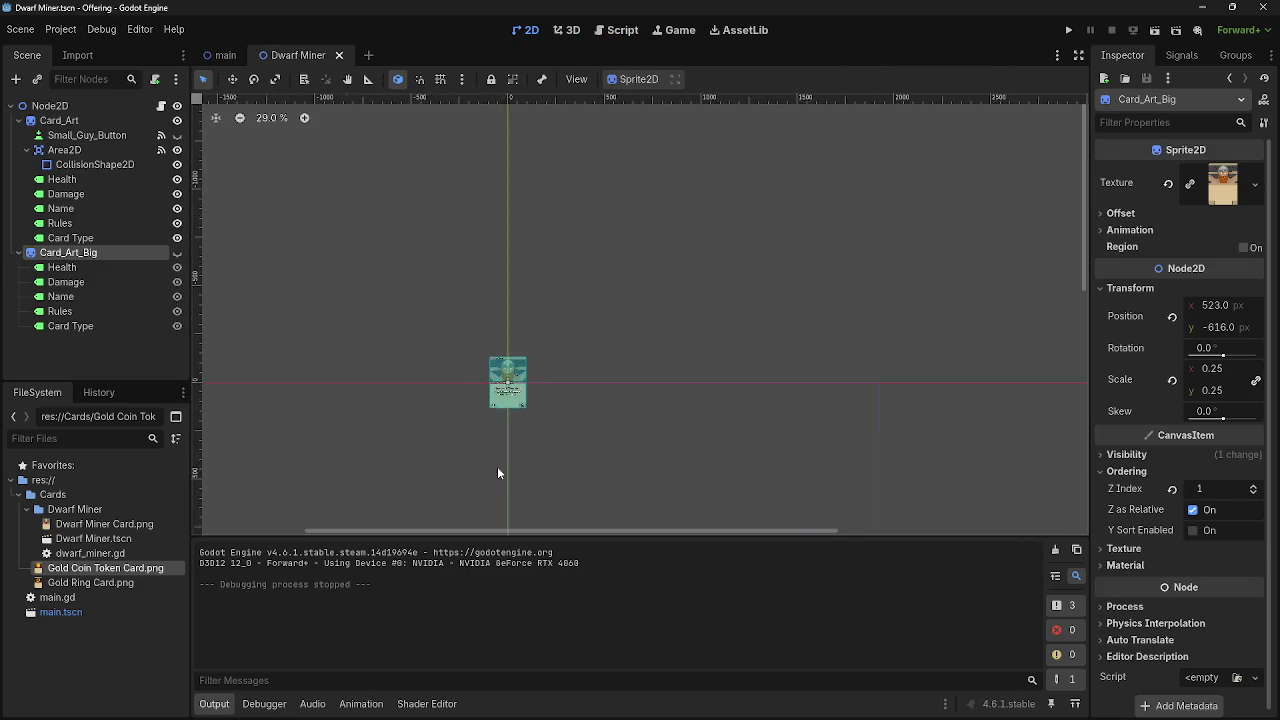
Switch to the main scene tab and return to the dwarf_miner.gd script editor.
scroll(682, 393, down, 2)
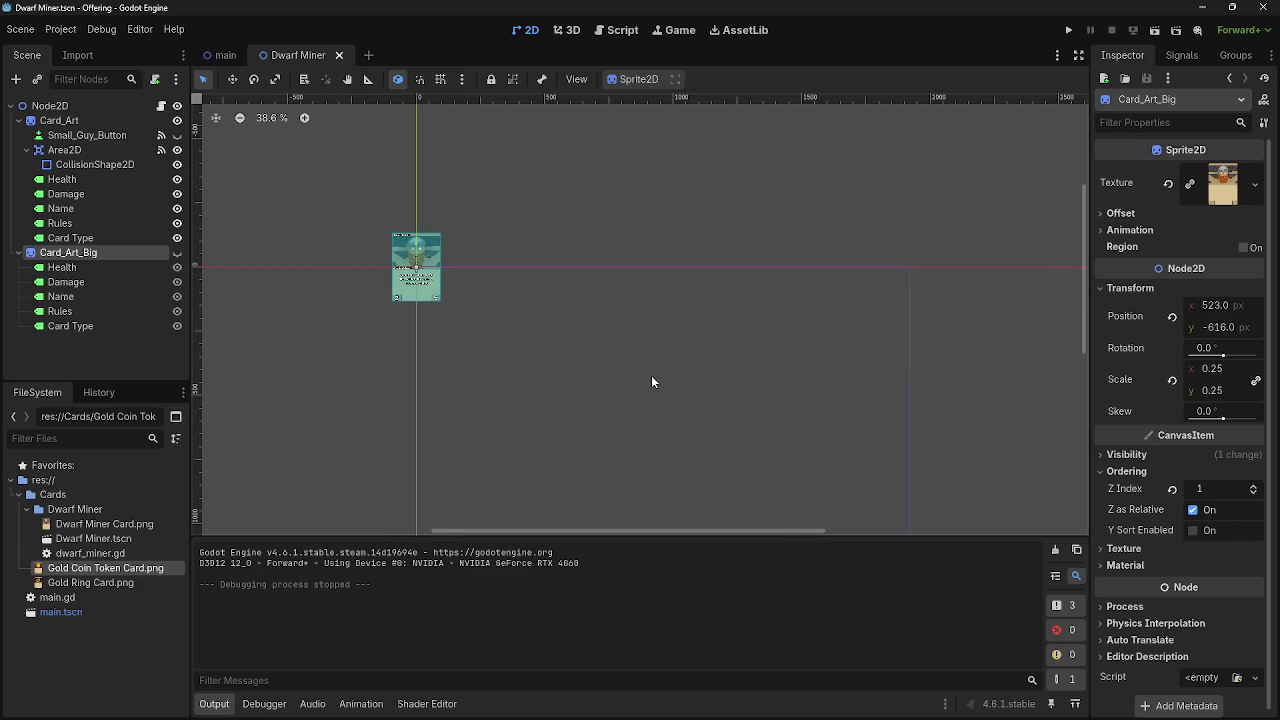
click(222, 55)
click(625, 32)
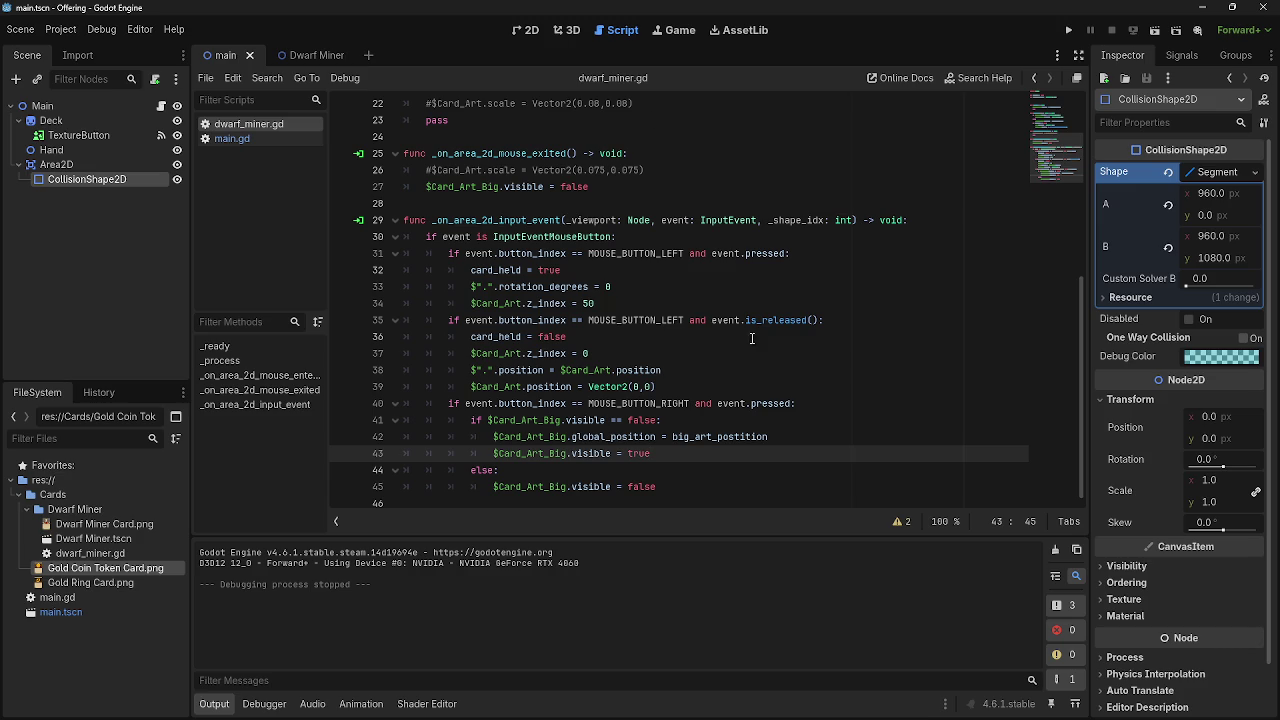
Delete 'global_' from line 42 so it sets Card_Art_Big's local position.
click(611, 437)
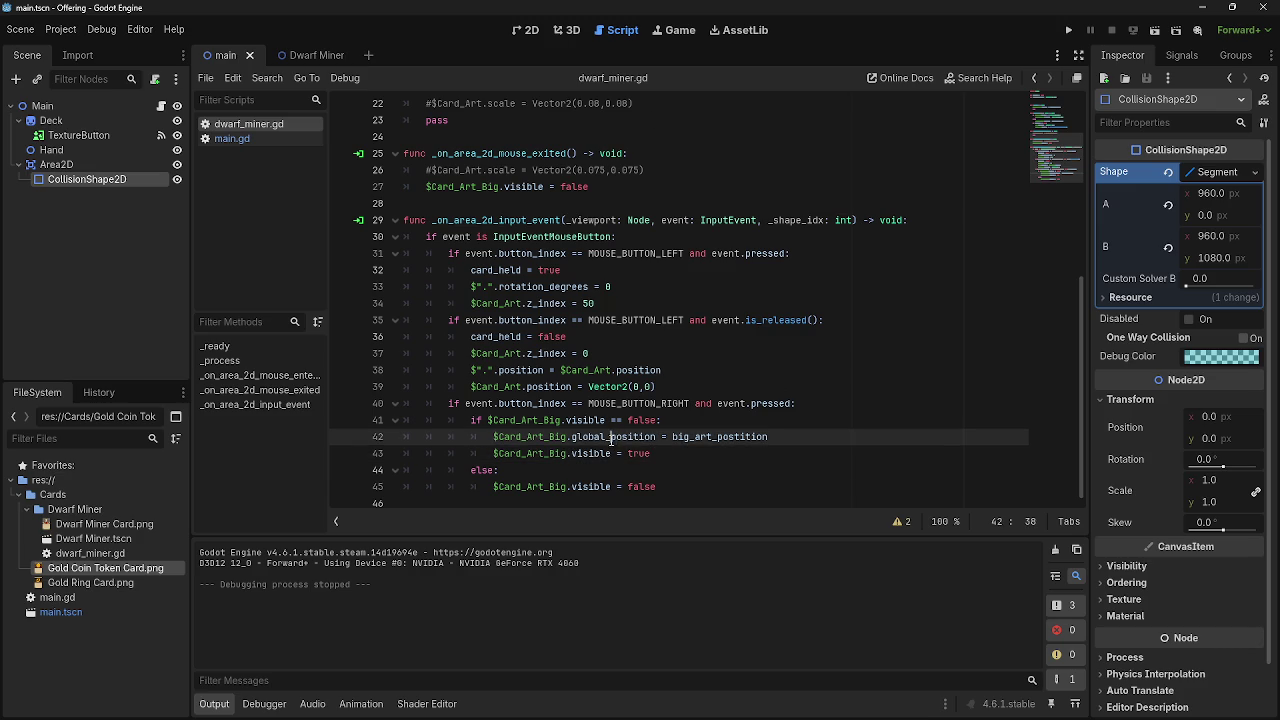
drag(611, 437, 570, 438)
key(BackSpace)
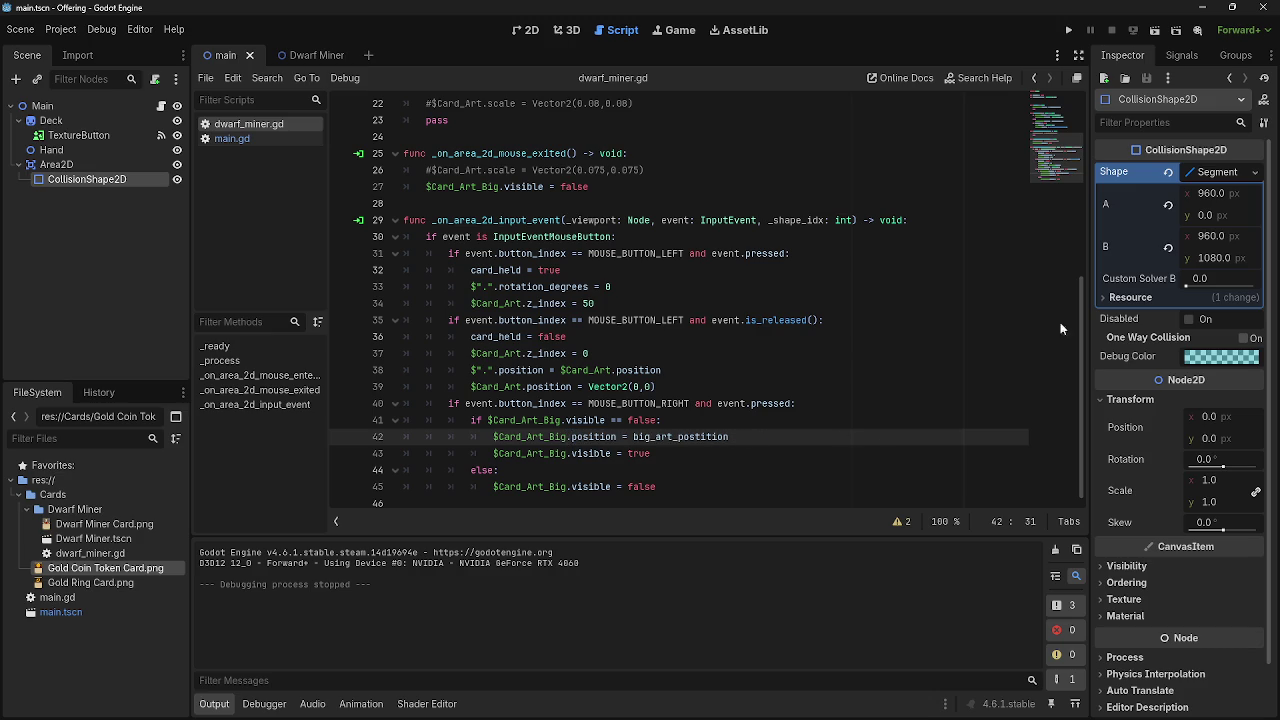
Set Card_Art_Big's Position to x 480, y 500 in the Dwarf Miner scene and run the project.
click(300, 55)
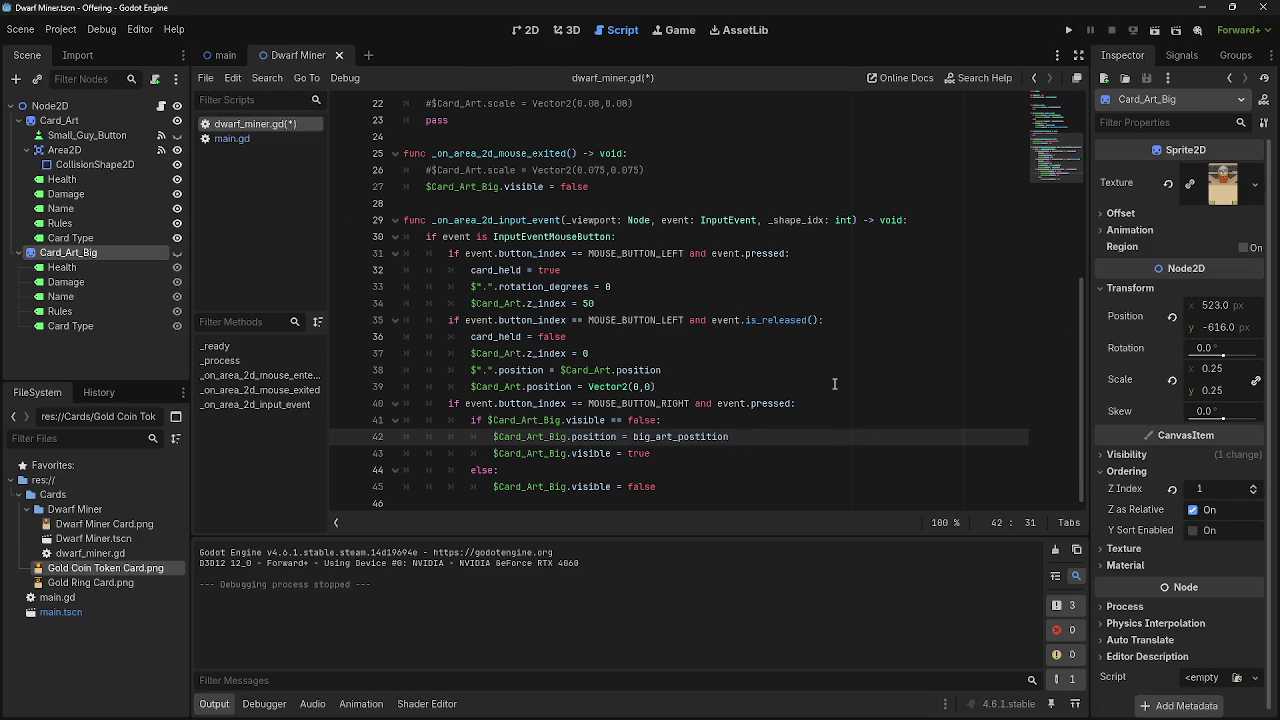
scroll(834, 383, up, 7)
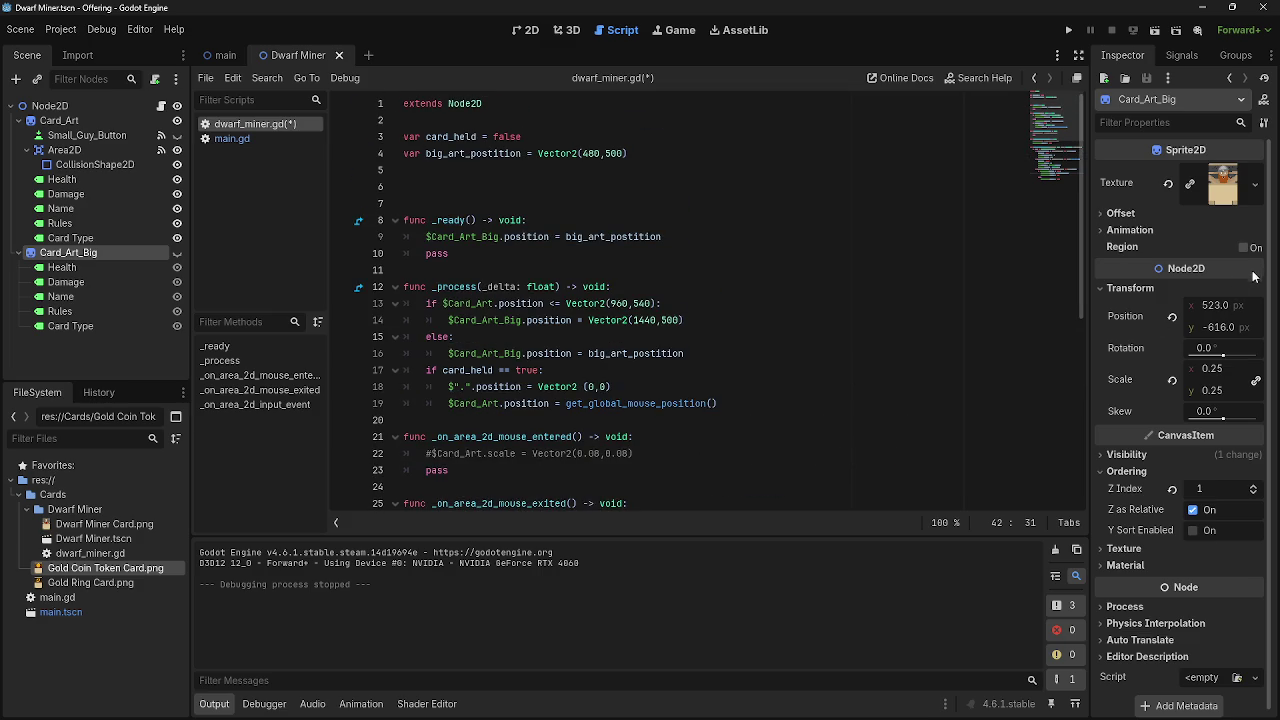
click(1222, 313)
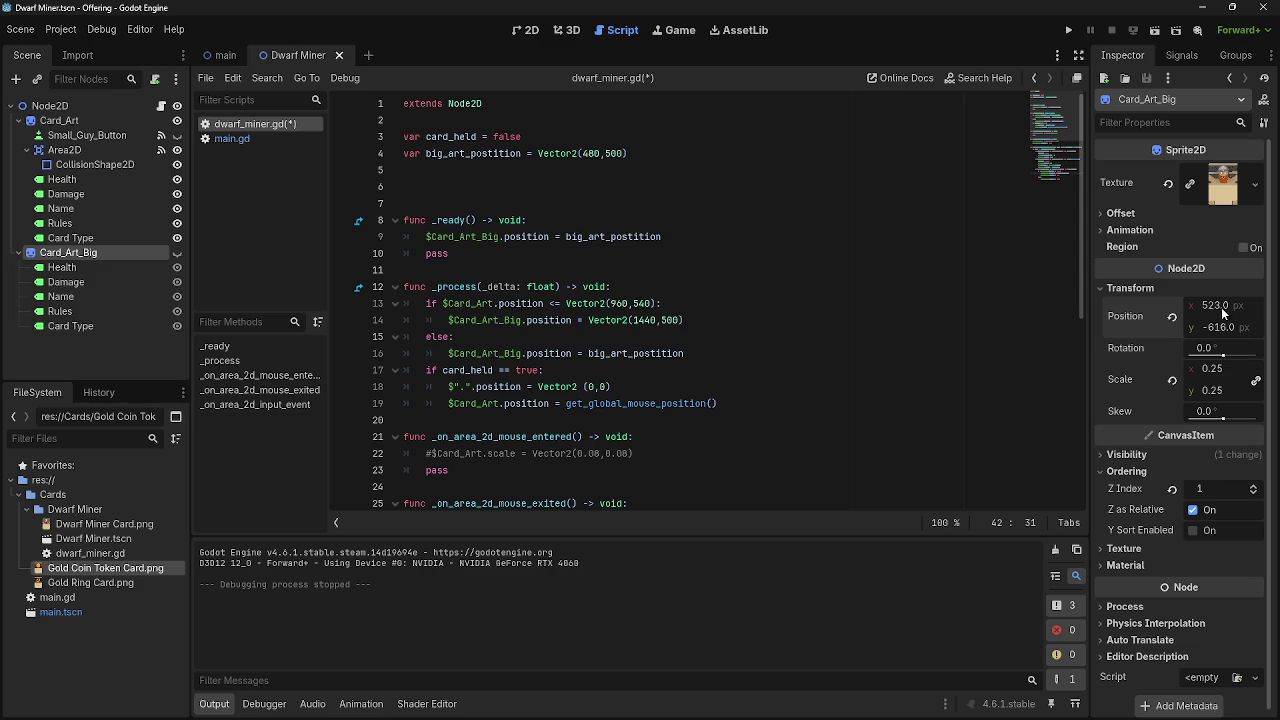
text(480)
key(Tab)
text(500)
click(1006, 371)
scroll(900, 357, down, 7)
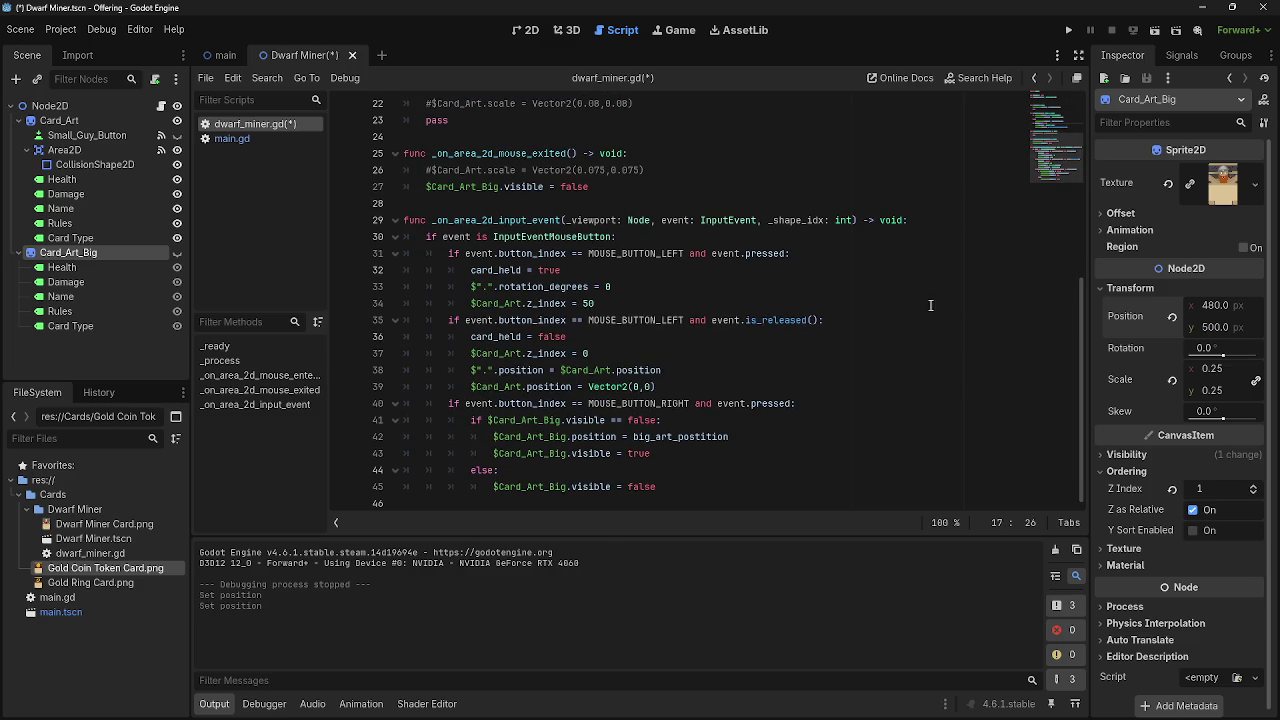
click(1068, 30)
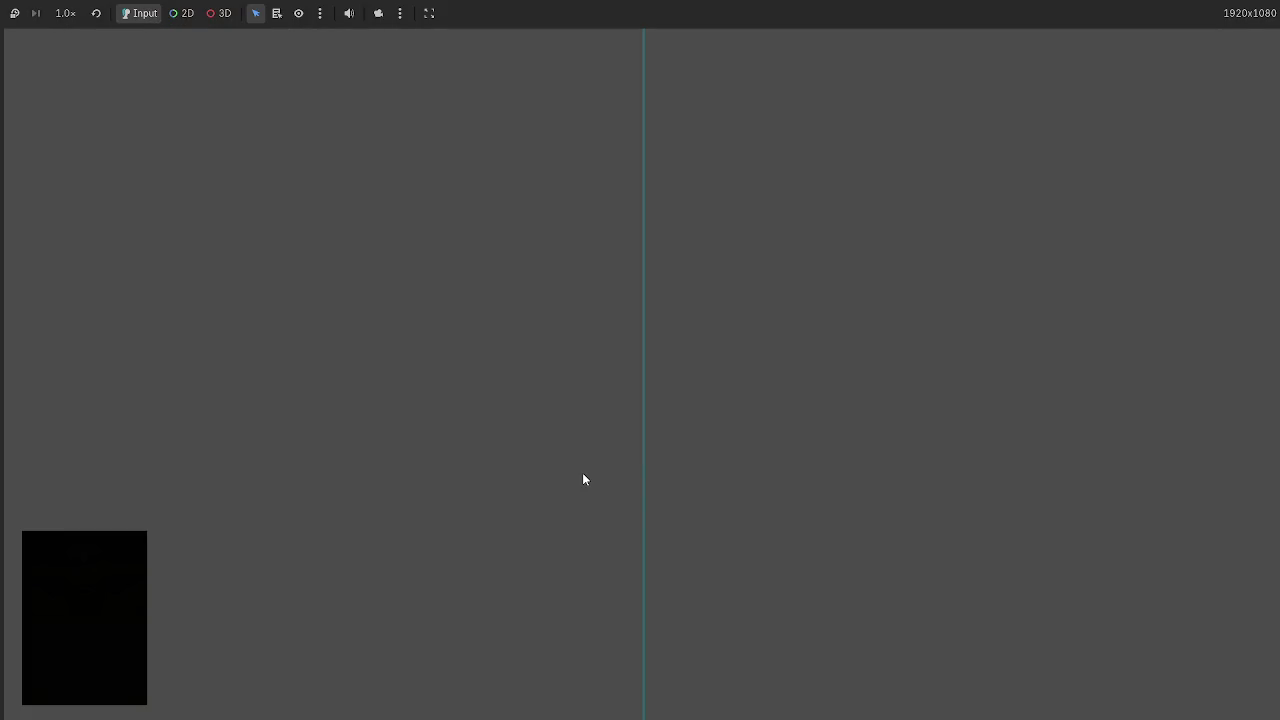
Draw a Dwarf Miner card, drag it to the right half and then the upper left, then switch windows.
click(120, 610)
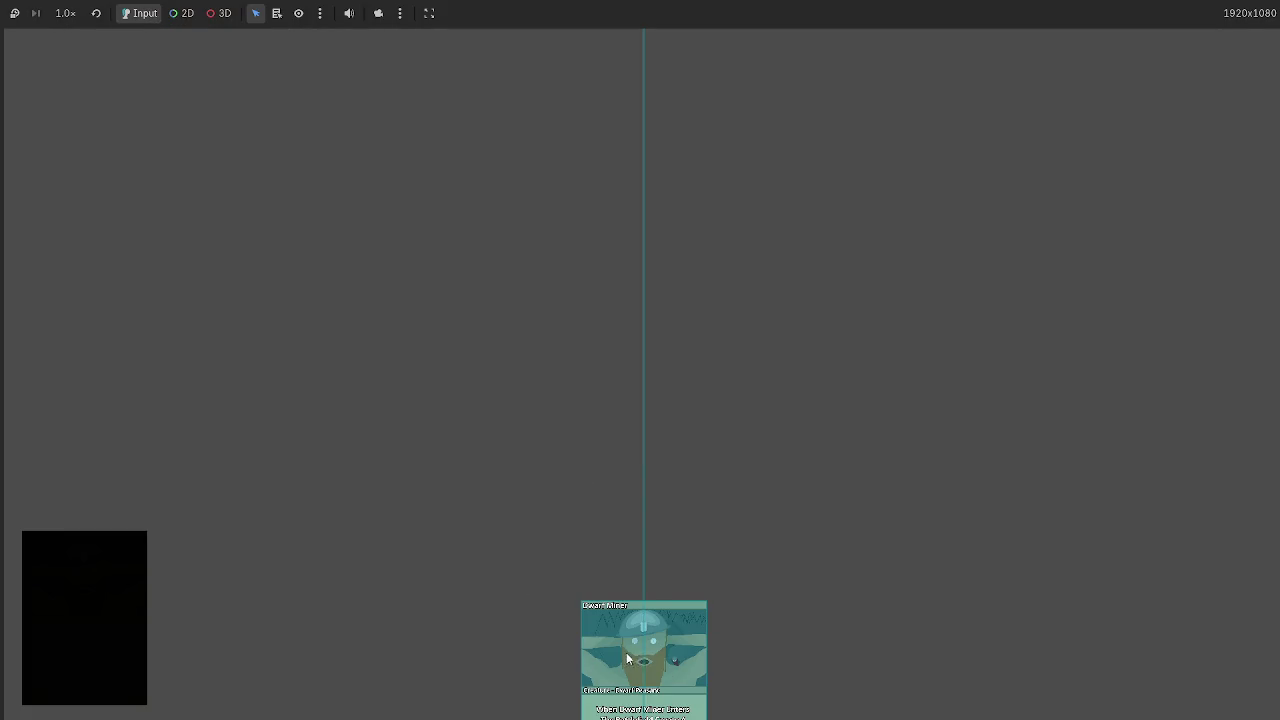
mouse_move(297, 402)
mouse_down()
mouse_move(200, 291)
mouse_move(266, 344)
mouse_move(897, 305)
mouse_move(385, 328)
mouse_move(422, 330)
mouse_move(434, 277)
mouse_move(957, 315)
mouse_move(234, 257)
mouse_move(206, 240)
mouse_move(252, 180)
mouse_move(322, 158)
mouse_move(7, 140)
mouse_move(646, 343)
mouse_up()
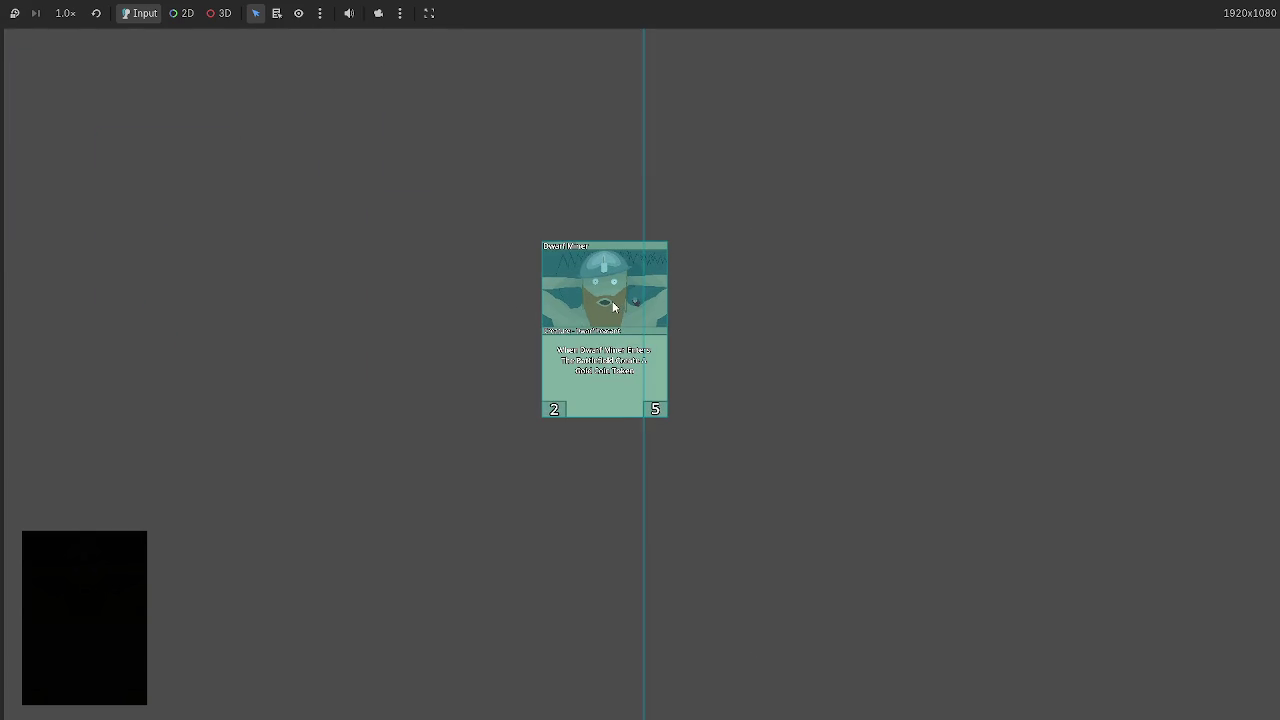
mouse_move(607, 325)
mouse_down()
mouse_move(400, 231)
mouse_move(390, 110)
mouse_move(288, 108)
mouse_move(255, 76)
mouse_move(36, 37)
mouse_up()
mouse_move(36, 50)
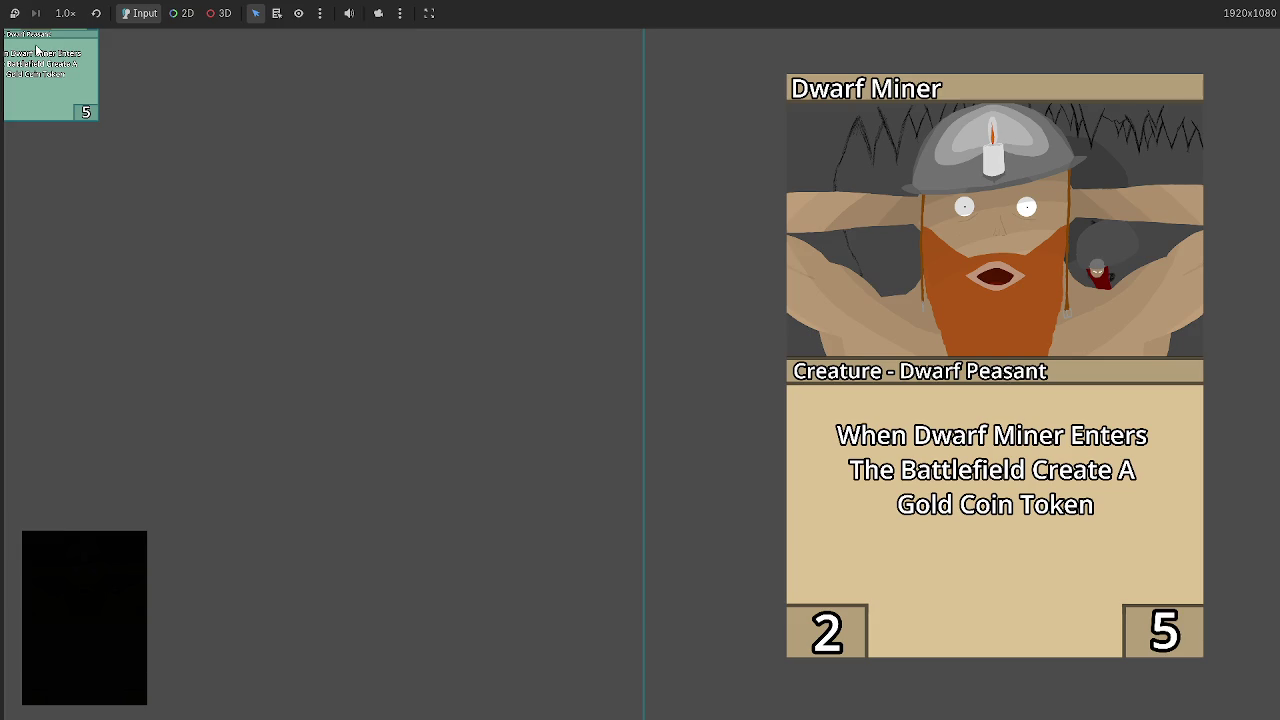
key(alt+Tab)
key(Tab)
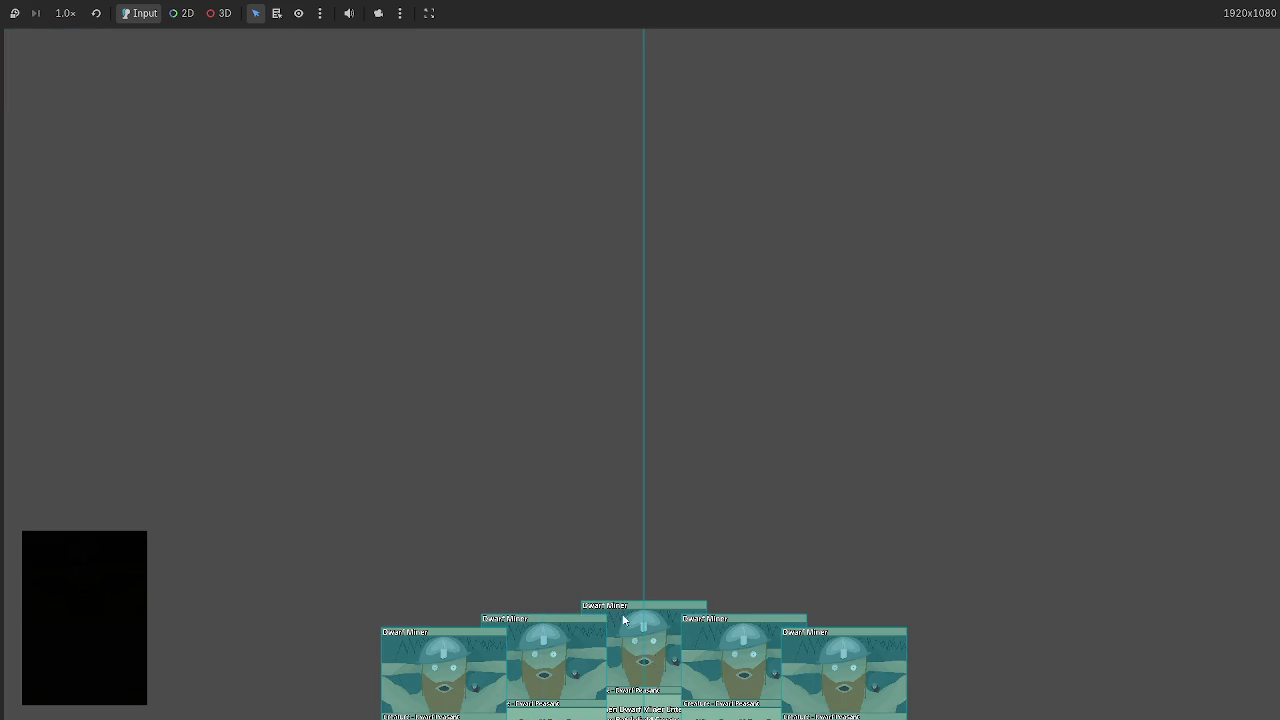
Pull the middle Dwarf Miner card out to the top left, then stop the game with F8.
drag(649, 652, 30, 50)
mouse_move(19, 38)
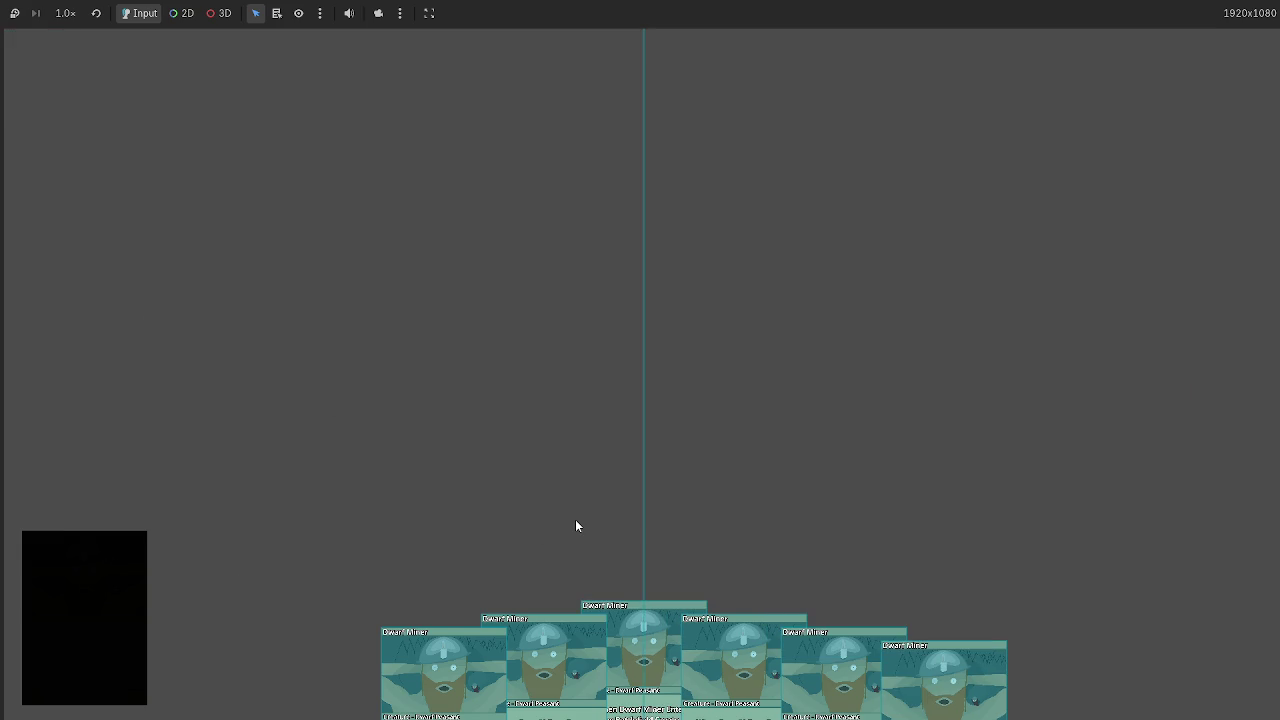
key(F8)
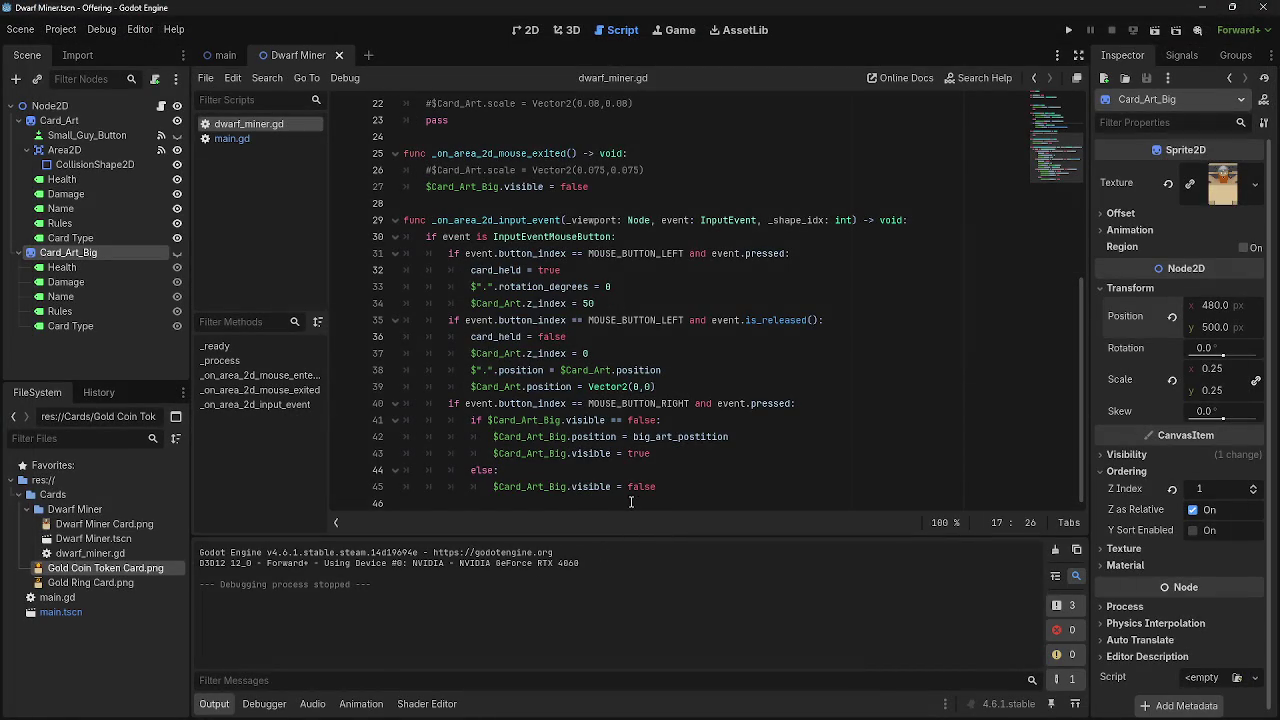
Review lines 17–19 and 40–45 of dwarf_miner.gd, leaving the caret on empty line 20.
scroll(640, 500, up, 6)
scroll(660, 497, down, 3)
scroll(698, 382, up, 7)
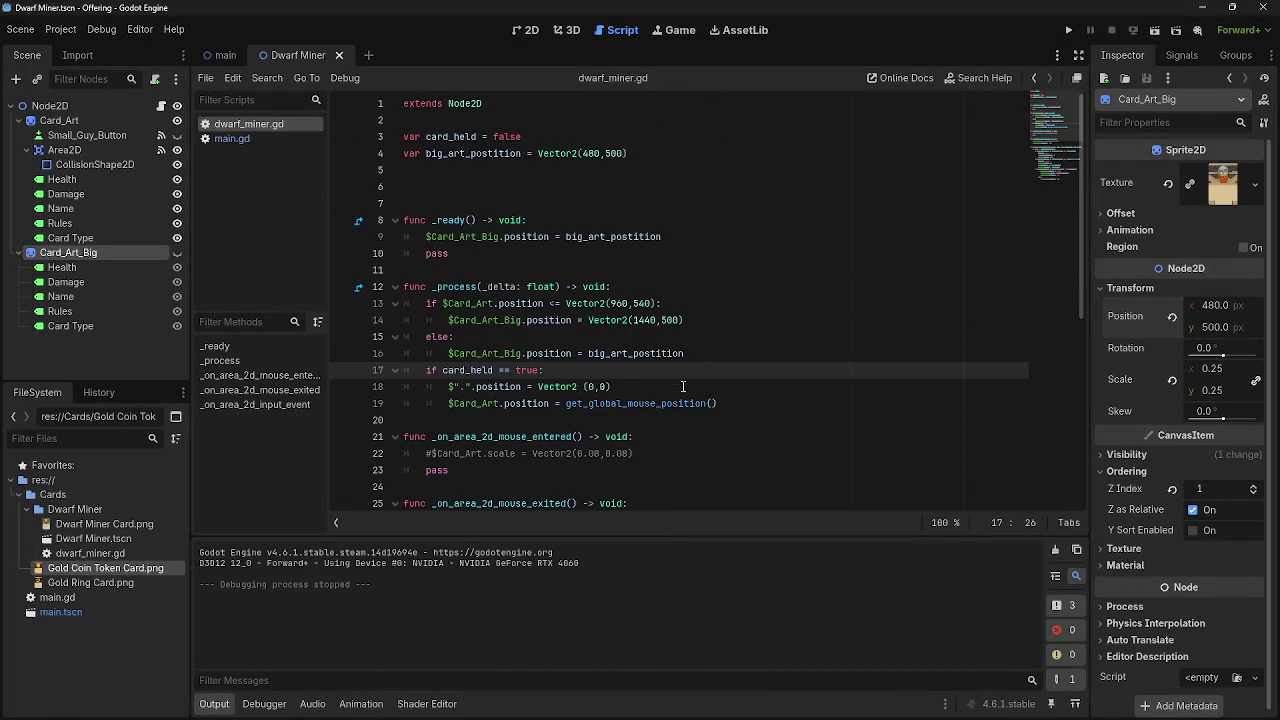
click(676, 403)
click(672, 388)
scroll(672, 388, down, 7)
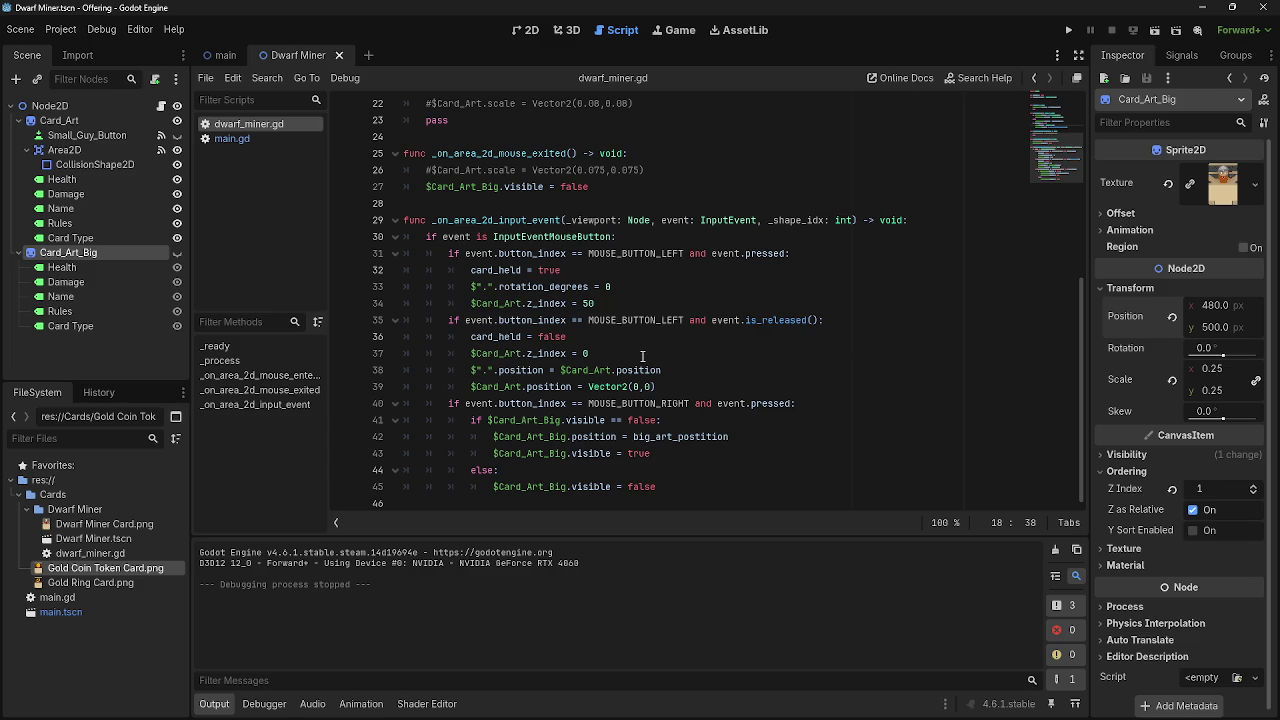
scroll(643, 356, up, 7)
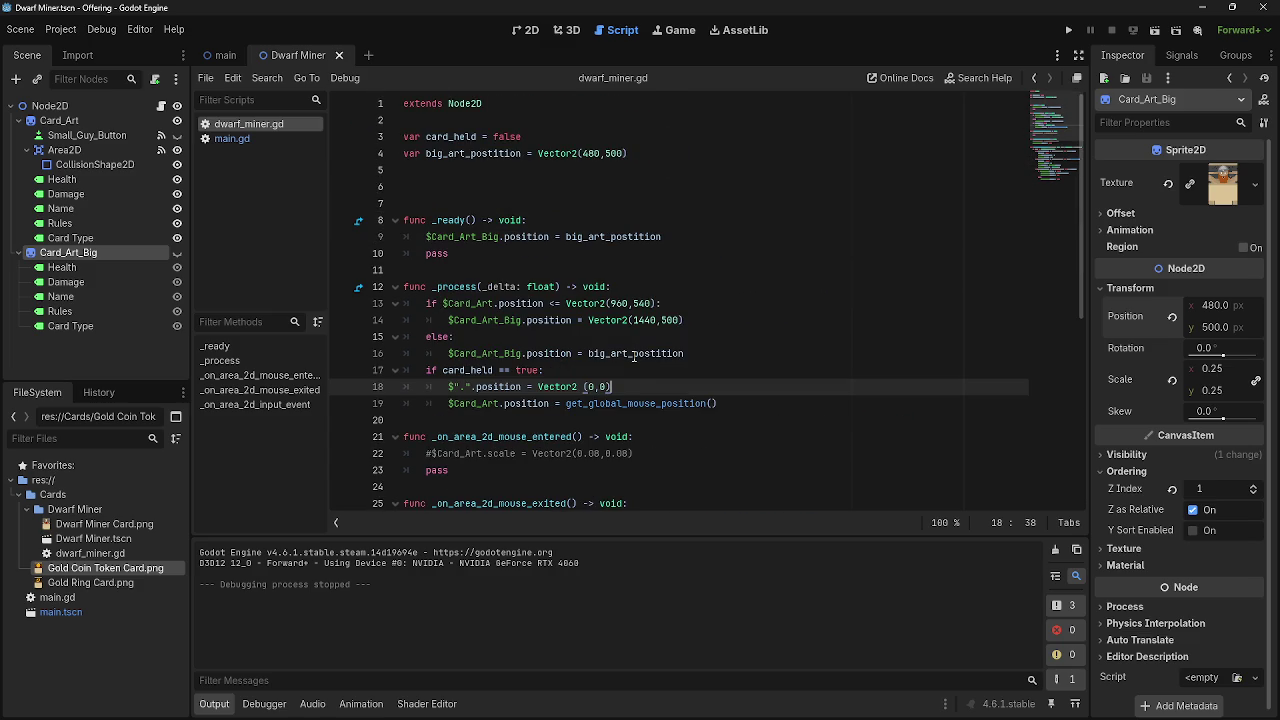
scroll(633, 356, down, 7)
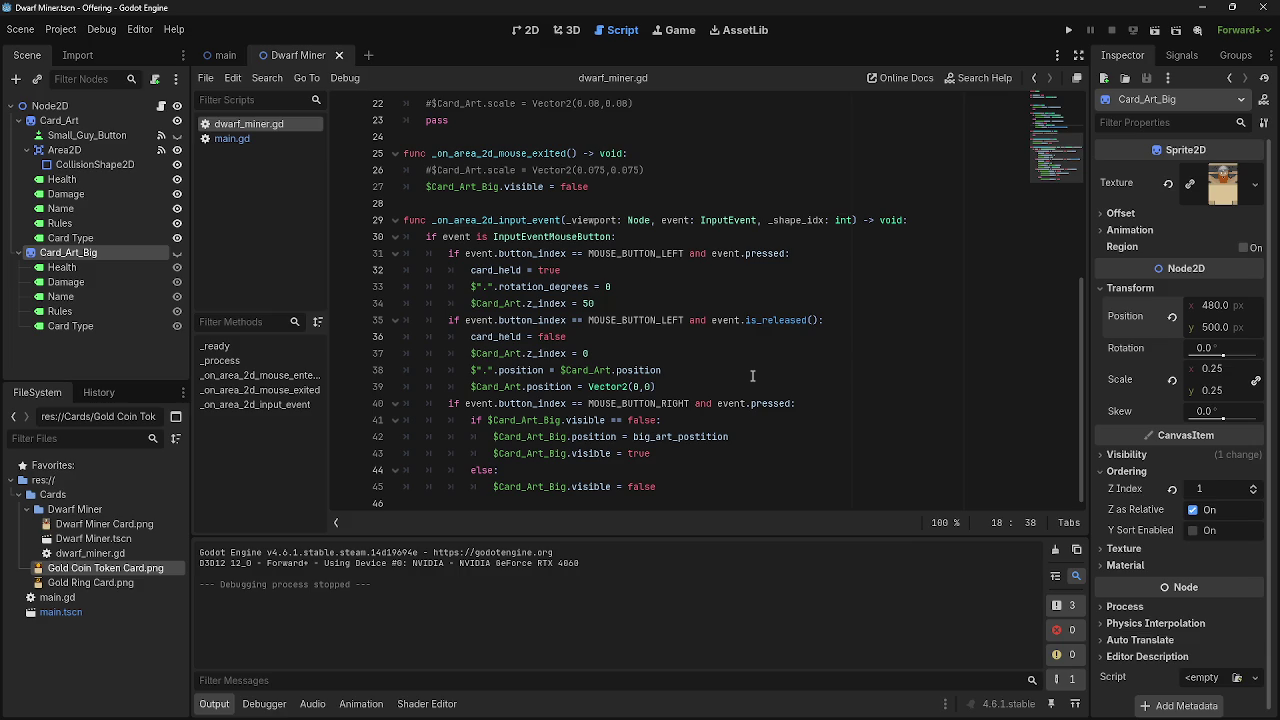
scroll(752, 376, up, 7)
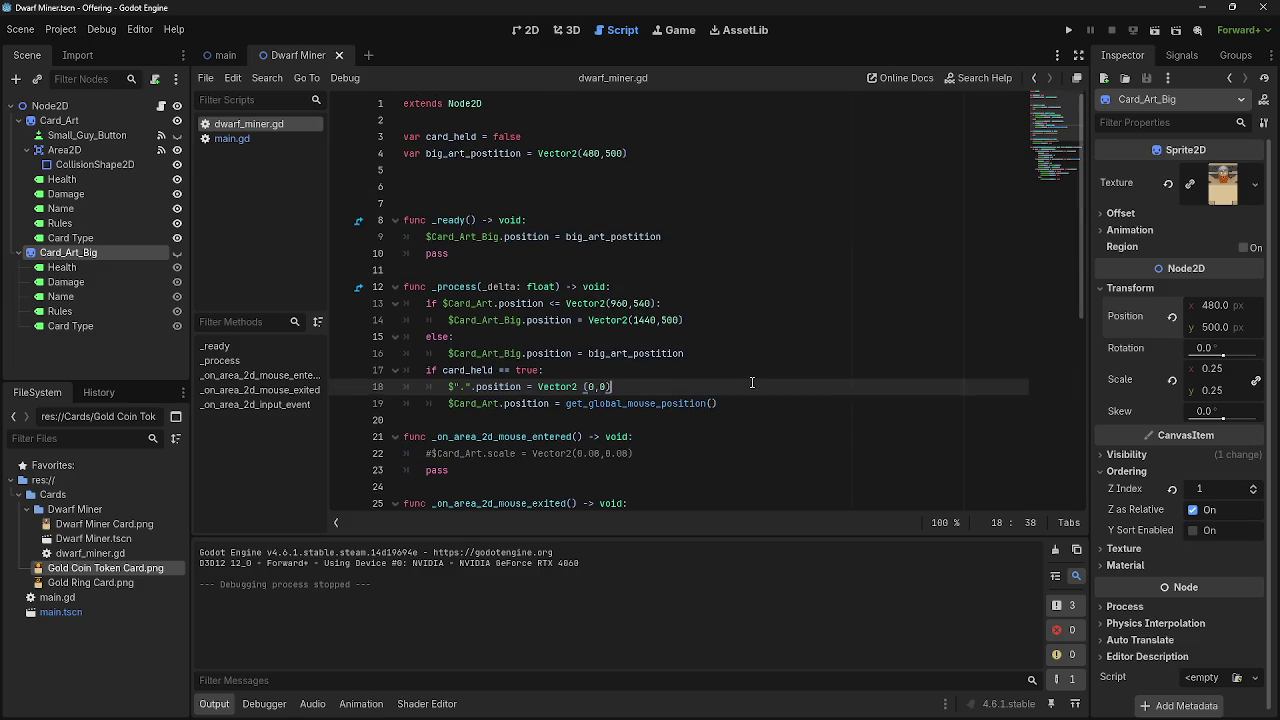
scroll(752, 383, down, 7)
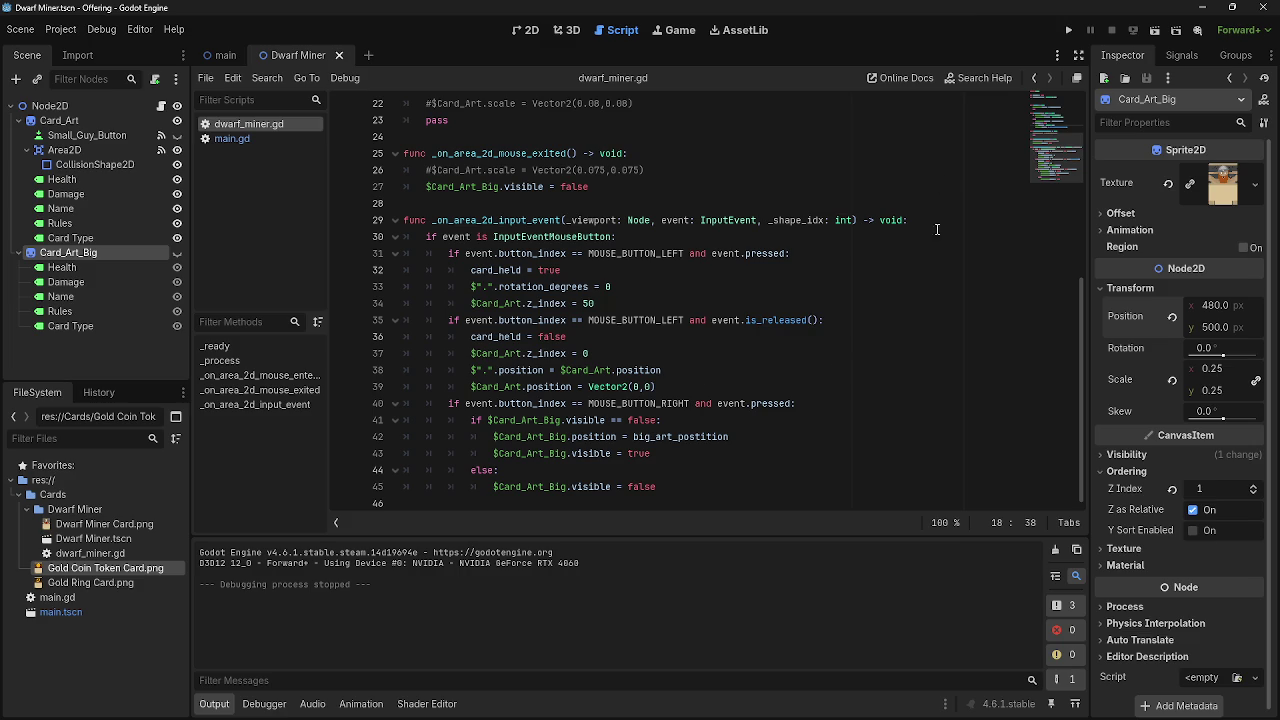
mouse_move(668, 440)
scroll(655, 478, up, 2)
scroll(655, 478, up, 5)
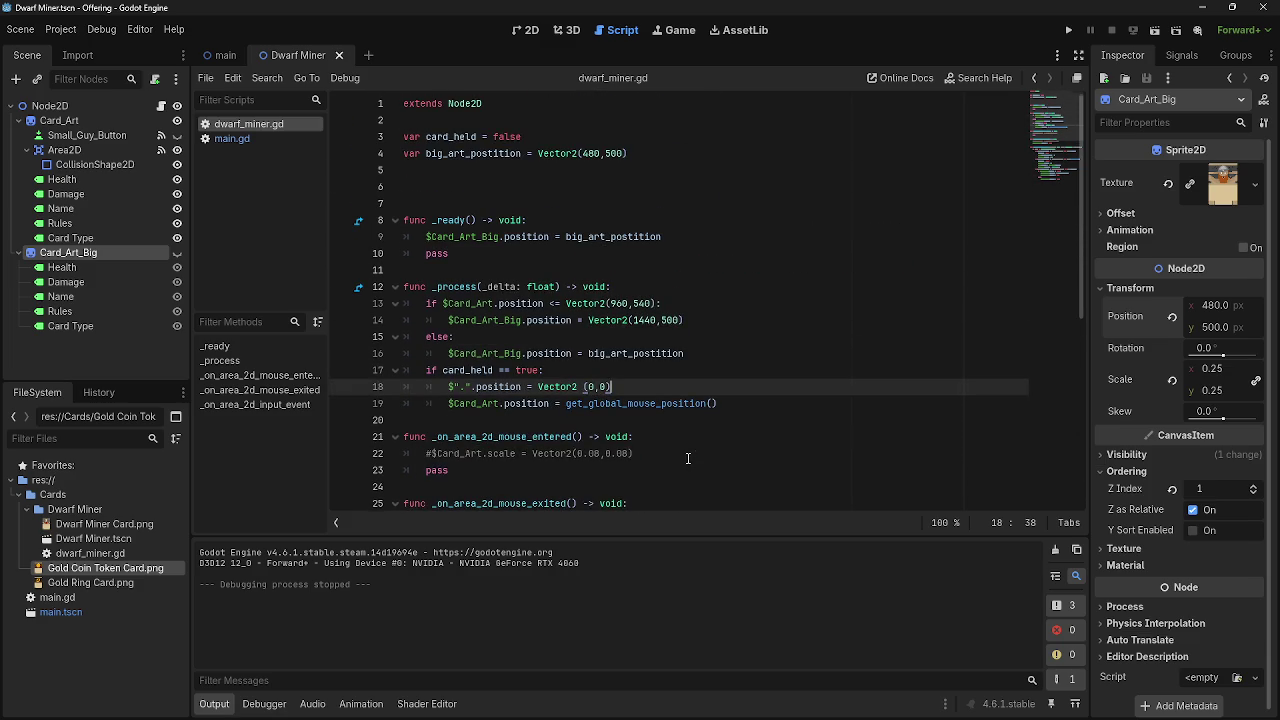
click(537, 422)
drag(725, 403, 568, 403)
click(773, 403)
scroll(773, 403, down, 1)
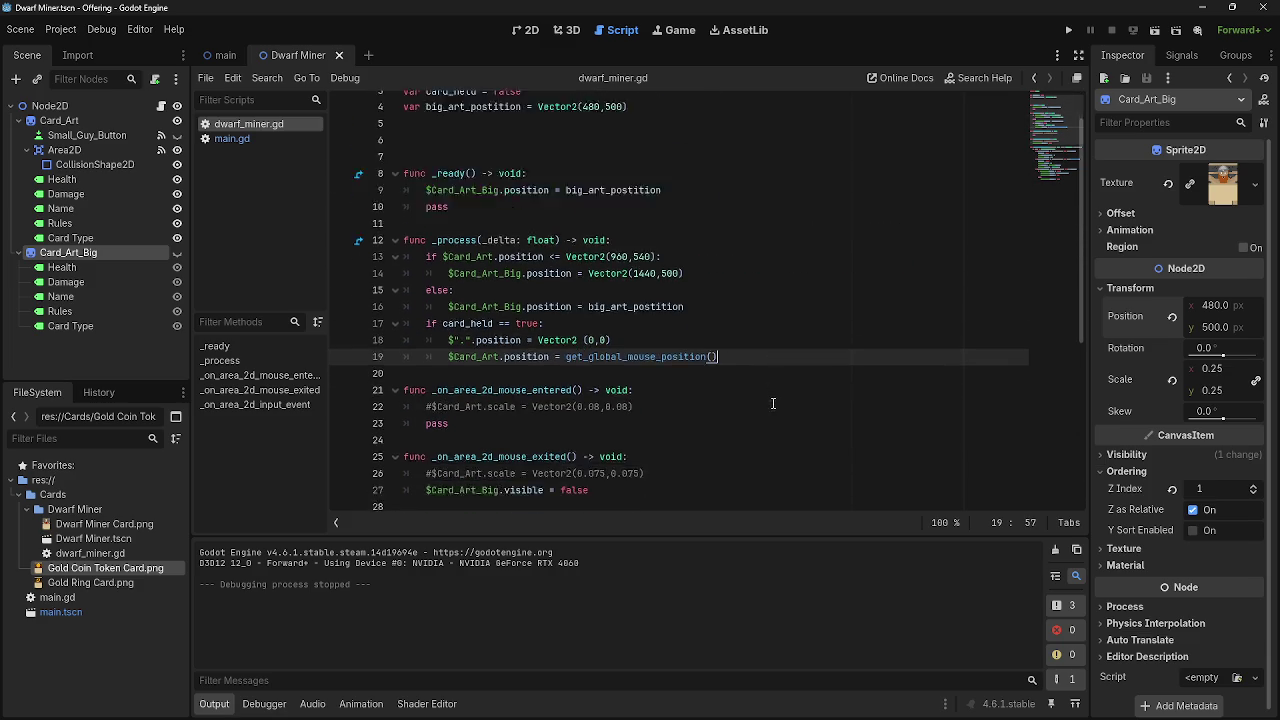
scroll(773, 403, down, 7)
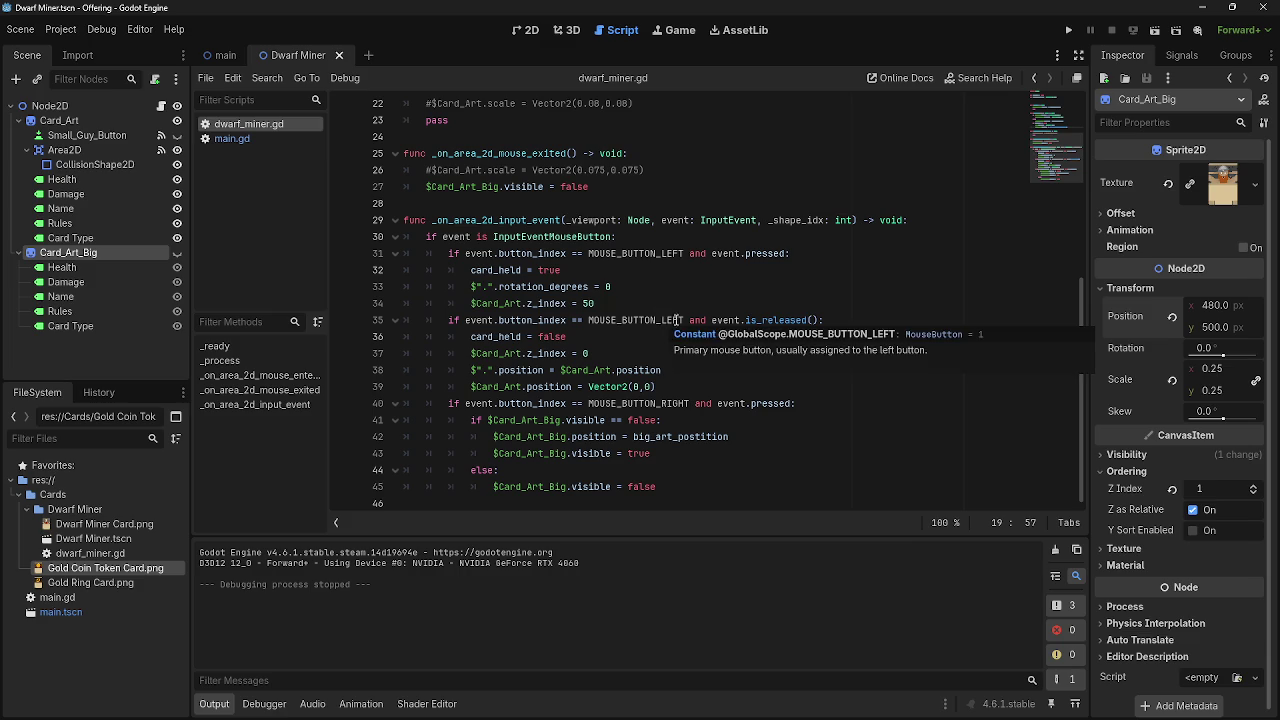
mouse_move(685, 320)
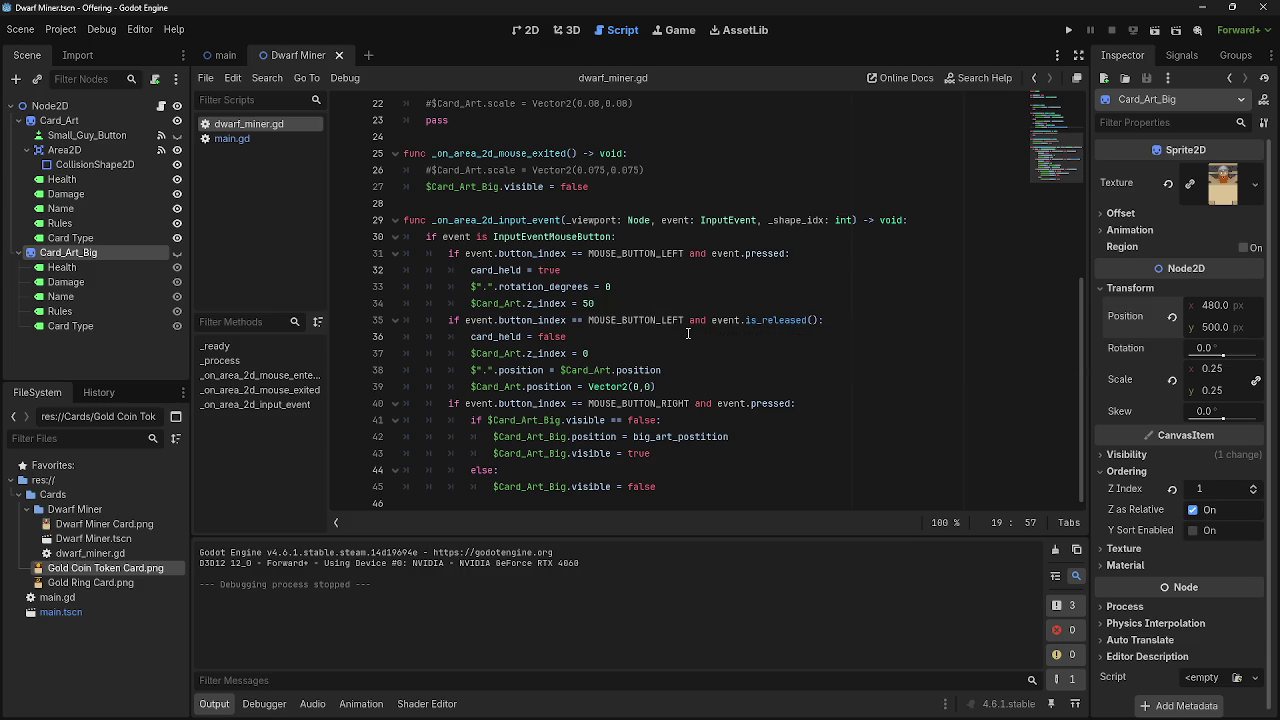
scroll(690, 360, up, 7)
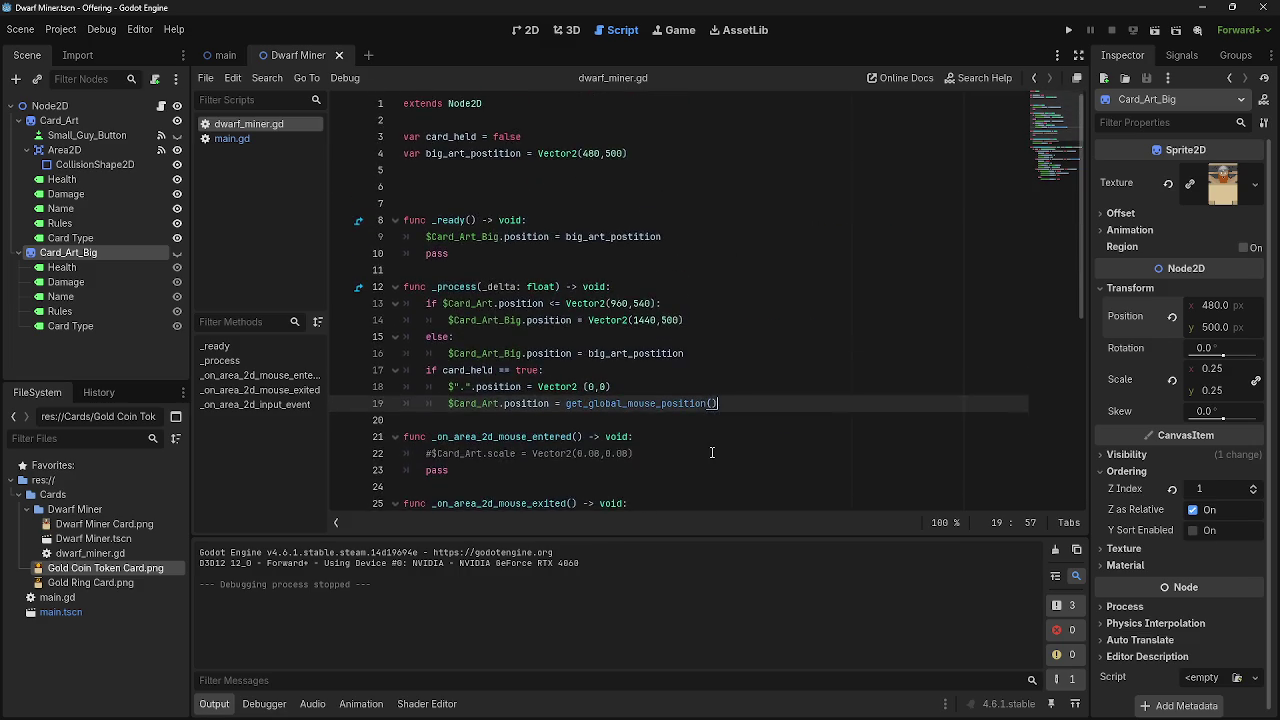
scroll(712, 452, down, 7)
scroll(698, 443, up, 7)
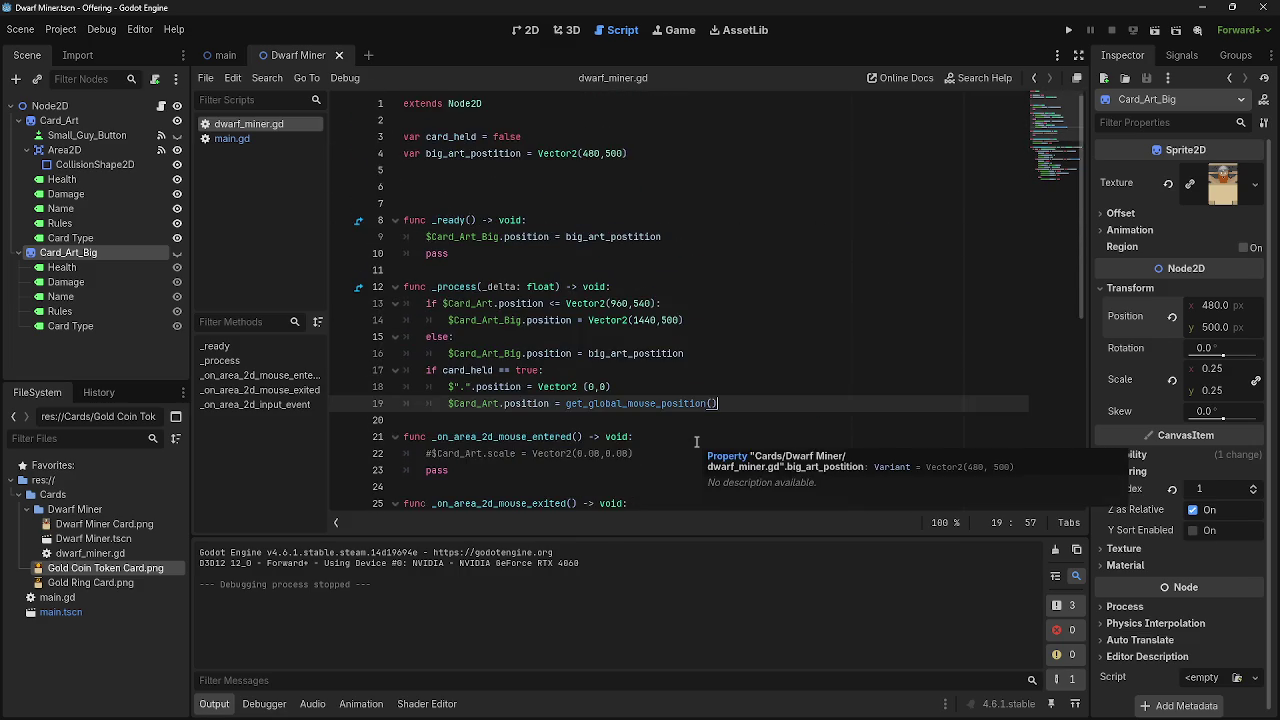
scroll(696, 441, down, 7)
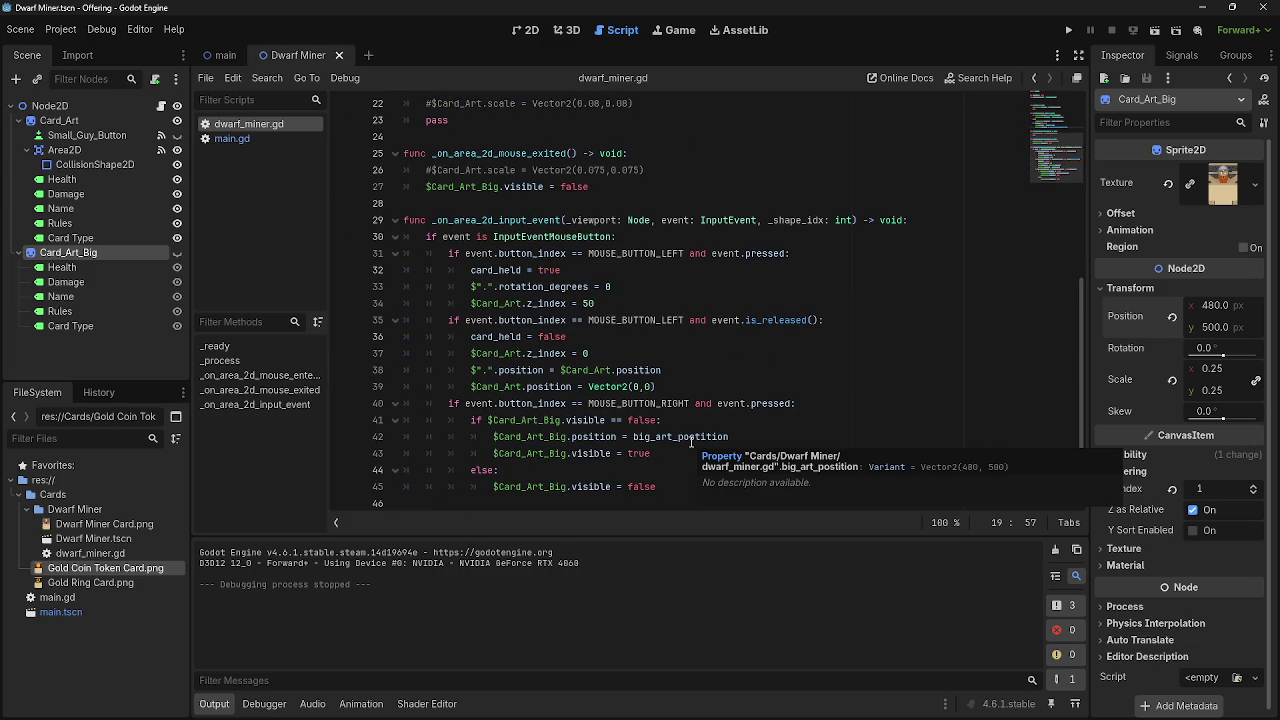
click(251, 137)
click(266, 124)
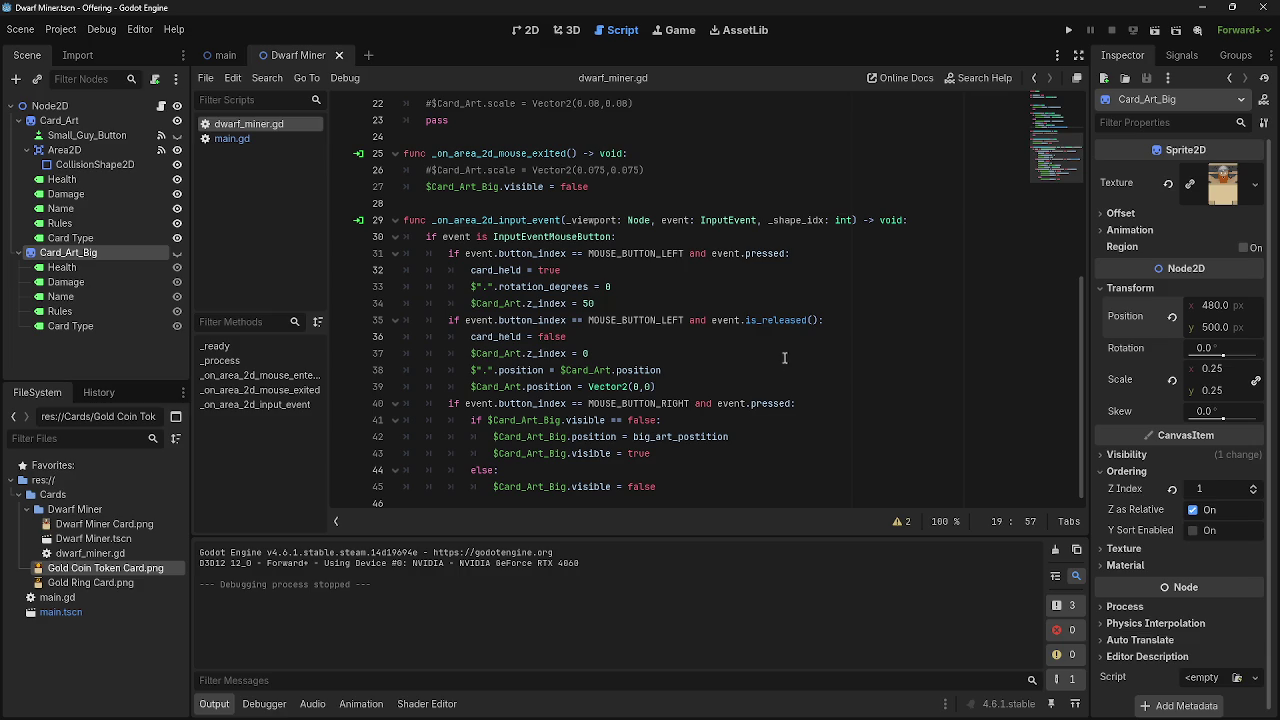
click(529, 33)
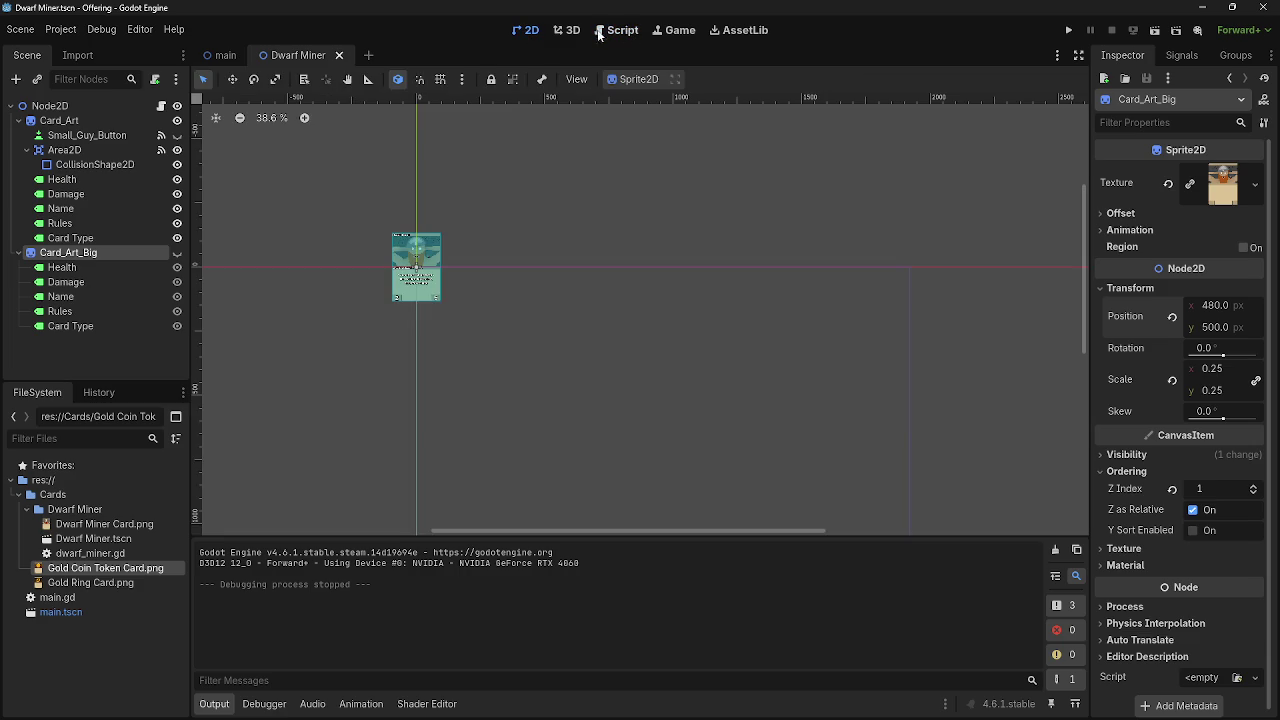
click(221, 57)
click(299, 57)
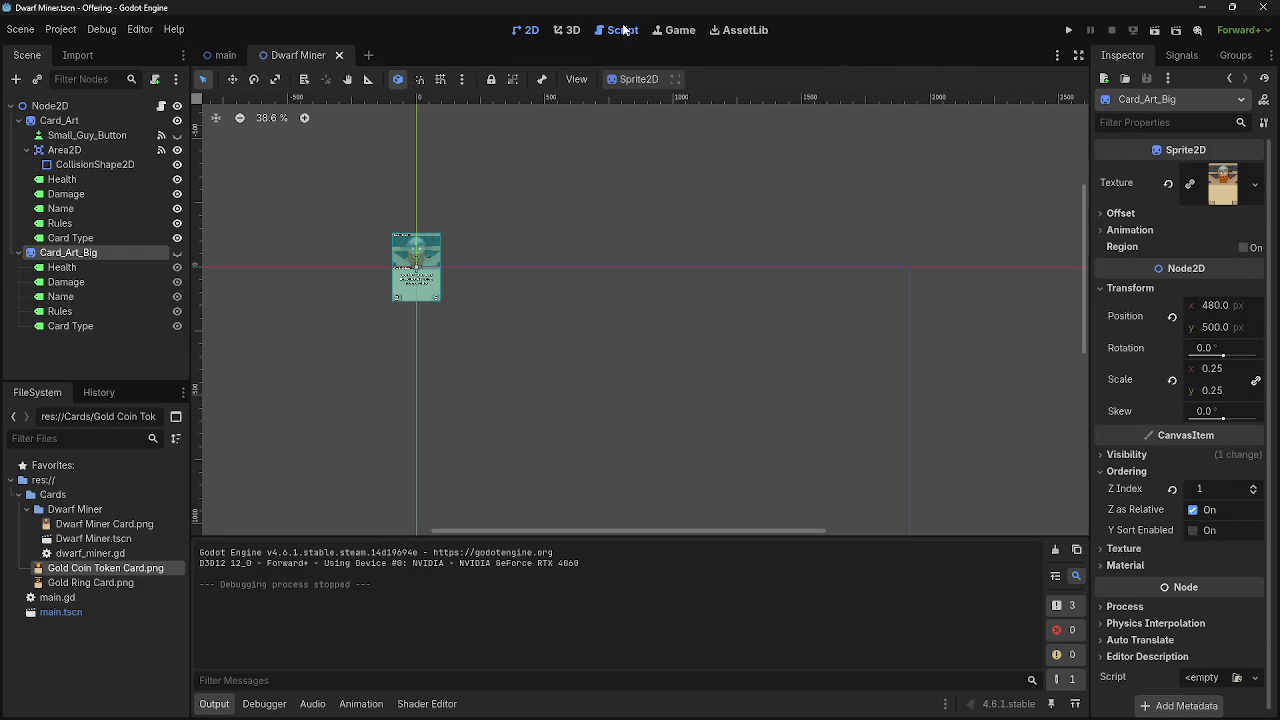
click(617, 30)
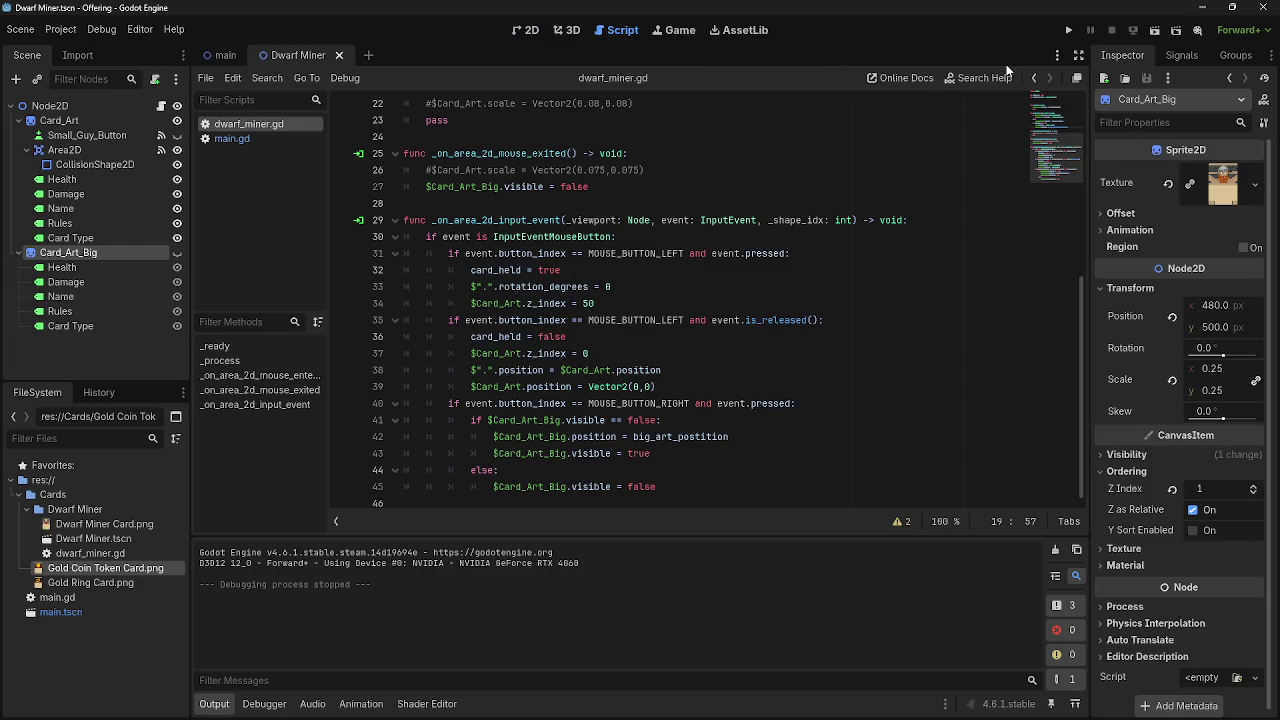
click(1068, 31)
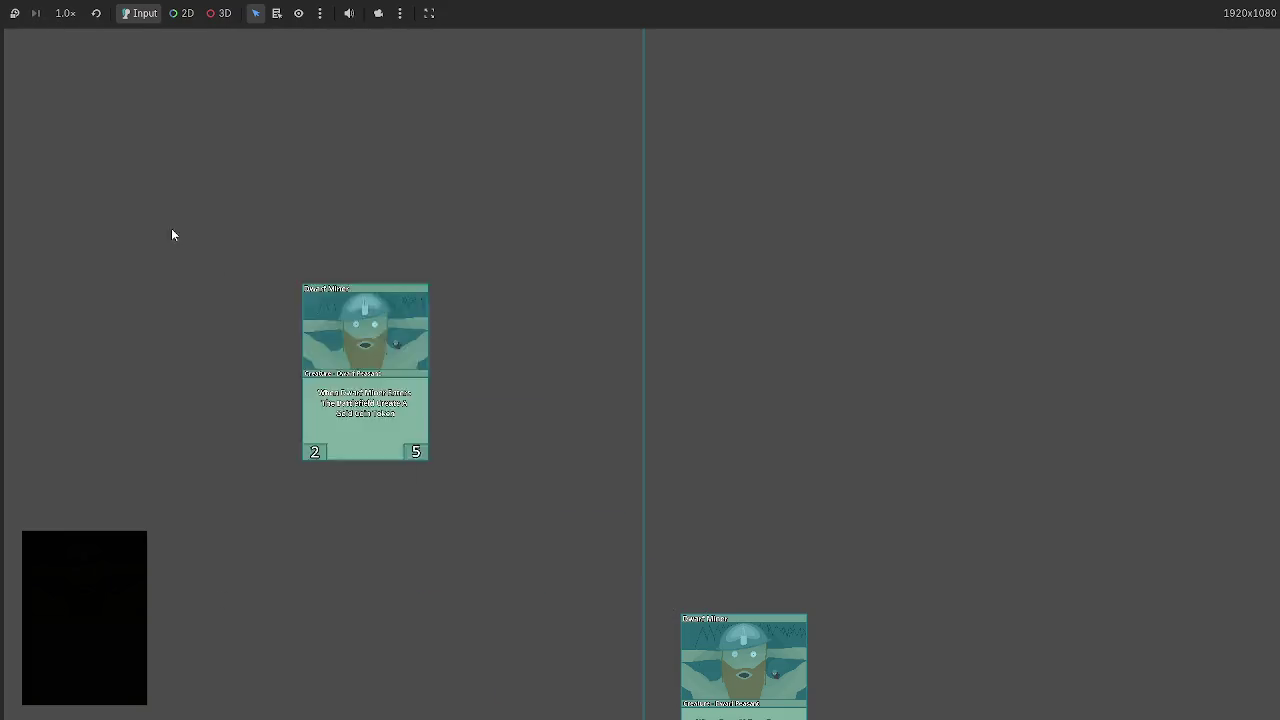
mouse_move(85, 104)
mouse_move(85, 104)
mouse_down()
mouse_move(30, 85)
mouse_move(14, 43)
mouse_move(26, 38)
mouse_up()
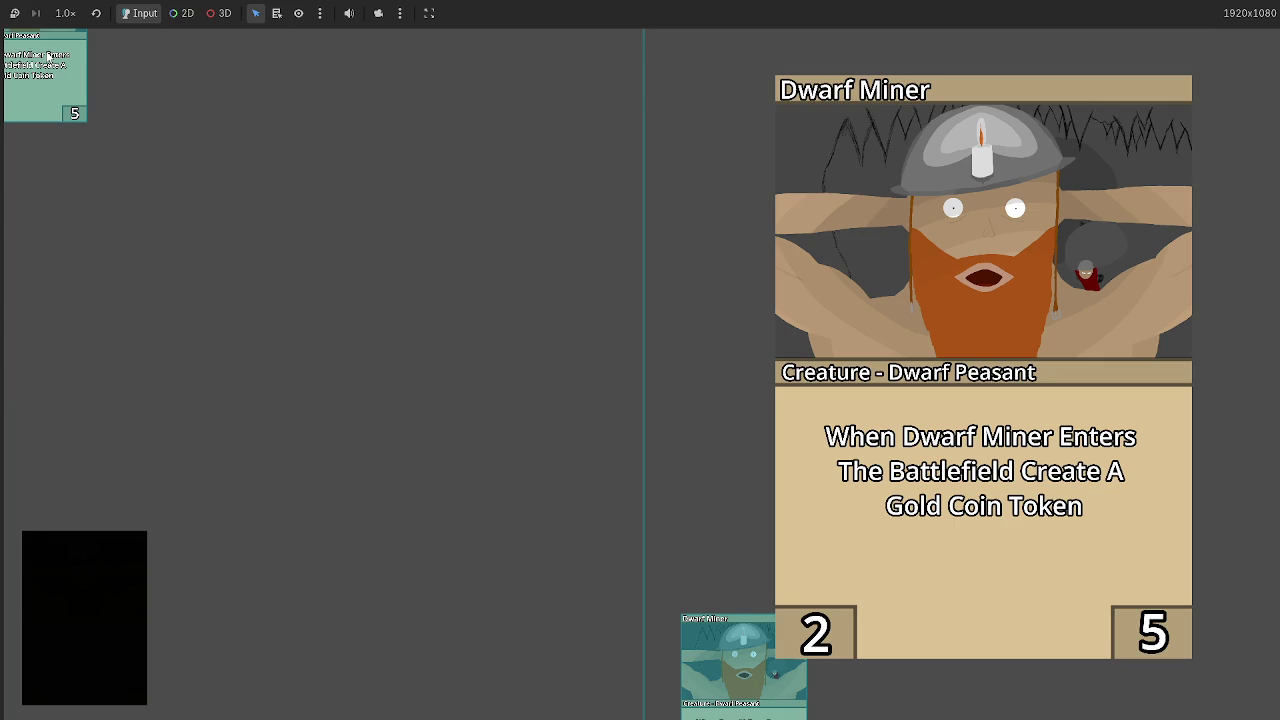
mouse_move(47, 57)
mouse_down()
mouse_move(363, 129)
mouse_move(274, 120)
mouse_up()
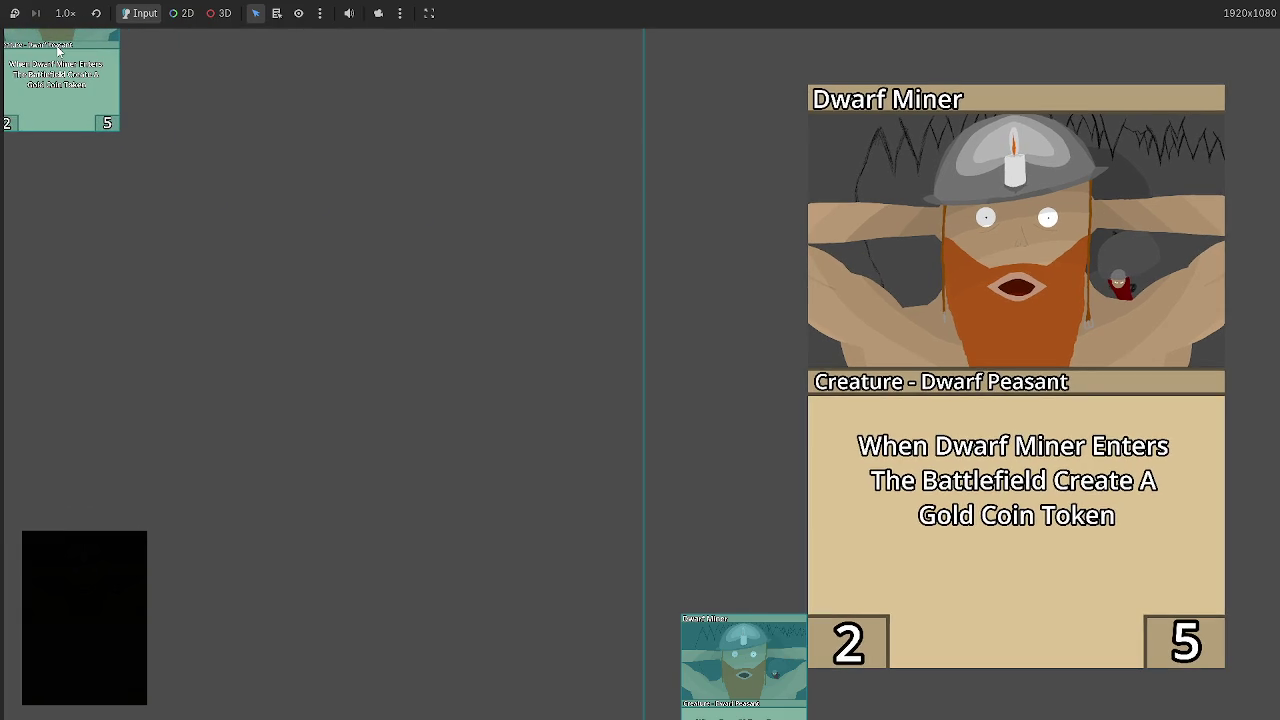
key(F8)
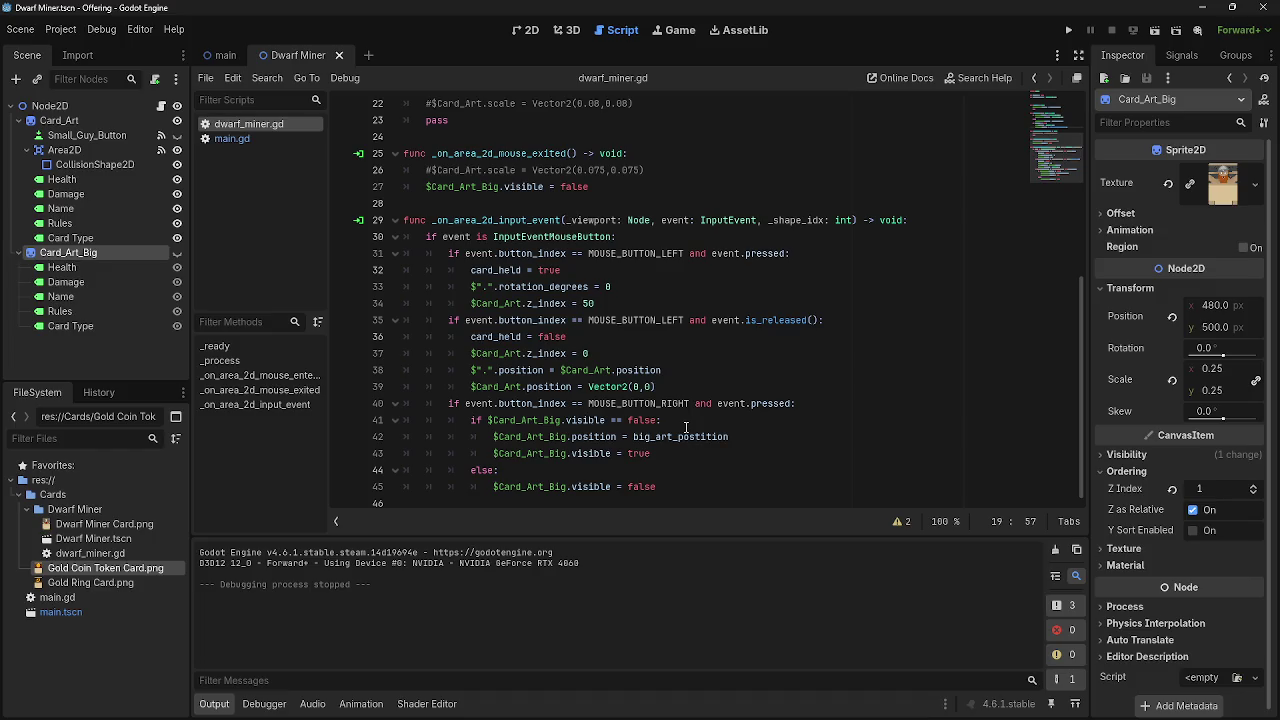
scroll(700, 447, up, 7)
scroll(702, 450, down, 7)
scroll(790, 380, up, 7)
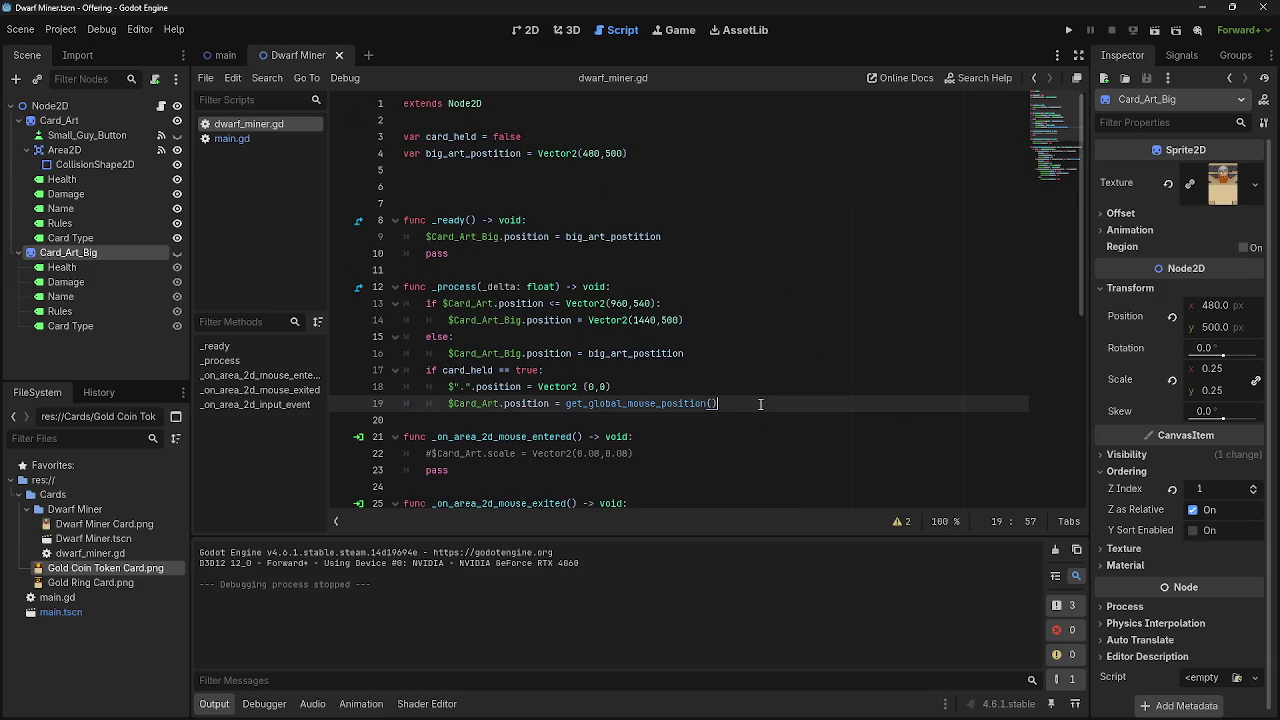
mouse_move(612, 712)
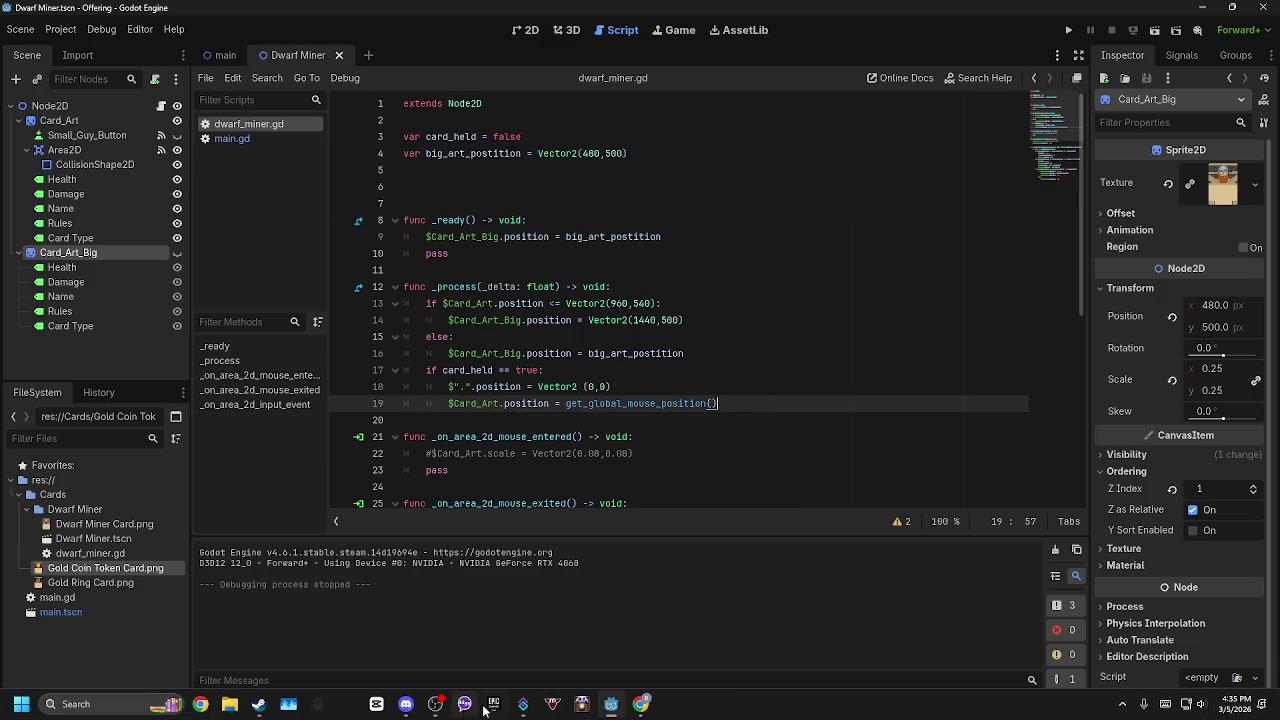
mouse_move(418, 710)
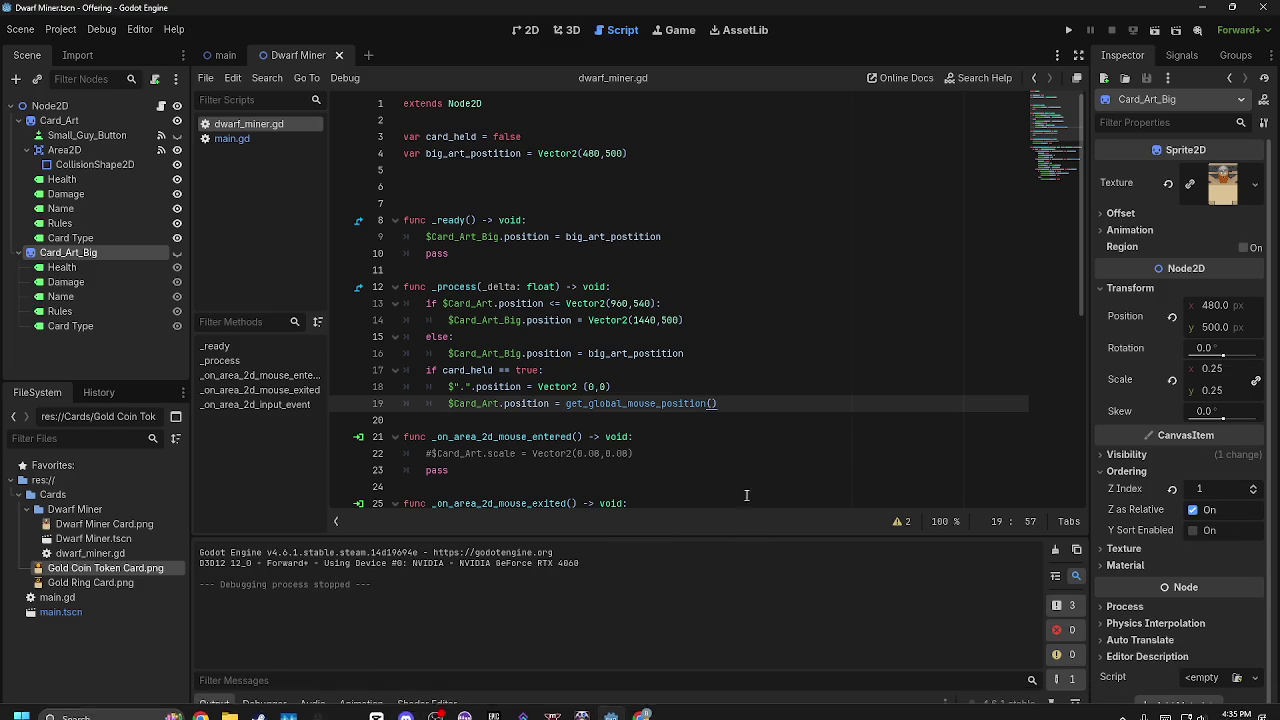
scroll(711, 431, down, 3)
scroll(711, 431, down, 6)
scroll(622, 420, up, 7)
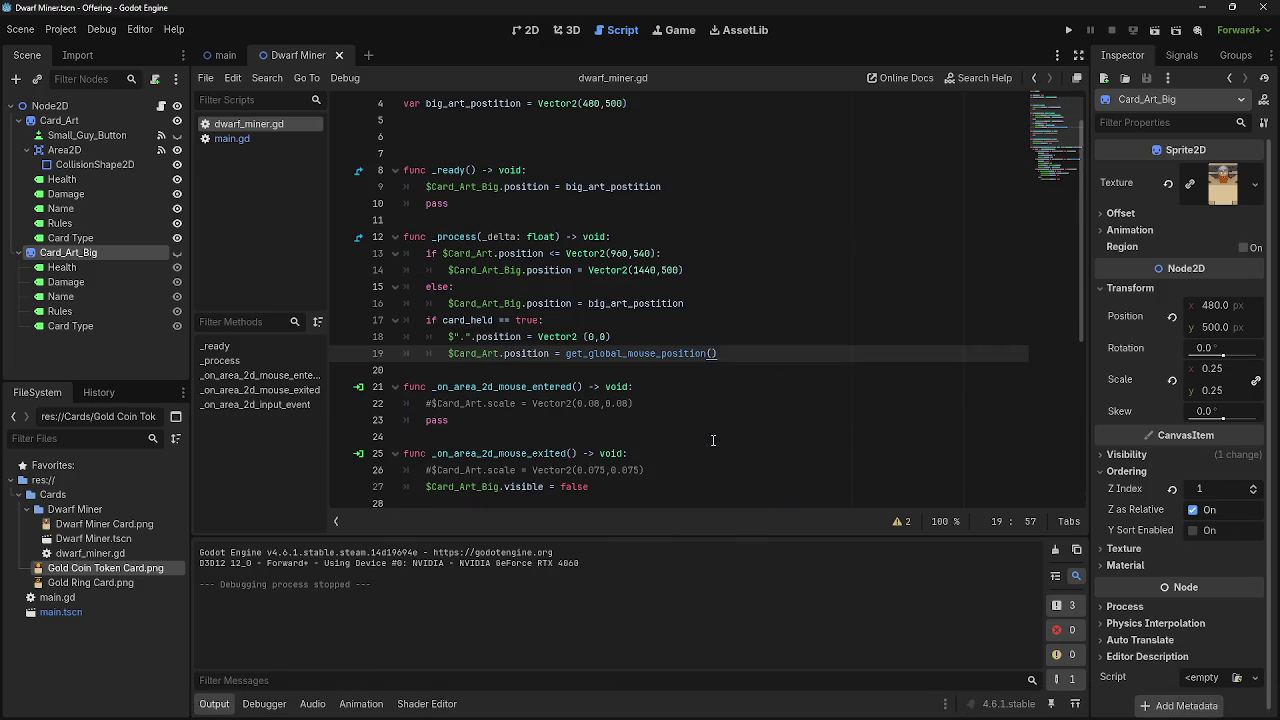
click(546, 370)
scroll(748, 430, up, 2)
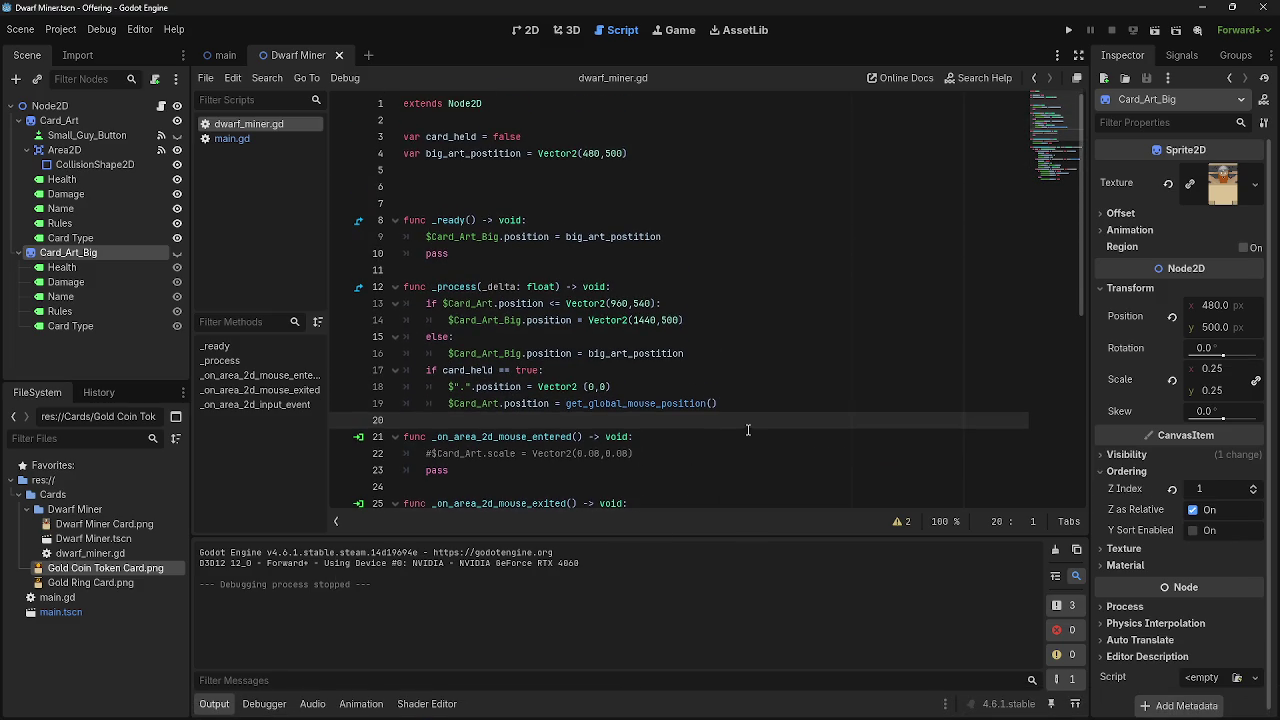
click(494, 271)
click(512, 190)
scroll(470, 300, down, 7)
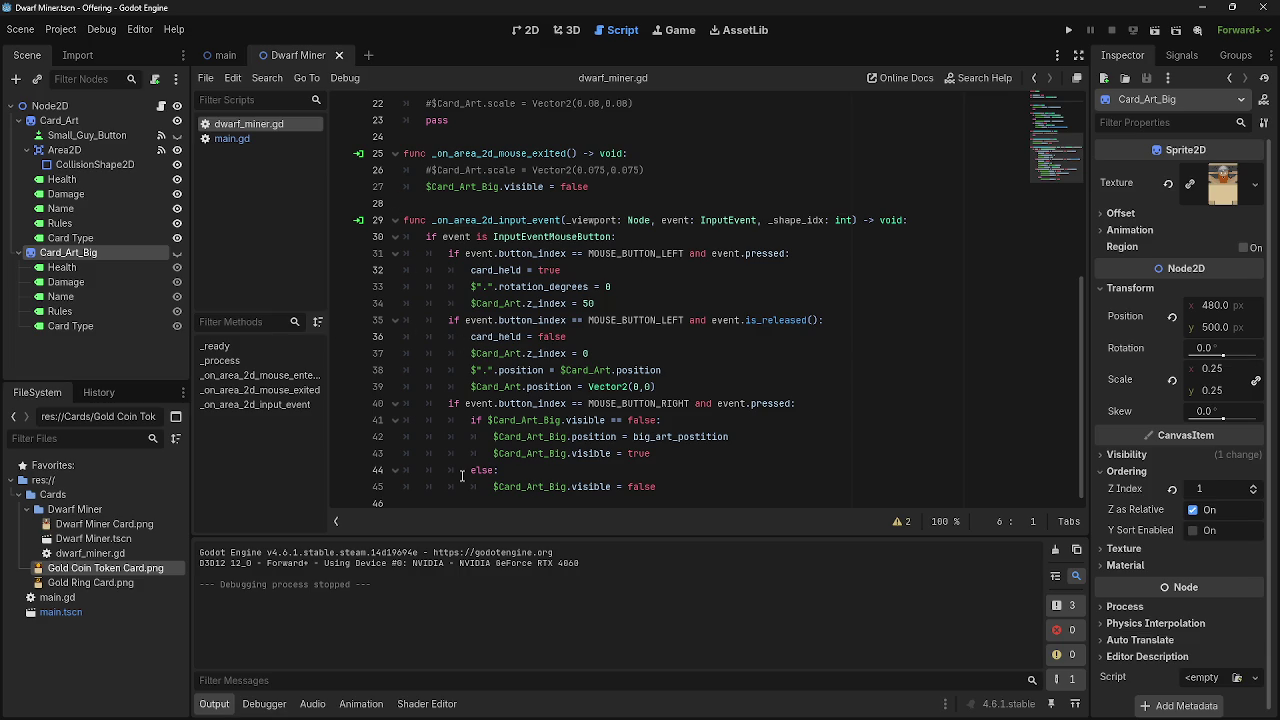
scroll(495, 462, up, 7)
click(471, 268)
click(456, 189)
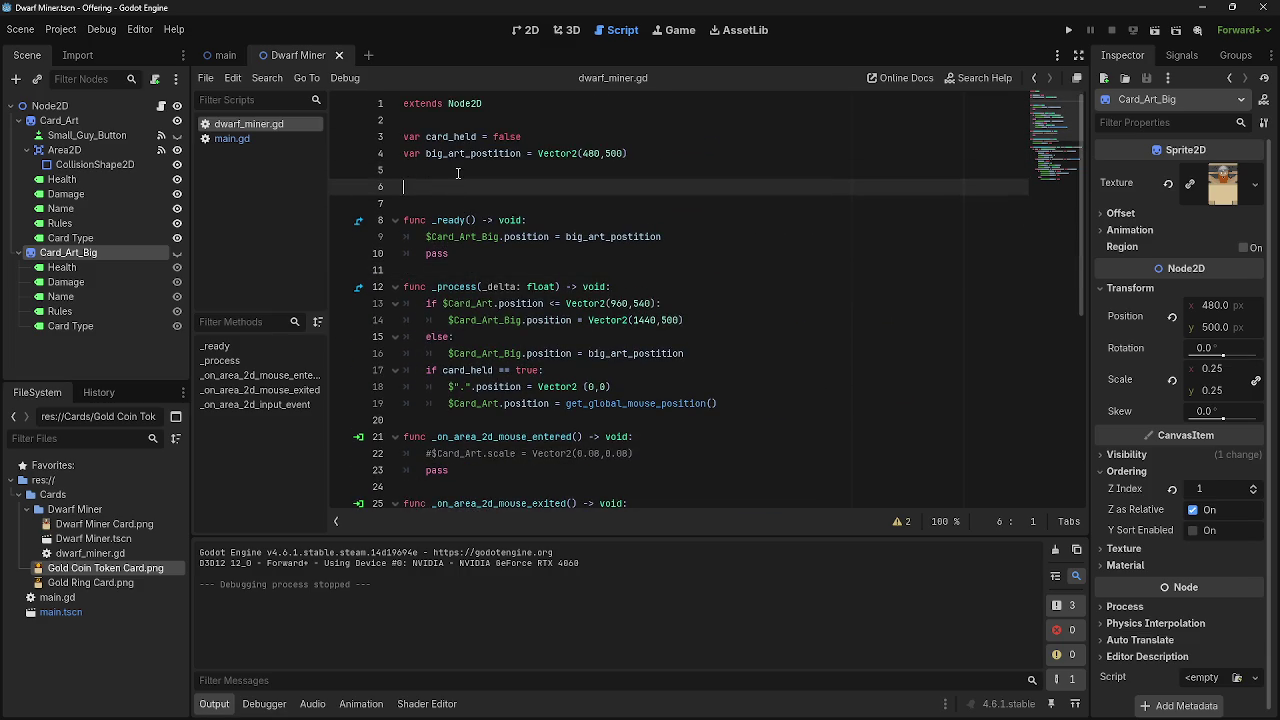
click(461, 173)
key(Down)
key(Up)
key(Down)
key(Up)
key(shift+Down)
scroll(716, 362, down, 7)
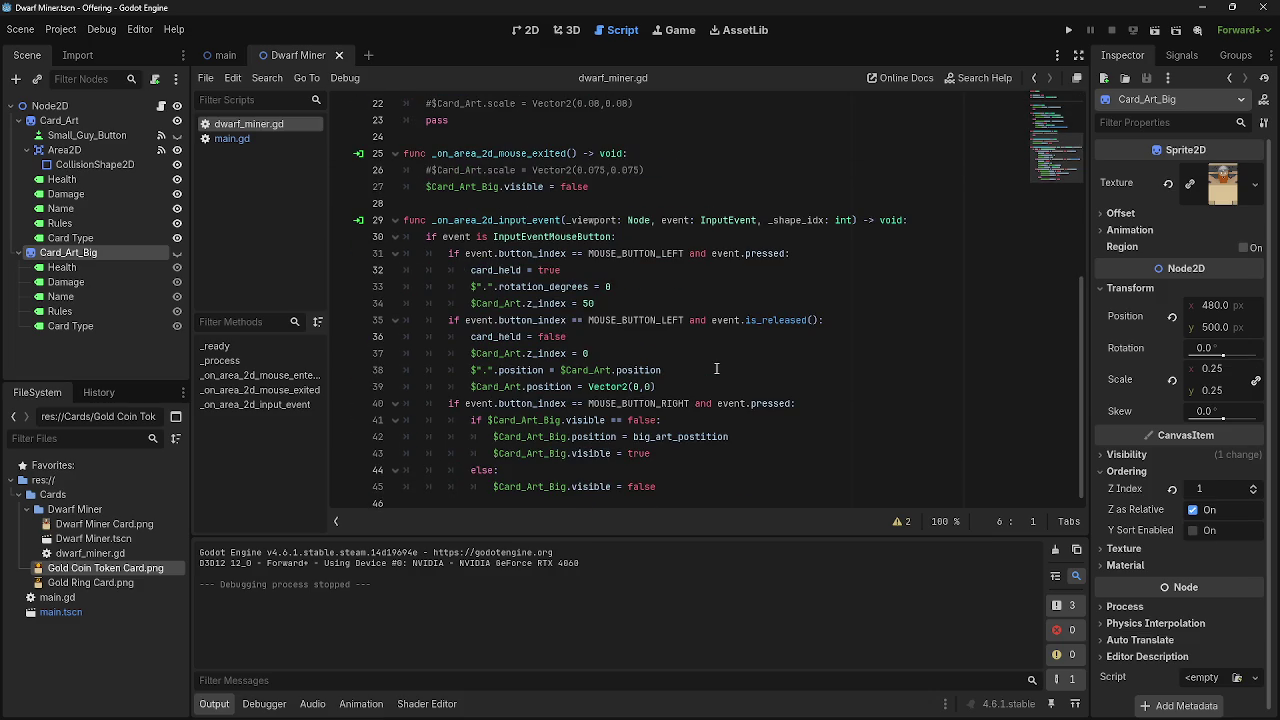
key(alt+Tab)
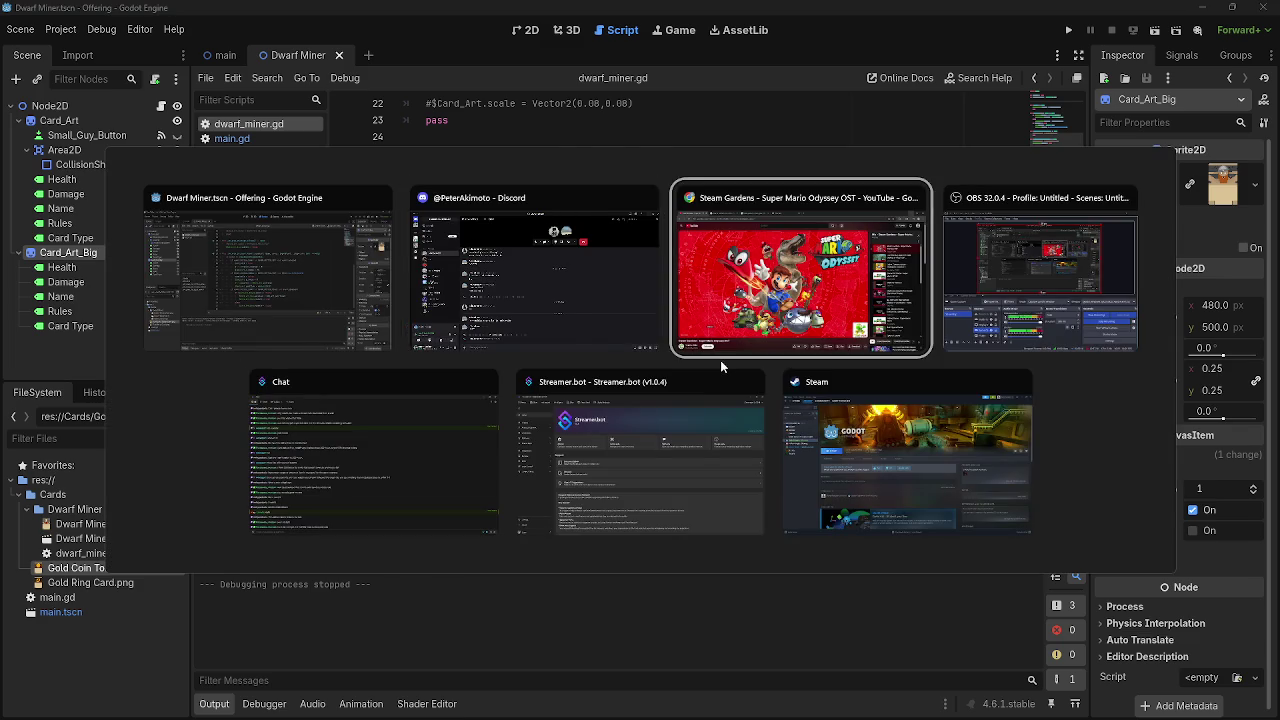
key(Escape)
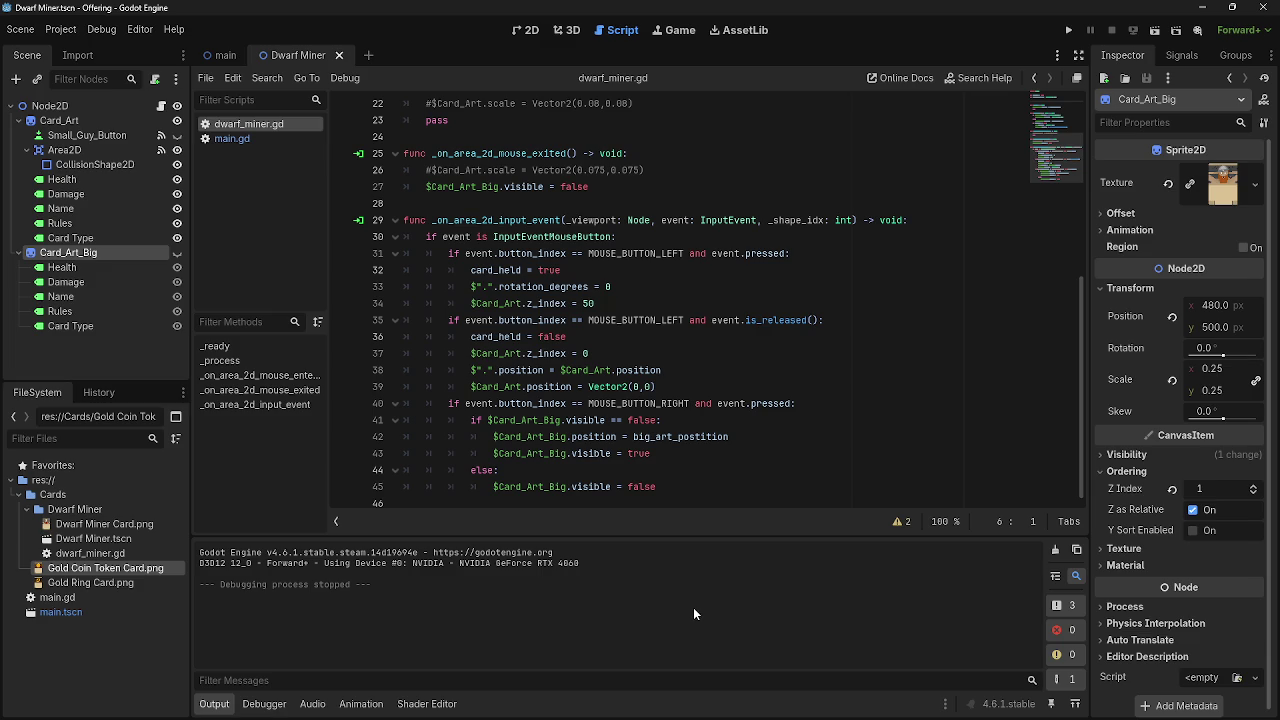
scroll(744, 367, up, 3)
scroll(744, 367, down, 3)
scroll(715, 330, up, 7)
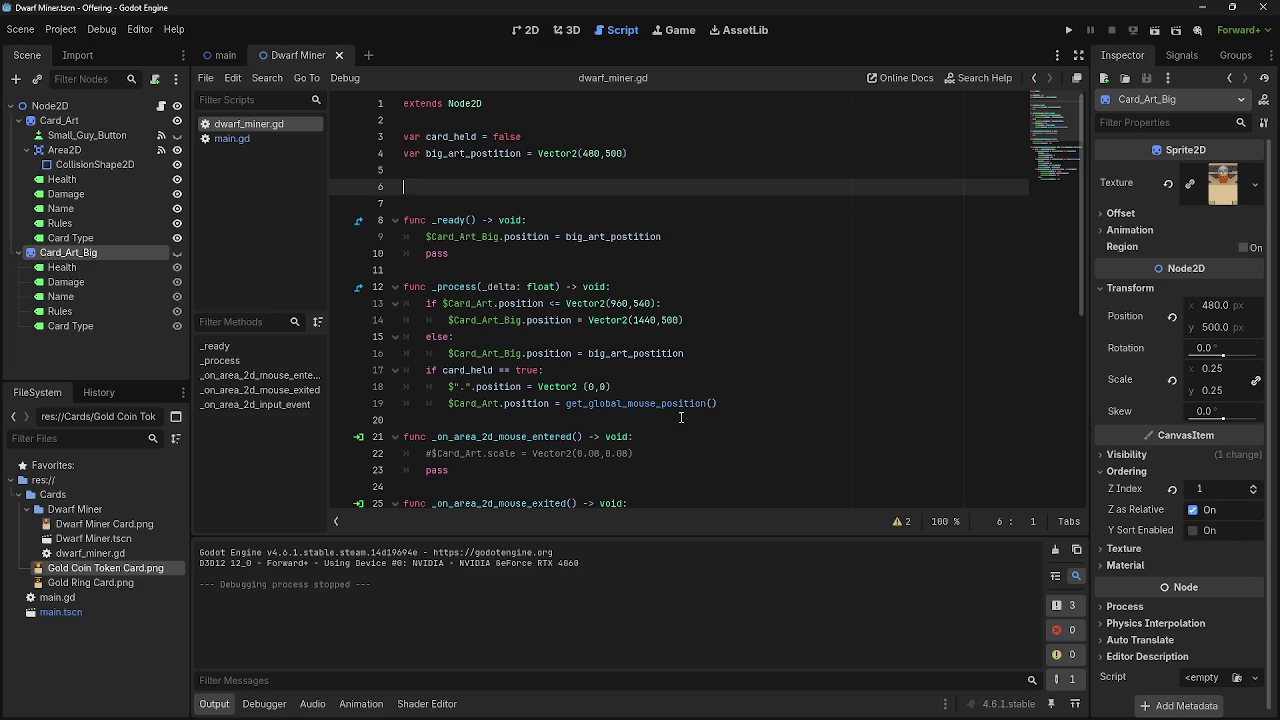
scroll(680, 417, down, 7)
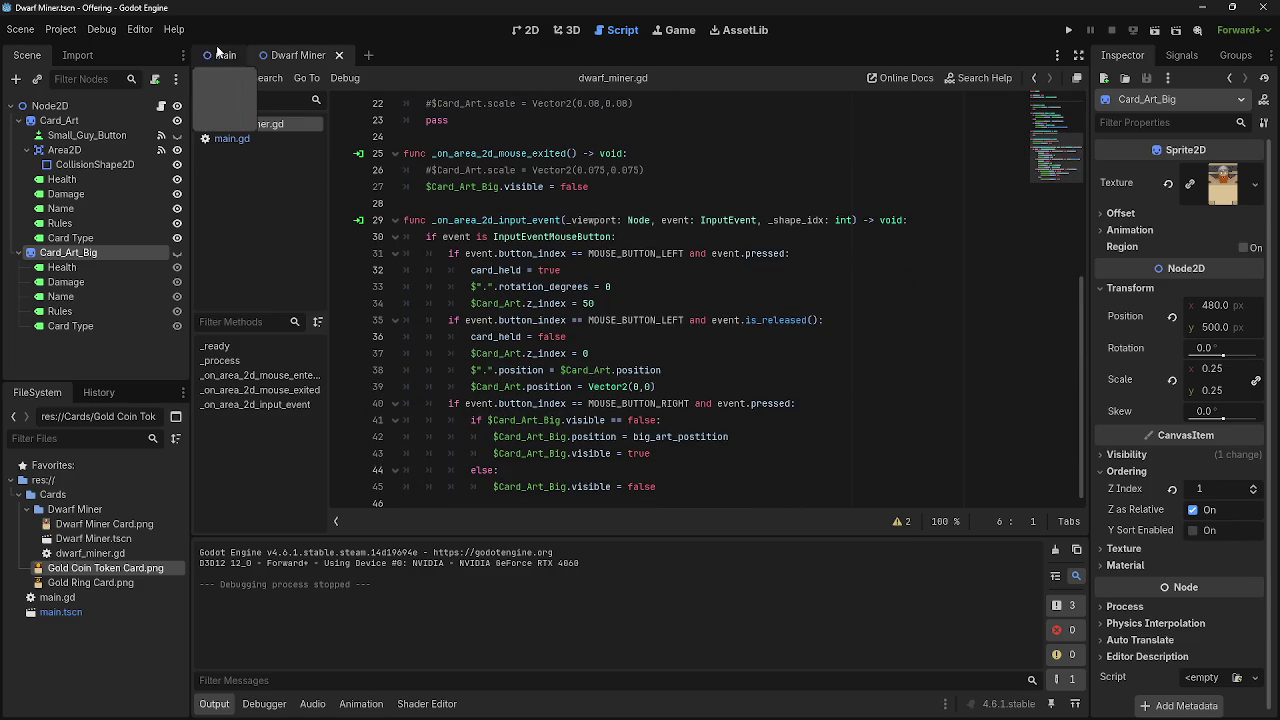
click(232, 138)
click(244, 124)
click(232, 139)
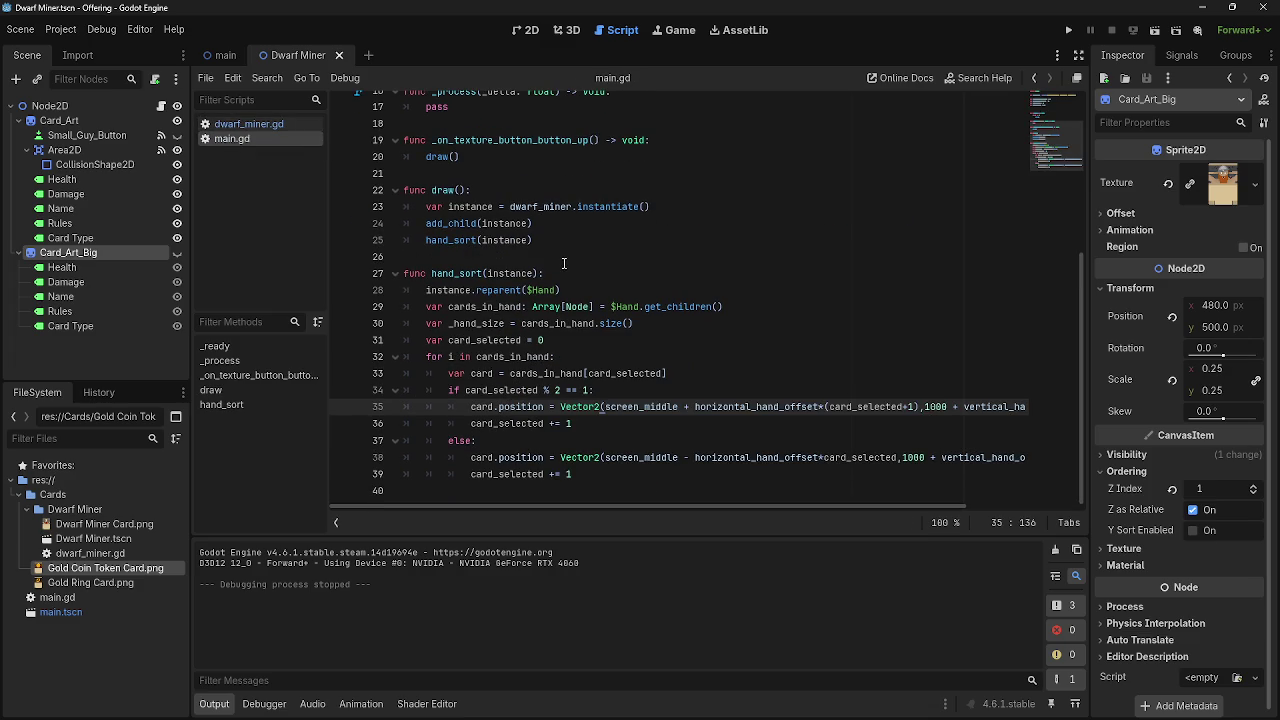
click(229, 127)
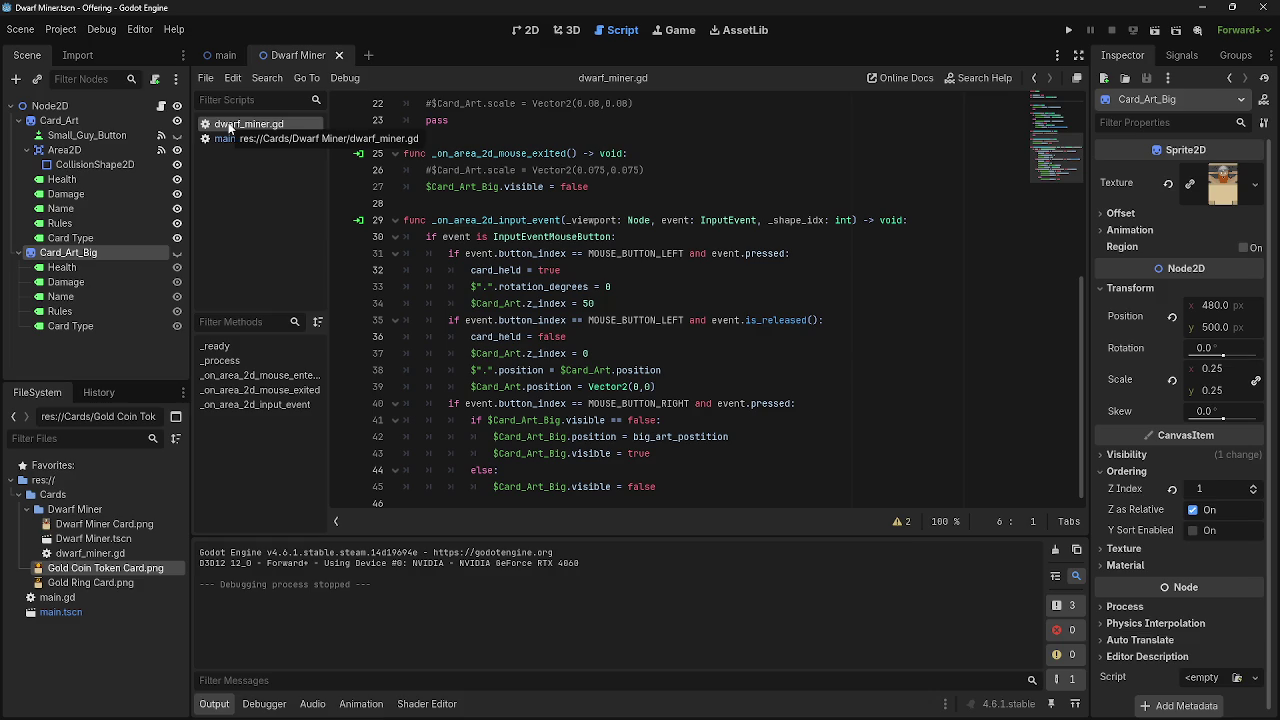
click(786, 437)
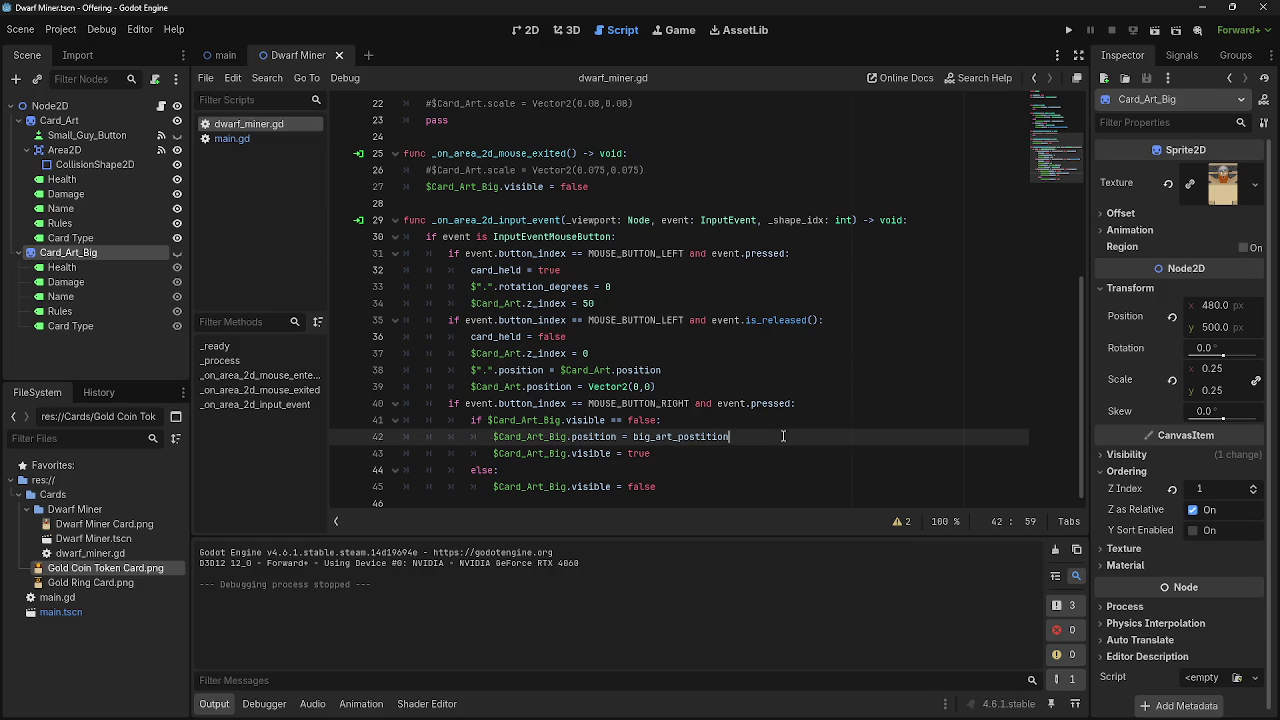
Insert a new empty indented line 42 above the Card_Art_Big position assignment.
key(shift+Left)
key(shift+Left)
key(shift+Left)
key(Right)
scroll(759, 416, up, 7)
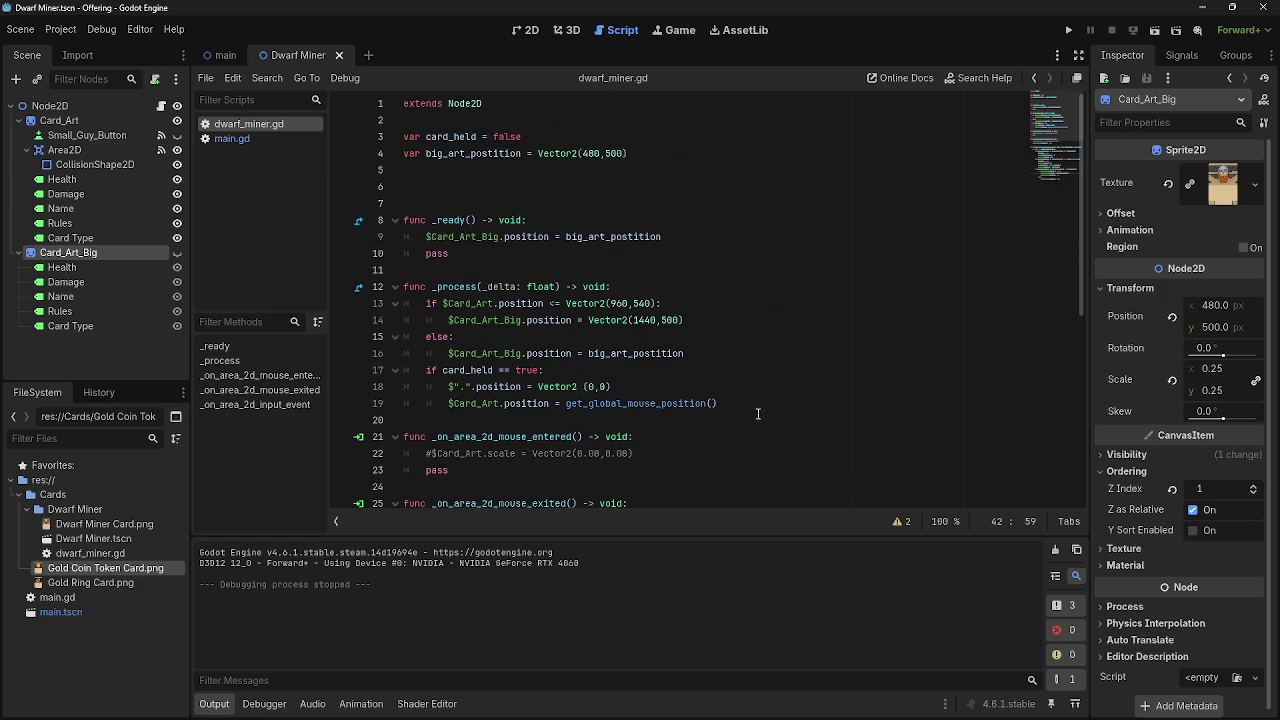
double_click(566, 237)
click(707, 236)
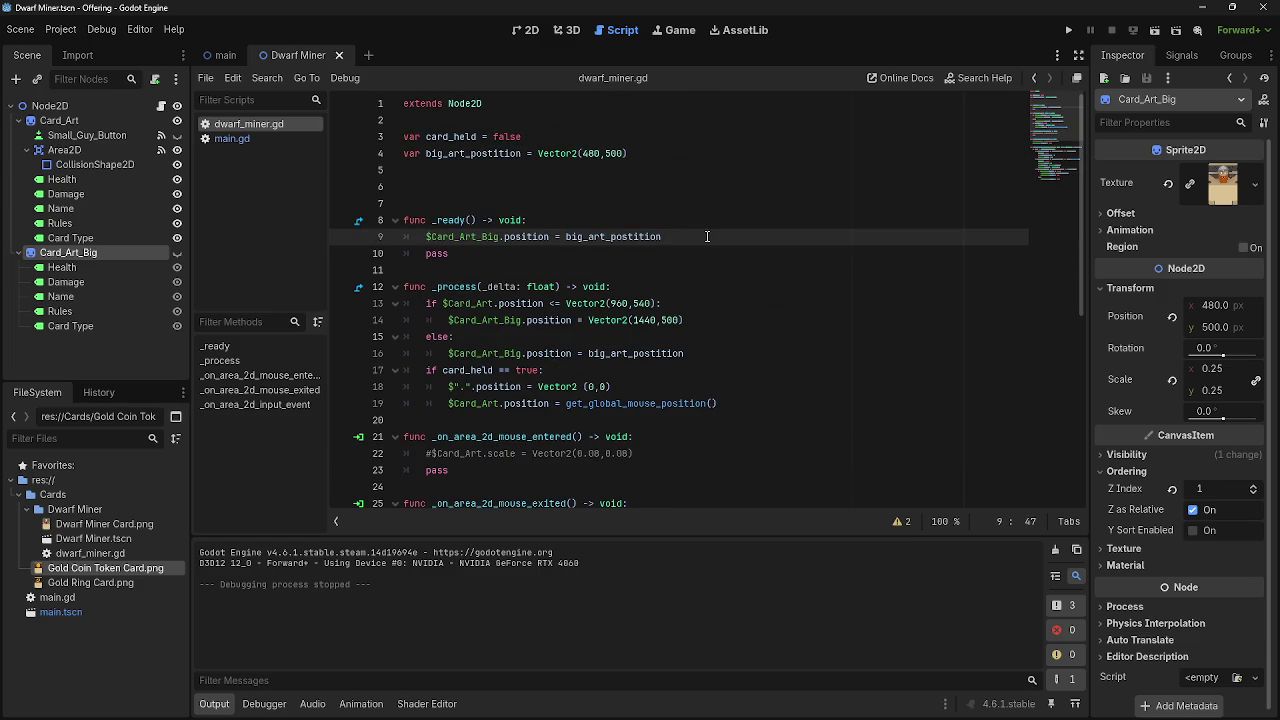
scroll(707, 236, down, 5)
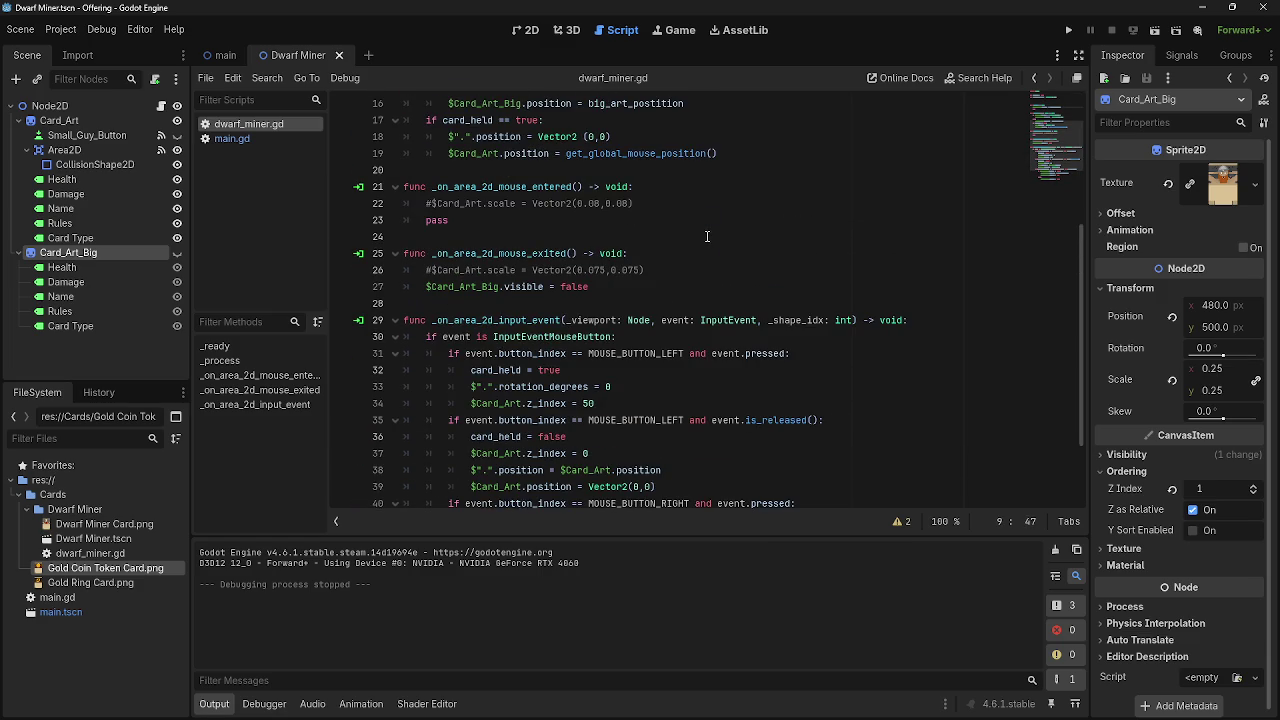
scroll(707, 236, down, 2)
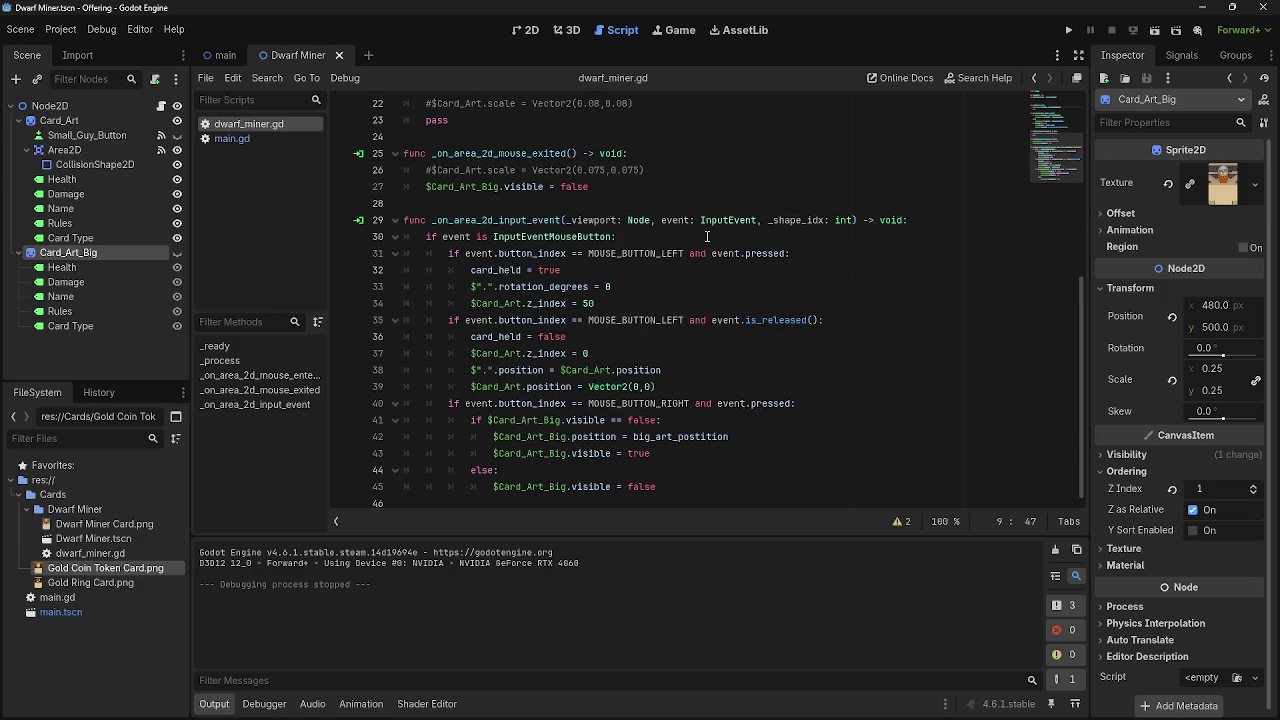
click(785, 424)
click(786, 443)
text(+)
key(BackSpace)
key(BackSpace)
key(ctrl+shift+Return)
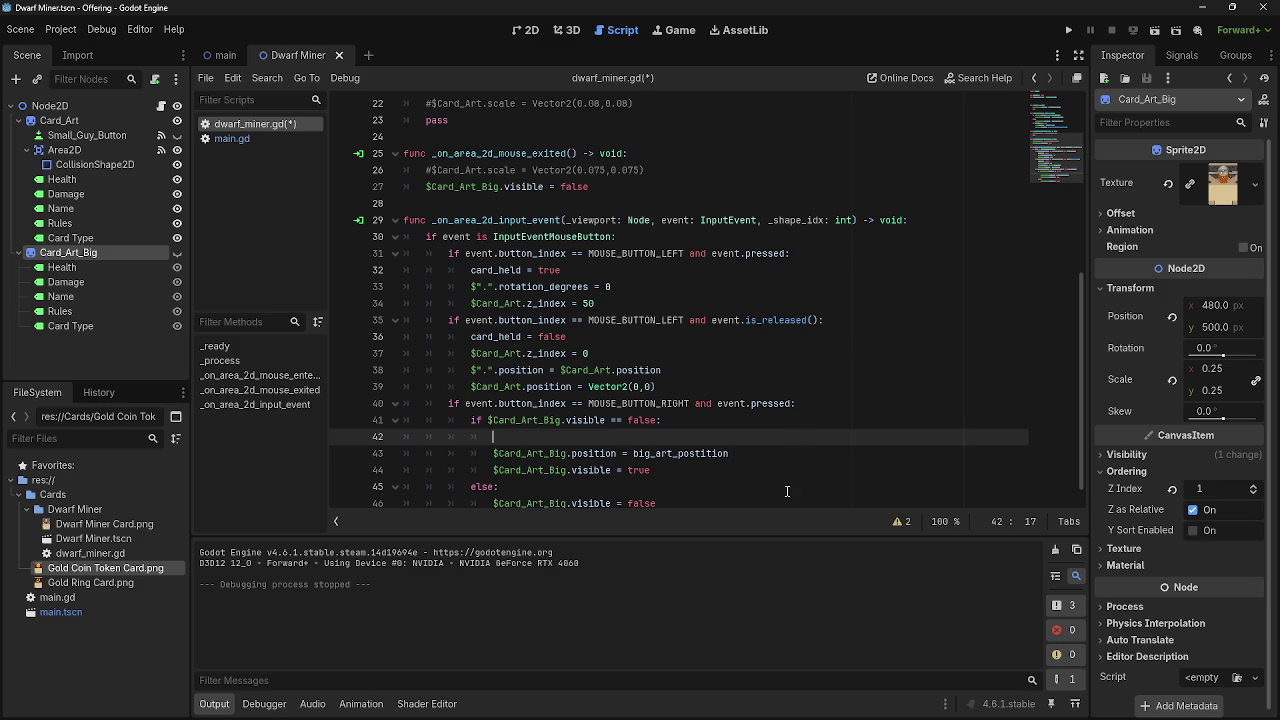
Copy big_art_postition from line 43 and paste it onto line 42 followed by ' + '.
scroll(735, 488, up, 7)
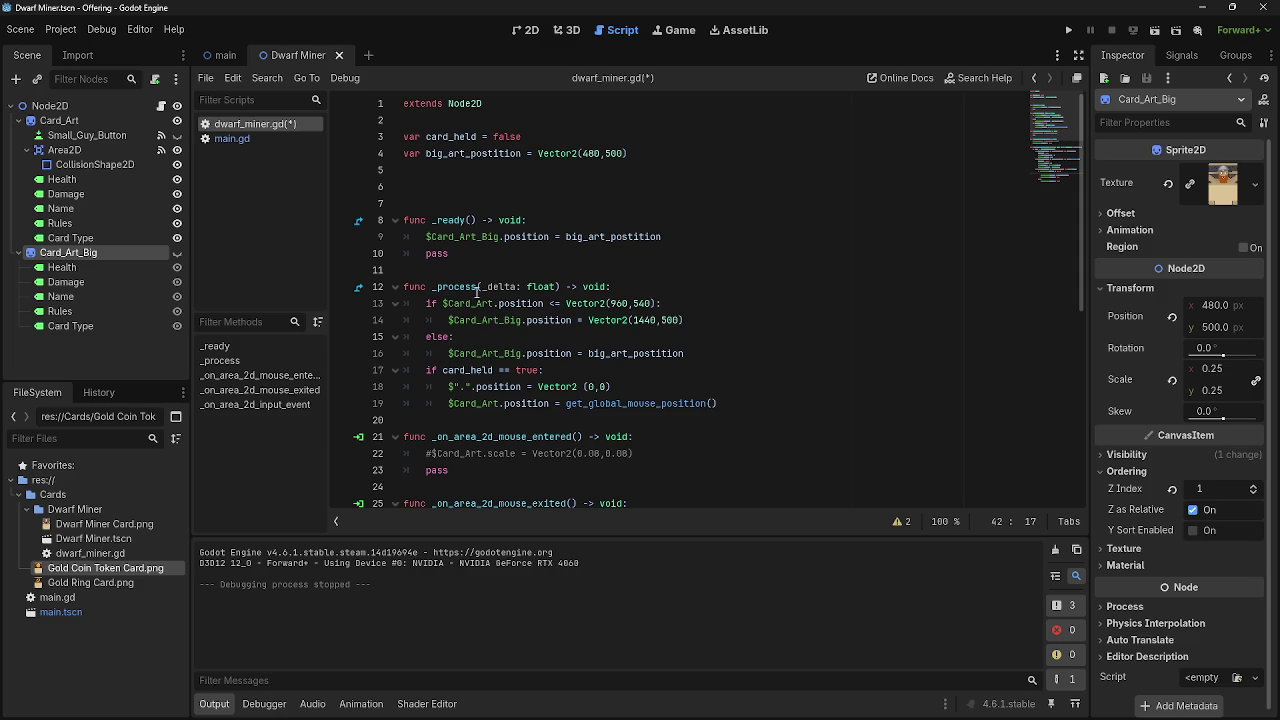
scroll(436, 253, down, 7)
drag(494, 437, 741, 440)
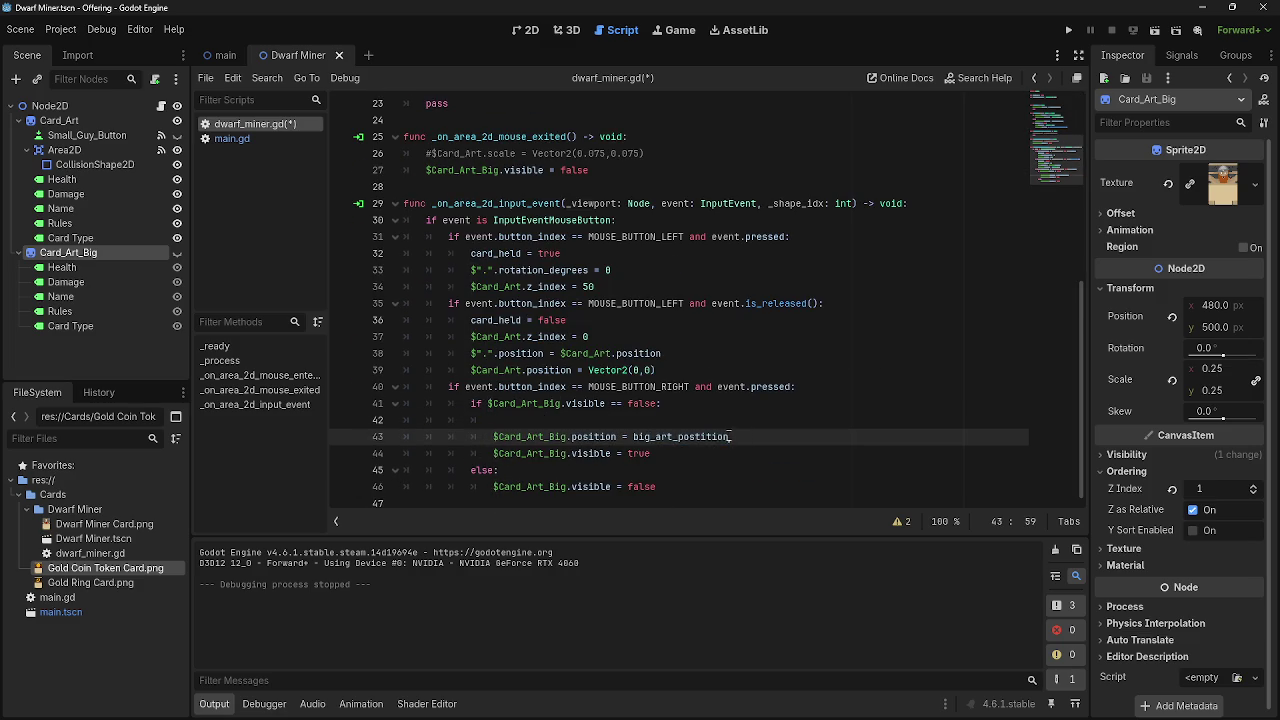
key(shift+Home)
key(shift+Home)
click(768, 441)
drag(494, 437, 741, 440)
click(618, 437)
key(ctrl+c)
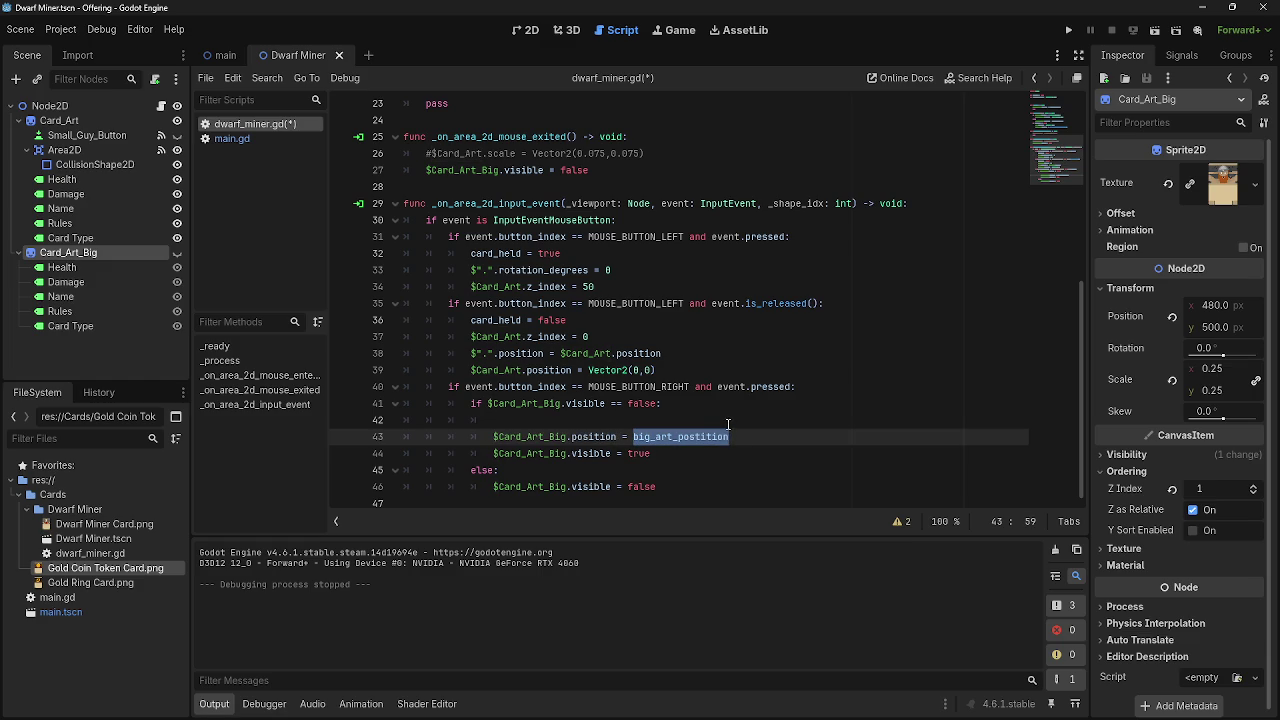
click(733, 420)
key(ctrl+v)
text(+)
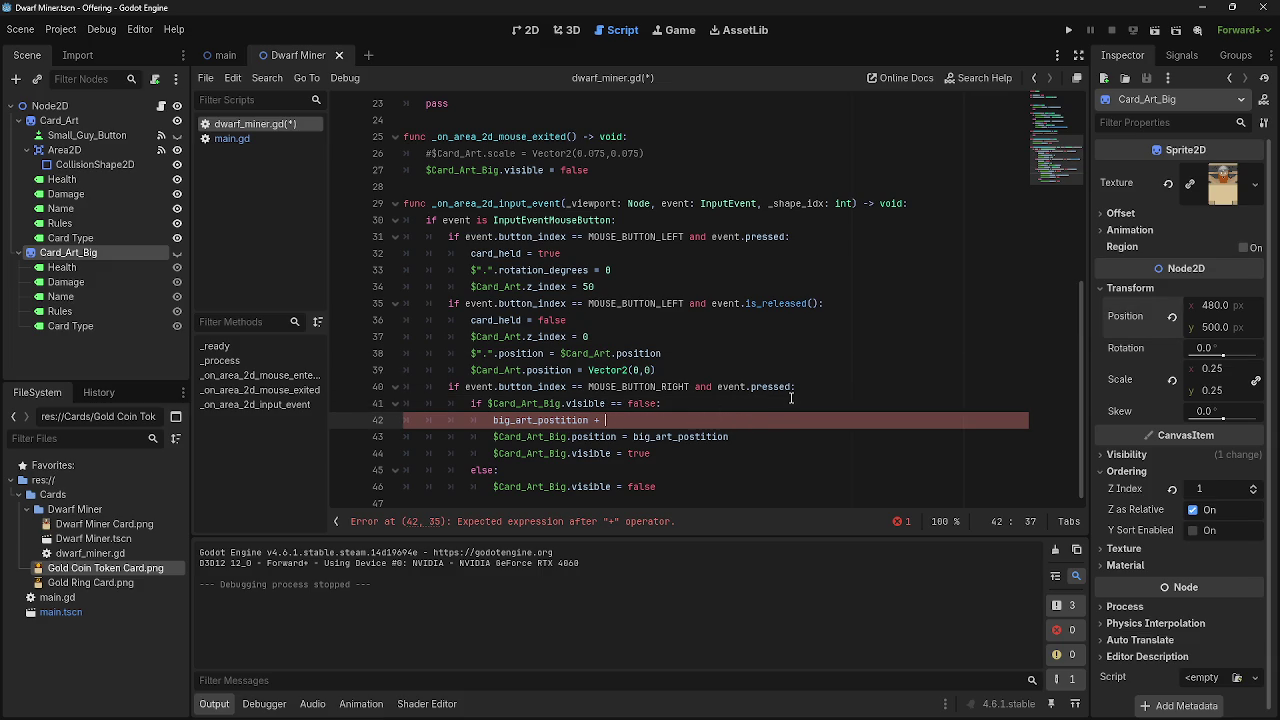
Complete line 42 as big_art_postition + $".".position, then run the project.
scroll(640, 420, up, 7)
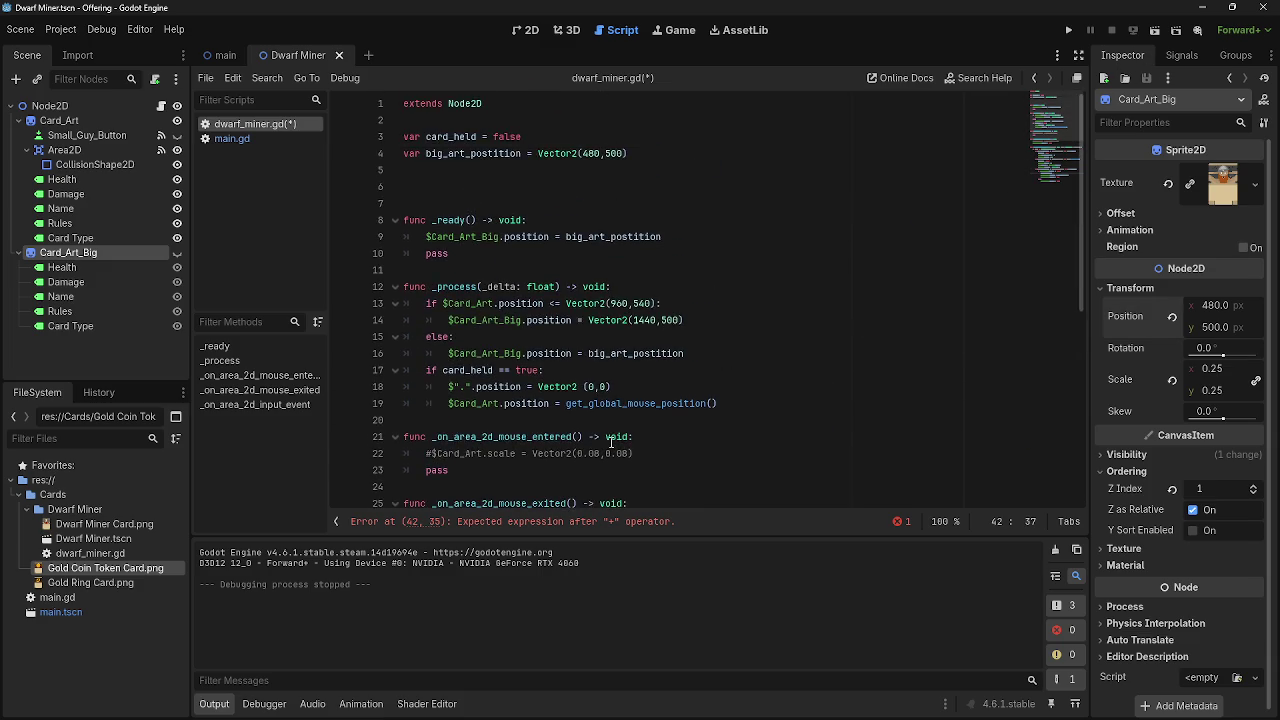
scroll(640, 422, down, 7)
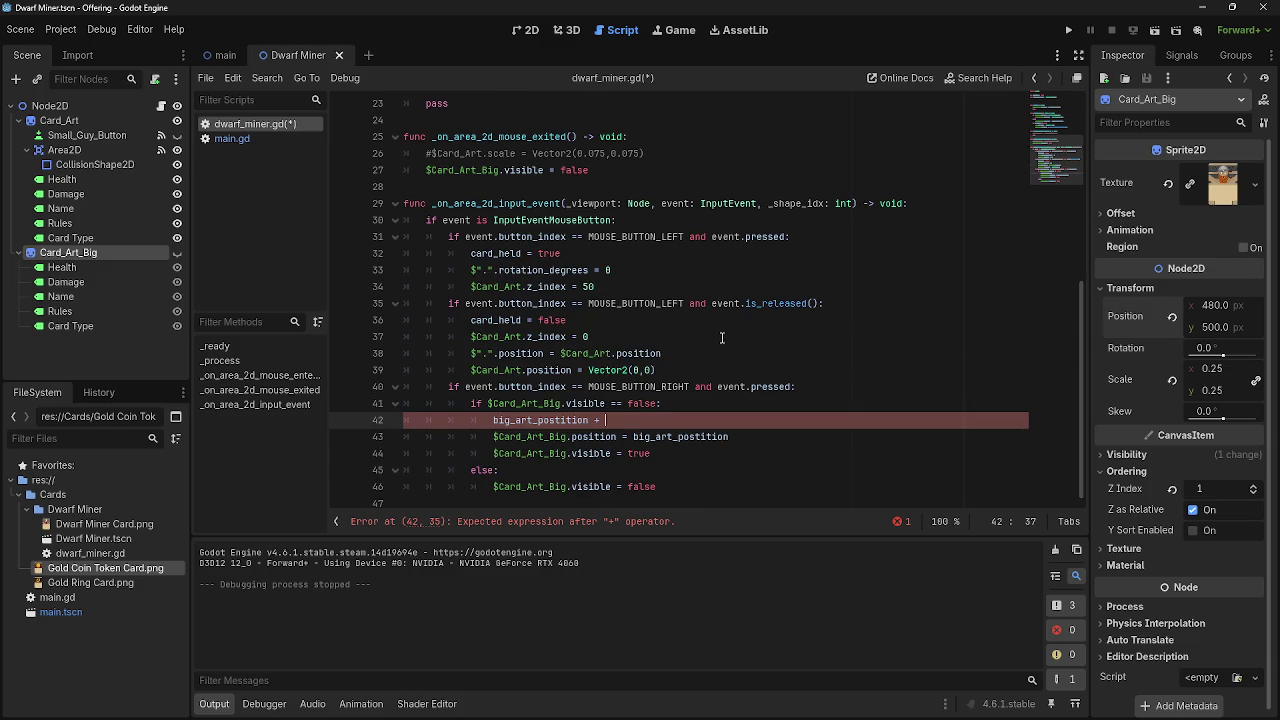
mouse_move(97, 109)
mouse_down()
mouse_move(640, 428)
mouse_move(632, 421)
mouse_up()
text(.postio)
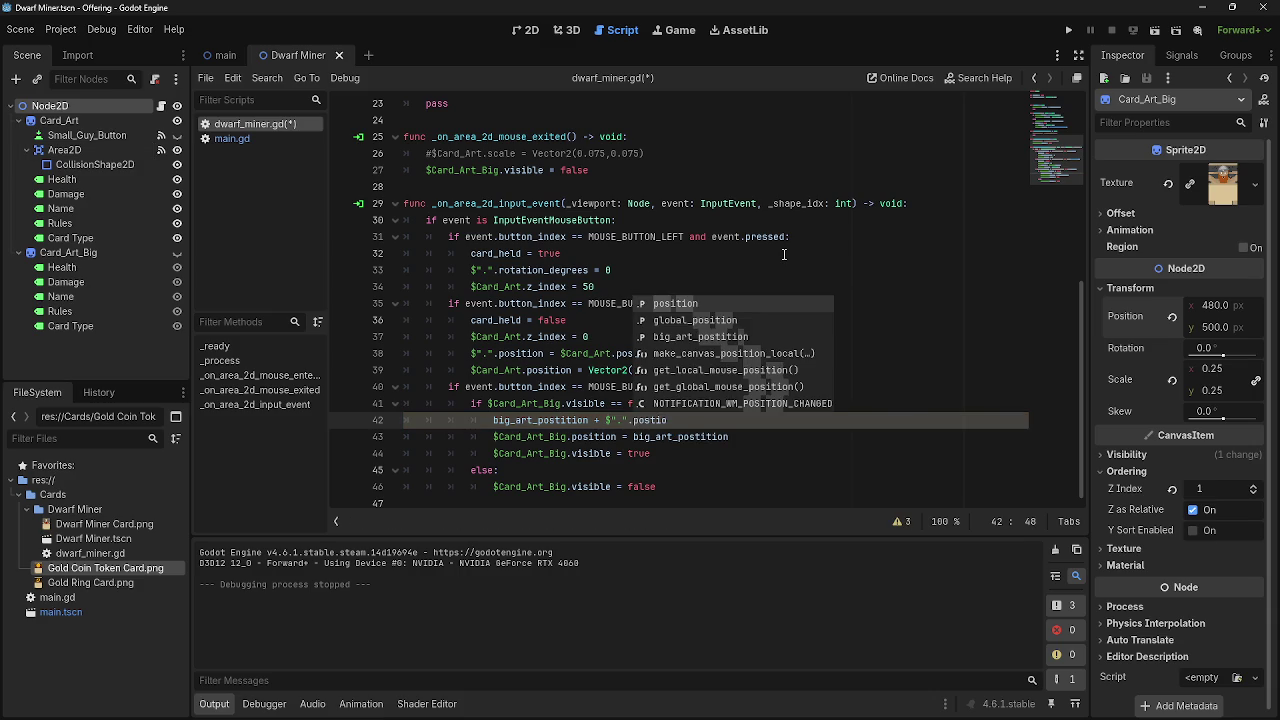
key(Return)
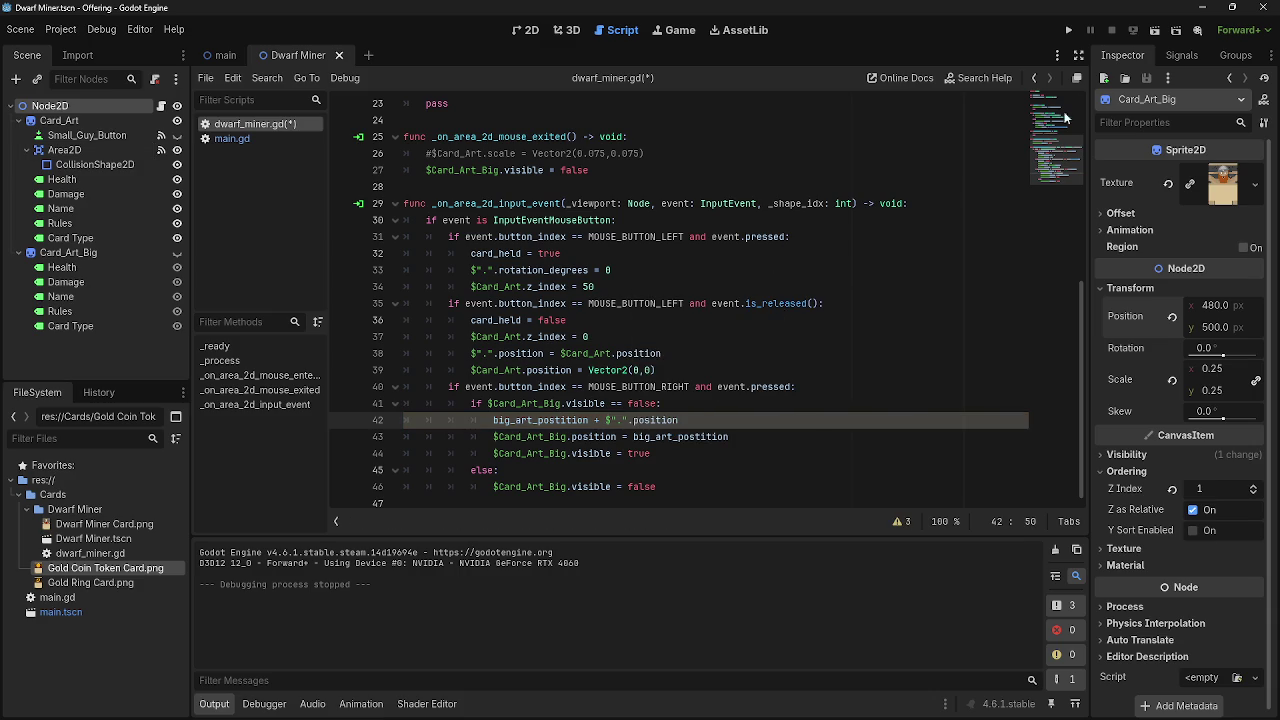
click(1074, 38)
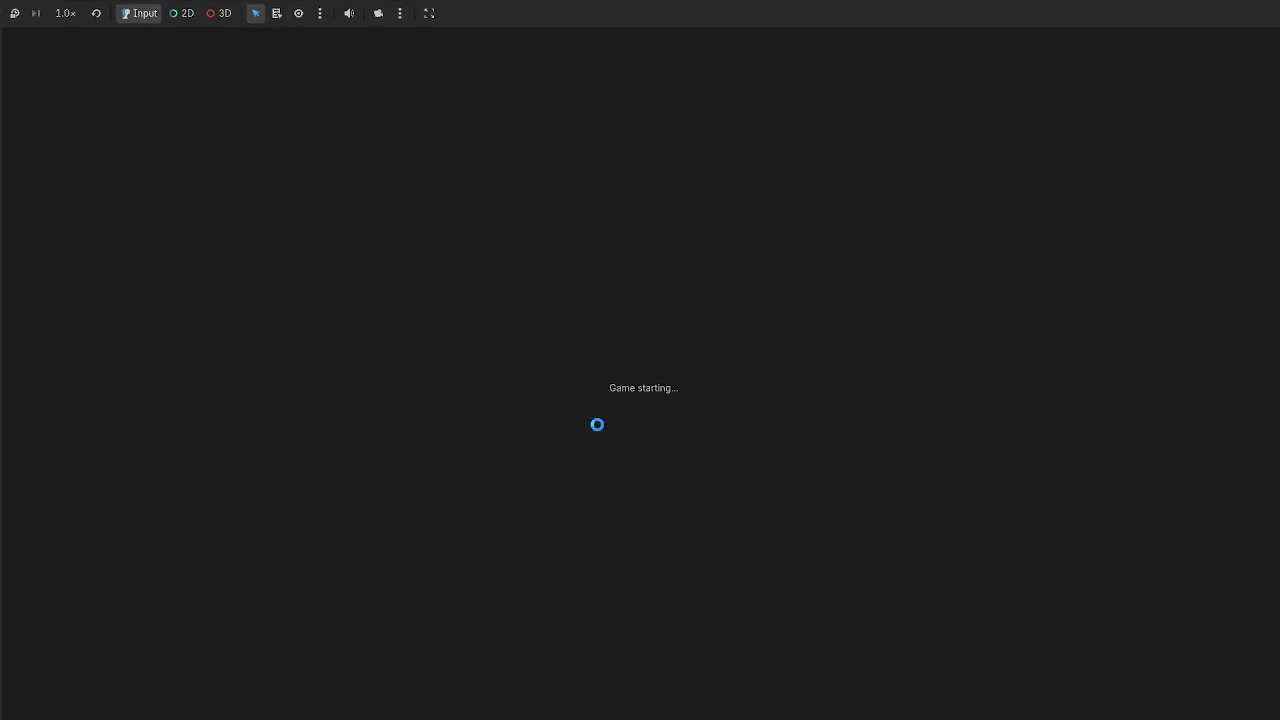
Drag the Dwarf Miner card to the top-left, then mid-left, and stop the game with F8.
mouse_move(595, 605)
mouse_down()
mouse_move(269, 286)
mouse_move(192, 163)
mouse_move(220, 182)
mouse_move(14, 42)
mouse_move(23, 36)
mouse_up()
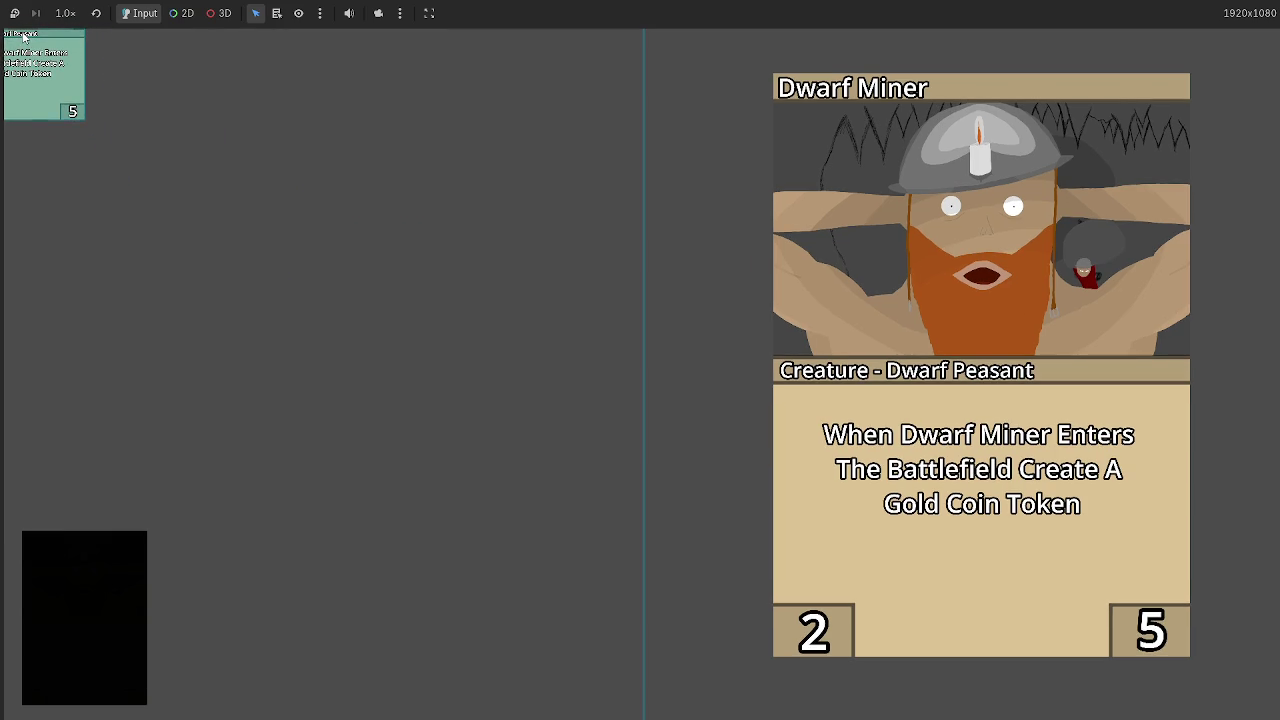
mouse_move(23, 36)
mouse_down()
mouse_move(229, 148)
mouse_move(455, 205)
mouse_up()
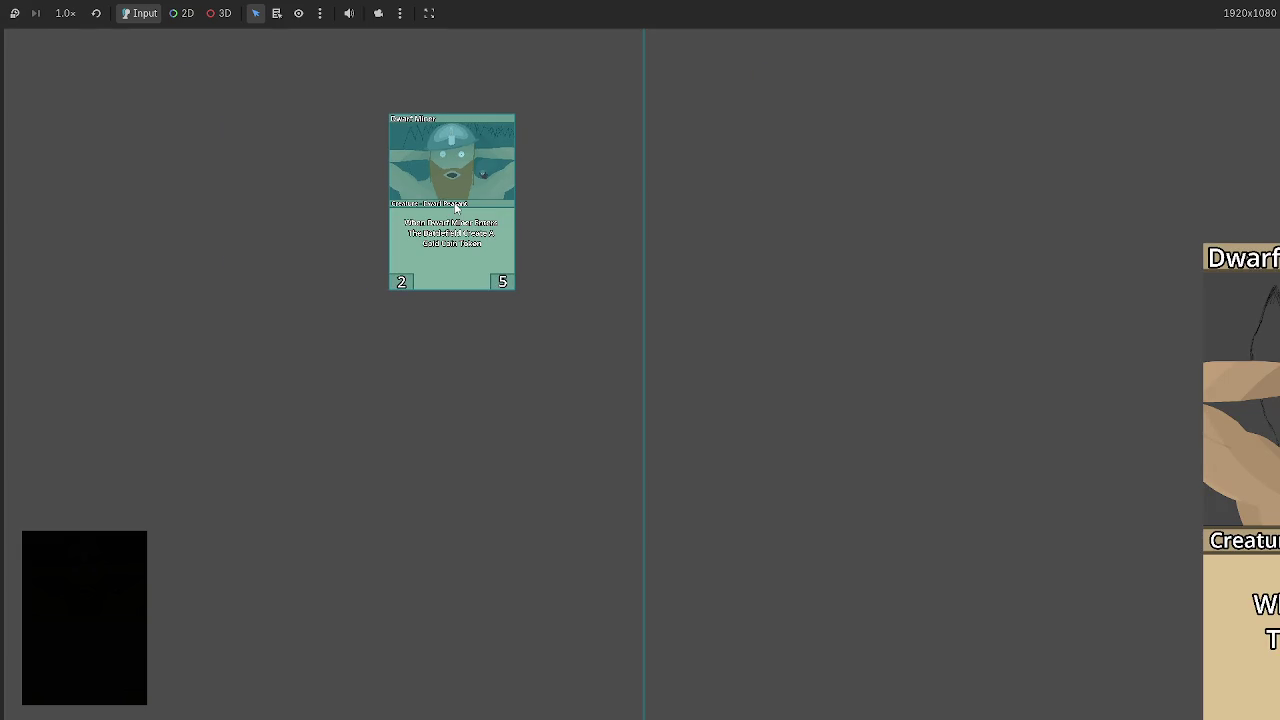
key(F8)
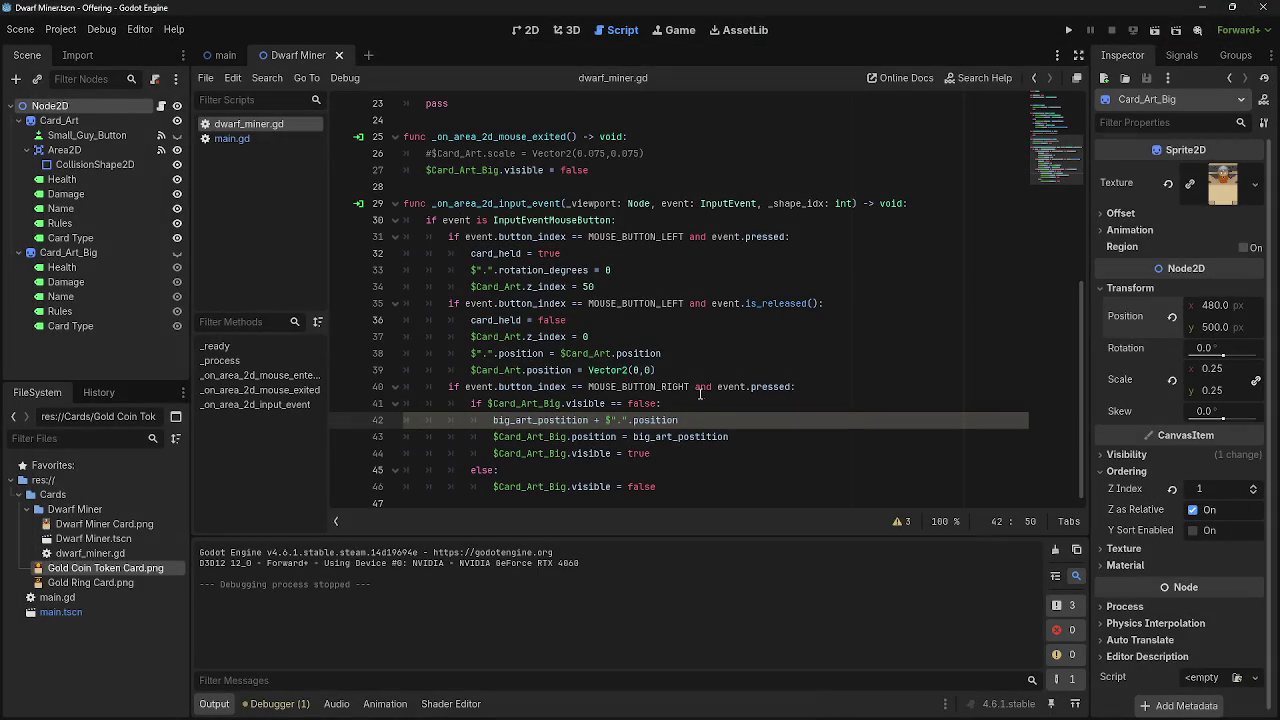
Delete the offset expression on line 42, save the script, and briefly check main.gd.
mouse_move(703, 418)
mouse_down()
mouse_move(586, 423)
mouse_move(596, 427)
mouse_up()
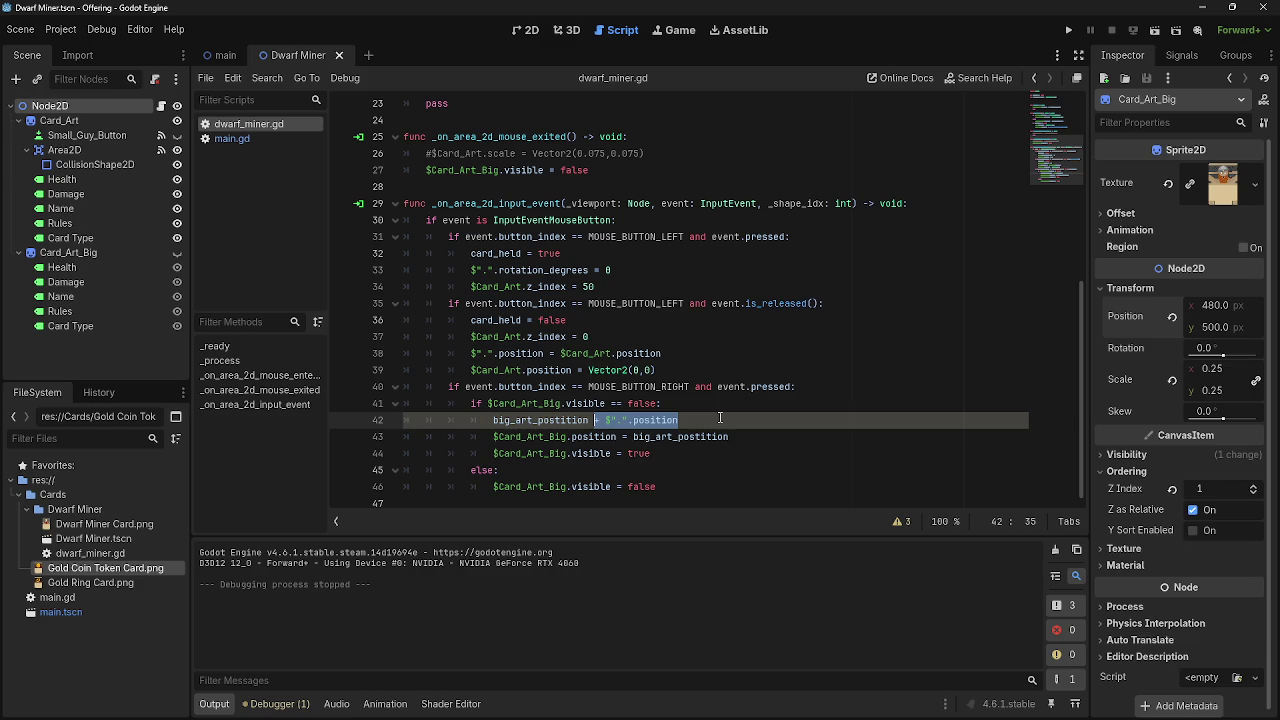
key(BackSpace)
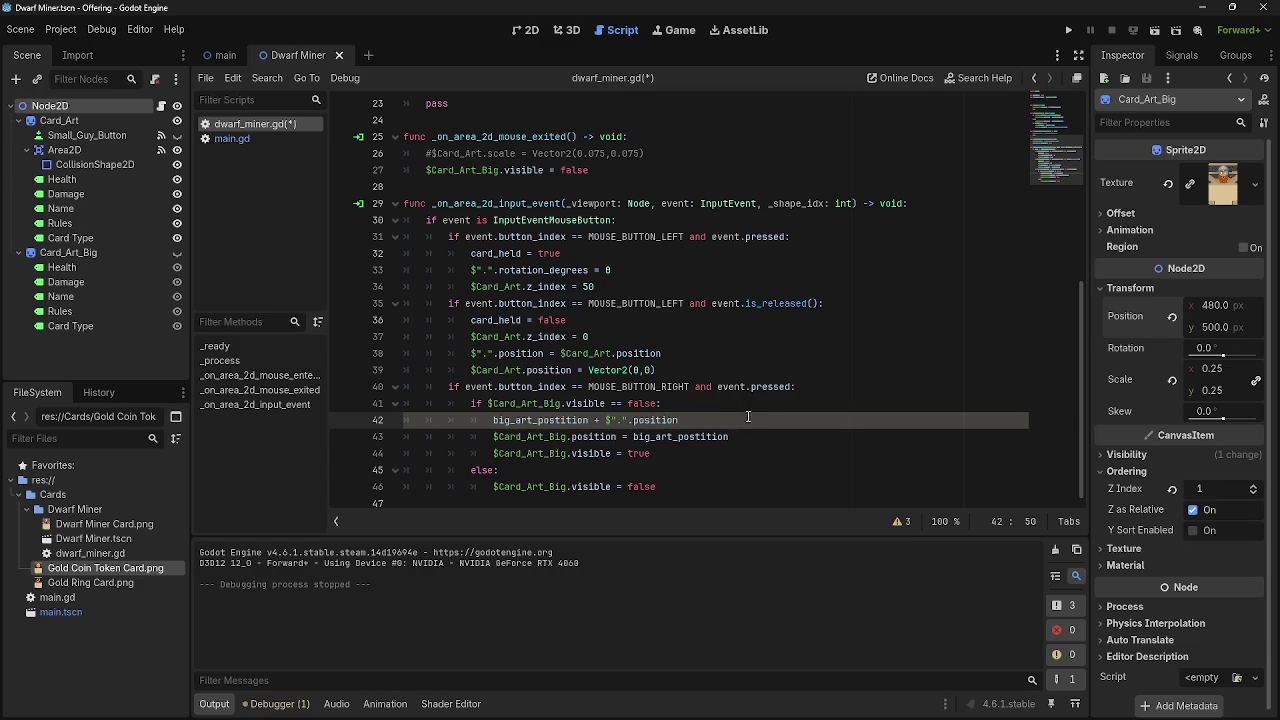
key(ctrl+s)
key(ctrl+F1)
key(ctrl+F3)
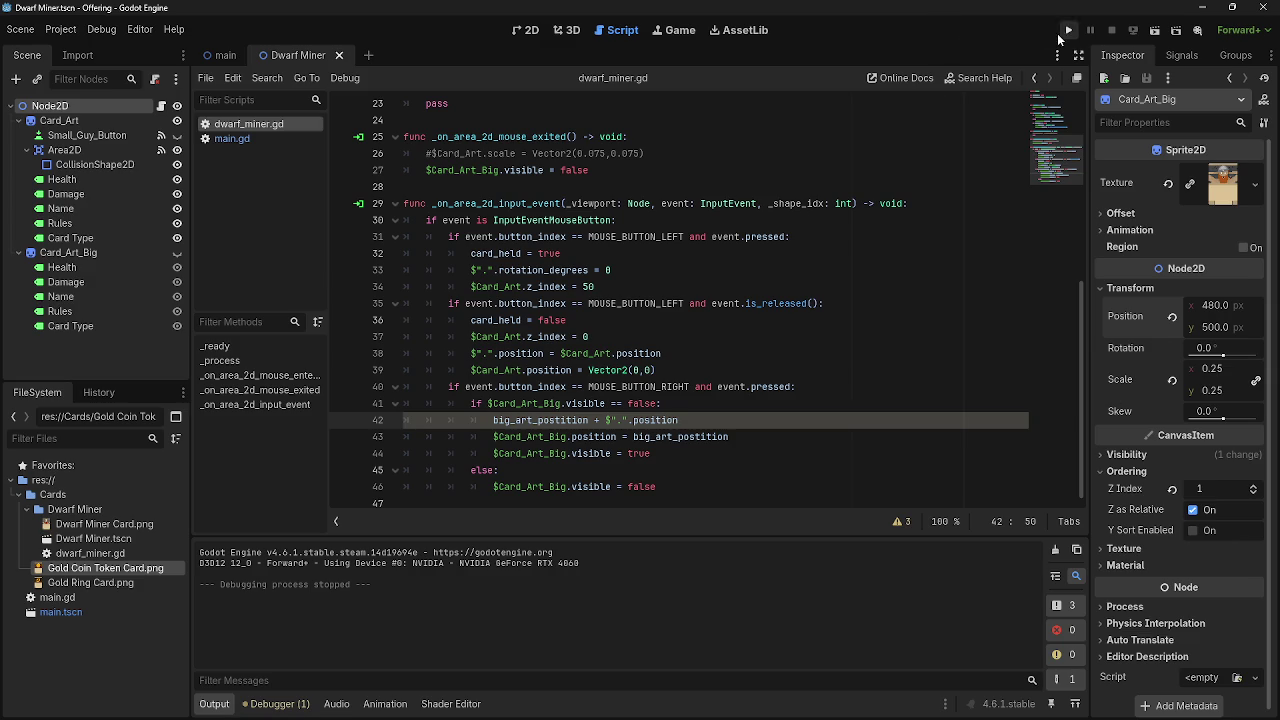
mouse_move(1062, 115)
mouse_down()
mouse_move(1058, 180)
mouse_move(1034, 222)
mouse_up()
scroll(677, 489, up, 5)
scroll(677, 489, down, 5)
click(231, 138)
click(249, 123)
Rewrite line 42 as big_art_postition + Vector2($".".position).
click(699, 503)
click(701, 480)
click(702, 502)
click(713, 483)
click(731, 430)
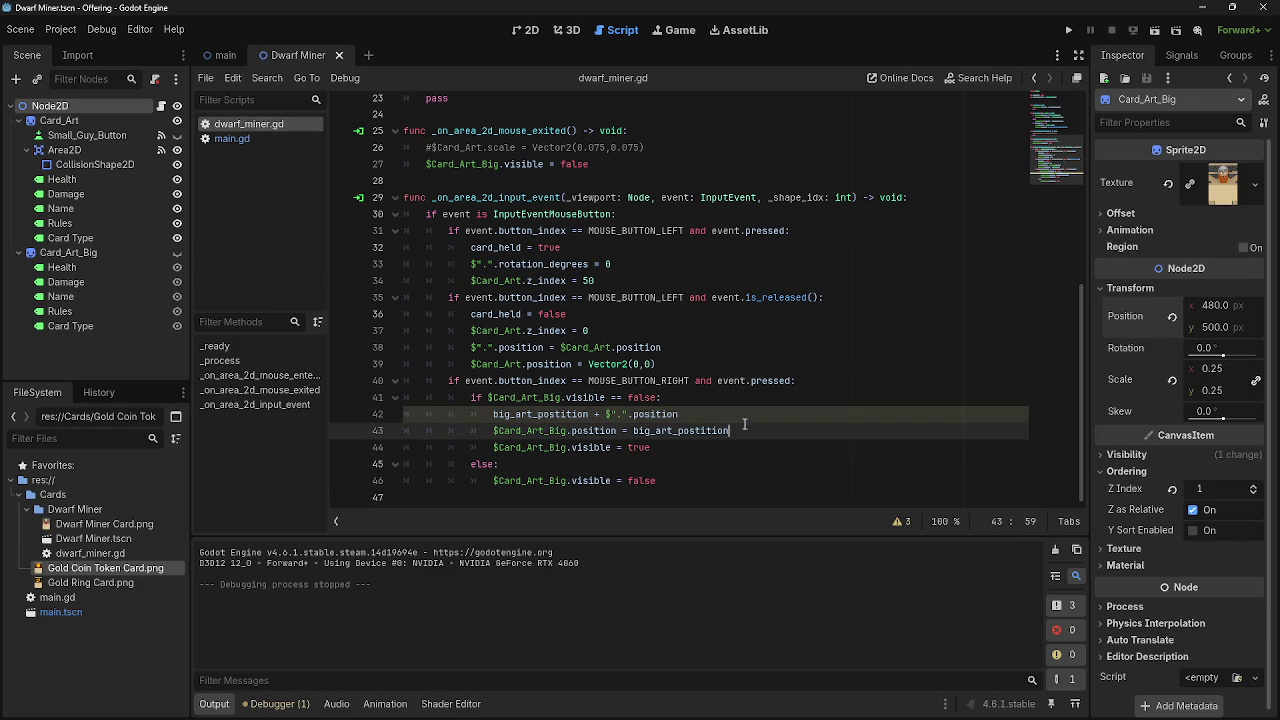
click(729, 414)
click(554, 418)
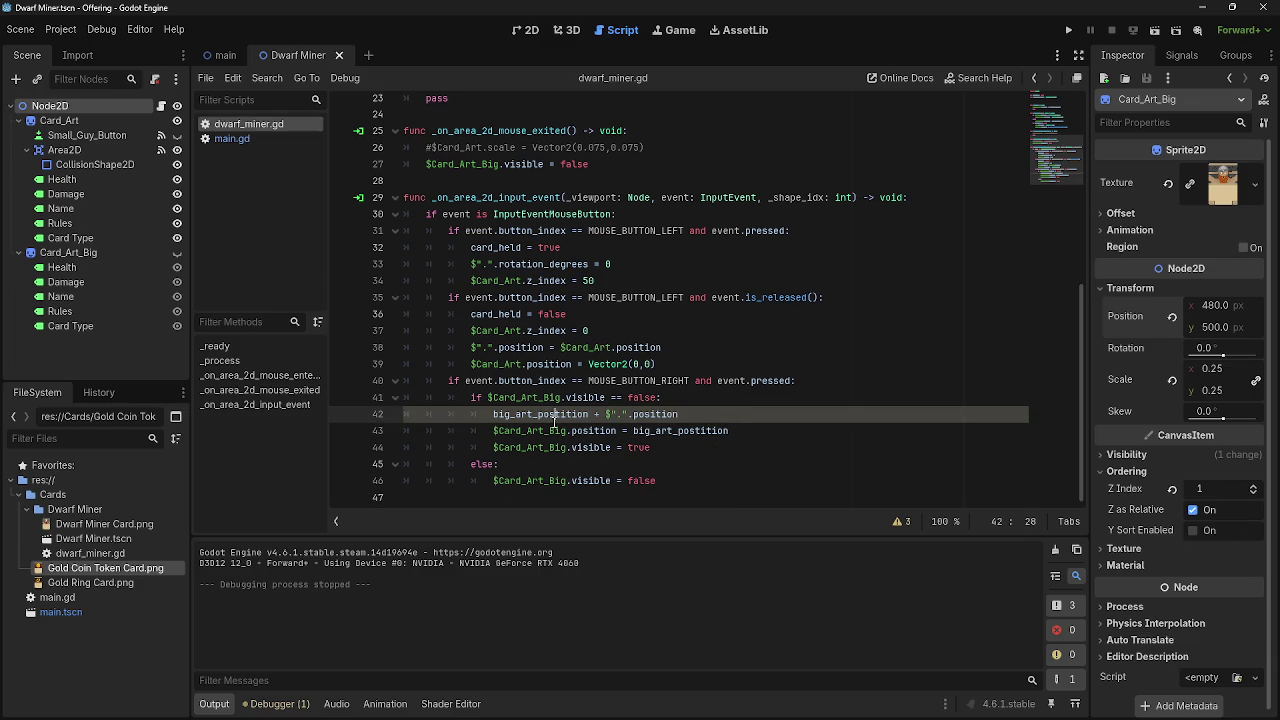
click(741, 431)
click(700, 481)
click(662, 397)
click(642, 416)
click(727, 418)
click(603, 415)
text(Vect)
key(Return)
text(()
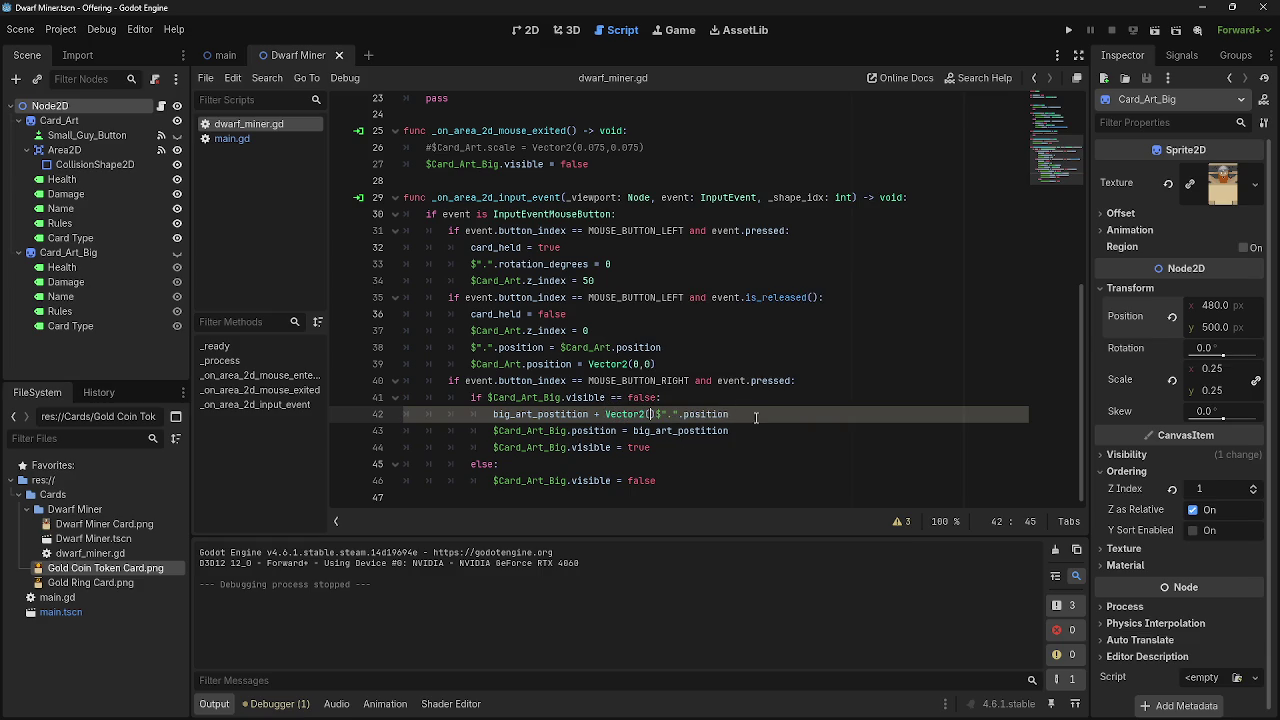
click(727, 414)
text())
click(820, 449)
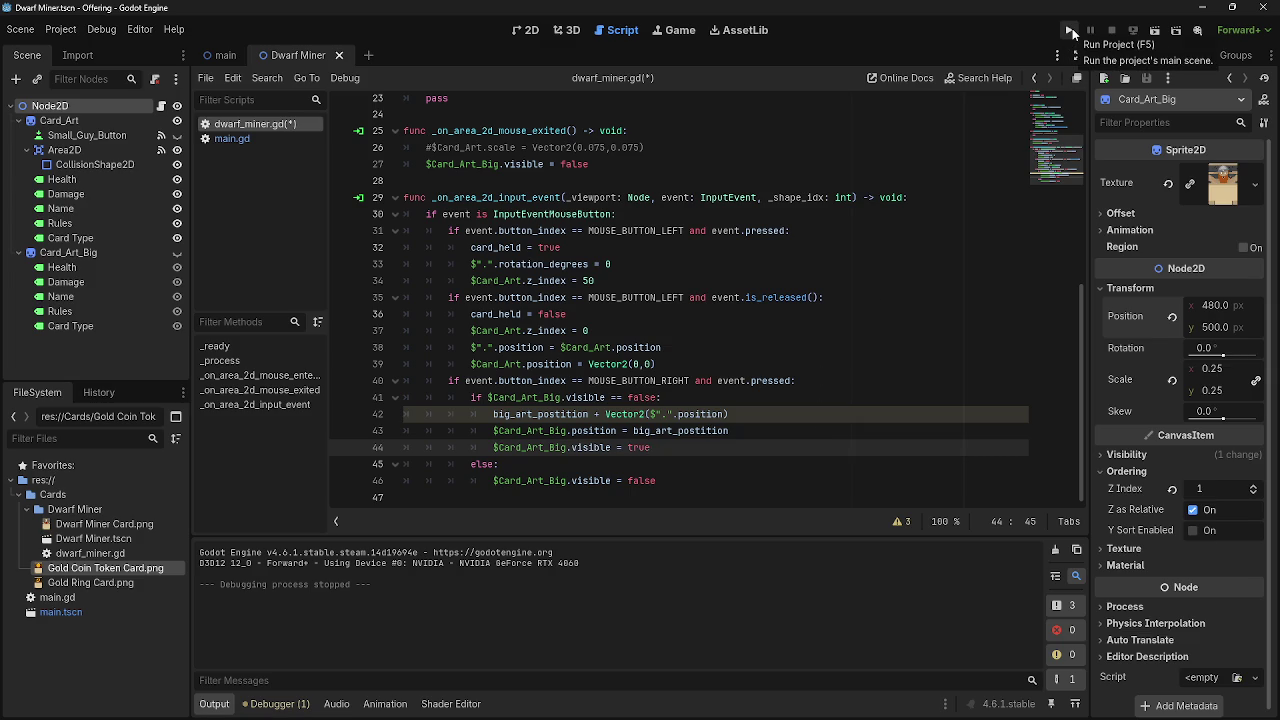
Run the game, drag the centre card to the top-left to check the preview, then stop it.
click(1071, 32)
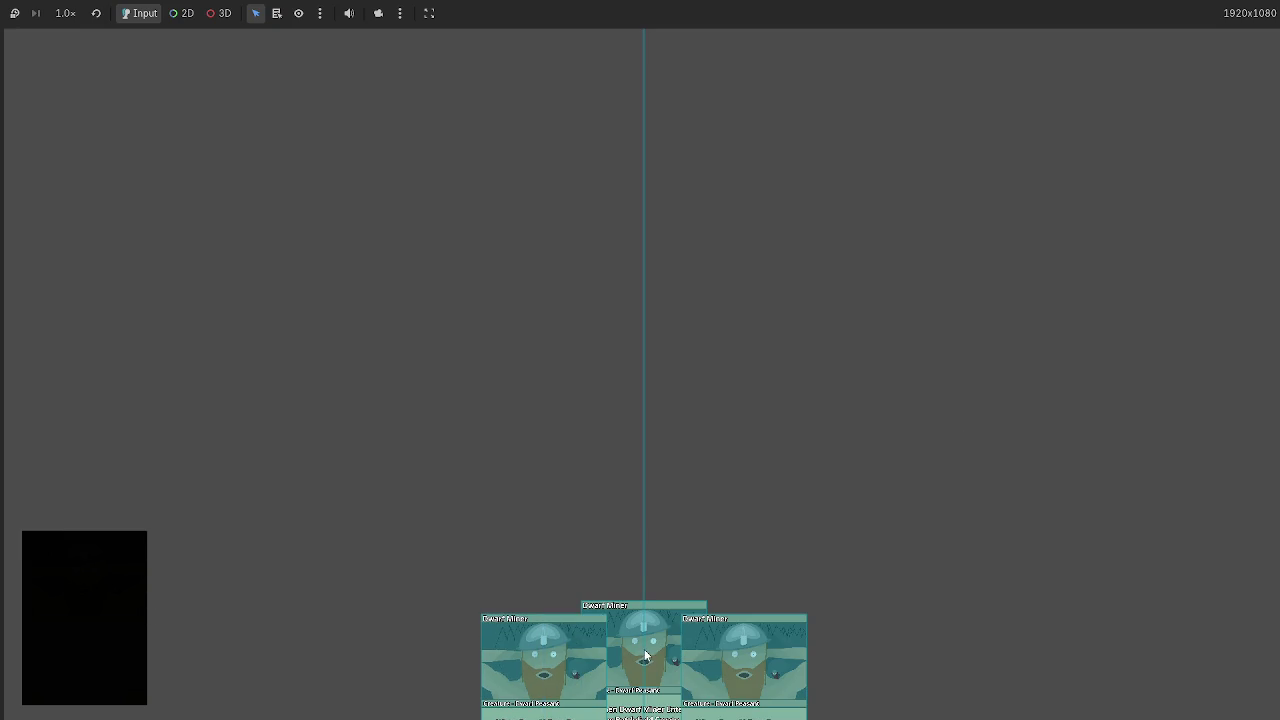
mouse_move(644, 680)
mouse_down()
mouse_move(99, 113)
mouse_move(84, 75)
mouse_move(114, 38)
mouse_move(57, 46)
mouse_move(136, 210)
mouse_up()
key(F8)
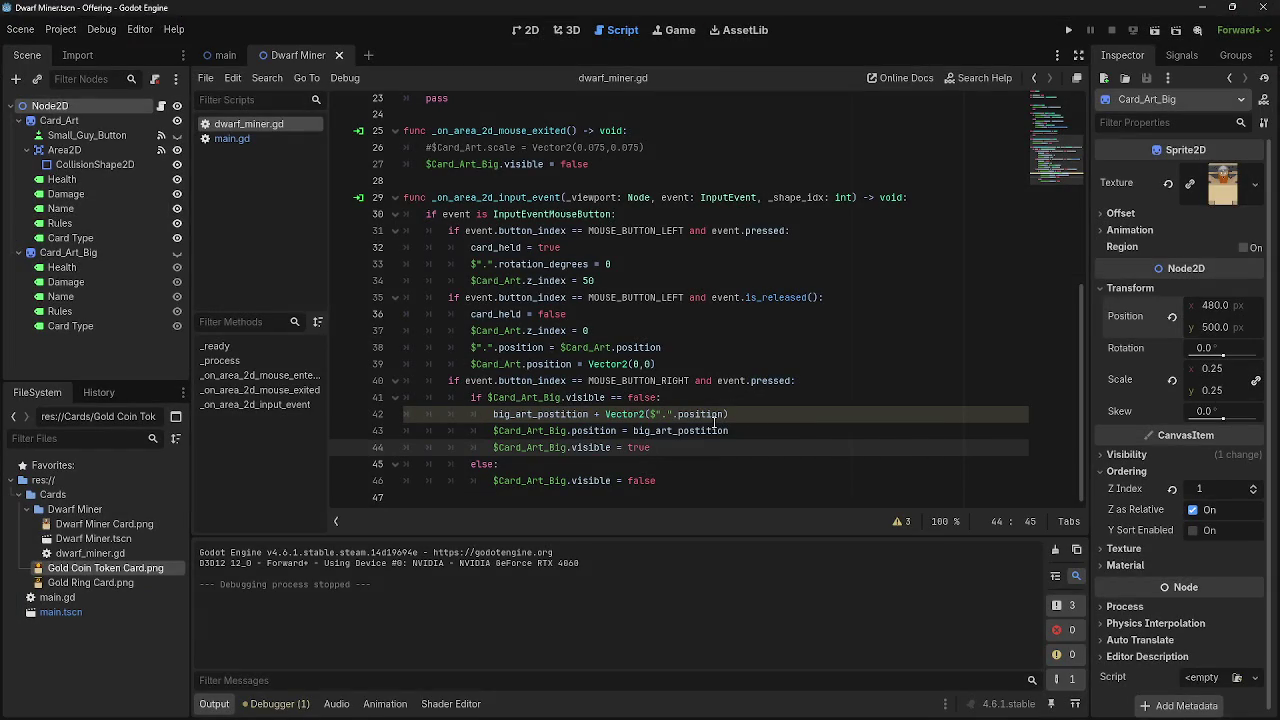
Inspect line 42, then select the root Node2D to see its position 0, 0 in the Inspector.
mouse_move(714, 422)
mouse_move(640, 715)
click(740, 413)
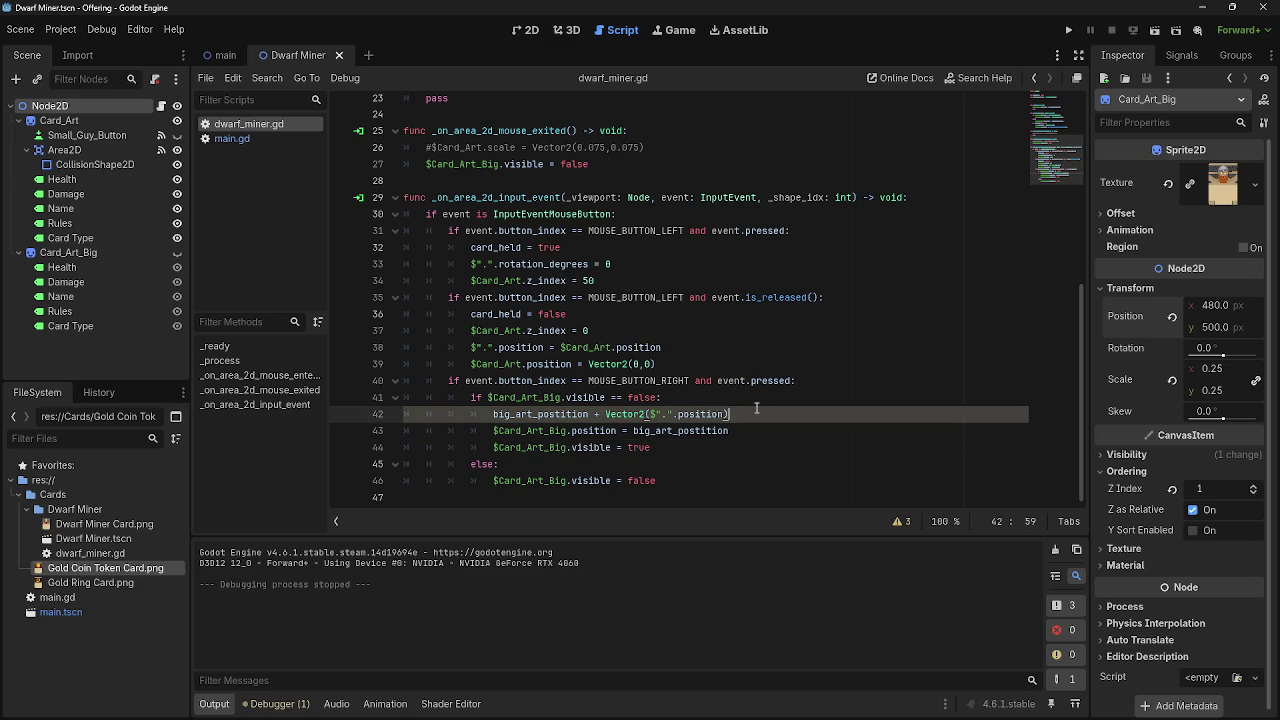
click(563, 430)
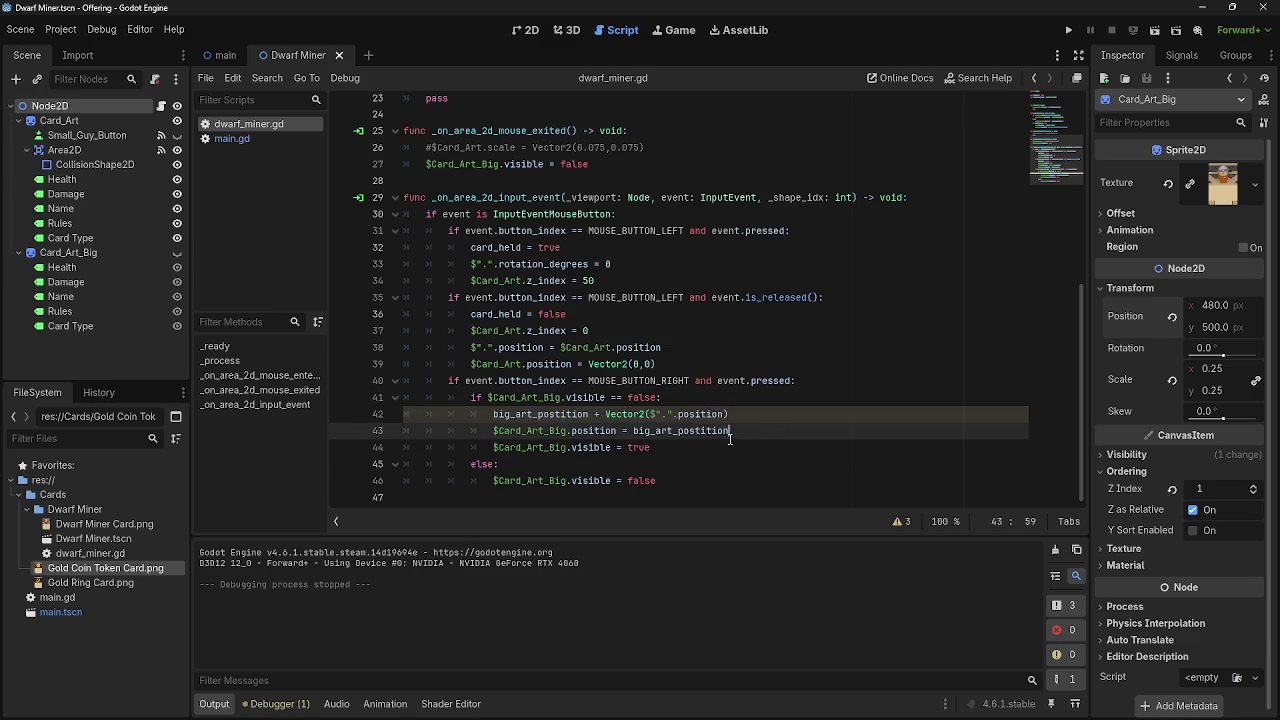
click(645, 414)
click(756, 414)
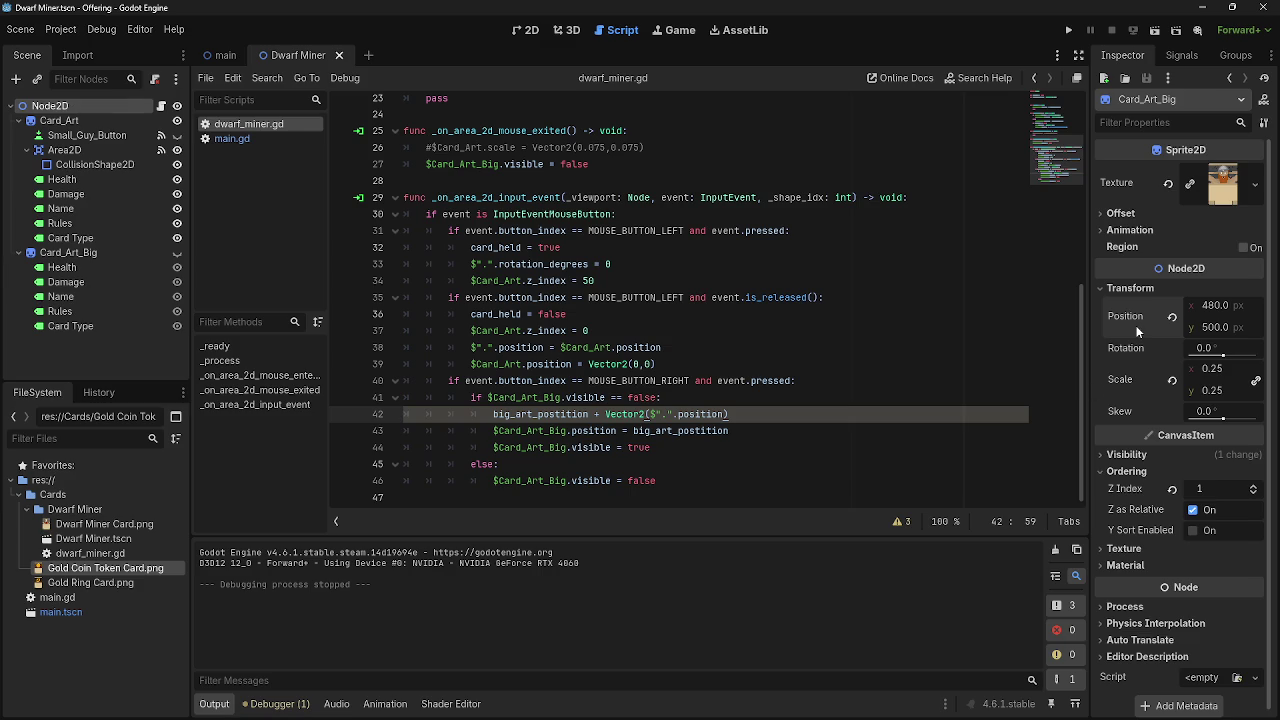
click(86, 105)
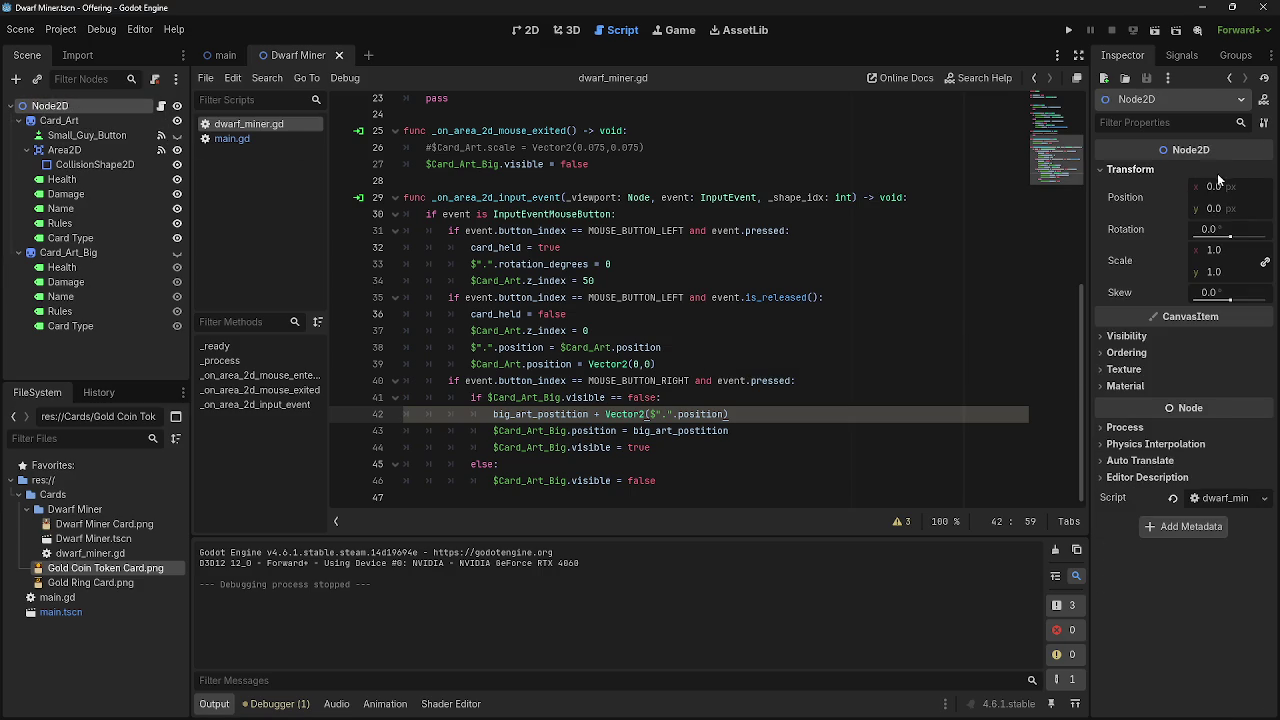
mouse_move(1133, 197)
mouse_down()
mouse_move(775, 383)
mouse_move(868, 392)
mouse_up()
key(ctrl+z)
key(alt+Tab)
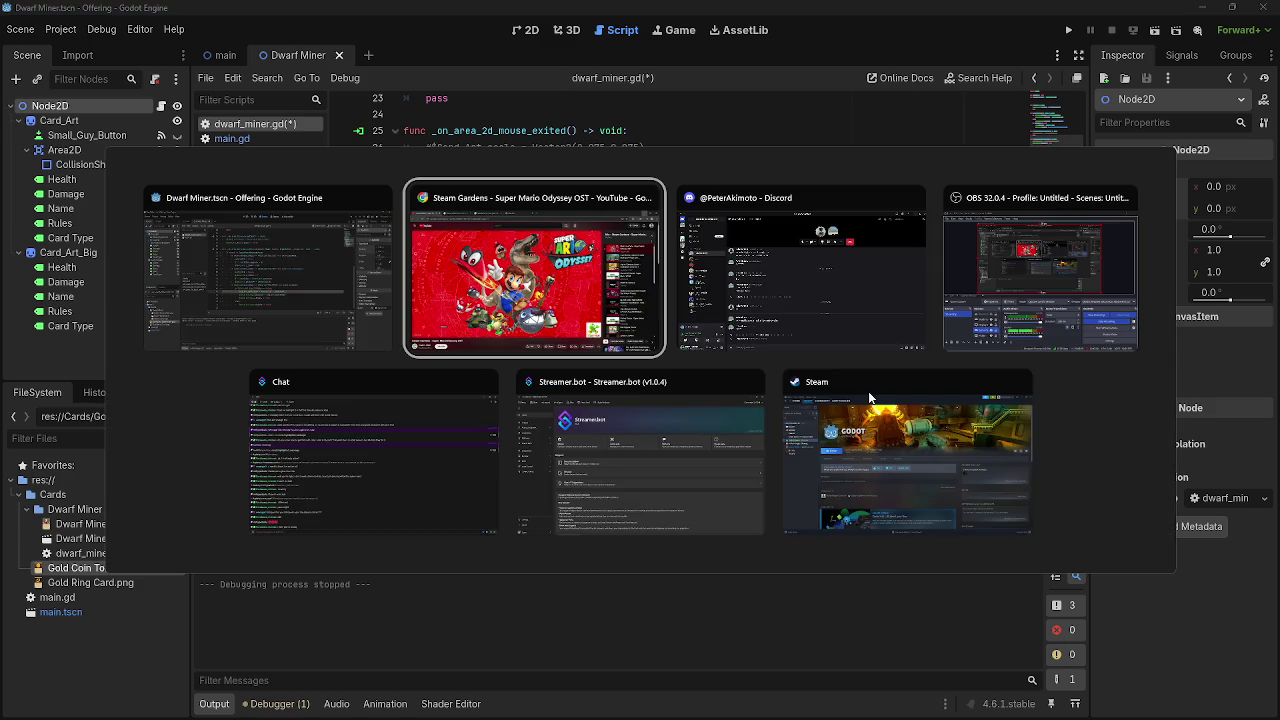
key(Tab)
key(Escape)
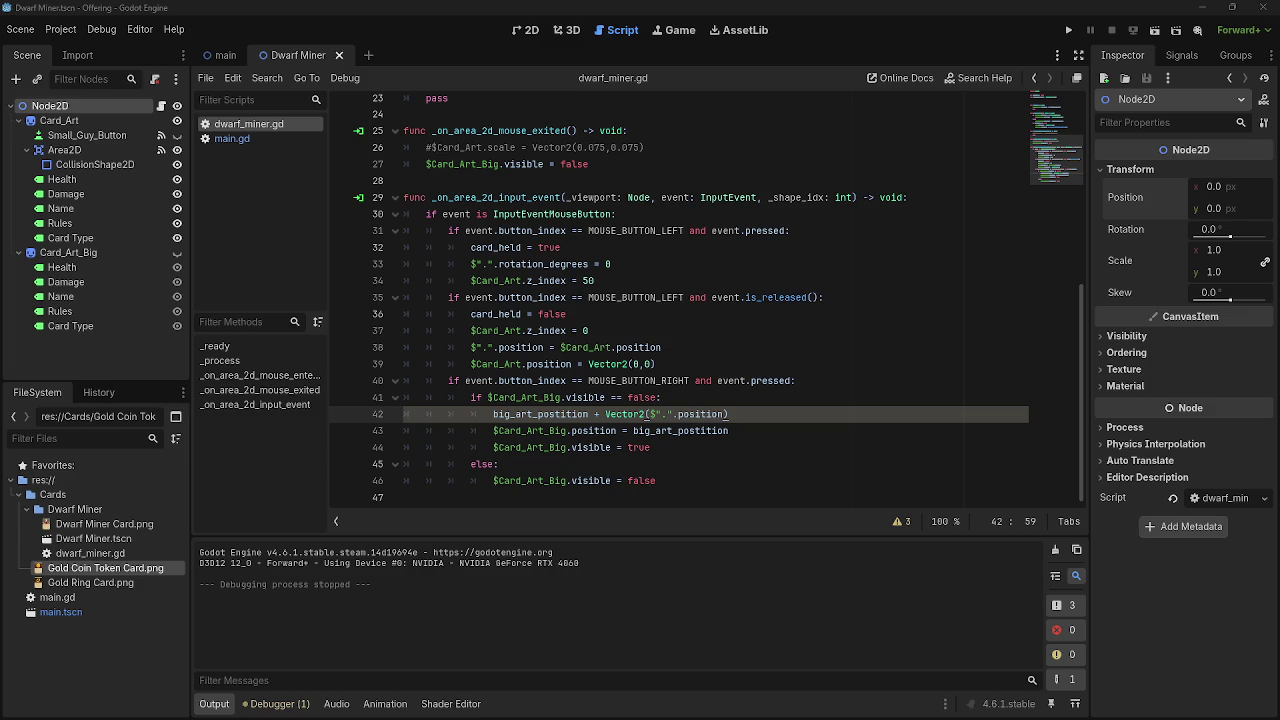
Delete $".".position from line 42's Vector2, leaving Vector2(), then run the game.
scroll(524, 393, up, 7)
scroll(524, 393, down, 7)
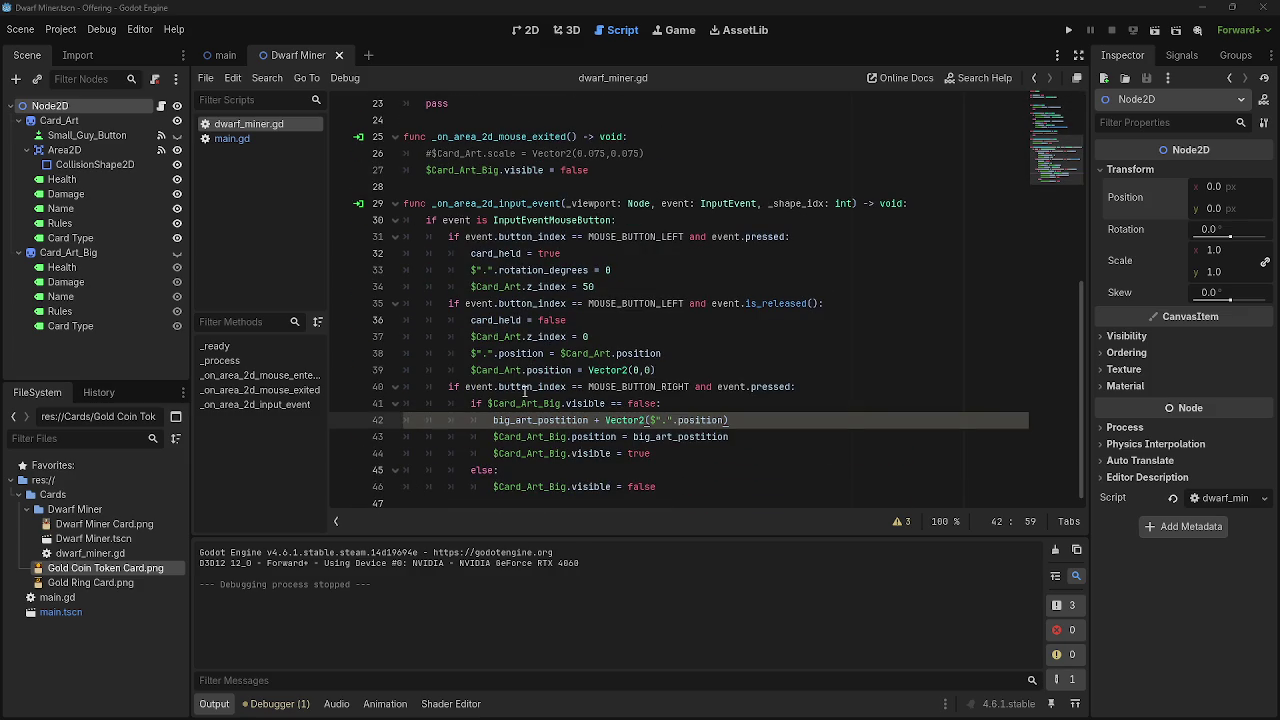
scroll(544, 374, up, 1)
scroll(544, 374, down, 1)
drag(764, 421, 628, 421)
key(shift+Right)
key(shift+Right)
key(shift+Right)
key(Delete)
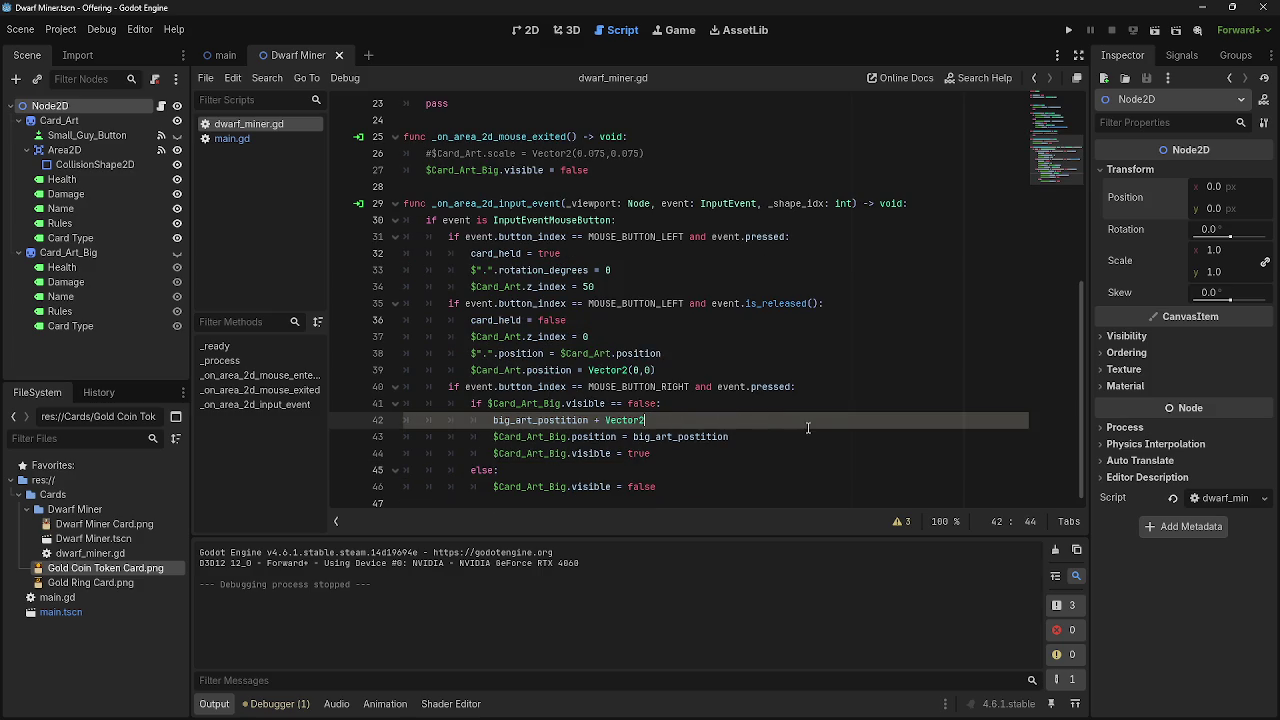
text(()
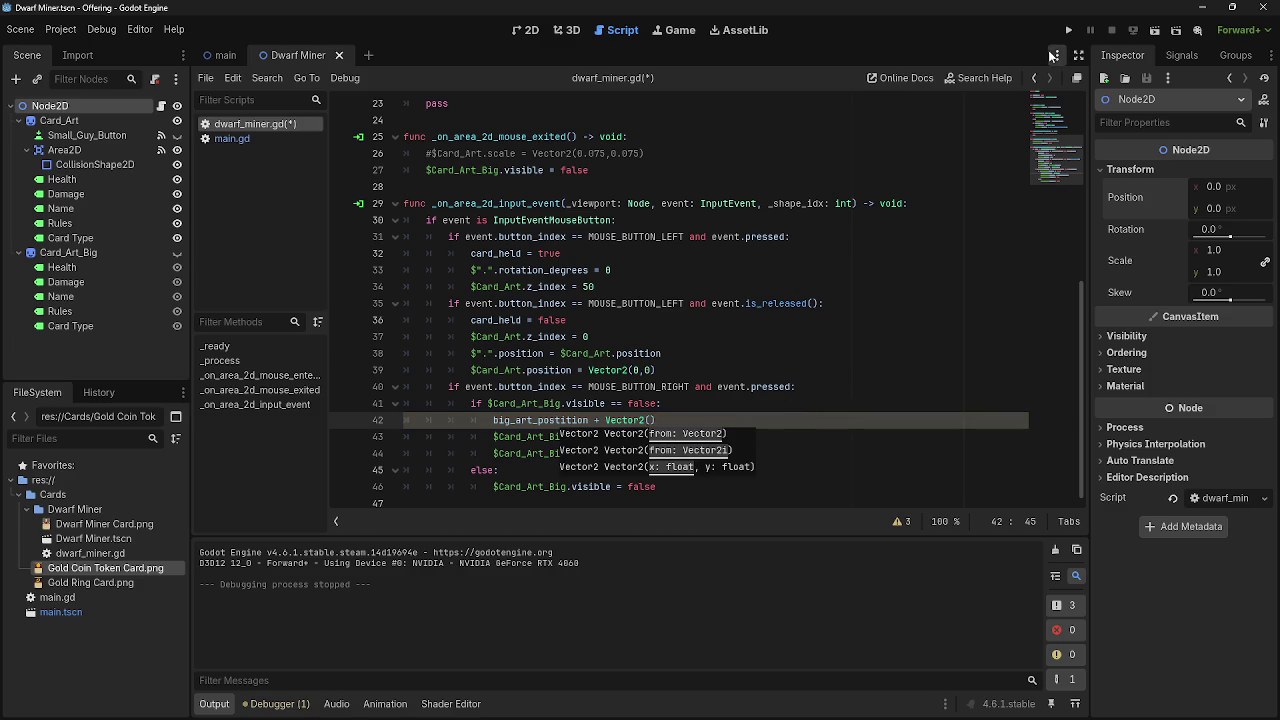
click(1066, 31)
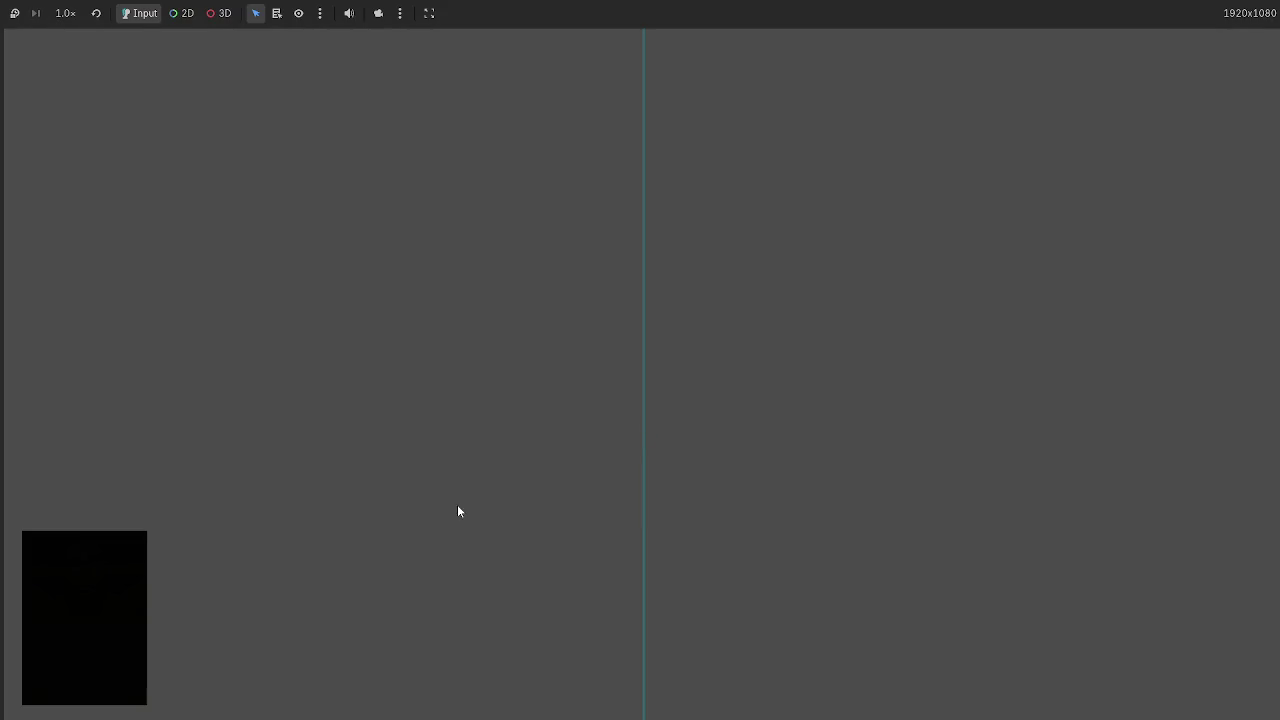
mouse_move(614, 630)
mouse_down()
mouse_move(374, 371)
mouse_move(376, 388)
mouse_move(304, 316)
mouse_move(328, 306)
mouse_up()
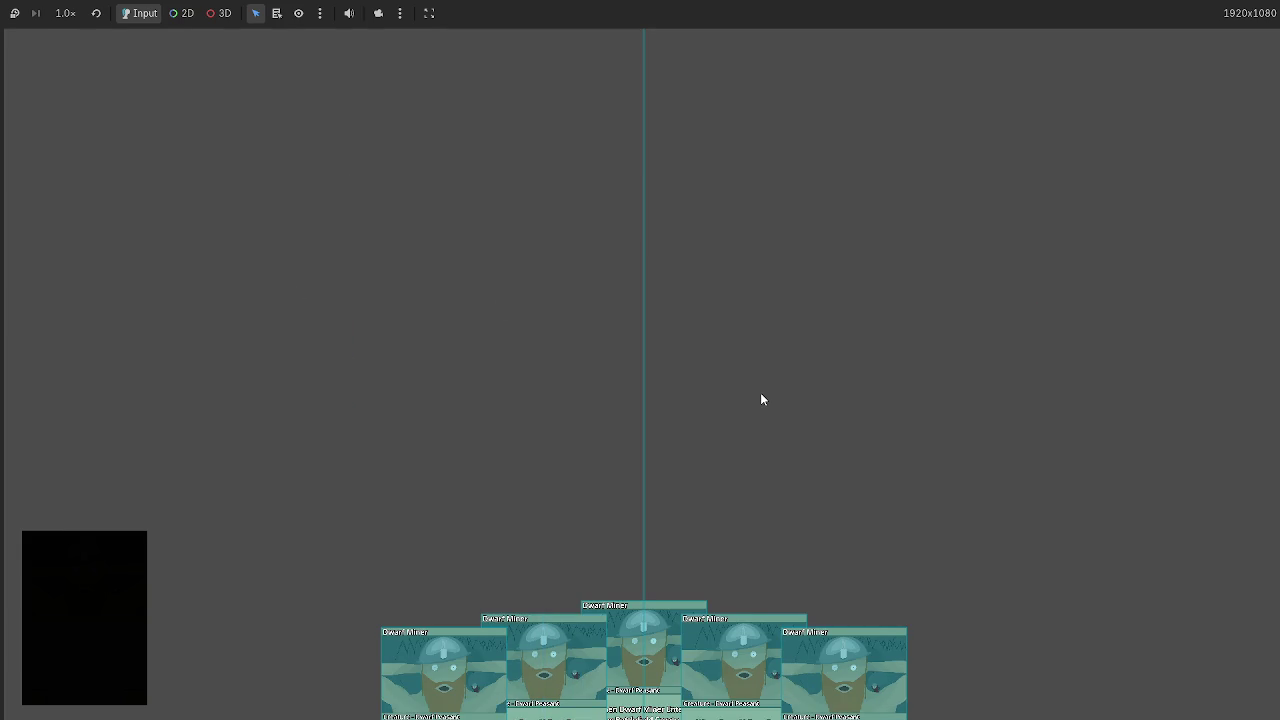
key(F8)
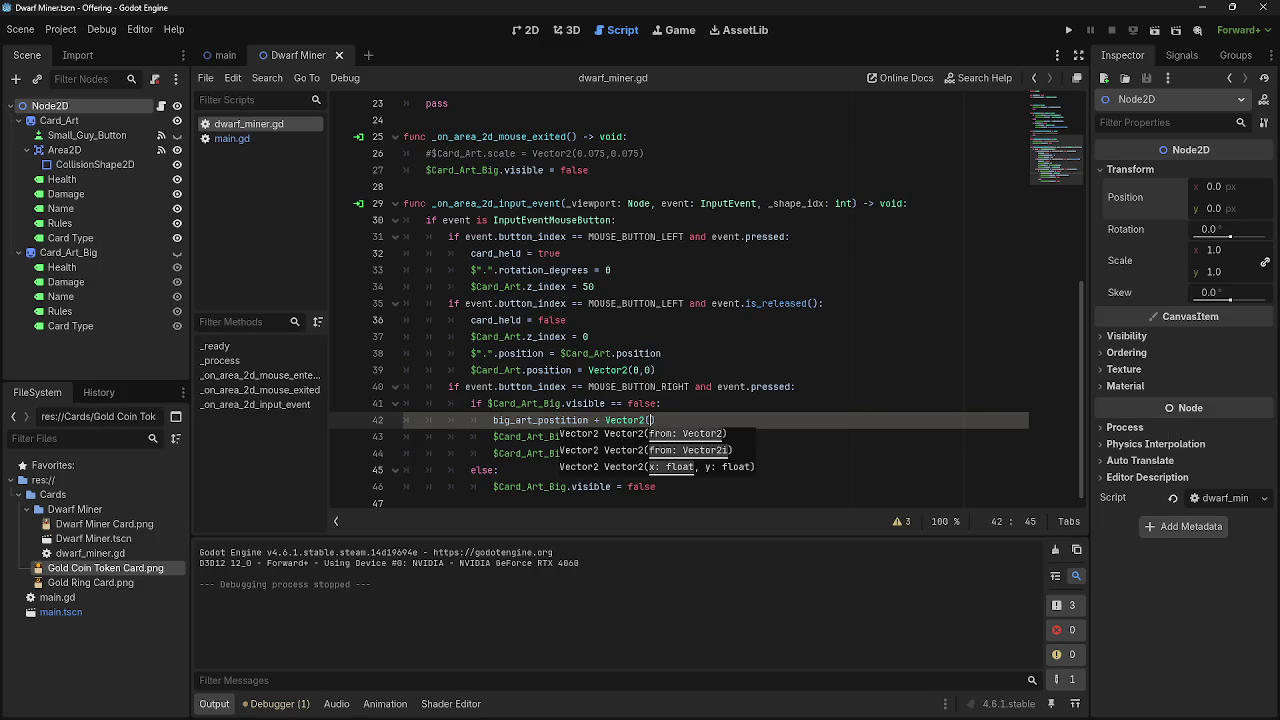
key(alt+Tab)
key(alt+Tab)
key(alt+Tab)
key(alt+Tab)
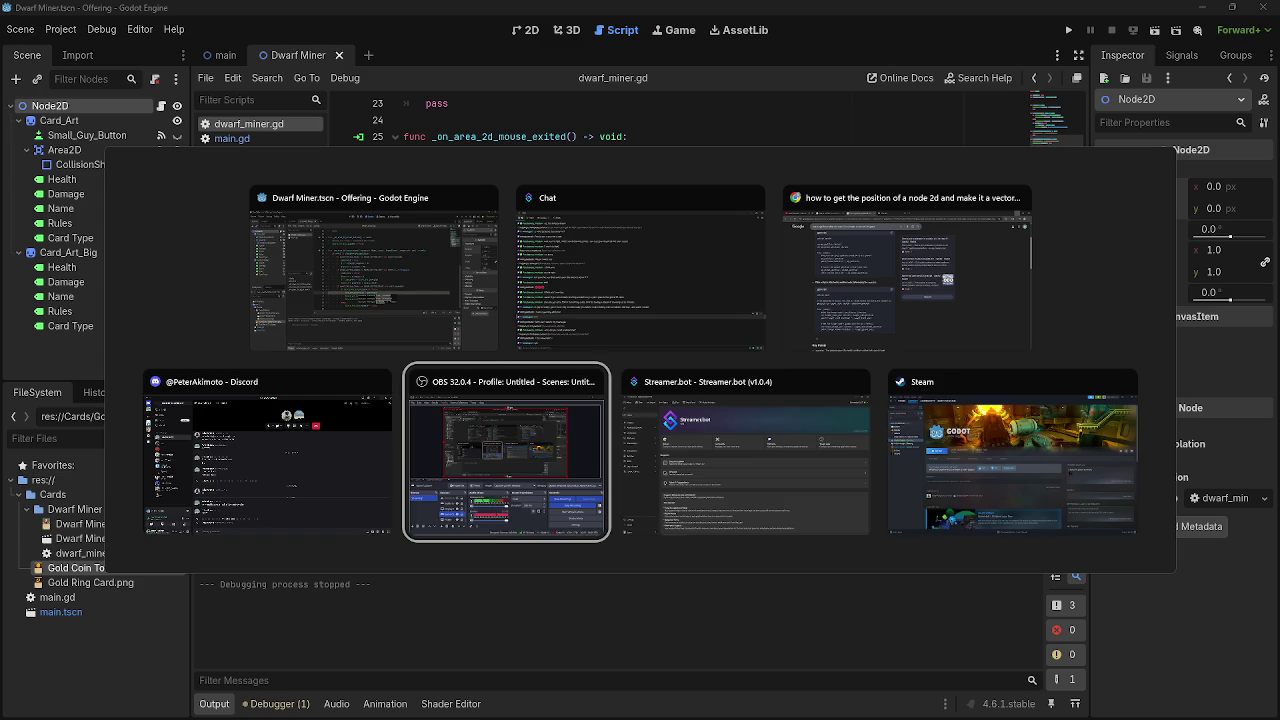
key(Escape)
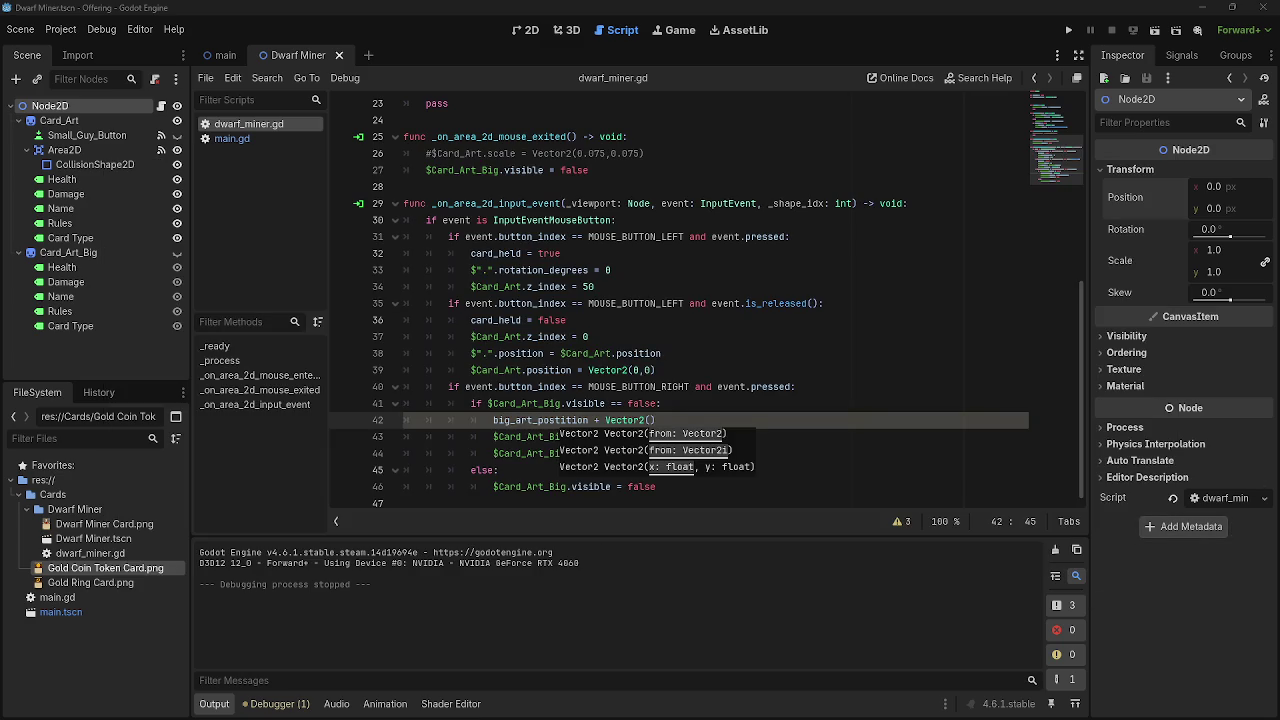
mouse_move(437, 710)
click(660, 420)
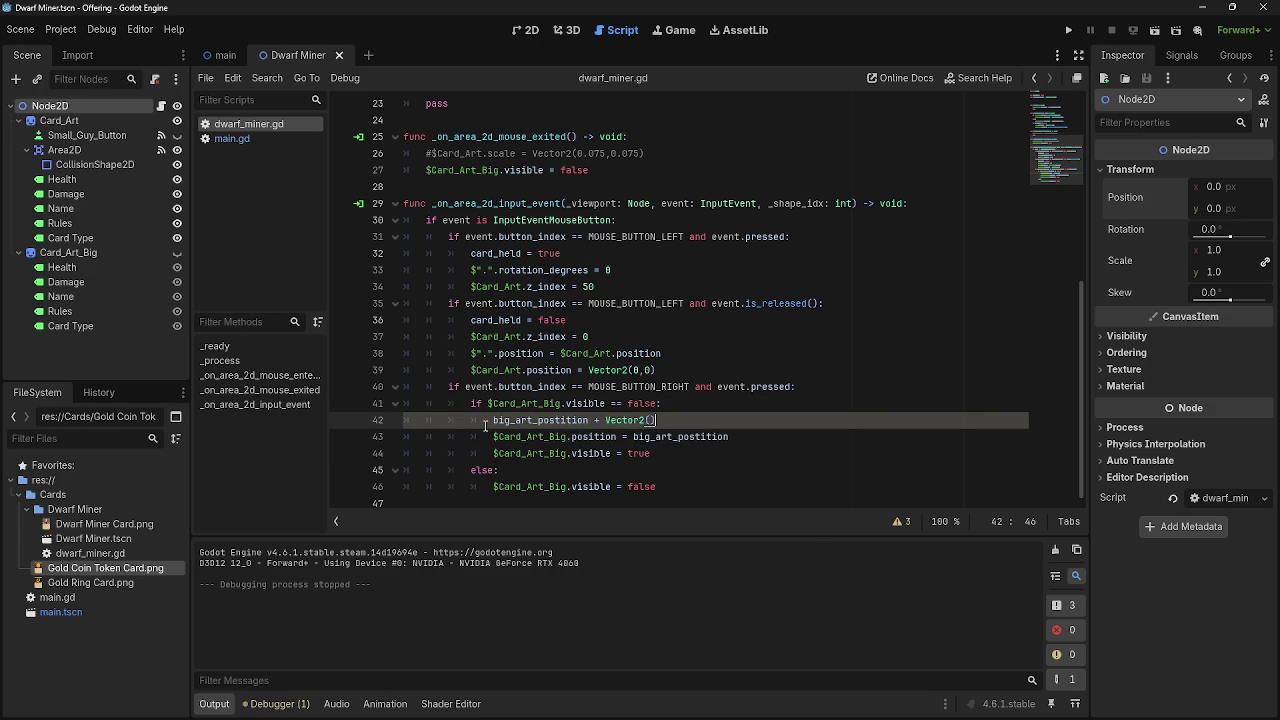
scroll(484, 430, up, 7)
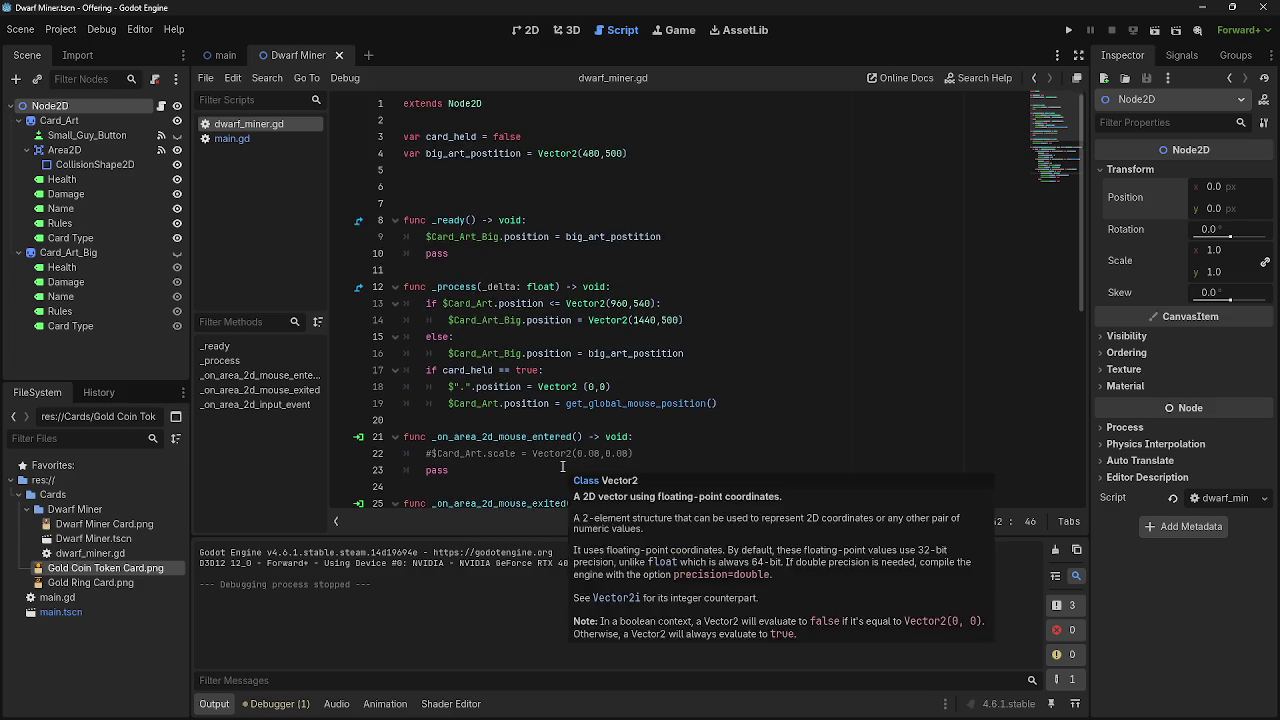
scroll(562, 466, down, 7)
click(695, 406)
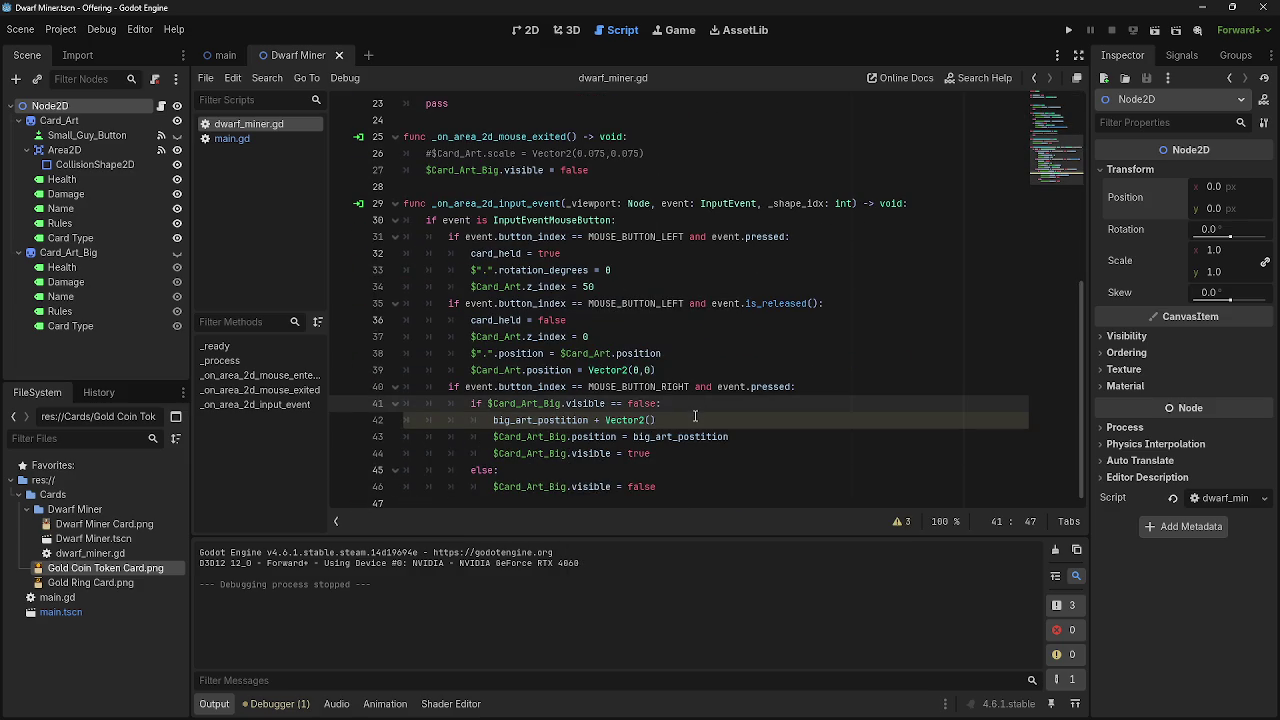
Insert a blank line 42 and replace Vector2() on line 43 with + main_node_position.
key(Return)
drag(656, 437, 599, 437)
text(+)
click(696, 424)
click(670, 440)
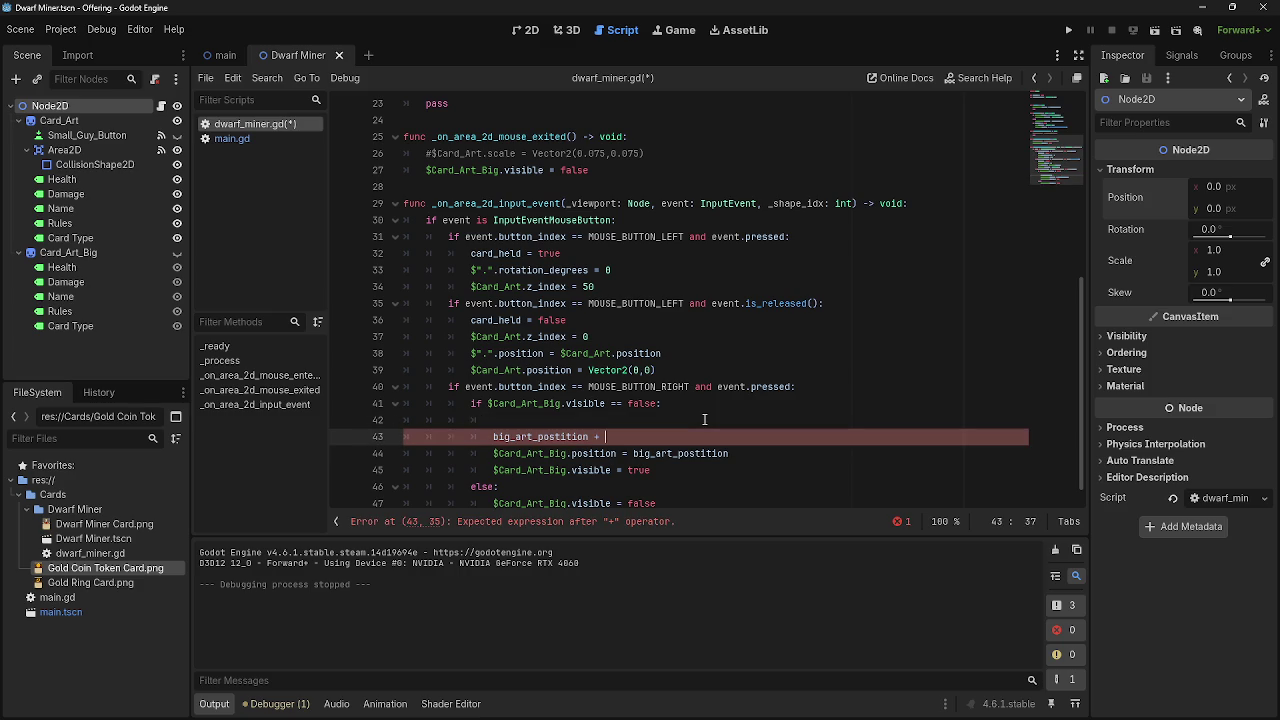
text(main)
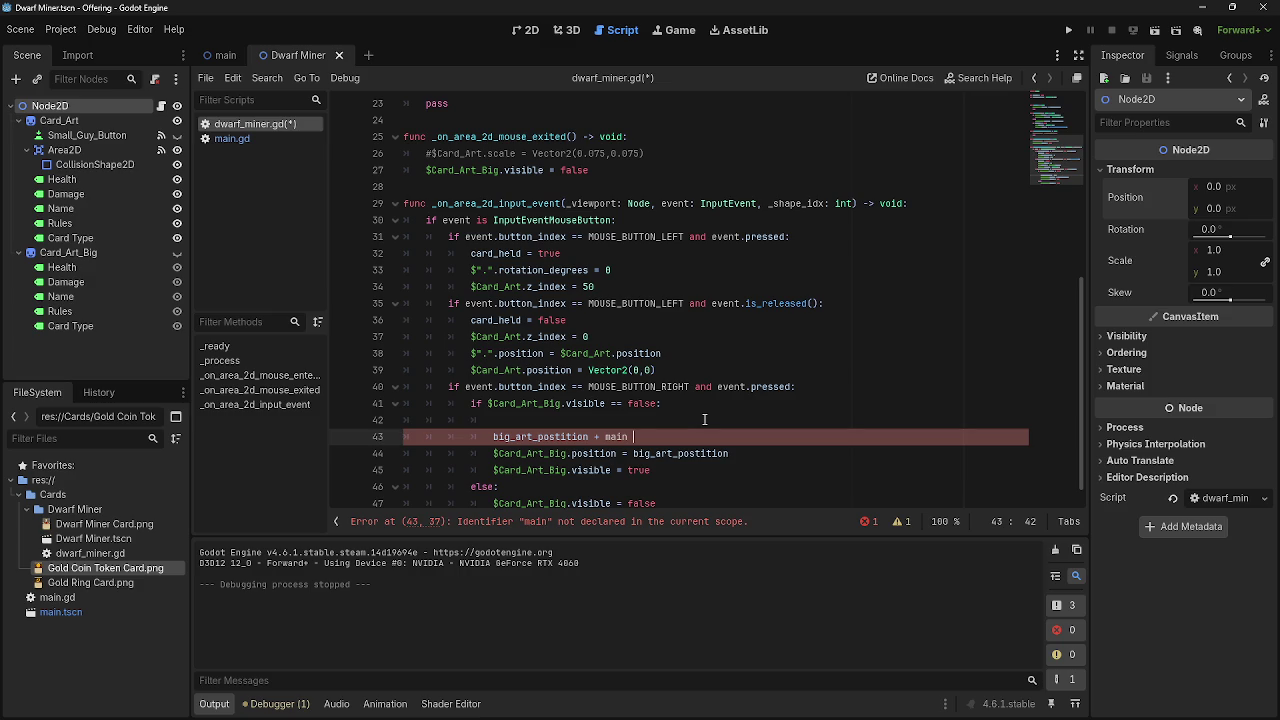
text(_)
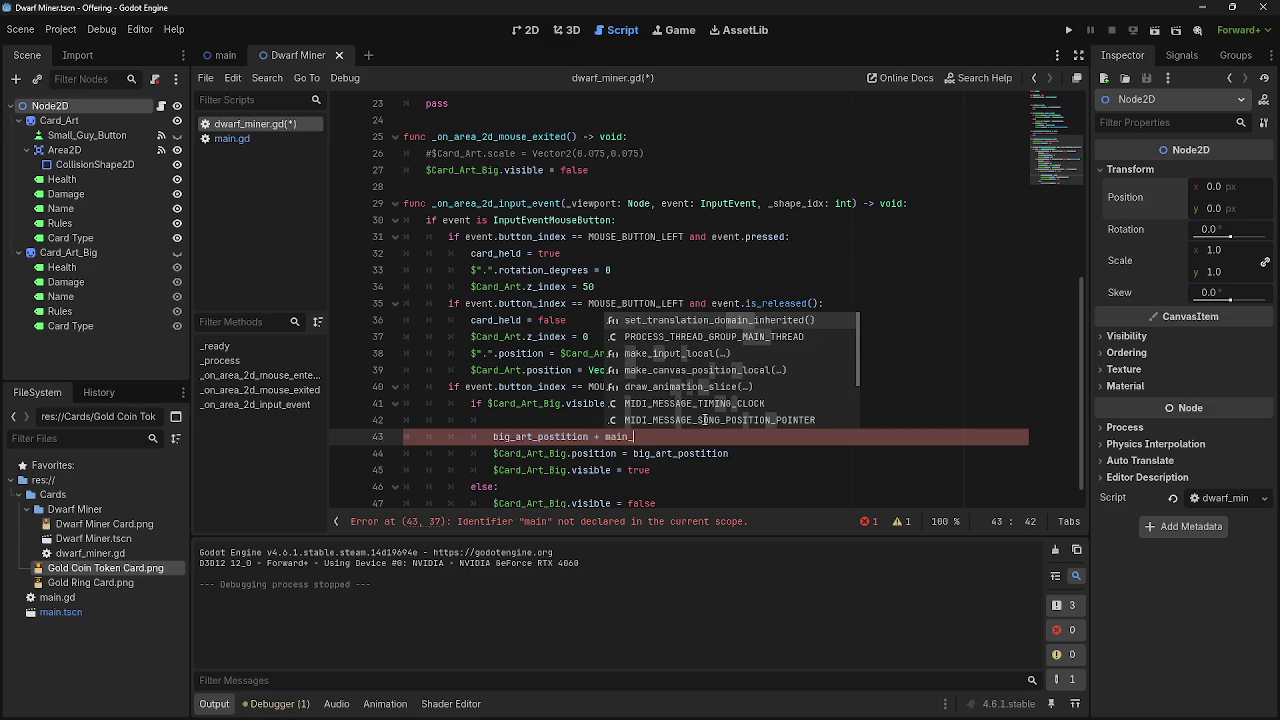
text(node_)
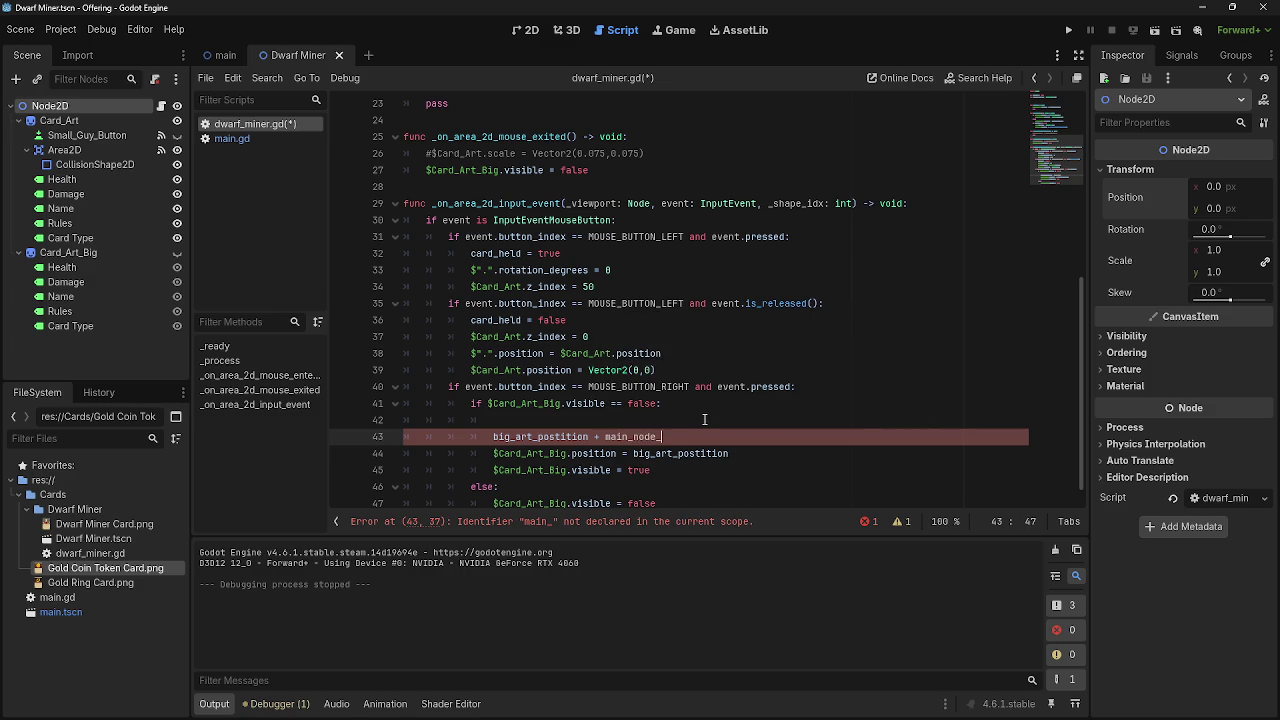
text(position)
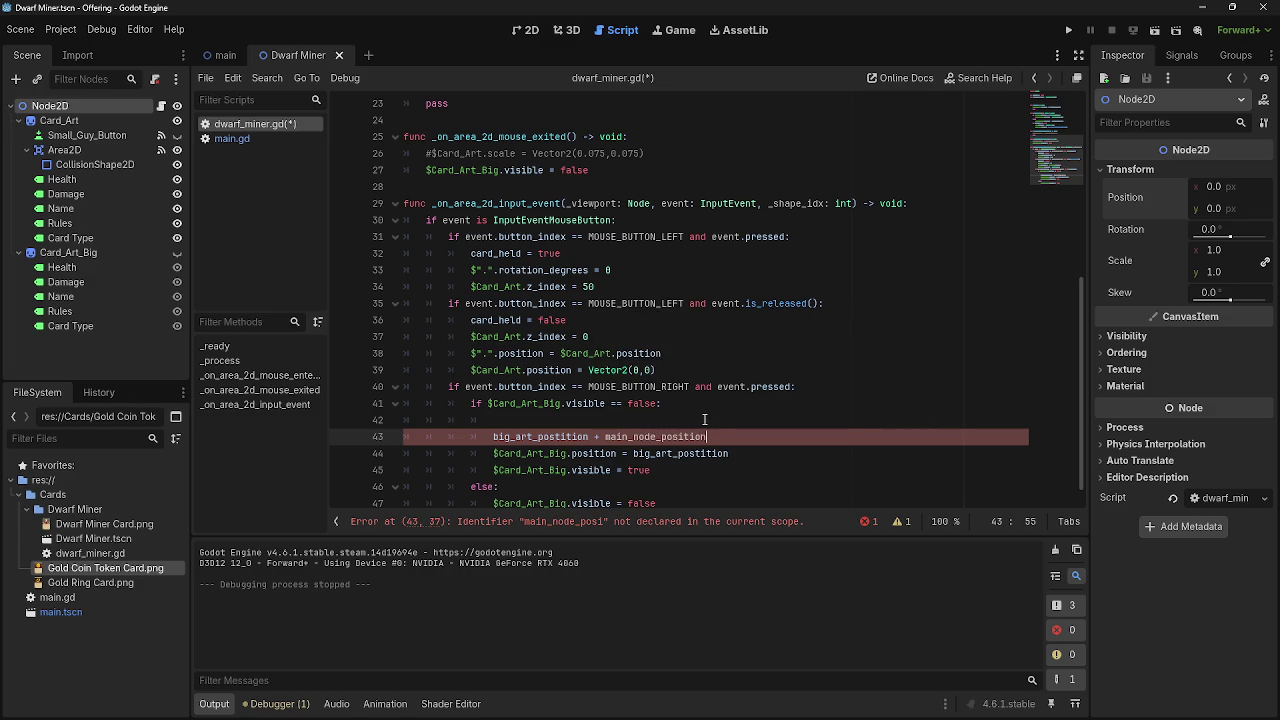
mouse_move(718, 438)
mouse_down()
mouse_move(605, 452)
mouse_move(607, 430)
mouse_up()
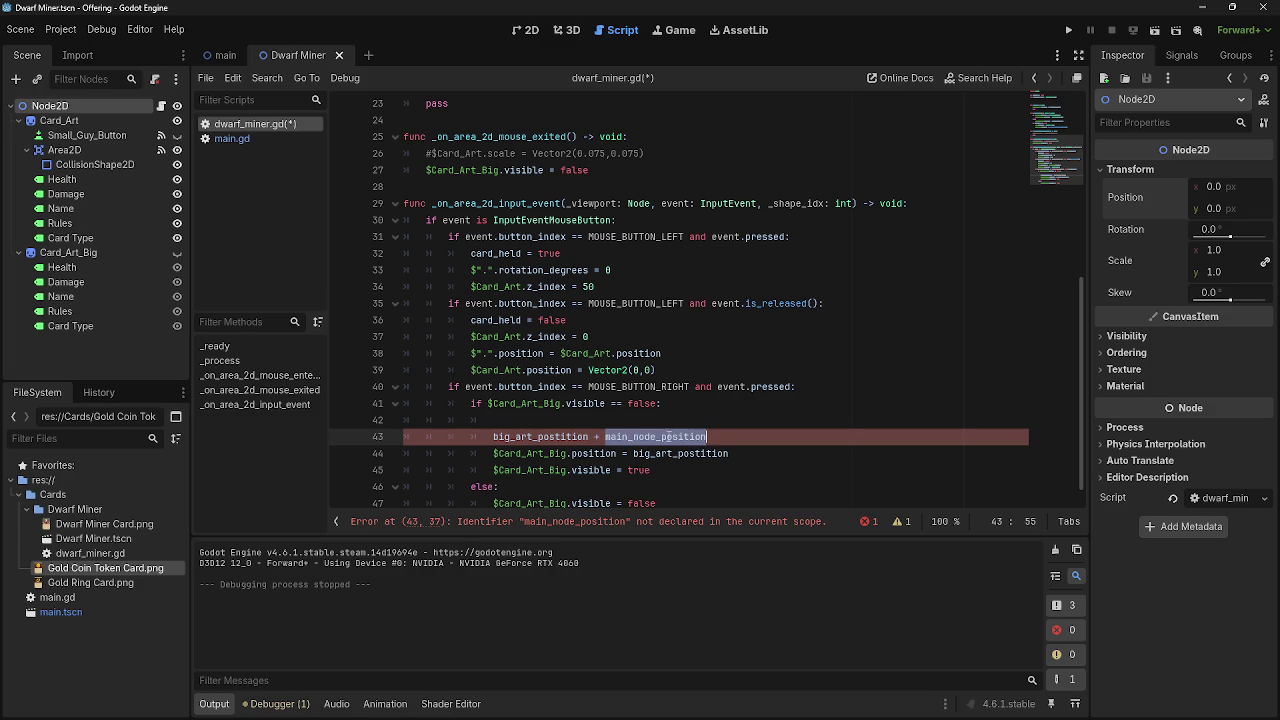
Write var main_node_position = $".".position on the new line 42.
click(657, 416)
text(var main_node_position )
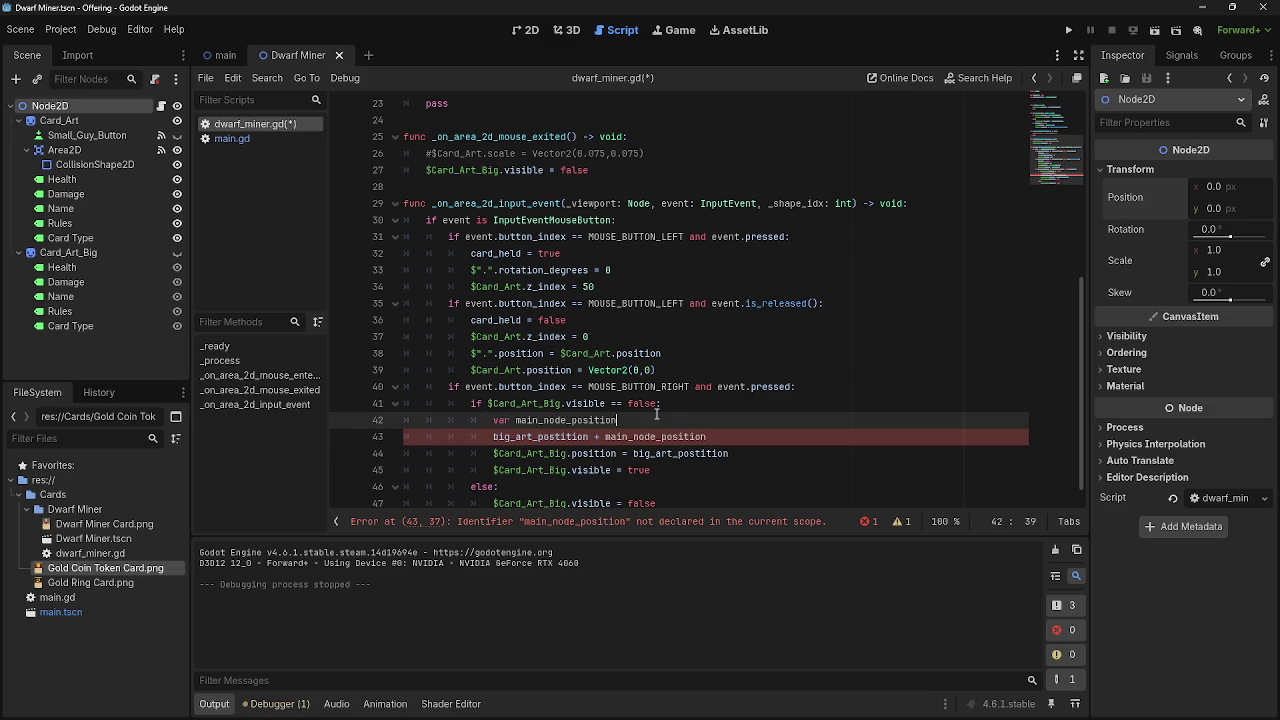
text(= ve)
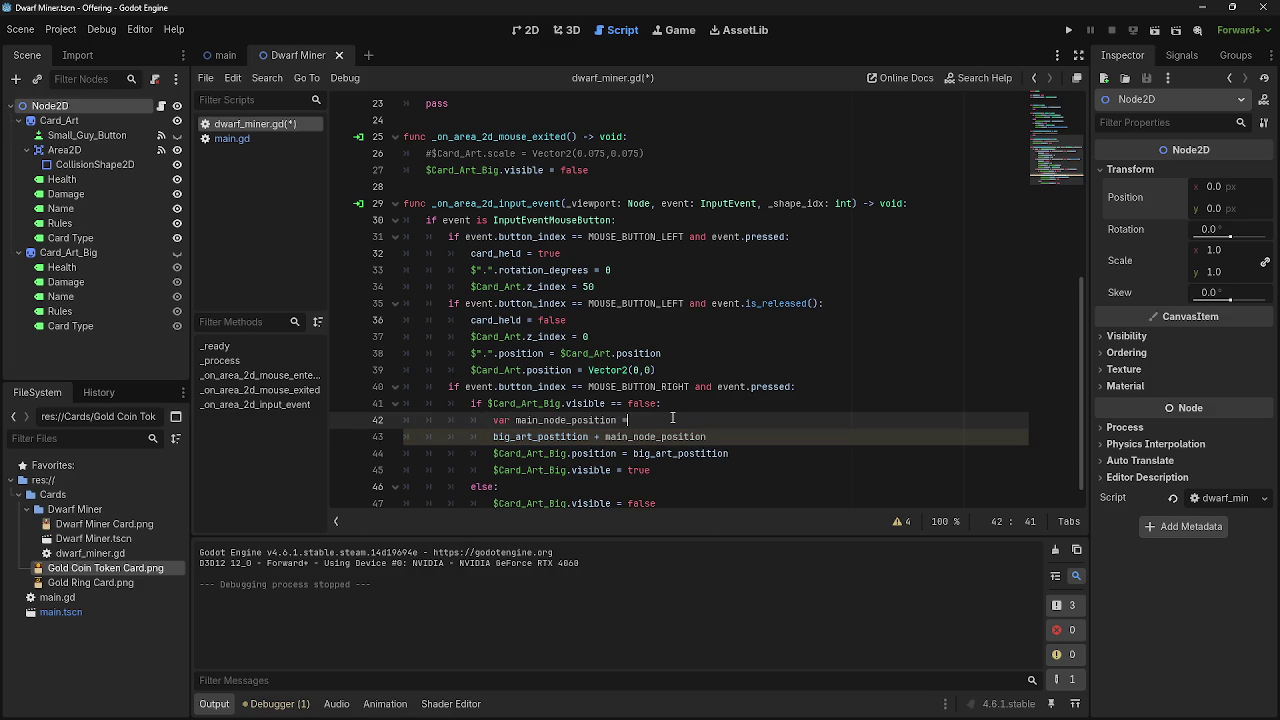
key(Return)
key(BackSpace)
key(BackSpace)
key(BackSpace)
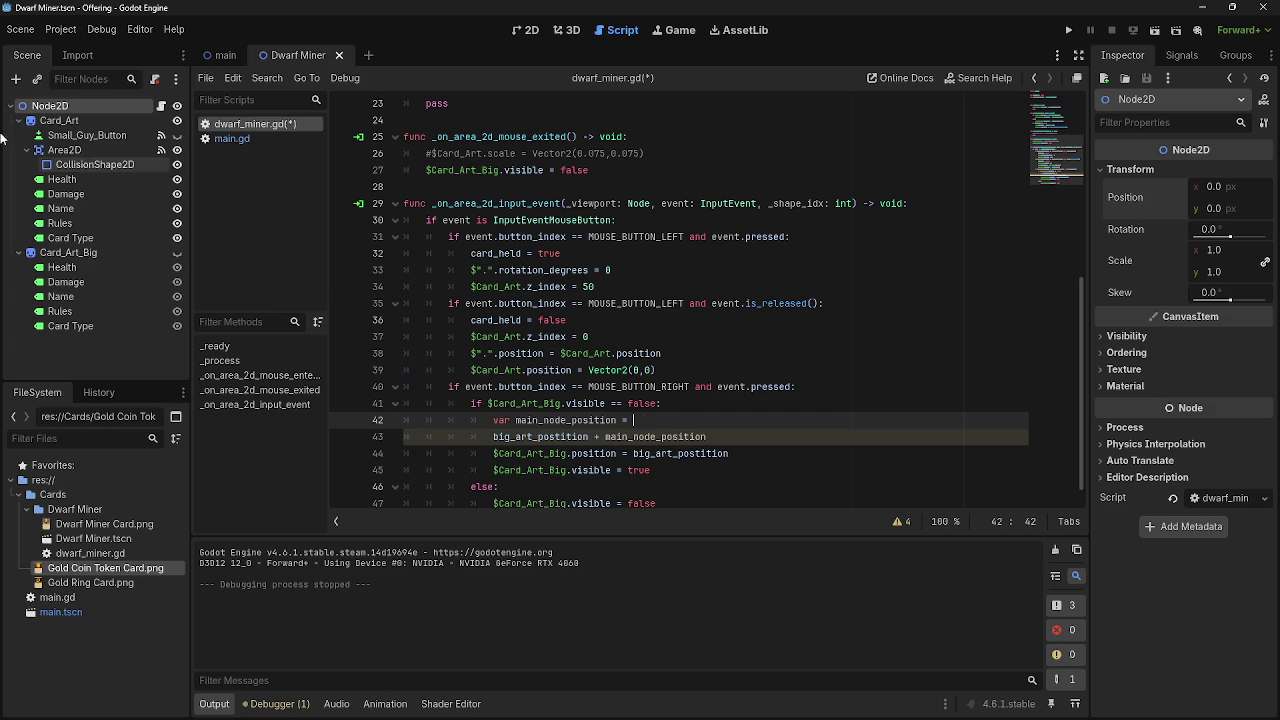
text($".")
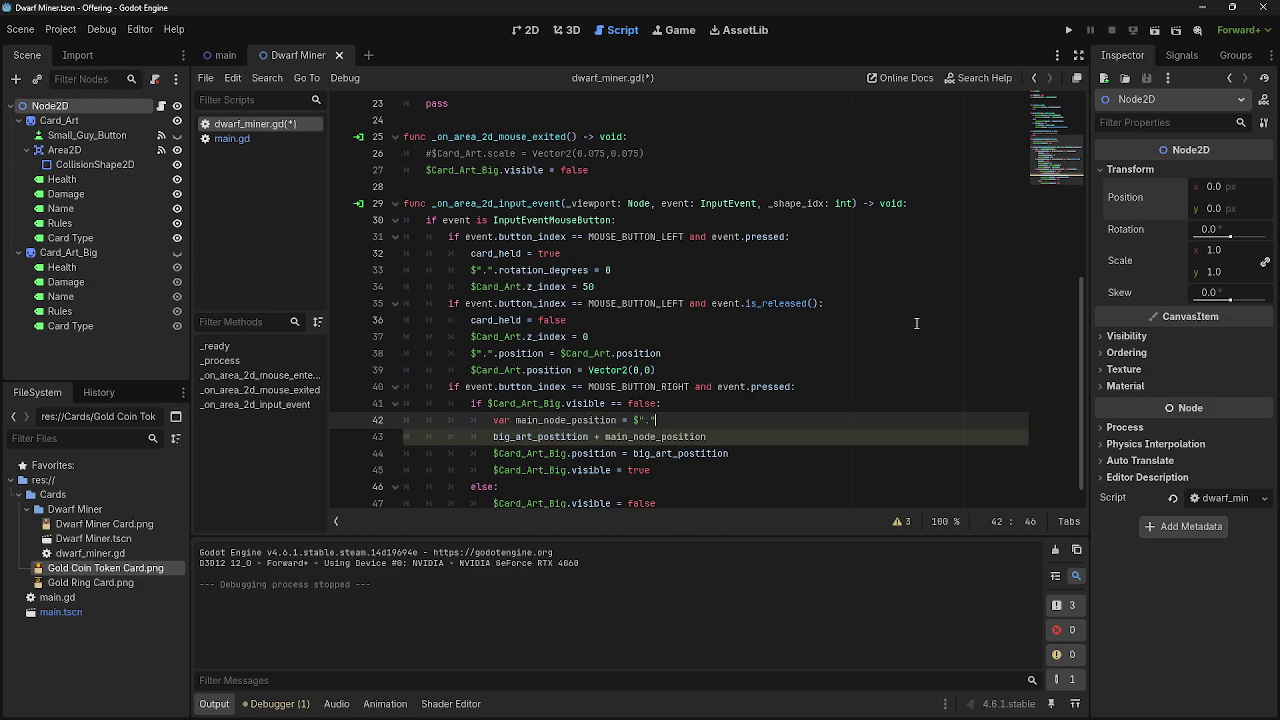
text(.position)
Add print(big_art_postition) below line 43 and run the game.
click(786, 470)
click(790, 440)
key(Return)
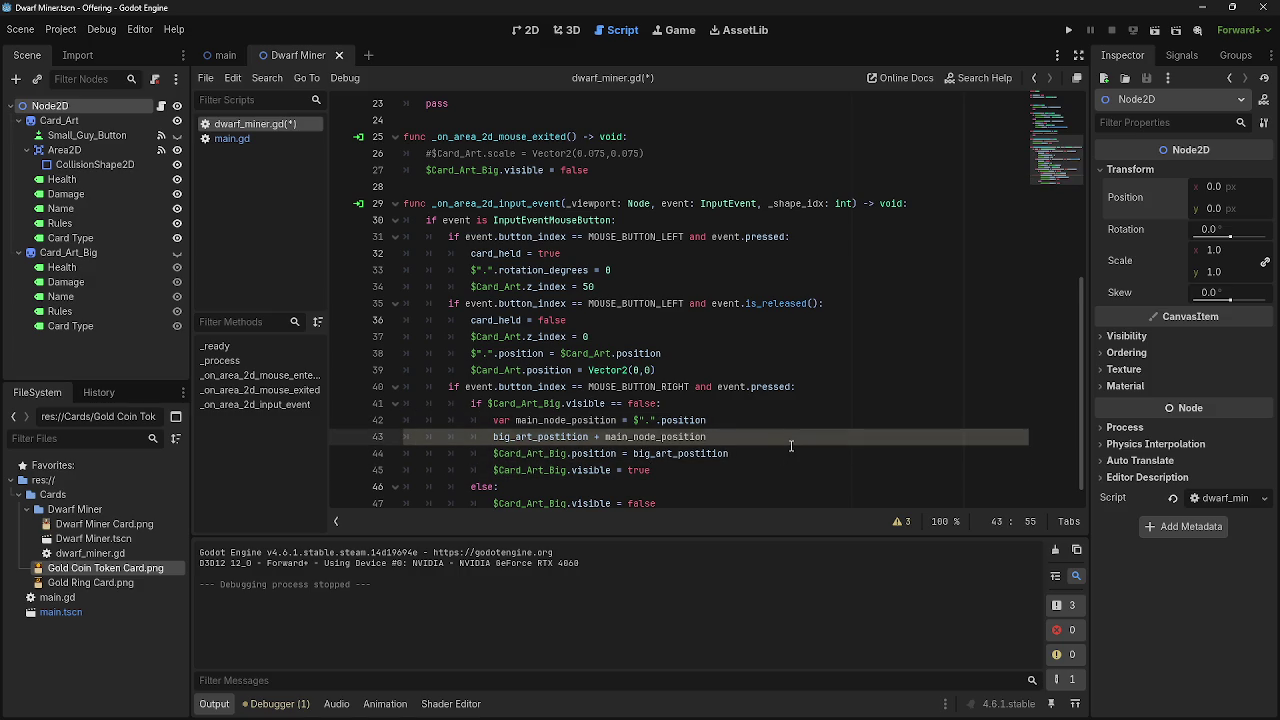
text(print _big)
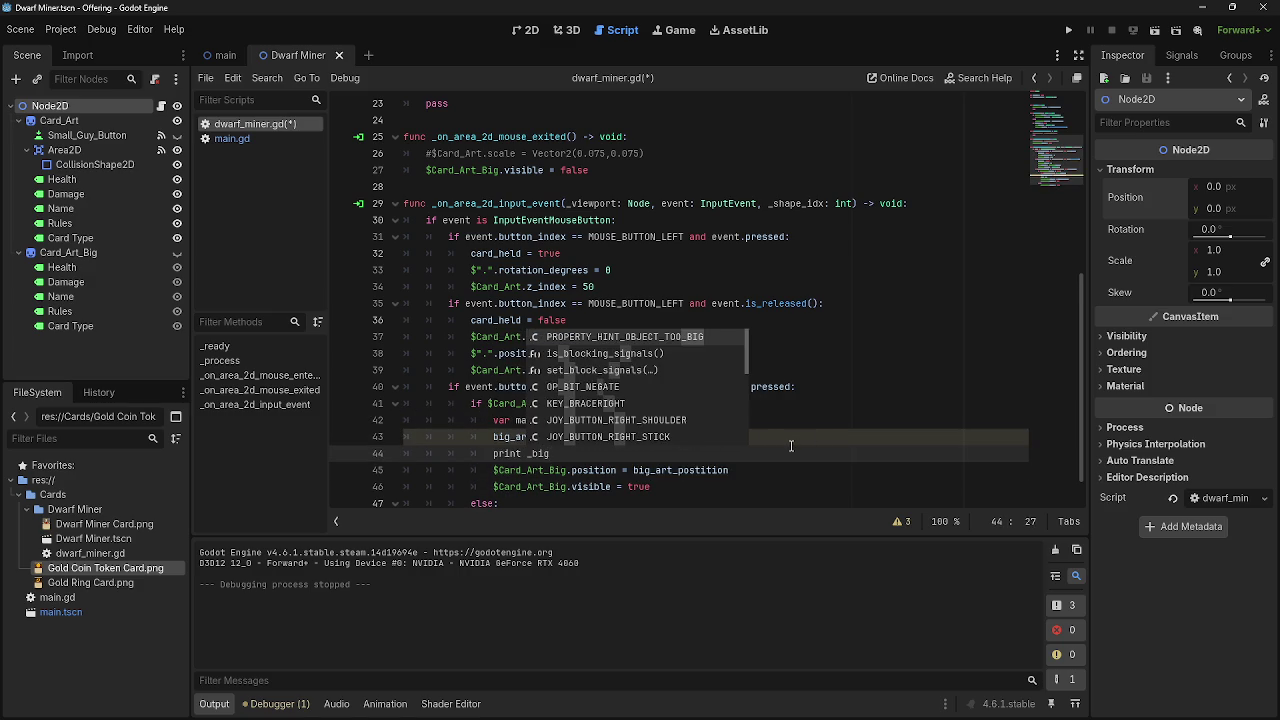
key(BackSpace)
text((bigar)
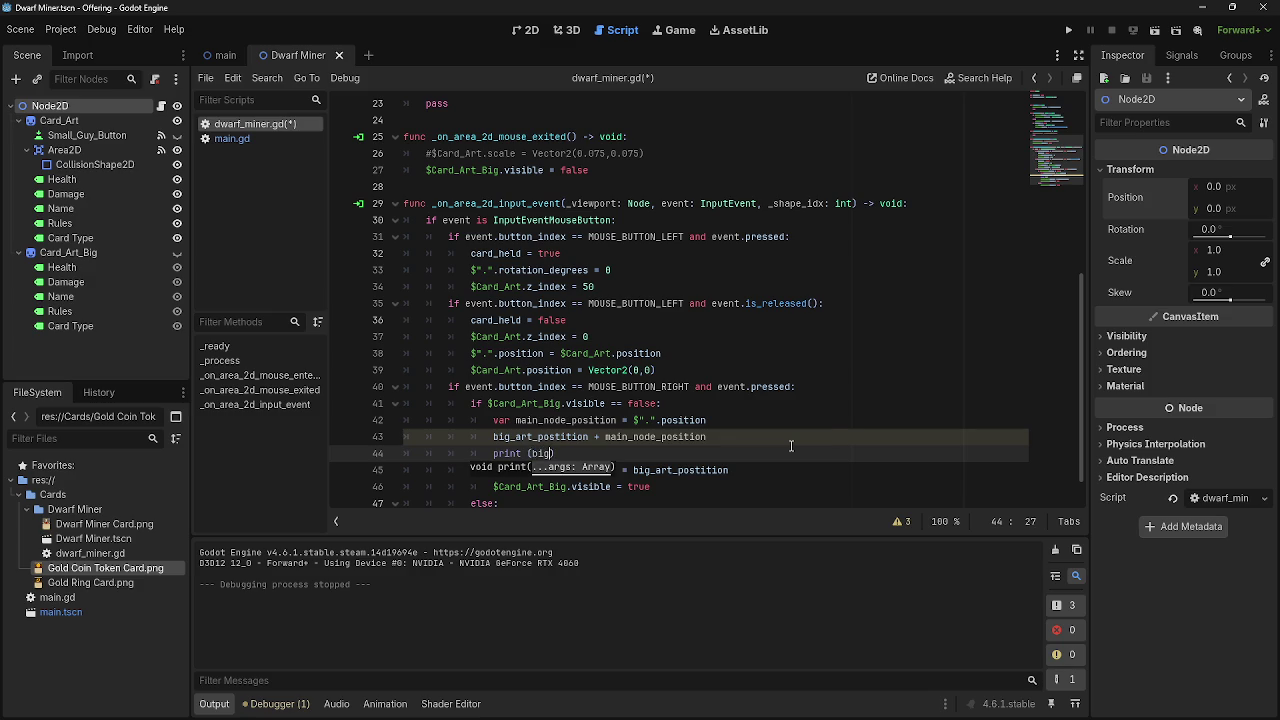
key(Return)
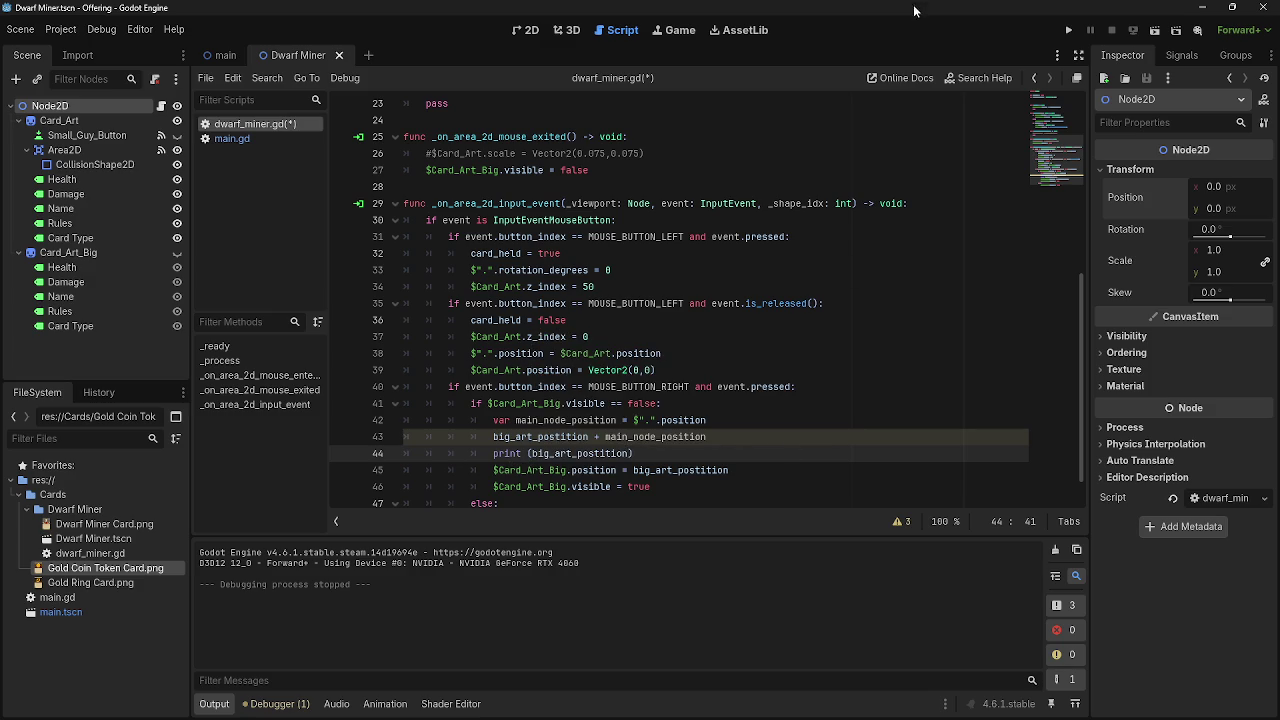
click(1068, 30)
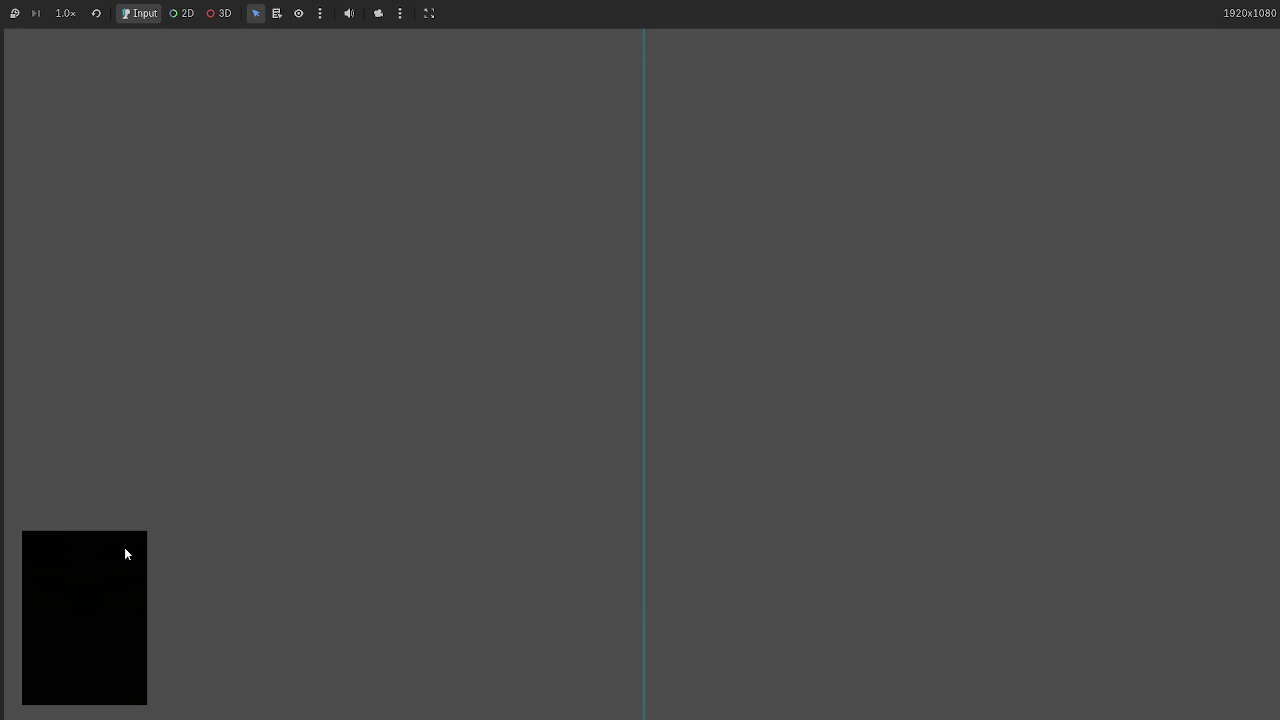
right_click(644, 633)
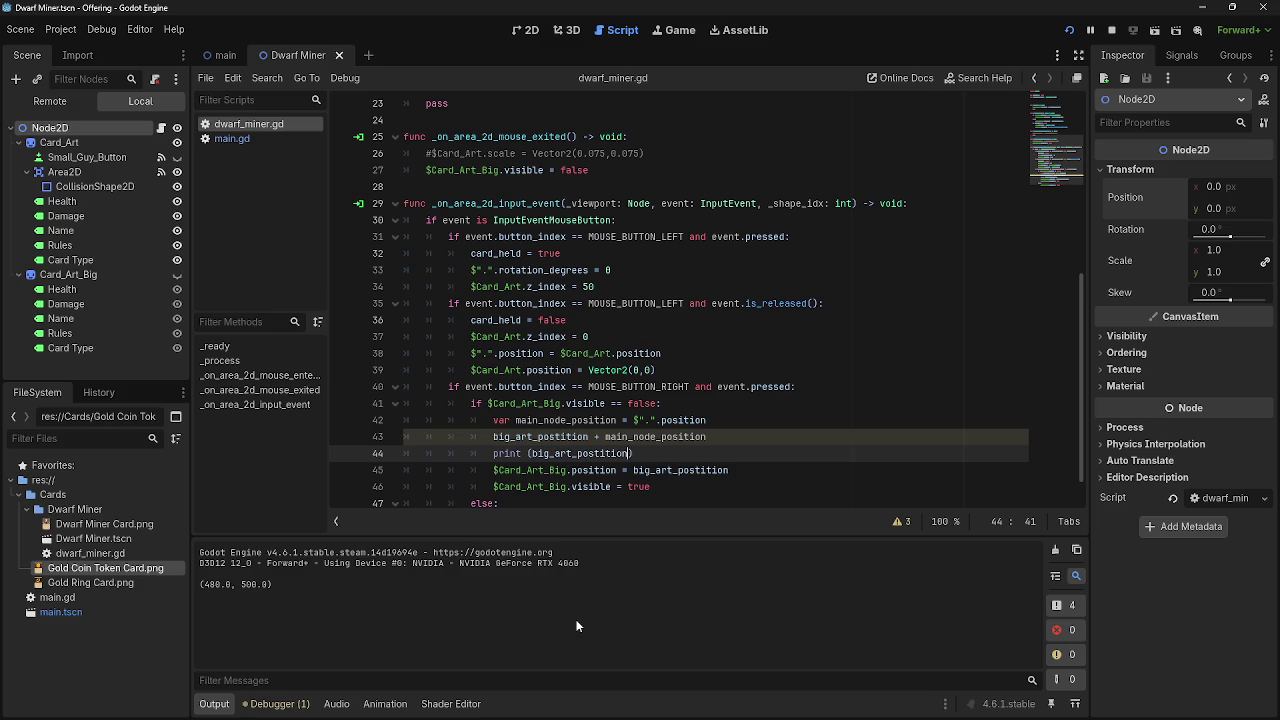
scroll(704, 453, down, 1)
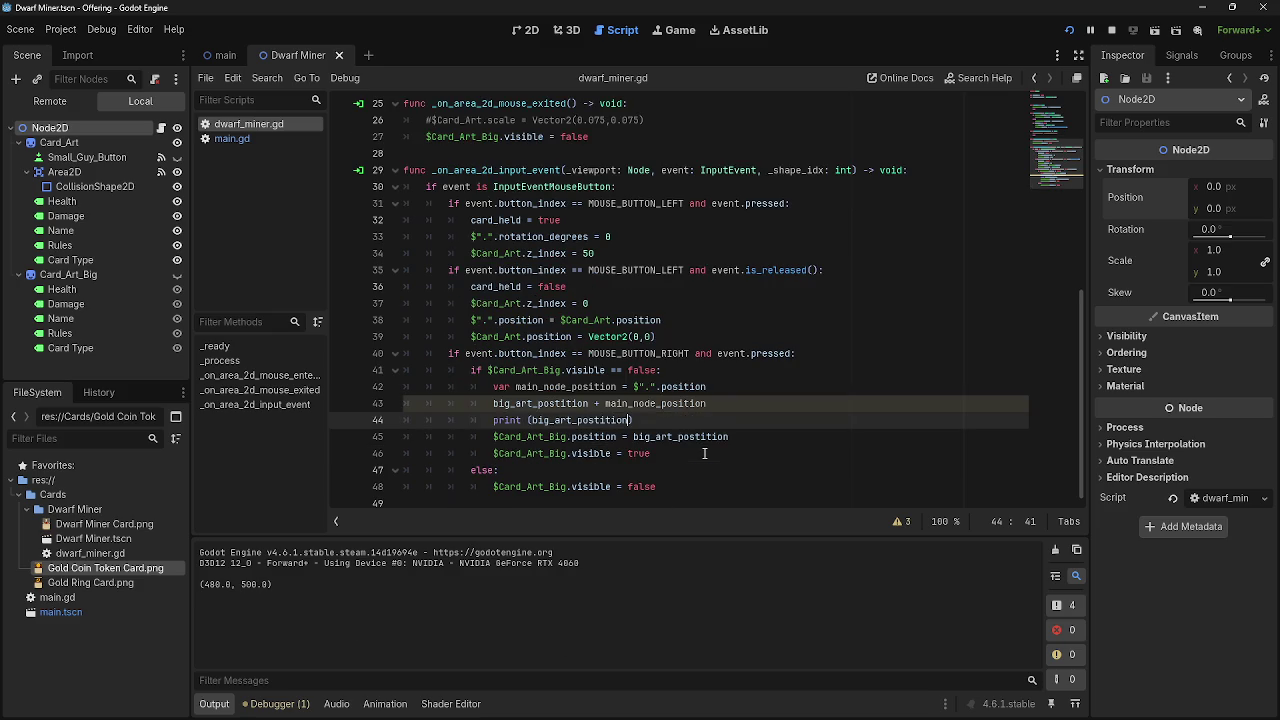
scroll(704, 453, up, 7)
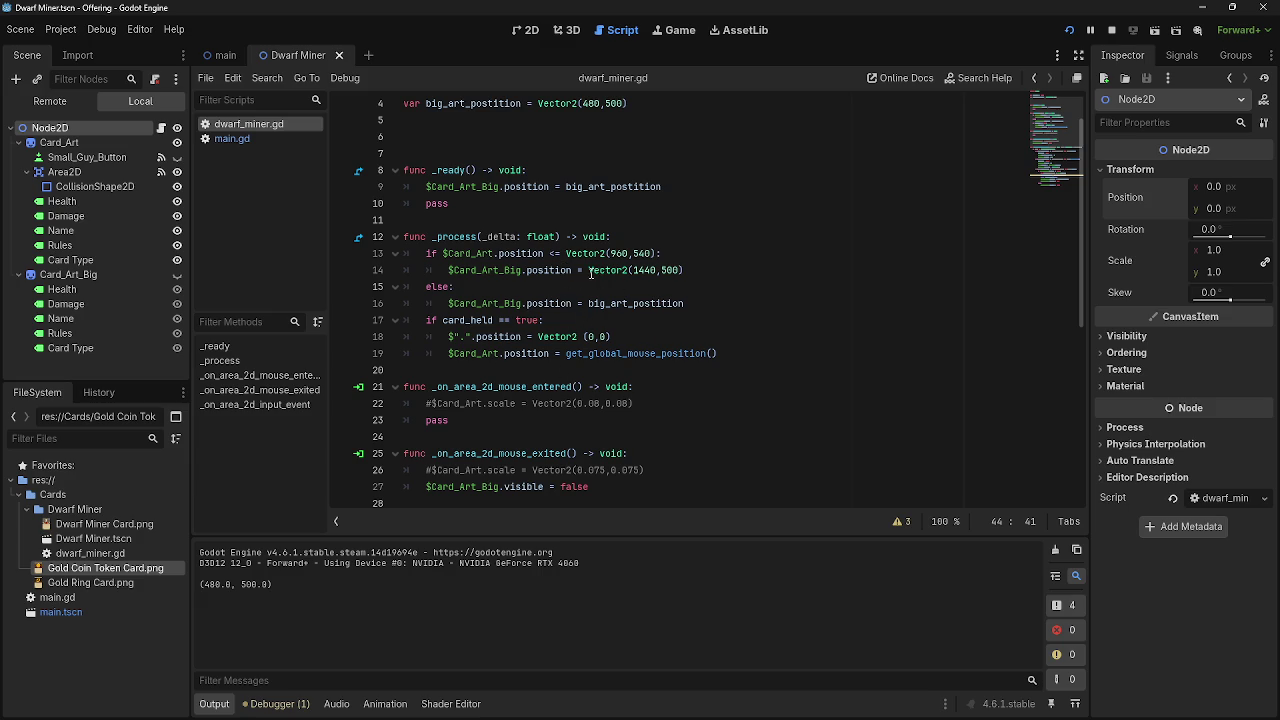
drag(590, 272, 684, 272)
click(756, 277)
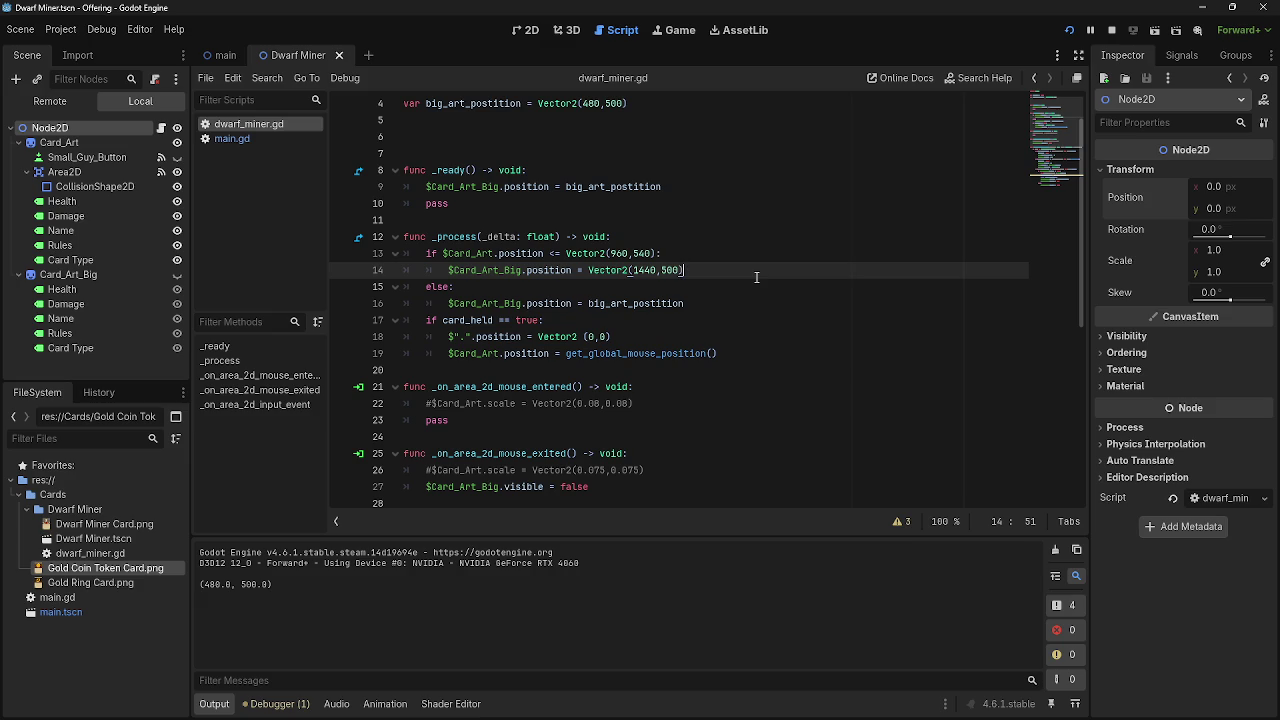
Change line 43 to big_art_postition += main_node_position, then stop and relaunch the game.
scroll(756, 277, up, 1)
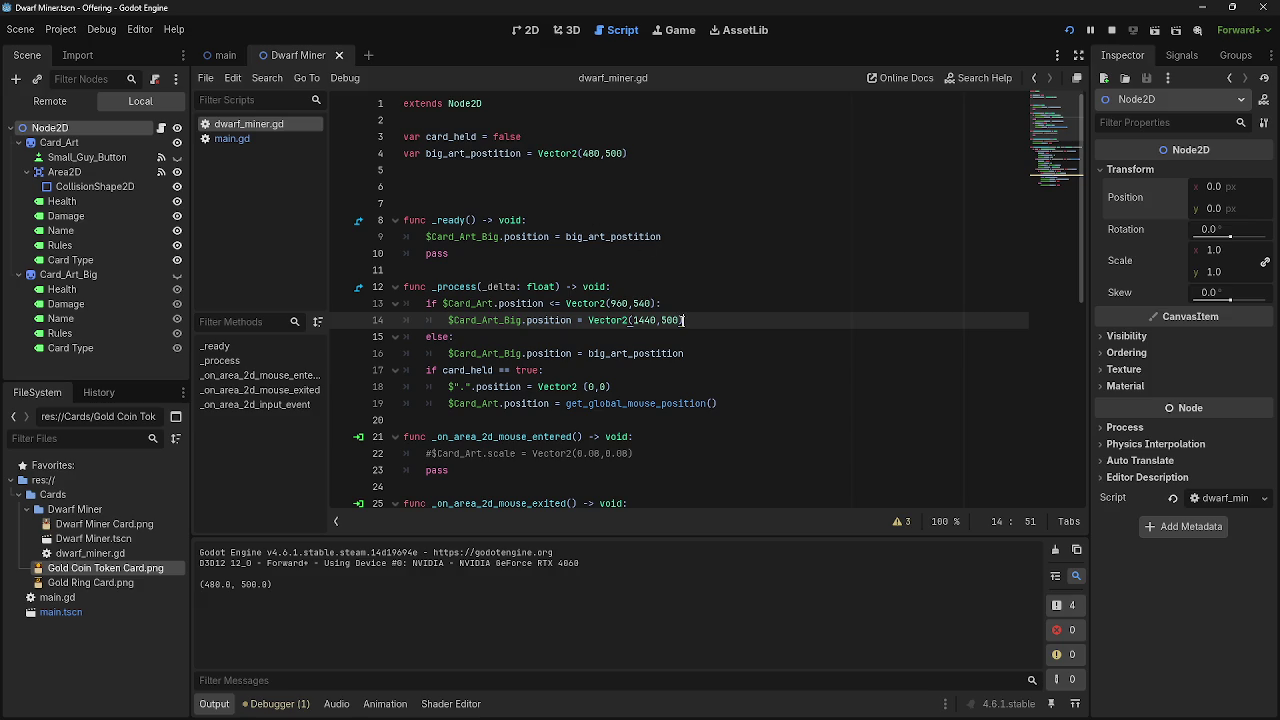
scroll(683, 320, down, 8)
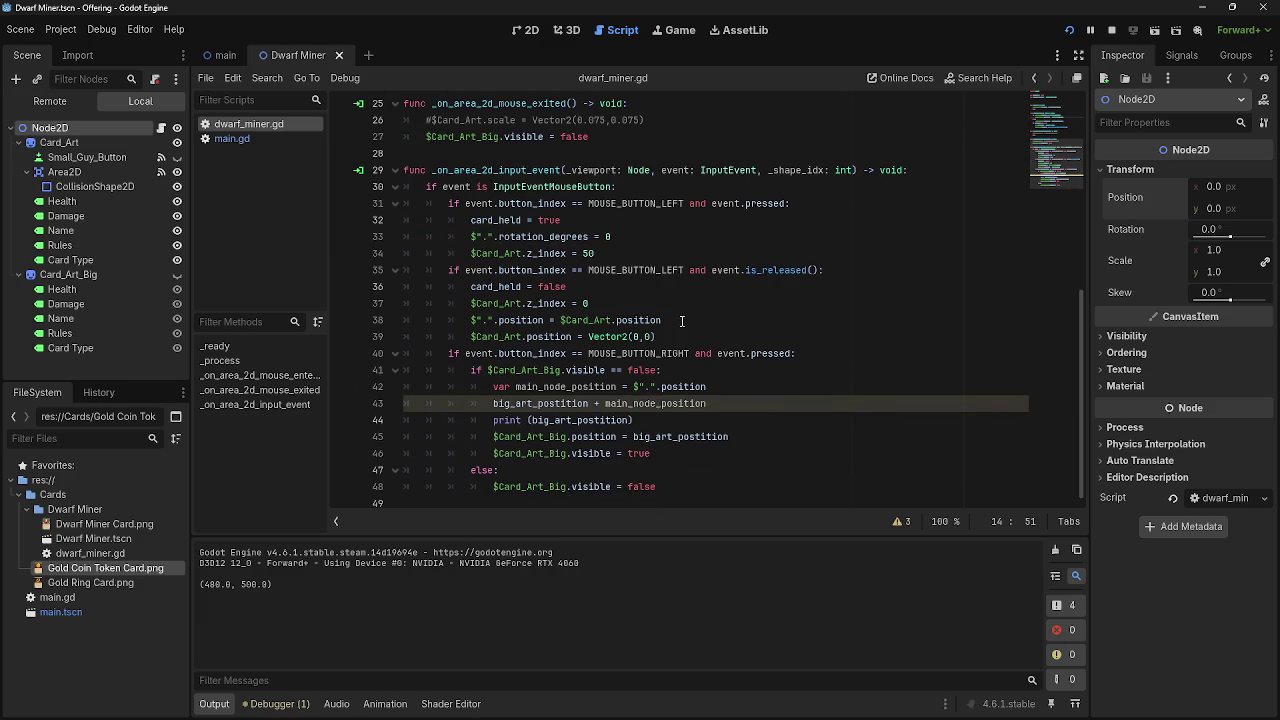
click(690, 405)
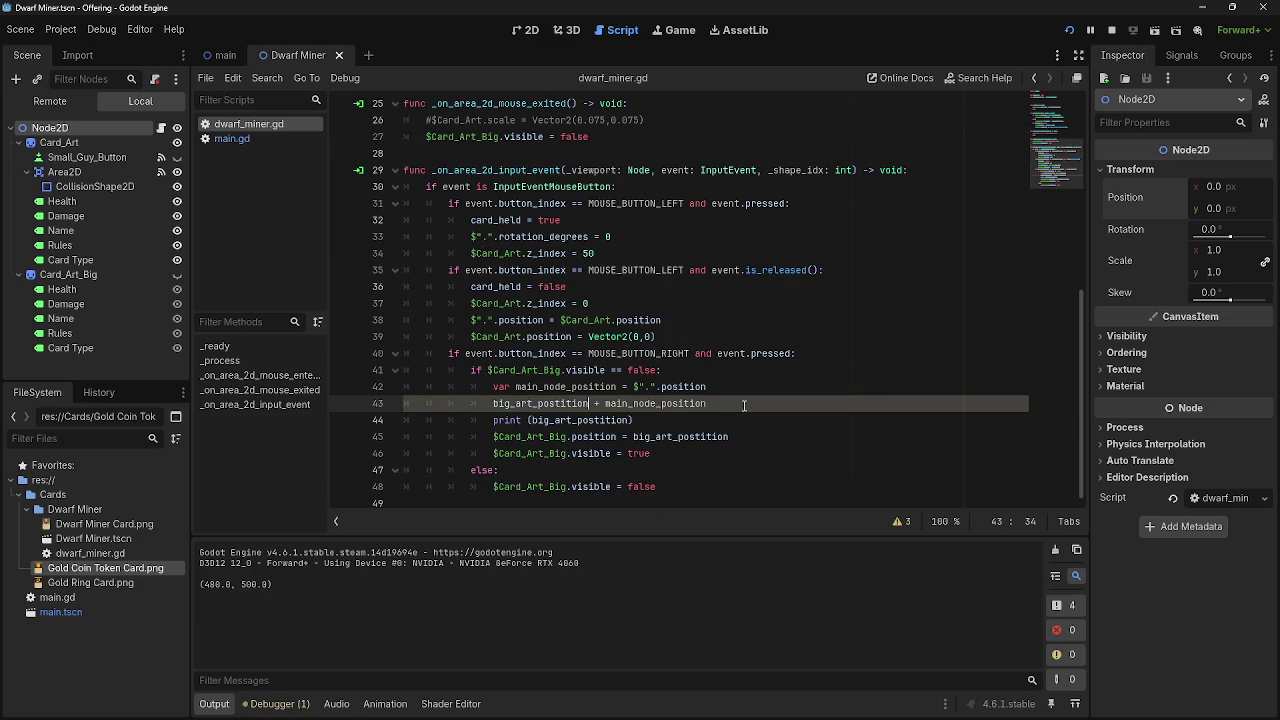
click(600, 405)
text(=)
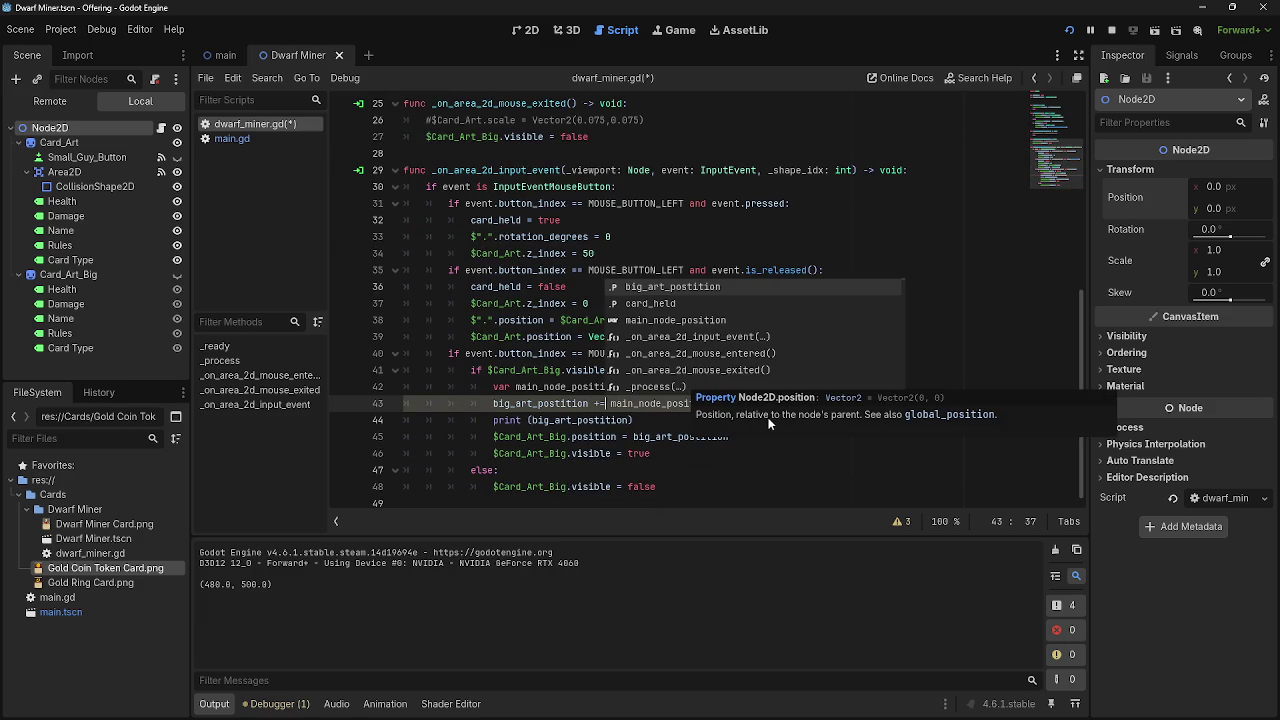
click(742, 437)
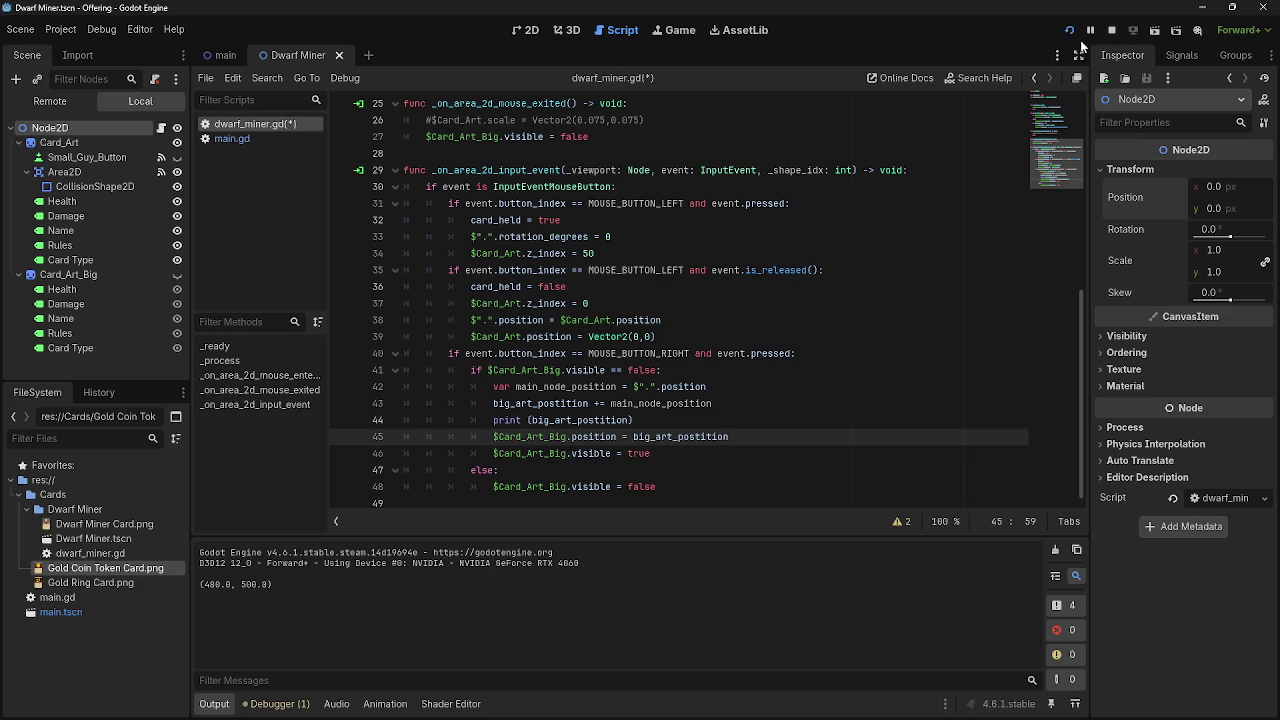
click(1110, 31)
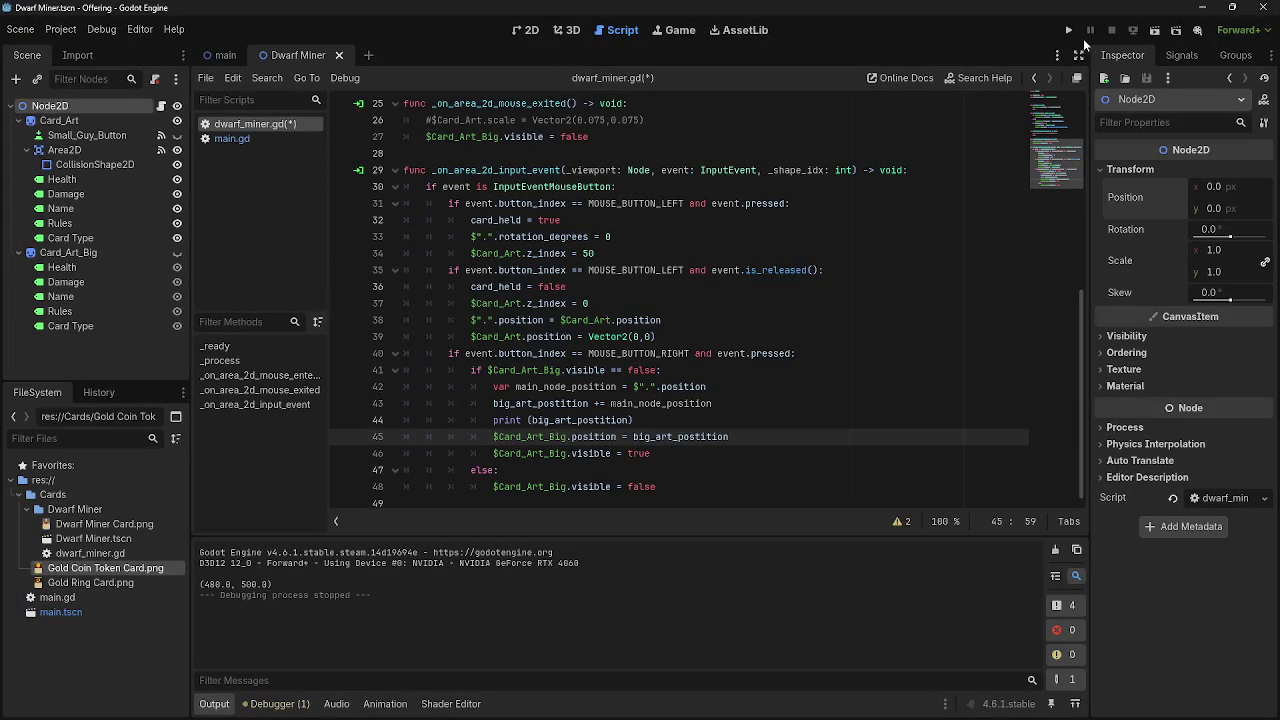
click(1068, 31)
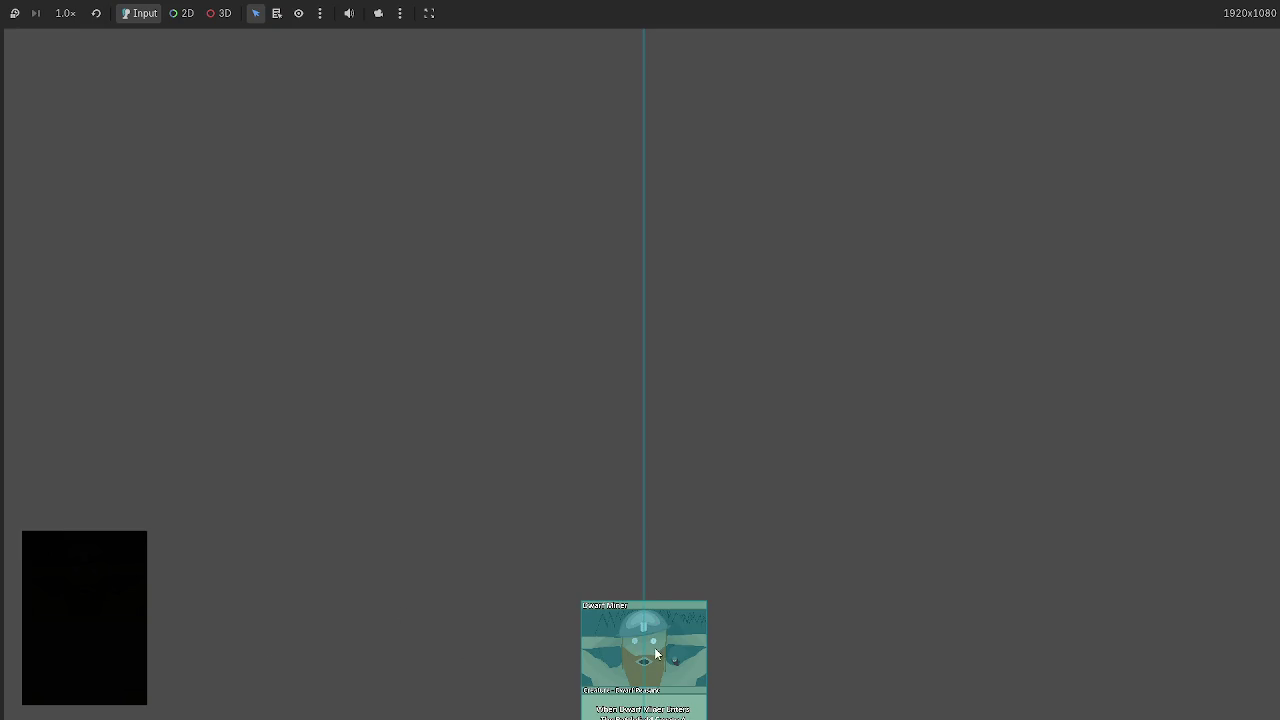
Right-click the card repeatedly, check Output's growing positions, and add a line under the visibility check.
right_click(653, 650)
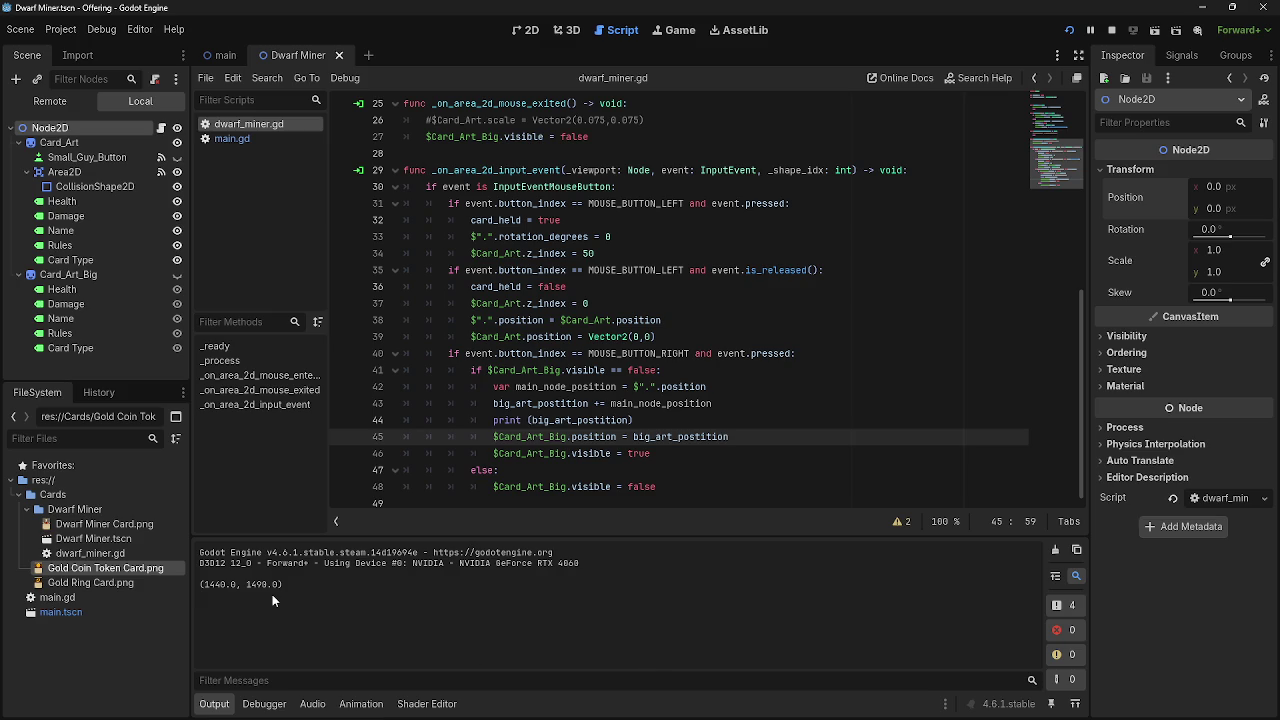
key(alt+Tab)
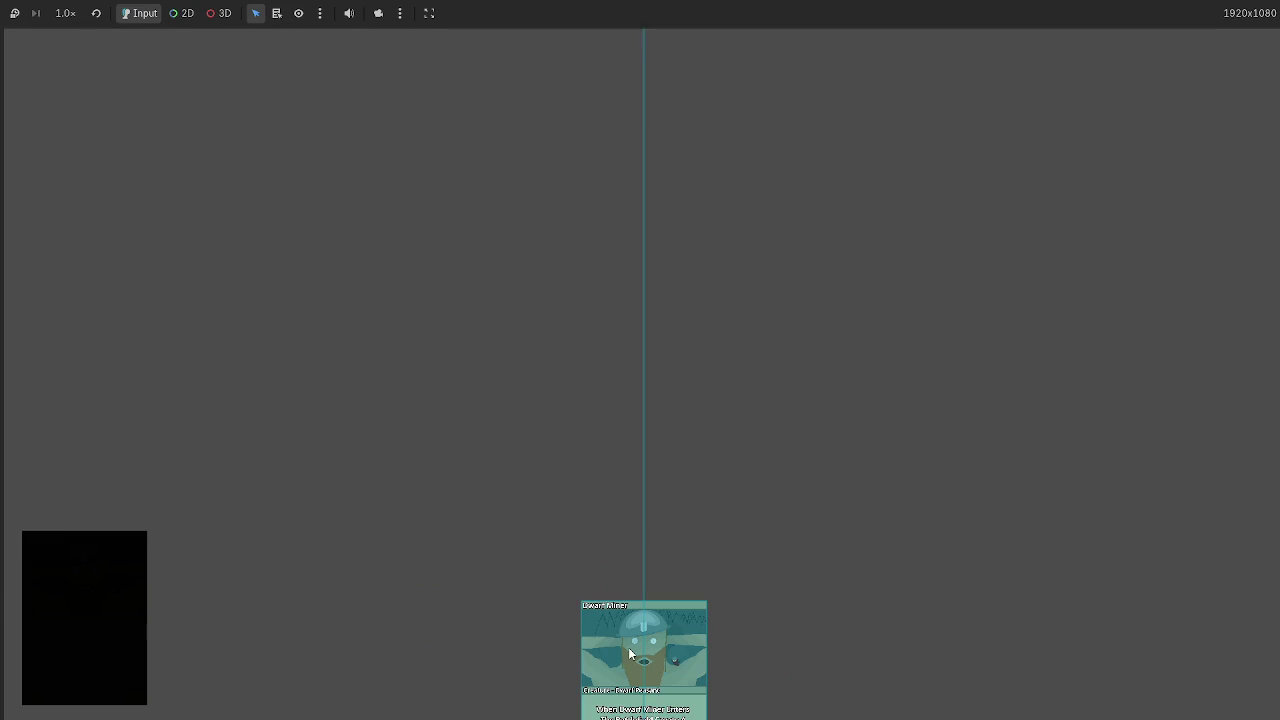
right_click(628, 653)
key(alt+Tab)
key(alt+Tab)
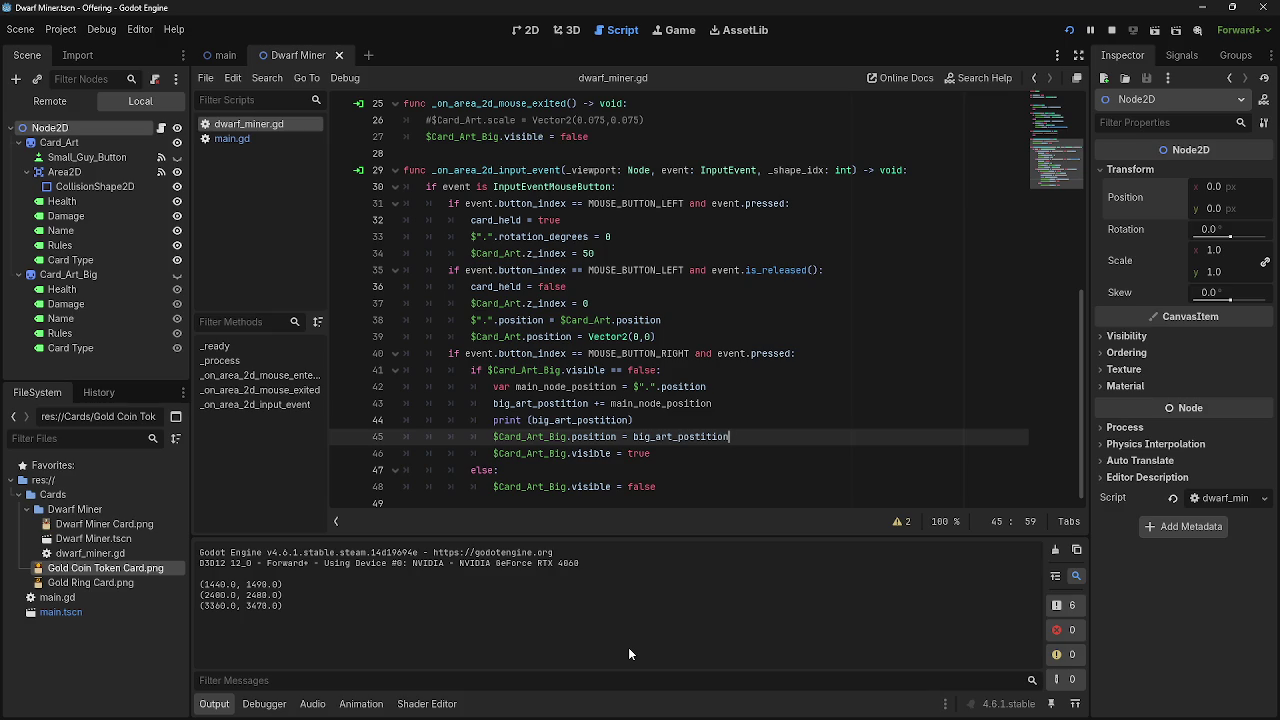
click(766, 372)
key(Return)
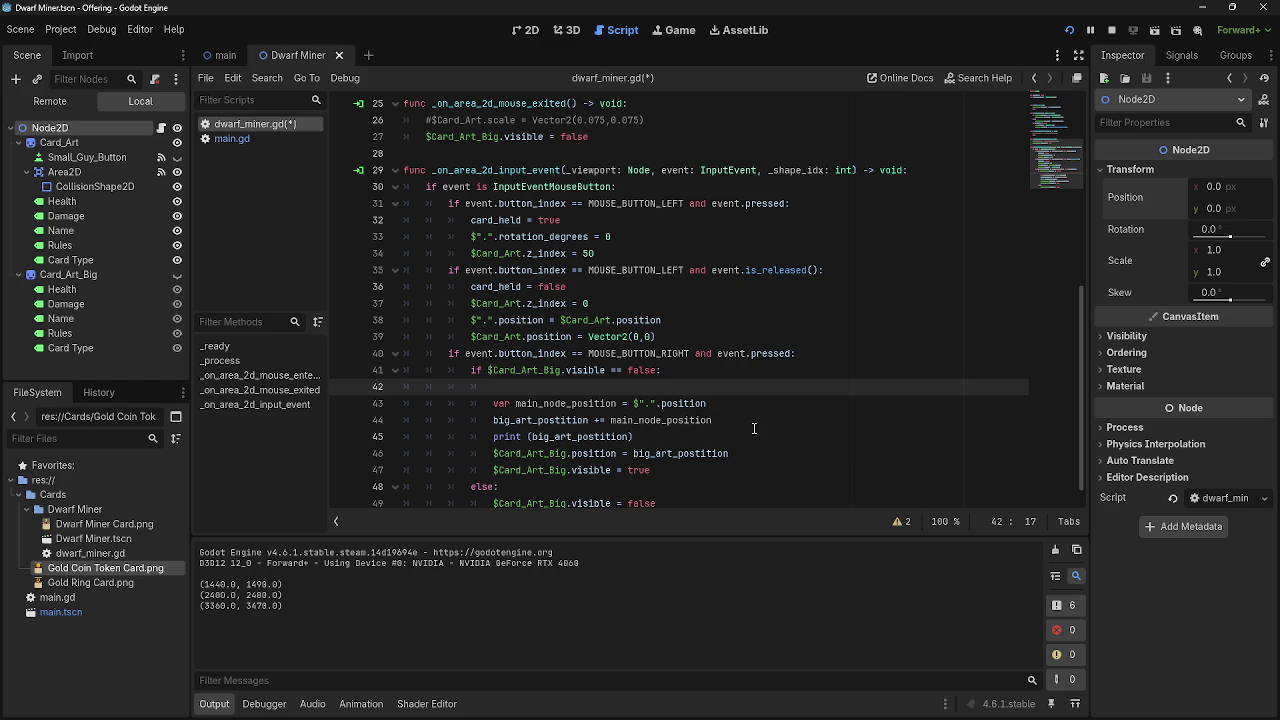
Leave line 42 blank under line 41 and rerun the game with F5.
scroll(686, 405, down, 1)
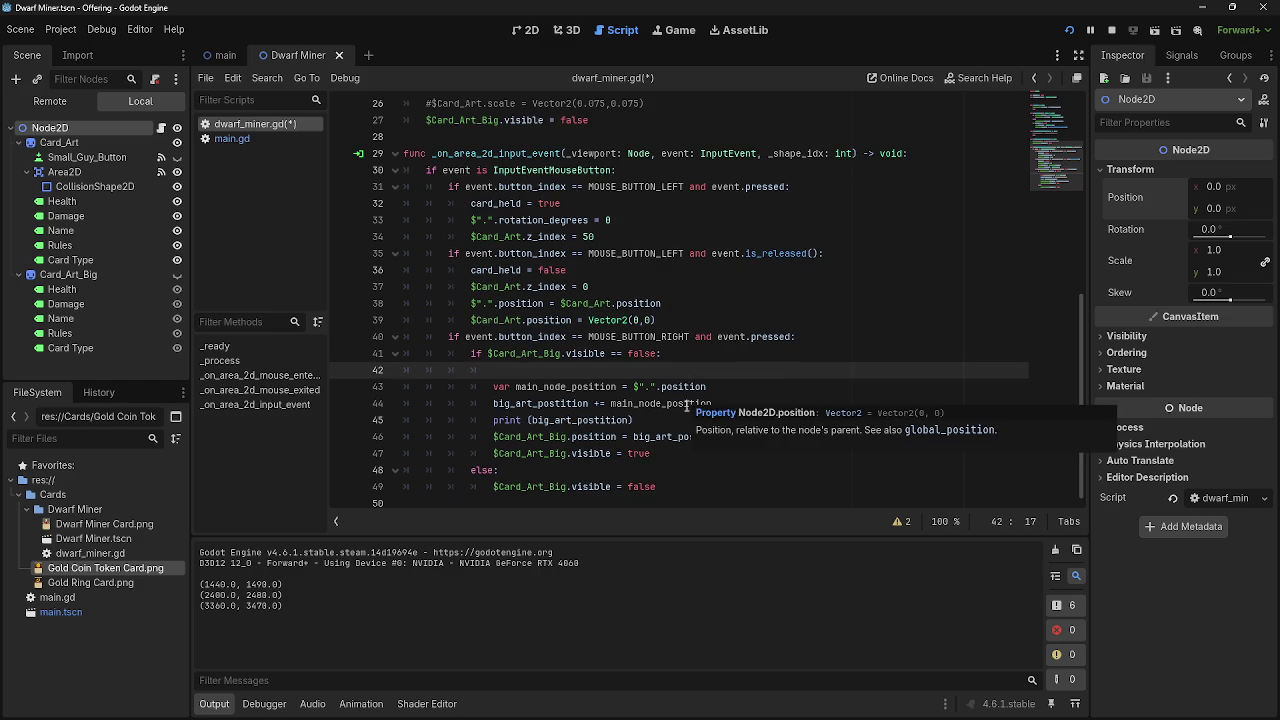
click(682, 354)
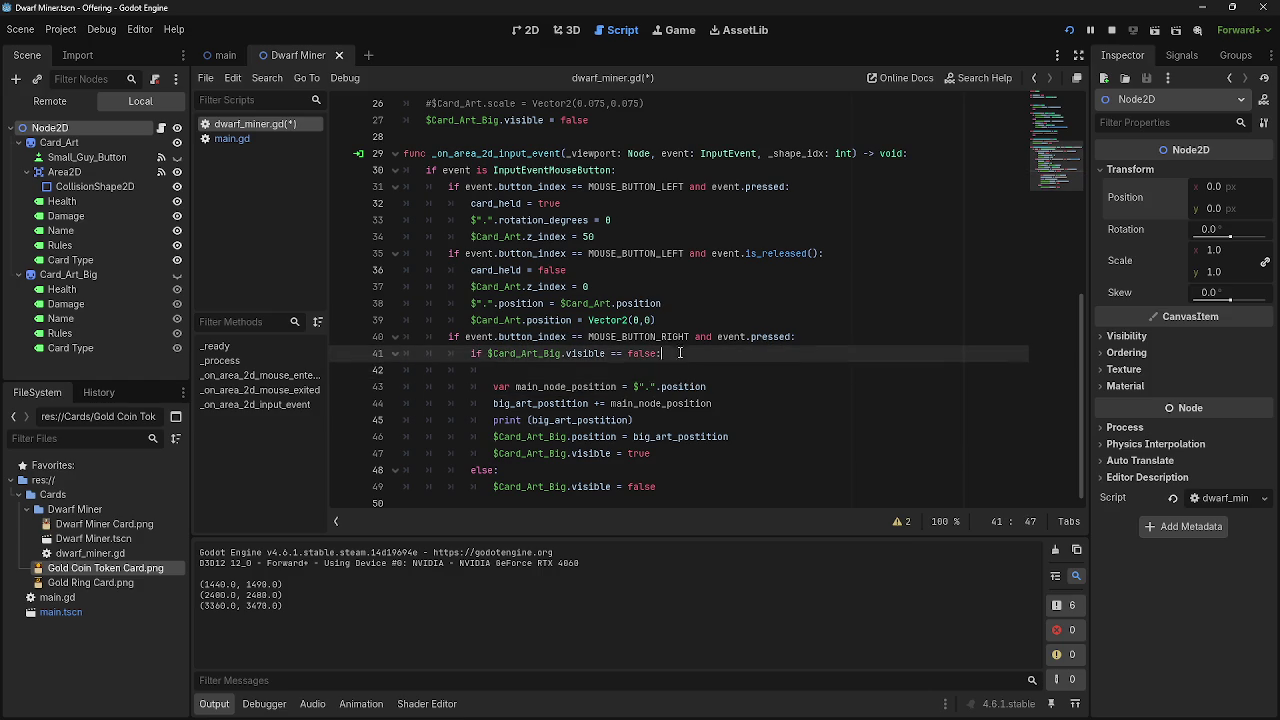
key(Down)
key(Up)
key(Down)
key(Up)
key(Down)
key(Up)
key(Down)
key(Up)
key(Down)
key(Up)
key(Down)
key(Up)
key(Down)
key(Up)
key(Down)
key(Up)
key(Down)
key(Up)
key(Down)
key(Up)
key(Down)
key(Up)
key(F5)
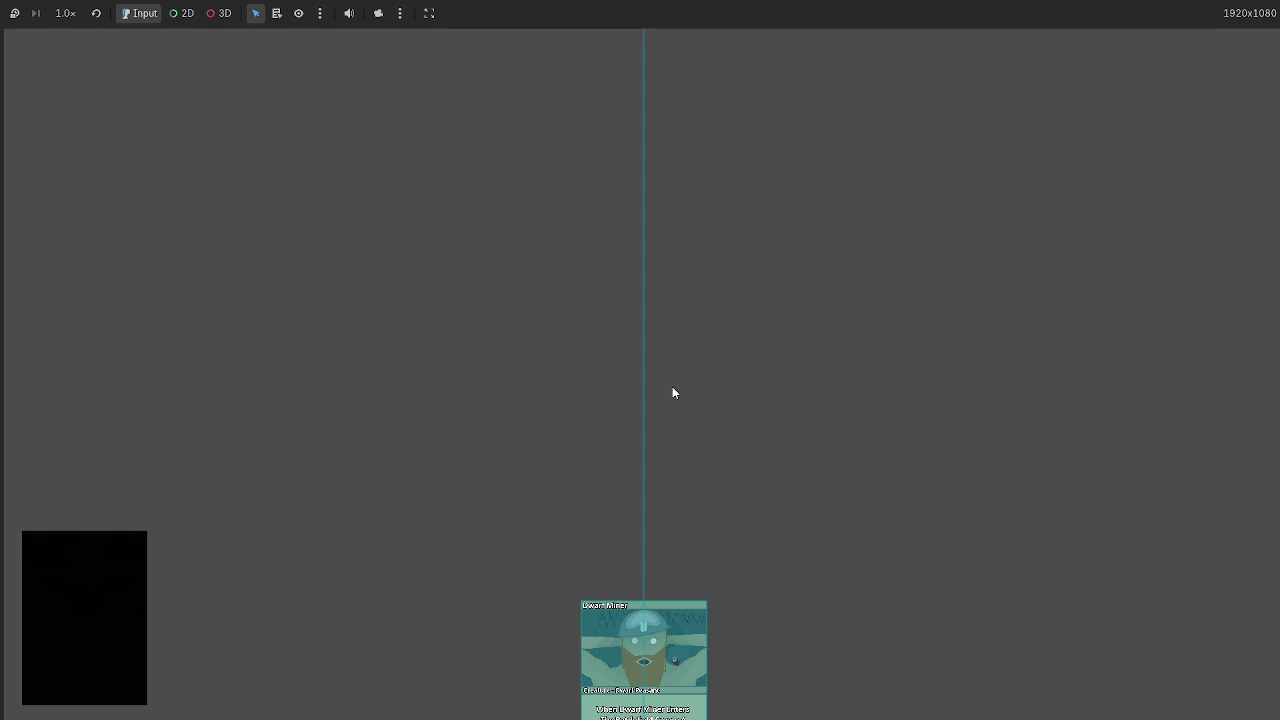
Drag the card to the upper left, stop, review lines 18, 42 and 43, then rerun.
mouse_move(607, 663)
mouse_down()
mouse_move(275, 330)
mouse_move(172, 198)
mouse_move(397, 175)
mouse_move(178, 186)
mouse_move(93, 261)
mouse_up()
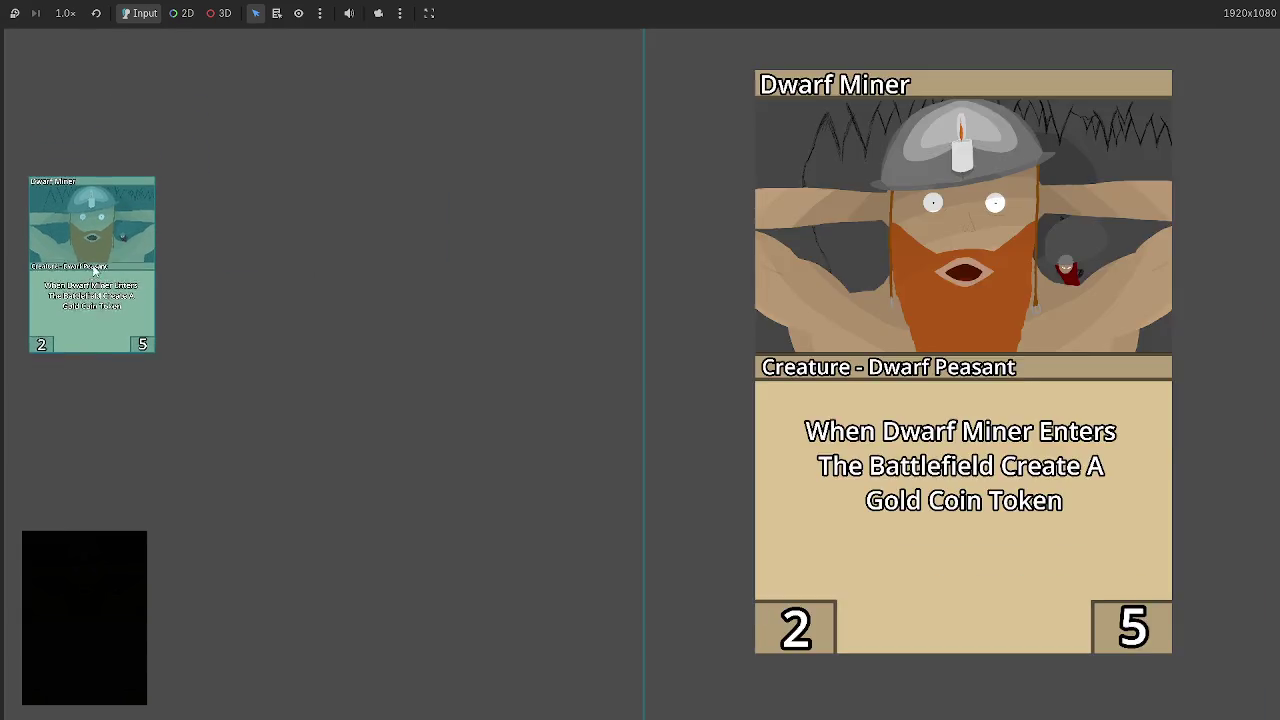
key(F8)
scroll(699, 383, up, 6)
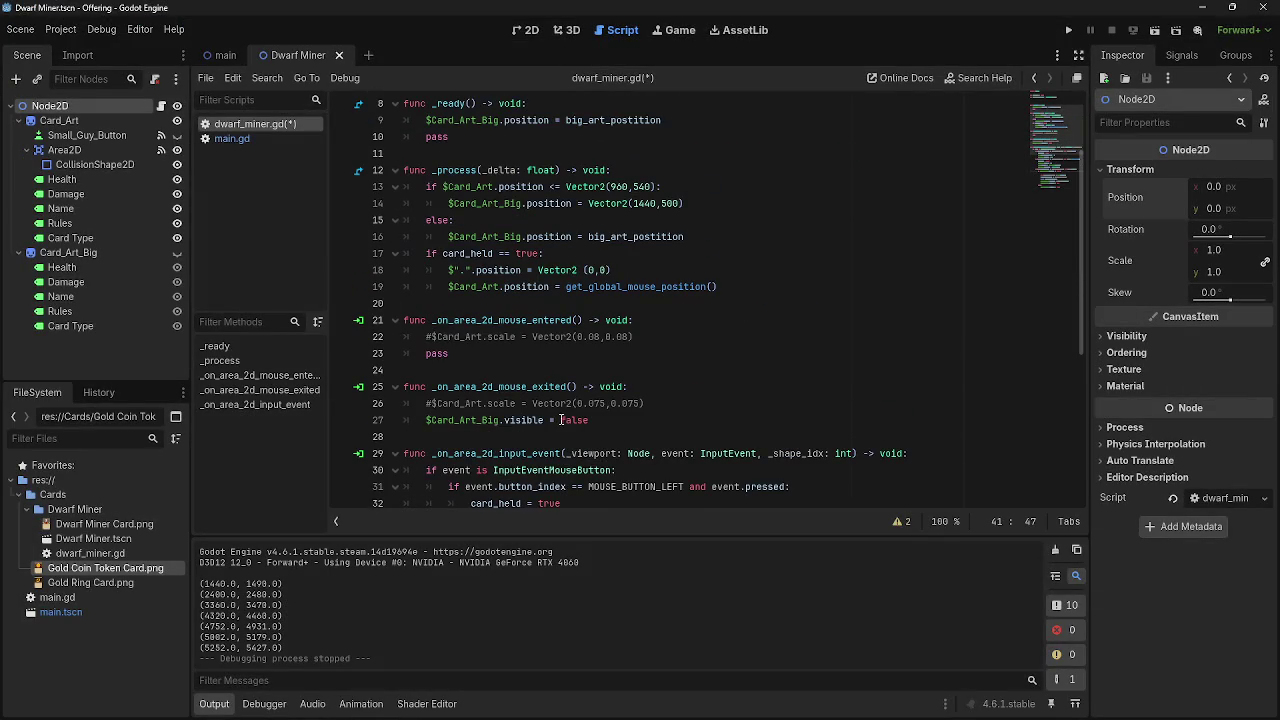
drag(455, 270, 612, 270)
click(685, 272)
drag(447, 270, 666, 274)
click(666, 274)
scroll(465, 300, down, 6)
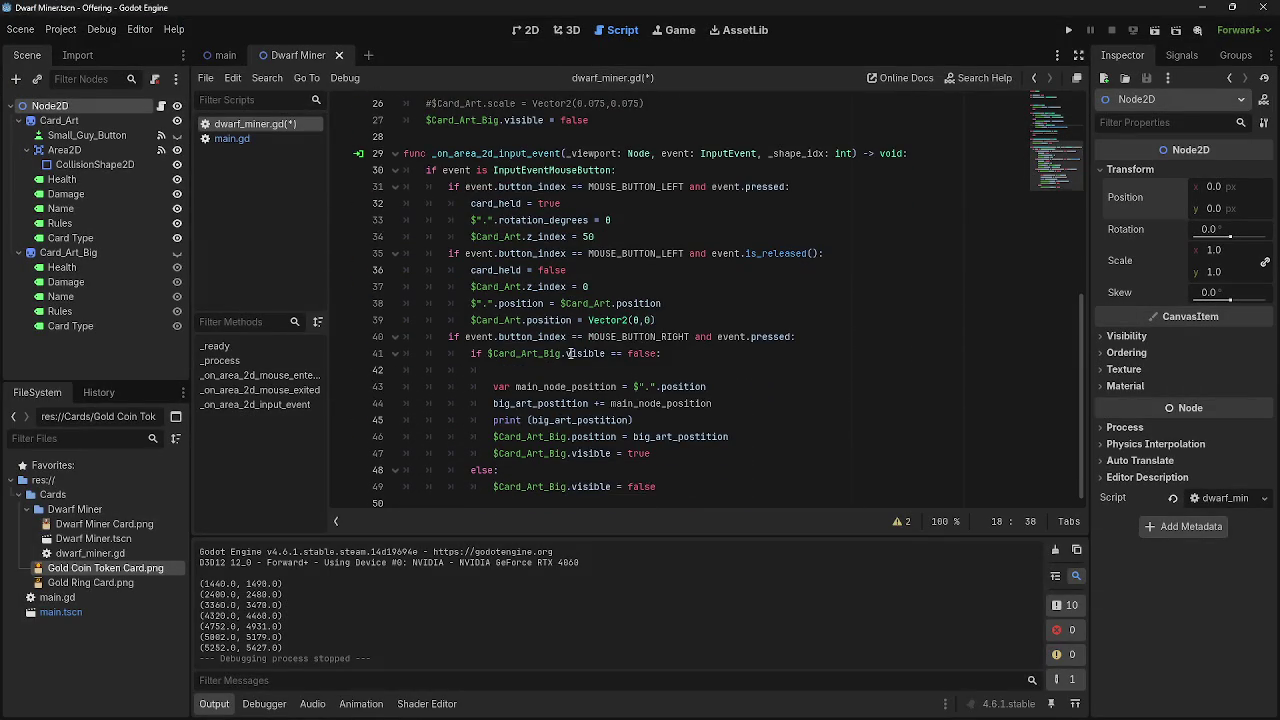
mouse_move(700, 390)
mouse_down()
mouse_move(466, 387)
mouse_move(487, 387)
mouse_up()
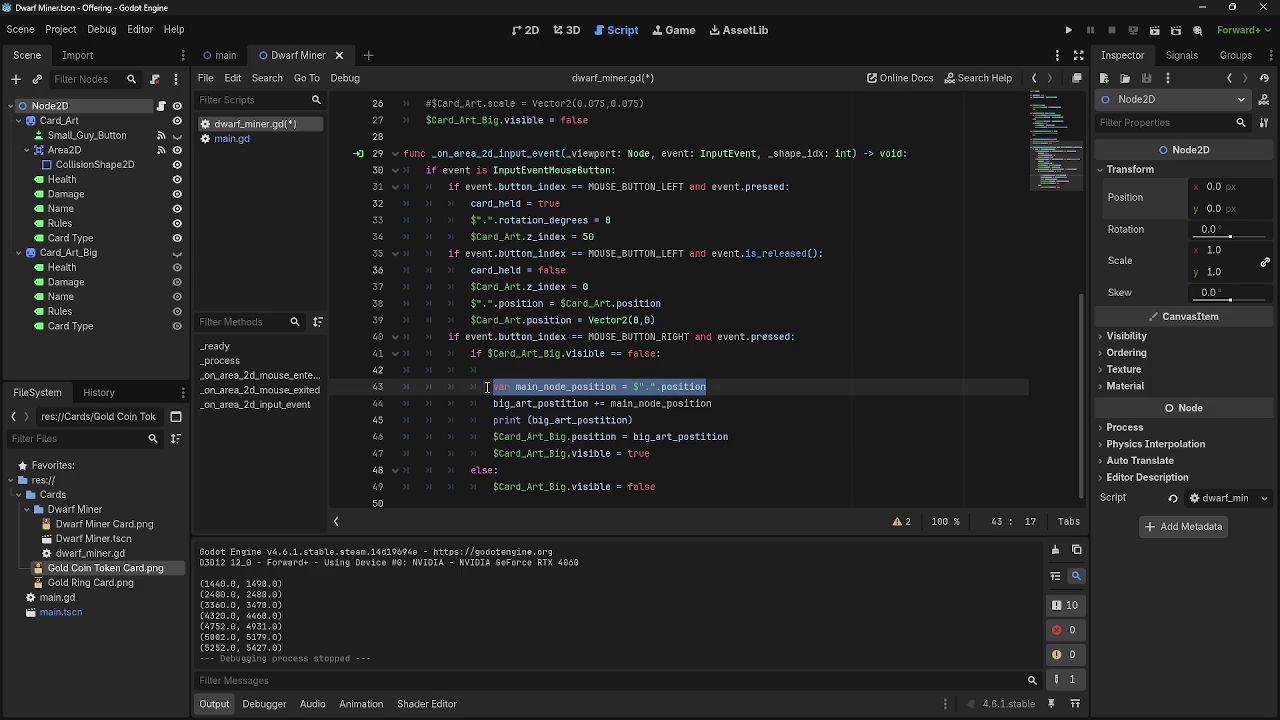
click(843, 390)
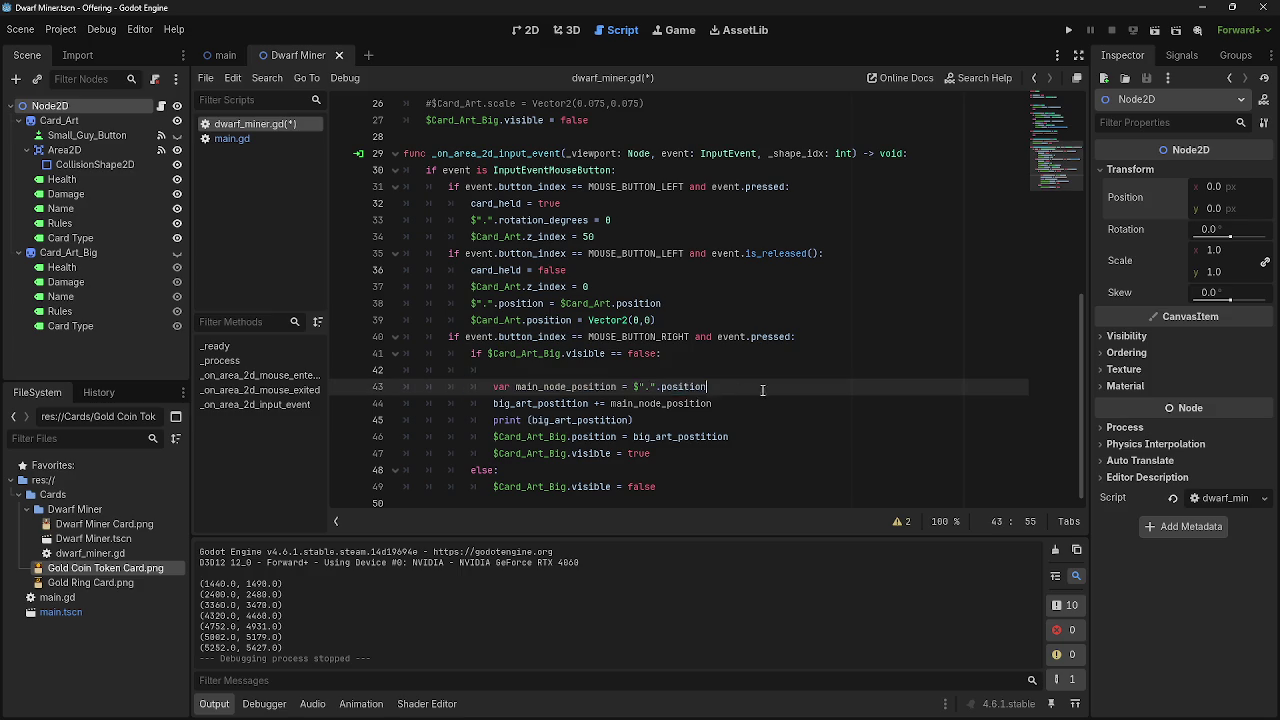
click(768, 369)
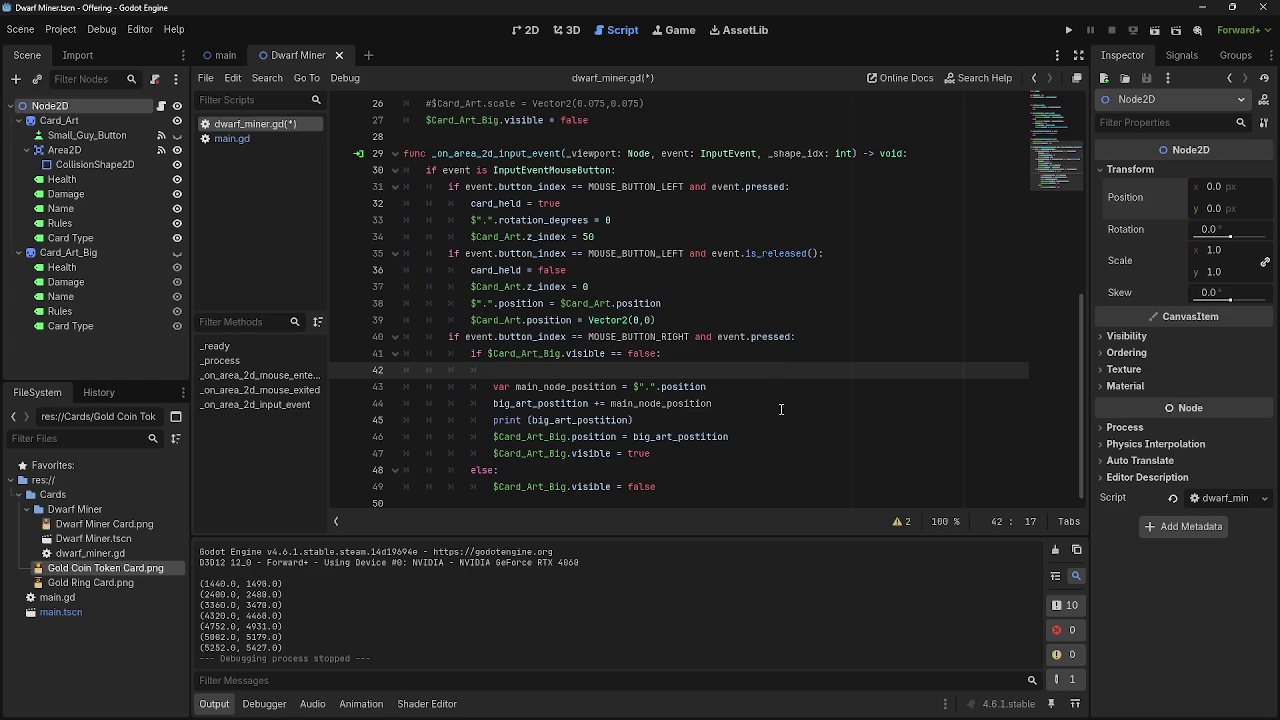
click(1068, 30)
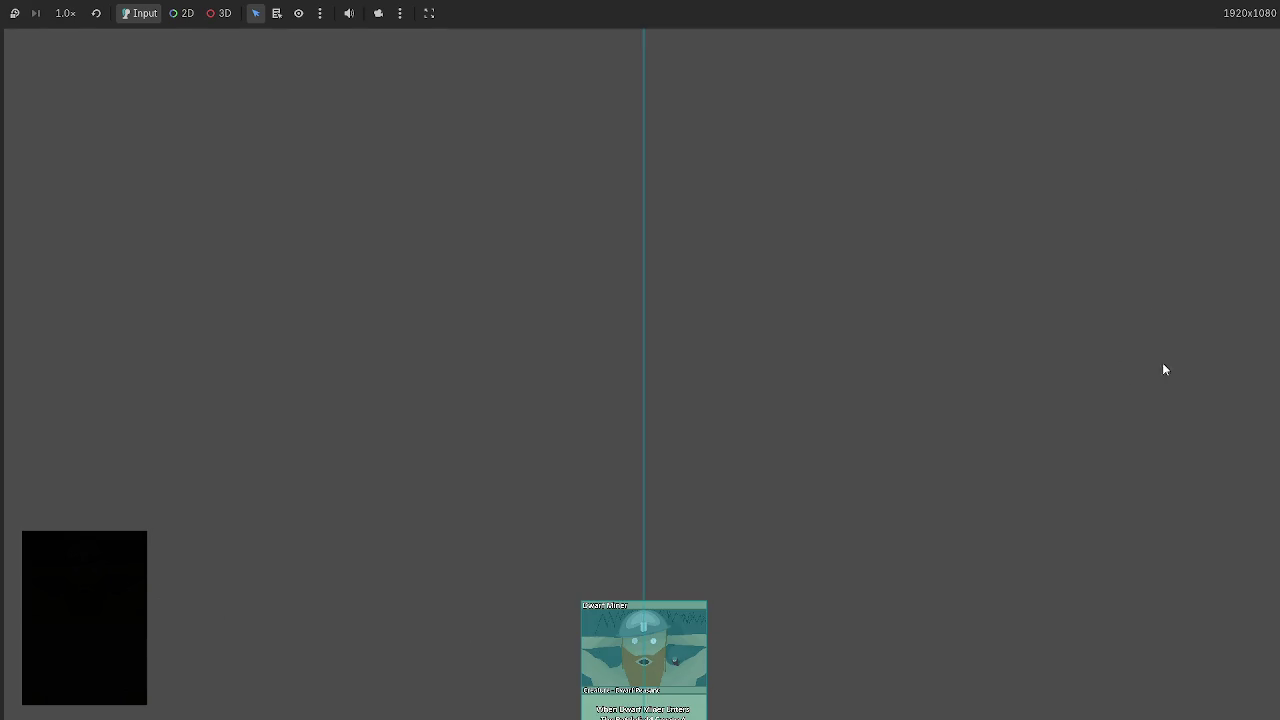
Drag the card right of centre, stop, and review lines 13–16 and the Vector2(480,500) on line 4.
mouse_move(668, 648)
mouse_down()
mouse_move(509, 457)
mouse_move(290, 270)
mouse_move(858, 330)
mouse_move(758, 317)
mouse_move(850, 334)
mouse_move(558, 358)
mouse_move(925, 383)
mouse_move(549, 367)
mouse_move(760, 376)
mouse_move(612, 370)
mouse_move(726, 374)
mouse_move(620, 346)
mouse_move(777, 374)
mouse_move(748, 412)
mouse_move(634, 437)
mouse_move(622, 412)
mouse_up()
key(F8)
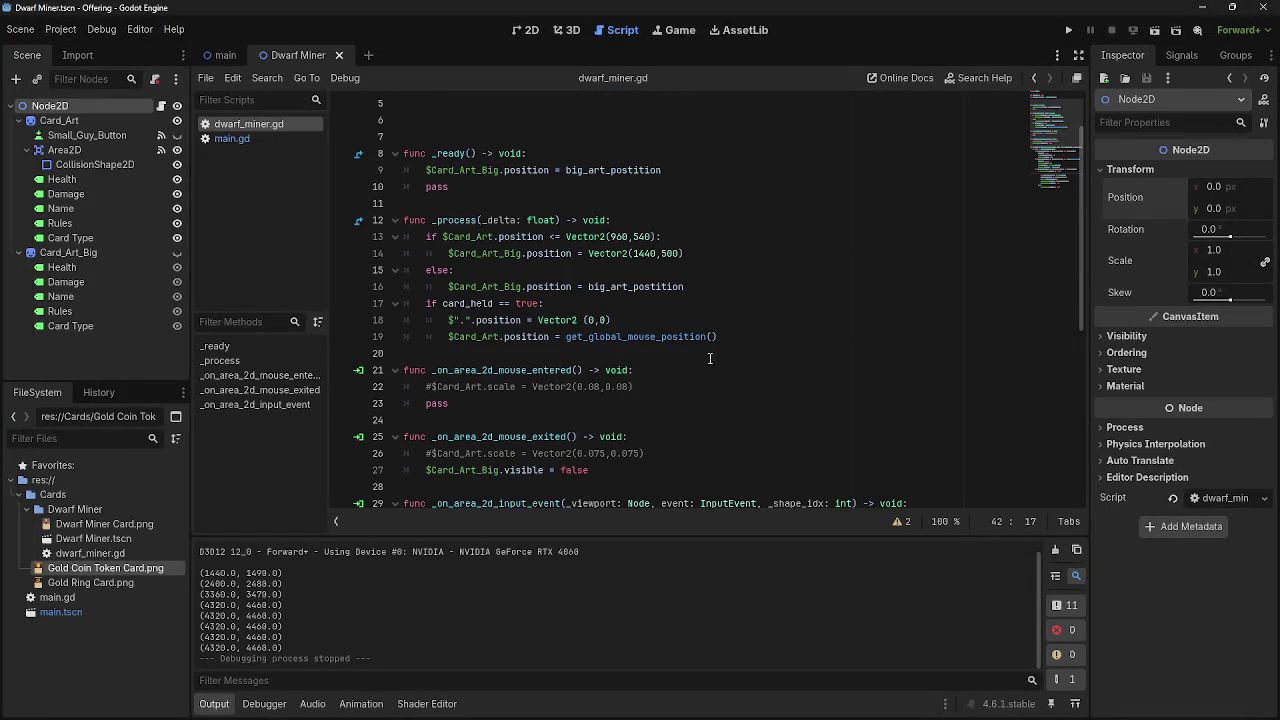
click(666, 320)
click(695, 256)
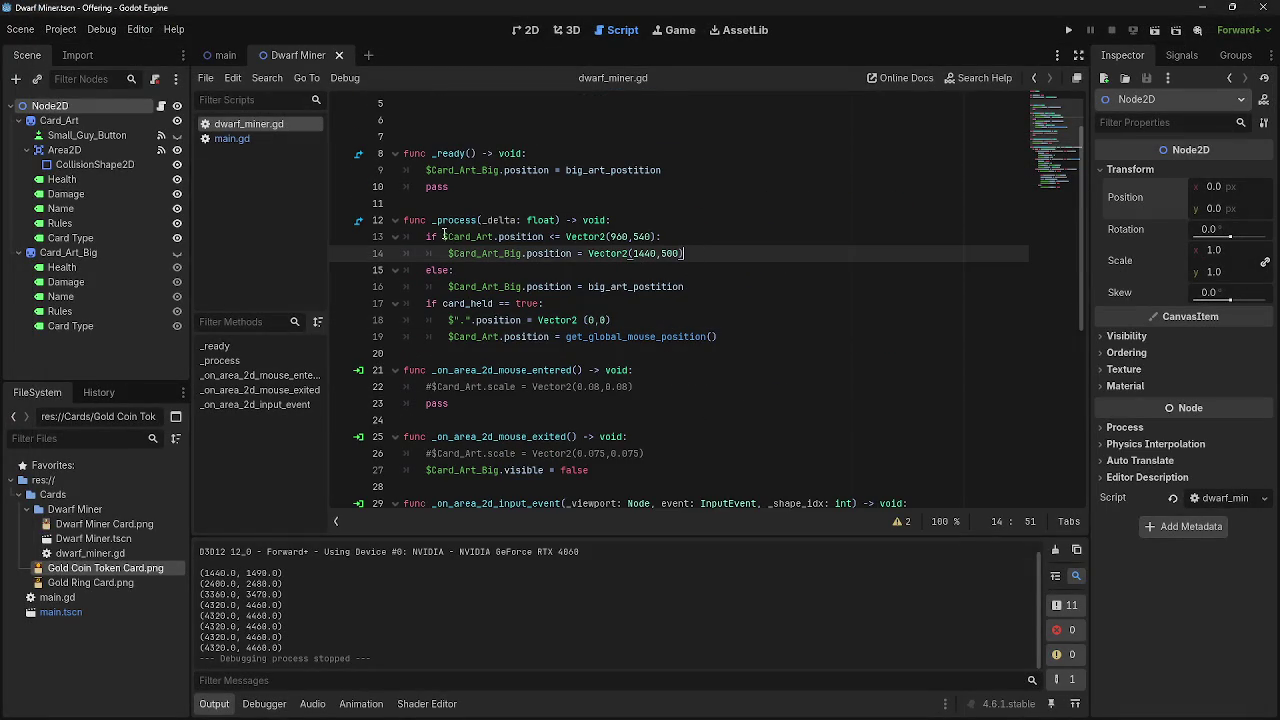
drag(536, 236, 701, 236)
click(701, 236)
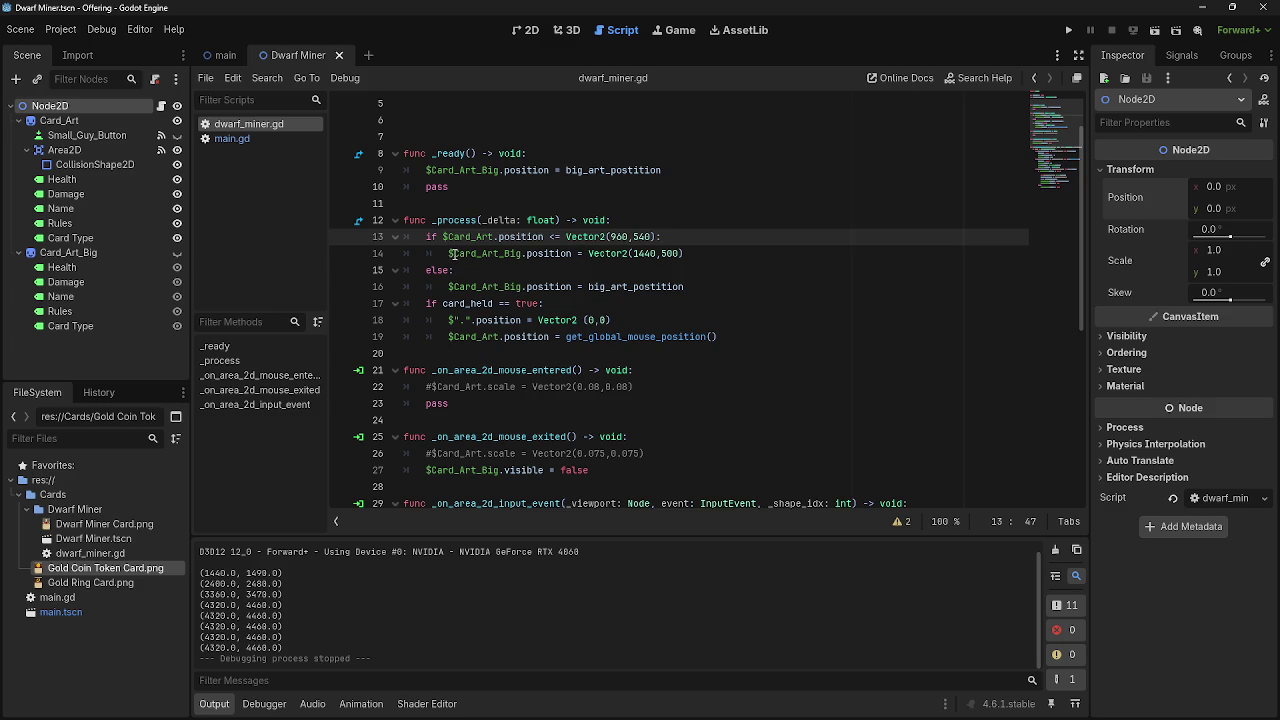
drag(455, 253, 684, 253)
click(740, 254)
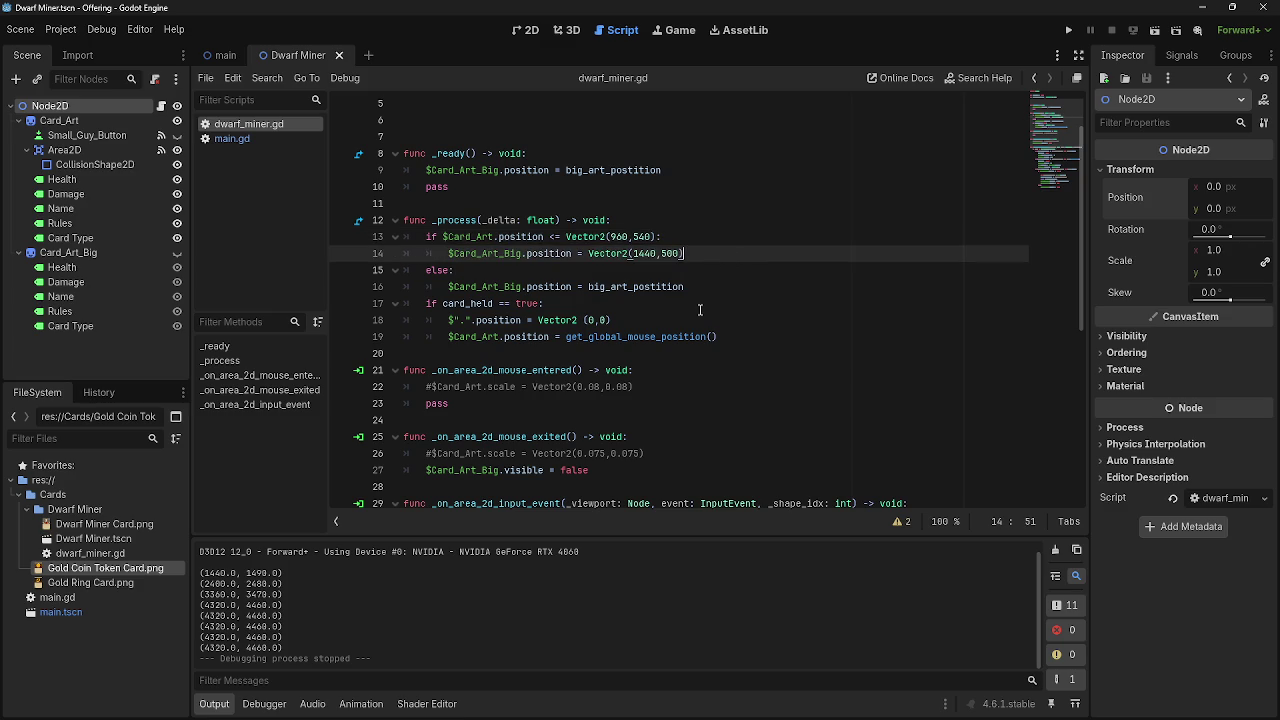
drag(447, 286, 684, 286)
click(714, 287)
scroll(714, 289, up, 2)
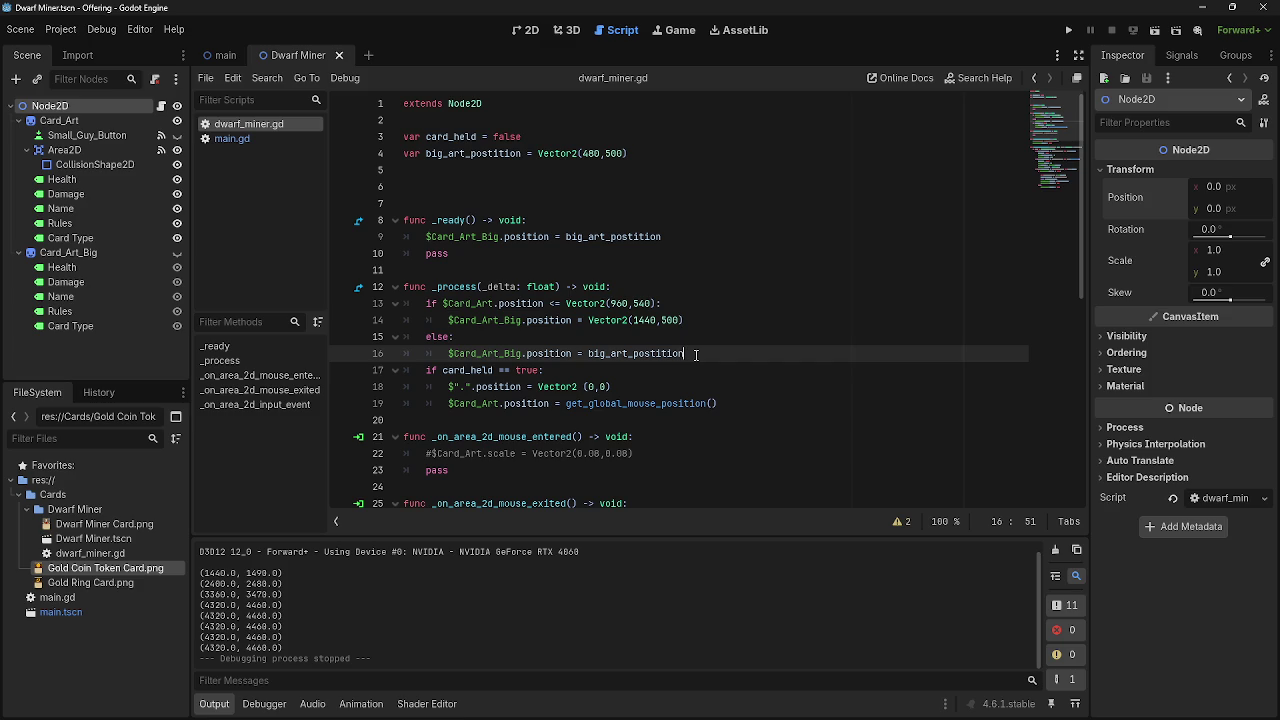
drag(627, 153, 538, 153)
key(ctrl+c)
click(725, 354)
Check big_art_postition on line 16, test-drag the Dwarf Miner card, and stop the game.
drag(685, 354, 588, 354)
click(685, 354)
click(1068, 30)
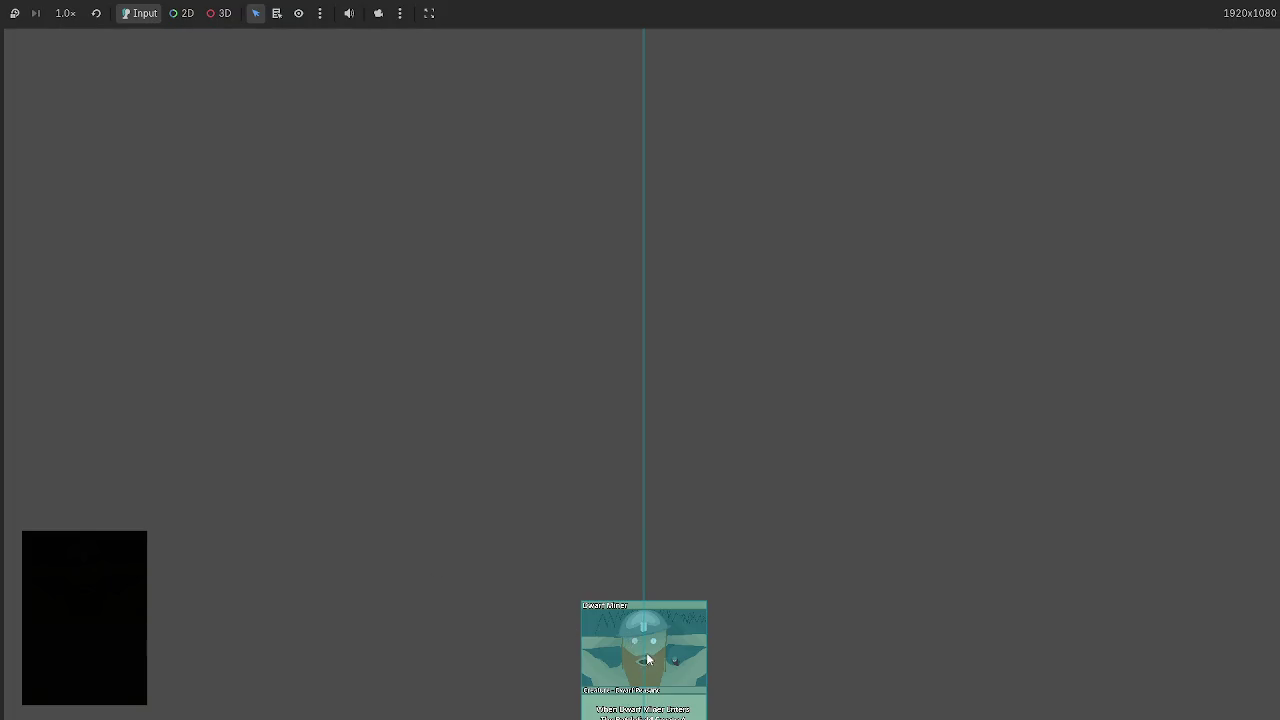
mouse_move(648, 660)
mouse_down()
mouse_move(768, 400)
mouse_move(546, 444)
mouse_up()
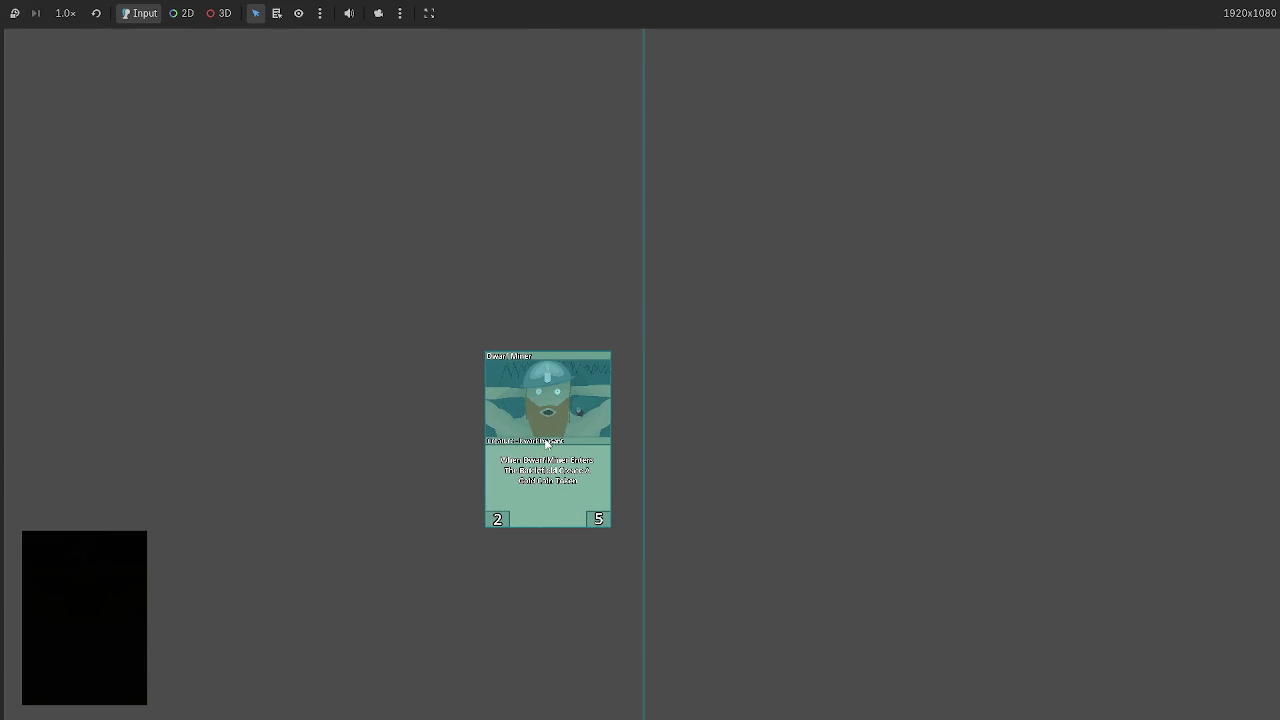
key(F8)
click(664, 156)
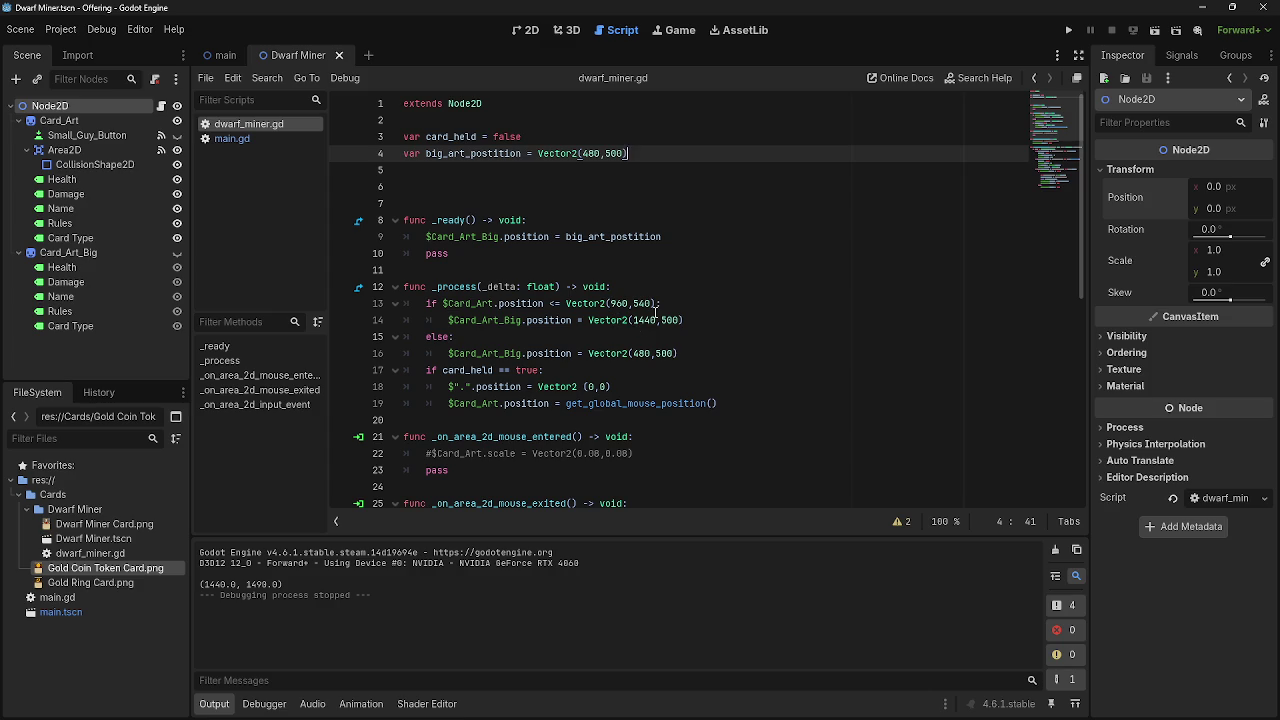
Delete the main_node_position offset lines and the print(big_art_postition) statement.
scroll(637, 326, down, 7)
scroll(621, 365, down, 1)
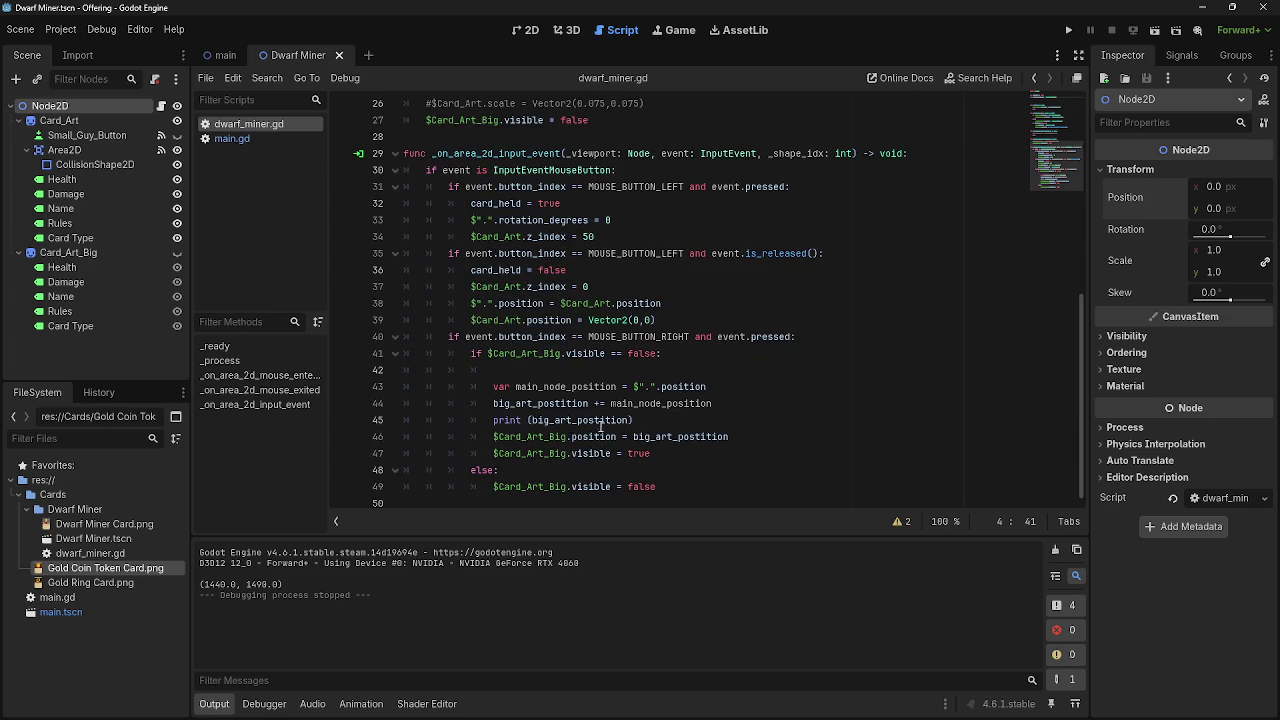
mouse_move(492, 403)
mouse_down()
mouse_move(755, 404)
mouse_move(742, 374)
mouse_up()
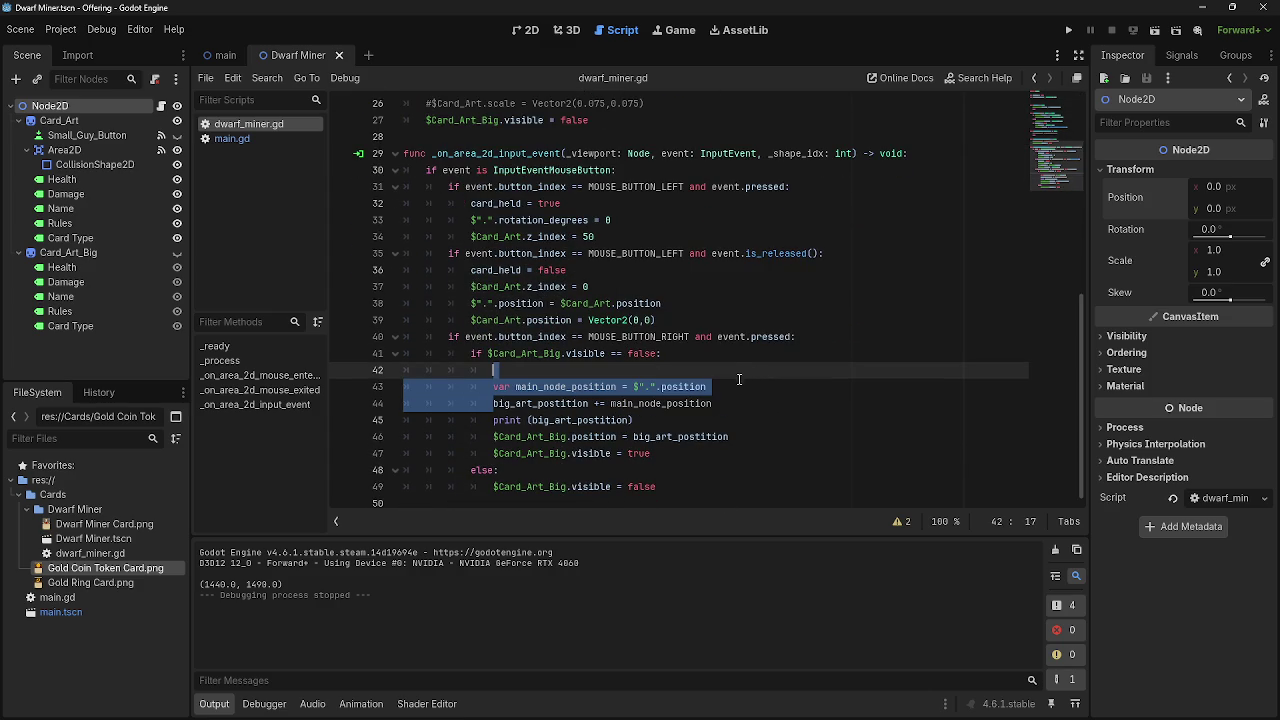
key(BackSpace)
key(BackSpace)
key(BackSpace)
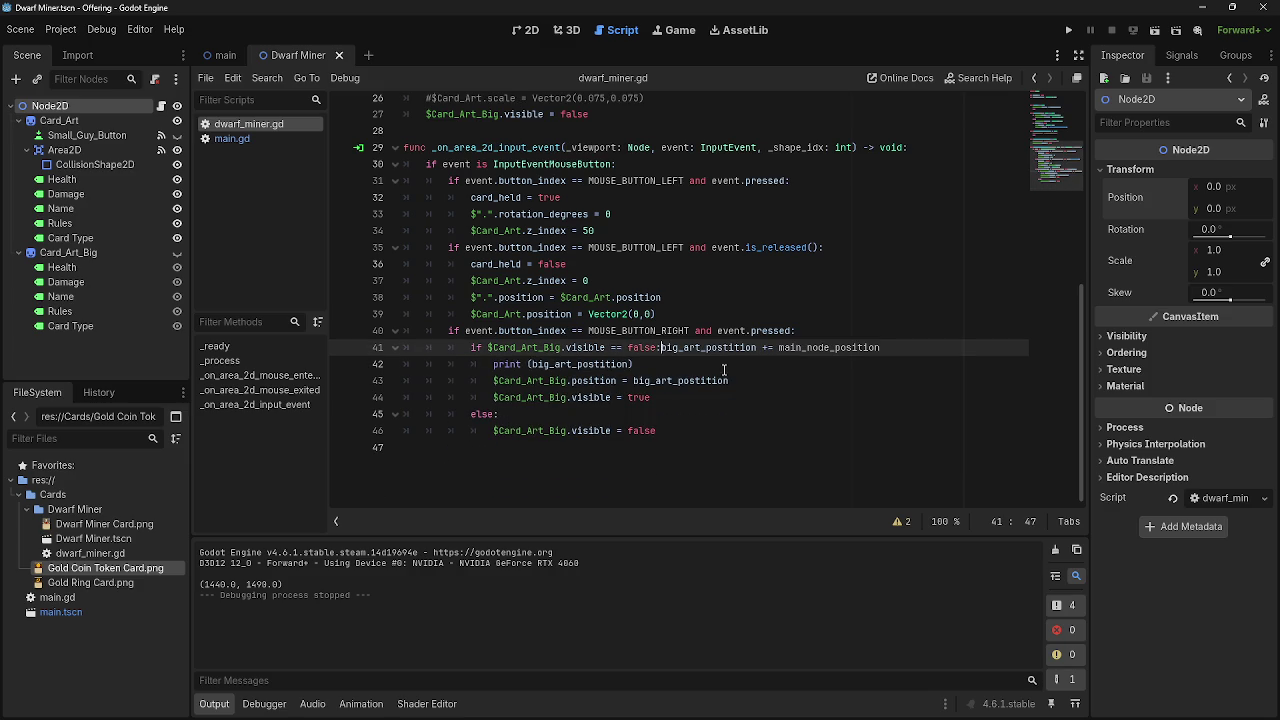
key(shift+End)
key(BackSpace)
key(BackSpace)
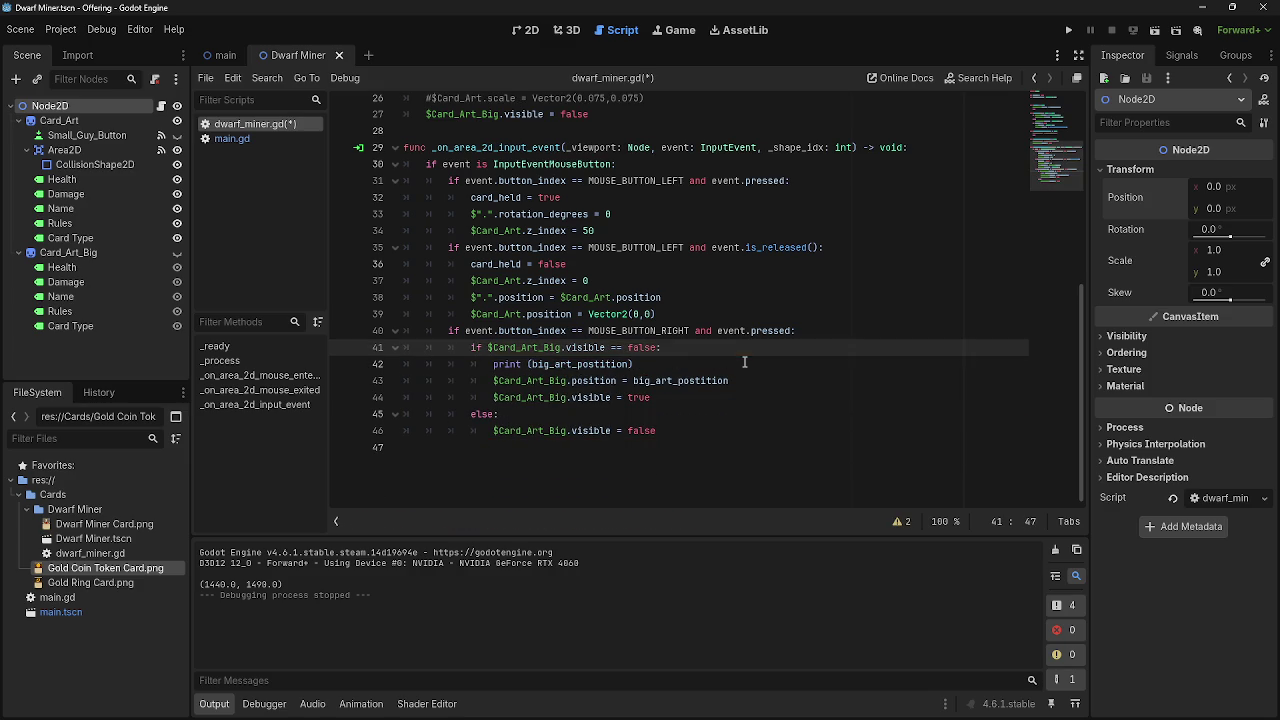
click(740, 363)
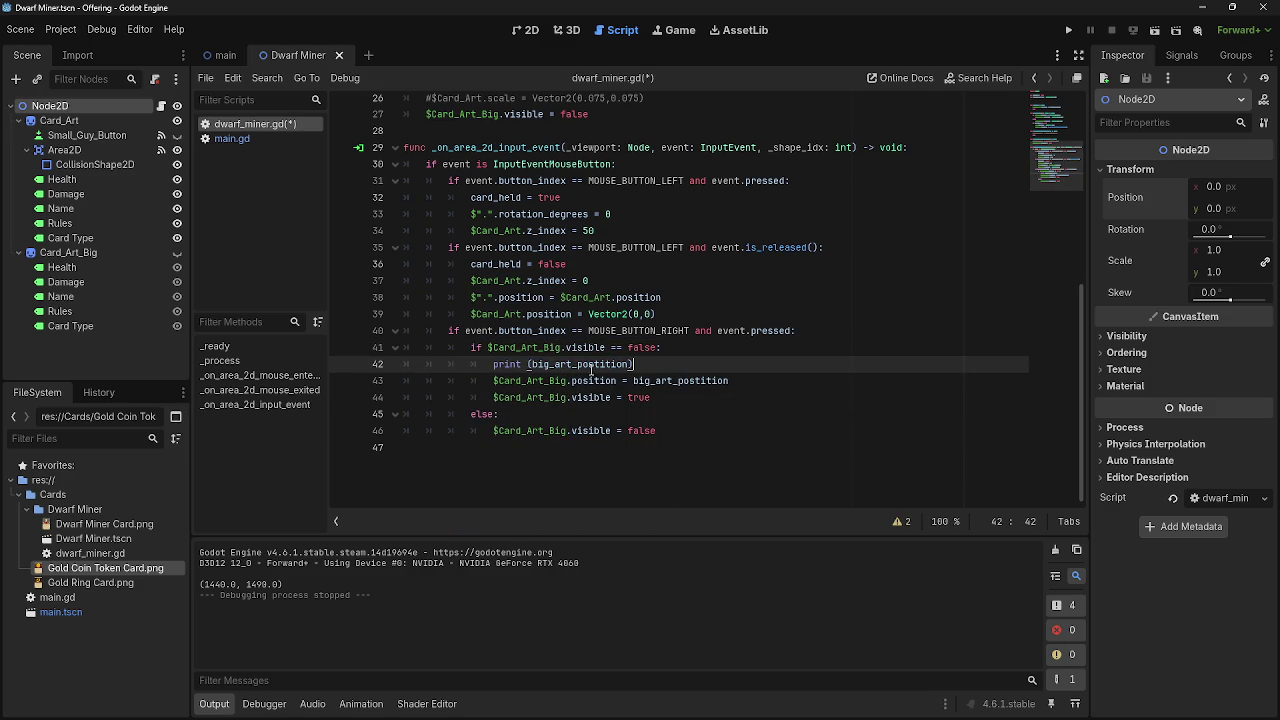
key(shift+Home)
key(shift+Home)
key(BackSpace)
key(BackSpace)
Paste Vector2(480,500) over big_art_postition in the right-click branch and _ready, and delete its declaration.
click(800, 366)
drag(728, 364, 634, 366)
key(ctrl+v)
scroll(744, 413, up, 6)
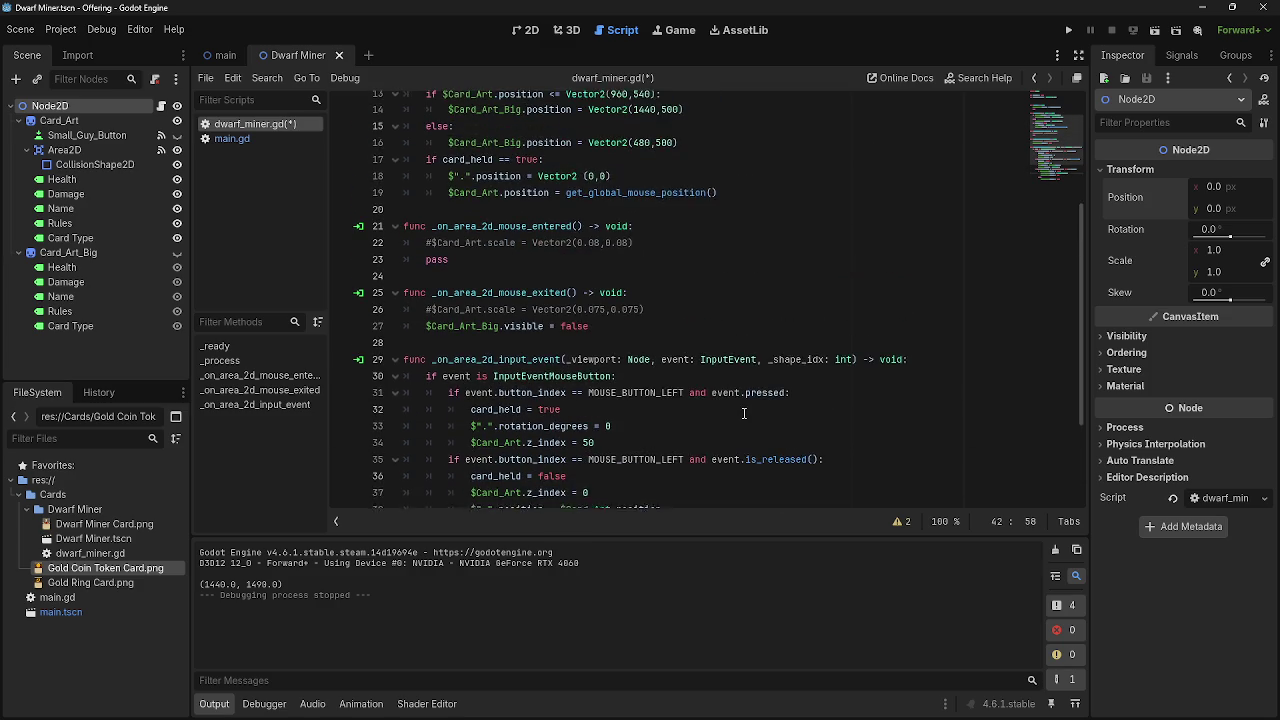
scroll(744, 413, up, 2)
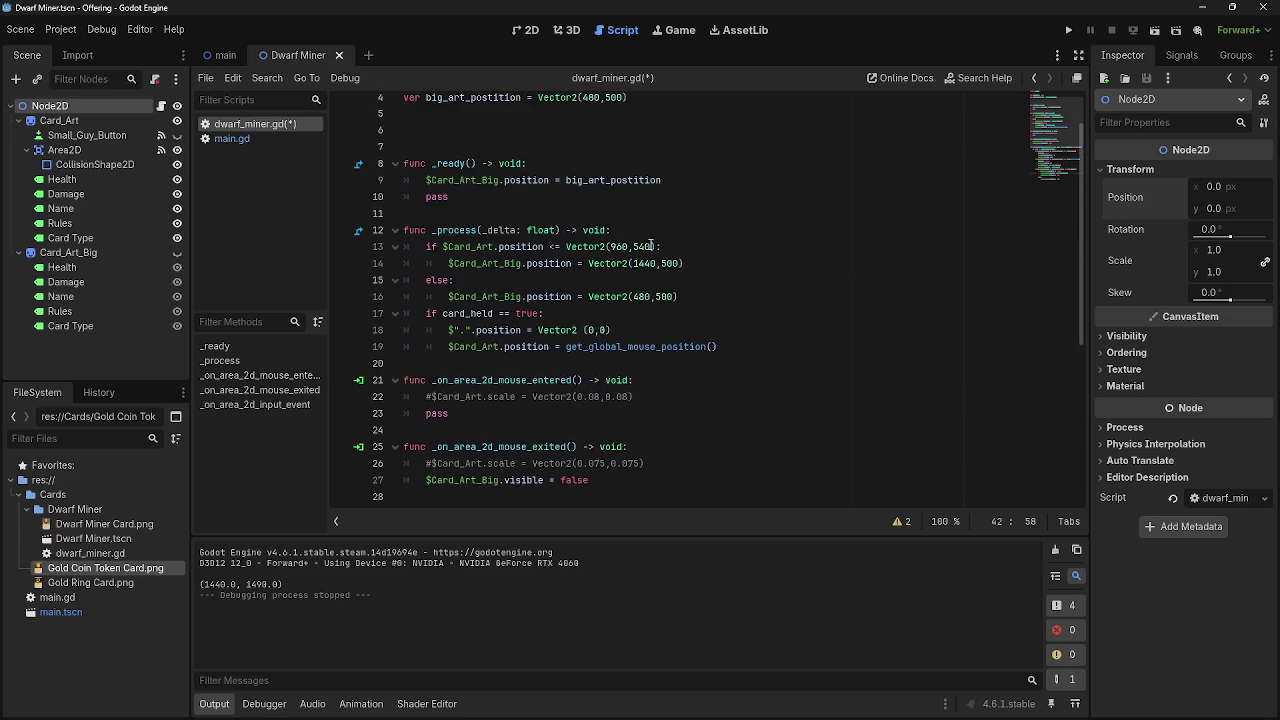
drag(674, 236, 566, 237)
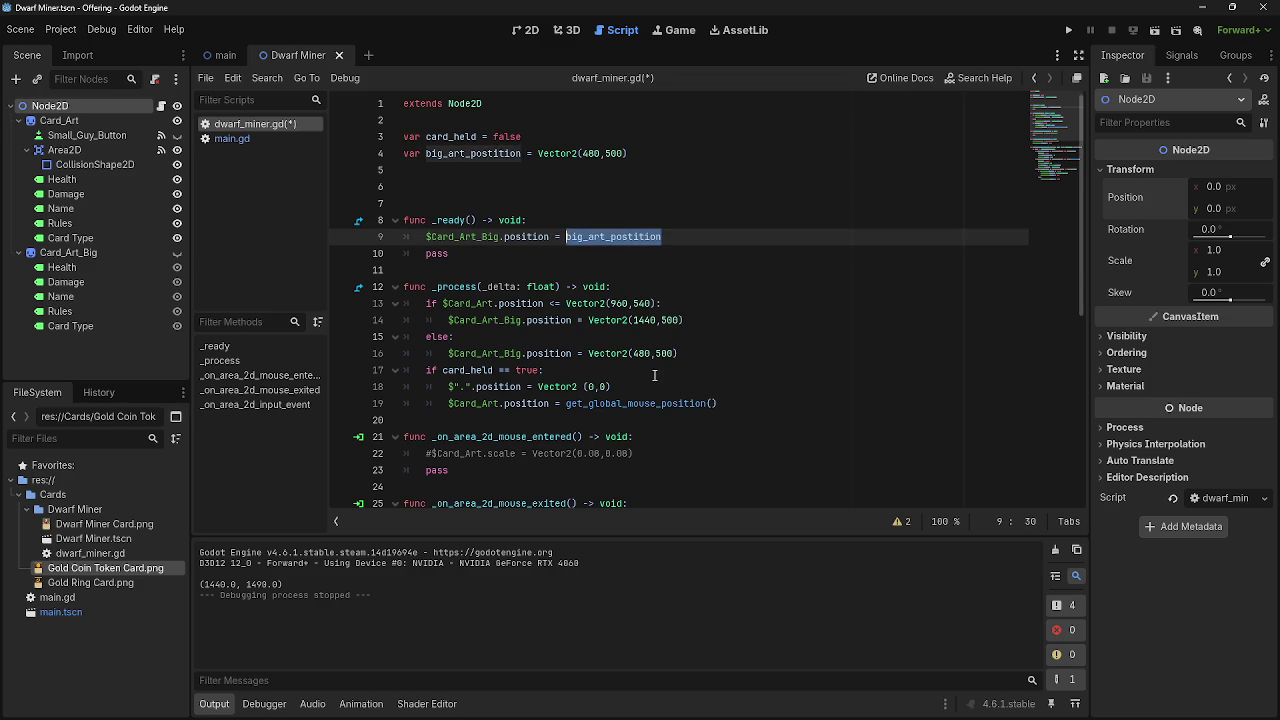
scroll(669, 370, down, 7)
scroll(669, 370, up, 7)
key(ctrl+v)
drag(630, 153, 403, 153)
key(BackSpace)
key(BackSpace)
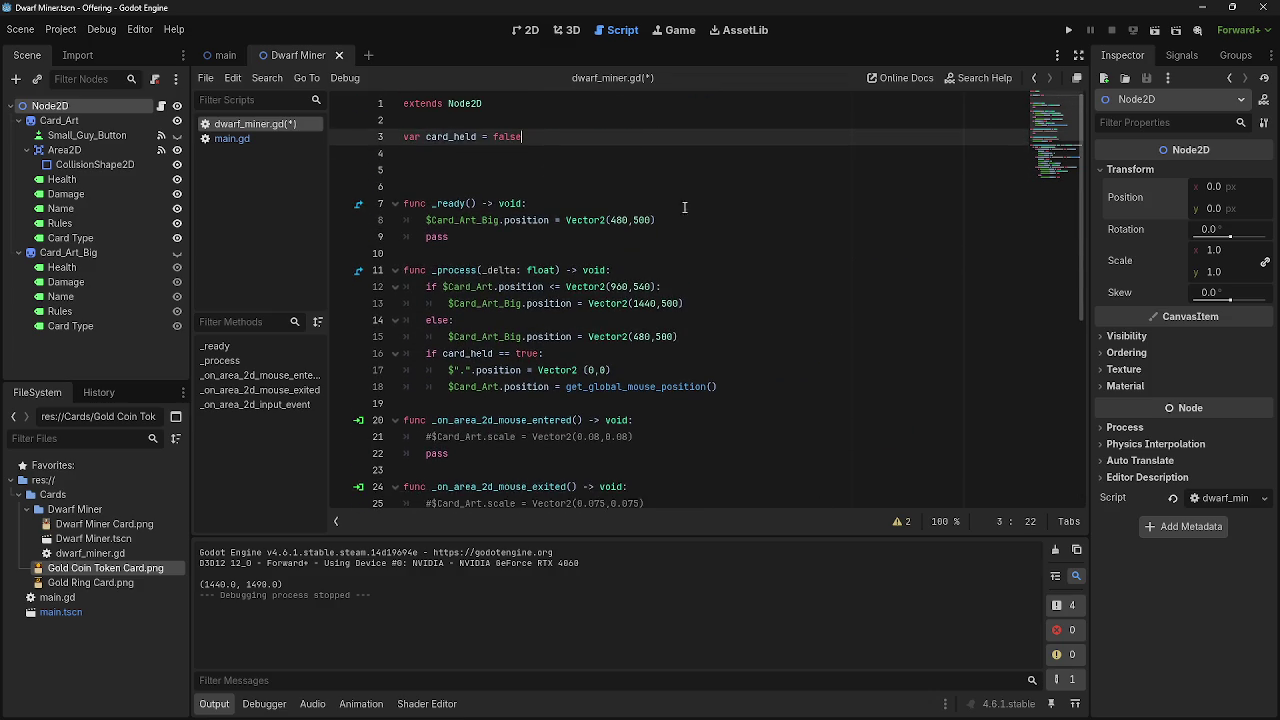
scroll(672, 300, down, 7)
click(696, 386)
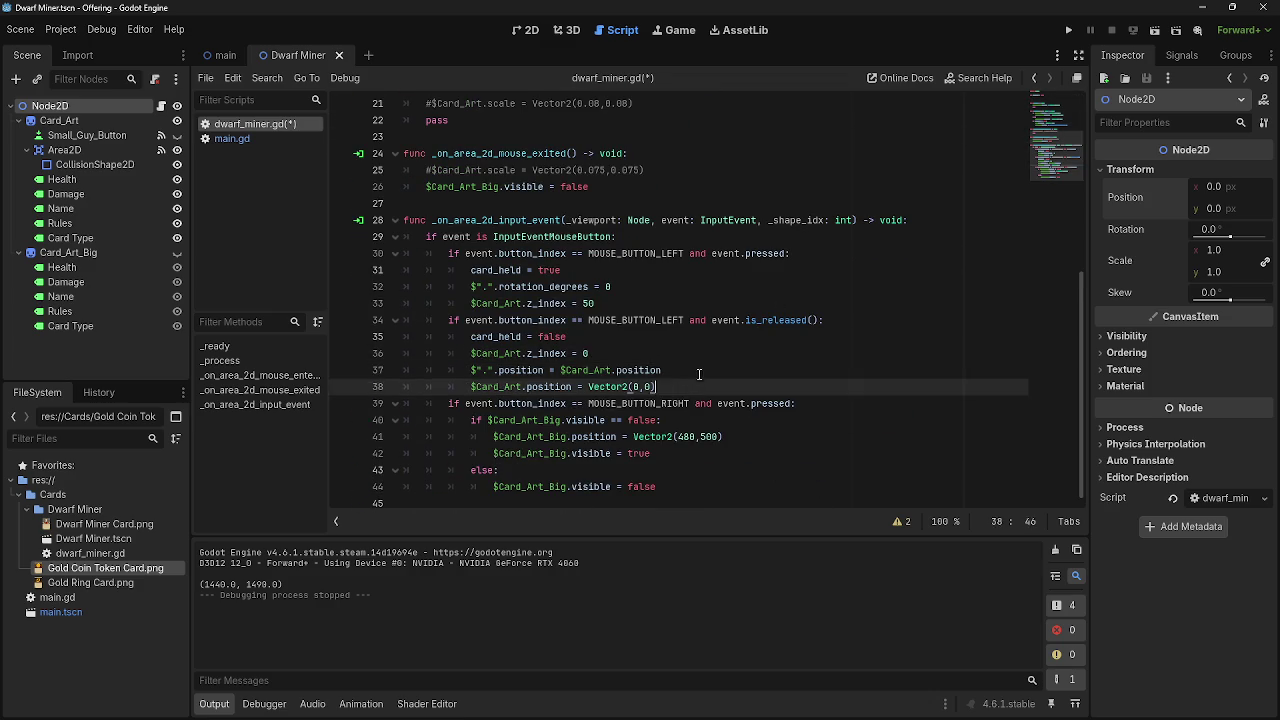
Run the game, drag the Dwarf Miner card to the upper left, then stop and return to line 41.
click(755, 420)
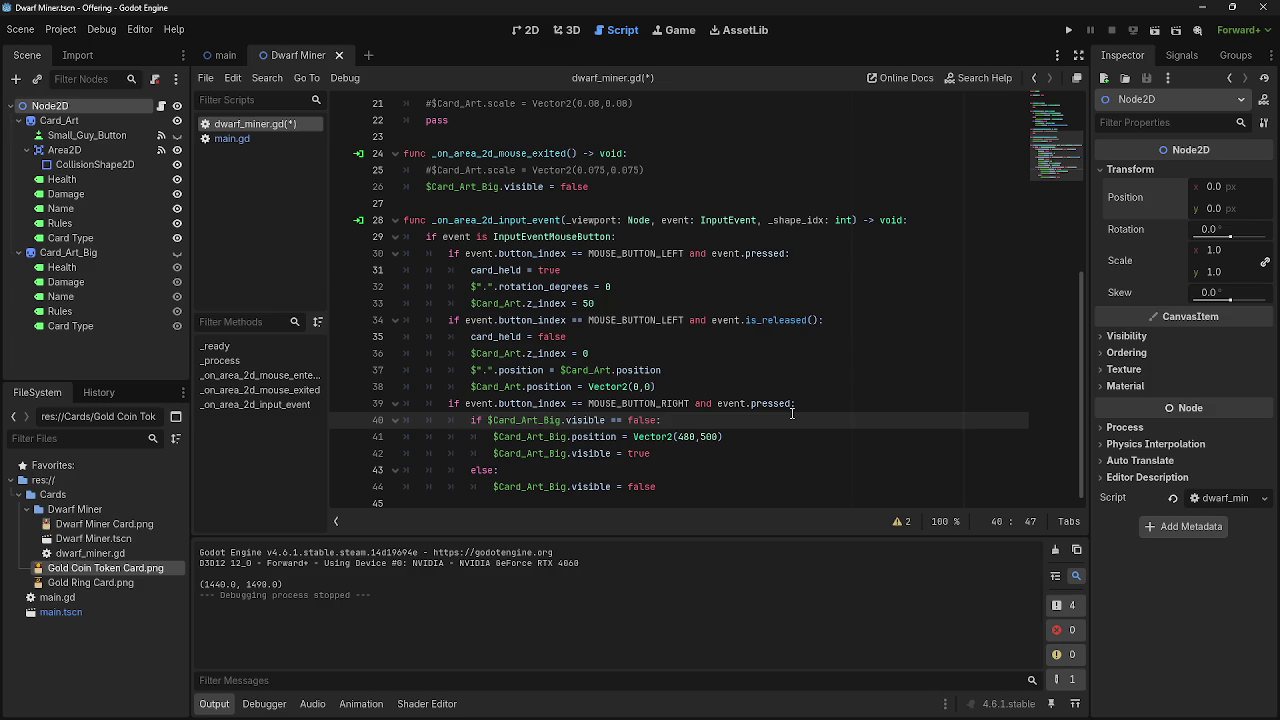
click(1068, 30)
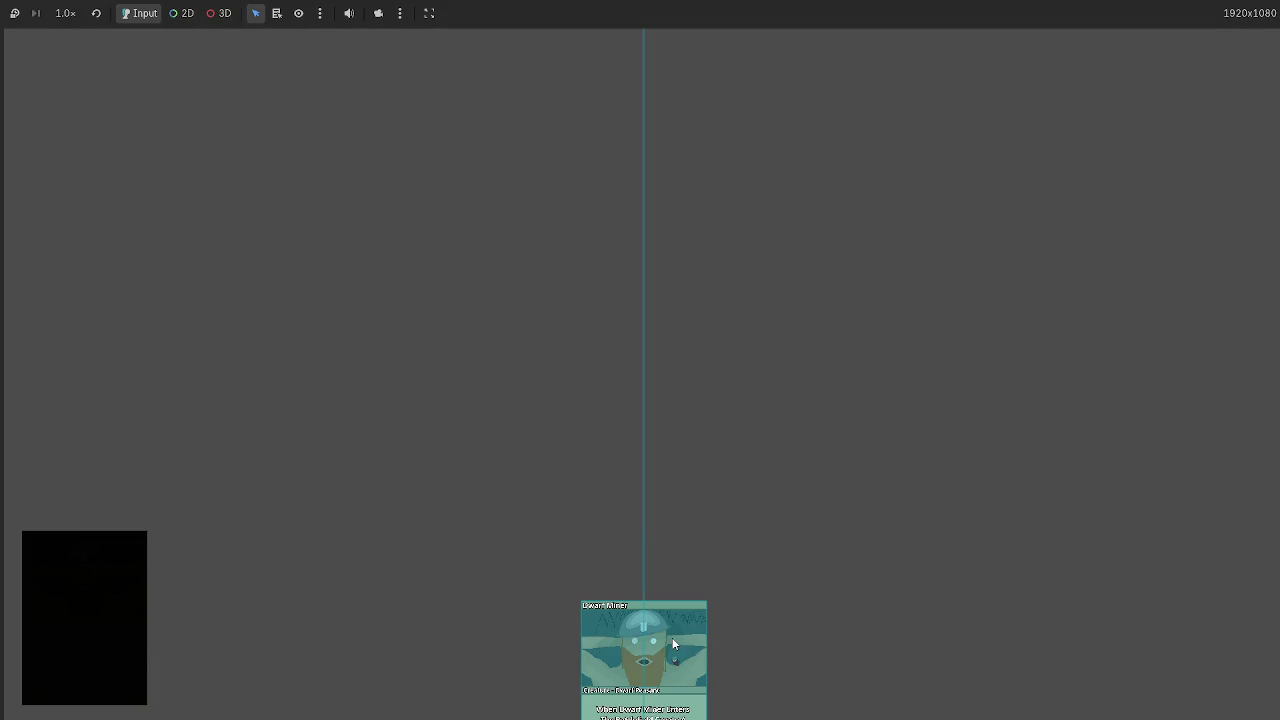
mouse_move(673, 645)
mouse_down()
mouse_move(313, 241)
mouse_move(161, 145)
mouse_move(697, 195)
mouse_move(830, 228)
mouse_move(177, 143)
mouse_up()
key(F8)
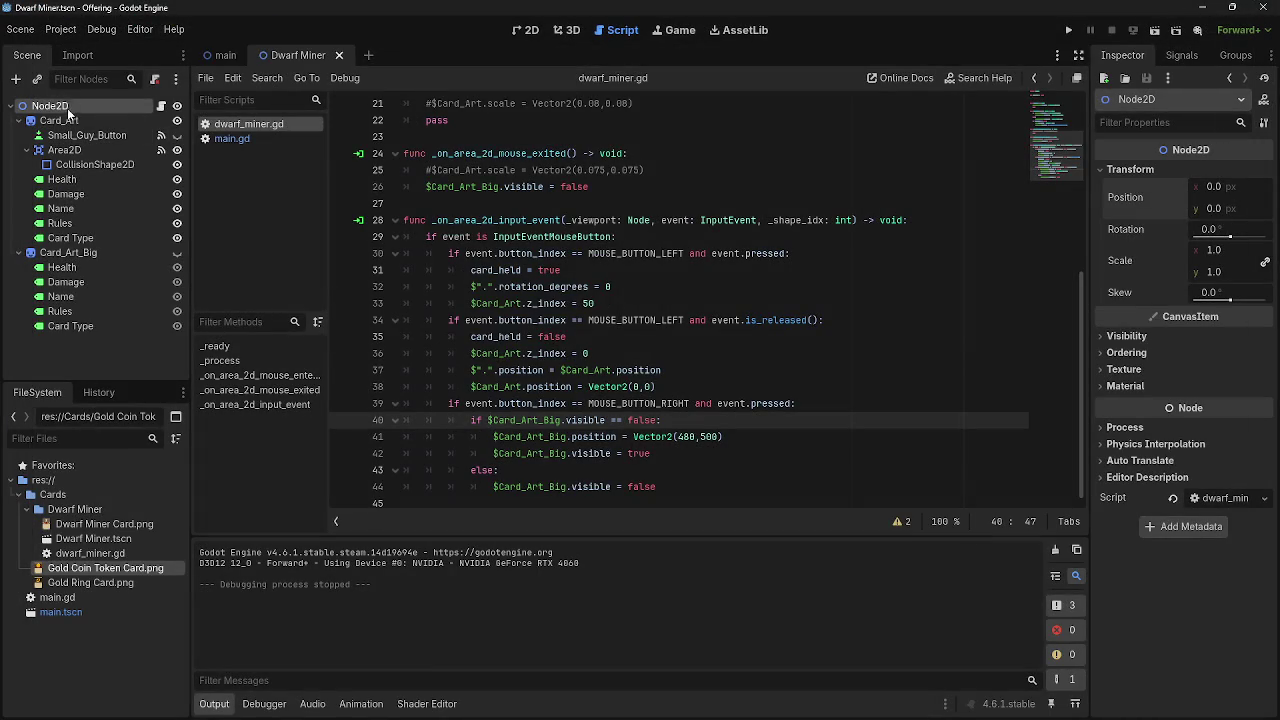
click(765, 437)
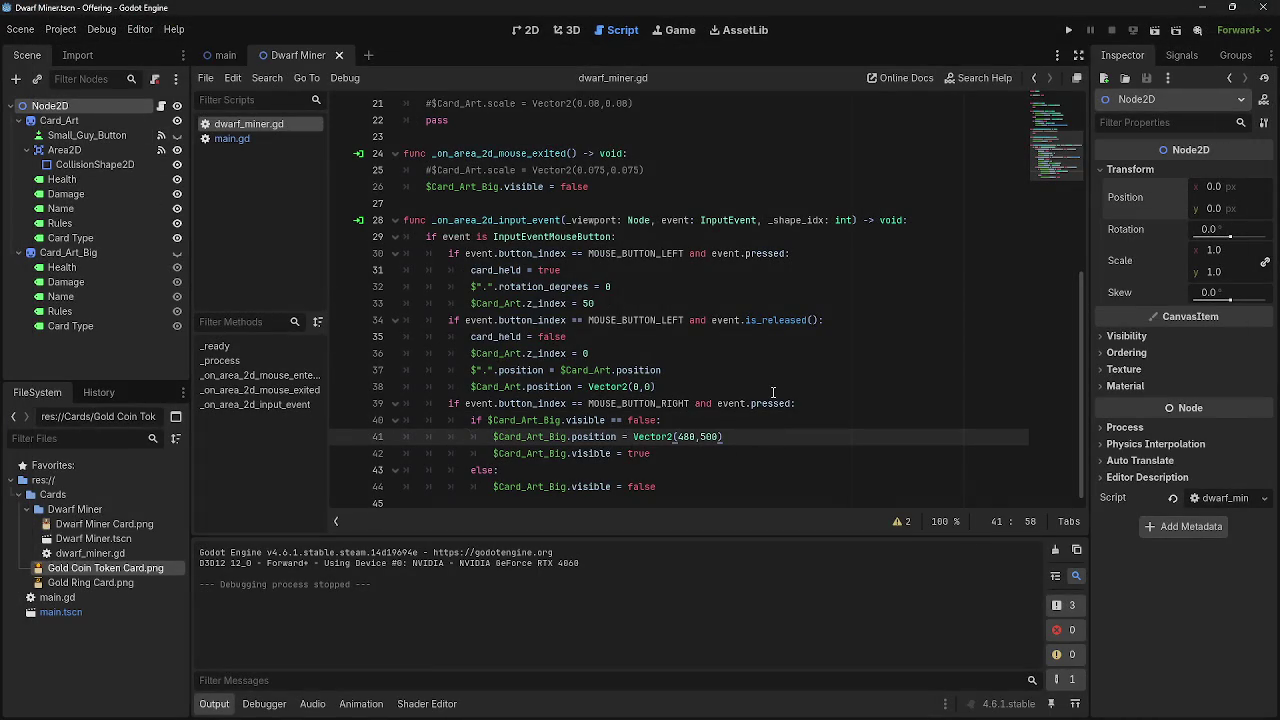
After checking main.gd, change line 41's 480 to 480 - $".".position.
mouse_move(632, 436)
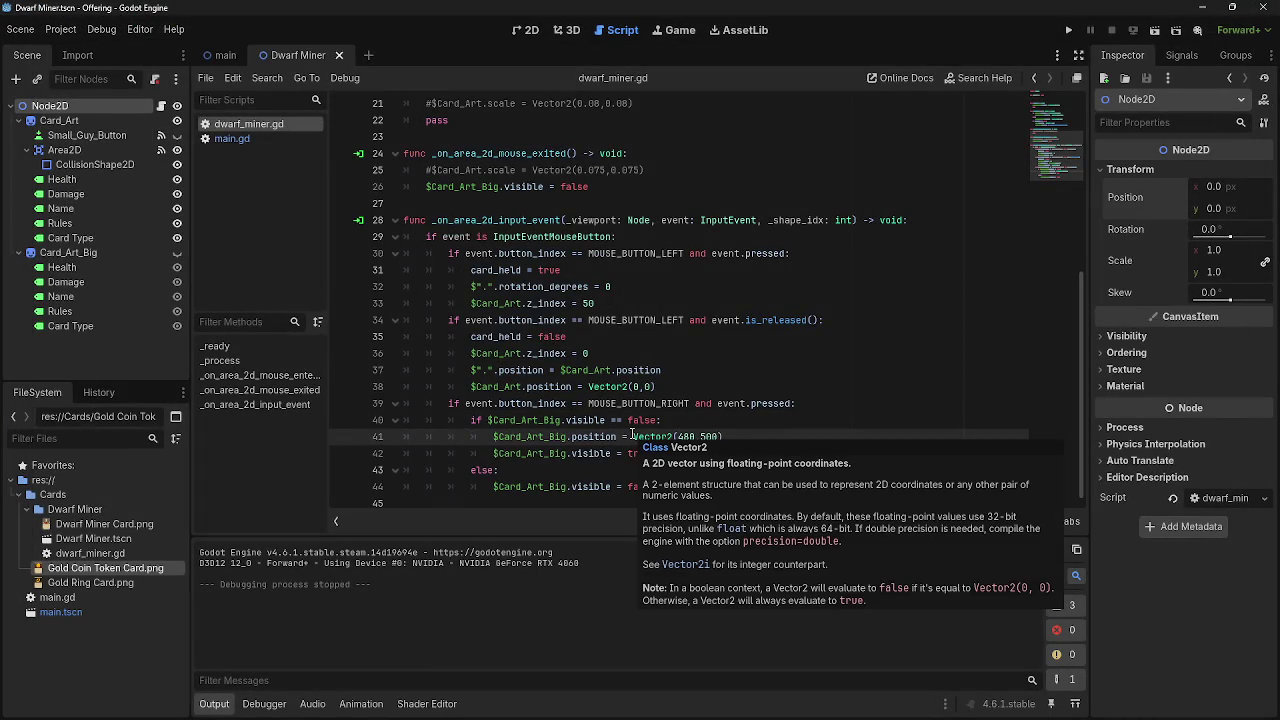
click(231, 138)
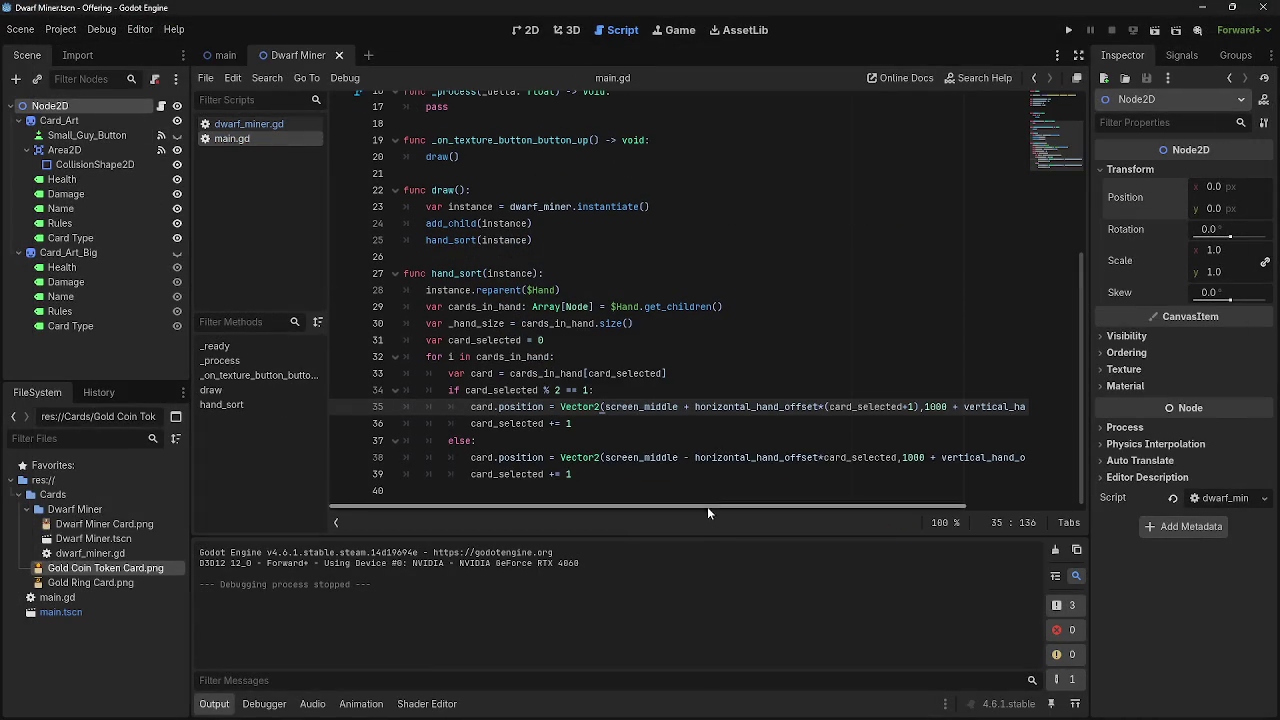
click(249, 124)
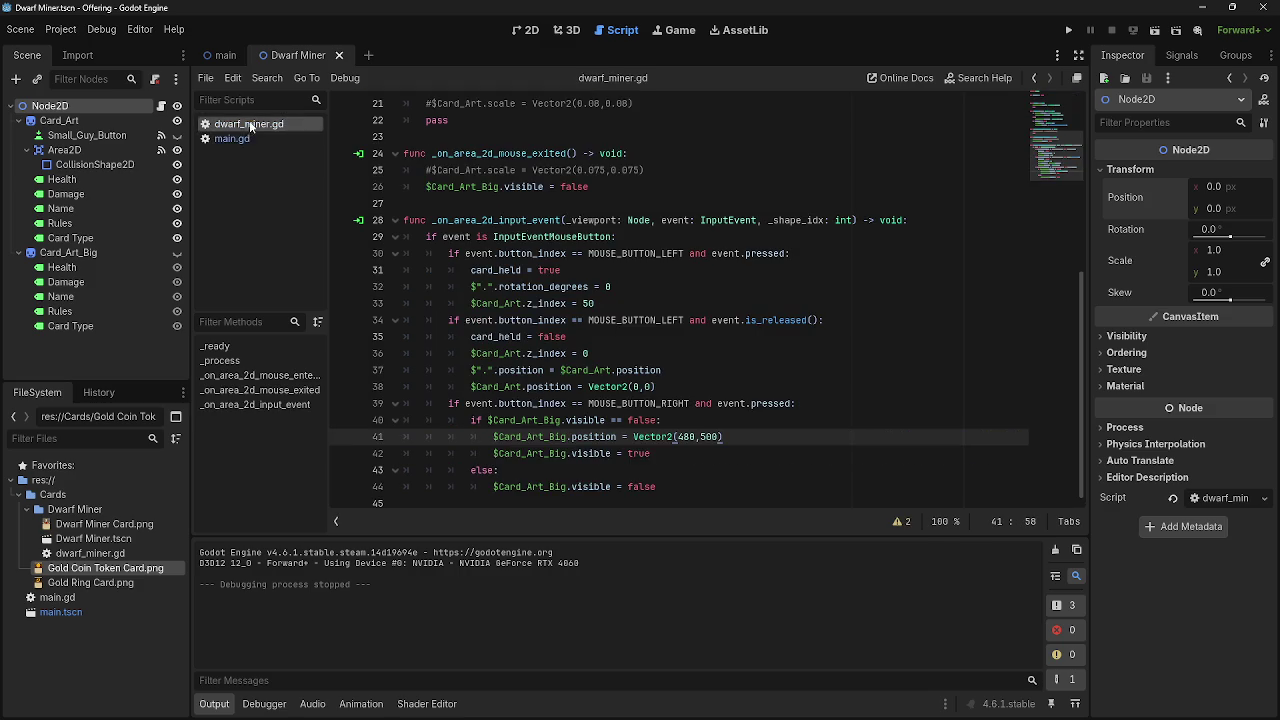
click(632, 436)
click(697, 437)
text(-)
mouse_move(60, 106)
mouse_down()
mouse_move(705, 459)
mouse_move(712, 436)
mouse_up()
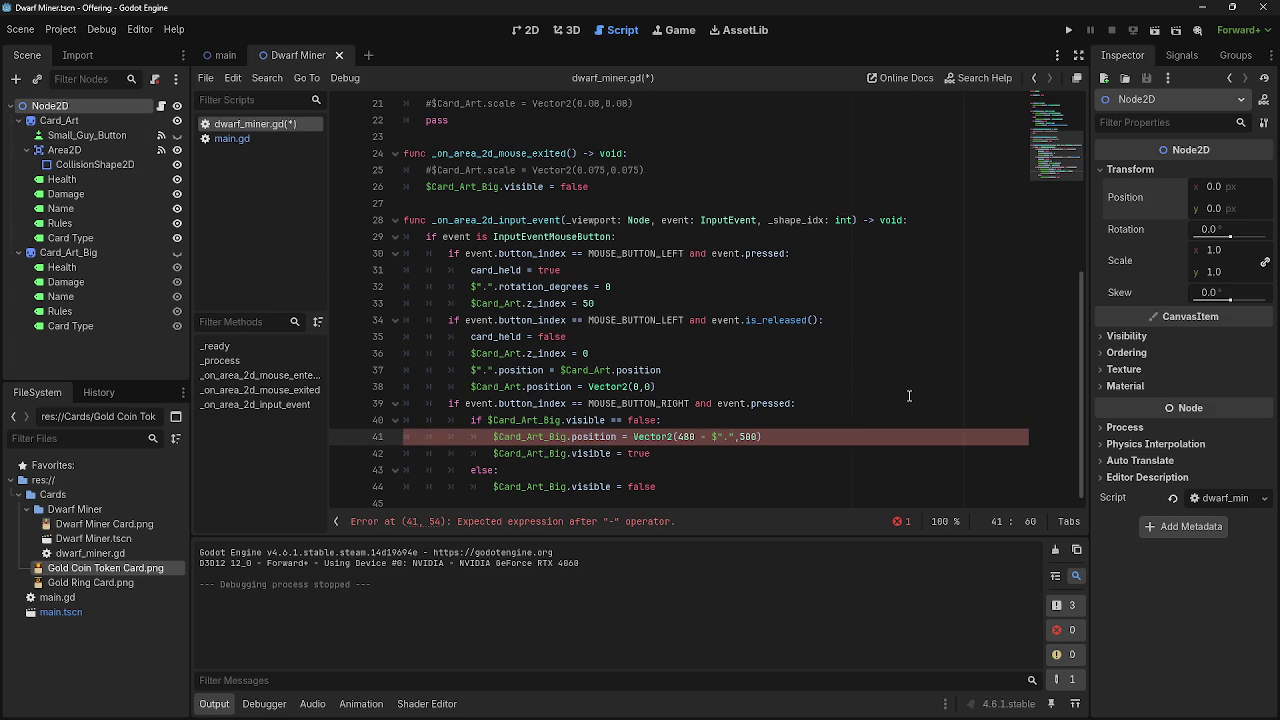
text(.pos)
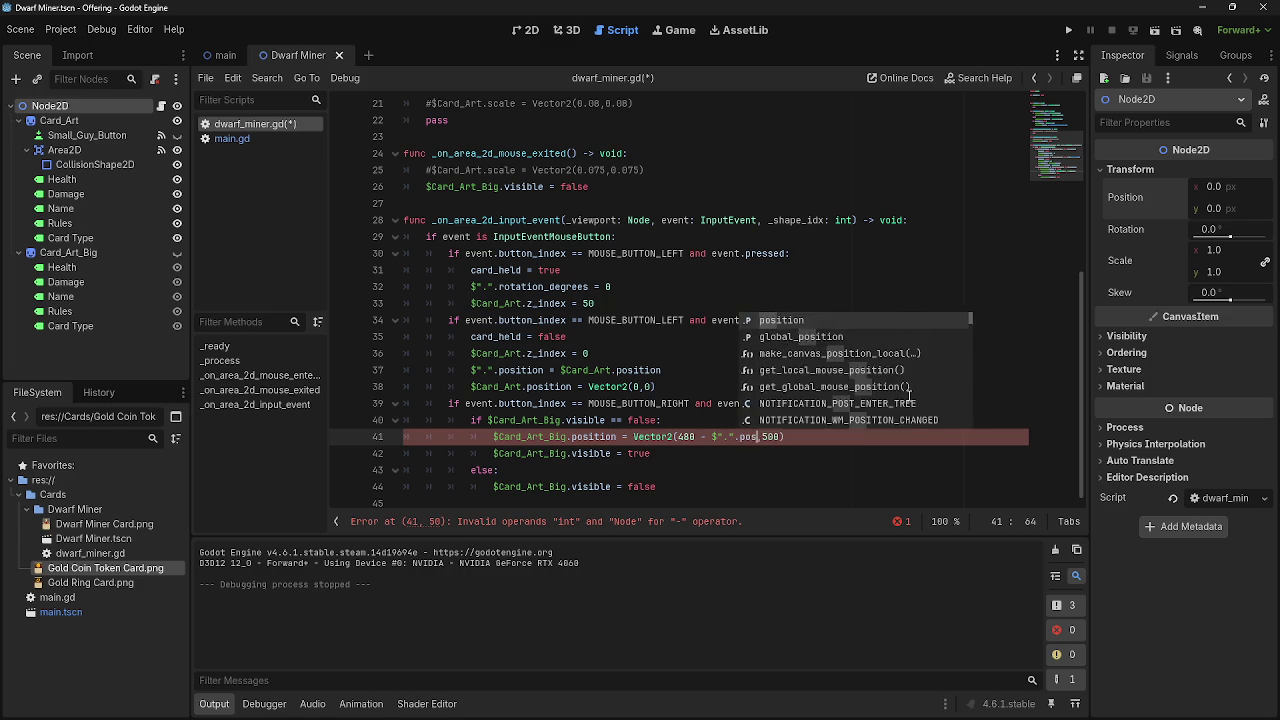
key(Return)
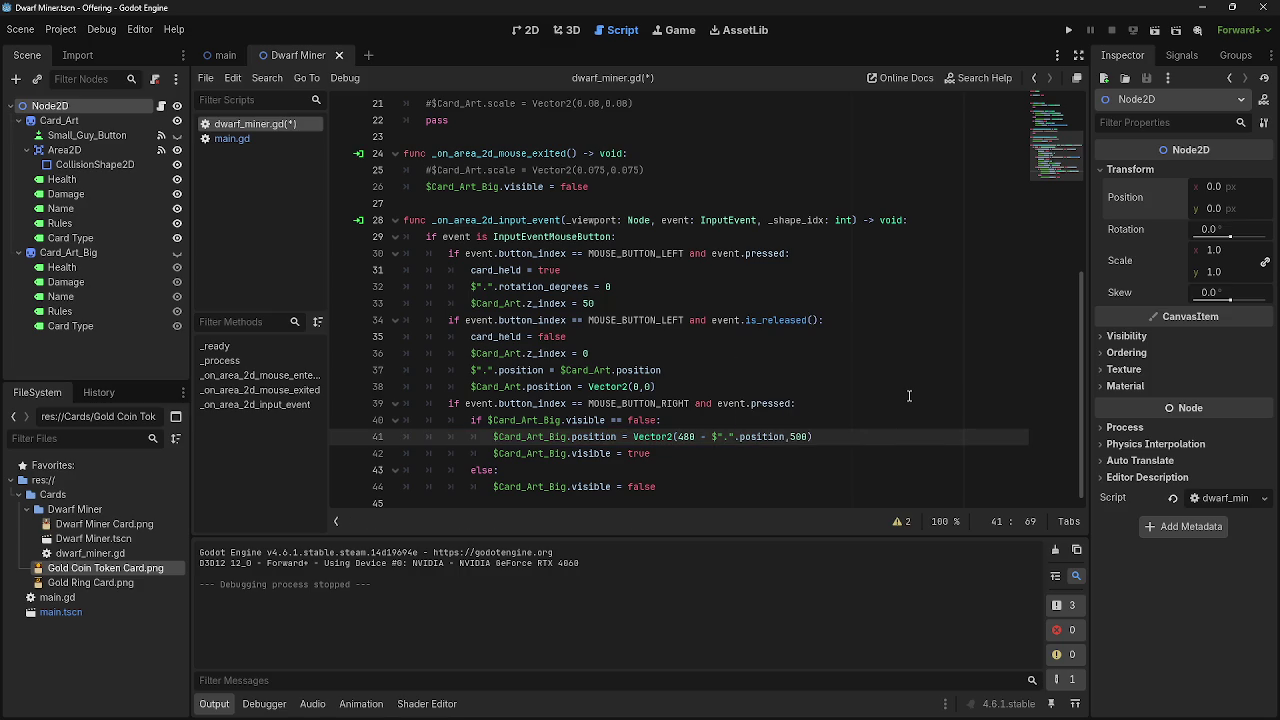
Copy the subtraction term after 500 as well and run the game.
drag(700, 437, 787, 437)
key(ctrl+c)
click(809, 437)
key(ctrl+v)
click(1068, 30)
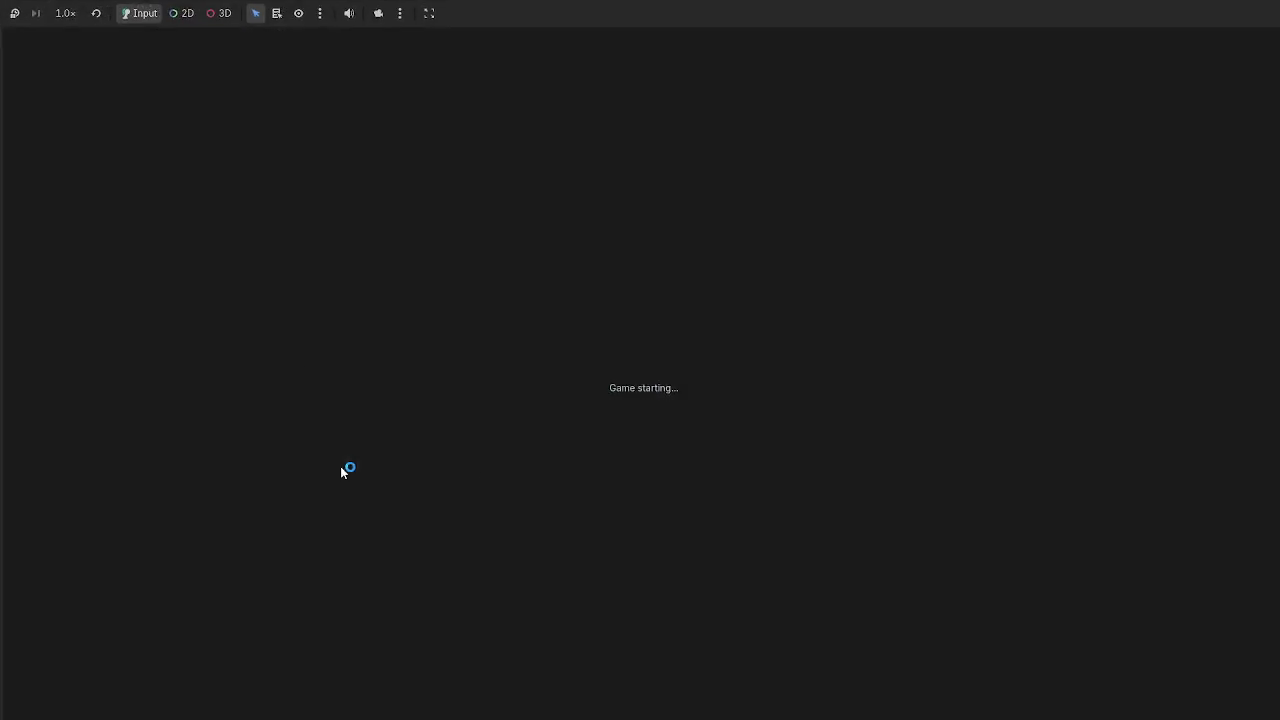
Cut the two inline $".".position terms out of the Vector2 on line 41.
right_click(148, 575)
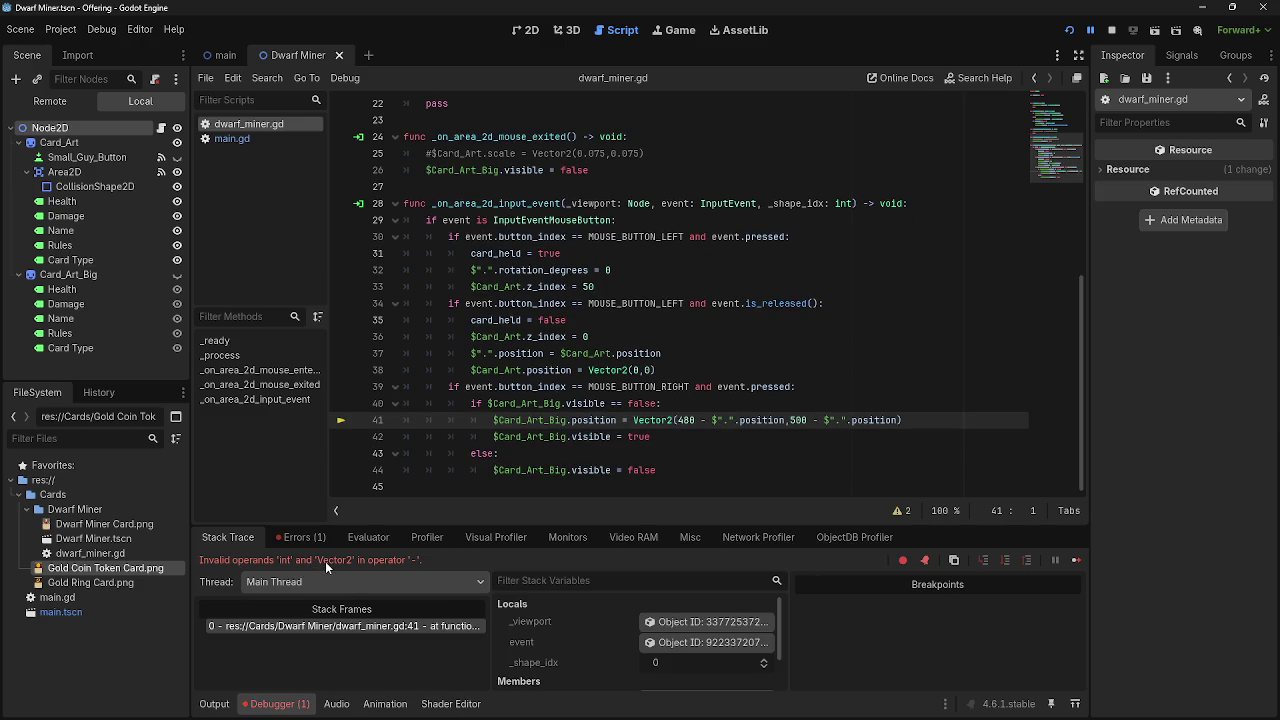
double_click(716, 420)
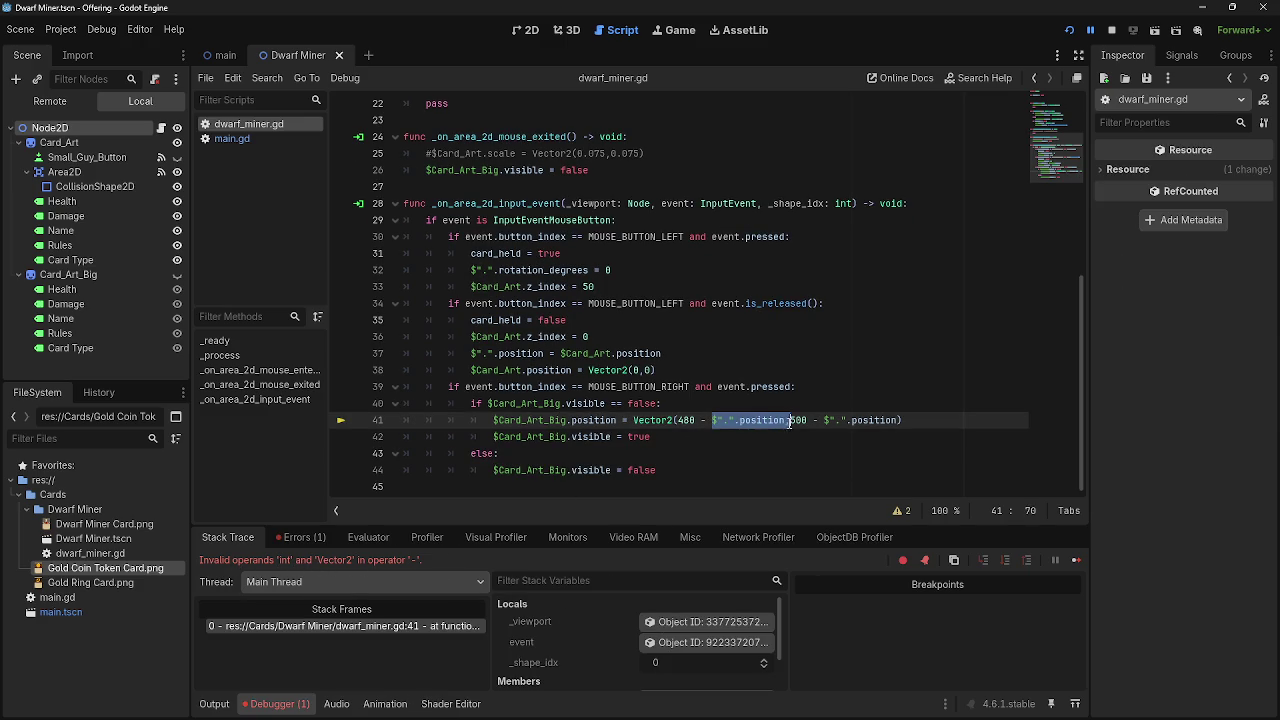
drag(713, 420, 787, 420)
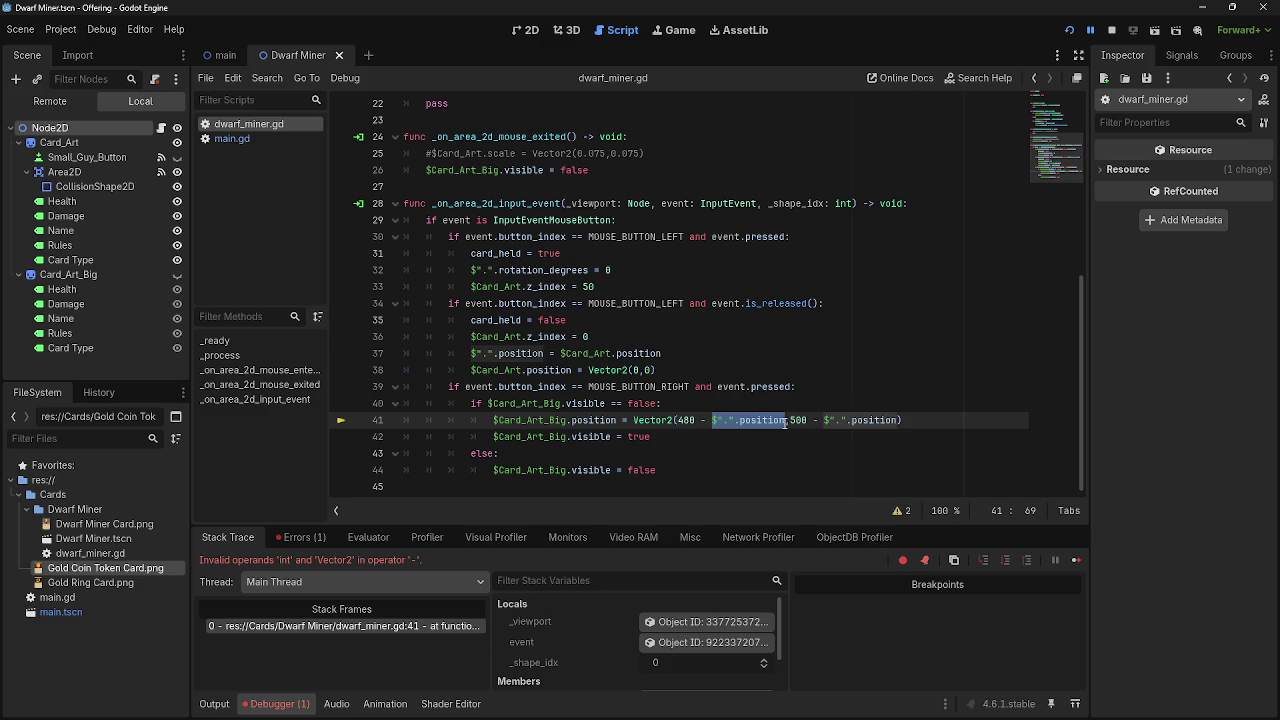
key(ctrl+x)
drag(752, 420, 828, 420)
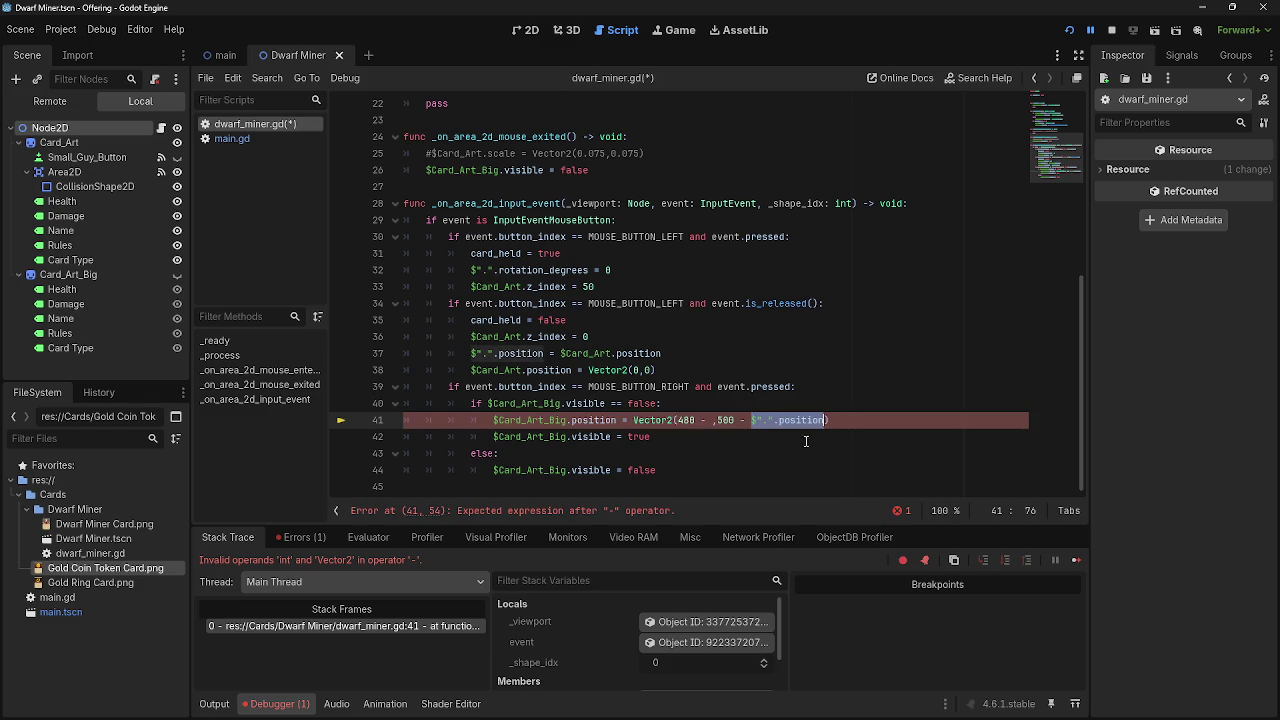
key(ctrl+x)
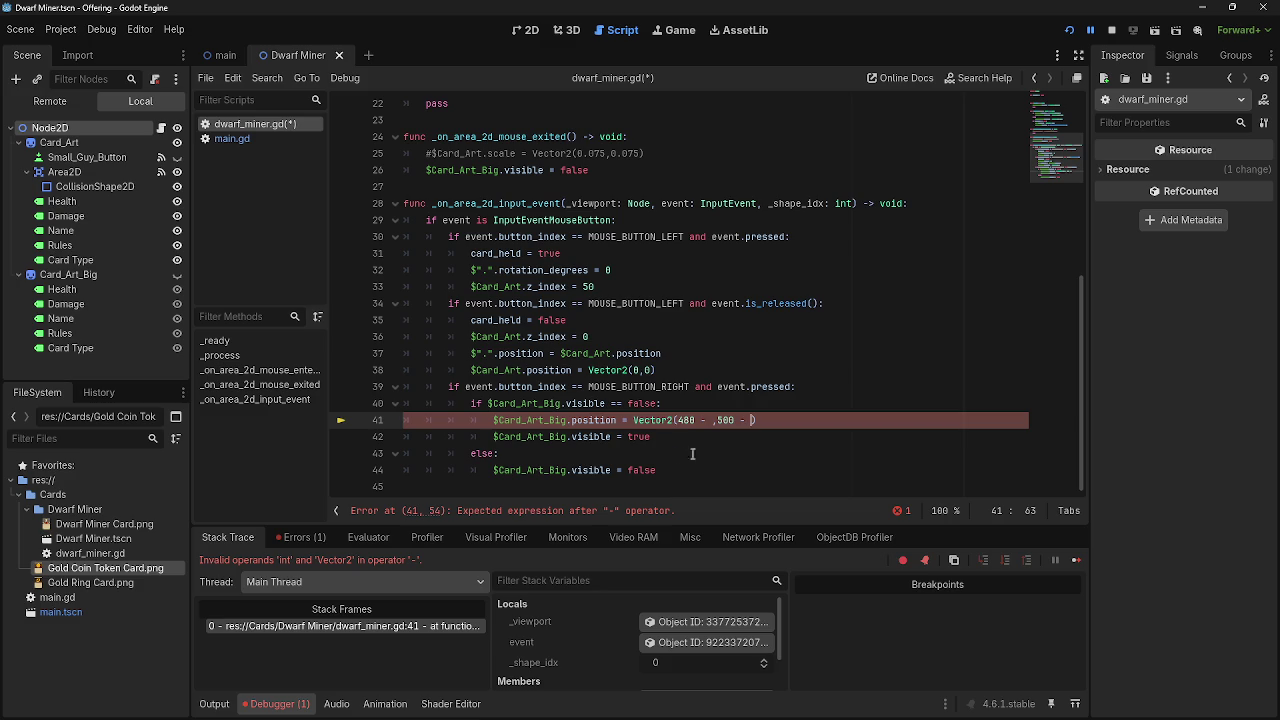
Reduce the vector to Vector2(480,500) and append - $".".position after it.
key(BackSpace)
key(BackSpace)
key(BackSpace)
key(Left)
key(Left)
key(Left)
key(BackSpace)
key(BackSpace)
key(BackSpace)
key(End)
text(-)
key(ctrl+v)
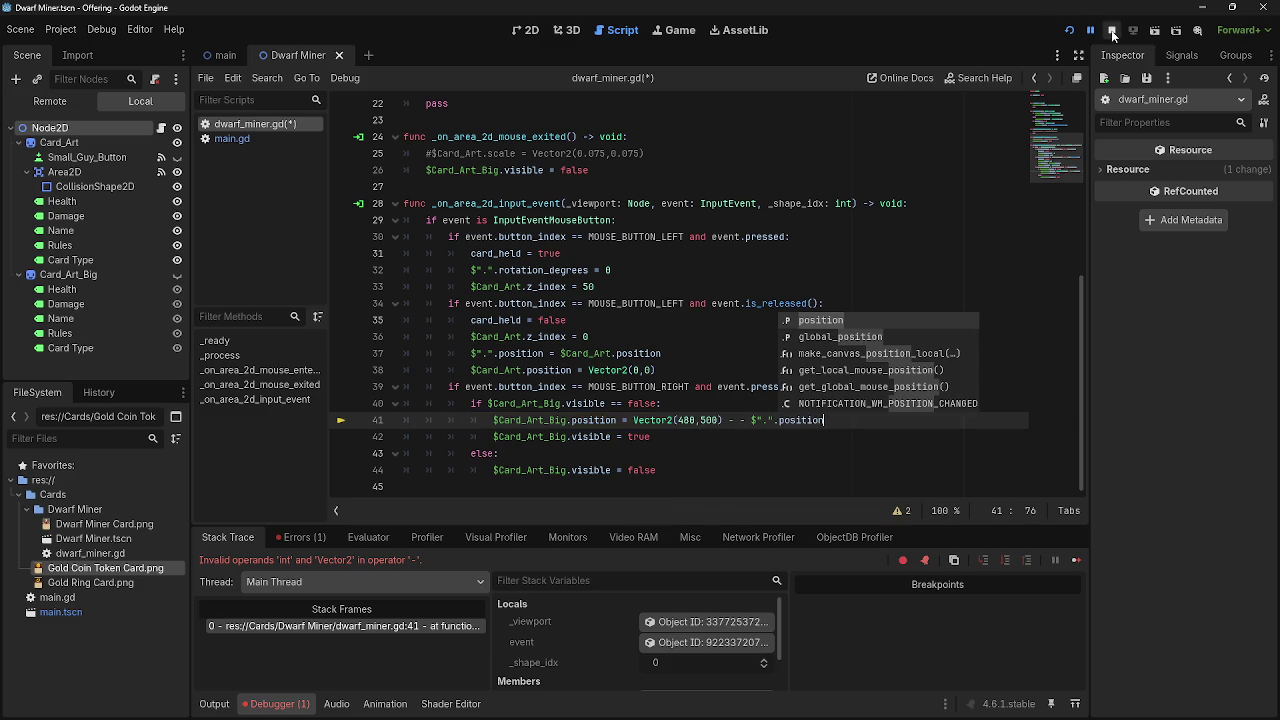
Fix the stray minus signs on line 41 and test-run the game by dragging a card.
click(1111, 30)
key(ctrl+Left)
key(ctrl+Left)
key(ctrl+Left)
key(BackSpace)
key(BackSpace)
key(F5)
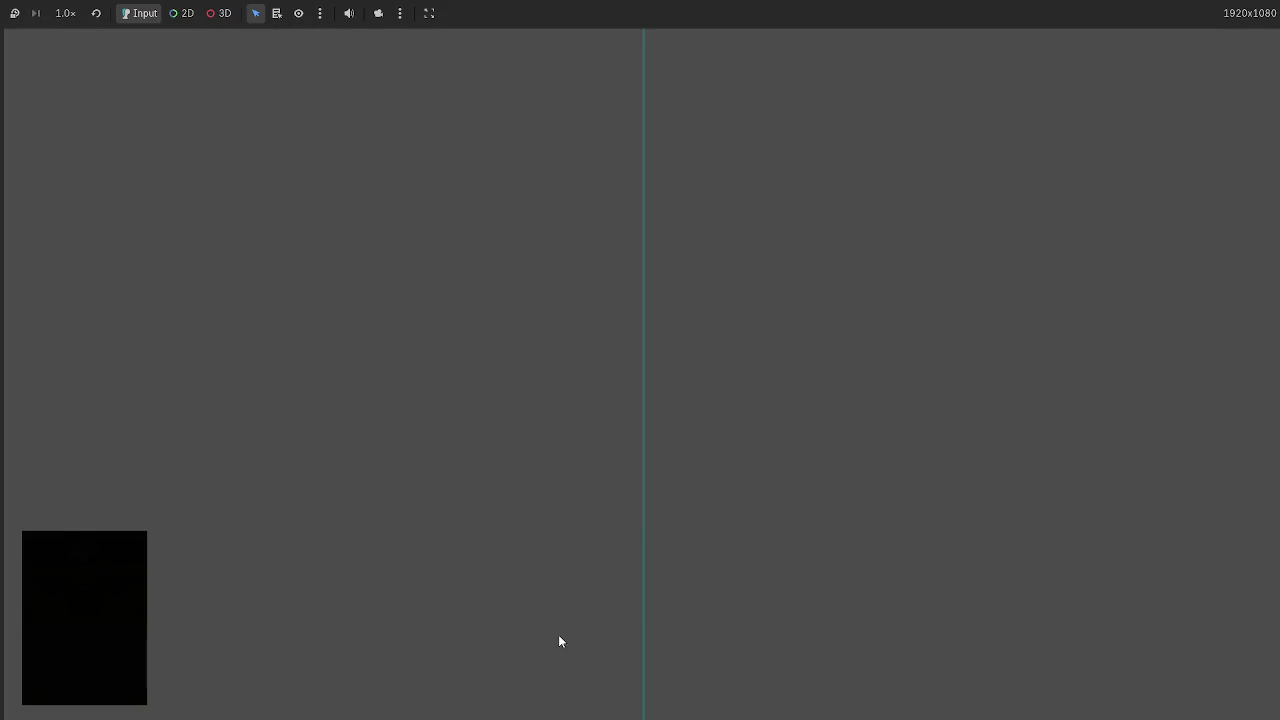
mouse_move(663, 657)
mouse_down()
mouse_move(194, 408)
mouse_move(299, 349)
mouse_move(370, 282)
mouse_move(206, 140)
mouse_move(154, 125)
mouse_up()
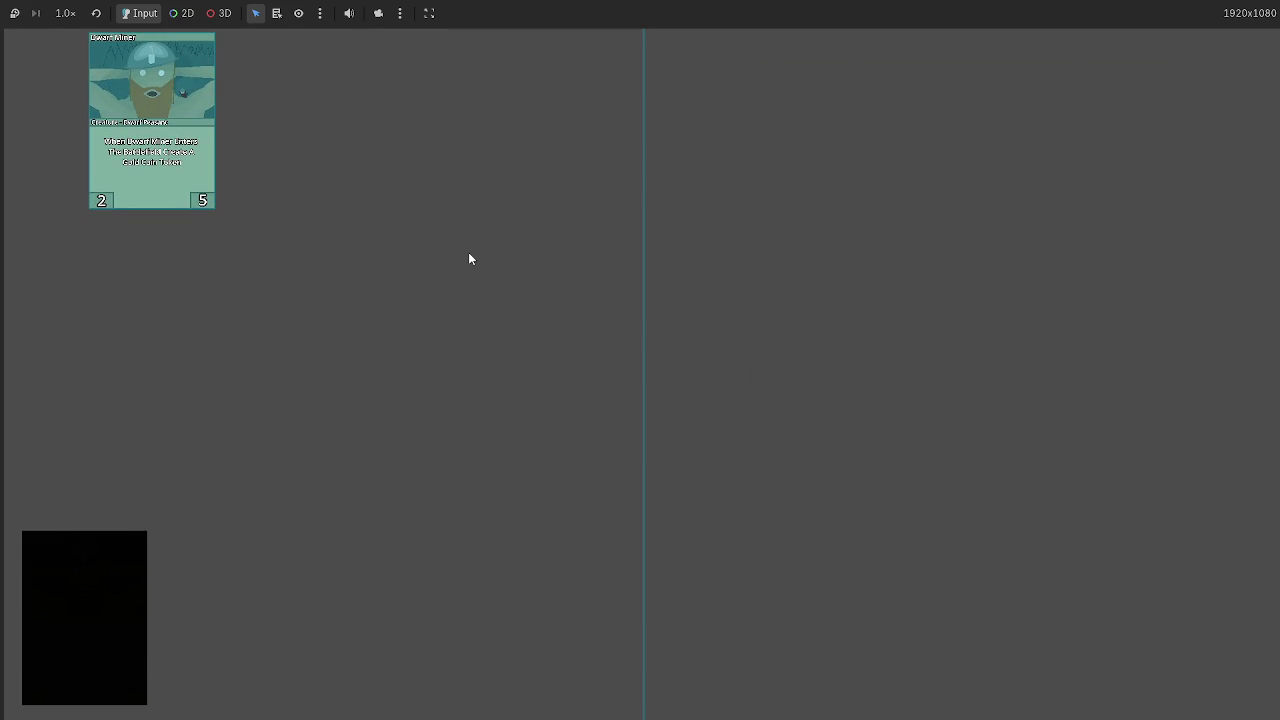
key(F8)
text(-)
click(830, 446)
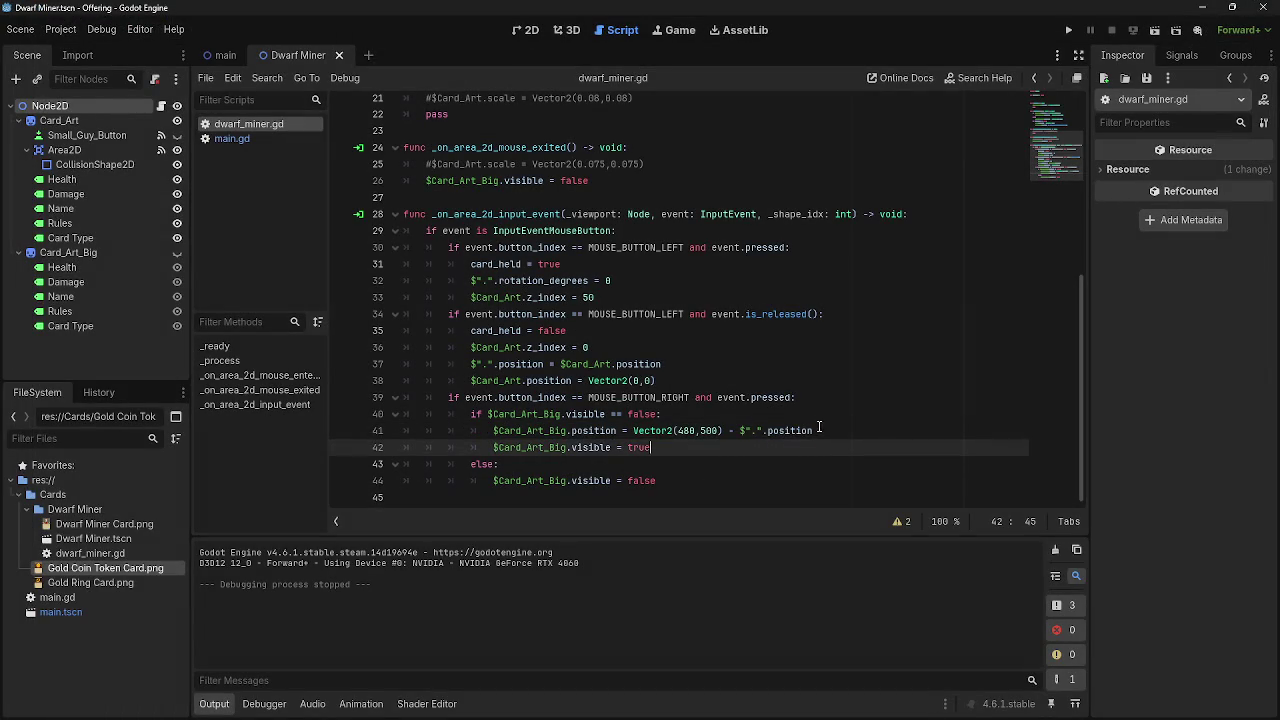
click(830, 431)
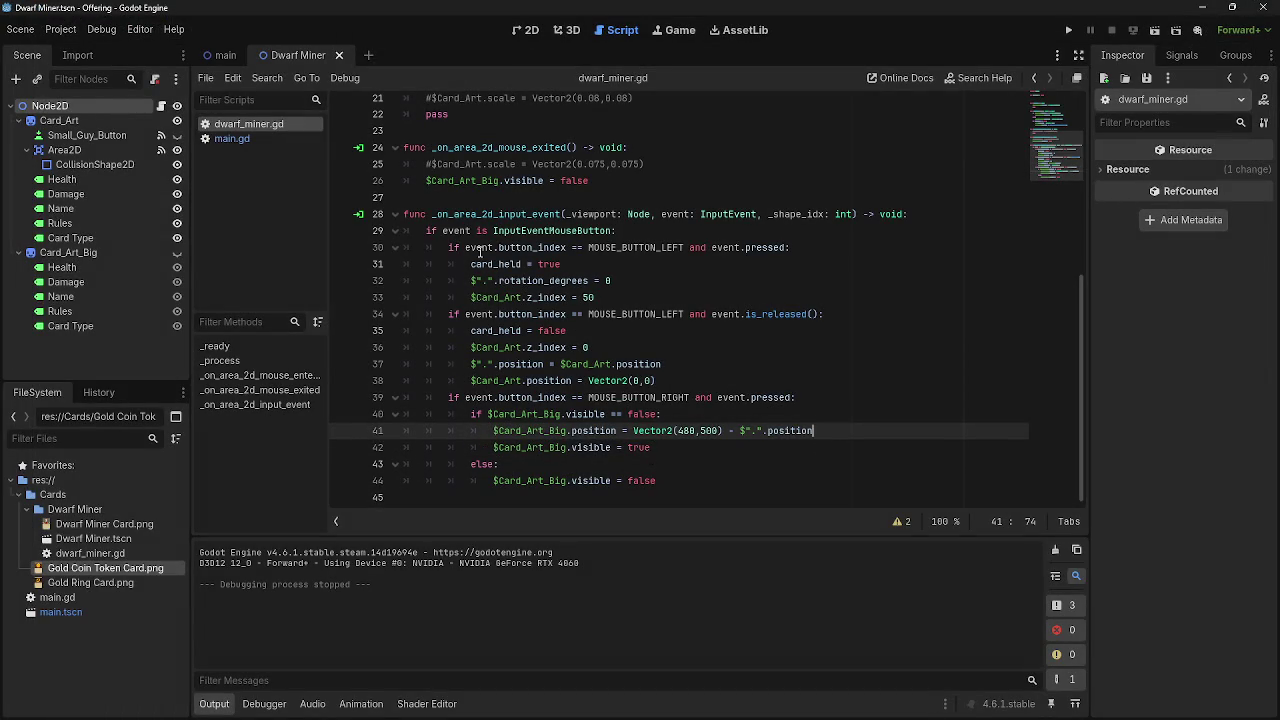
click(232, 138)
click(250, 124)
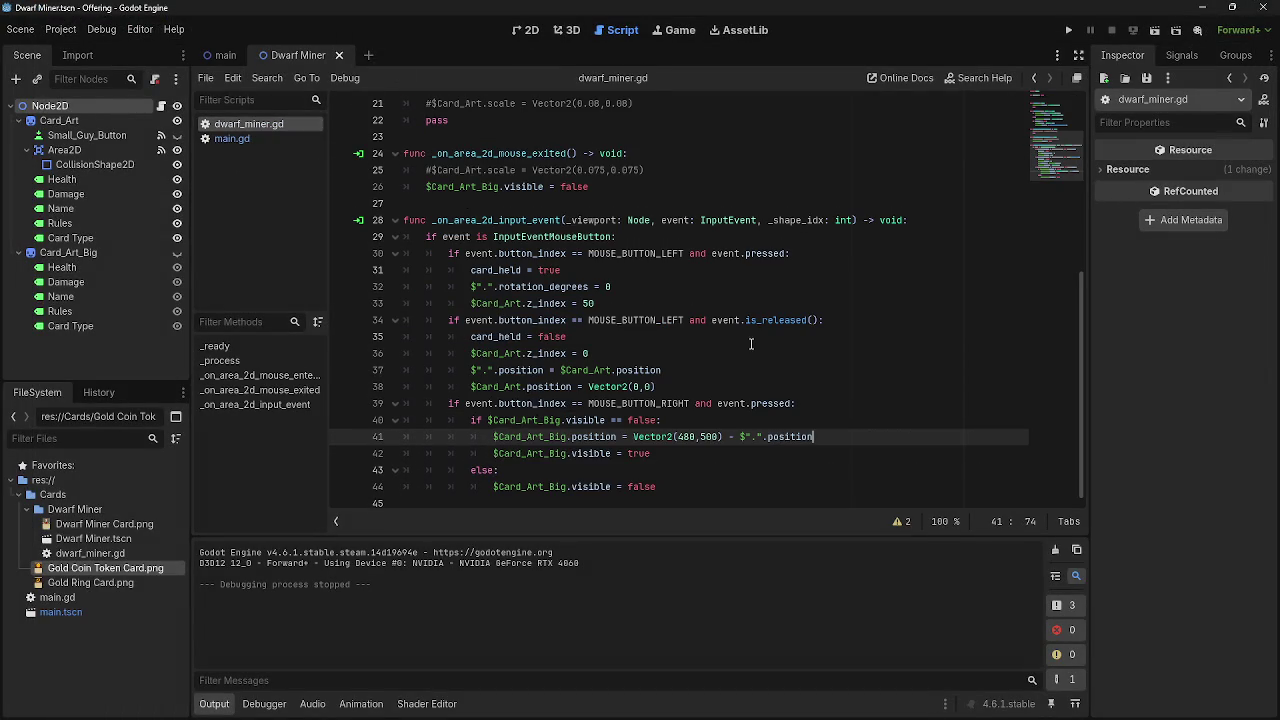
scroll(600, 300, up, 2)
scroll(600, 300, down, 2)
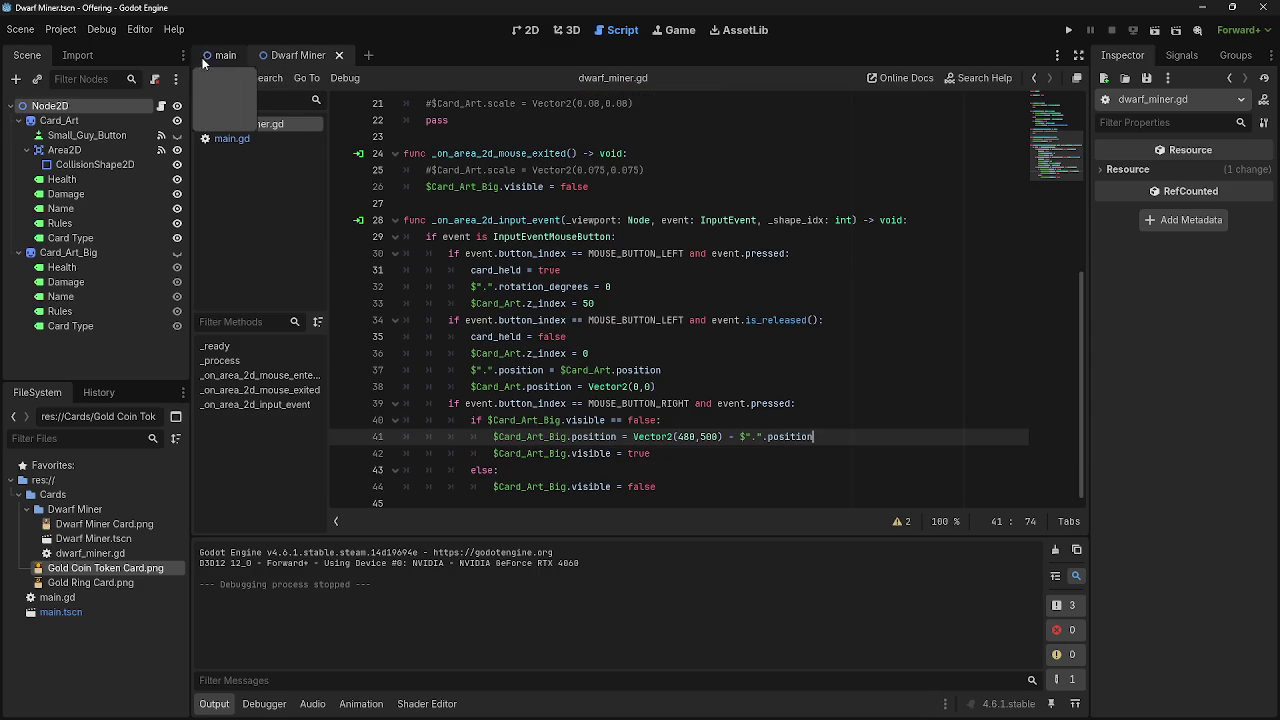
click(236, 140)
click(250, 128)
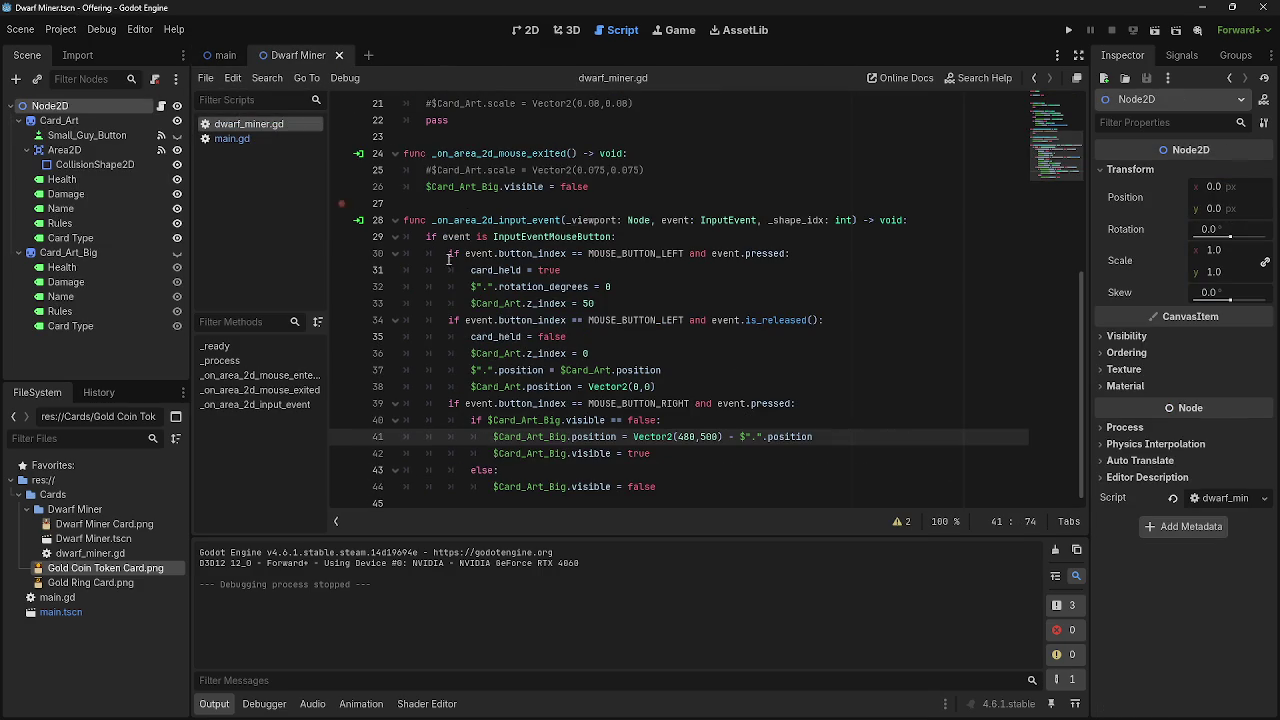
scroll(802, 396, up, 10)
scroll(802, 396, down, 6)
double_click(733, 437)
click(820, 437)
triple_click(494, 437)
key(Right)
triple_click(489, 437)
click(672, 437)
drag(633, 437, 855, 440)
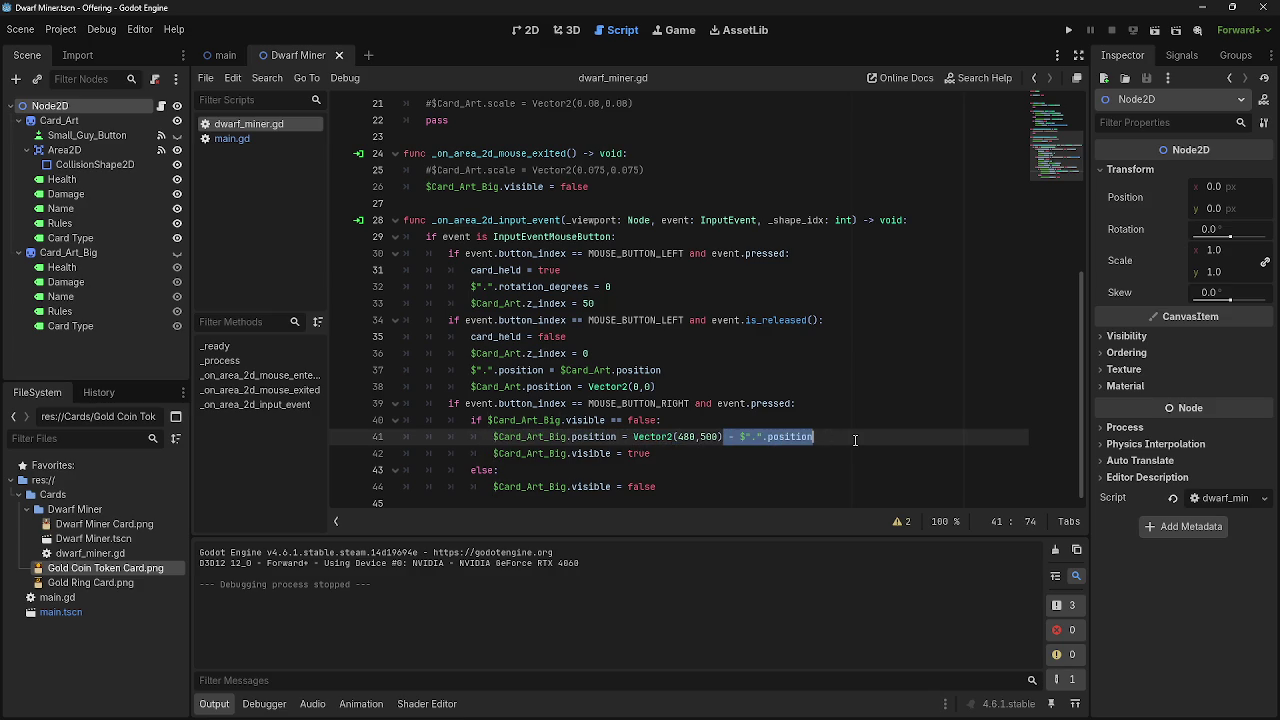
click(855, 440)
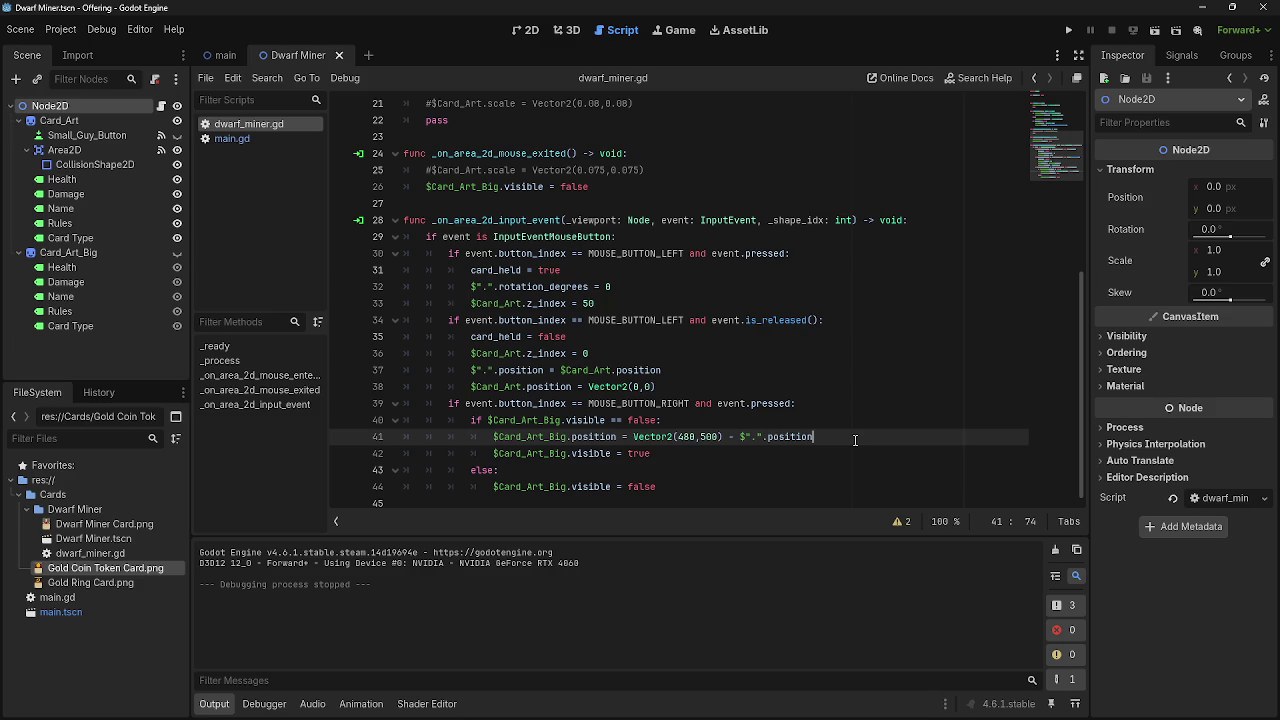
key(alt+Tab)
key(alt+Tab)
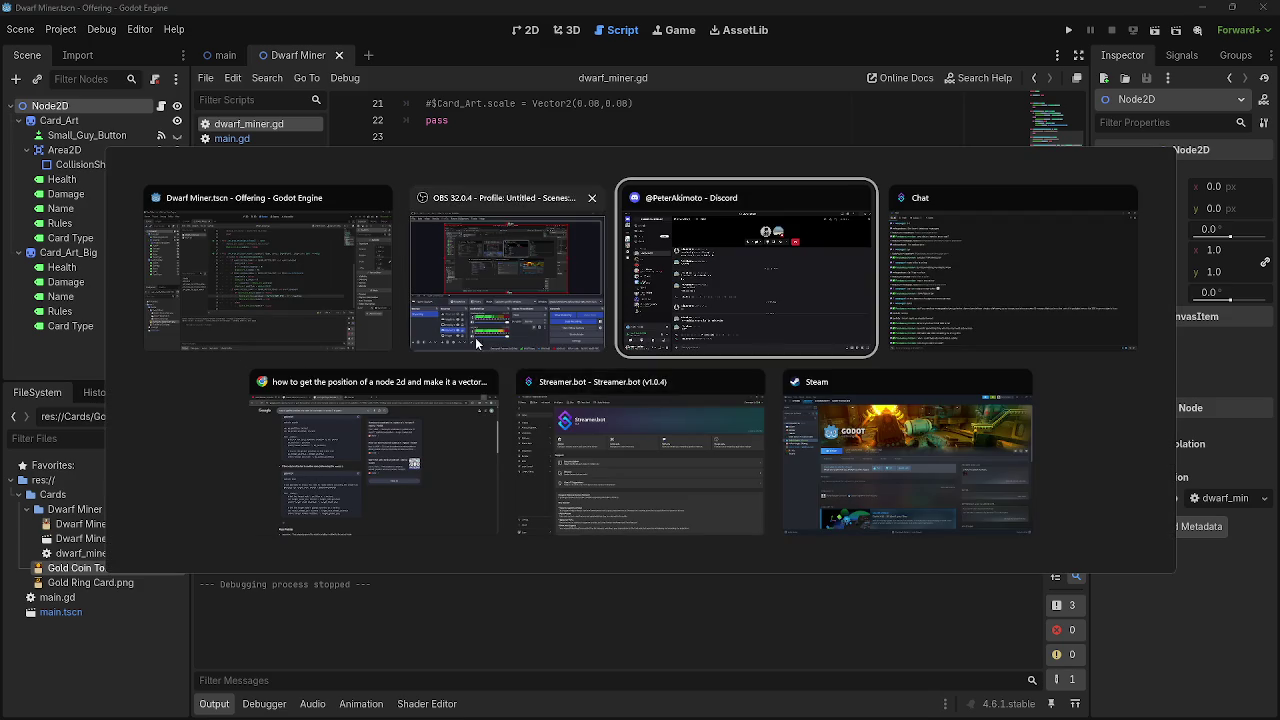
key(Escape)
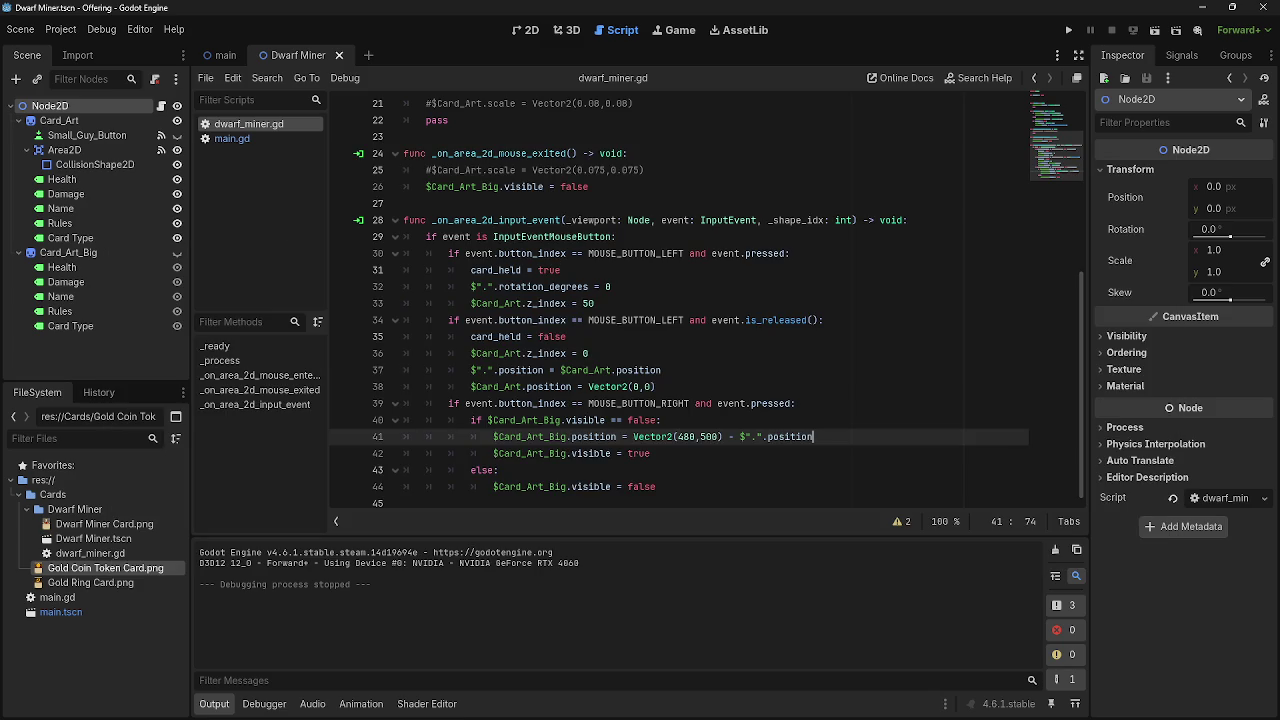
key(alt+Tab)
scroll(760, 379, up, 5)
scroll(760, 379, down, 5)
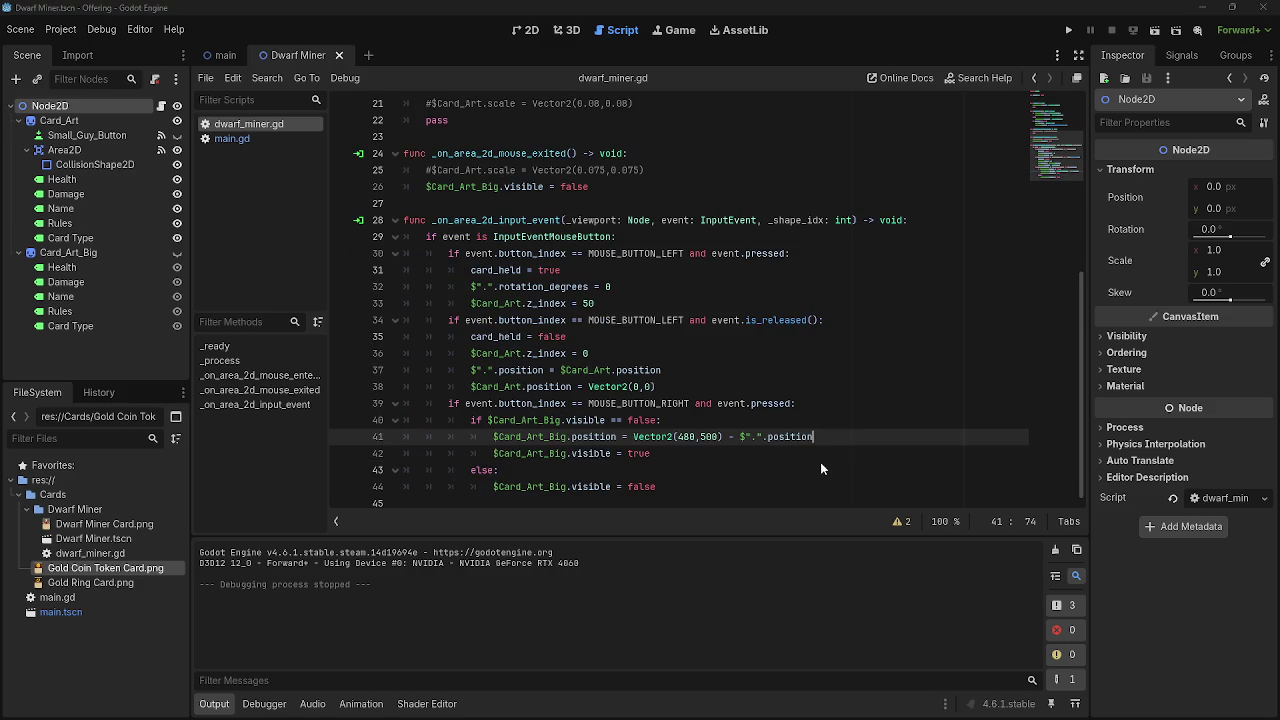
key(alt+Tab)
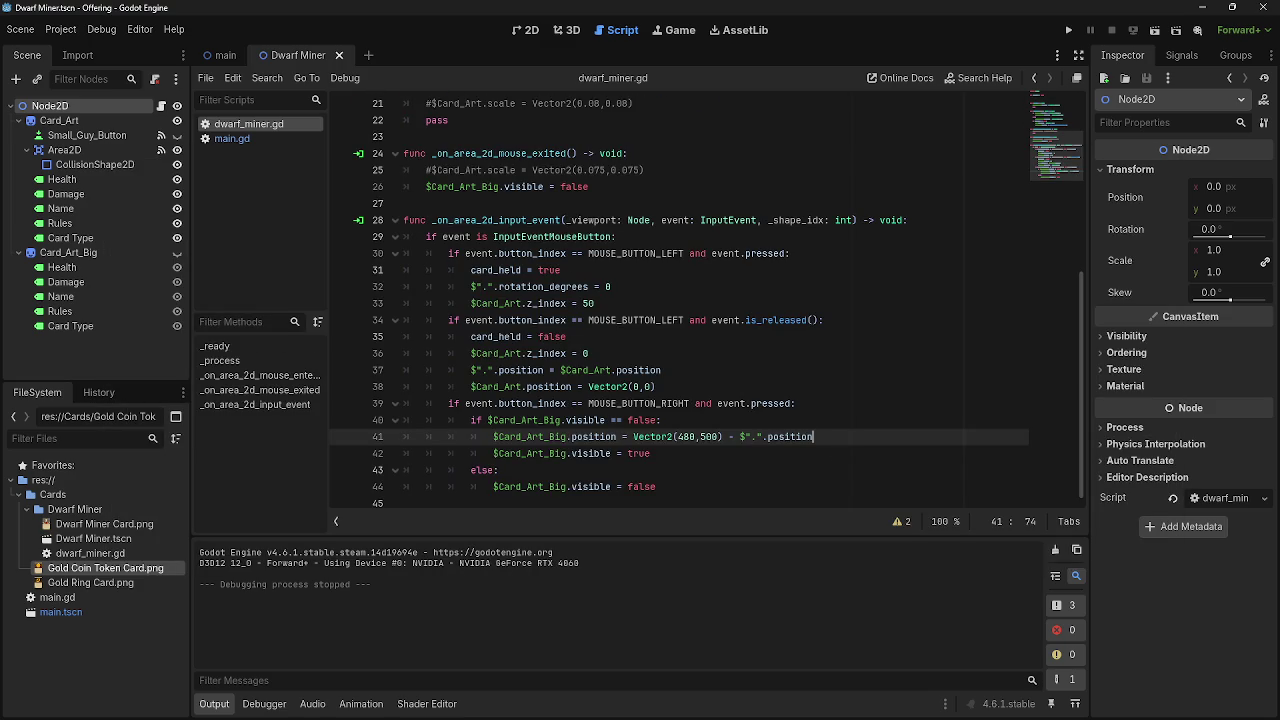
key(alt+Tab)
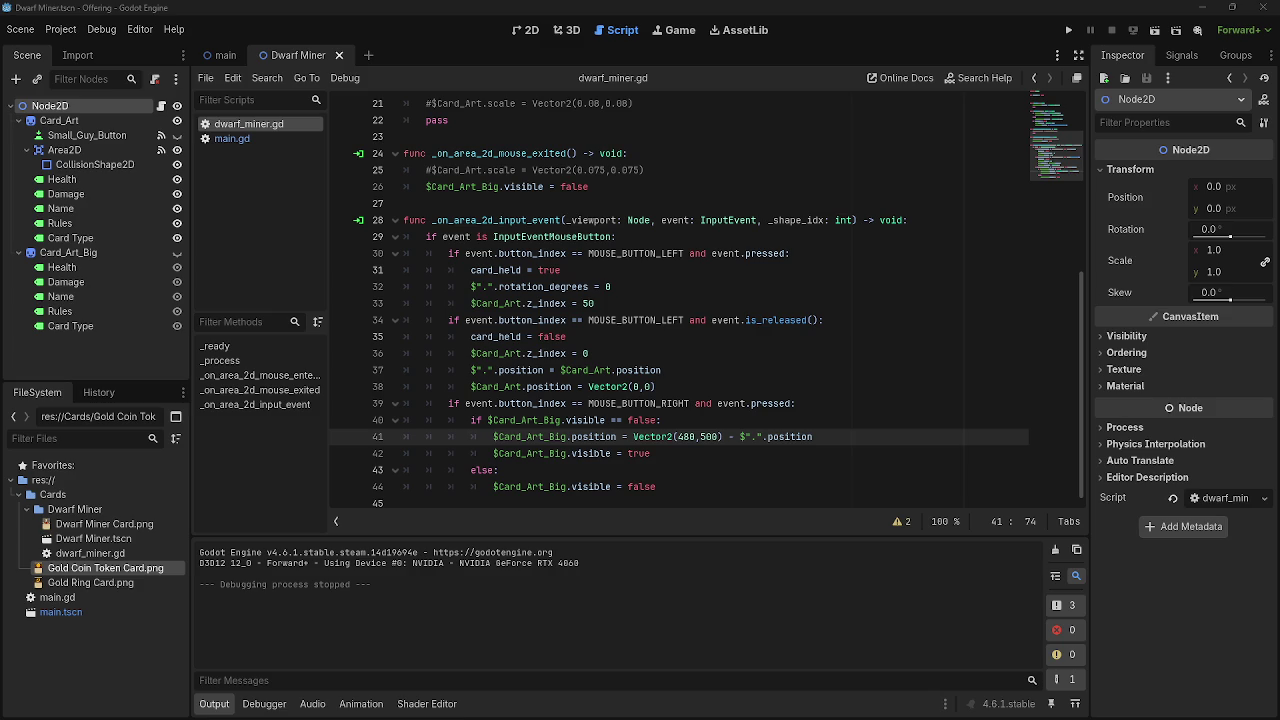
click(833, 369)
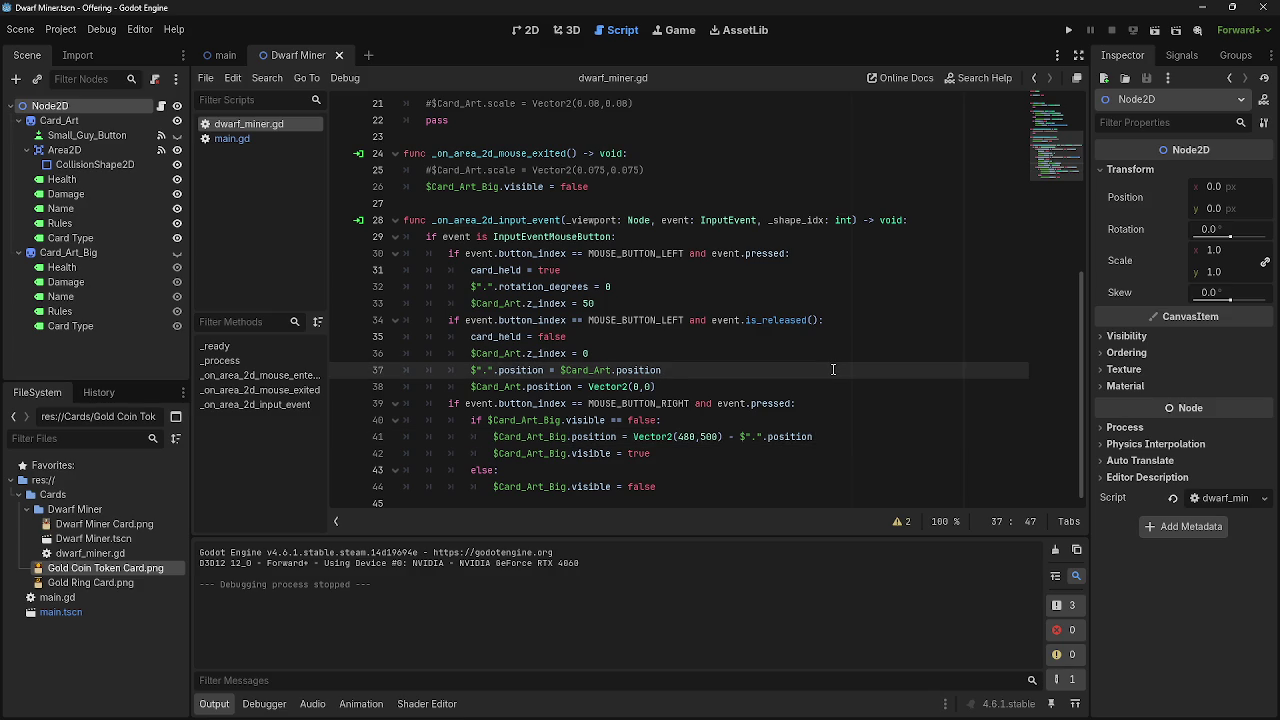
Run the game and drag the Dwarf Miner card up to test the preview.
click(1068, 30)
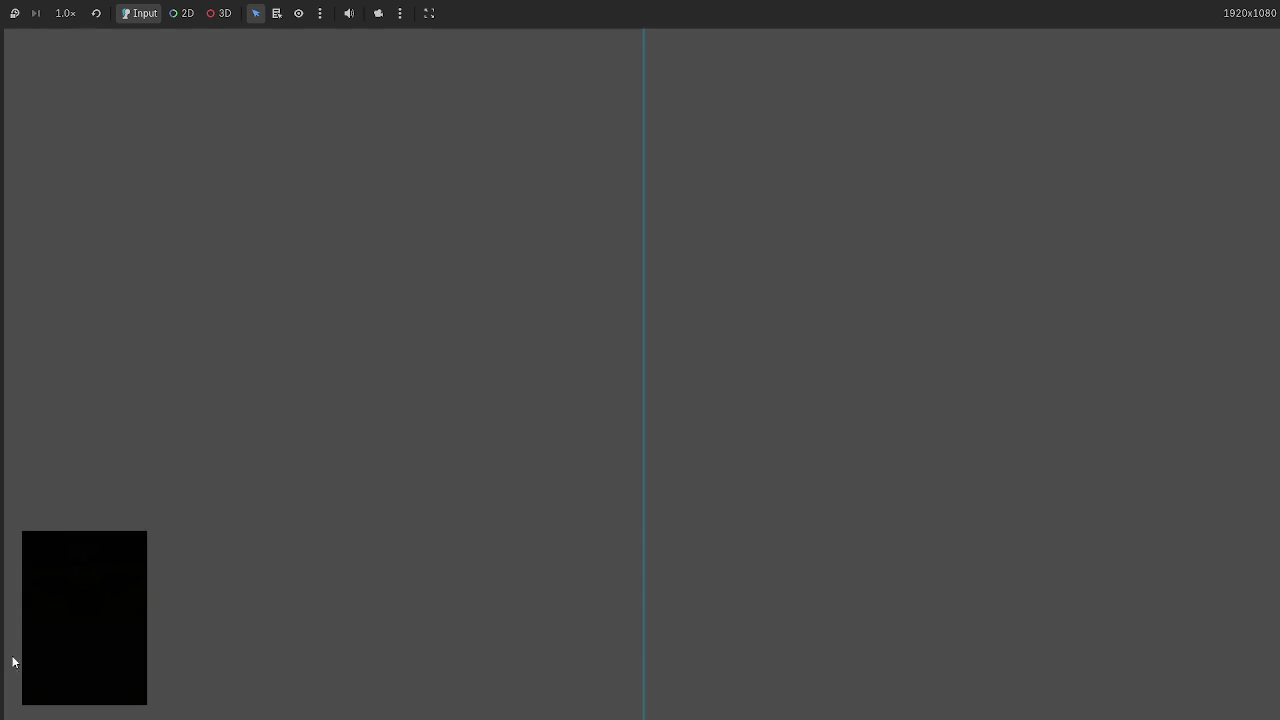
click(80, 648)
mouse_move(600, 655)
mouse_down()
mouse_move(519, 410)
mouse_move(318, 384)
mouse_move(226, 293)
mouse_move(192, 278)
mouse_move(184, 234)
mouse_up()
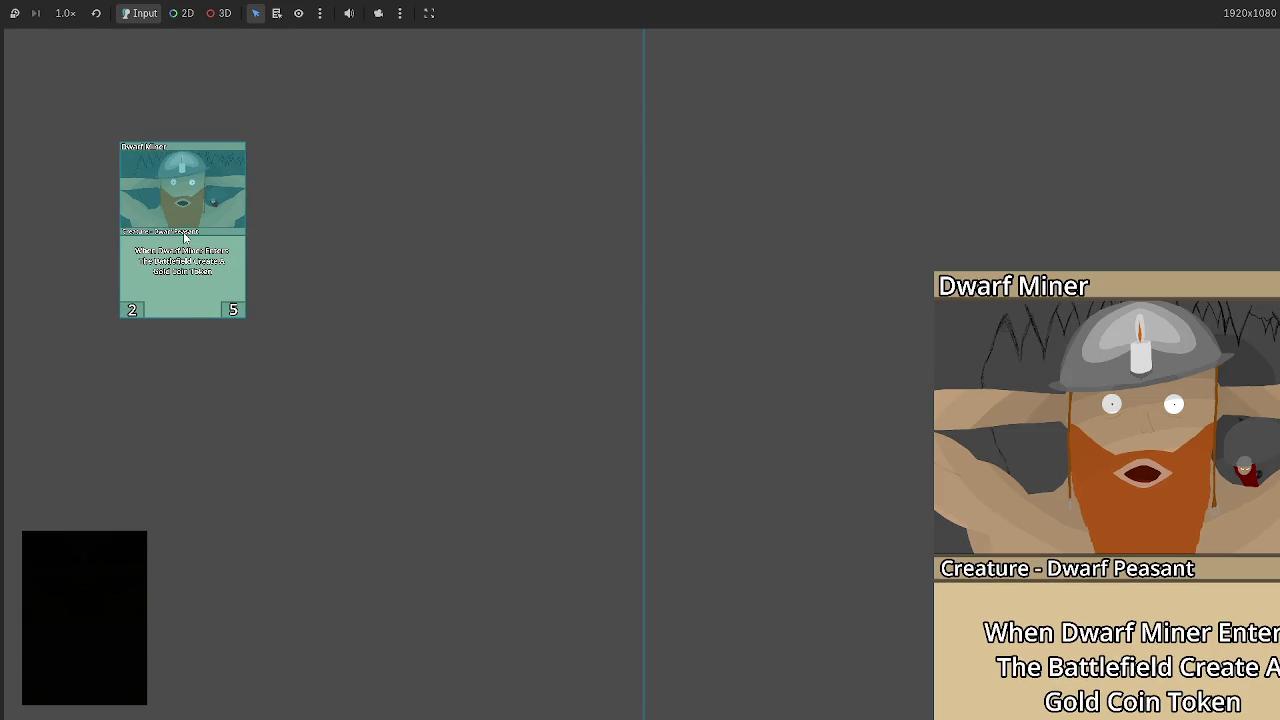
key(F8)
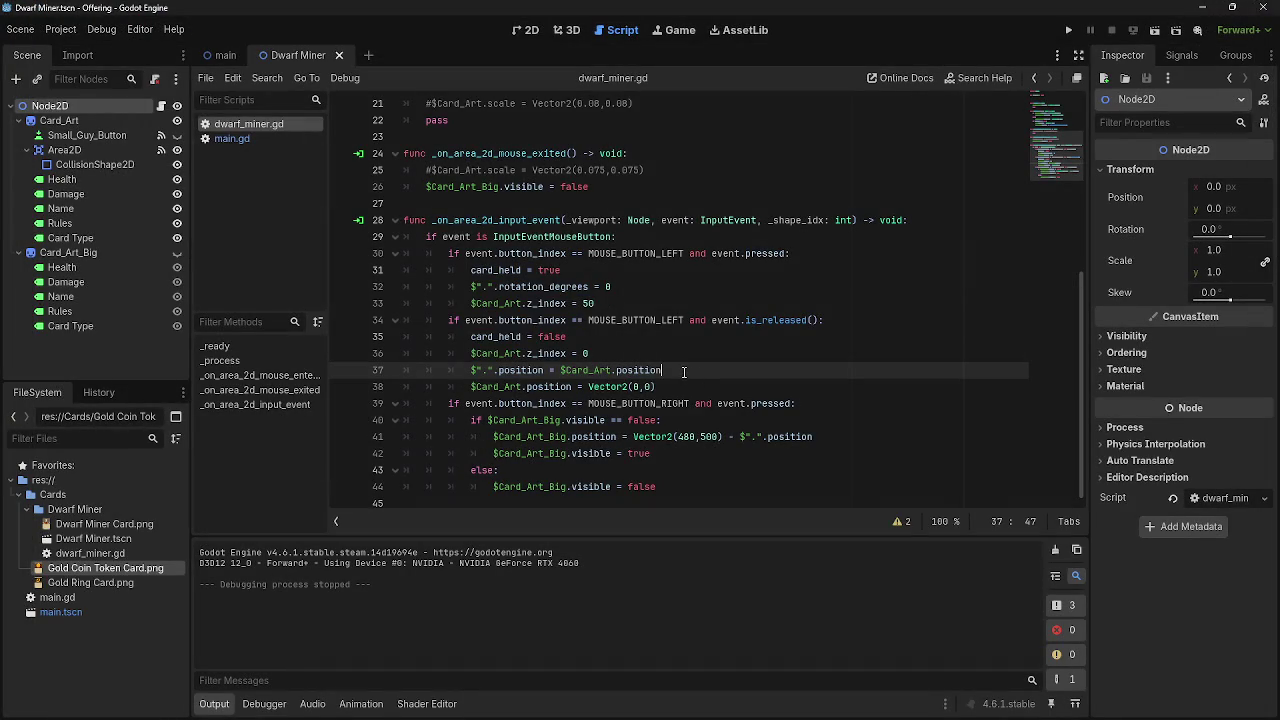
Change line 41's minus to -= and run the project again.
click(899, 486)
click(886, 438)
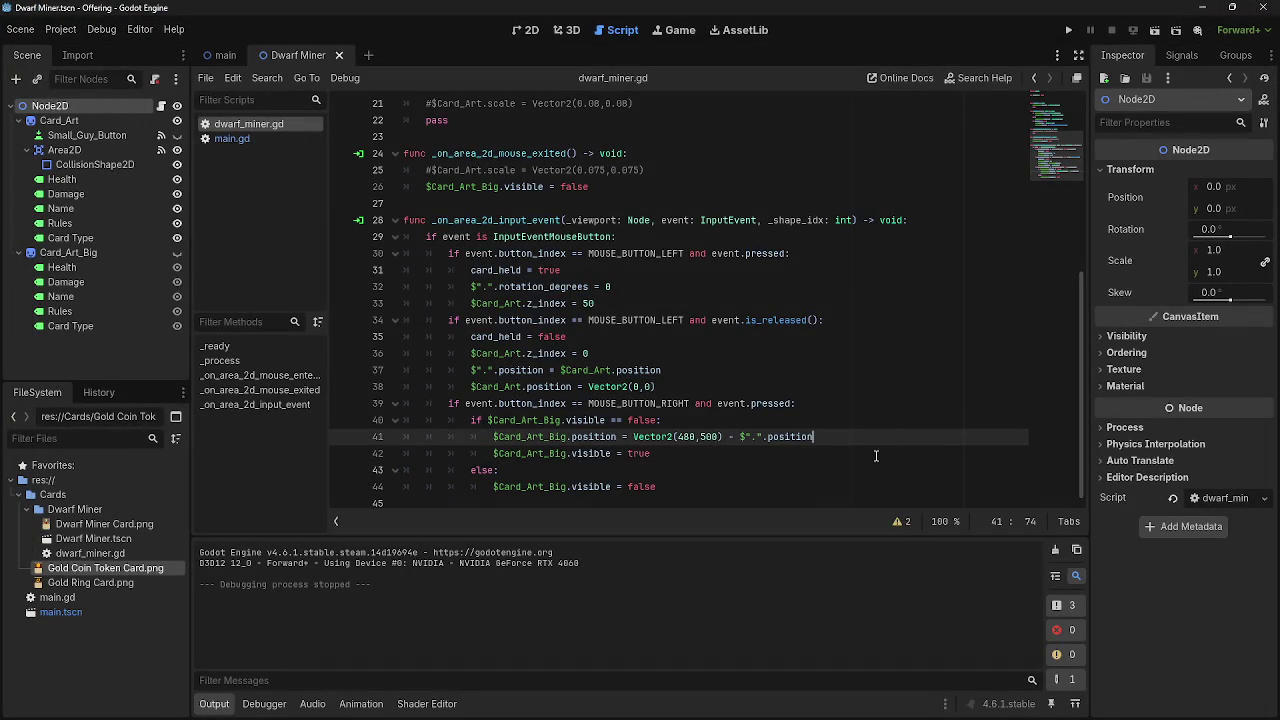
click(736, 437)
text(=)
click(1068, 30)
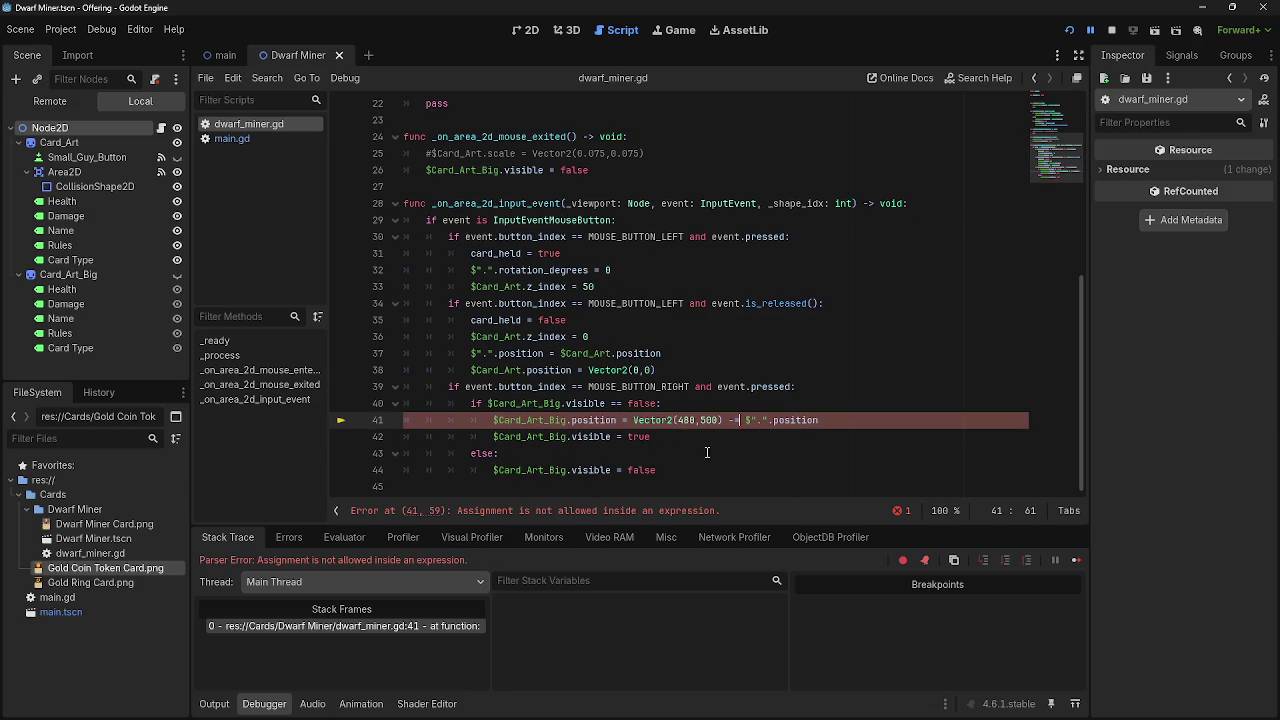
Insert an empty line 41 above the preview line.
click(709, 405)
key(Return)
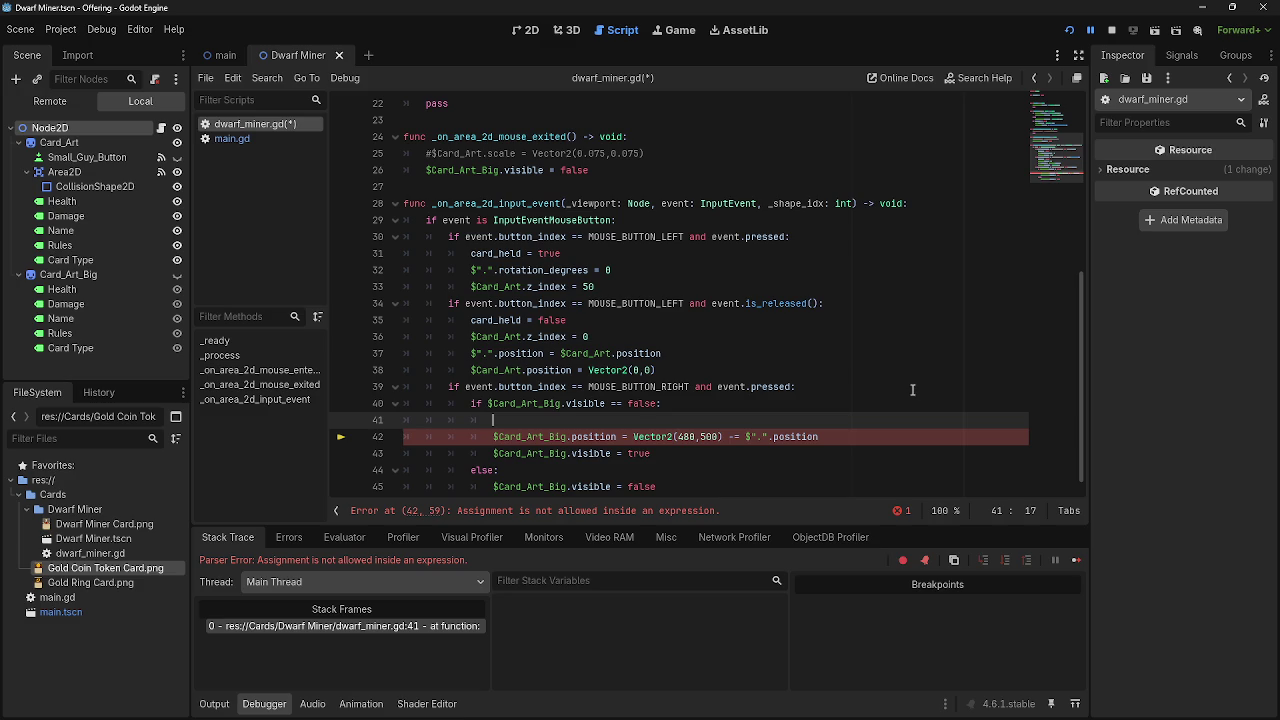
drag(633, 437, 737, 437)
click(736, 437)
drag(634, 437, 668, 437)
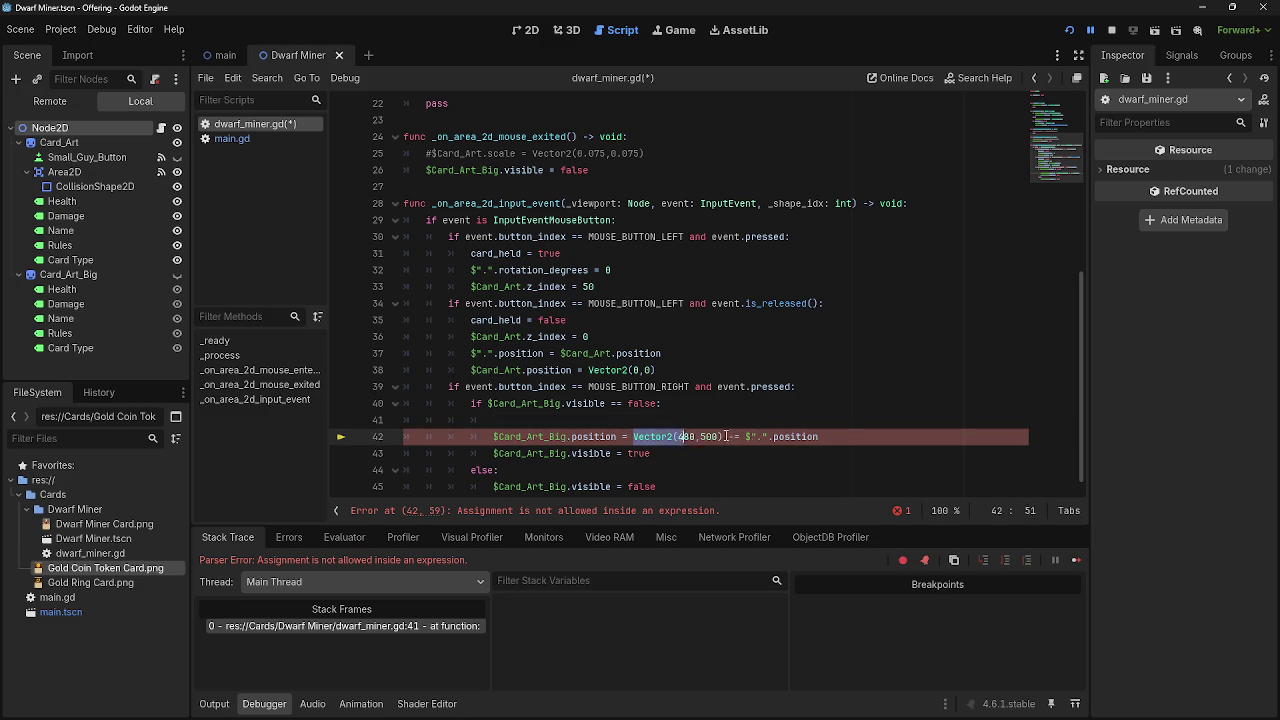
click(819, 421)
Declare var big_card_position = Vector2(480,500) -= $".".position on the new line 41.
text(var ca)
key(BackSpace)
key(BackSpace)
text(big_card_position =)
text(Vector2(480,500) -= $".".position)
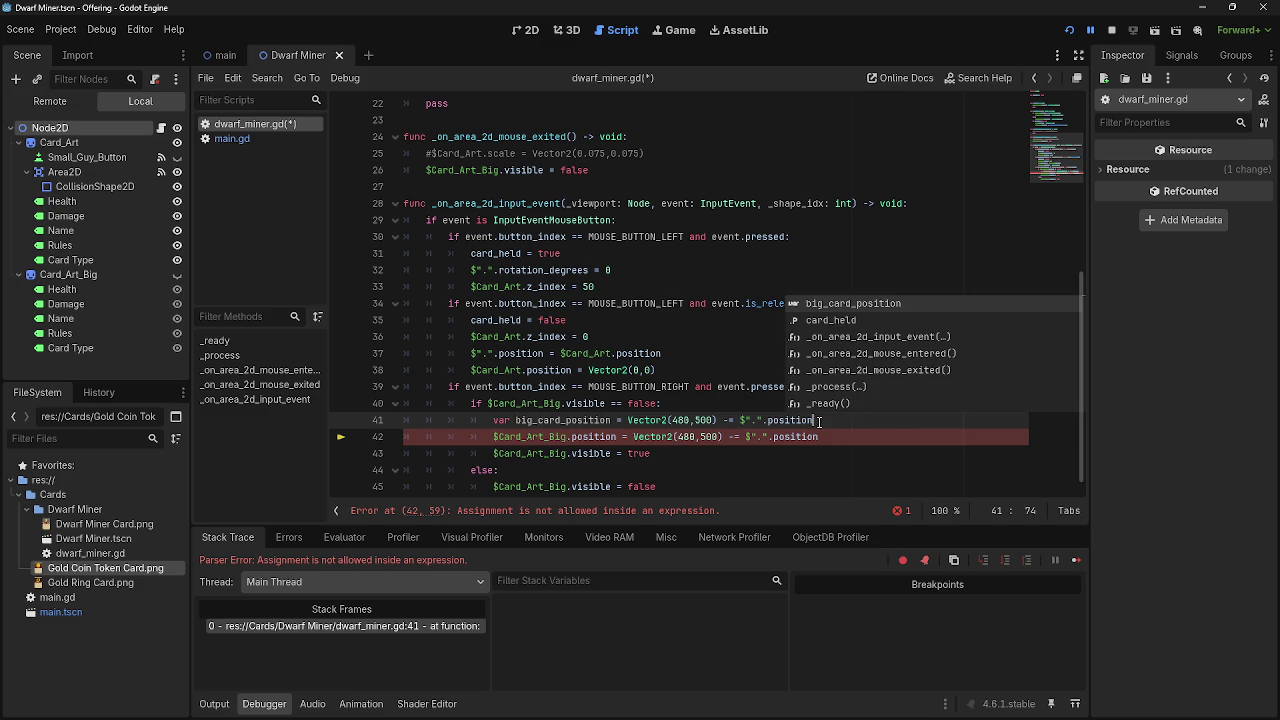
drag(844, 440, 689, 437)
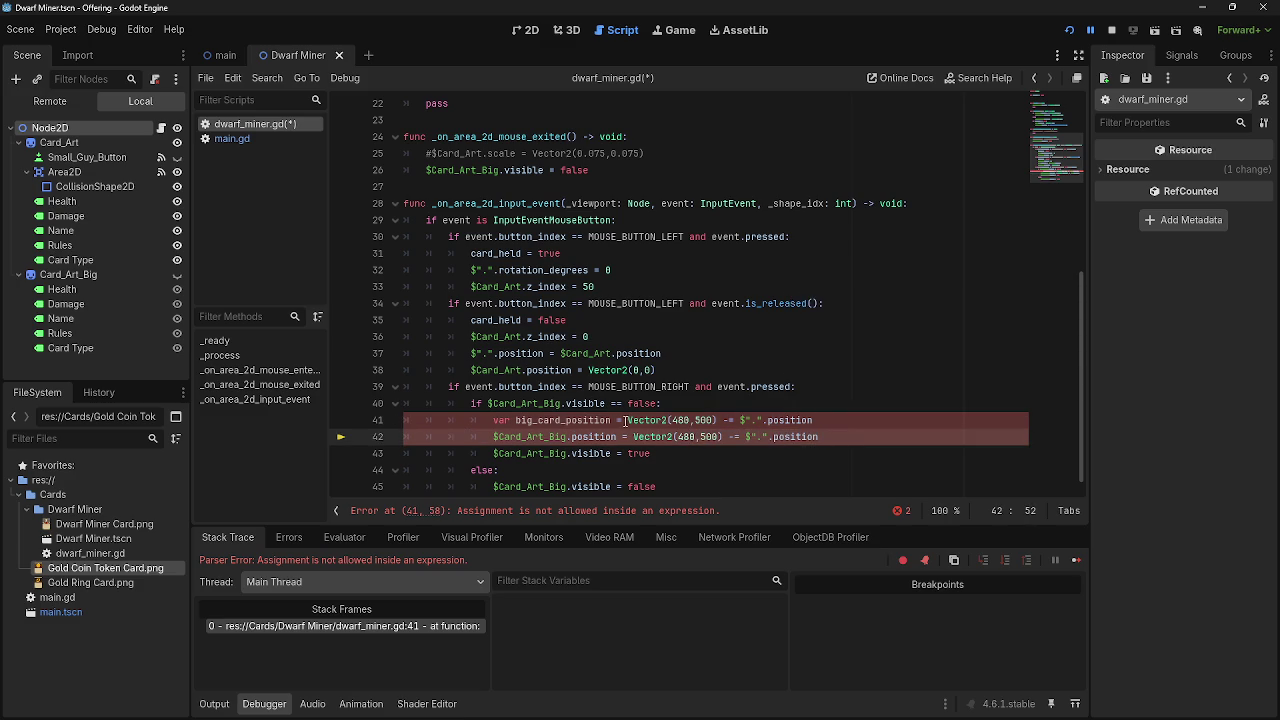
click(622, 422)
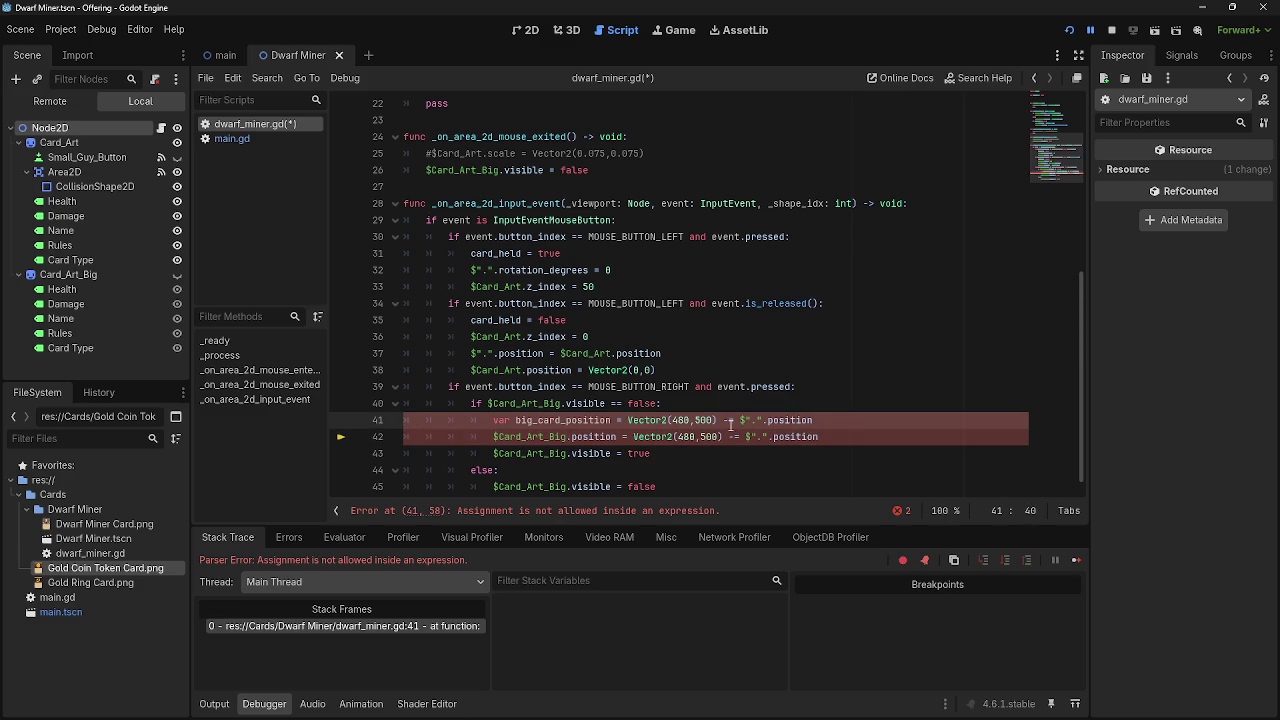